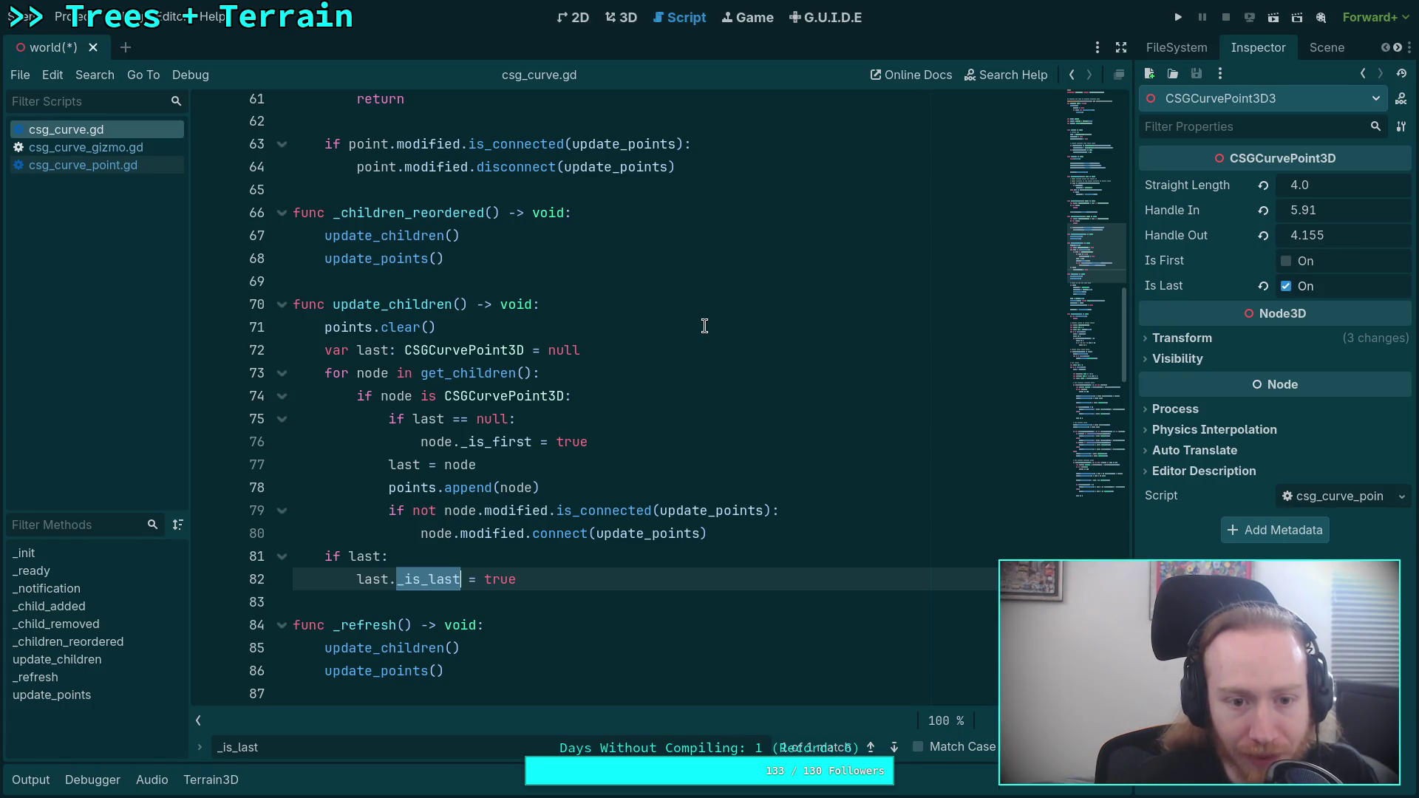
- Highlight update_children's uses and check the first two curve points' first/last flags in the Inspector
{"action": "double_click", "coordinate": [397, 305]}
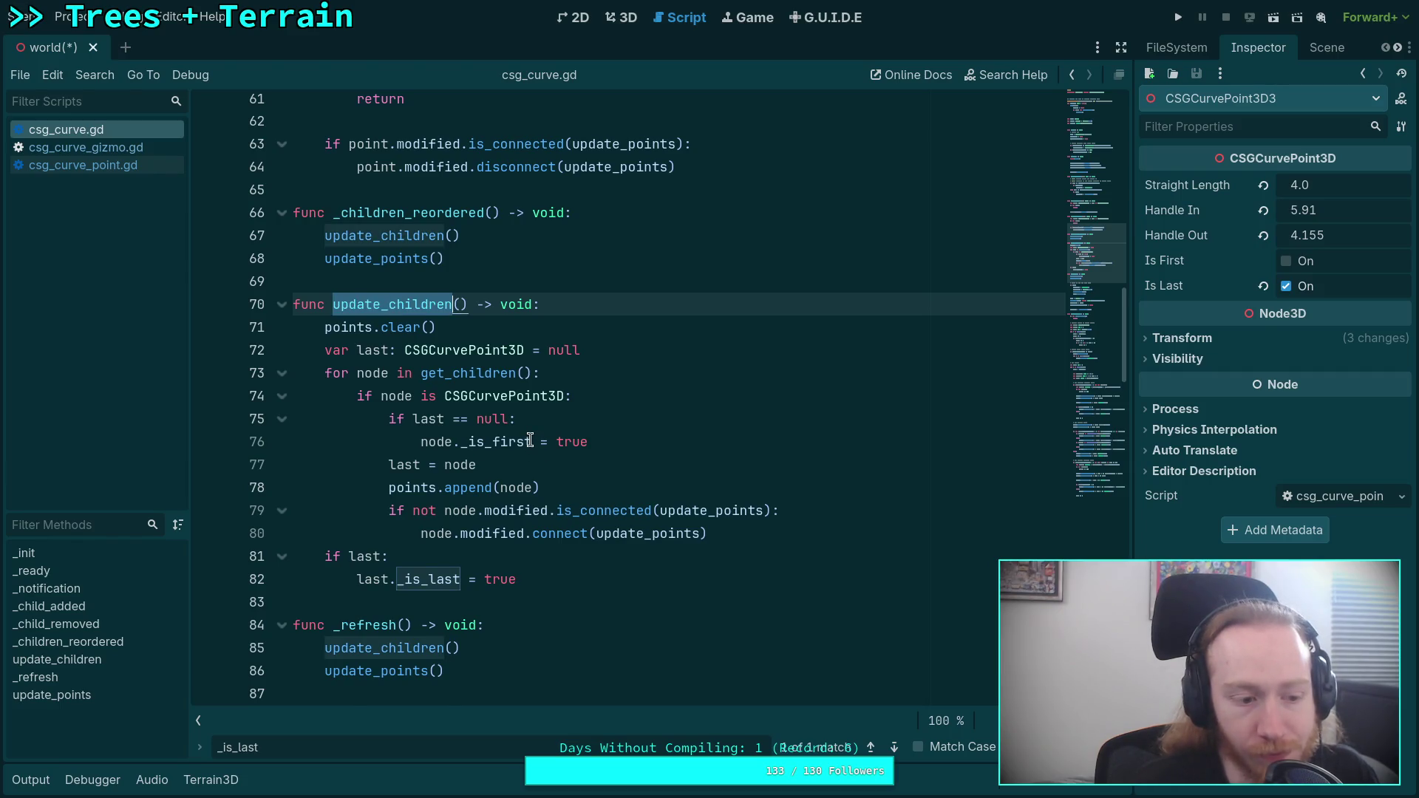
{"action": "scroll", "coordinate": [531, 441], "scroll_direction": "up", "scroll_amount": 2}
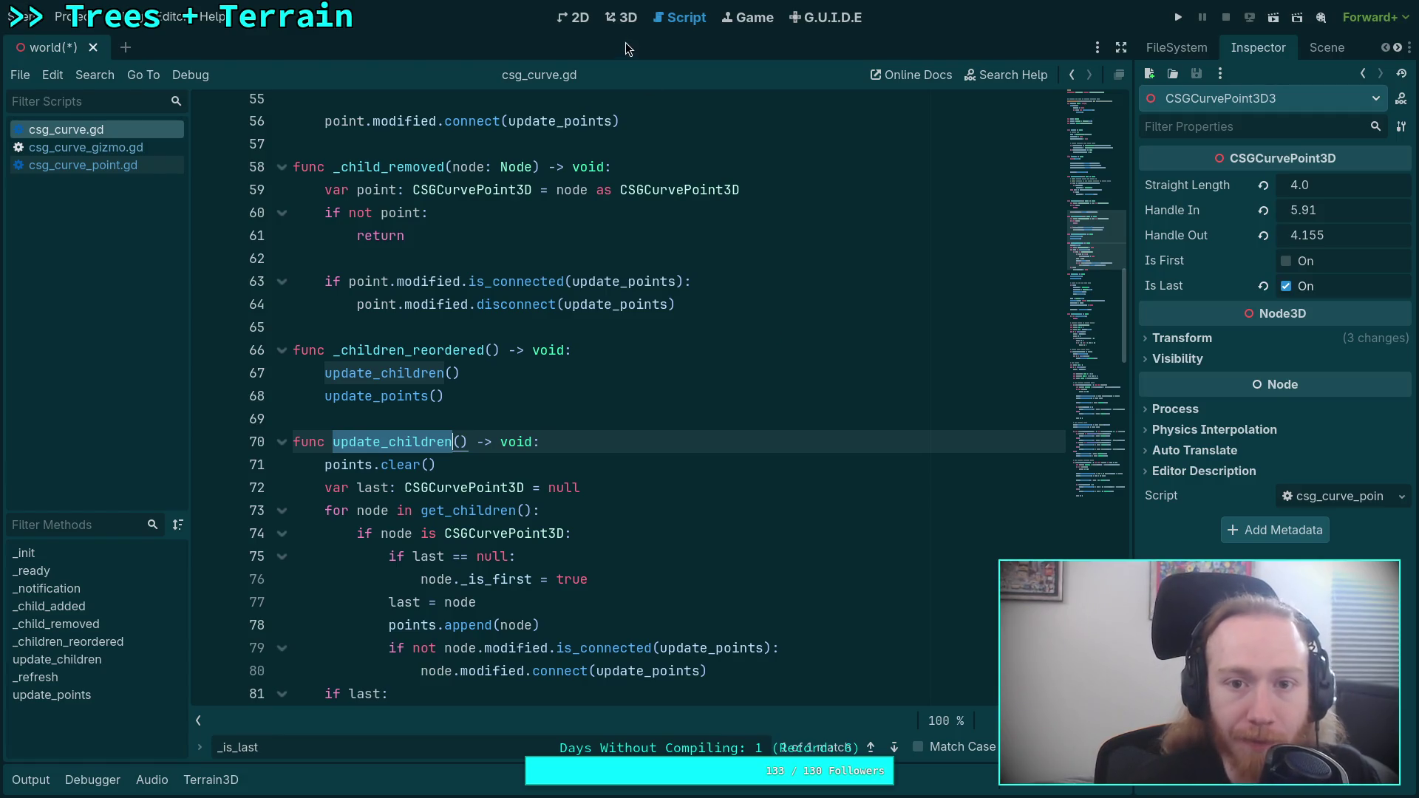
{"action": "left_click", "coordinate": [627, 18]}
{"action": "left_click", "coordinate": [1325, 46]}
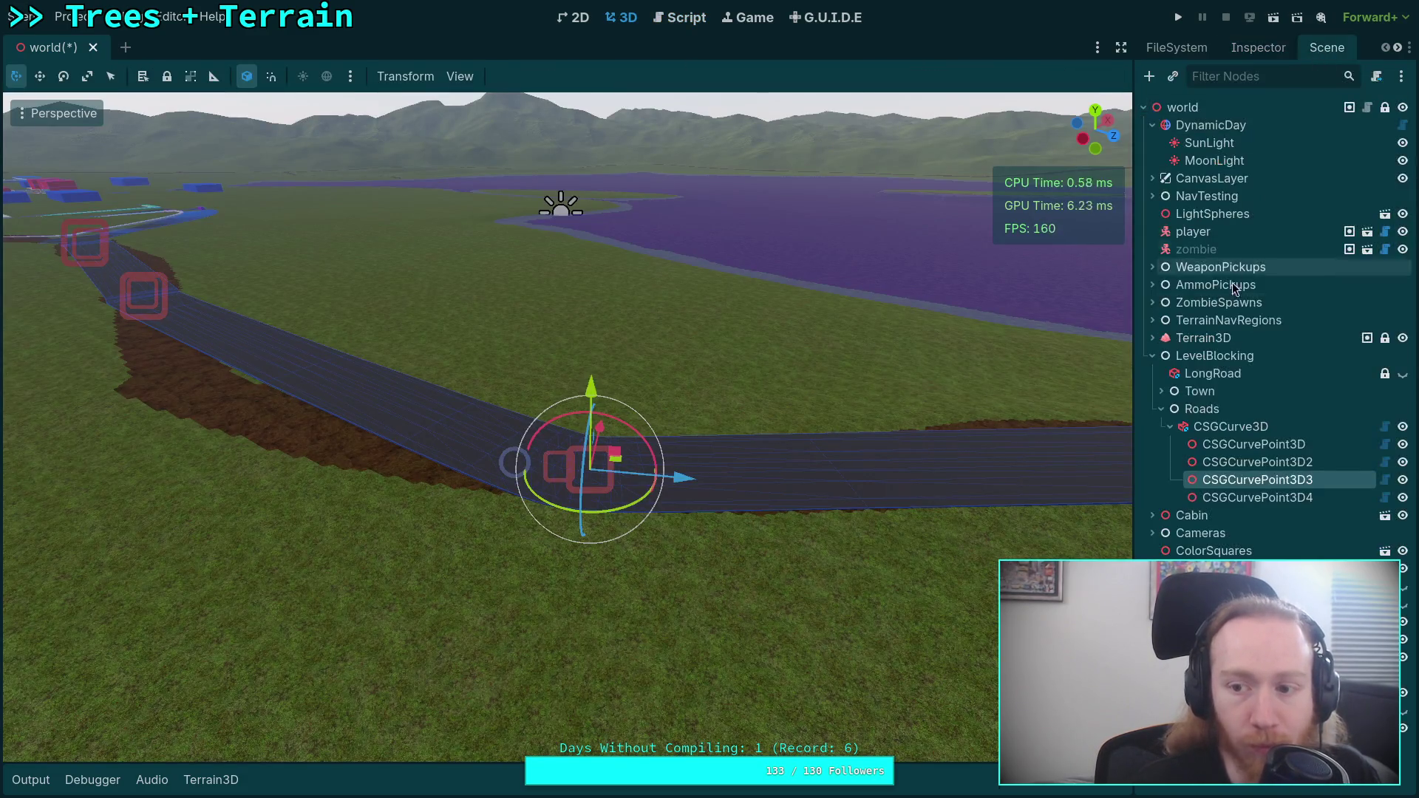
{"action": "left_click", "coordinate": [1236, 450]}
{"action": "left_click", "coordinate": [1257, 48]}
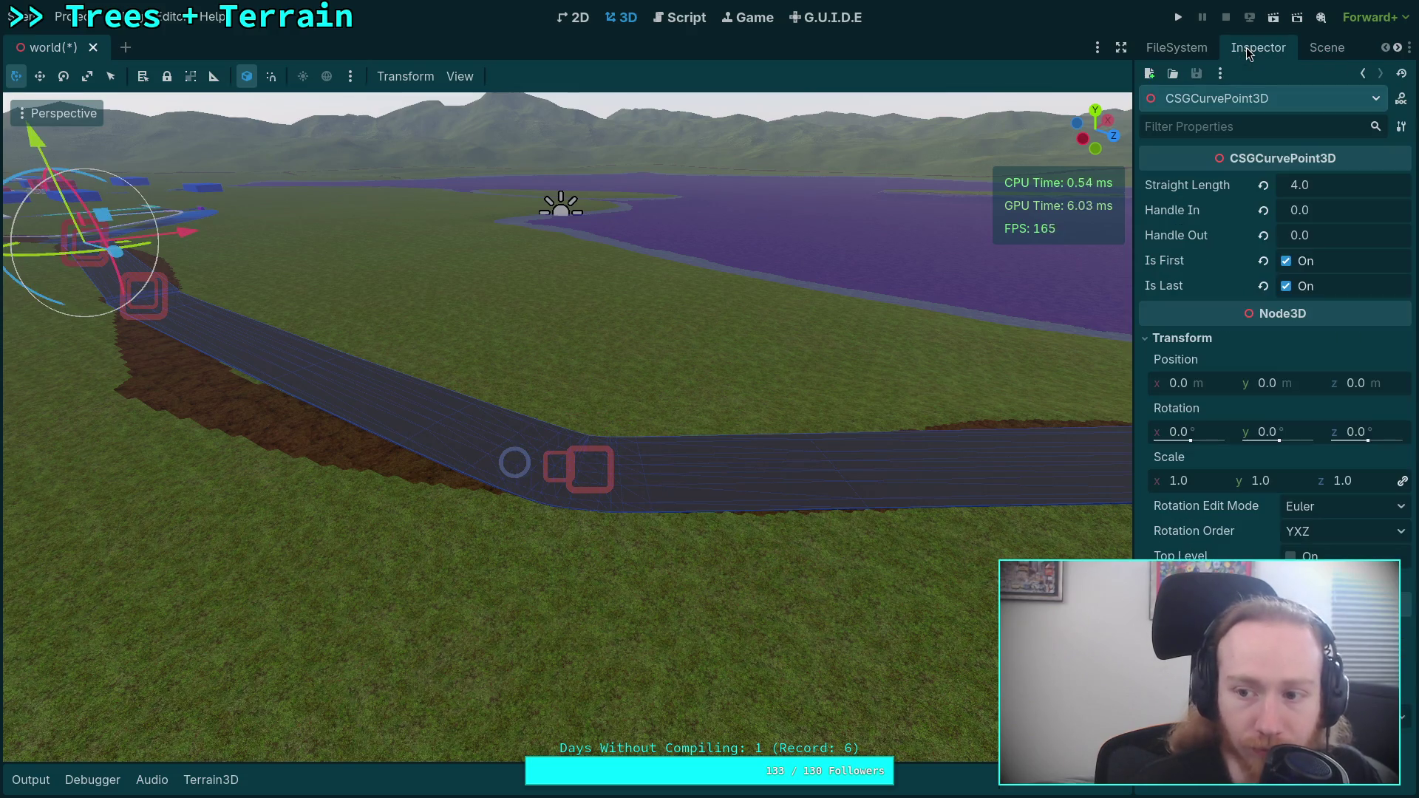
{"action": "left_click", "coordinate": [1315, 52]}
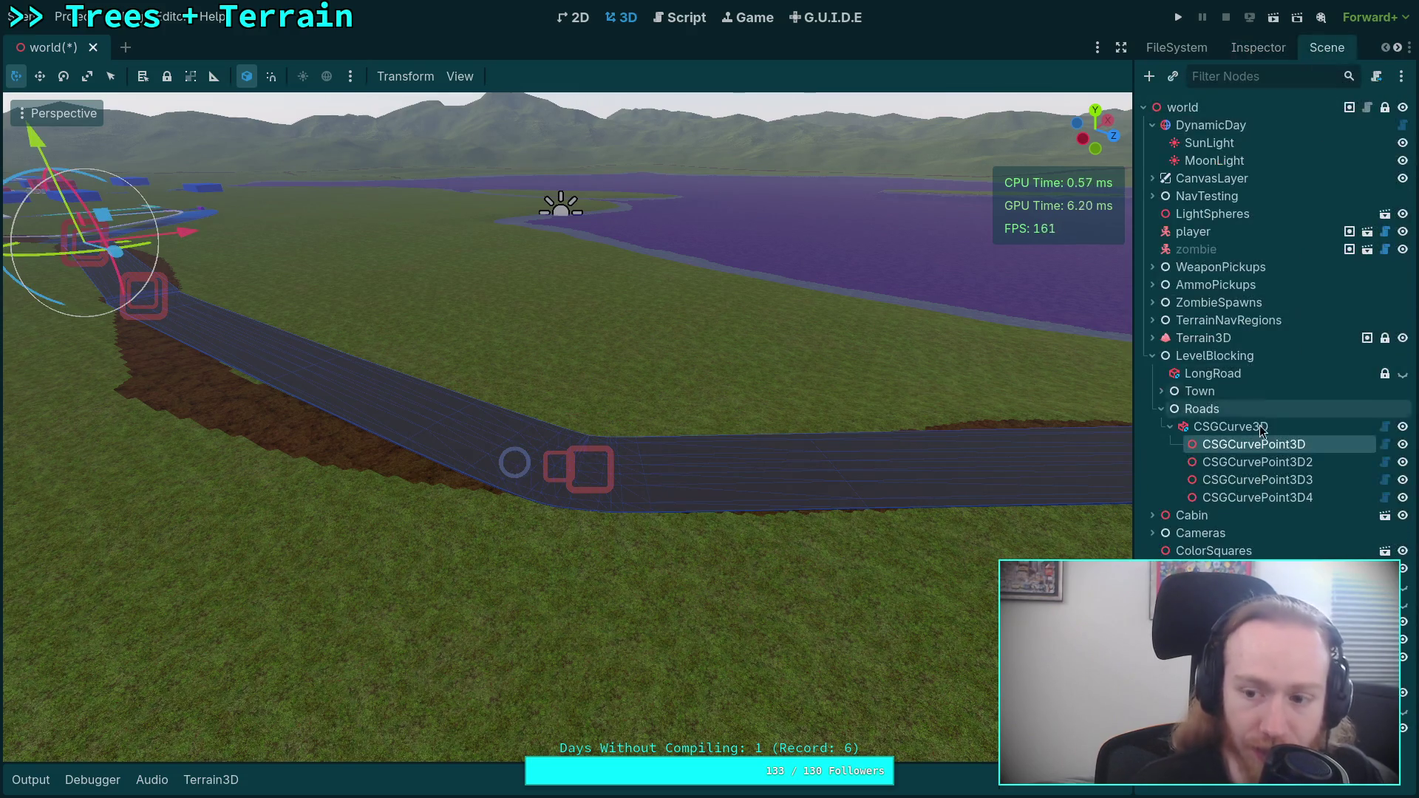
{"action": "left_click", "coordinate": [1257, 461]}
{"action": "left_click", "coordinate": [1257, 48]}
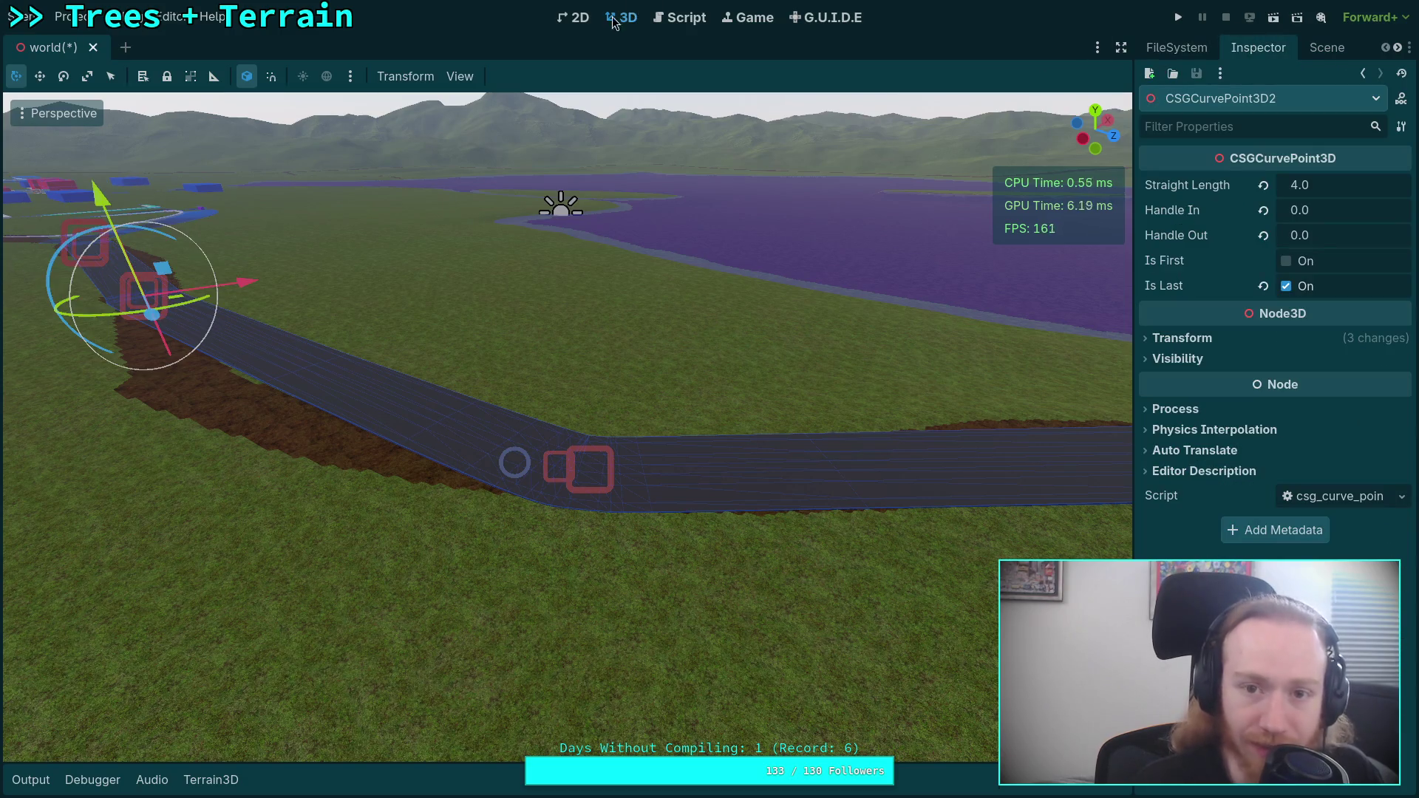
{"action": "left_click", "coordinate": [683, 17]}
{"action": "scroll", "coordinate": [540, 332], "scroll_direction": "down", "scroll_amount": 3}
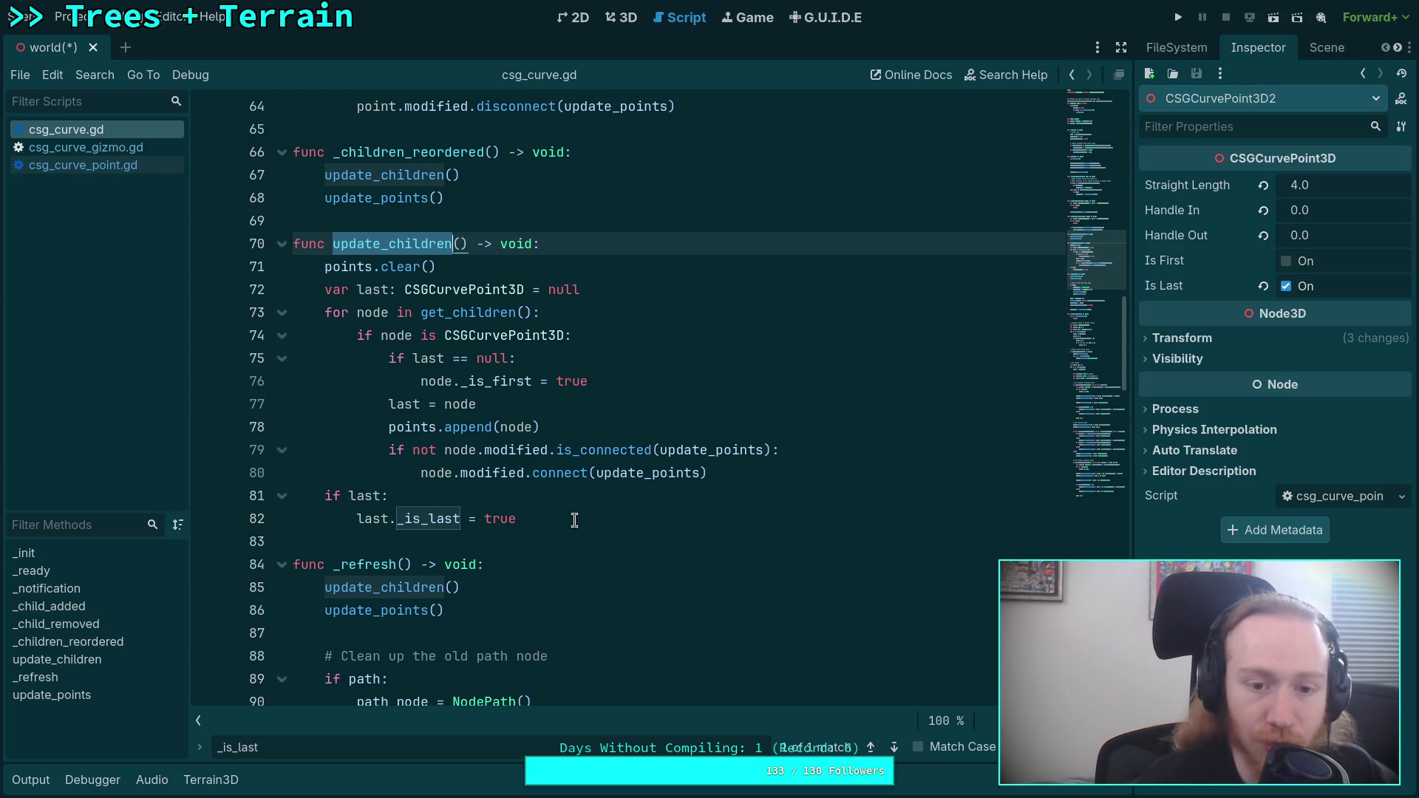
- Read the update_children loop, dismissing the is_connected popup and highlighting uses of the last variable
{"action": "mouse_move", "coordinate": [556, 449]}
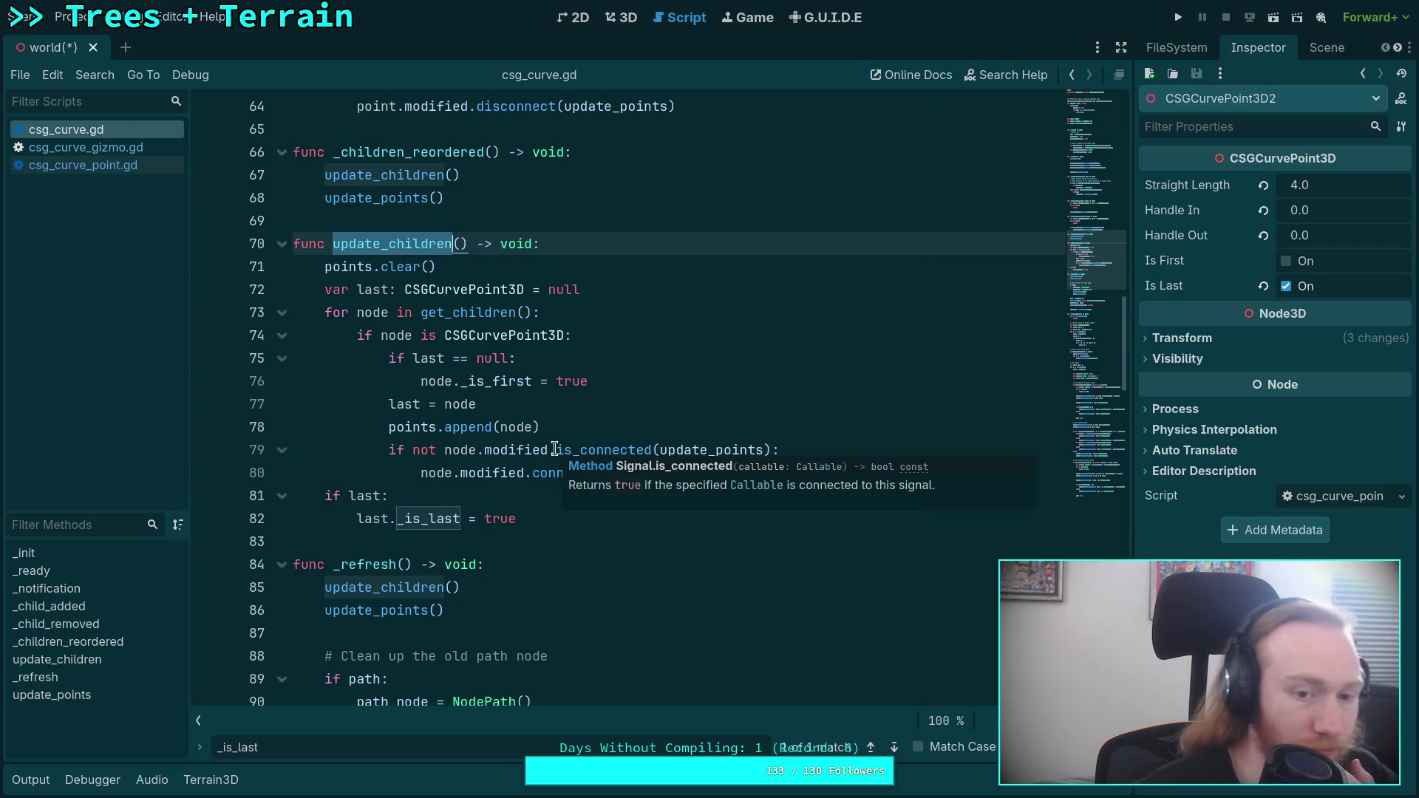
{"action": "left_click", "coordinate": [508, 518]}
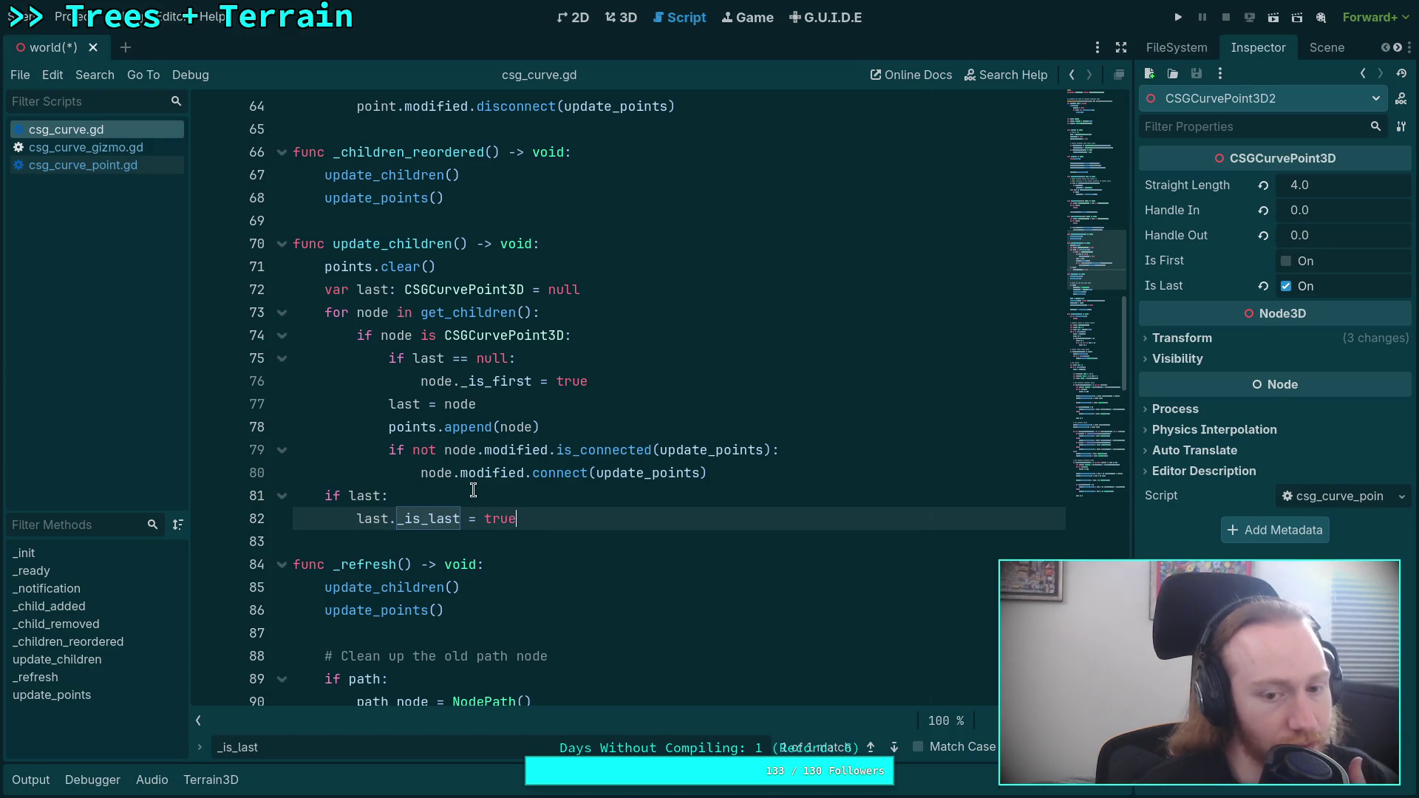
{"action": "left_click", "coordinate": [402, 421]}
{"action": "double_click", "coordinate": [412, 403]}
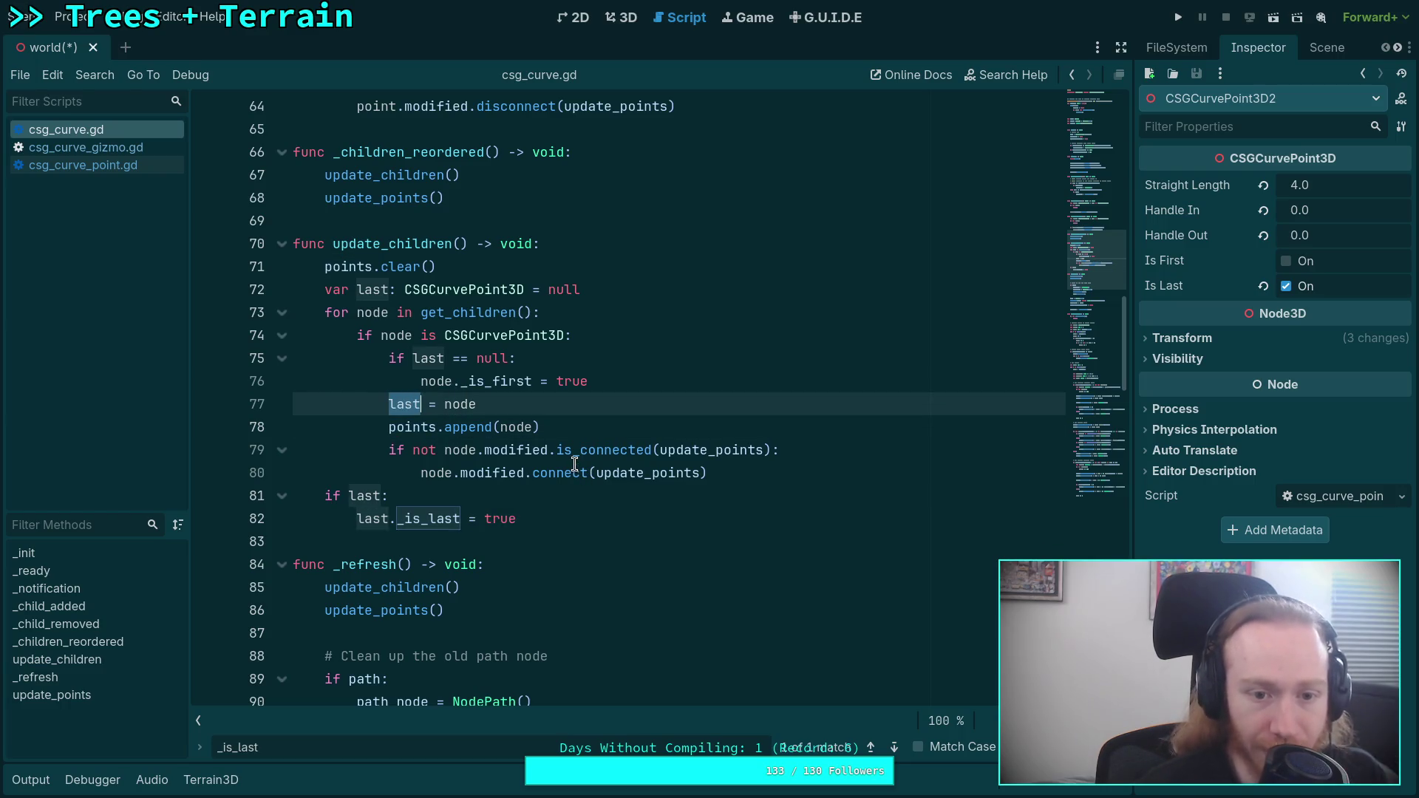
{"action": "mouse_move", "coordinate": [574, 463]}
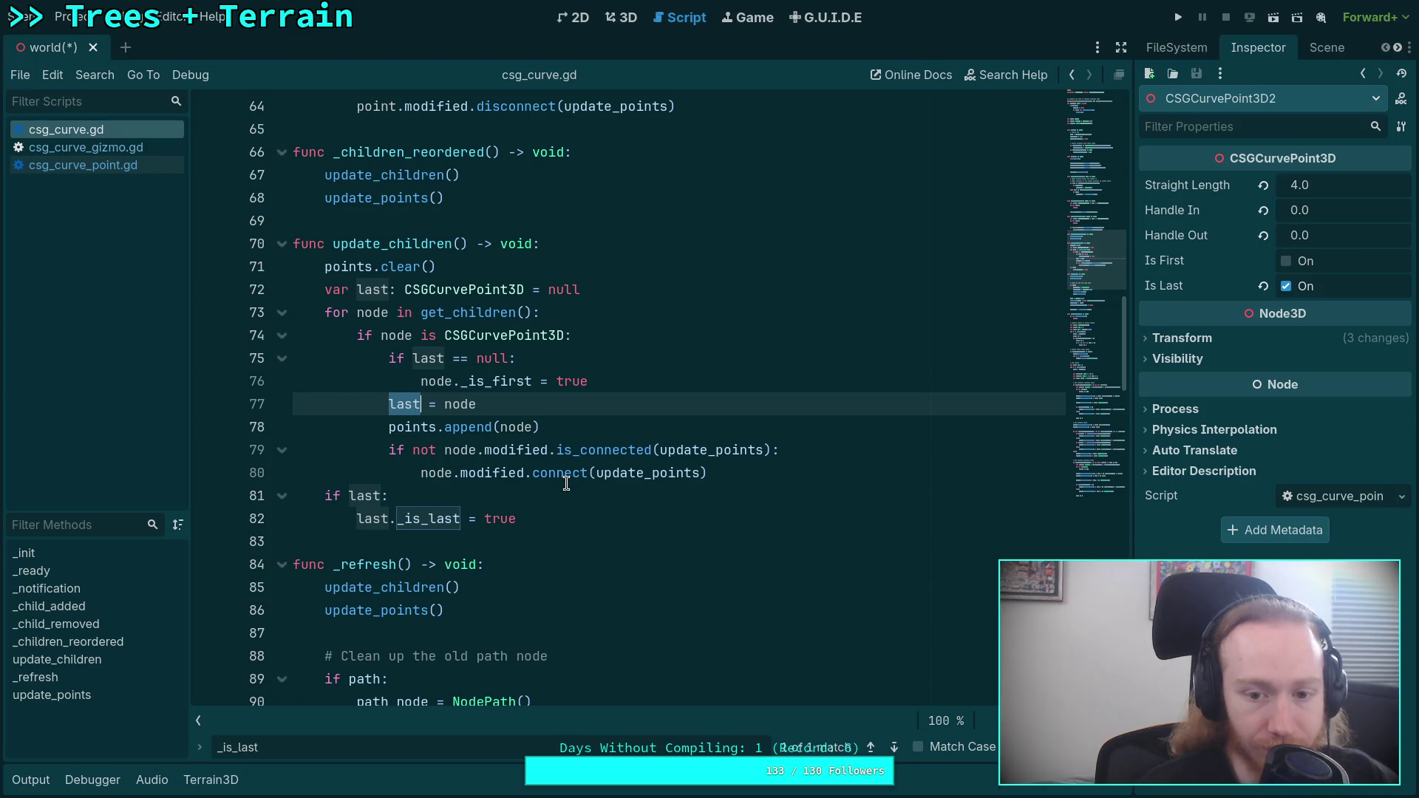
- Open csg_curve_point.gd and csg_curve_gizmo.gd from the script list, then return to csg_curve.gd
{"action": "left_click", "coordinate": [117, 171]}
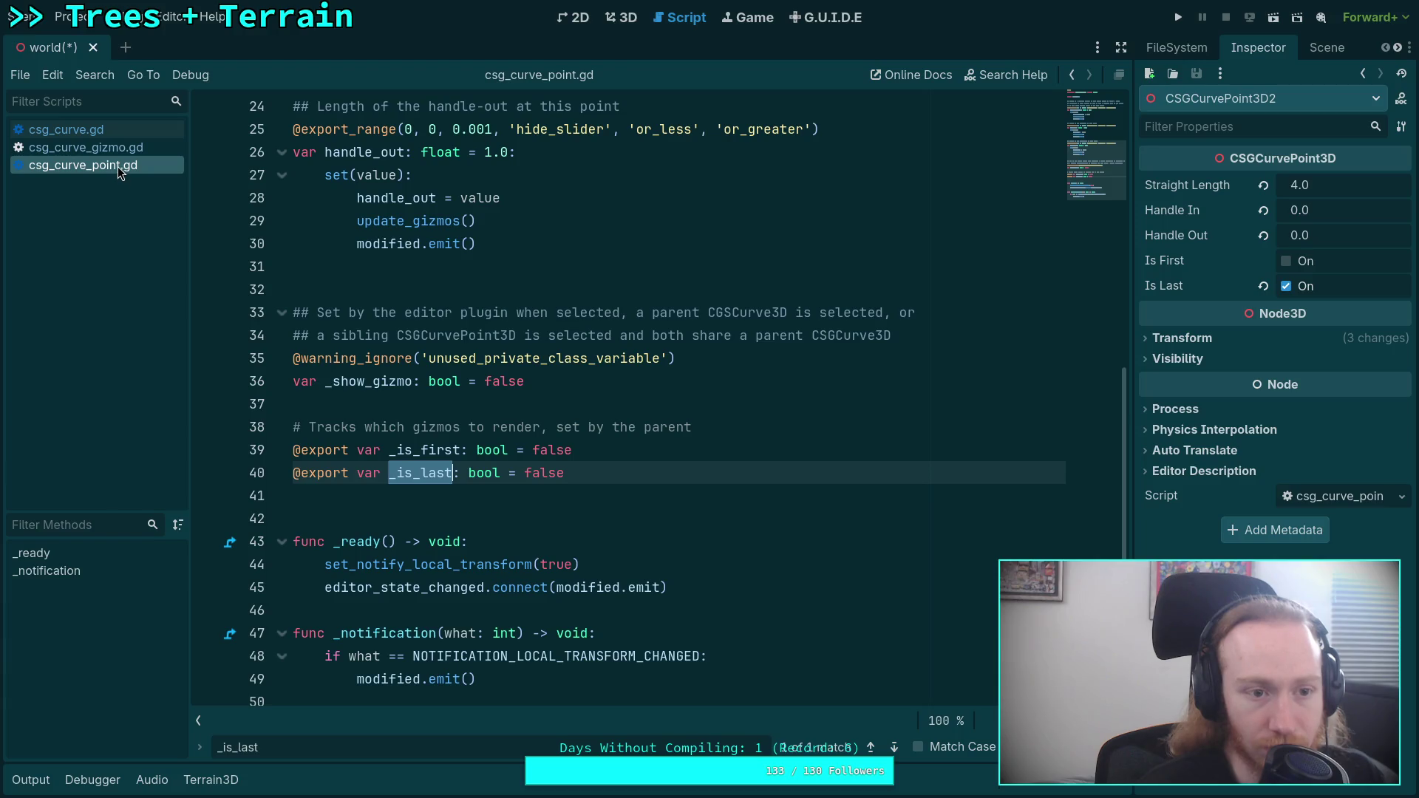
{"action": "left_click", "coordinate": [133, 152]}
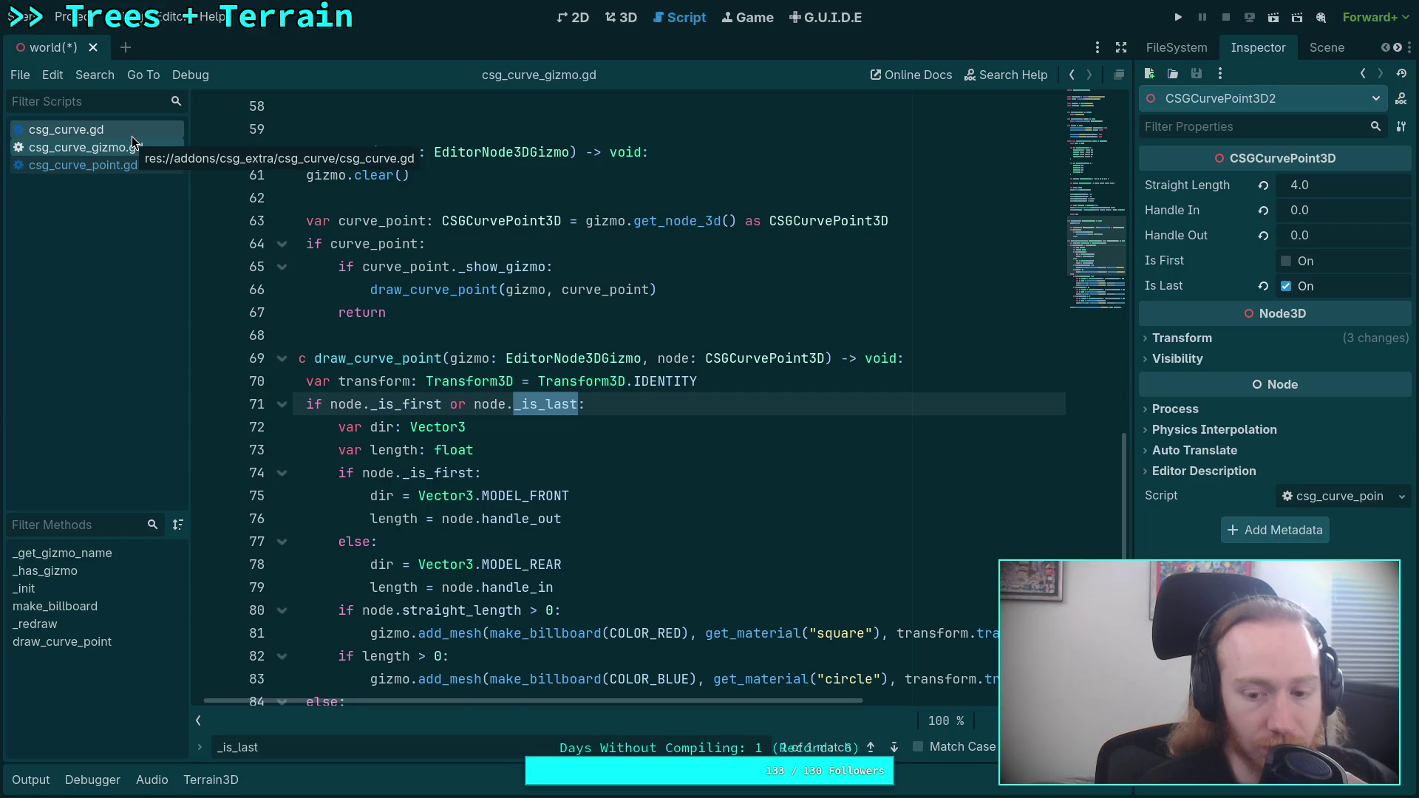
{"action": "left_click", "coordinate": [131, 135]}
- From the FileSystem dock, open the csg_curve gizmo, point and plugin scripts, and reopen csg_curve.gd
{"action": "left_click", "coordinate": [1309, 49]}
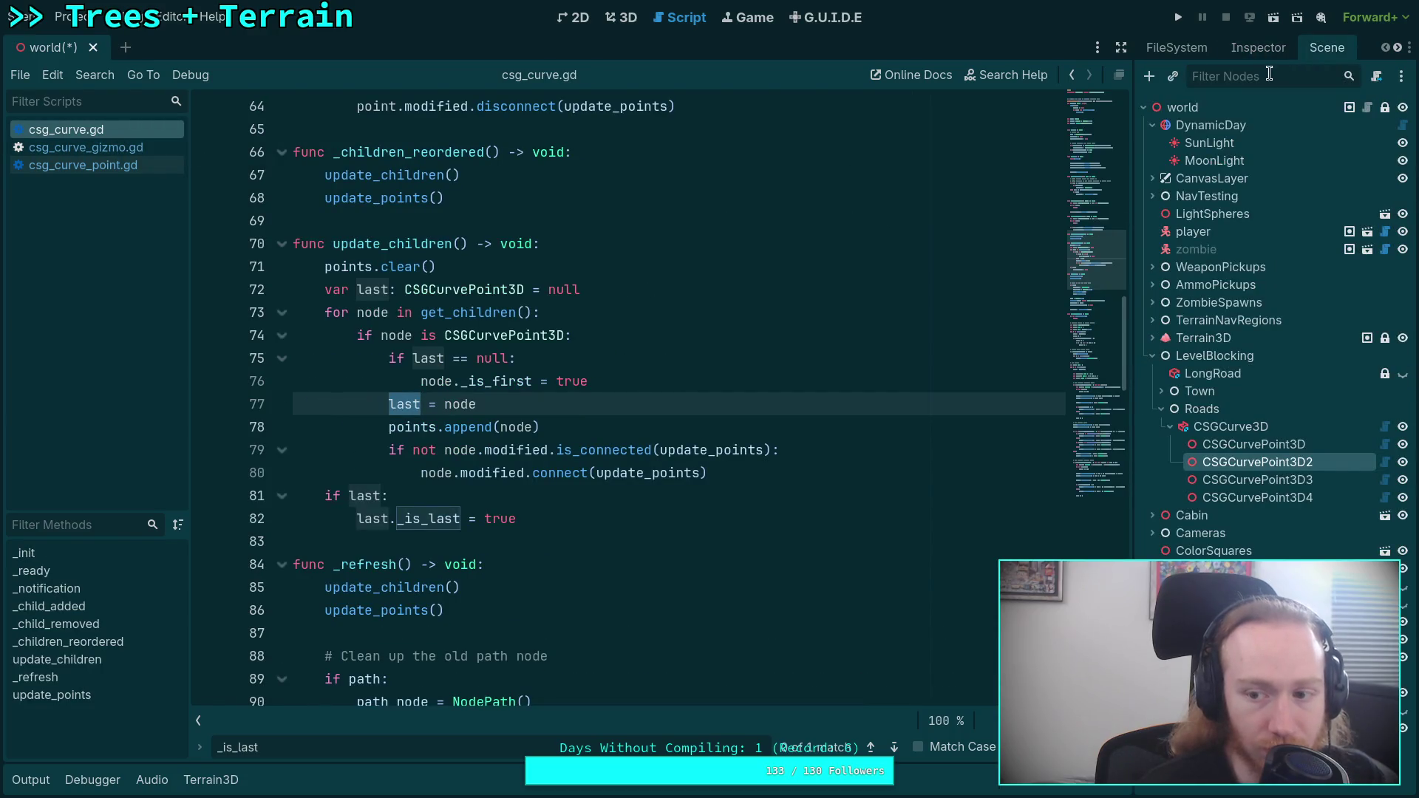
{"action": "left_click", "coordinate": [1177, 48]}
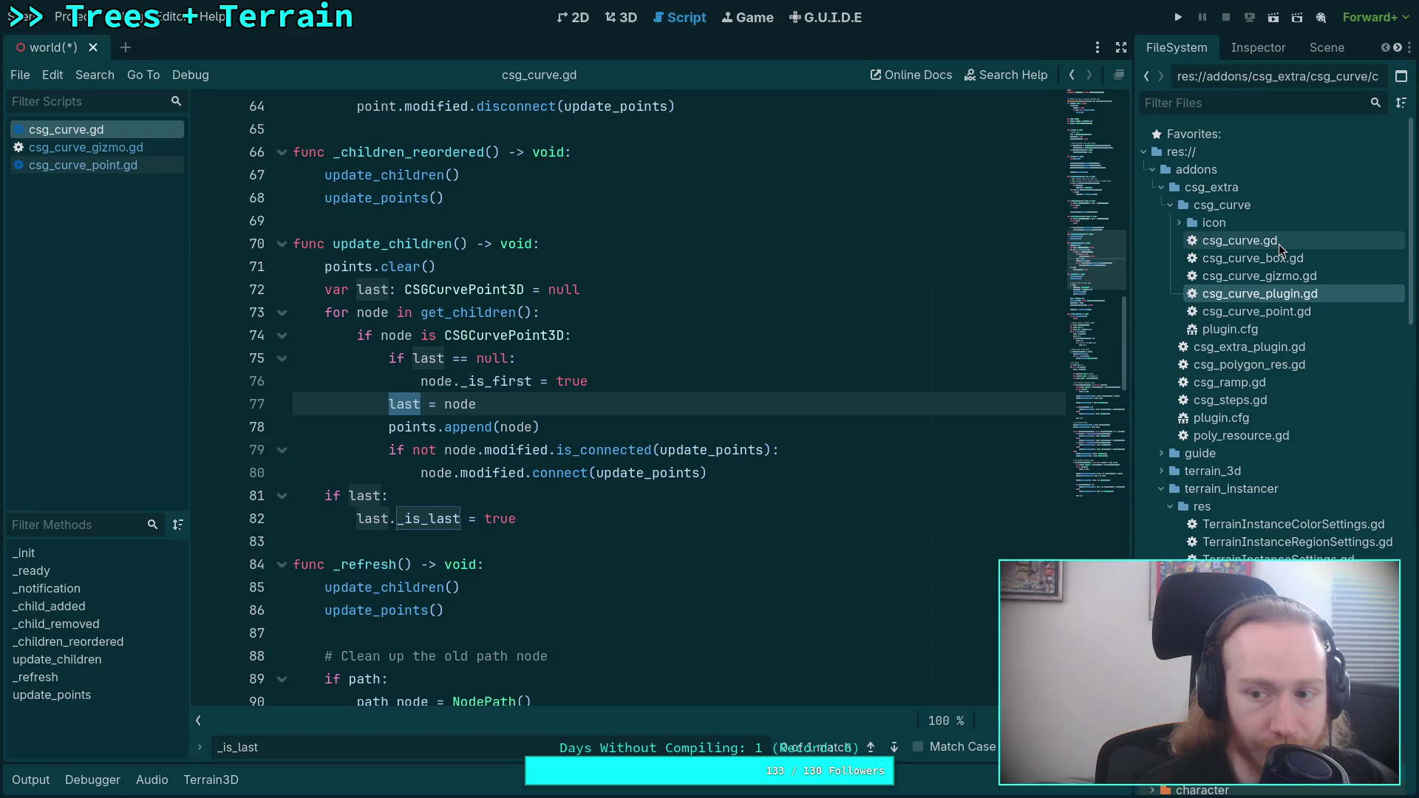
{"action": "double_click", "coordinate": [1293, 277]}
{"action": "double_click", "coordinate": [1295, 311]}
{"action": "double_click", "coordinate": [1299, 295]}
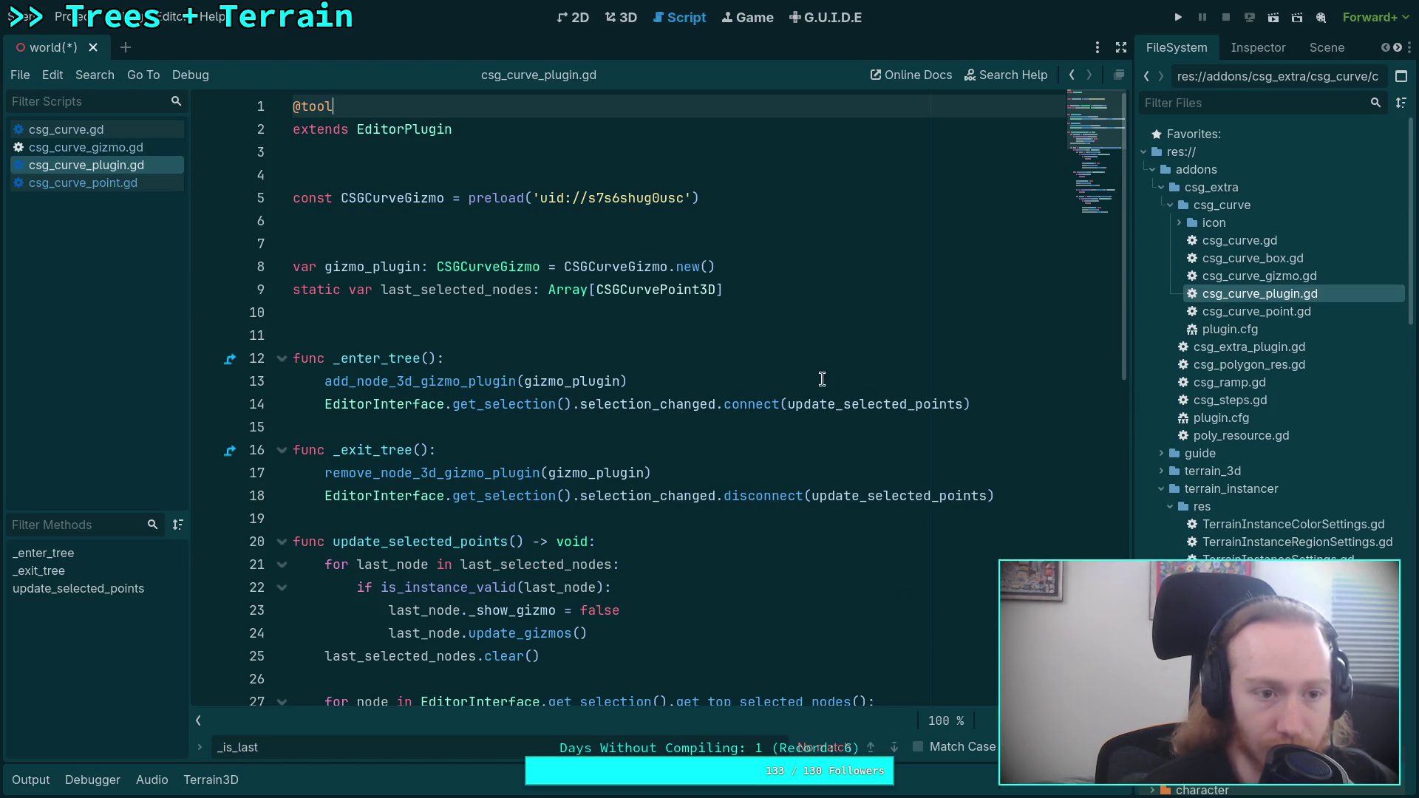
{"action": "double_click", "coordinate": [1275, 241]}
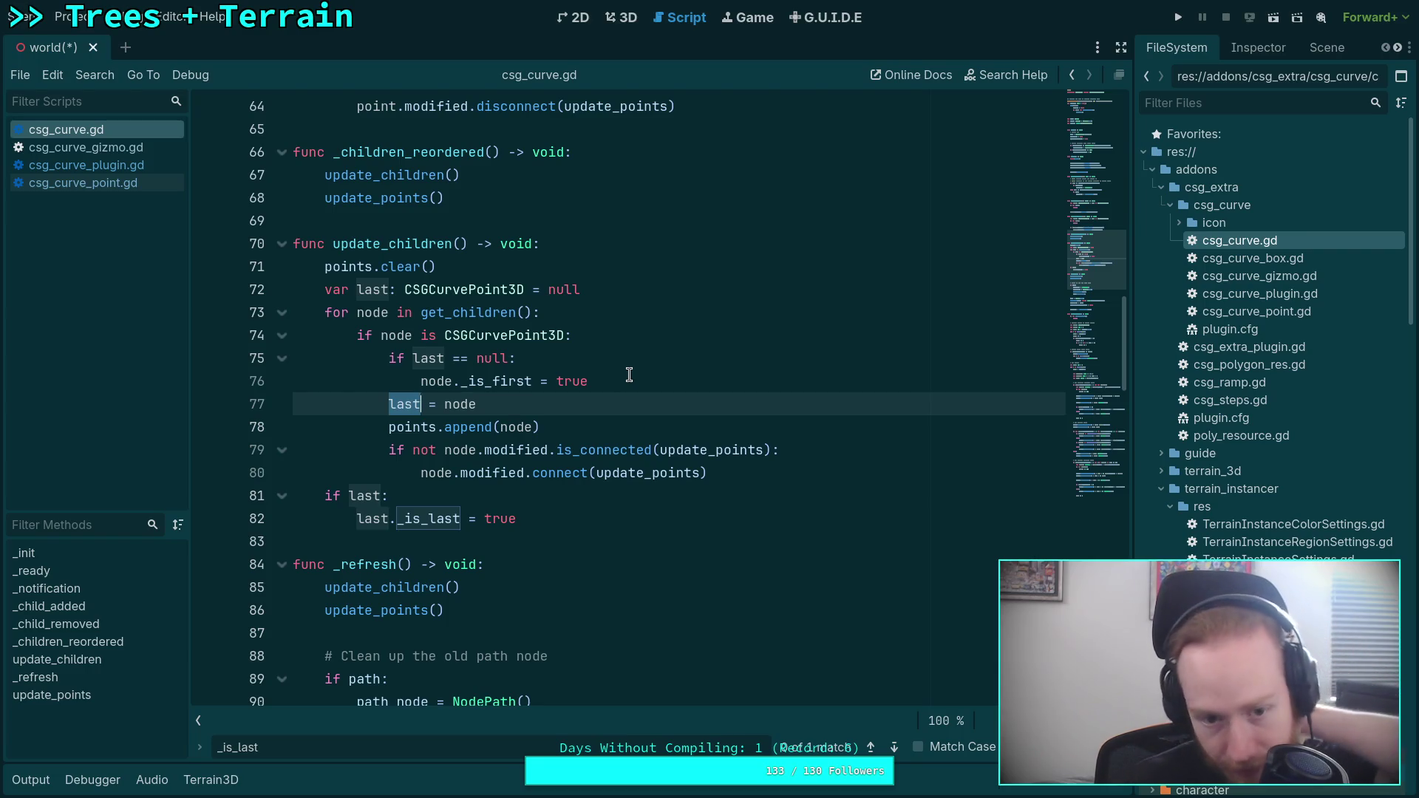
{"action": "left_click", "coordinate": [660, 335]}
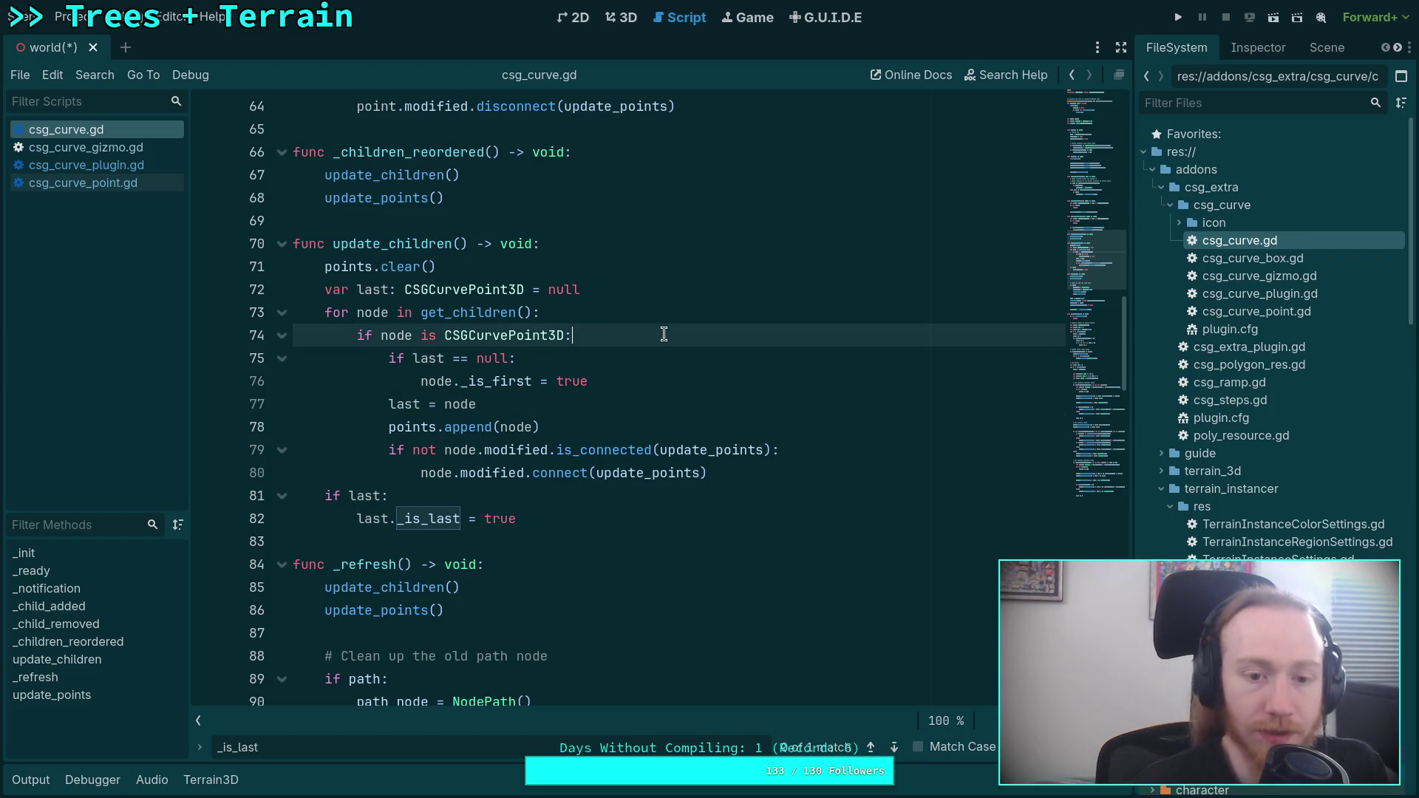
- Add node._is_first = false and node._is_last = false at the top of the CSGCurvePoint3D block, and save
{"action": "key", "text": "Return"}
{"action": "type", "text": "node."}
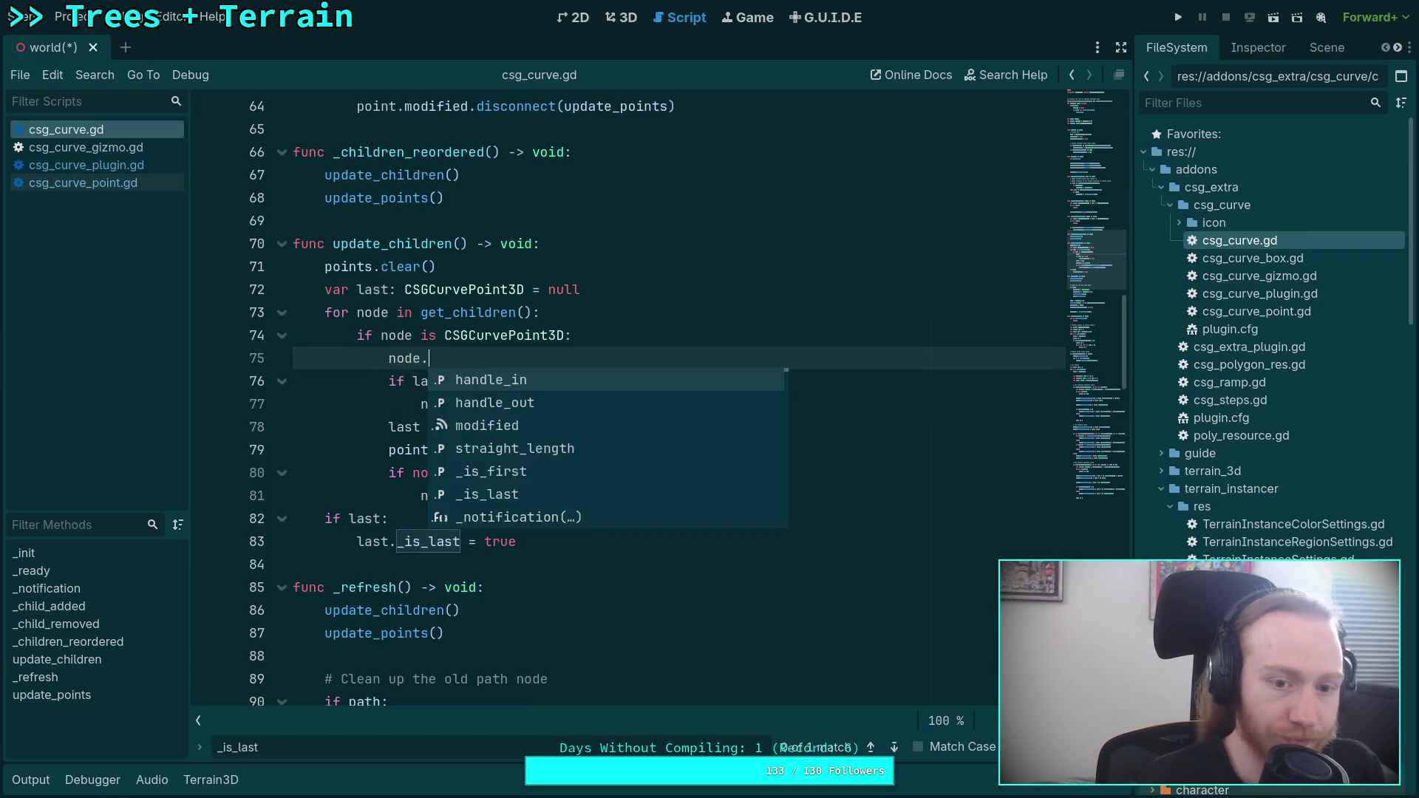
{"action": "type", "text": "_is_first = false"}
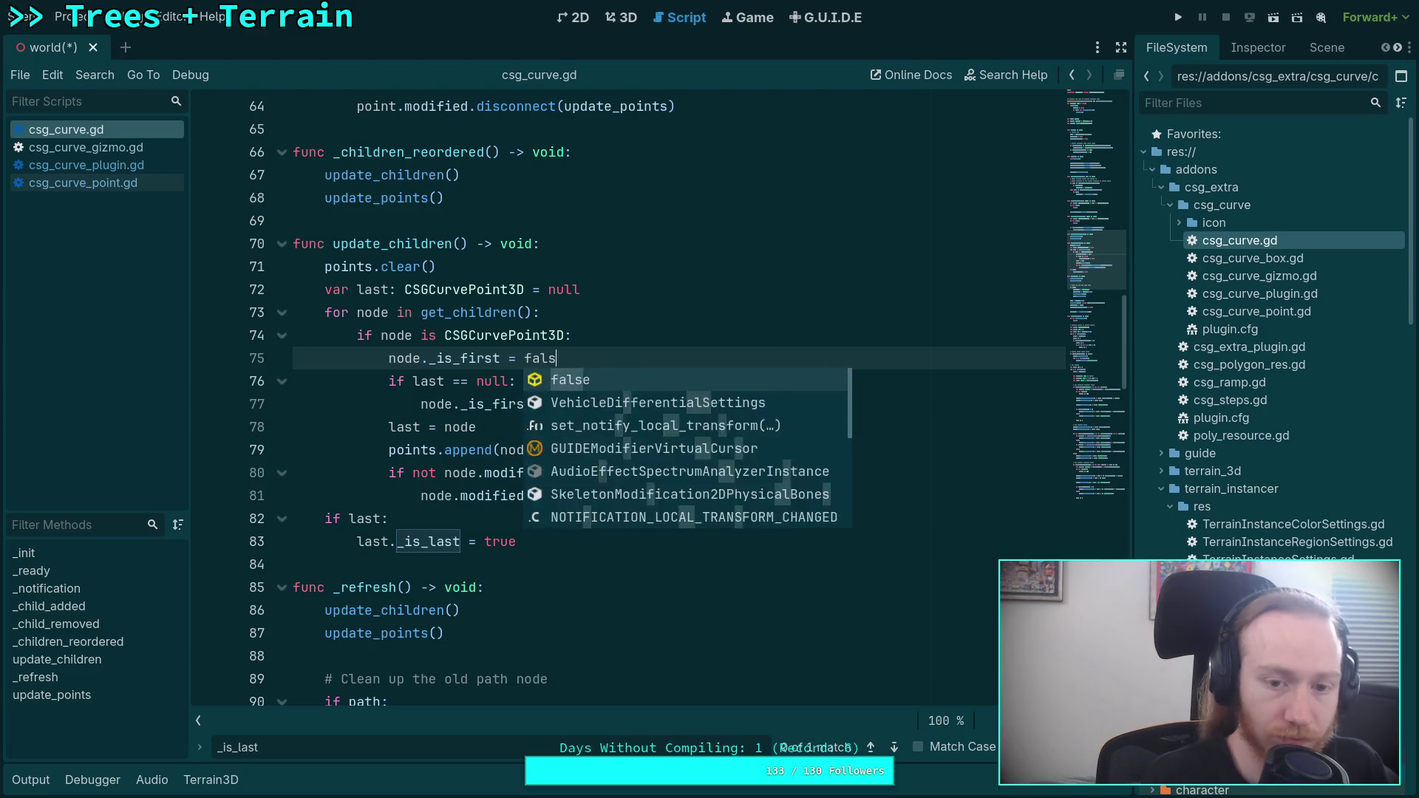
{"action": "key", "text": "Return"}
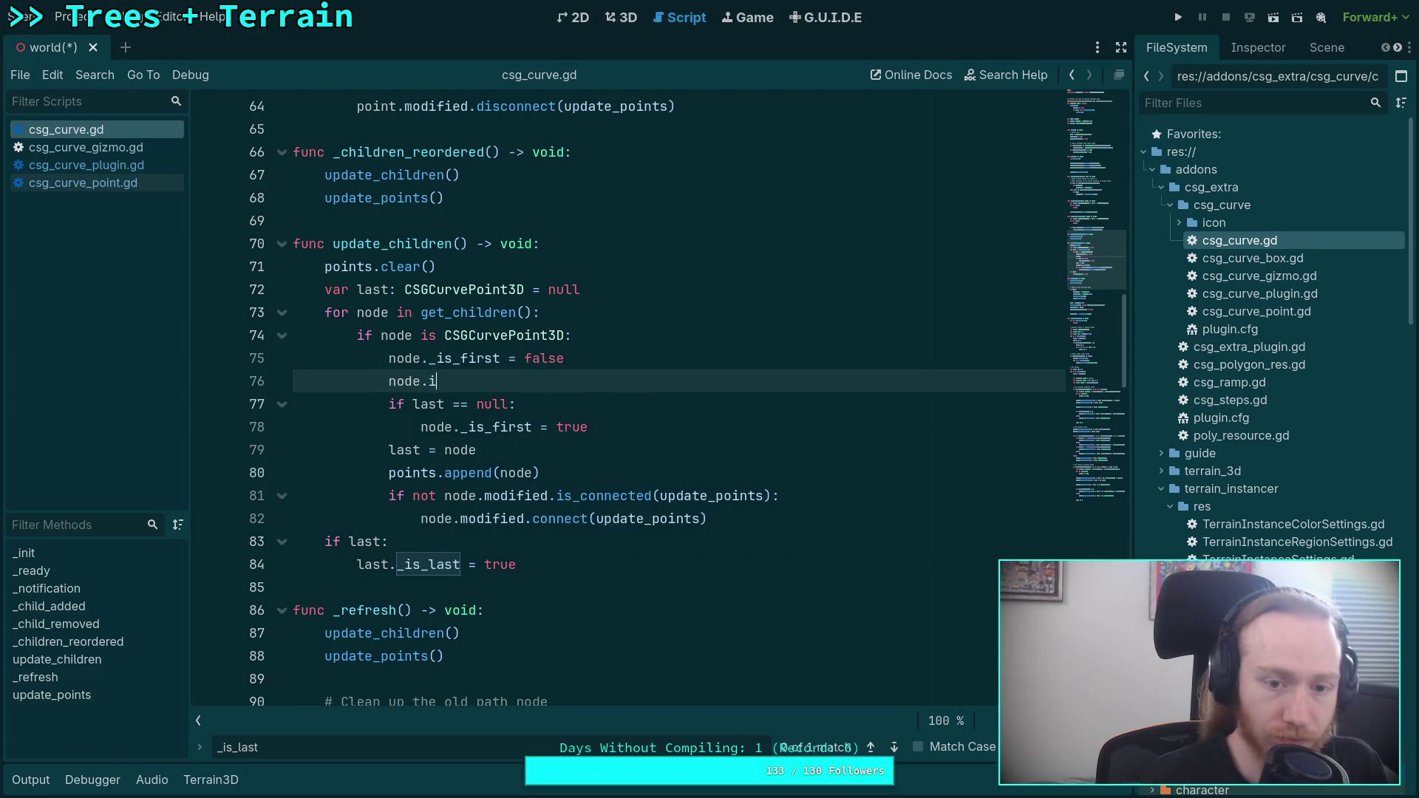
{"action": "type", "text": "_is"}
{"action": "key", "text": "Down"}
{"action": "key", "text": "Return"}
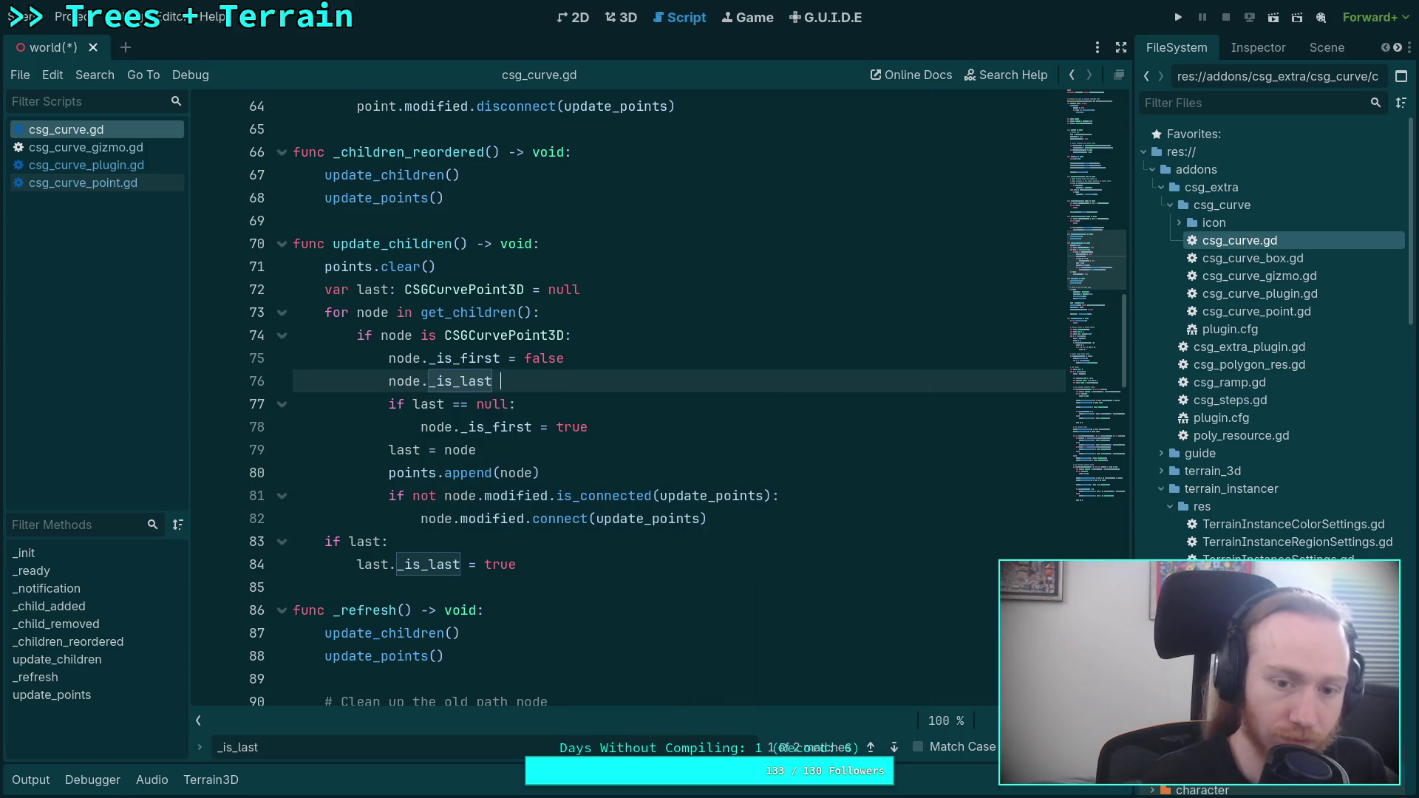
{"action": "type", "text": "= g"}
{"action": "key", "text": "BackSpace"}
{"action": "type", "text": "false"}
{"action": "key", "text": "ctrl+s"}
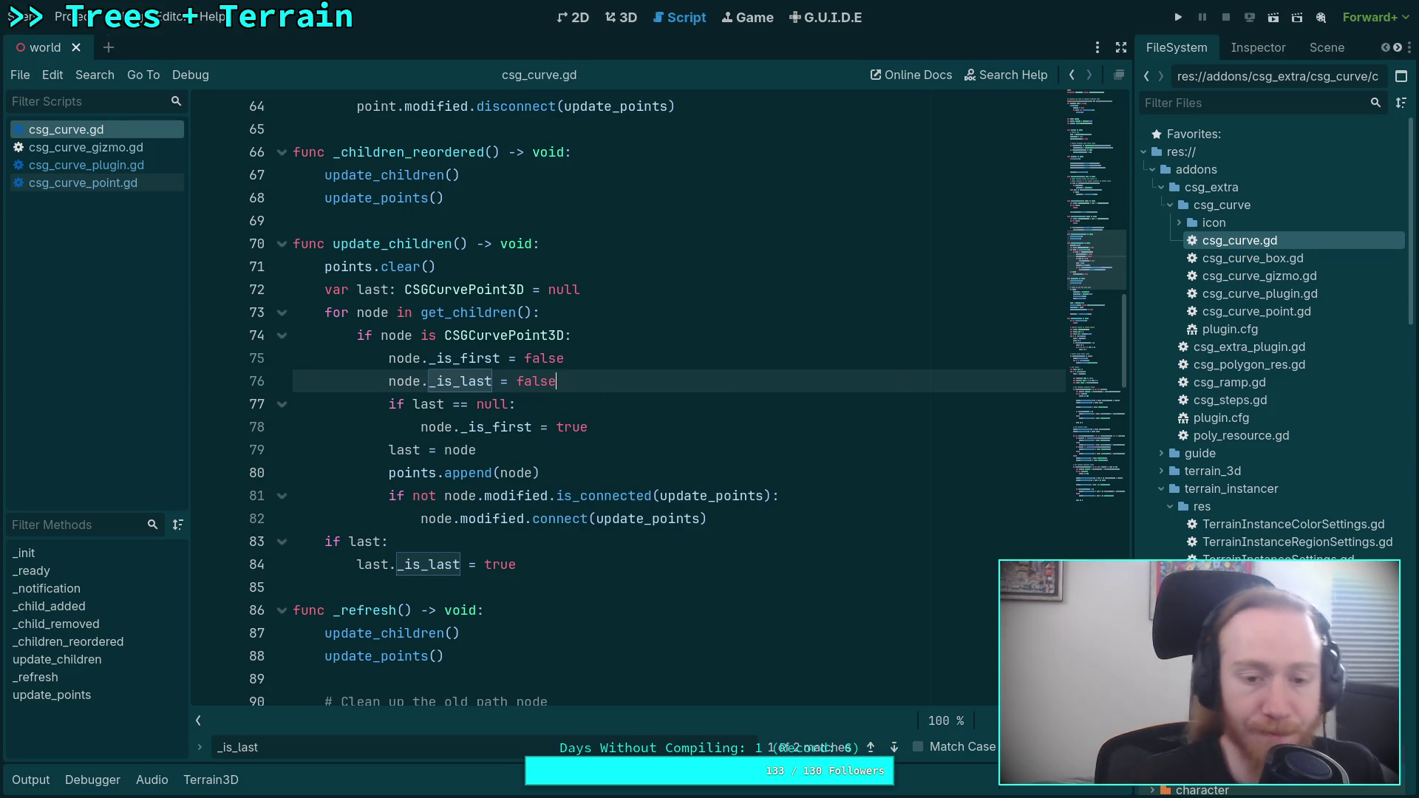
{"action": "left_click", "coordinate": [613, 404]}
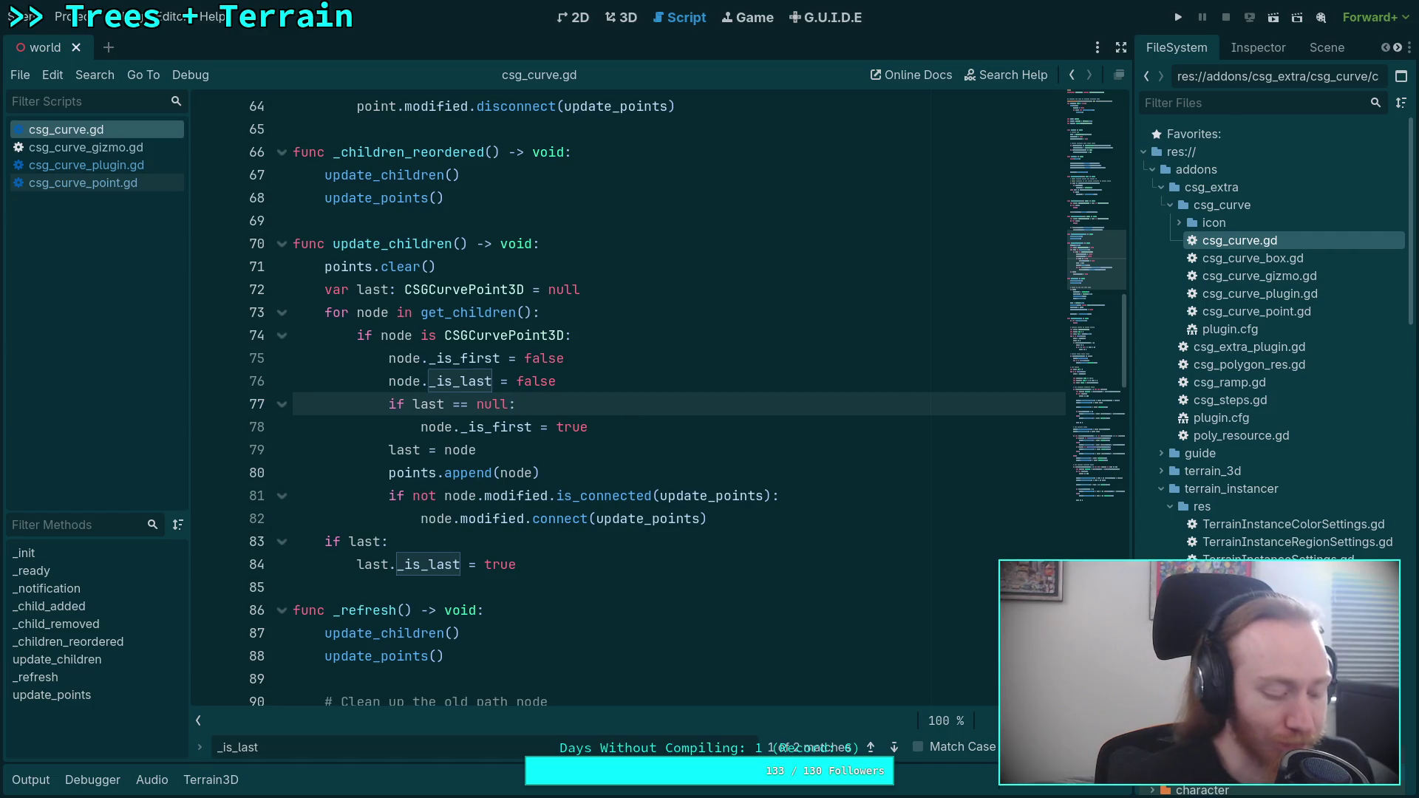
{"action": "key", "text": "ctrl+s"}
- Rebuild the CSGCurve3D road from its curve points in the 3D view
{"action": "left_click", "coordinate": [624, 17]}
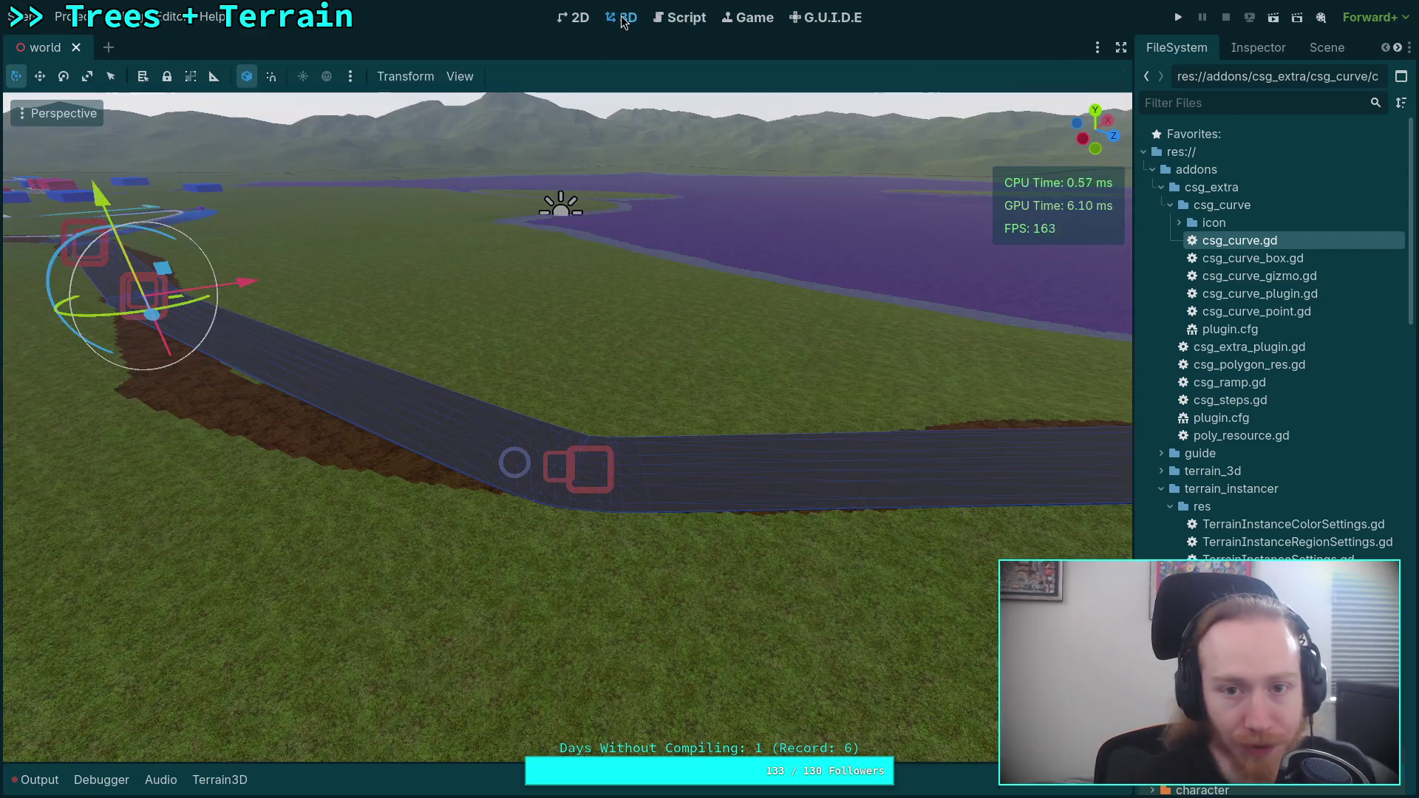
{"action": "left_click", "coordinate": [1269, 49]}
{"action": "left_click", "coordinate": [1317, 45]}
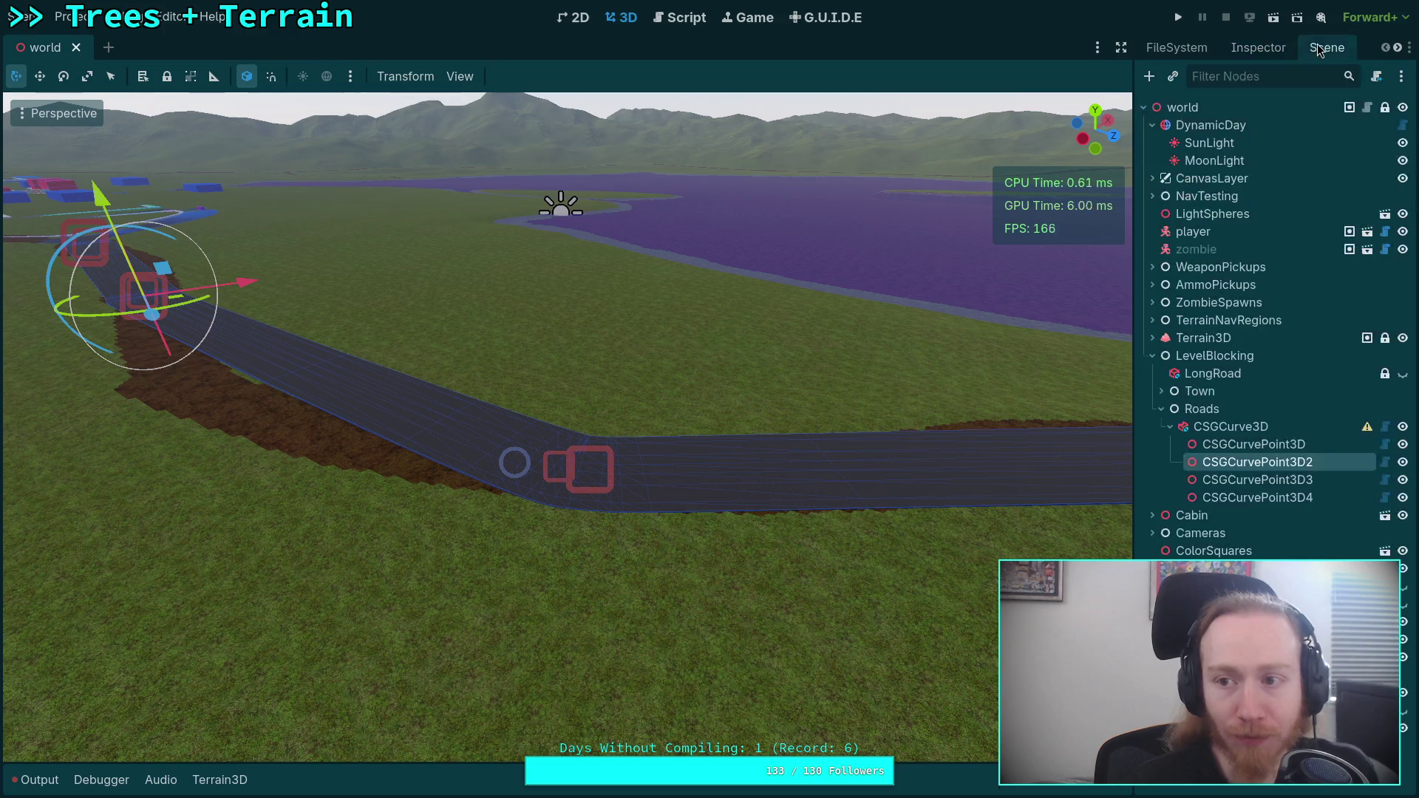
{"action": "left_click", "coordinate": [1231, 427]}
{"action": "left_click", "coordinate": [1258, 47]}
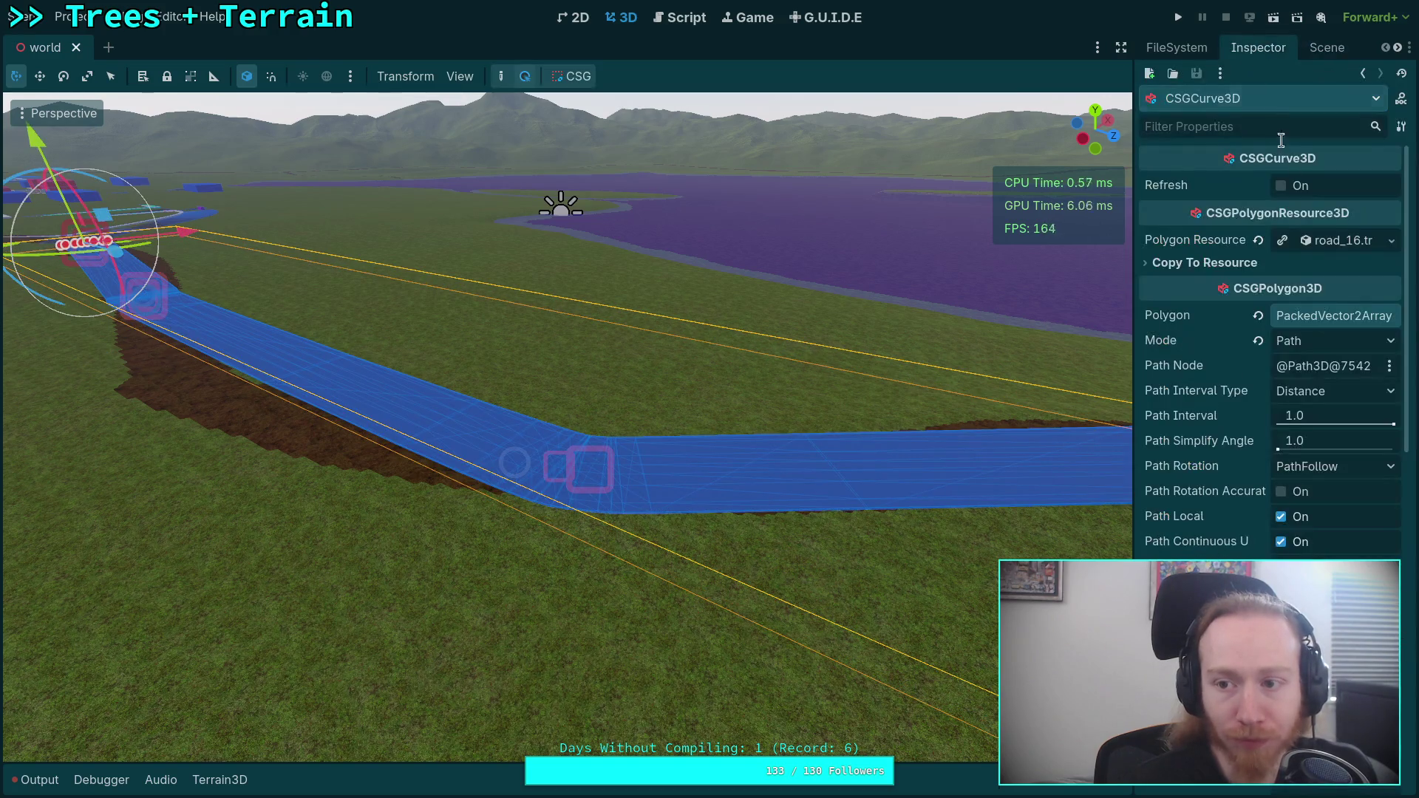
{"action": "left_click", "coordinate": [1281, 186]}
- Select CSGCurvePoint3D3 to check its first/last flags, then return to the script editor
{"action": "left_click", "coordinate": [1325, 47]}
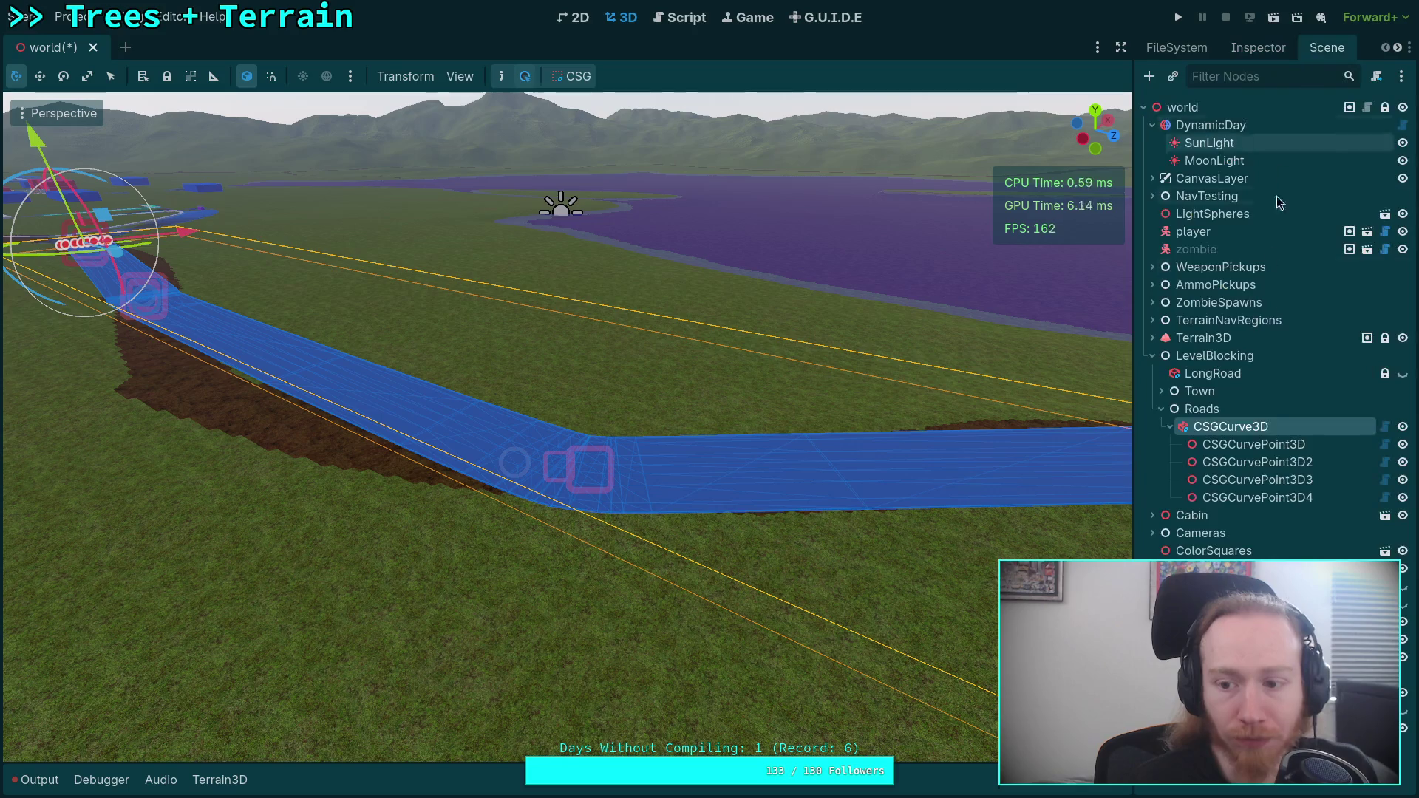
{"action": "left_click", "coordinate": [1254, 467]}
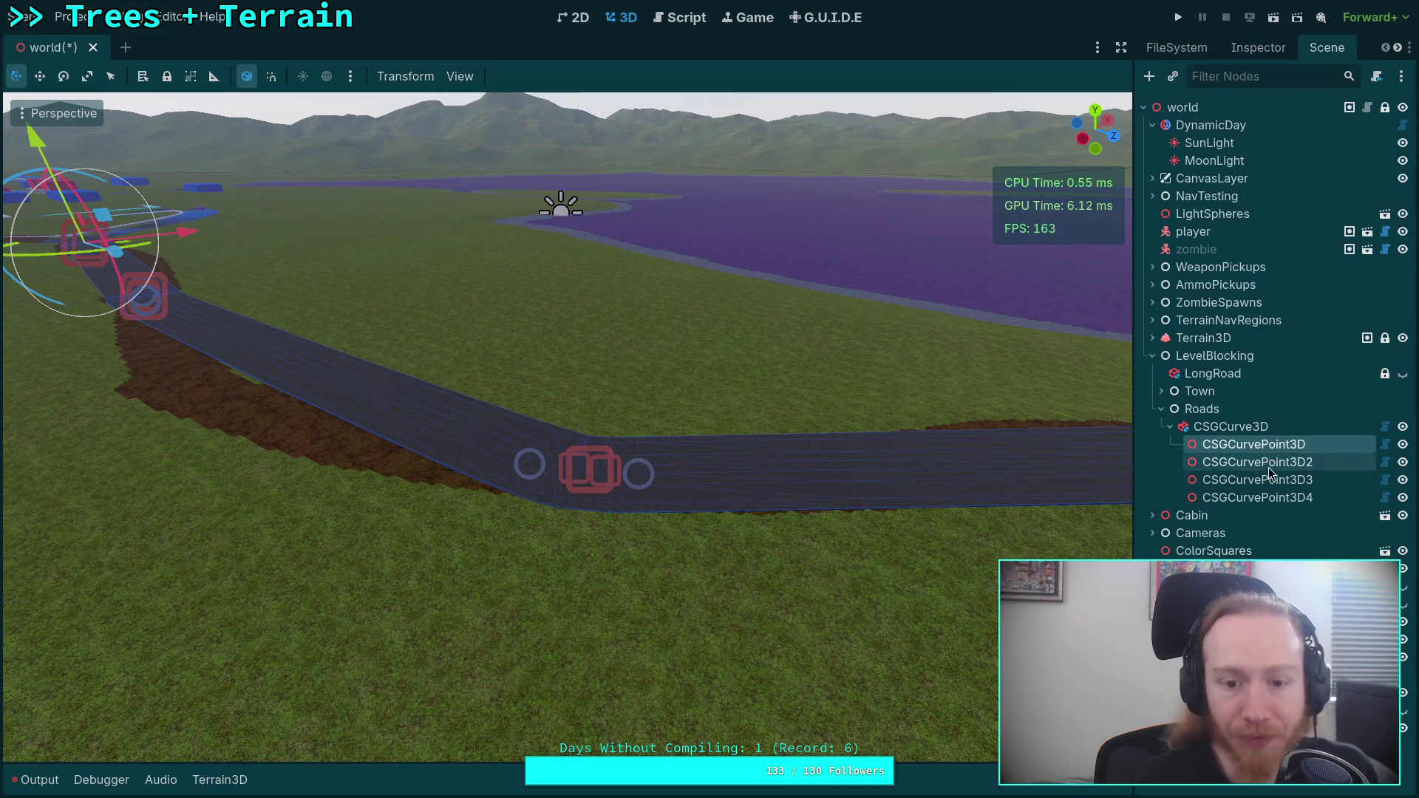
{"action": "left_click", "coordinate": [1259, 480]}
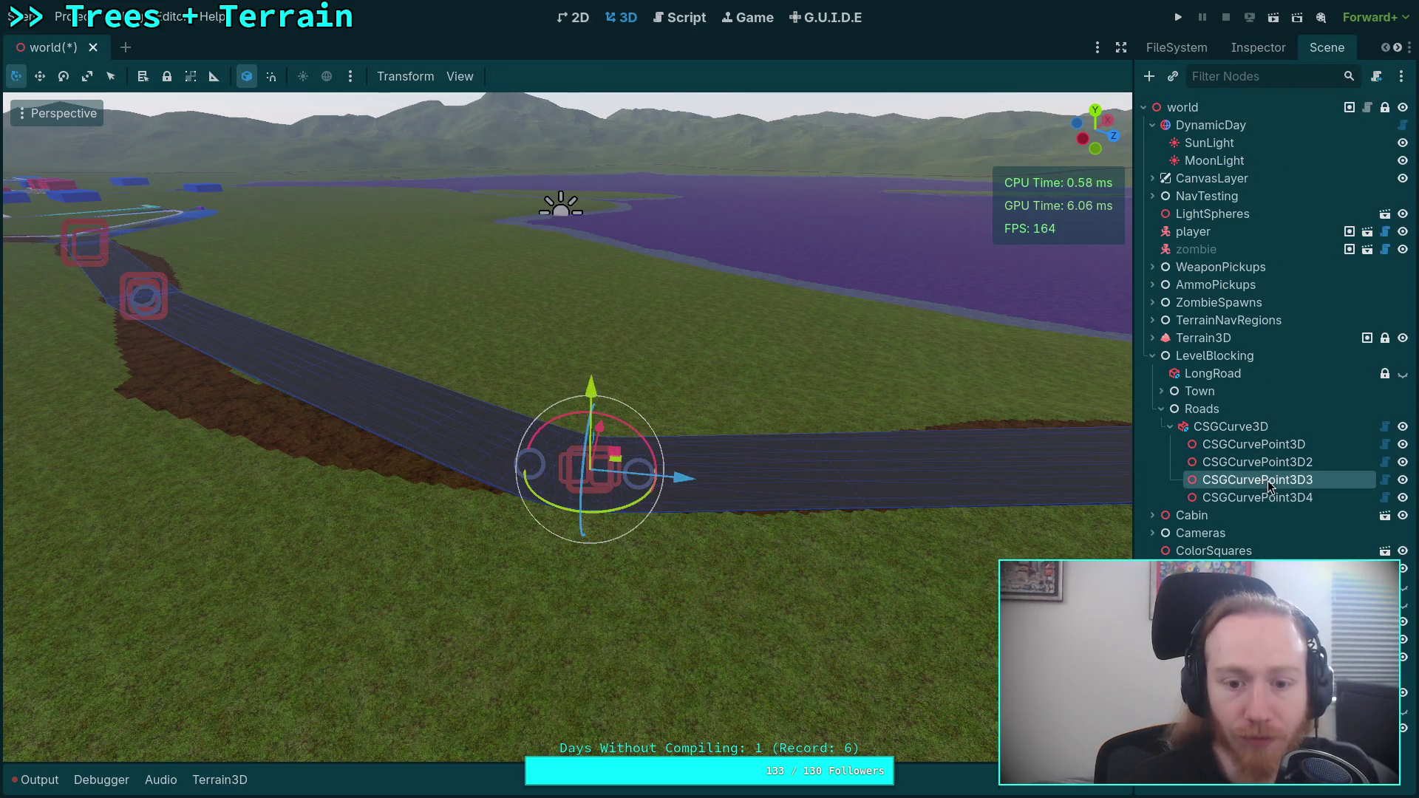
{"action": "left_click", "coordinate": [1252, 48]}
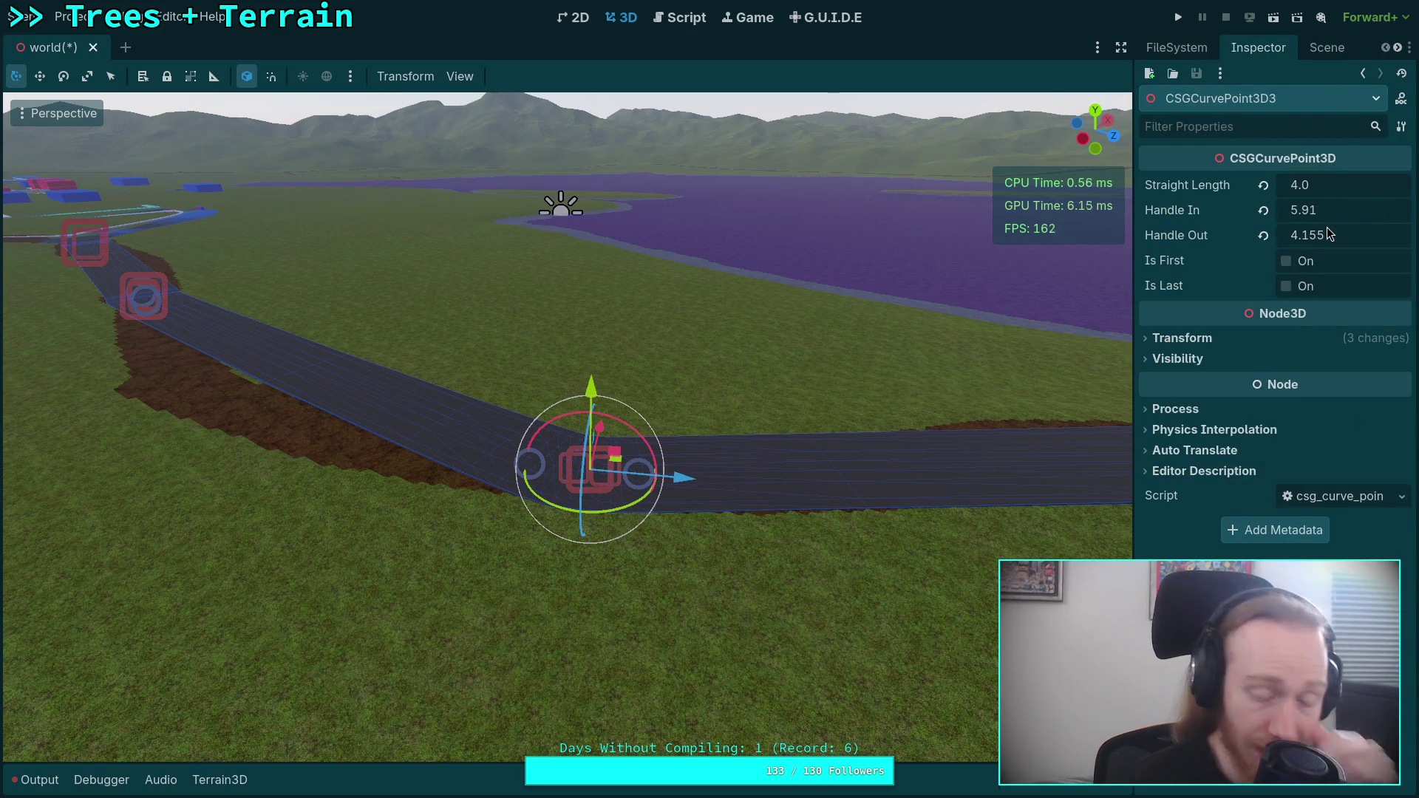
{"action": "left_click", "coordinate": [688, 18]}
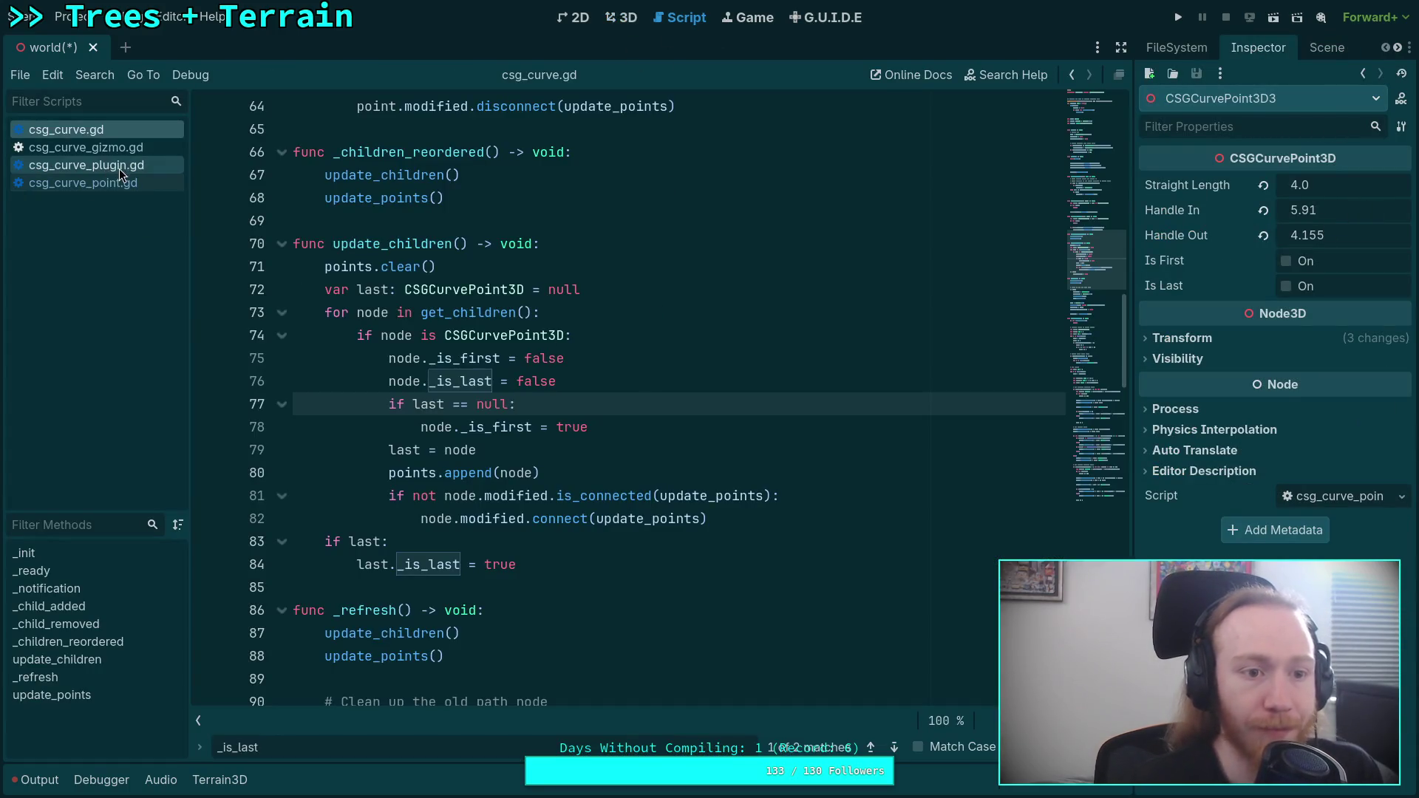
{"action": "left_click", "coordinate": [96, 183]}
{"action": "mouse_move", "coordinate": [358, 473]}
{"action": "left_mouse_down"}
{"action": "mouse_move", "coordinate": [293, 473]}
{"action": "mouse_move", "coordinate": [294, 450]}
{"action": "left_mouse_up"}
{"action": "key", "text": "BackSpace"}
{"action": "key", "text": "BackSpace"}
{"action": "key", "text": "ctrl+s"}
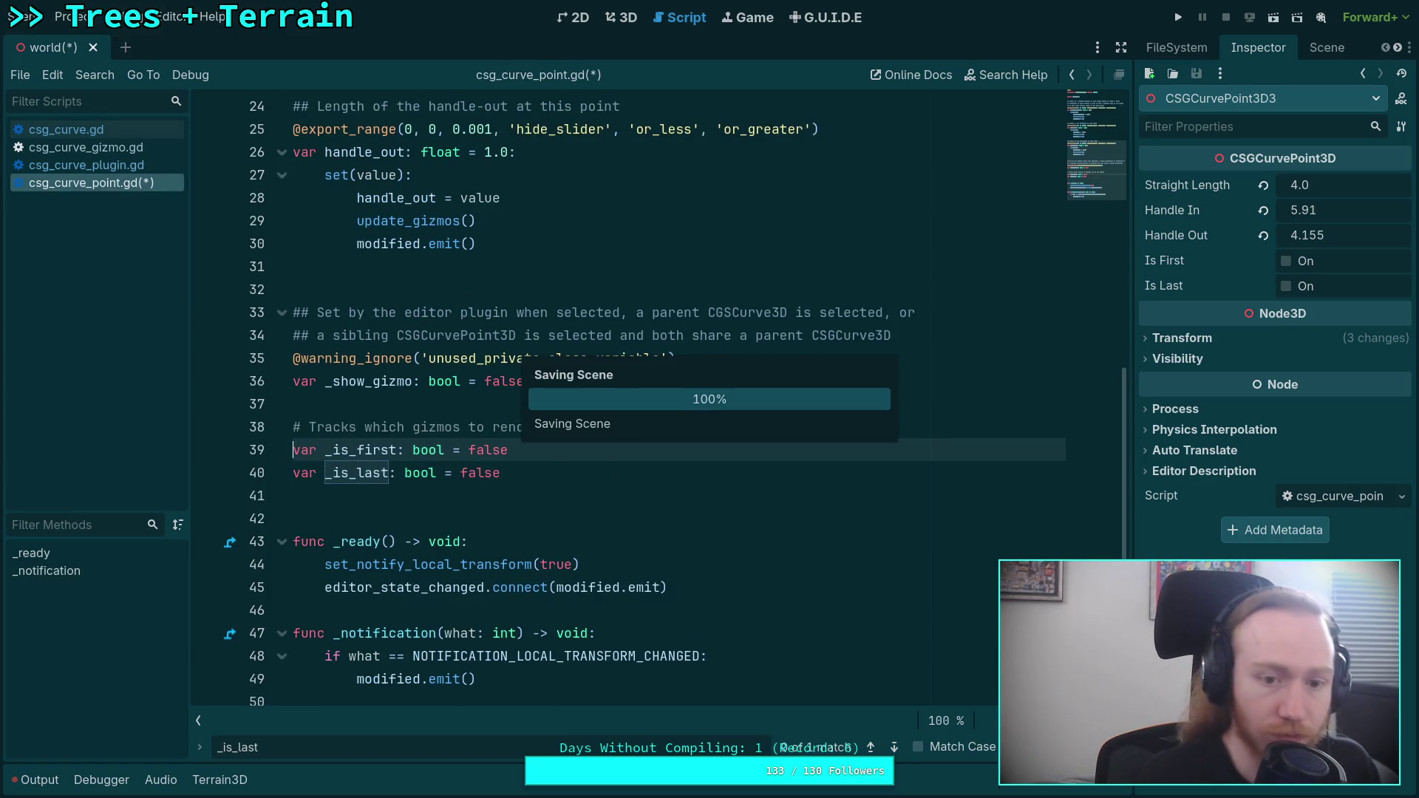
- Reselect CSGCurvePoint3D3 to confirm Is First and Is Last are gone from its properties
{"action": "left_click", "coordinate": [1159, 46]}
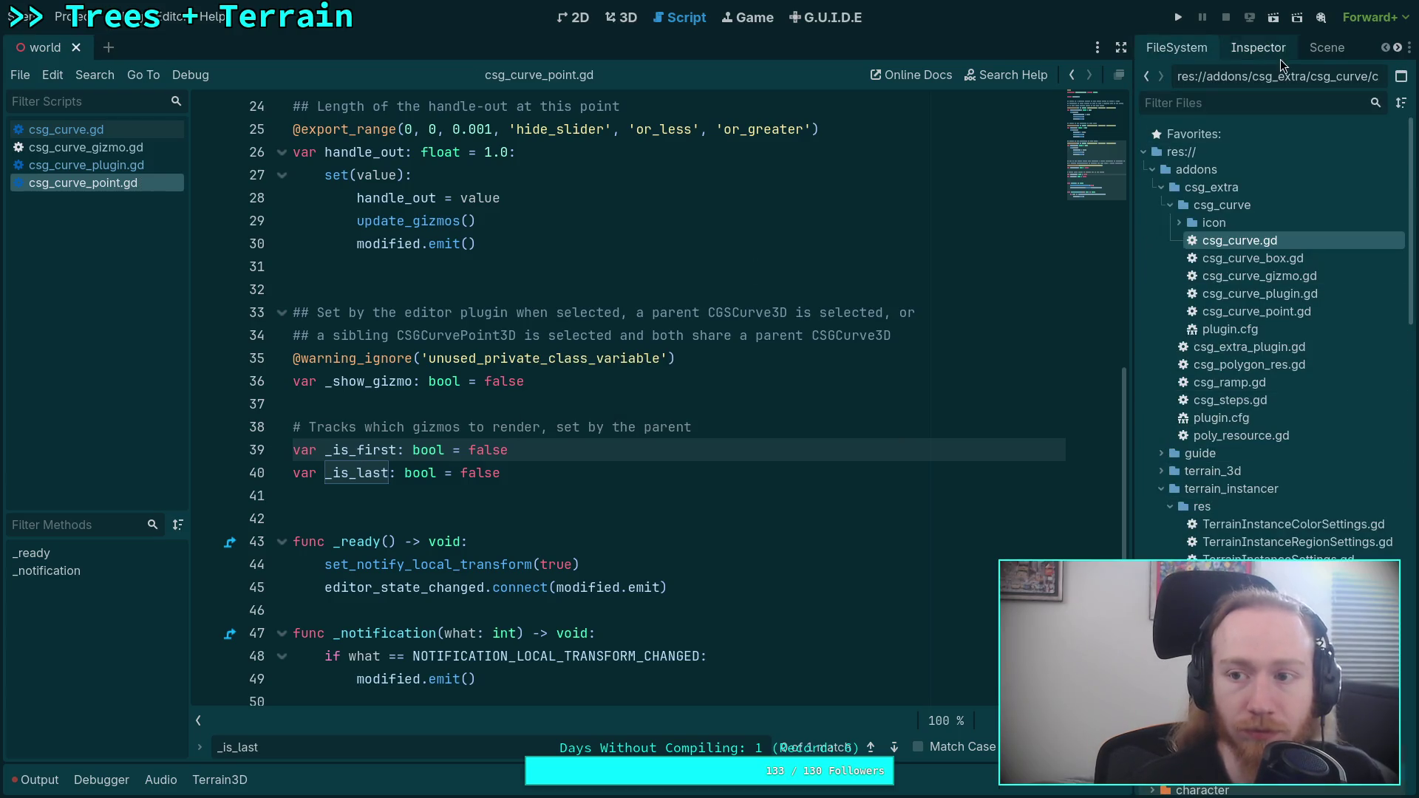
{"action": "left_click", "coordinate": [1327, 47]}
{"action": "left_click", "coordinate": [1263, 446]}
{"action": "left_click", "coordinate": [1257, 480]}
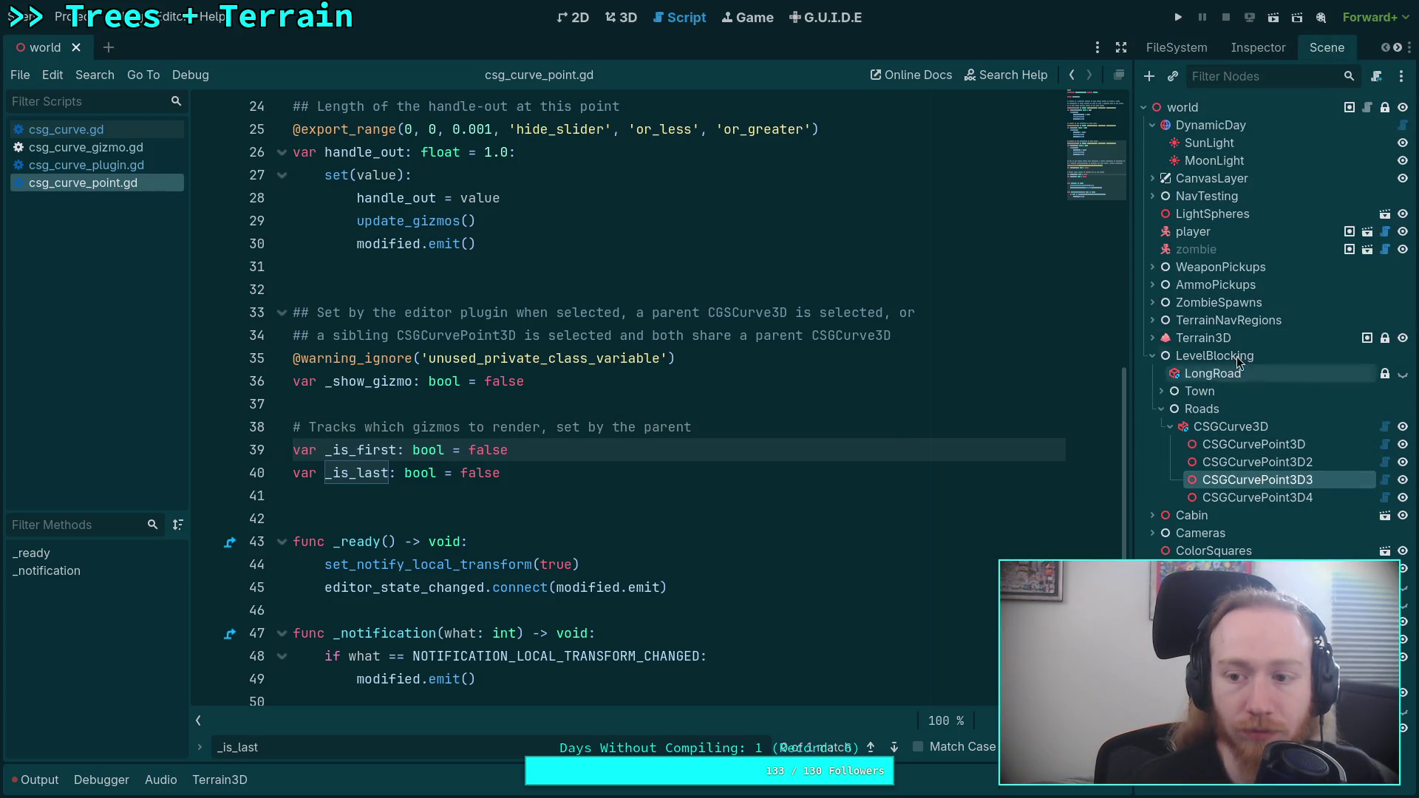
{"action": "left_click", "coordinate": [1258, 47]}
{"action": "left_click", "coordinate": [627, 28]}
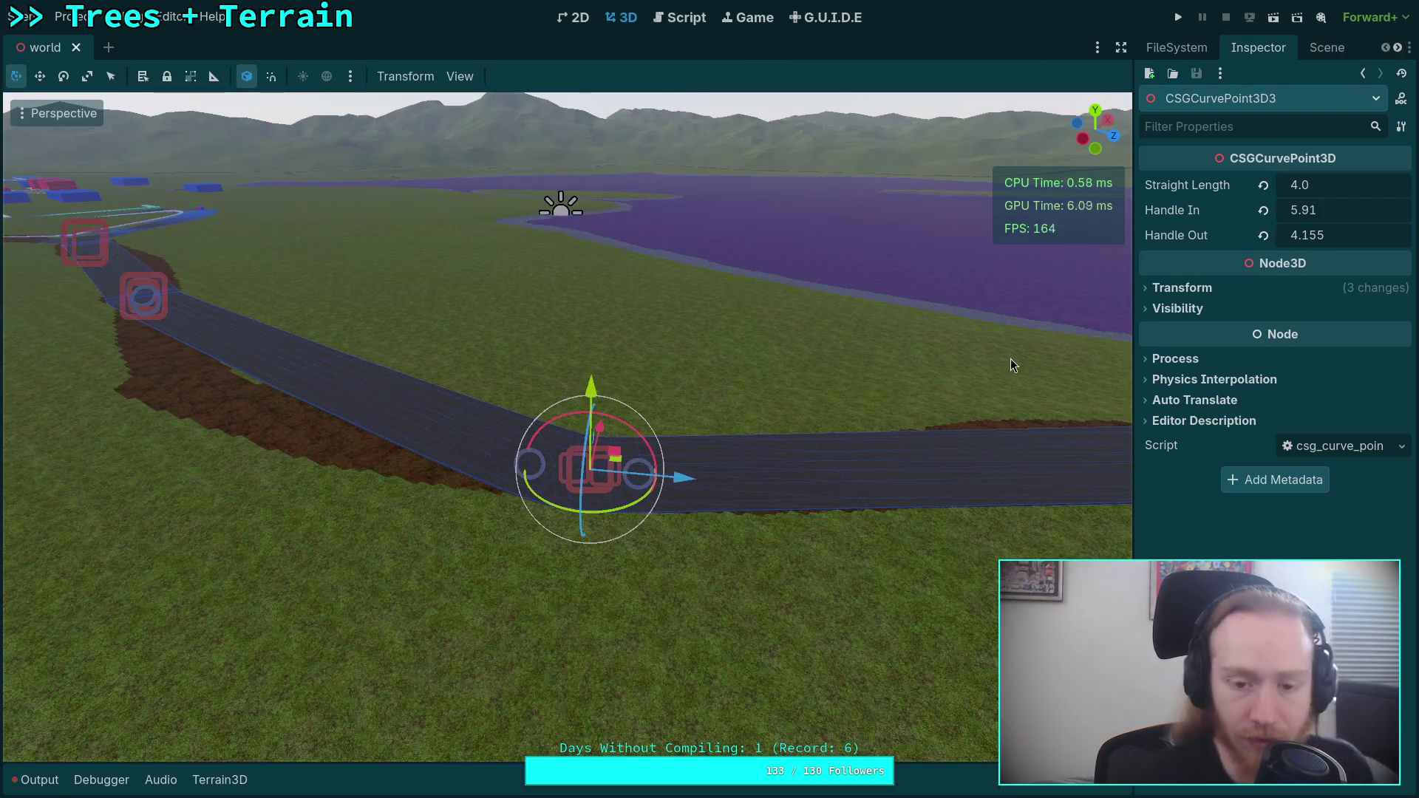
- Set CSGCurvePoint3D3's Handle In to 60 and Handle Out to 27.89
{"action": "mouse_move", "coordinate": [1311, 215]}
{"action": "left_mouse_down"}
{"action": "mouse_move", "coordinate": [1383, 214]}
{"action": "mouse_move", "coordinate": [1303, 214]}
{"action": "left_mouse_up"}
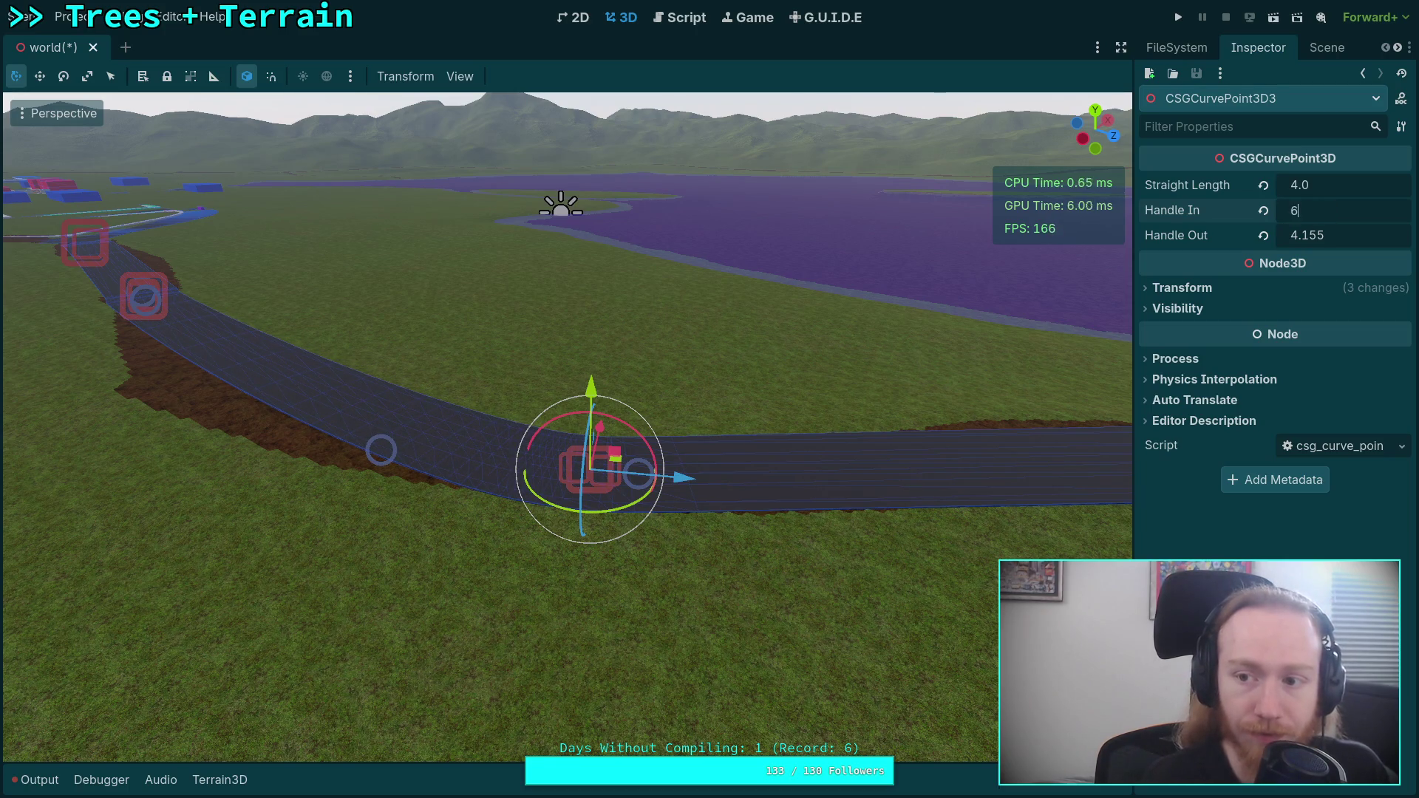
{"action": "type", "text": "0"}
{"action": "key", "text": "Return"}
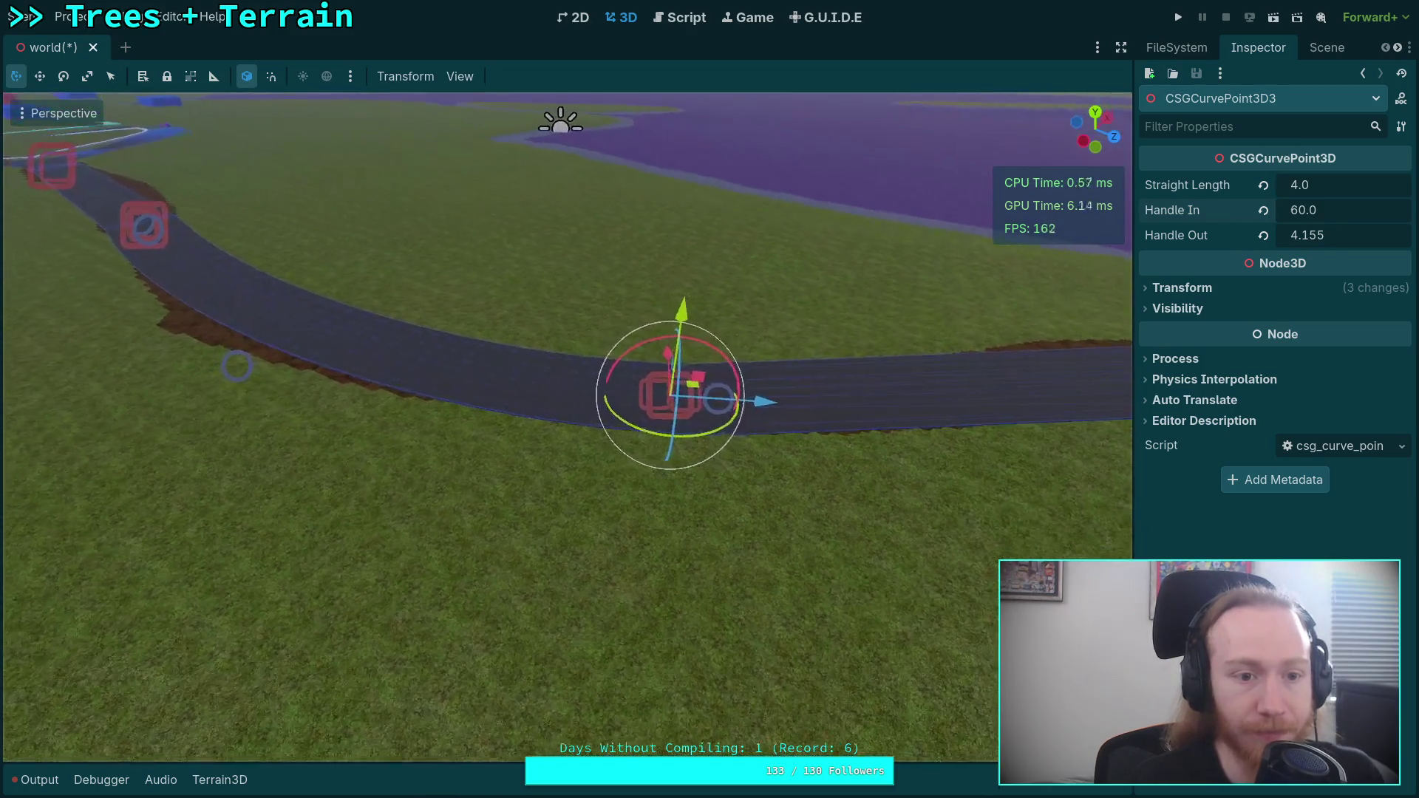
{"action": "key", "text": "d"}
{"action": "left_click_drag", "start_coordinate": [1307, 236], "coordinate": [1402, 236]}
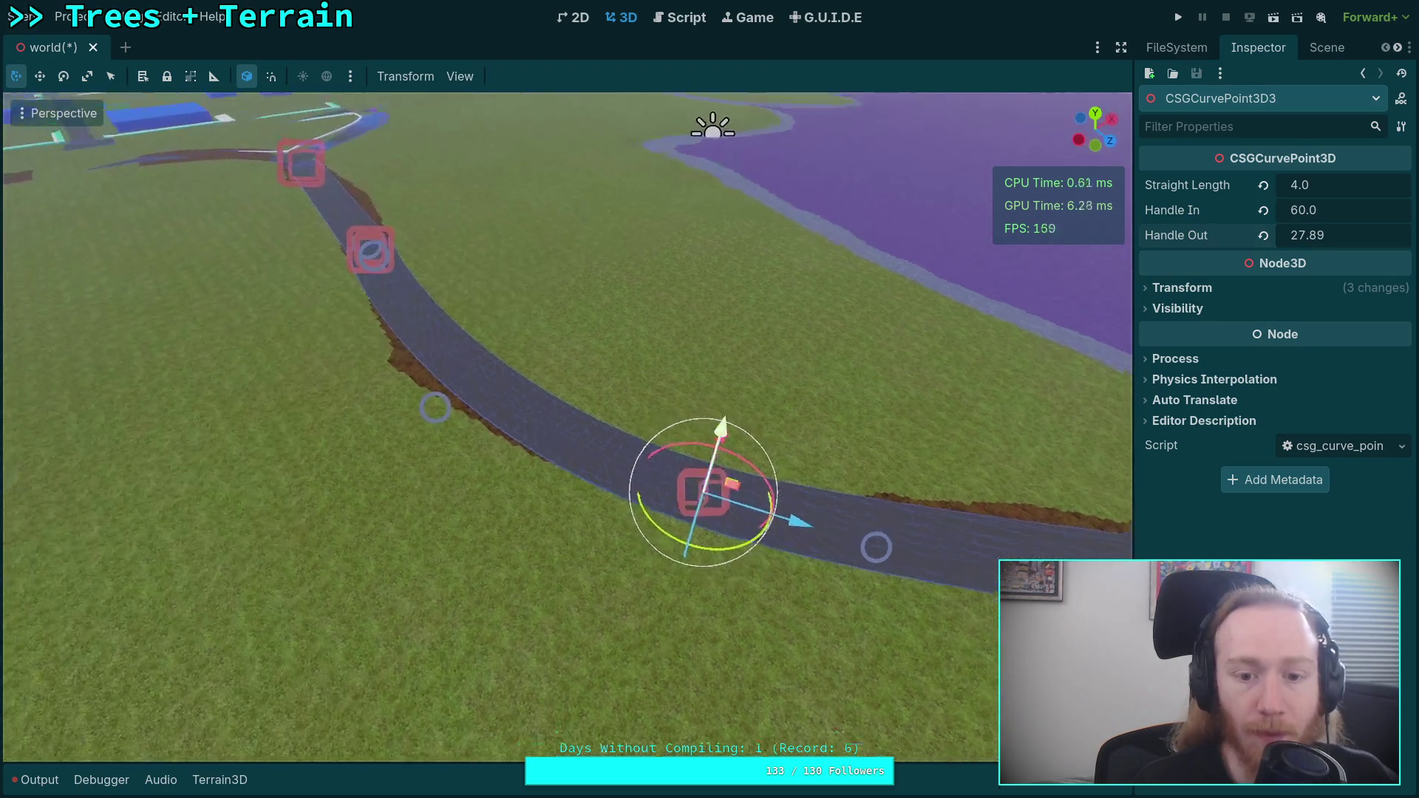
{"action": "key", "text": "s"}
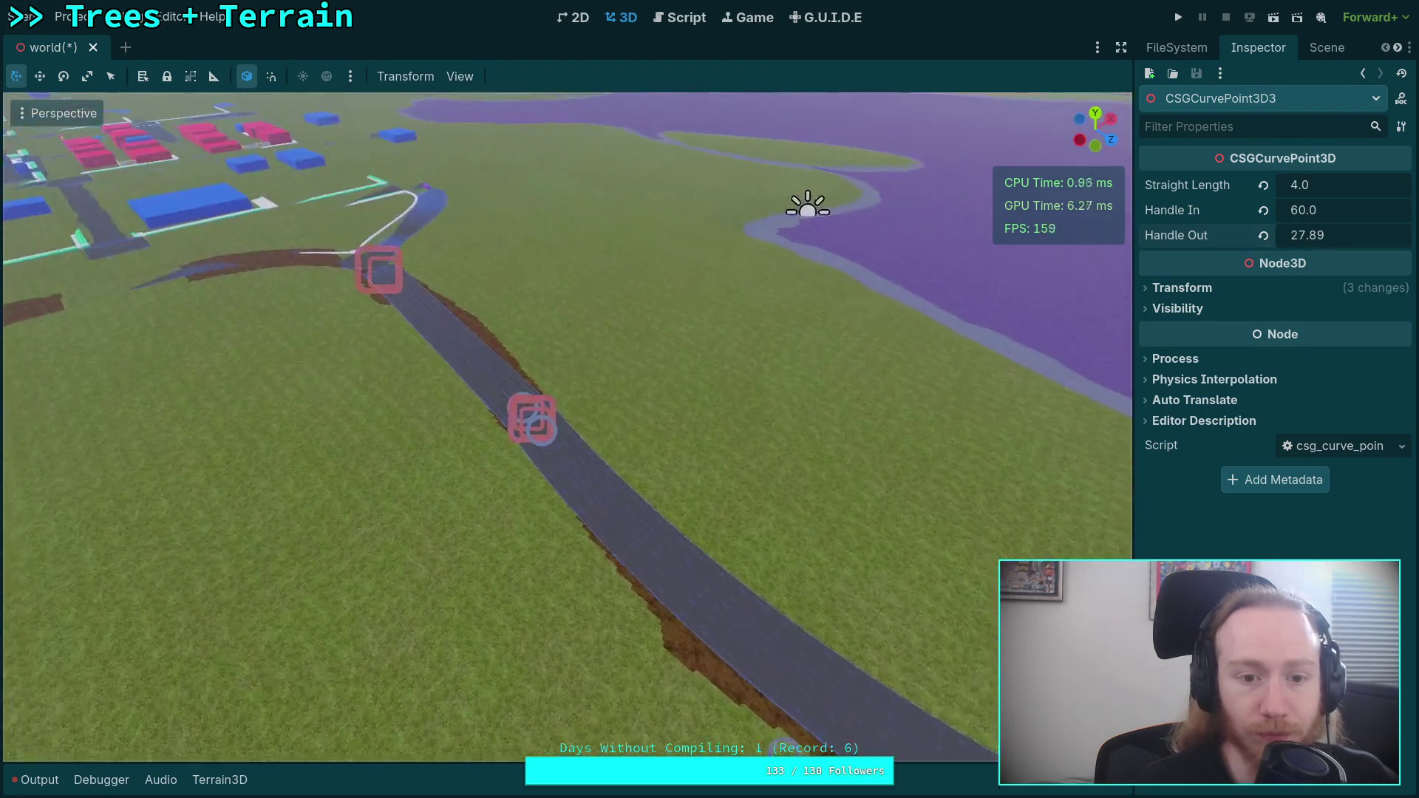
- Select CSGCurvePoint3D2 and drag its Handle In up to about 15
{"action": "left_click", "coordinate": [526, 443]}
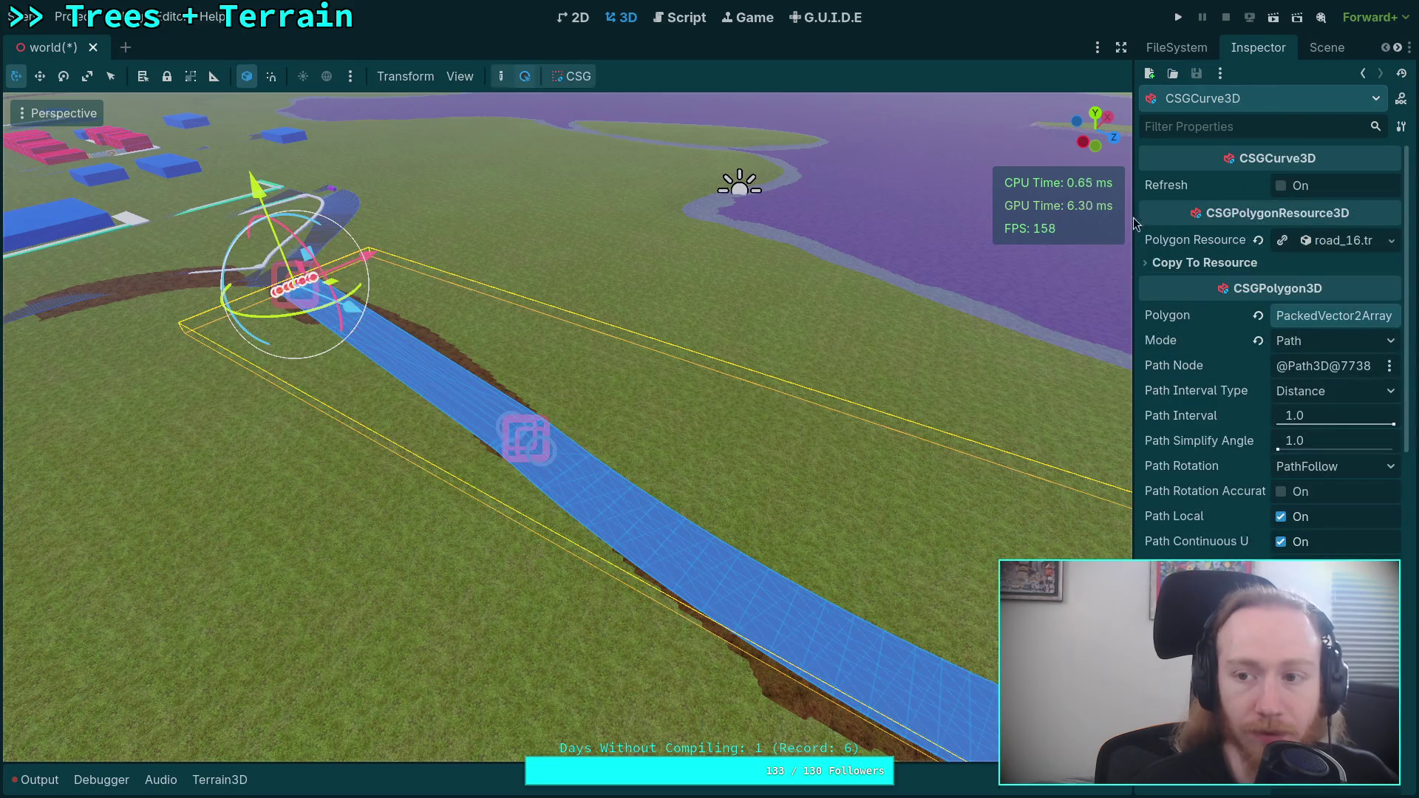
{"action": "left_click", "coordinate": [1315, 56]}
{"action": "left_click", "coordinate": [1274, 463]}
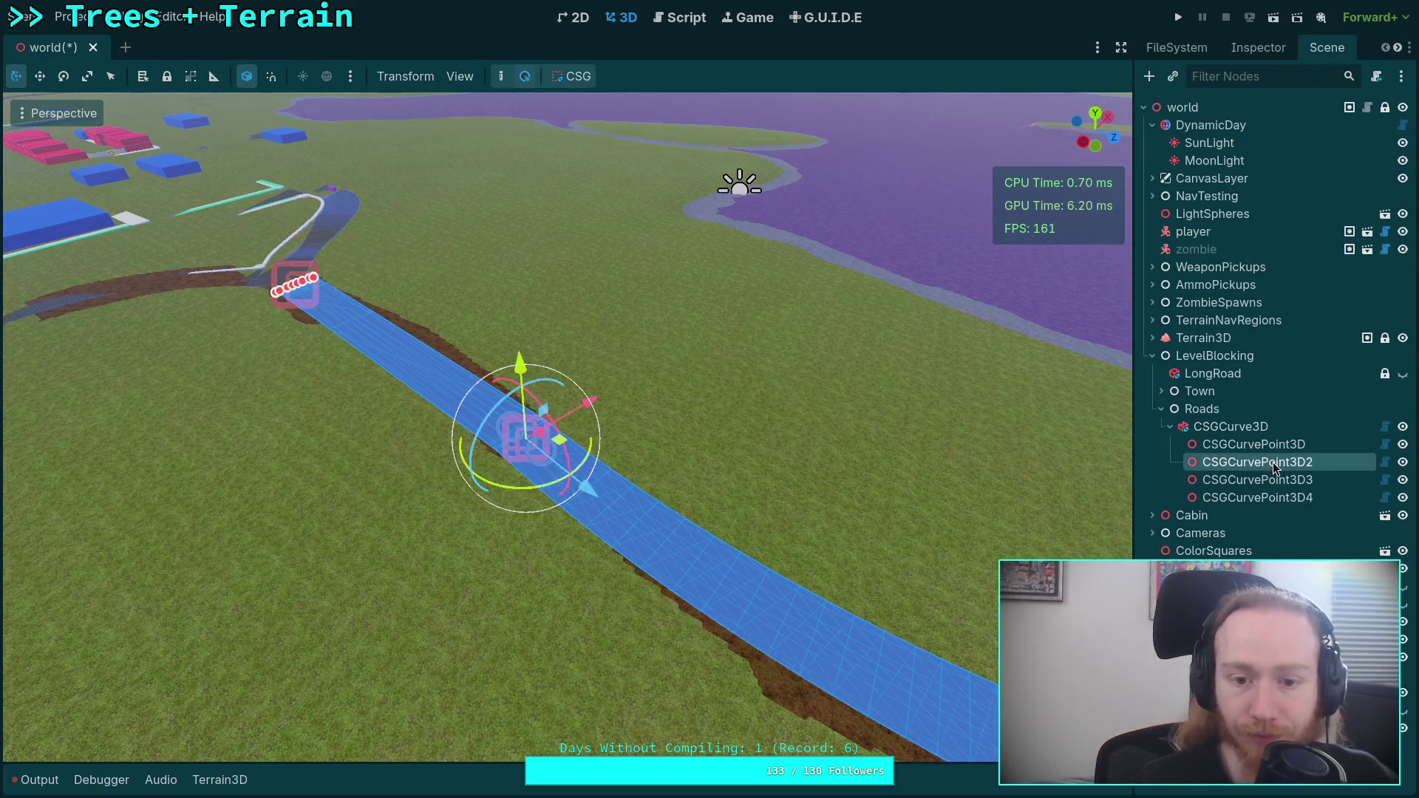
{"action": "left_click", "coordinate": [1271, 55]}
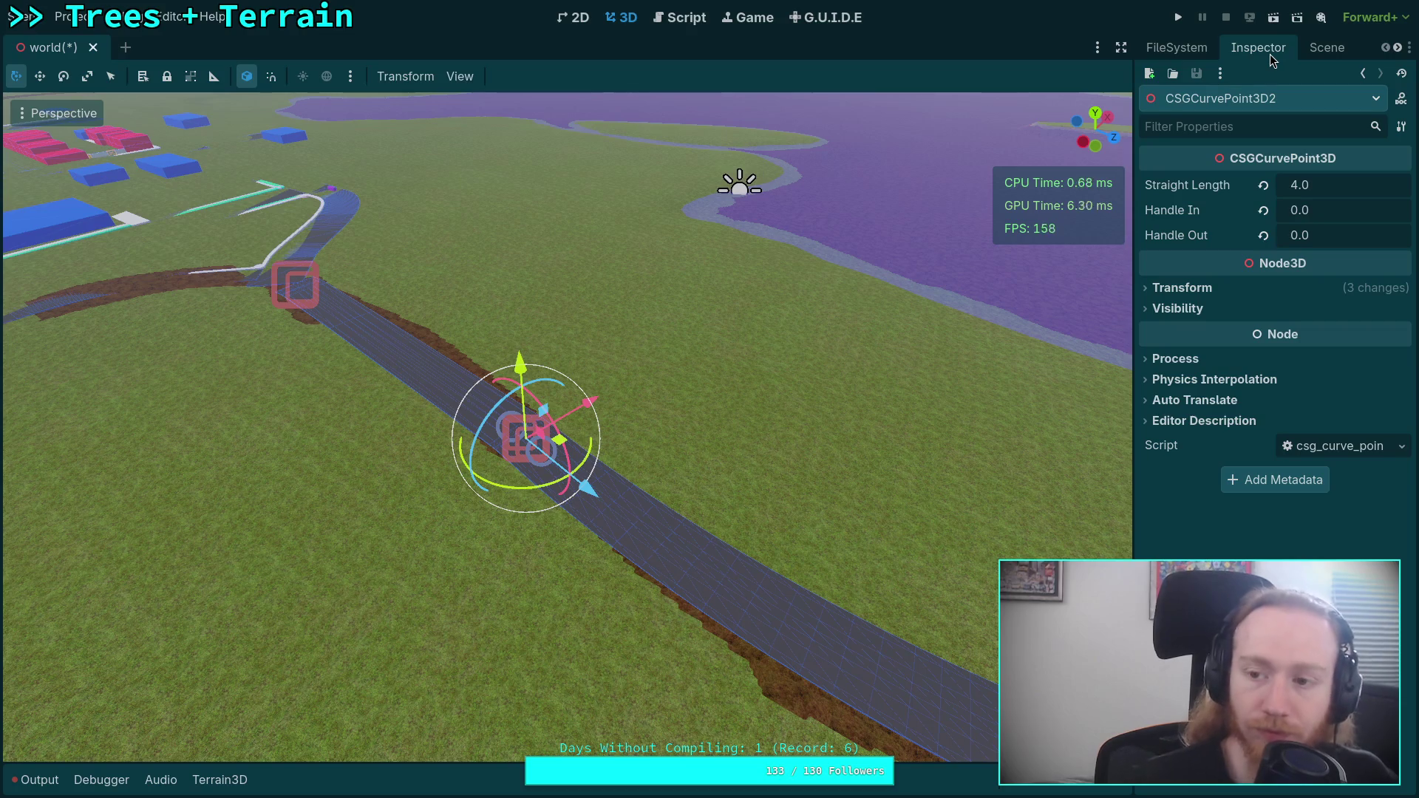
{"action": "key", "text": "w"}
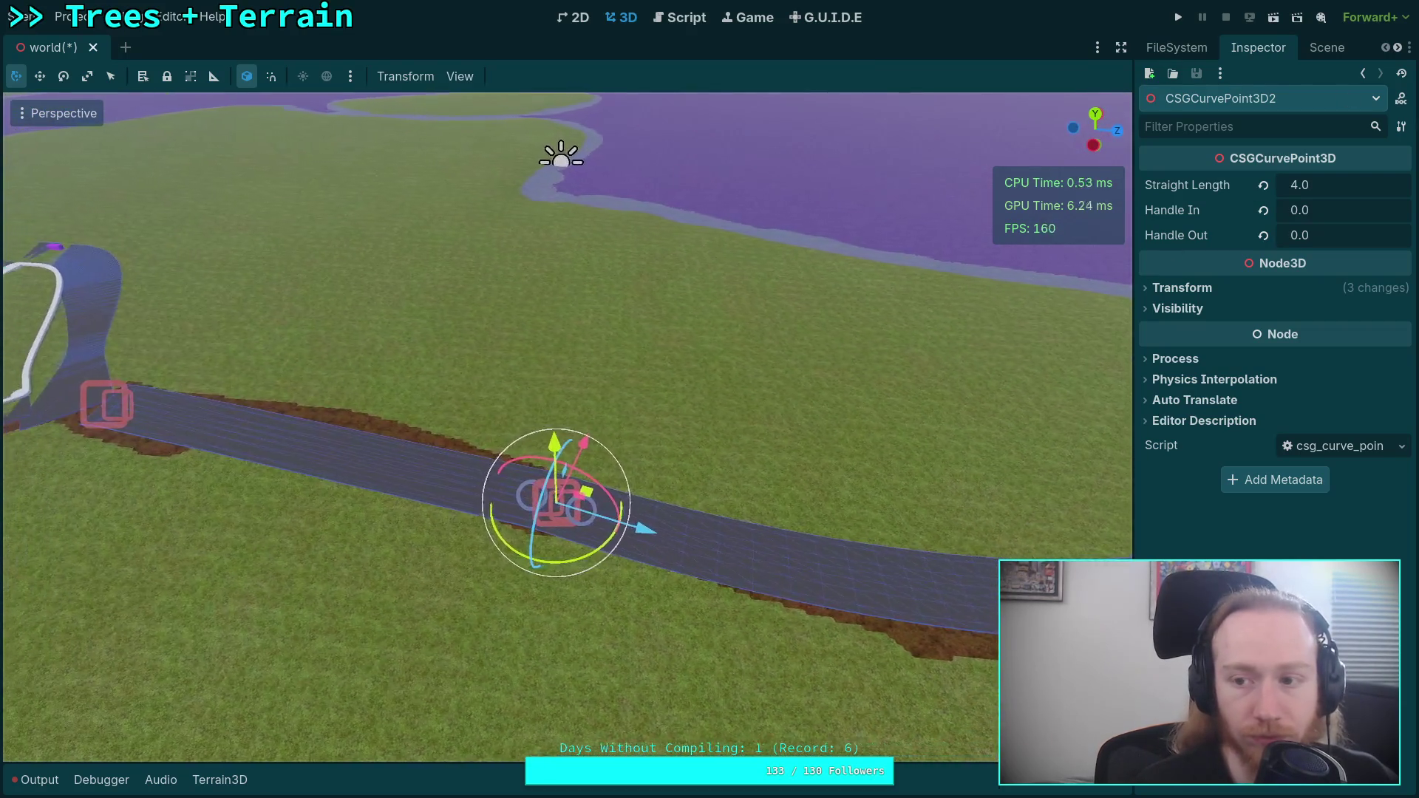
{"action": "key", "text": "a"}
{"action": "mouse_move", "coordinate": [1307, 209]}
{"action": "left_mouse_down"}
{"action": "mouse_move", "coordinate": [1349, 209]}
{"action": "mouse_move", "coordinate": [1314, 235]}
{"action": "mouse_move", "coordinate": [1338, 235]}
{"action": "left_mouse_up"}
- Set both of CSGCurvePoint3D2's handles to exactly 16.0
{"action": "left_click_drag", "start_coordinate": [586, 292], "coordinate": [591, 299]}
{"action": "left_click", "coordinate": [1369, 237]}
{"action": "type", "text": "16"}
{"action": "key", "text": "Return"}
{"action": "left_click", "coordinate": [1338, 209]}
{"action": "key", "text": "Return"}
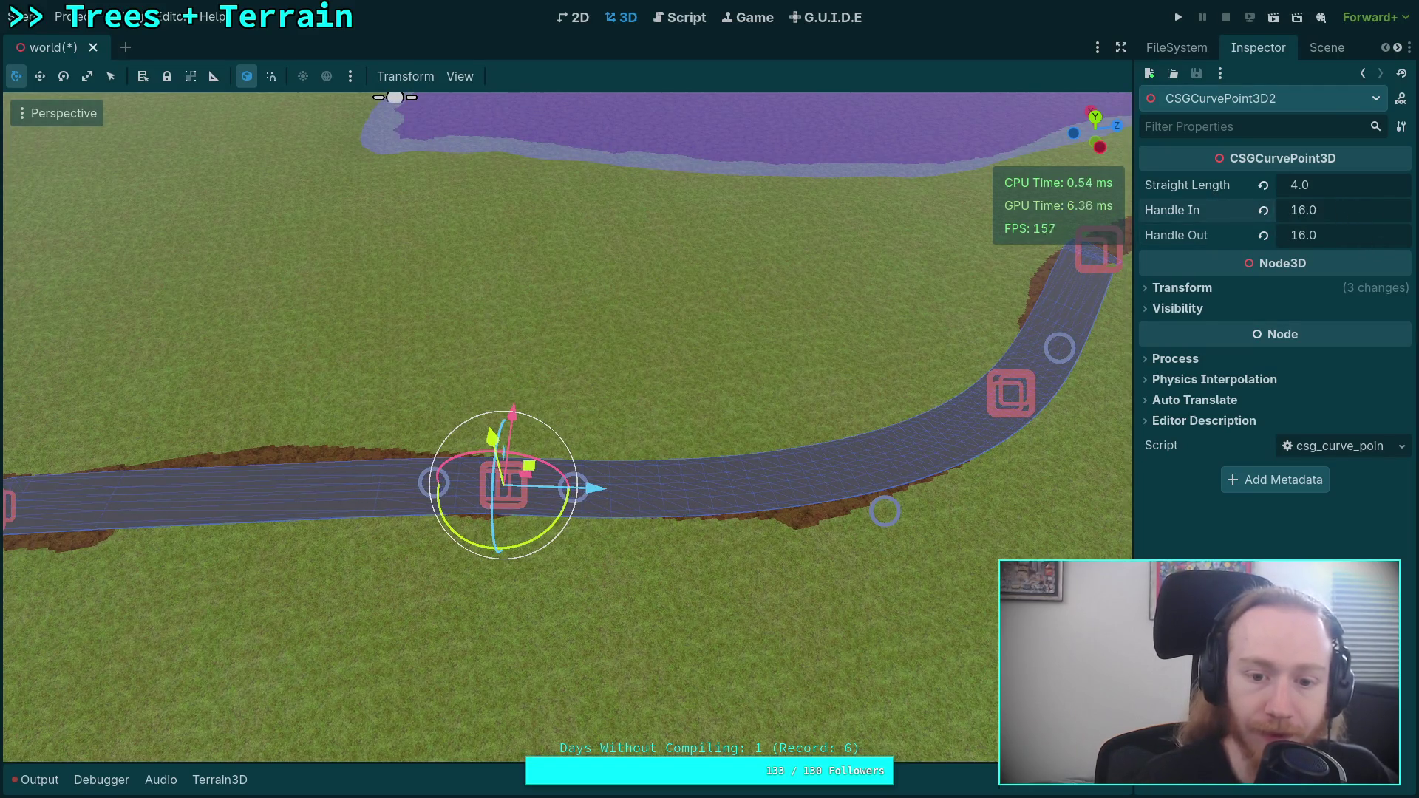
{"action": "left_click_drag", "start_coordinate": [585, 292], "coordinate": [547, 303]}
{"action": "left_click_drag", "start_coordinate": [799, 347], "coordinate": [925, 357]}
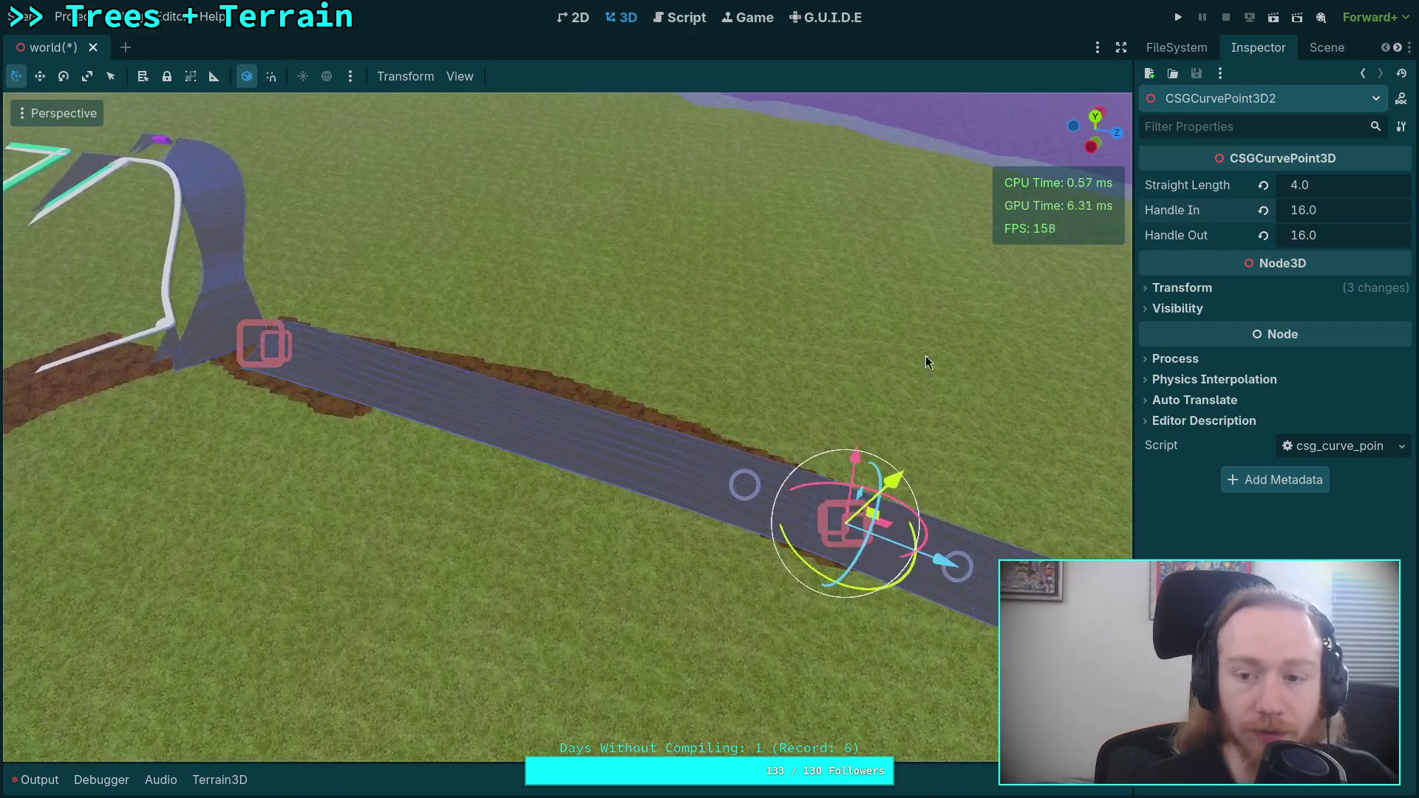
{"action": "left_click", "coordinate": [1306, 53]}
{"action": "left_click", "coordinate": [1256, 445]}
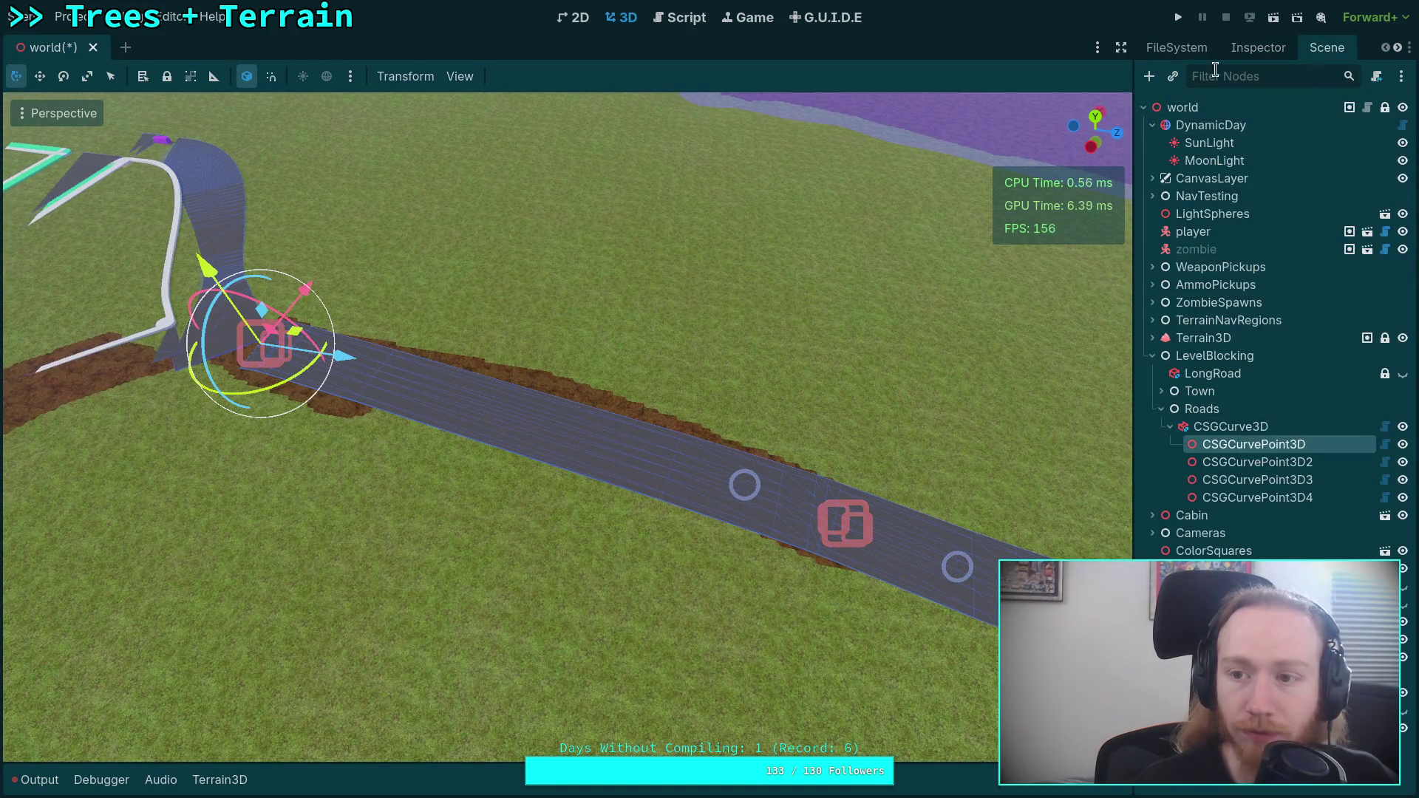
- Set CSGCurvePoint3D's Handle In to 1.0 and Handle Out to 20
{"action": "left_click", "coordinate": [1256, 52]}
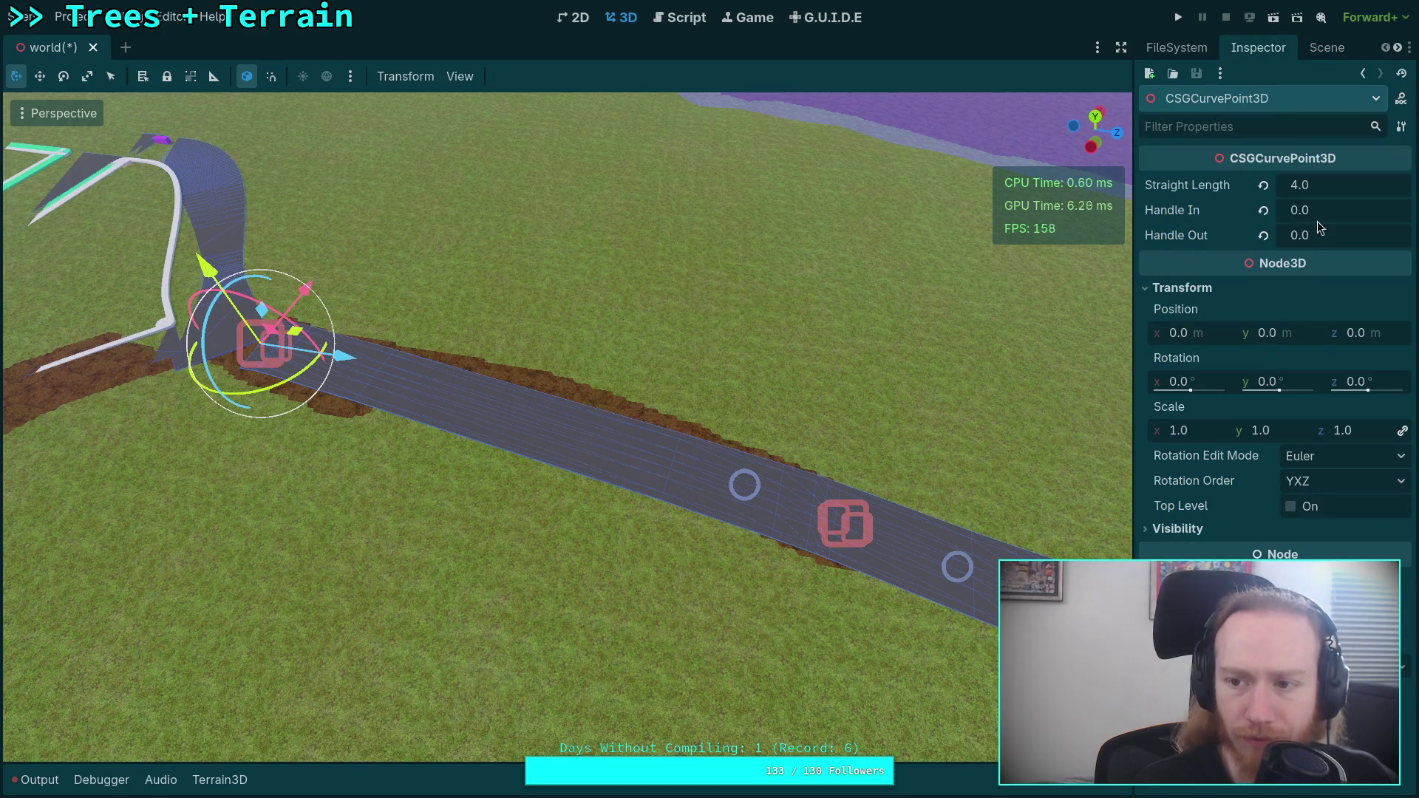
{"action": "left_click", "coordinate": [1263, 212]}
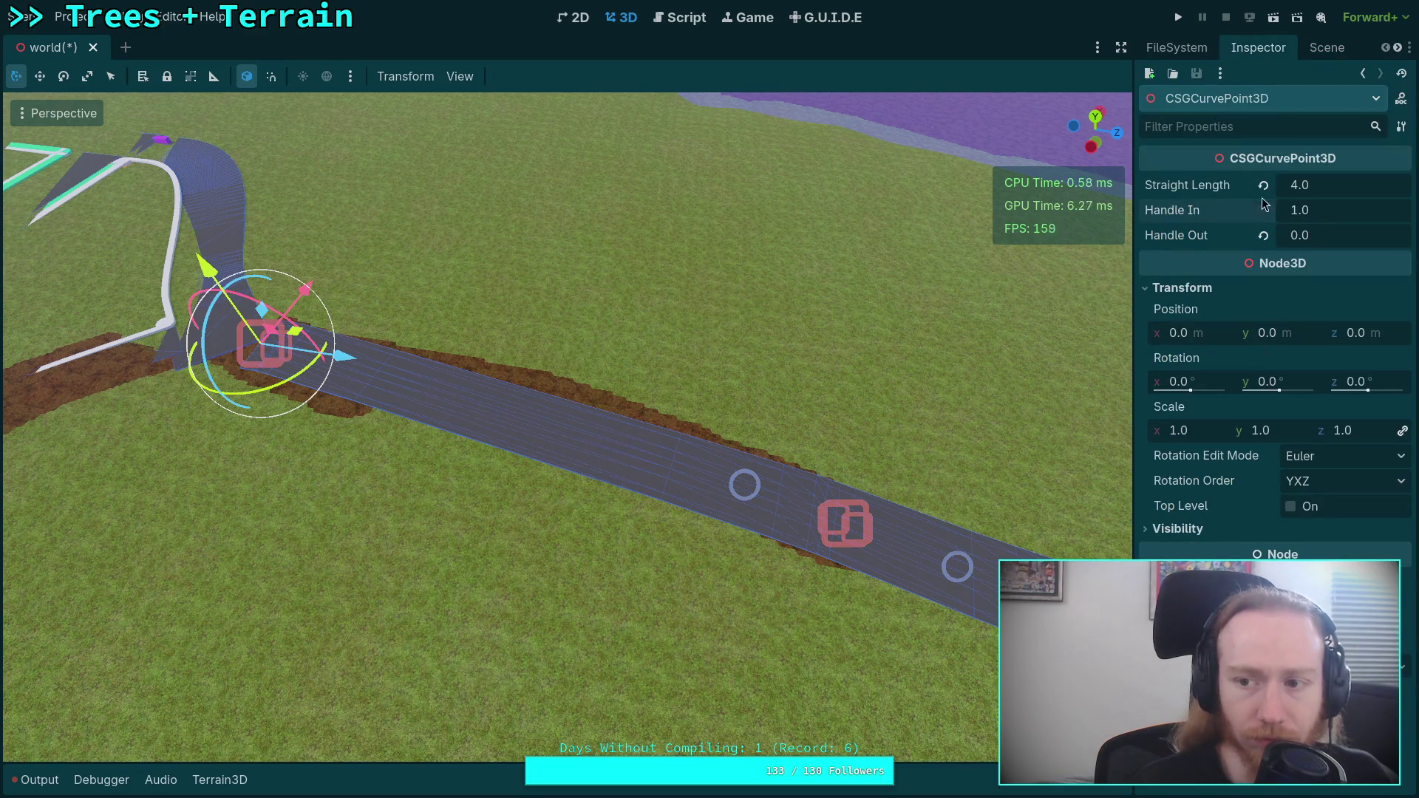
{"action": "left_click_drag", "start_coordinate": [1294, 235], "coordinate": [1414, 235]}
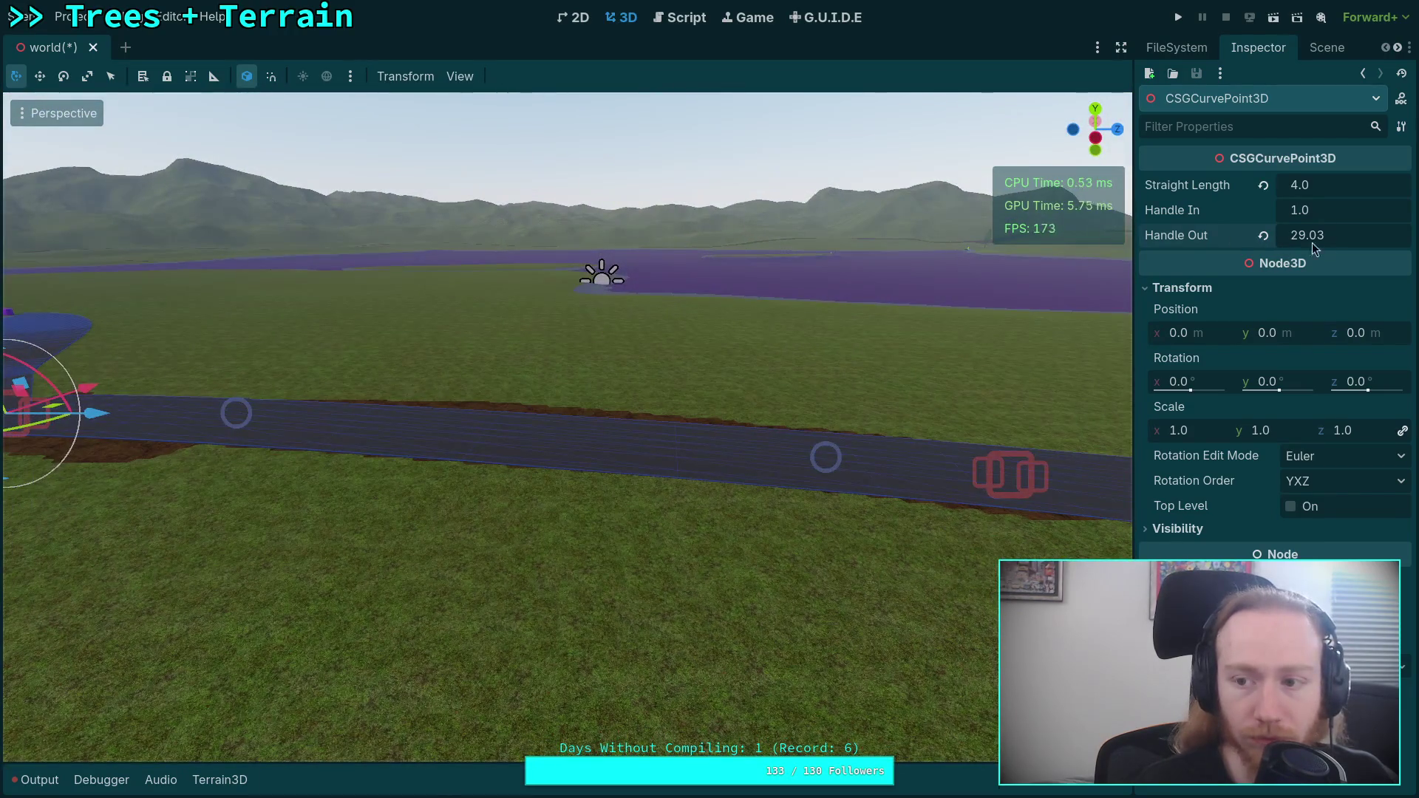
{"action": "left_click_drag", "start_coordinate": [1315, 249], "coordinate": [1290, 249]}
{"action": "left_click", "coordinate": [1315, 249]}
{"action": "type", "text": "20"}
{"action": "key", "text": "Return"}
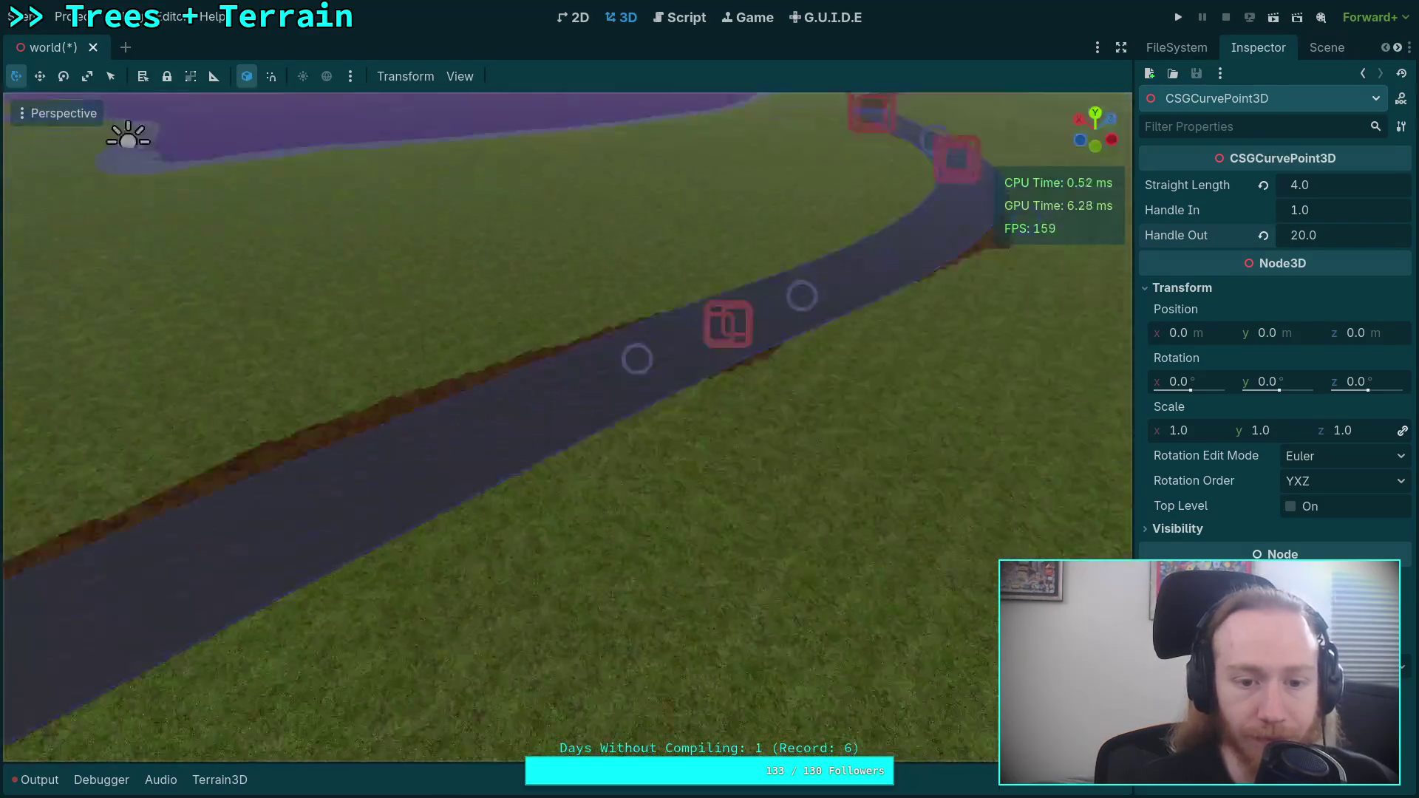
- Fly the view along the road and select its last curve point, CSGCurvePoint3D4
{"action": "scroll", "coordinate": [566, 427], "scroll_direction": "up", "scroll_amount": 3}
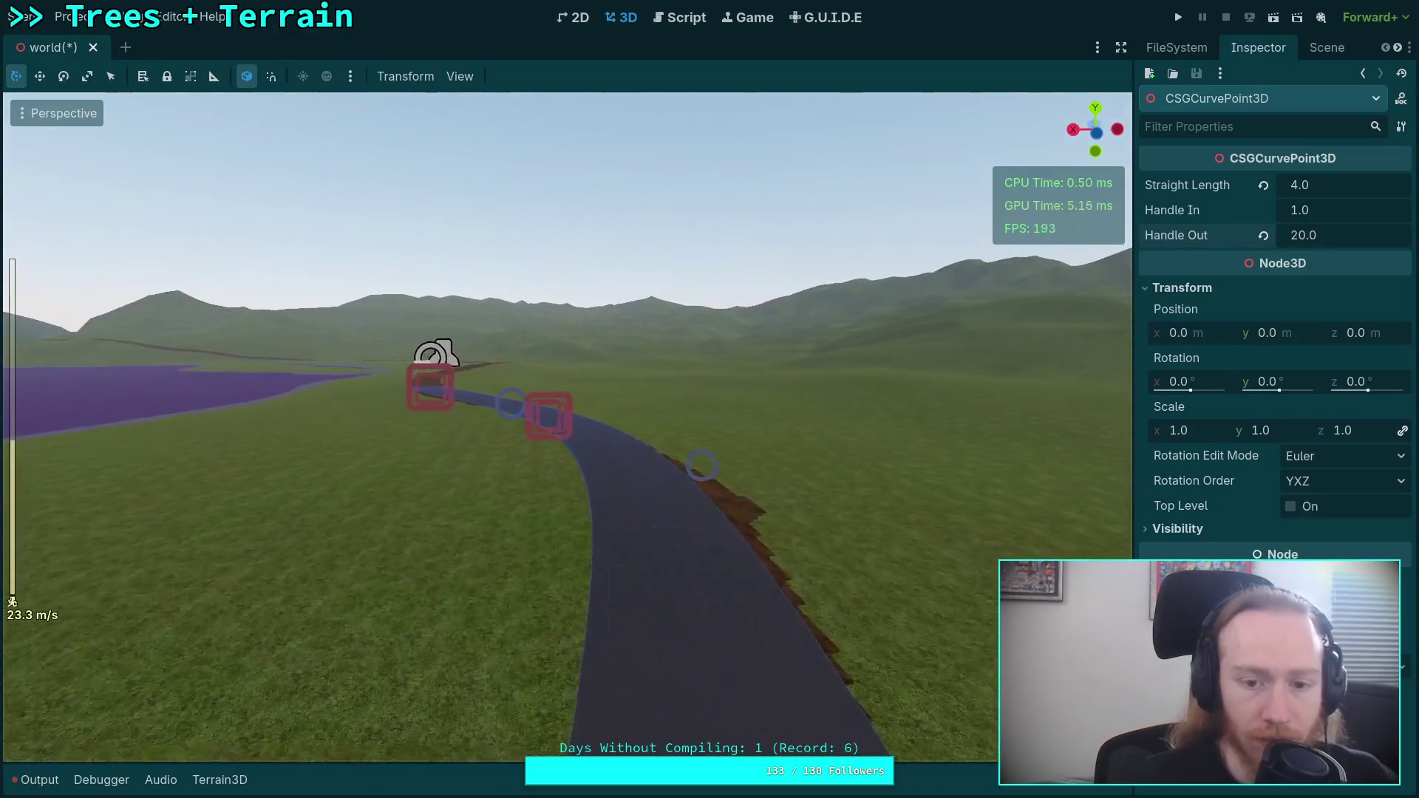
{"action": "key", "text": "w"}
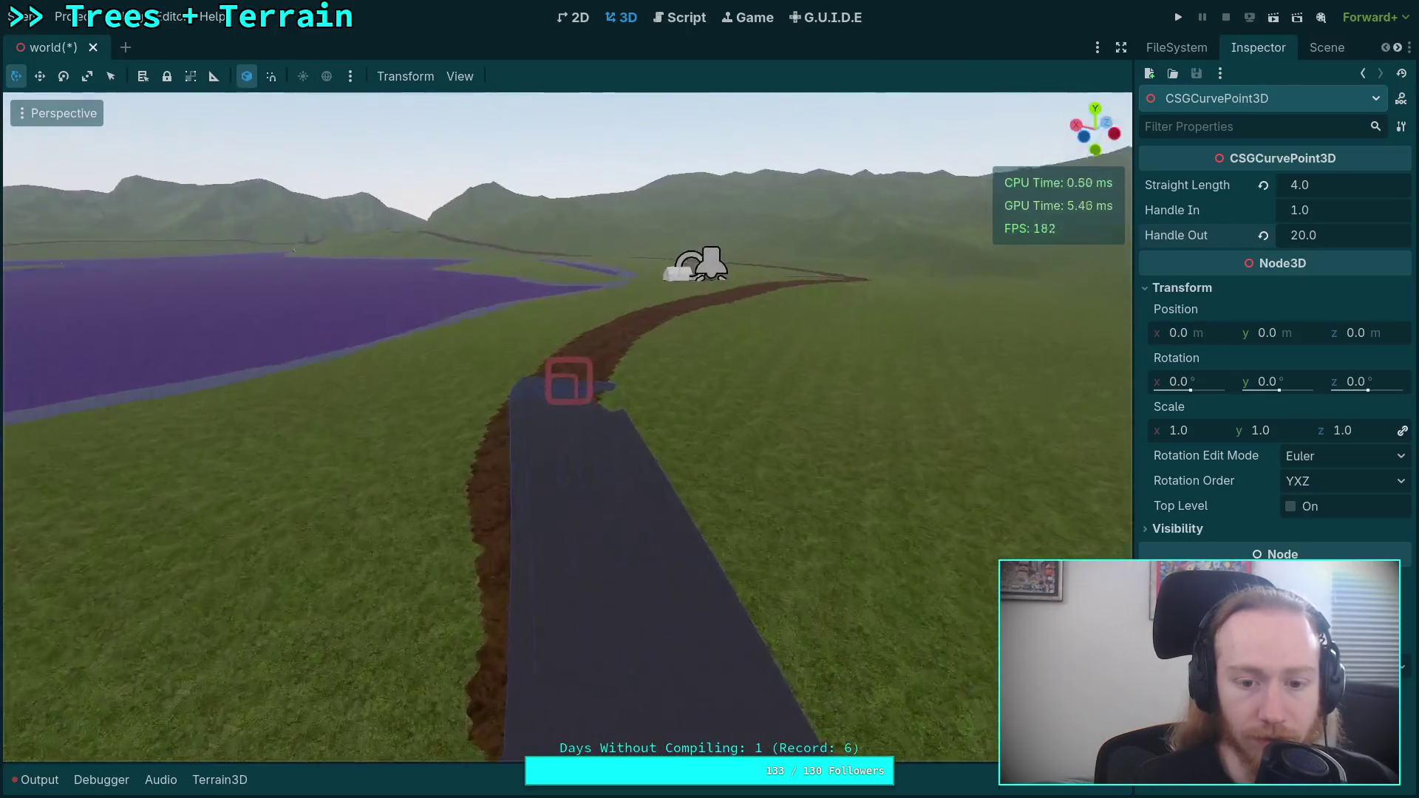
{"action": "key", "text": "w"}
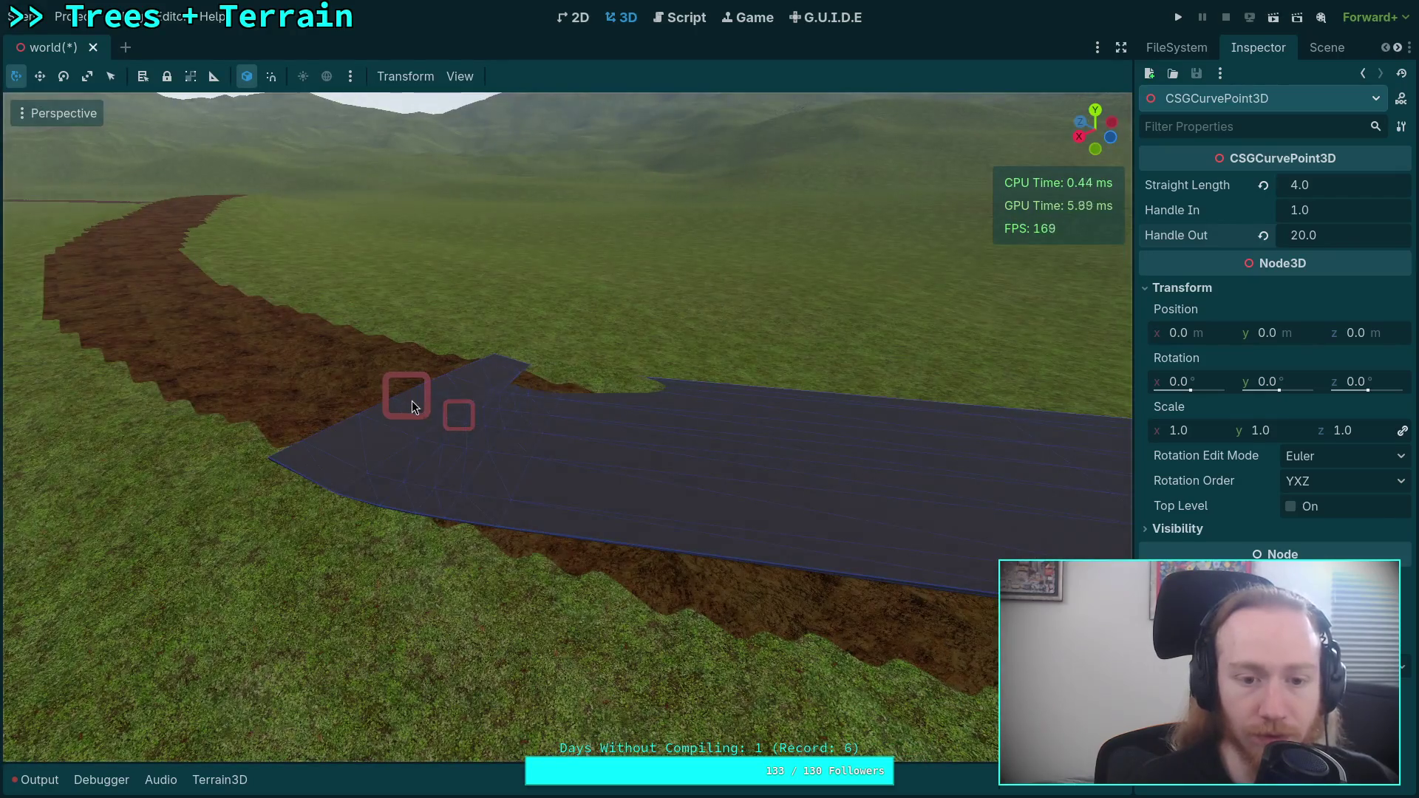
{"action": "left_click", "coordinate": [411, 401]}
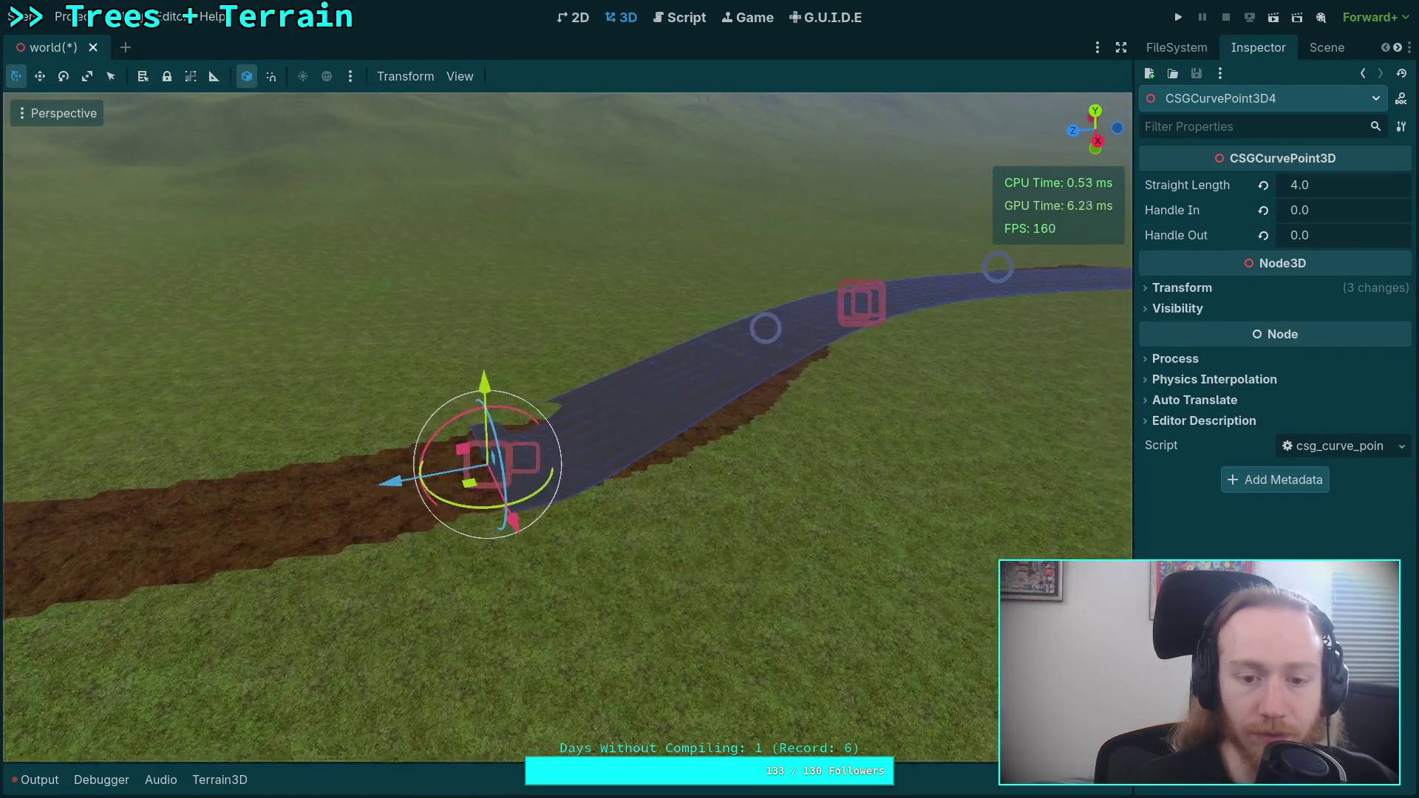
- Lengthen CSGCurvePoint3D4's Handle In to 18.885 and rotate it slightly, viewed from ground level
{"action": "left_click_drag", "start_coordinate": [1305, 212], "coordinate": [1407, 212]}
{"action": "mouse_move", "coordinate": [972, 283]}
{"action": "left_mouse_down"}
{"action": "mouse_move", "coordinate": [972, 188]}
{"action": "mouse_move", "coordinate": [798, 177]}
{"action": "left_mouse_up"}
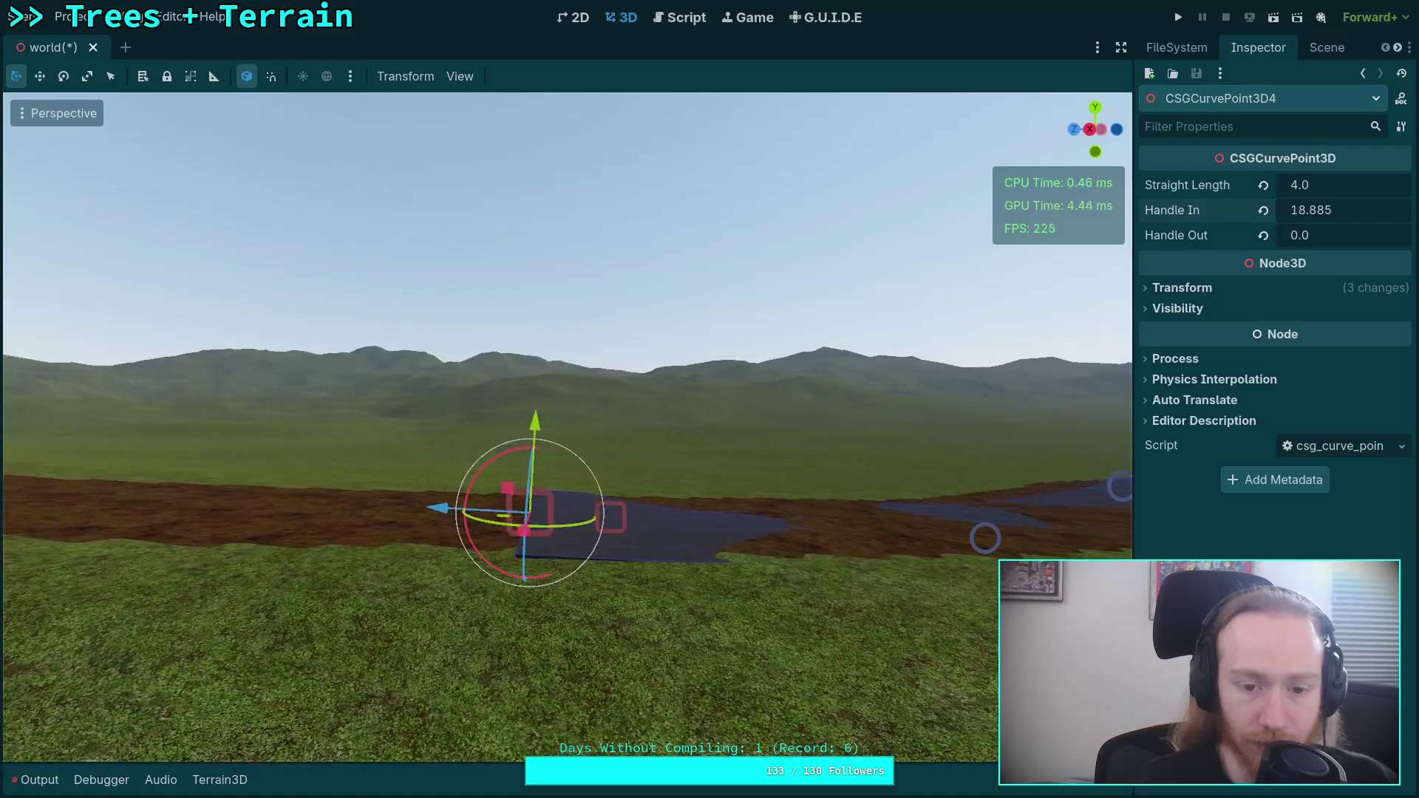
{"action": "key", "text": "q"}
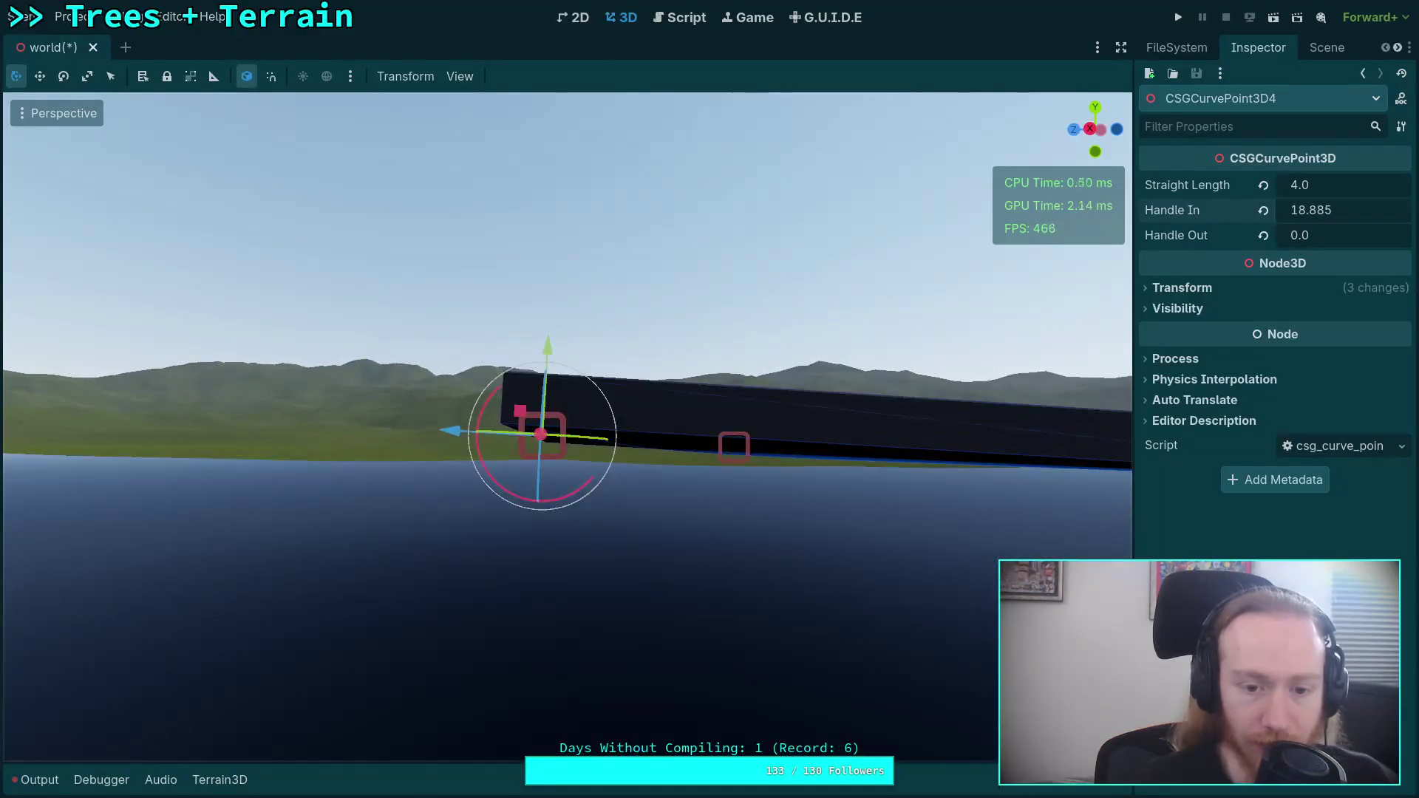
{"action": "key", "text": "e"}
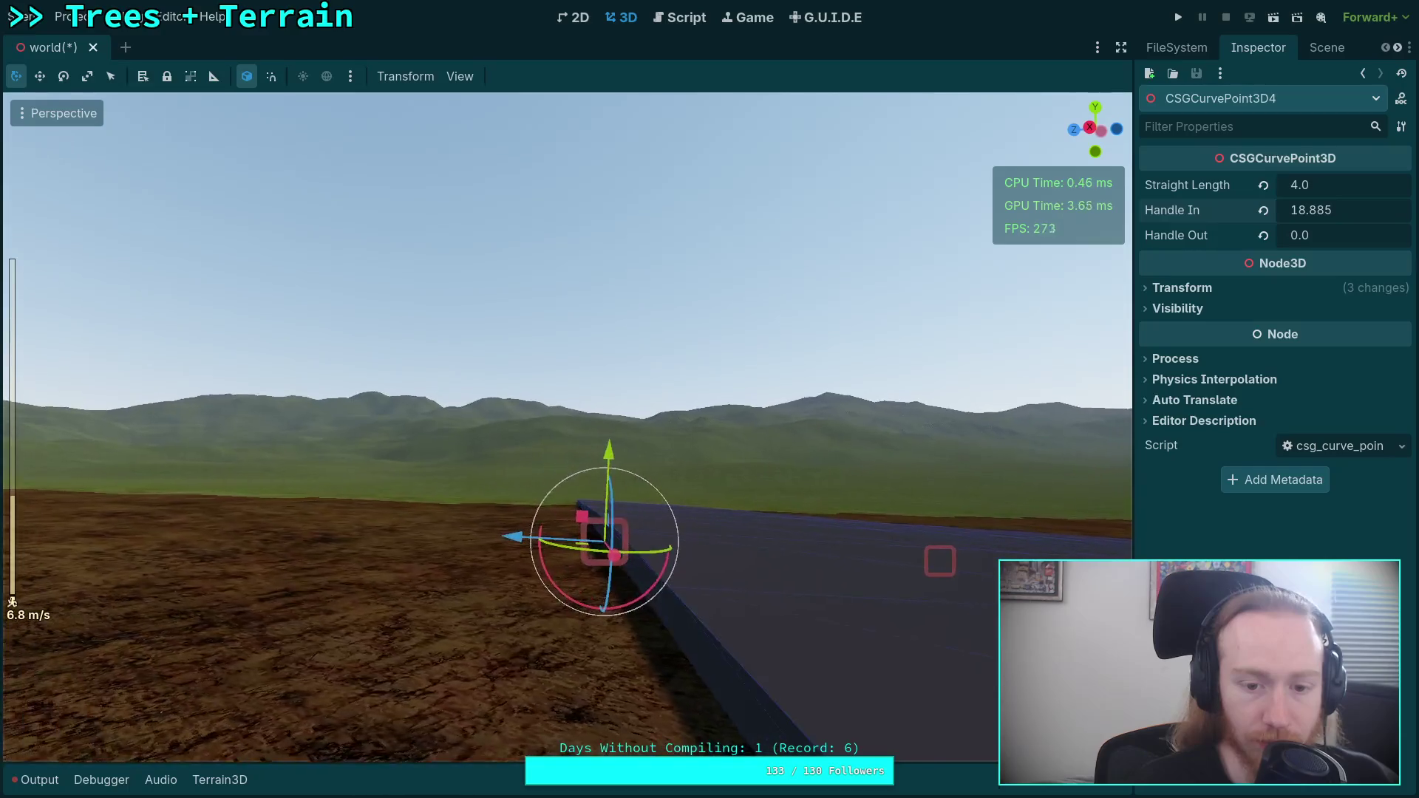
{"action": "key", "text": "q"}
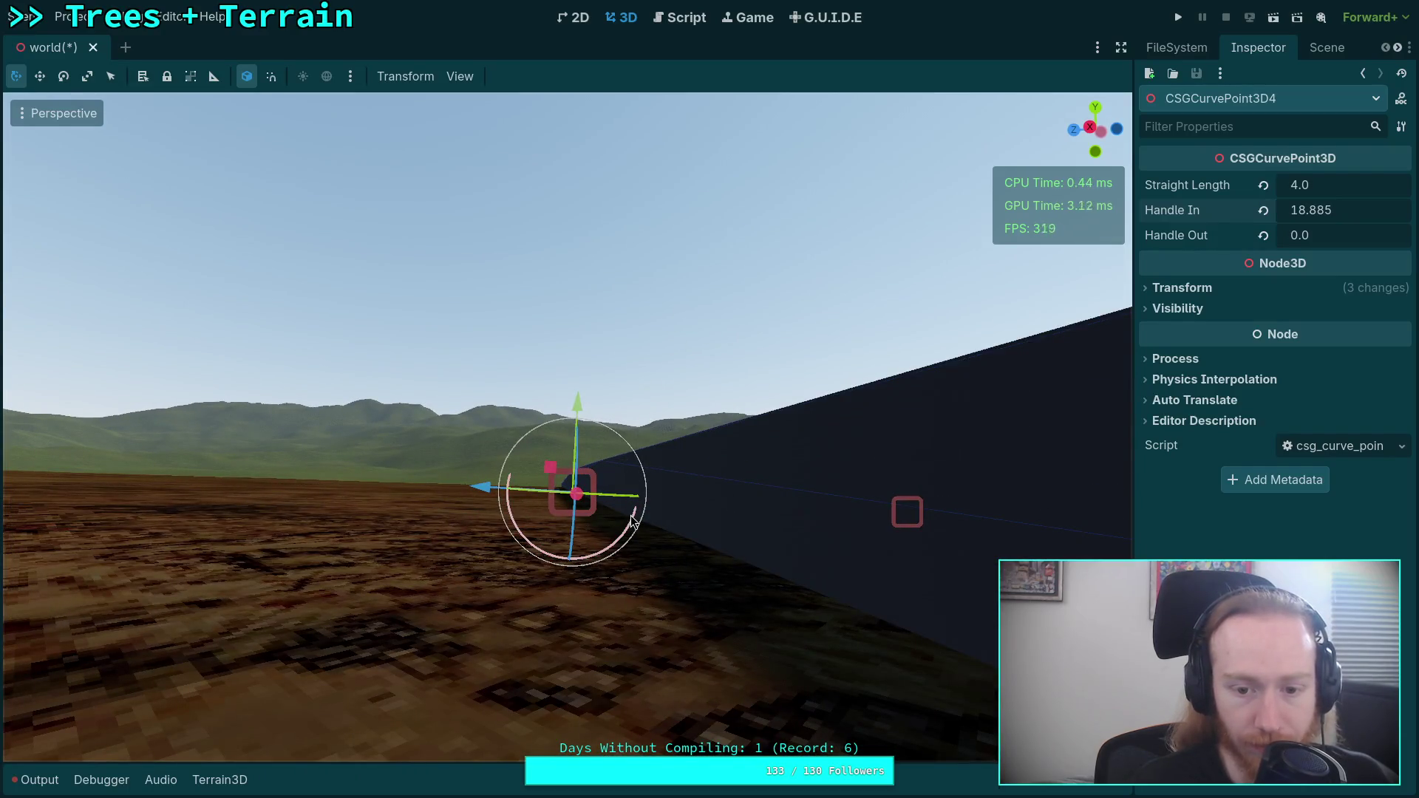
{"action": "left_click_drag", "start_coordinate": [633, 523], "coordinate": [657, 531]}
- Fly back along the road and tilt the end point slightly to fit the terrain
{"action": "key", "text": "s"}
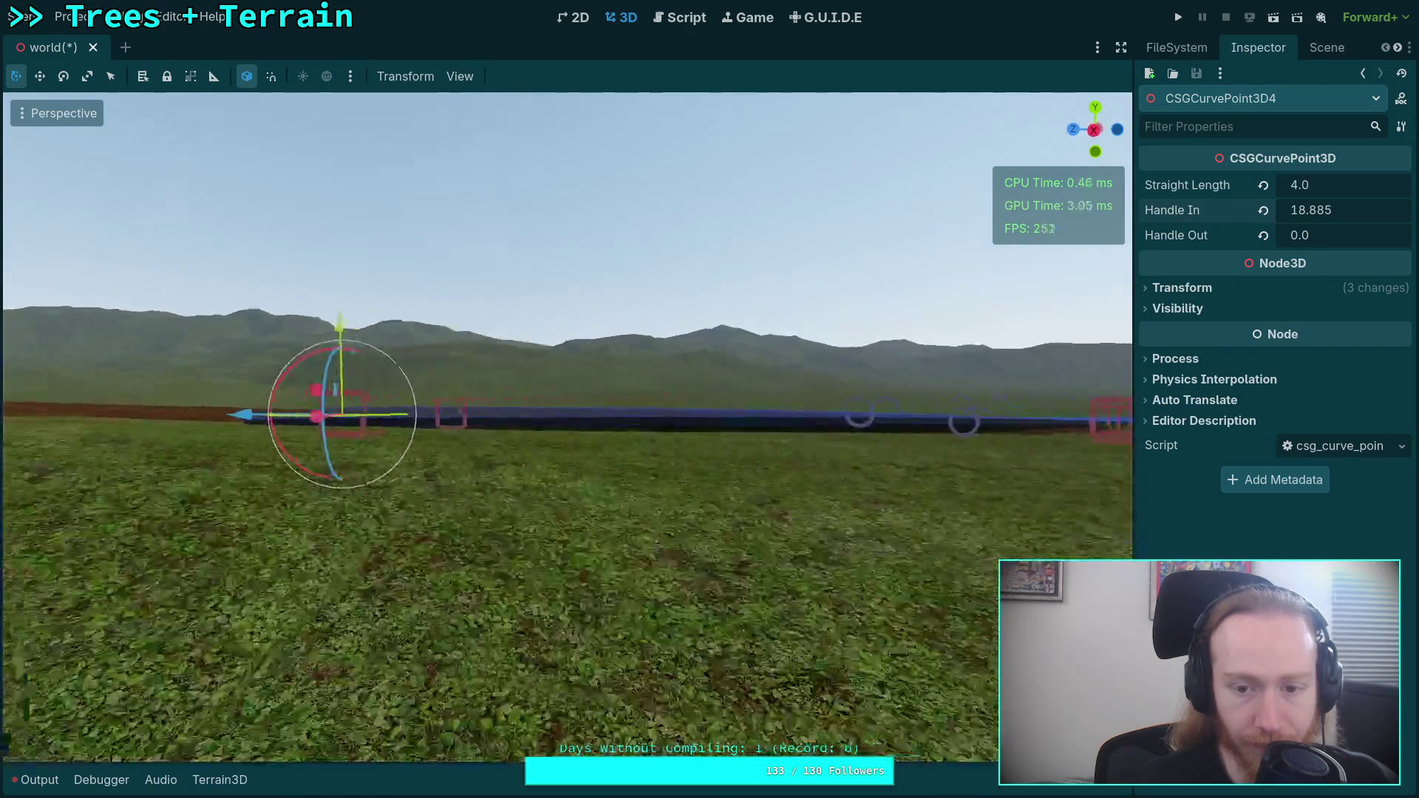
{"action": "key", "text": "w"}
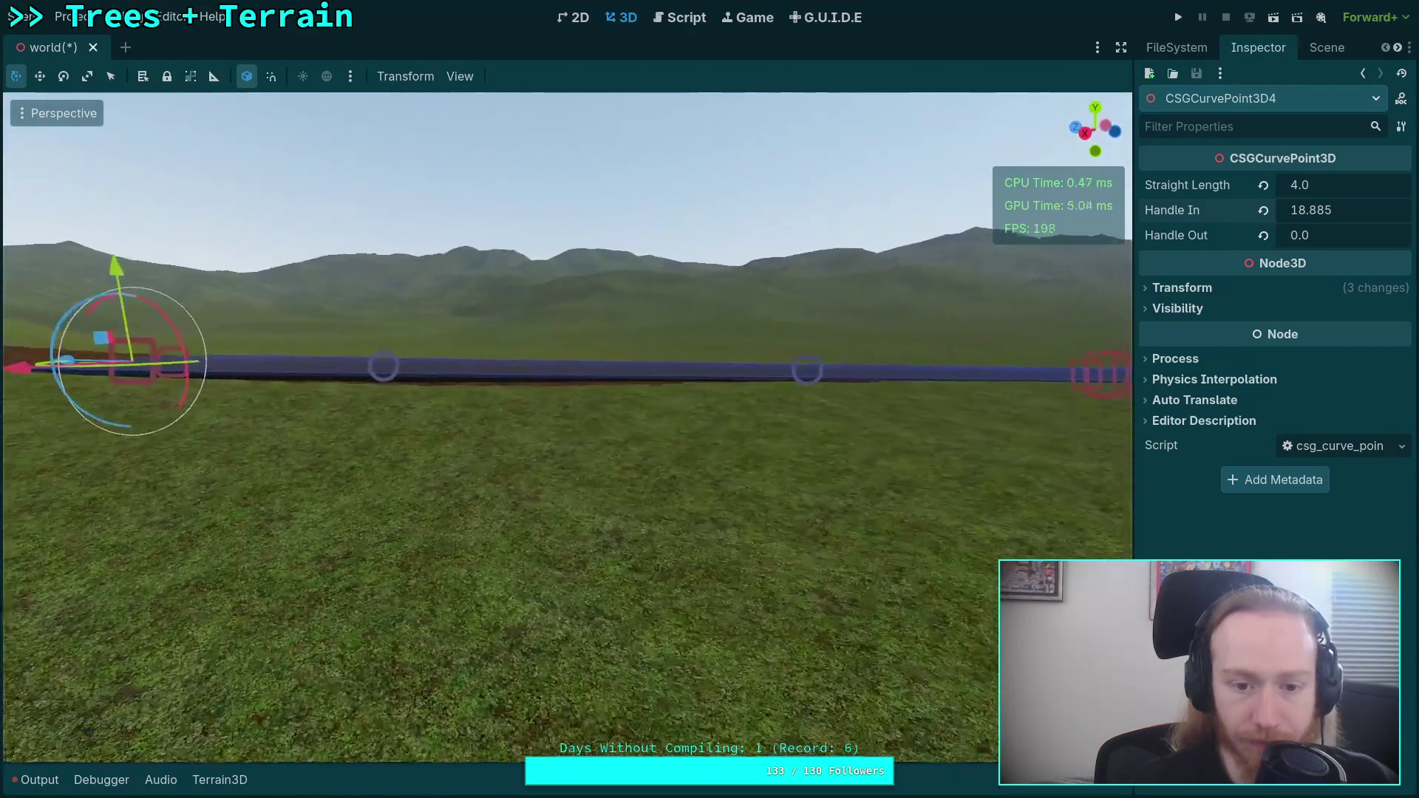
{"action": "key", "text": "q"}
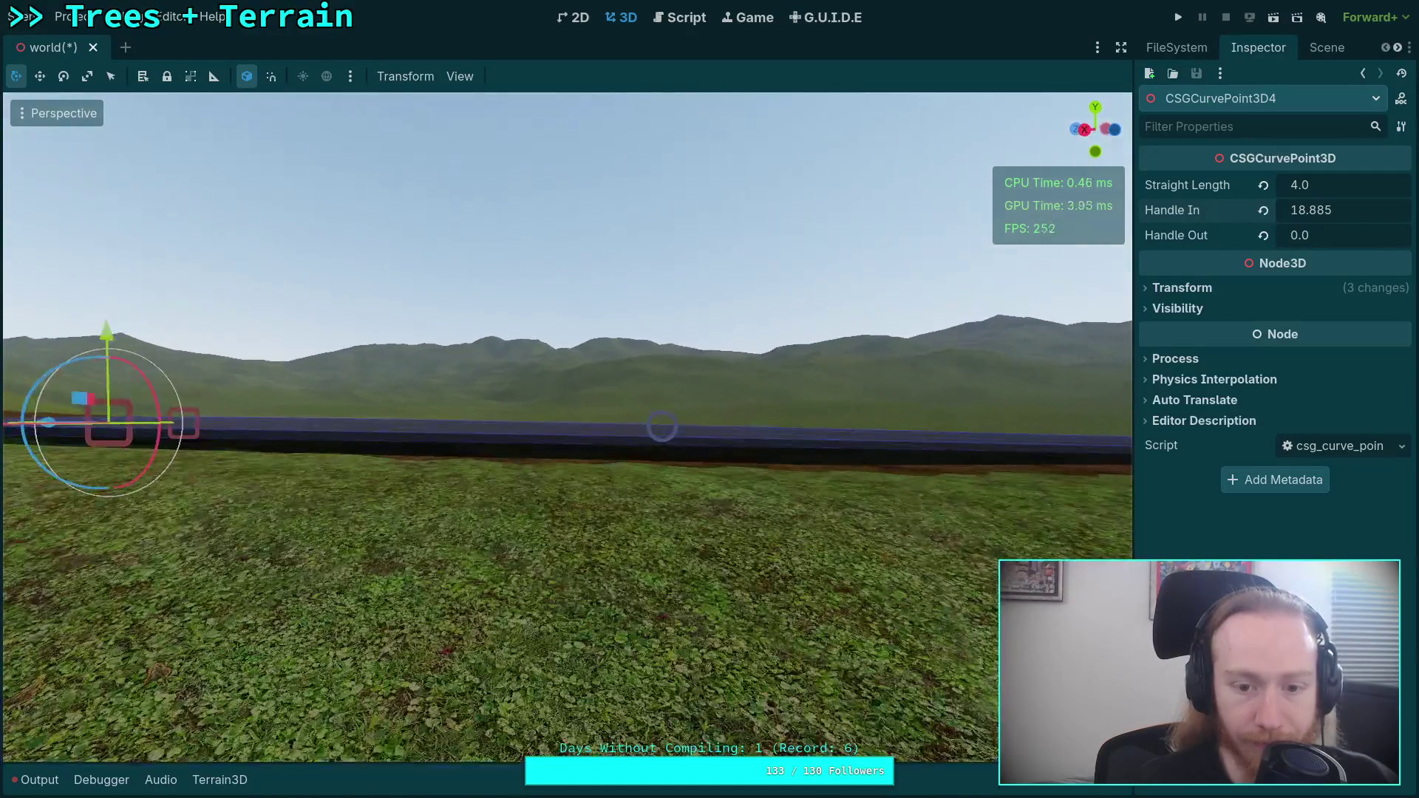
{"action": "key", "text": "e"}
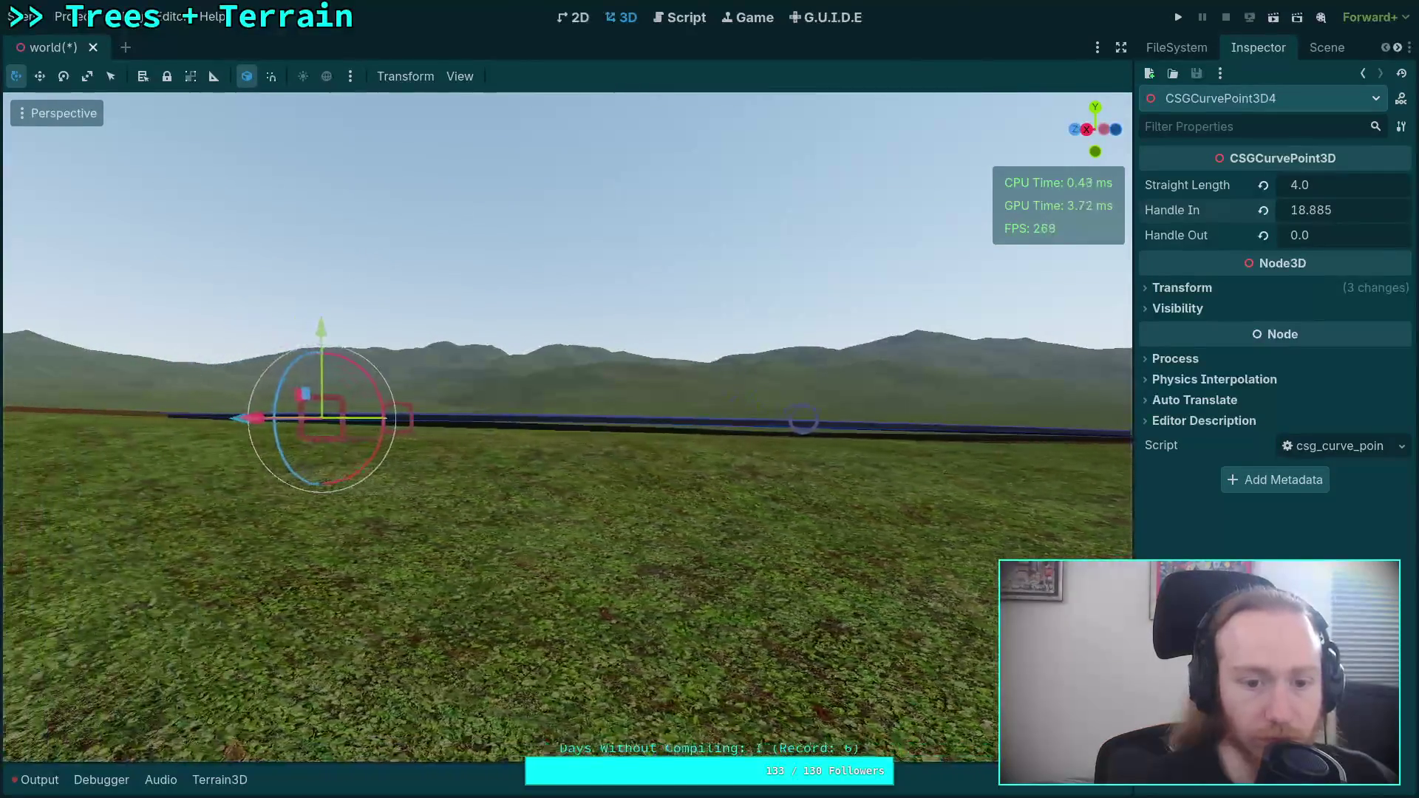
{"action": "key", "text": "e"}
{"action": "mouse_move", "coordinate": [309, 438]}
{"action": "left_mouse_down"}
{"action": "mouse_move", "coordinate": [123, 393]}
{"action": "mouse_move", "coordinate": [105, 260]}
{"action": "mouse_move", "coordinate": [133, 269]}
{"action": "left_mouse_up"}
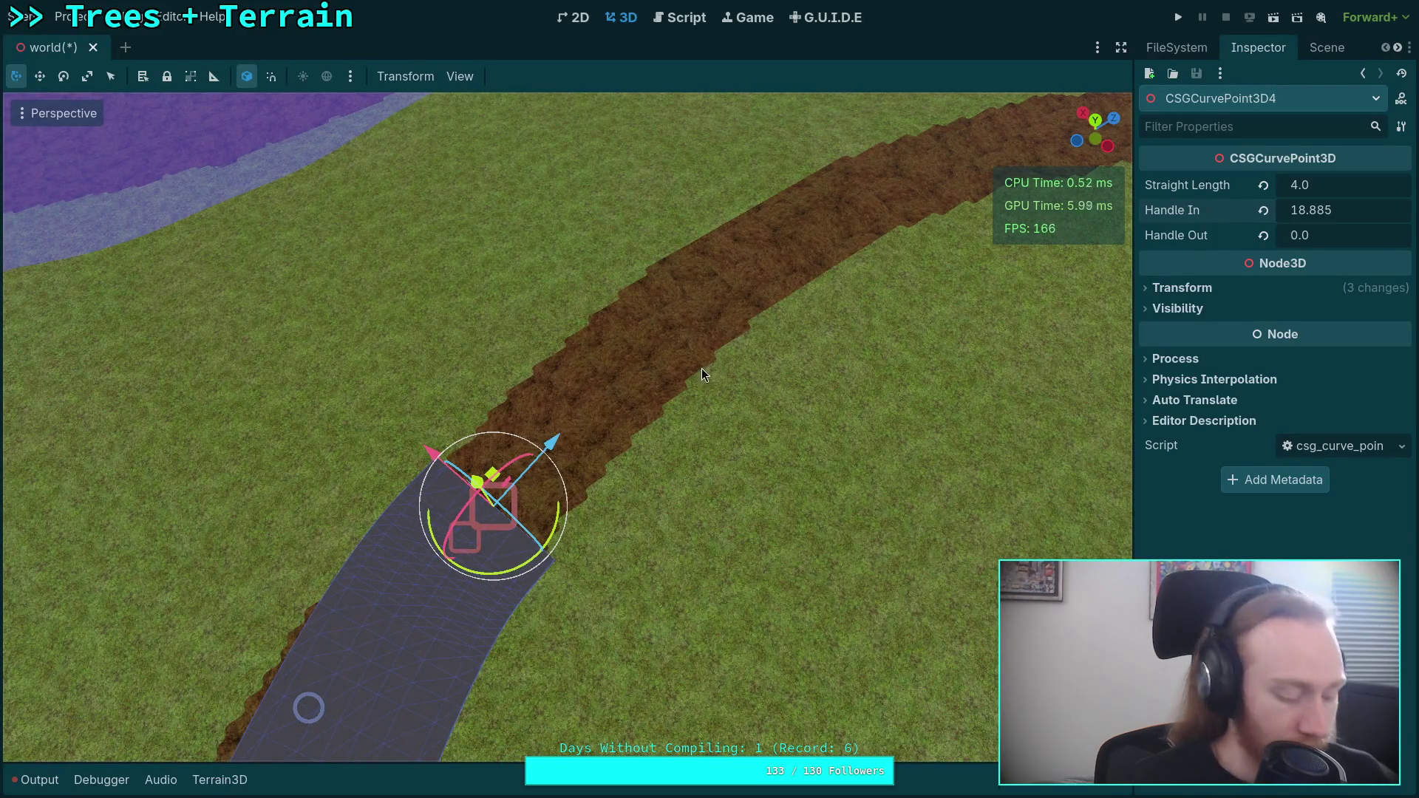
- Duplicate the end curve point and drag the copy up the dirt track
{"action": "key", "text": "ctrl+d"}
{"action": "mouse_move", "coordinate": [561, 437]}
{"action": "left_mouse_down"}
{"action": "mouse_move", "coordinate": [841, 213]}
{"action": "mouse_move", "coordinate": [809, 237]}
{"action": "mouse_move", "coordinate": [587, 619]}
{"action": "mouse_move", "coordinate": [817, 203]}
{"action": "left_mouse_up"}
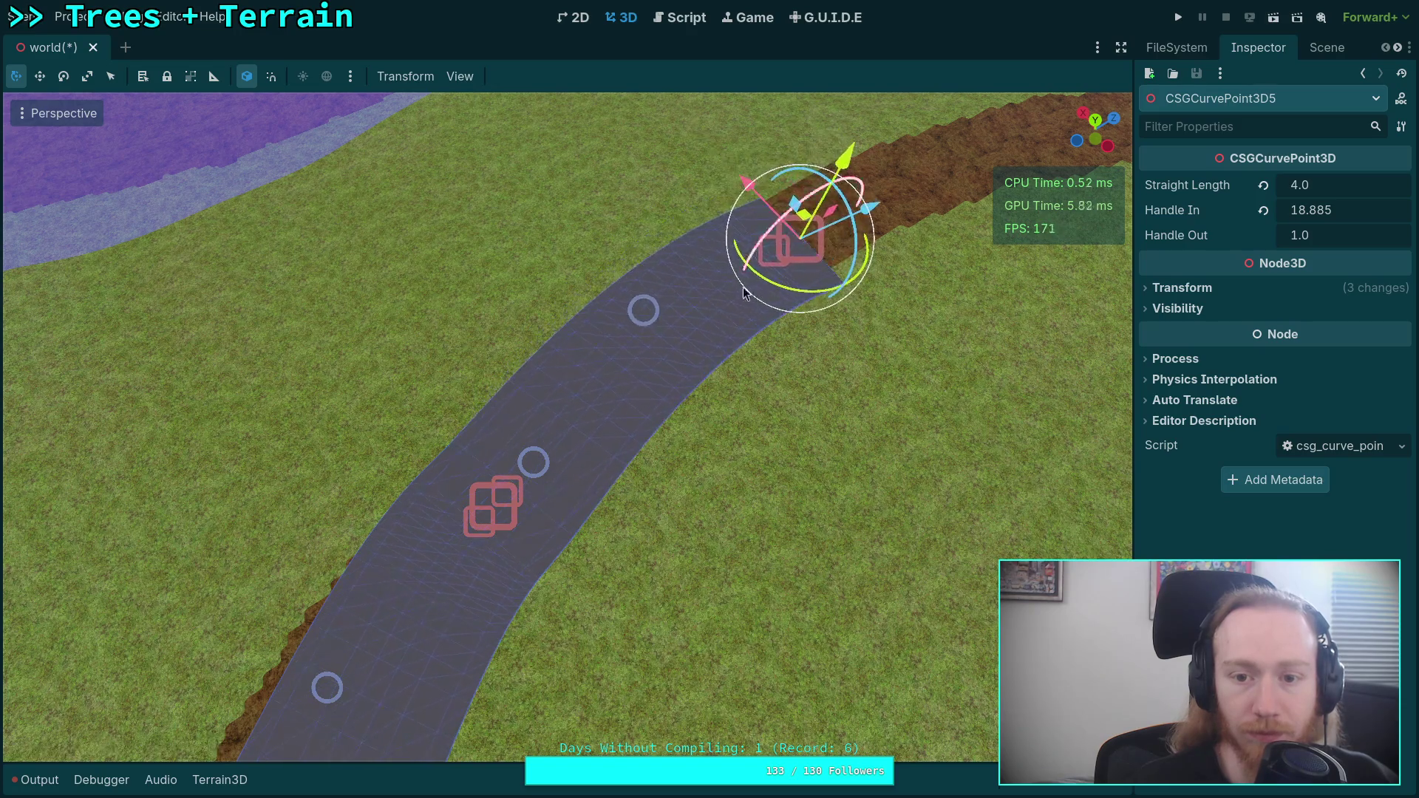
{"action": "scroll", "coordinate": [743, 287], "scroll_direction": "down", "scroll_amount": 5}
{"action": "mouse_move", "coordinate": [568, 425]}
{"action": "left_mouse_down"}
{"action": "mouse_move", "coordinate": [252, 374]}
{"action": "mouse_move", "coordinate": [258, 399]}
{"action": "left_mouse_up"}
{"action": "mouse_move", "coordinate": [421, 385]}
{"action": "left_mouse_down"}
{"action": "mouse_move", "coordinate": [411, 381]}
{"action": "mouse_move", "coordinate": [677, 345]}
{"action": "mouse_move", "coordinate": [695, 359]}
{"action": "mouse_move", "coordinate": [666, 340]}
{"action": "left_mouse_up"}
- Raise and rotate the new point slightly and set its Handle In to 23.645
{"action": "mouse_move", "coordinate": [439, 445]}
{"action": "left_mouse_down"}
{"action": "mouse_move", "coordinate": [131, 521]}
{"action": "mouse_move", "coordinate": [193, 480]}
{"action": "left_mouse_up"}
{"action": "scroll", "coordinate": [207, 502], "scroll_direction": "up", "scroll_amount": 2}
{"action": "left_click_drag", "start_coordinate": [716, 383], "coordinate": [716, 383]}
{"action": "left_click_drag", "start_coordinate": [557, 388], "coordinate": [558, 386]}
{"action": "left_click_drag", "start_coordinate": [623, 445], "coordinate": [668, 421]}
{"action": "key", "text": "w"}
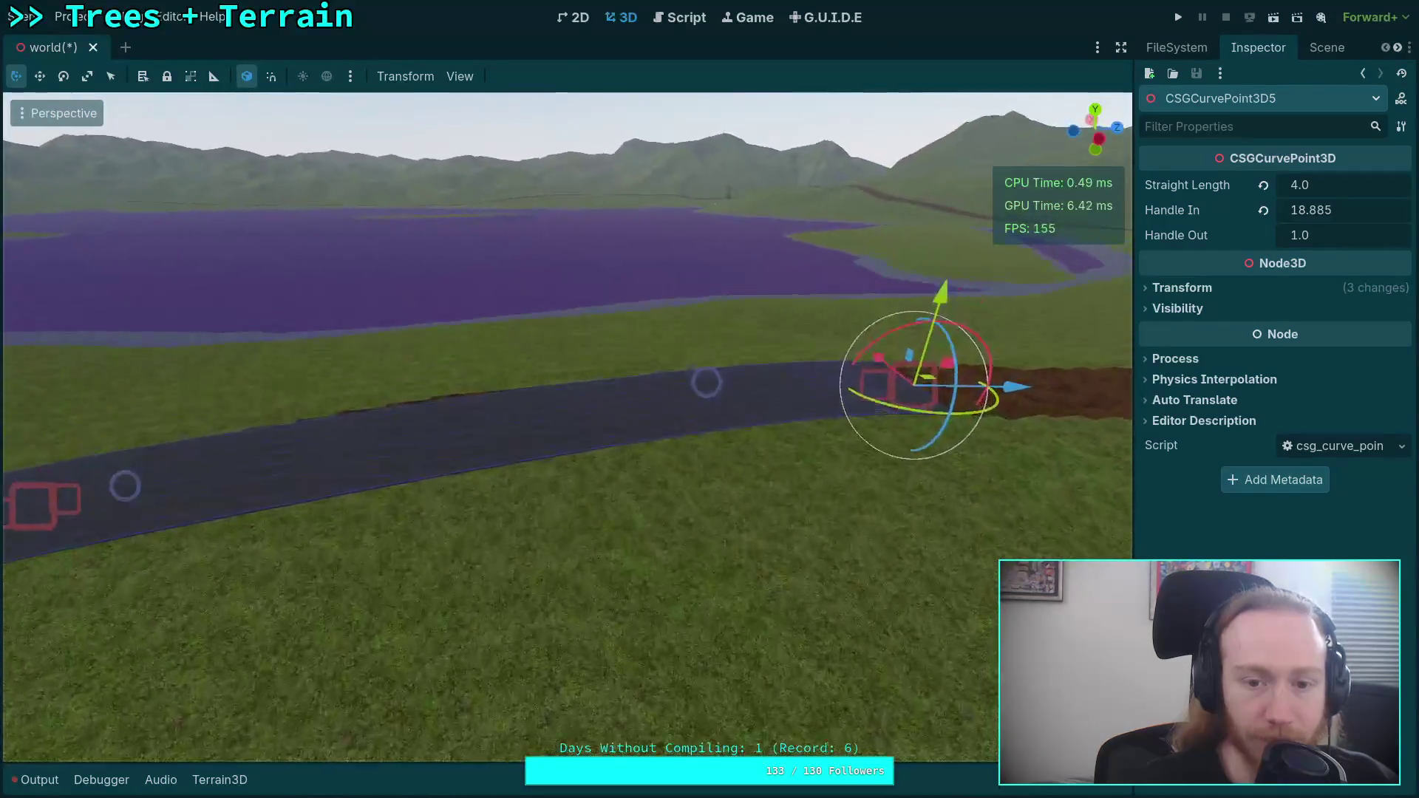
{"action": "left_click_drag", "start_coordinate": [1307, 211], "coordinate": [1361, 211]}
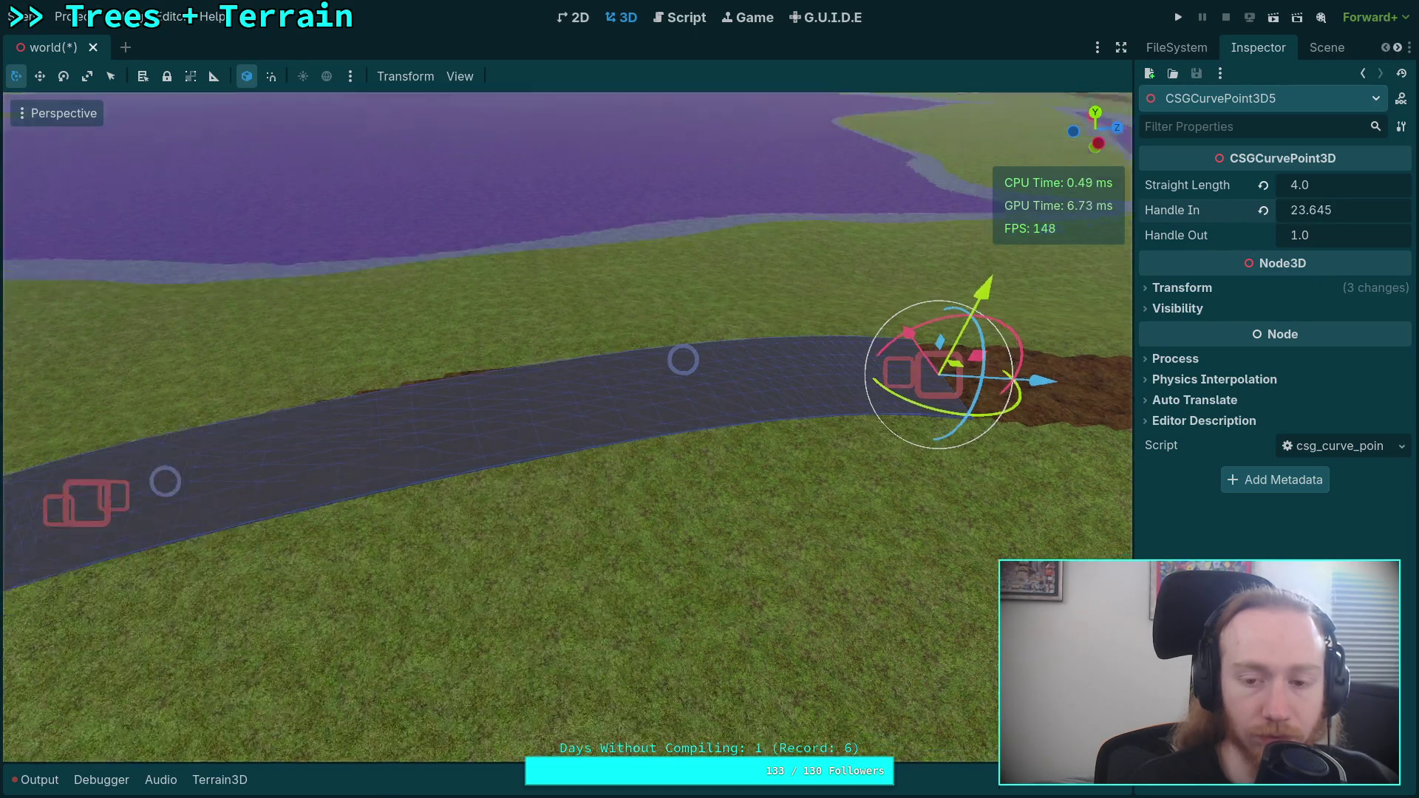
{"action": "key", "text": "w"}
{"action": "key", "text": "w"}
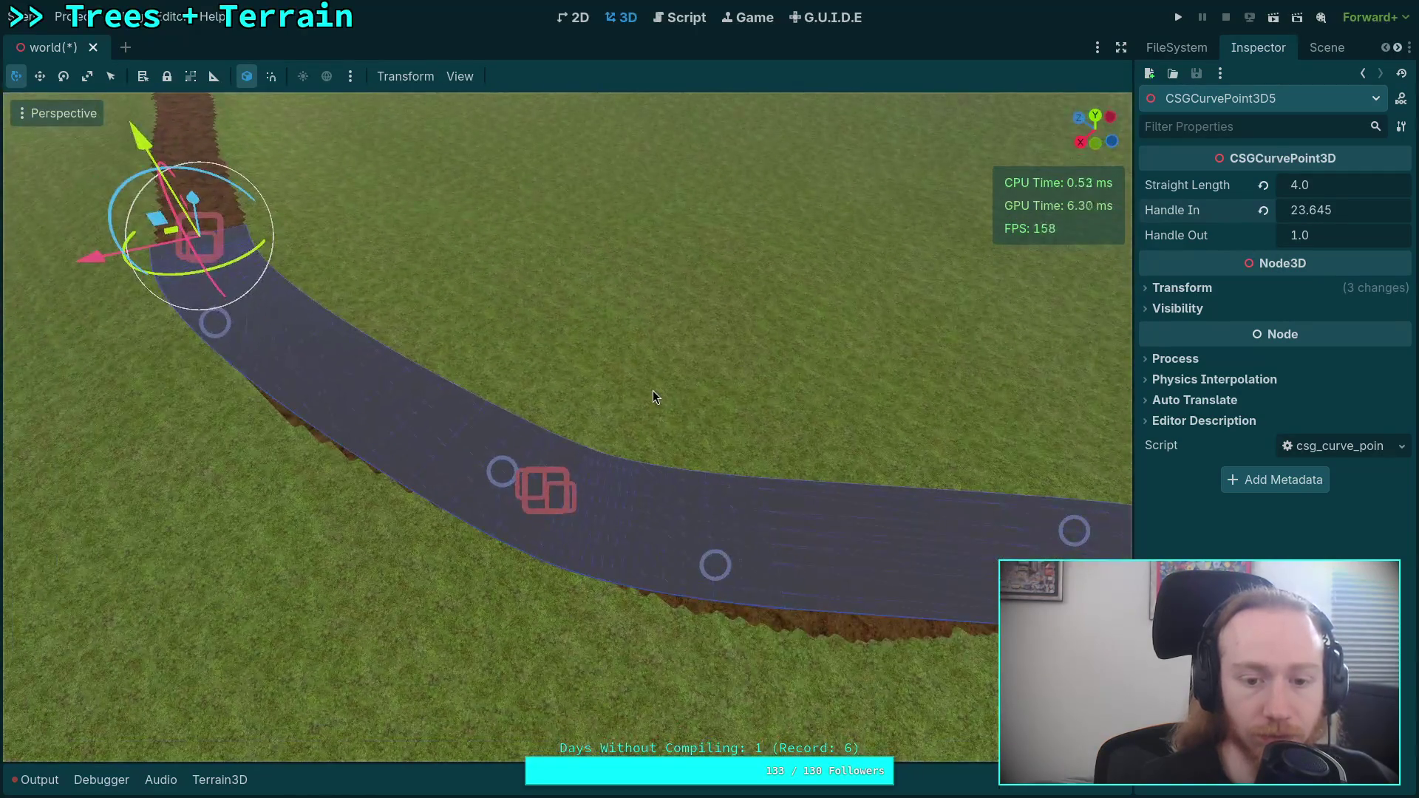
{"action": "left_click", "coordinate": [547, 493]}
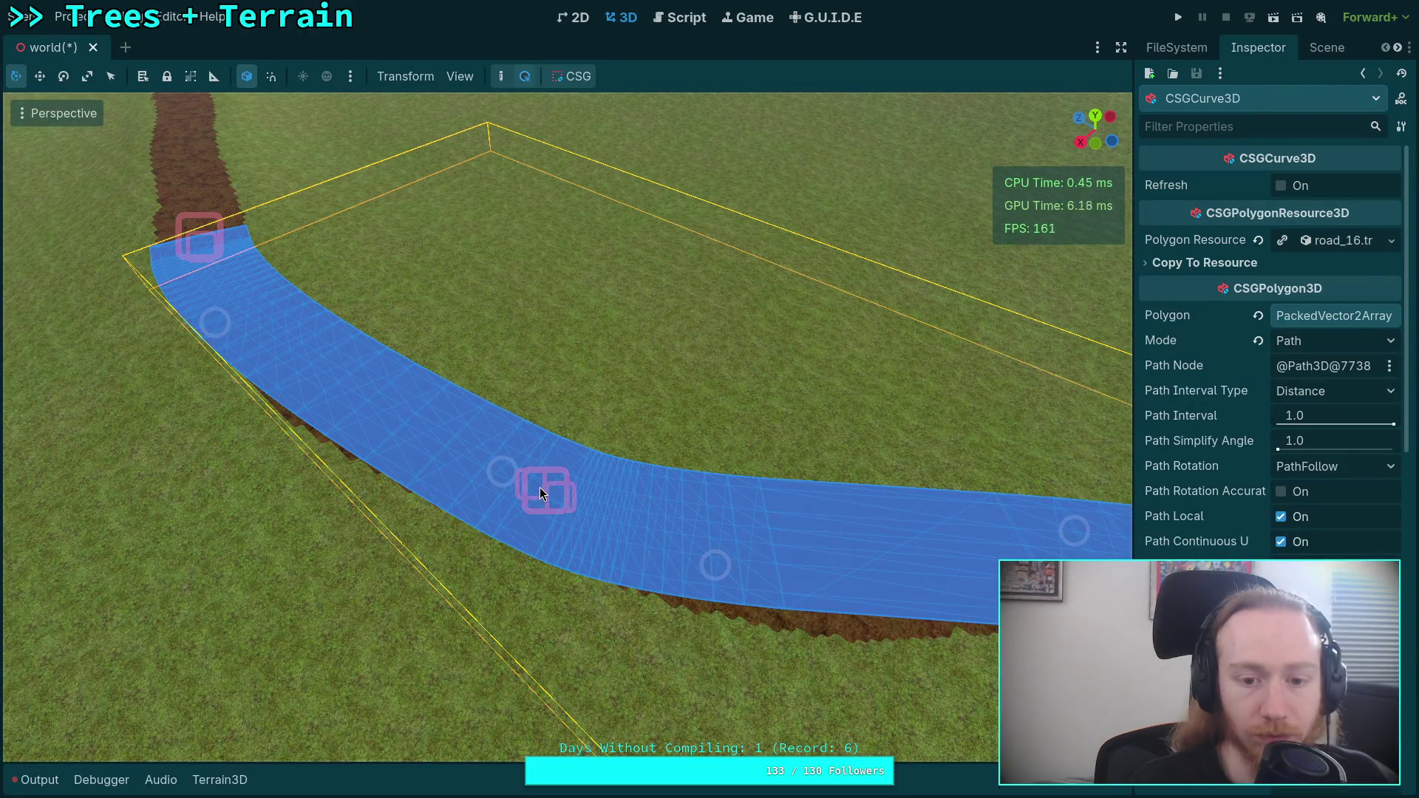
- Set CSGCurvePoint3D4's Handle Out to 20 and Handle In to 30
{"action": "left_click", "coordinate": [543, 488]}
{"action": "left_click_drag", "start_coordinate": [1293, 235], "coordinate": [1298, 235]}
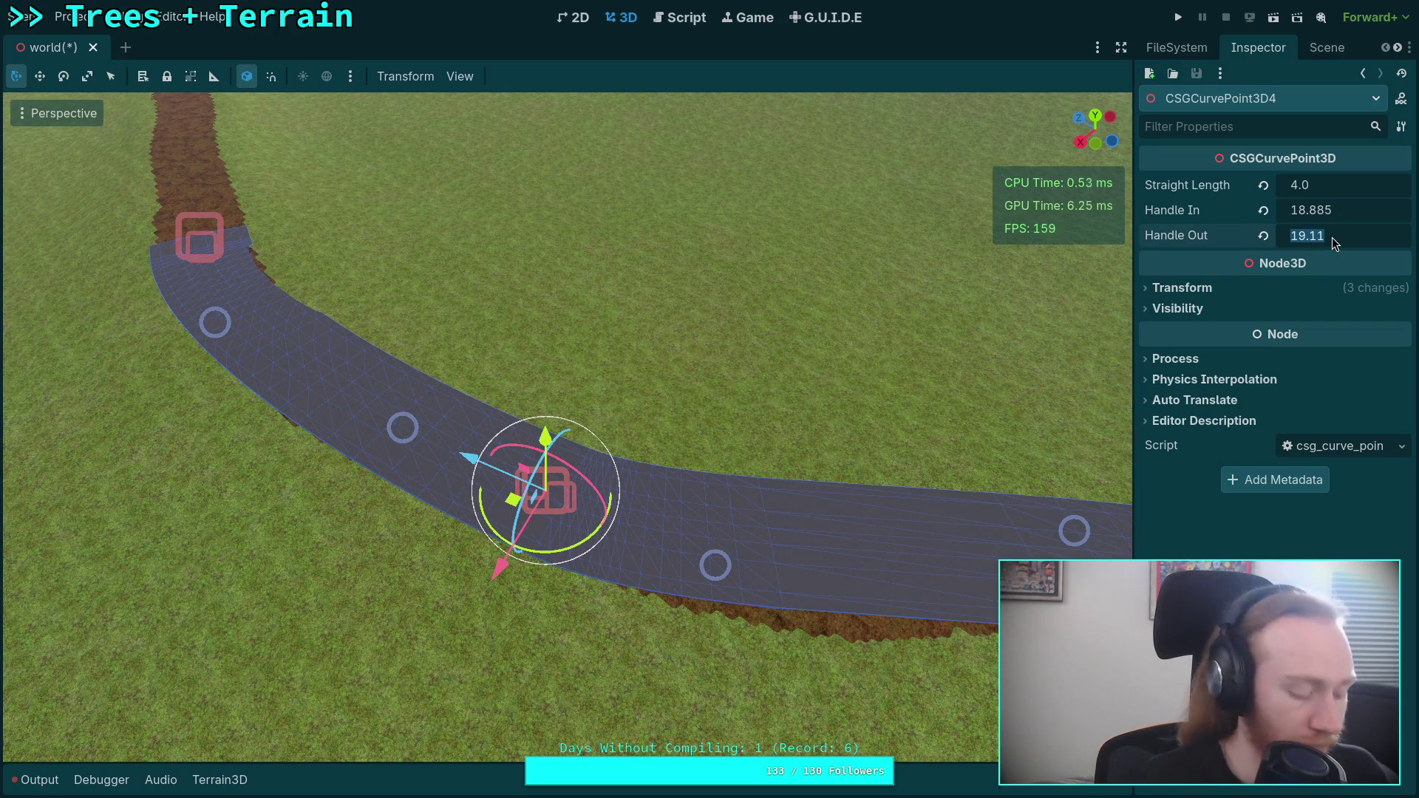
{"action": "type", "text": "20"}
{"action": "key", "text": "Return"}
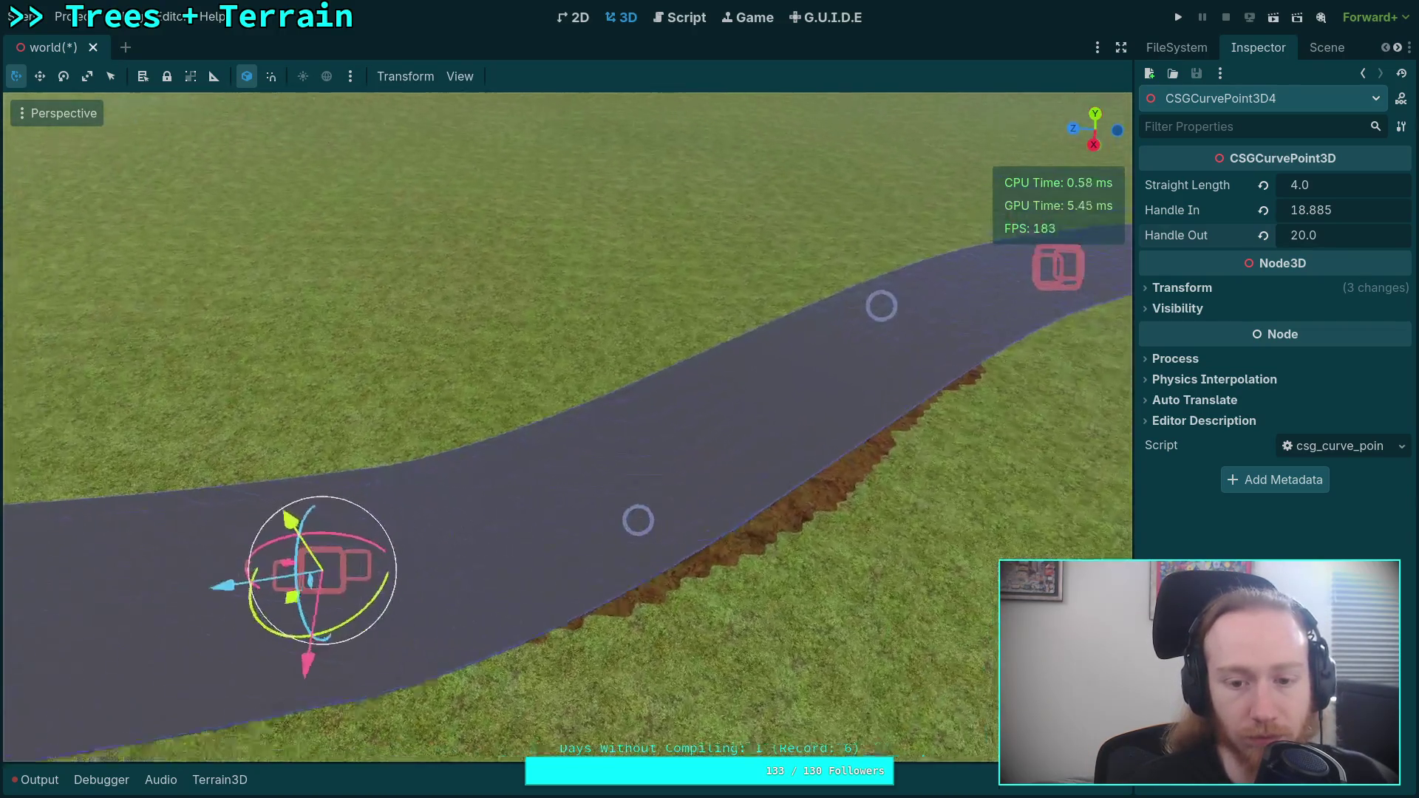
{"action": "left_click_drag", "start_coordinate": [1315, 215], "coordinate": [1353, 214]}
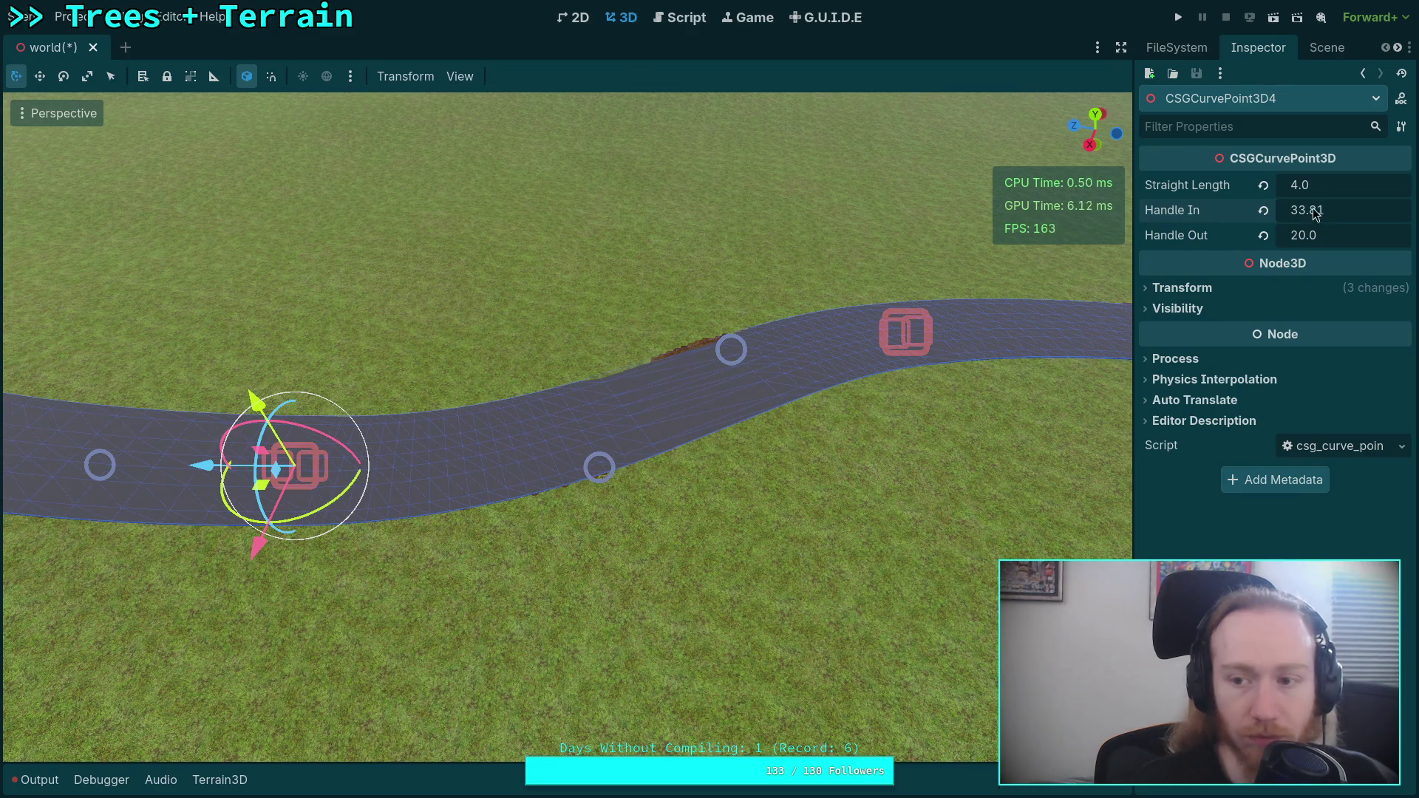
{"action": "type", "text": "30"}
{"action": "key", "text": "Return"}
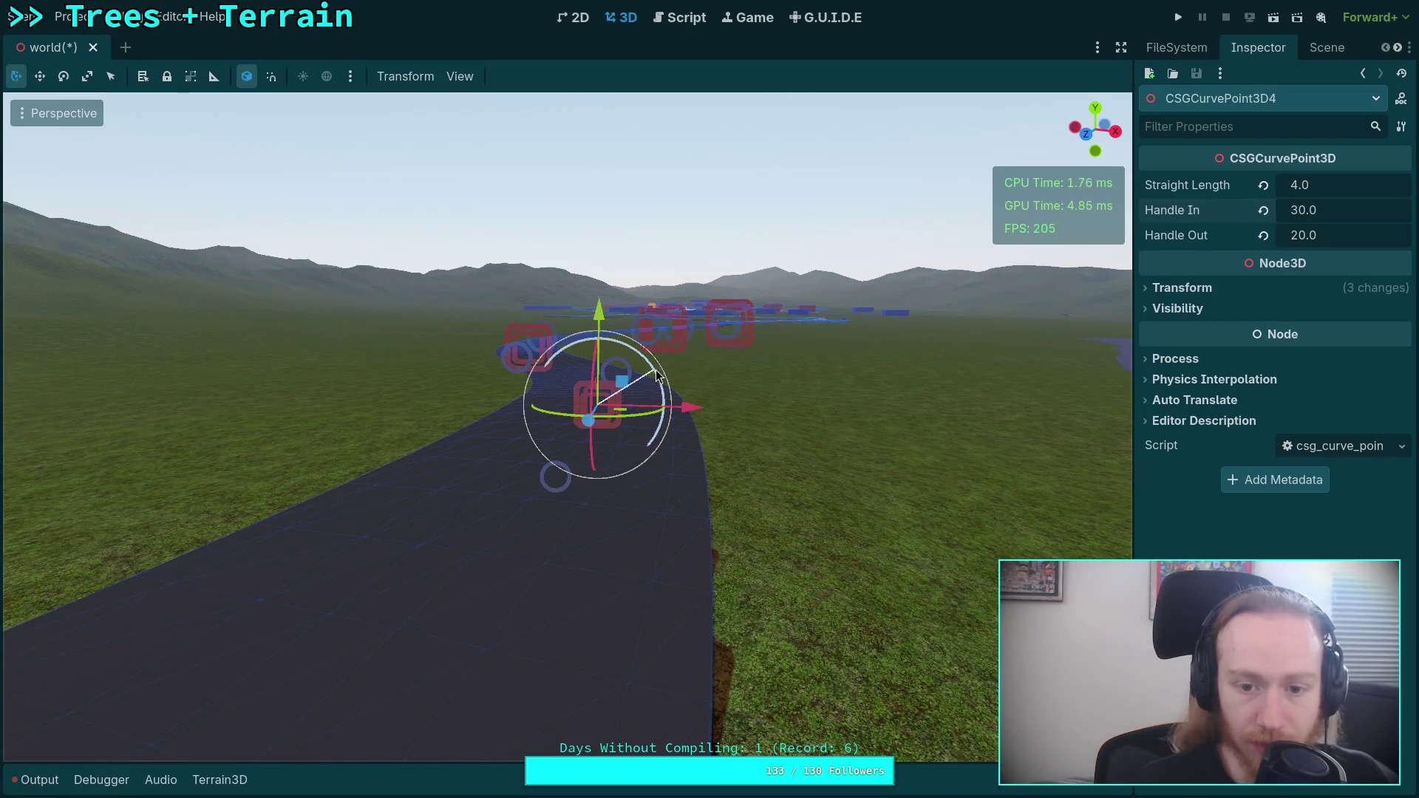
- Rotate CSGCurvePoint3D4 with the gizmo ring, undoing to tilt it back slightly
{"action": "left_click_drag", "start_coordinate": [658, 376], "coordinate": [692, 343]}
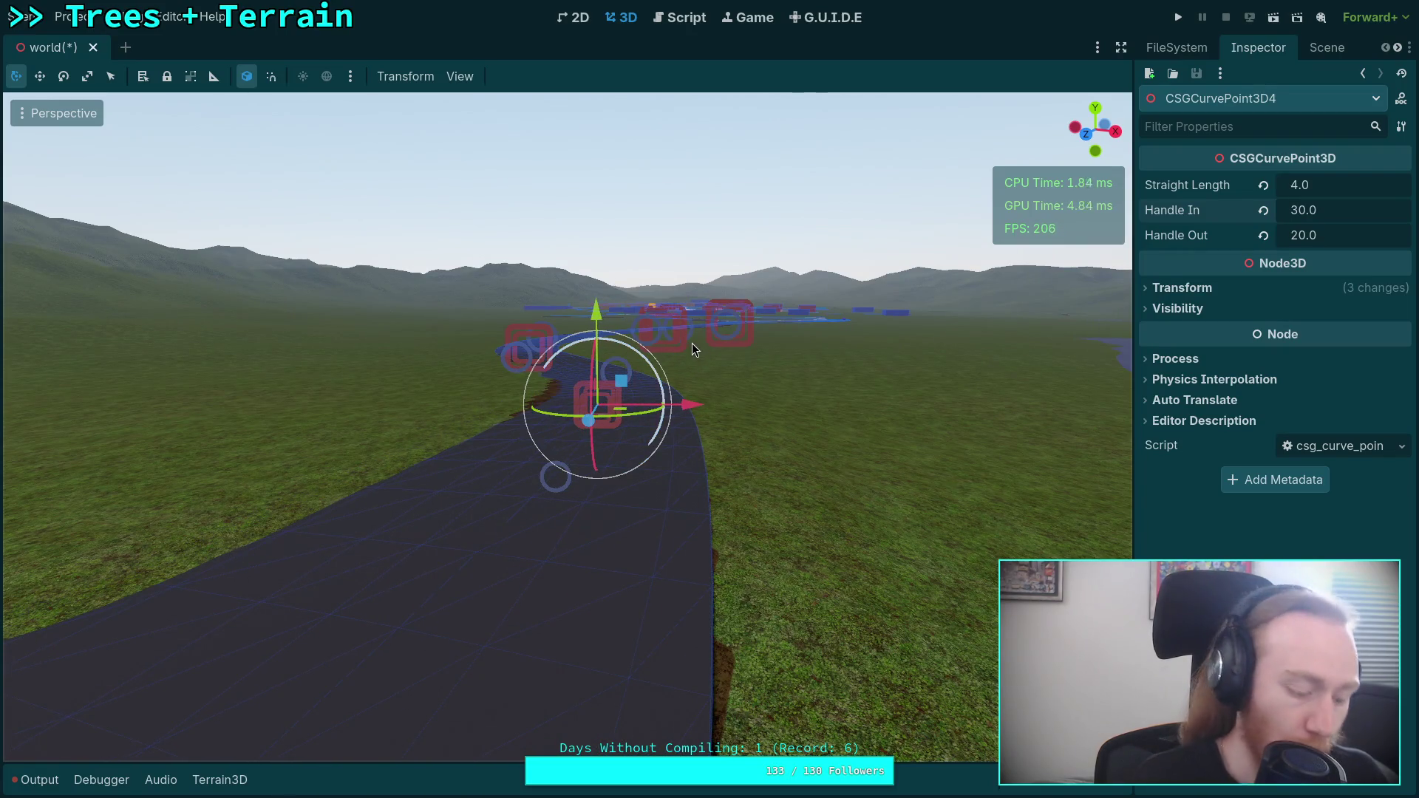
{"action": "key", "text": "ctrl+z"}
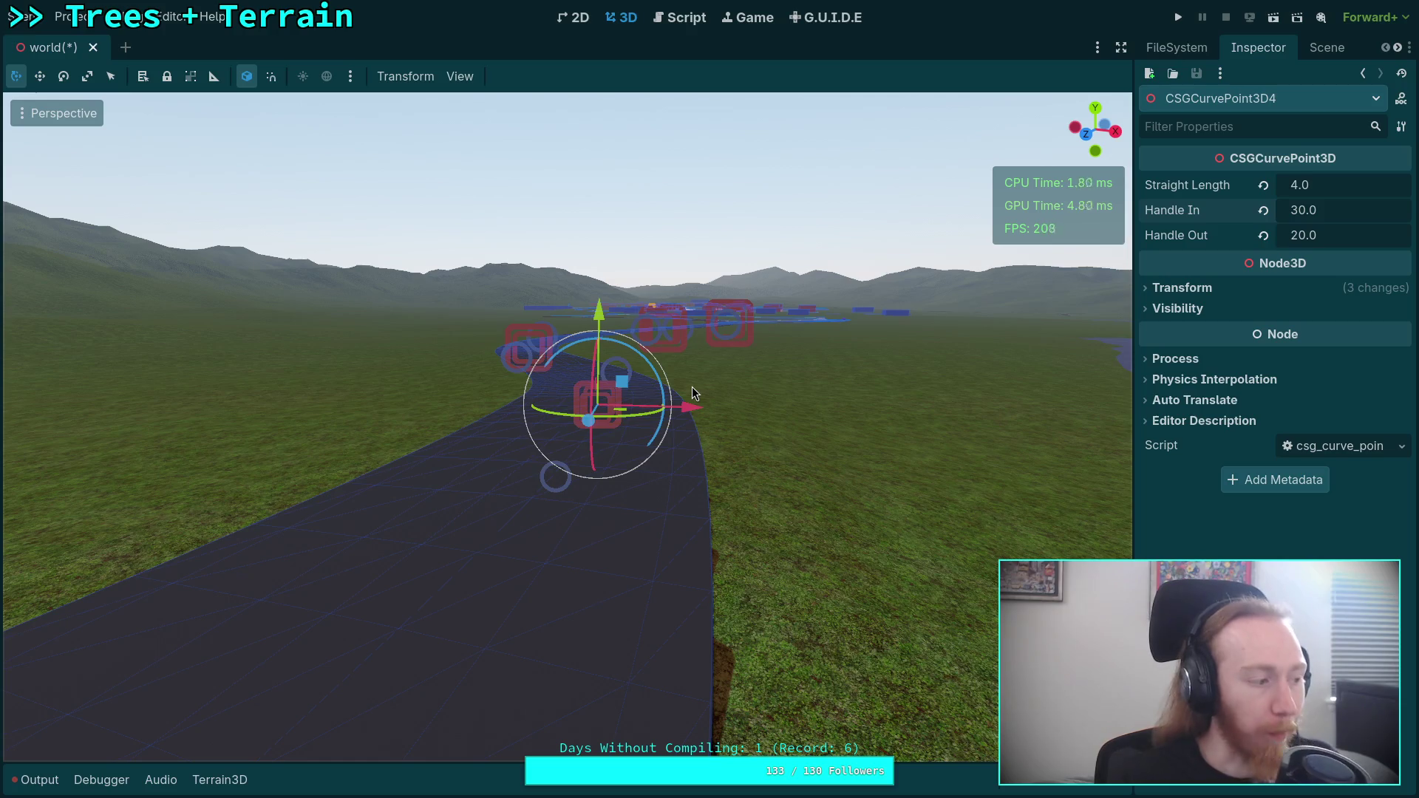
{"action": "scroll", "coordinate": [692, 387], "scroll_direction": "down", "scroll_amount": 5}
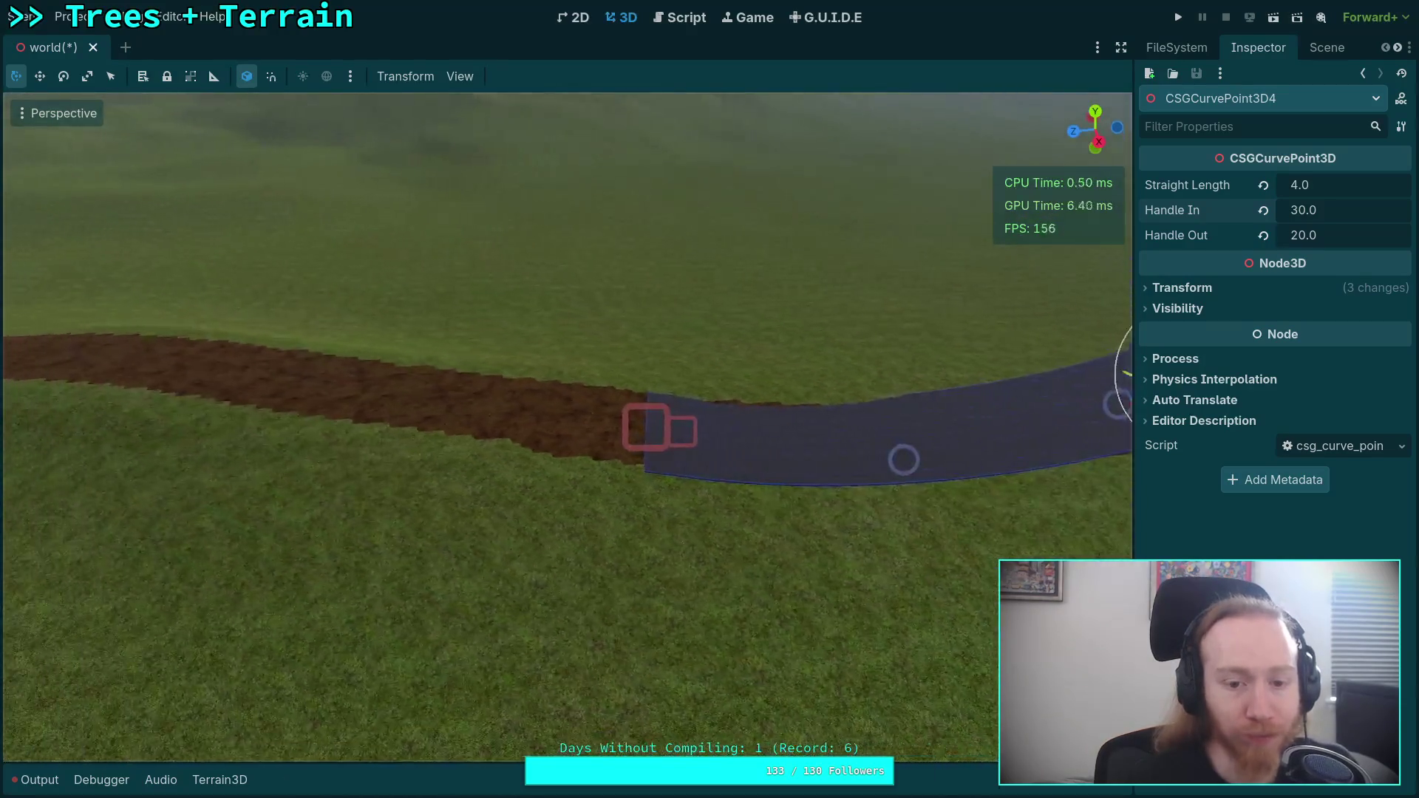
{"action": "left_click", "coordinate": [587, 467]}
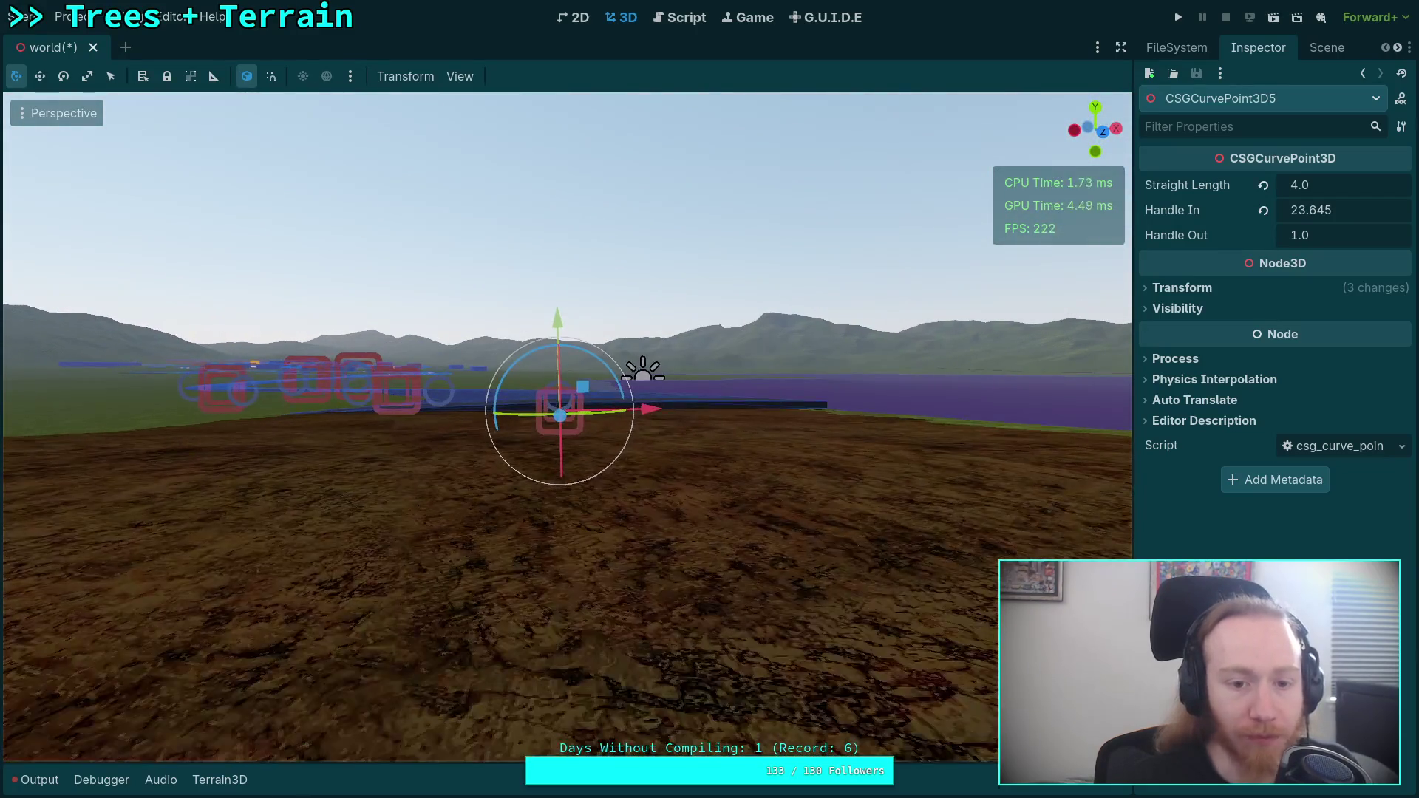
- Rotate and shift CSGCurvePoint3D5 along the track and drag its Handle In to 33.575
{"action": "mouse_move", "coordinate": [587, 408]}
{"action": "left_mouse_down"}
{"action": "mouse_move", "coordinate": [721, 194]}
{"action": "mouse_move", "coordinate": [792, 115]}
{"action": "mouse_move", "coordinate": [782, 102]}
{"action": "left_mouse_up"}
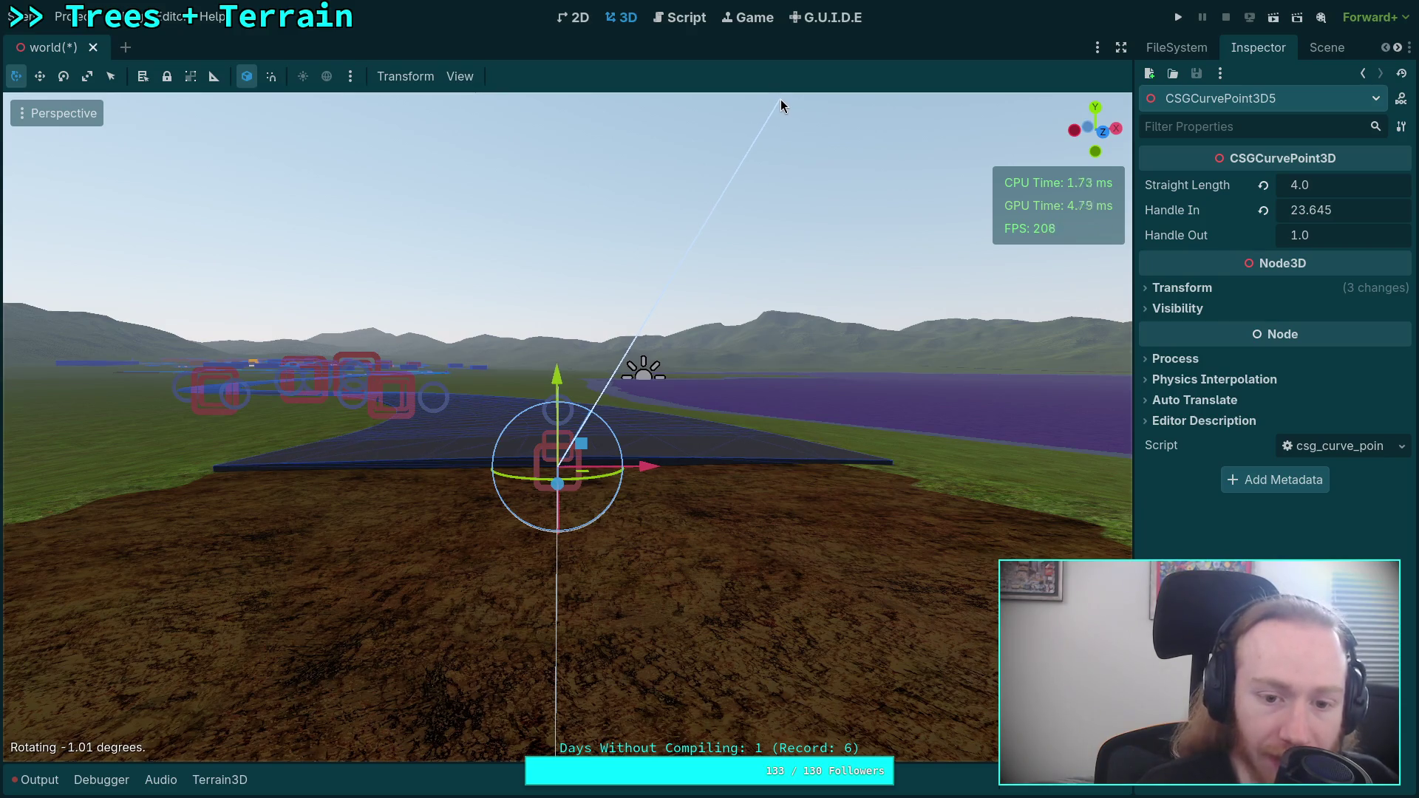
{"action": "left_click_drag", "start_coordinate": [780, 105], "coordinate": [781, 105]}
{"action": "left_click_drag", "start_coordinate": [648, 472], "coordinate": [629, 476]}
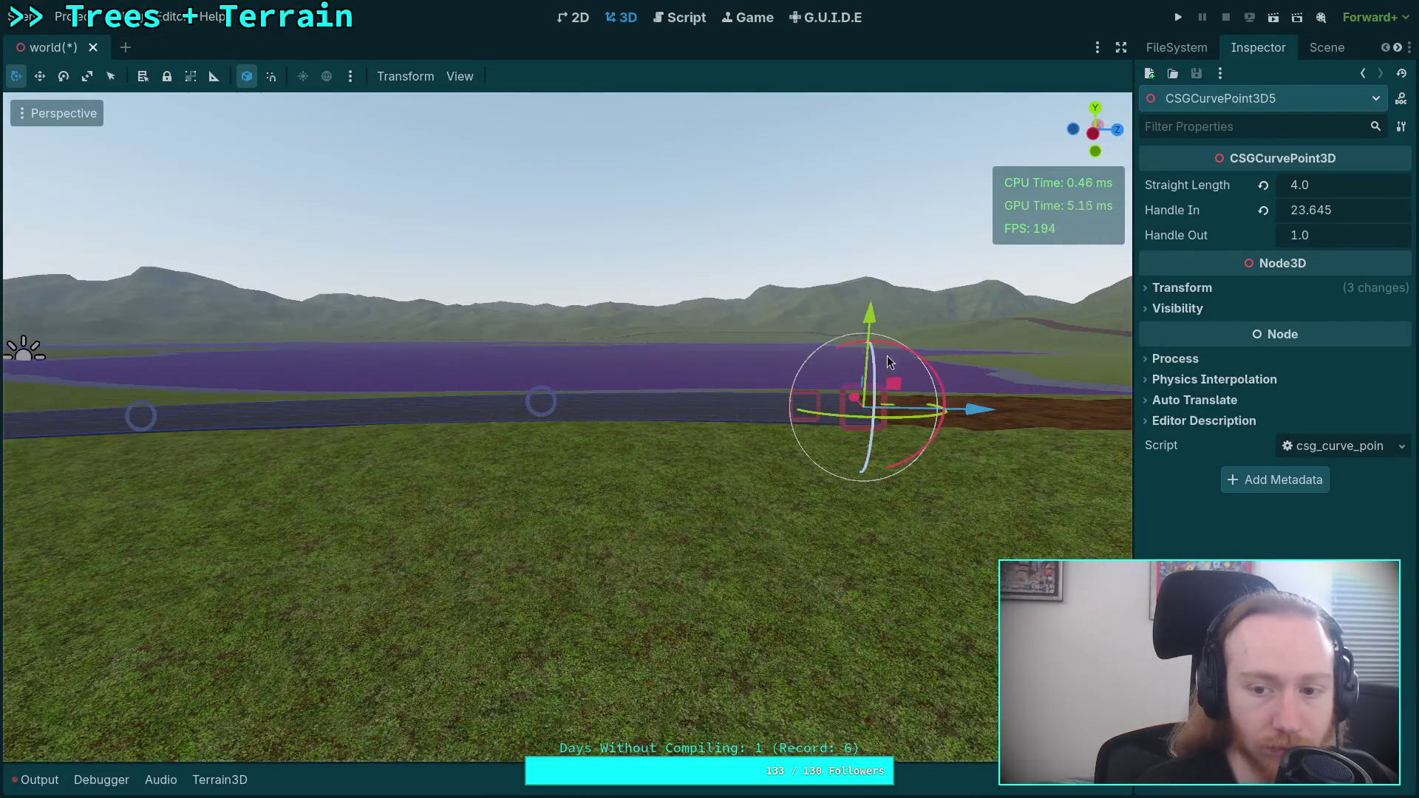
{"action": "mouse_move", "coordinate": [920, 357]}
{"action": "left_mouse_down"}
{"action": "mouse_move", "coordinate": [998, 219]}
{"action": "mouse_move", "coordinate": [1052, 215]}
{"action": "left_mouse_up"}
{"action": "left_click_drag", "start_coordinate": [1299, 215], "coordinate": [1323, 215]}
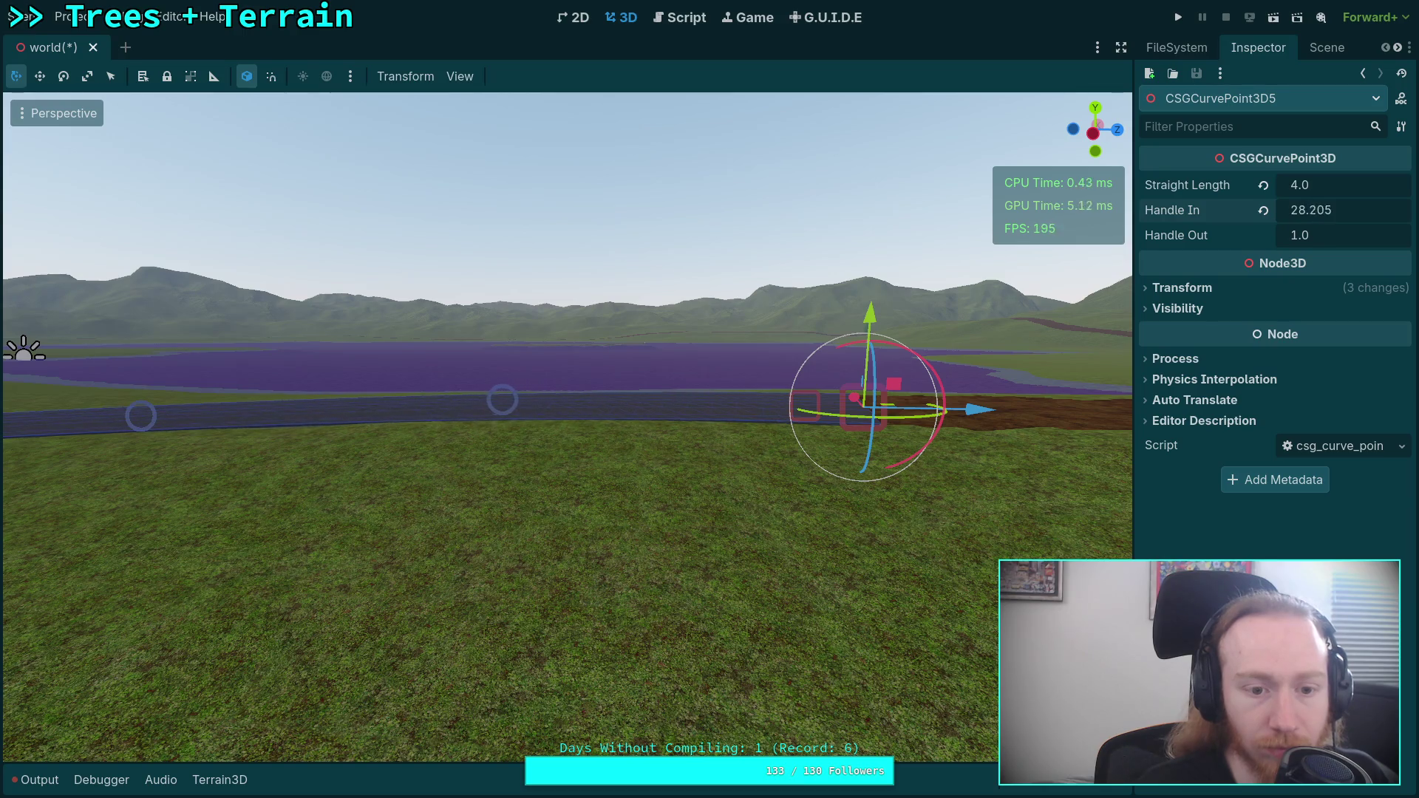
{"action": "left_click_drag", "start_coordinate": [566, 370], "coordinate": [566, 517]}
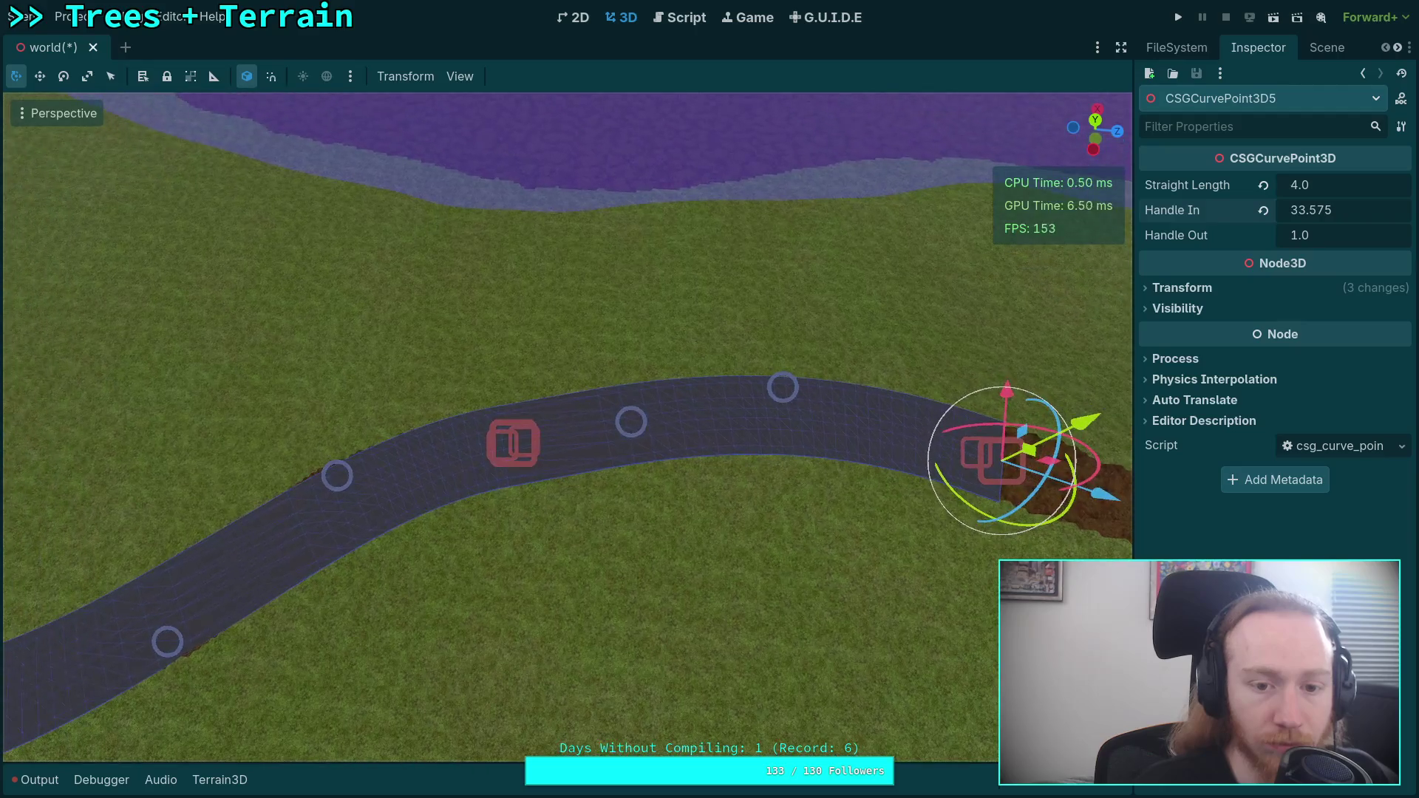
{"action": "left_click", "coordinate": [1317, 48]}
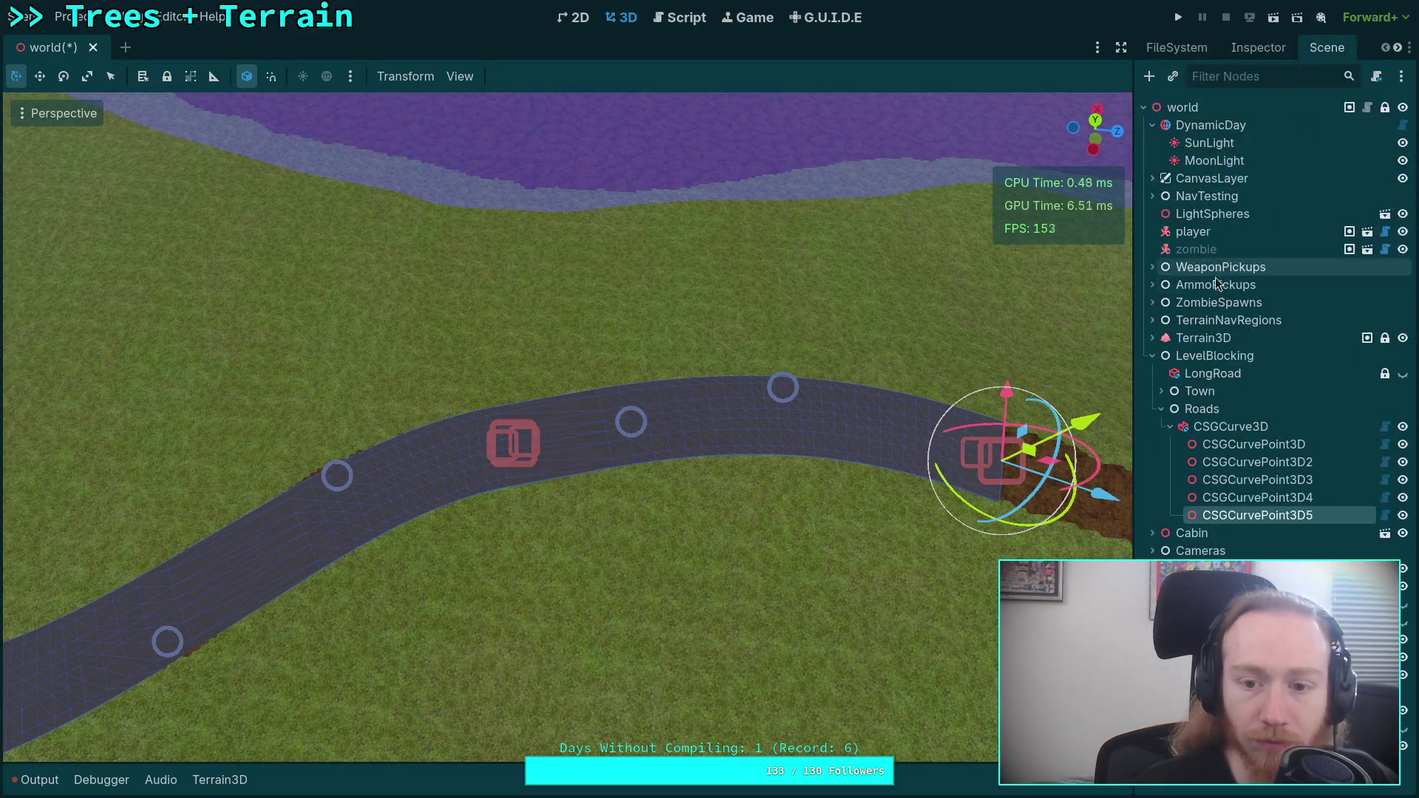
- Select CSGCurvePoint3D4 and edit its handle value in the Inspector
{"action": "left_click", "coordinate": [1262, 500]}
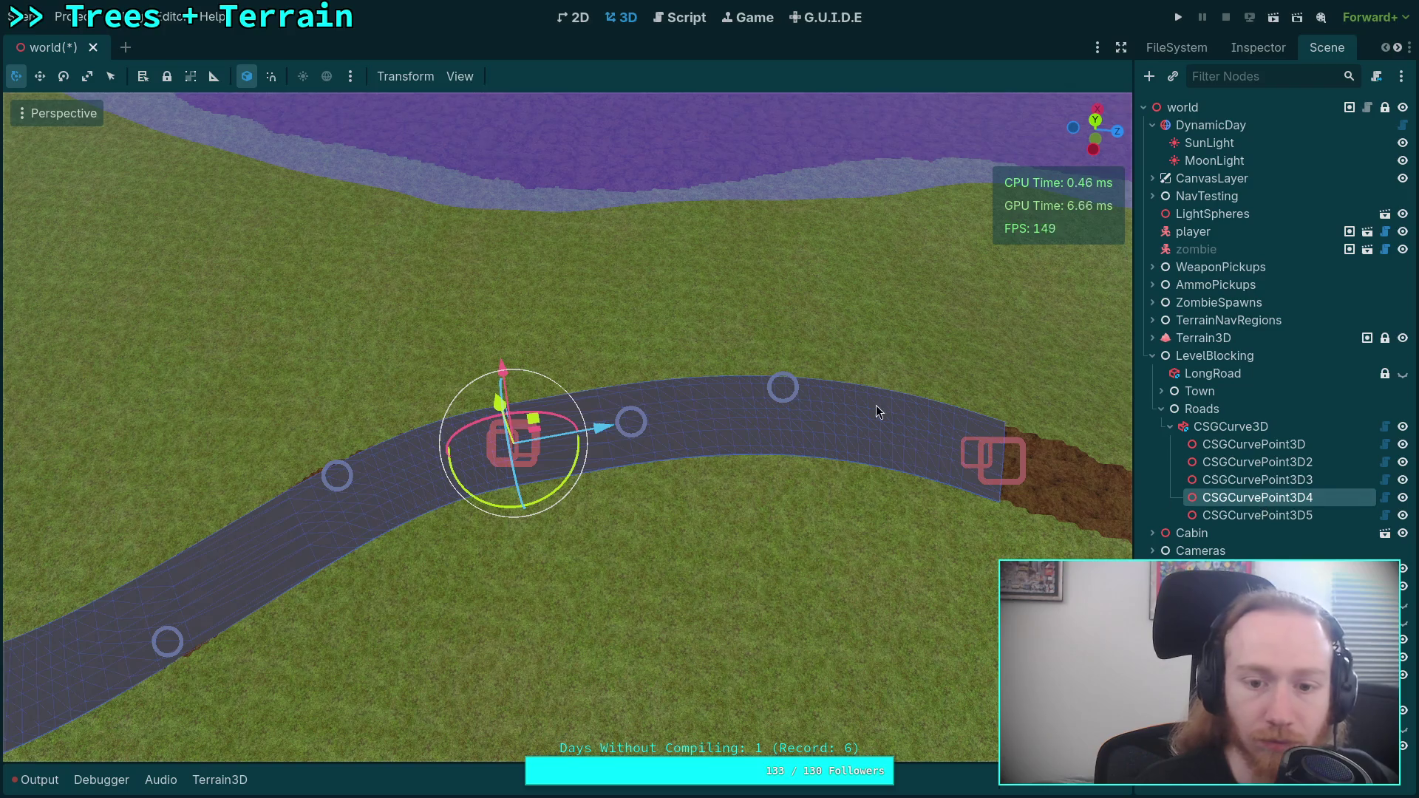
{"action": "left_click", "coordinate": [1245, 49]}
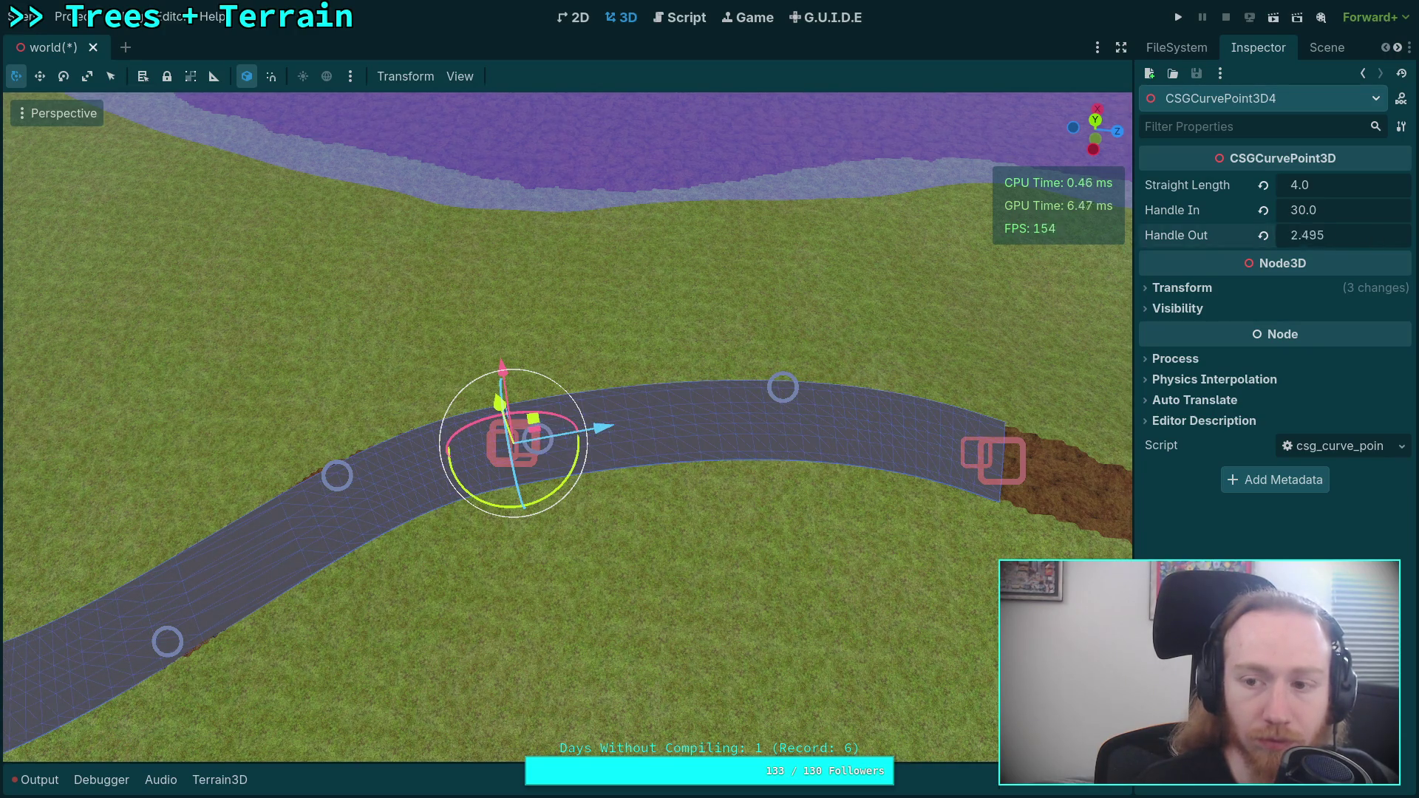
{"action": "left_click", "coordinate": [1292, 241]}
{"action": "type", "text": "0"}
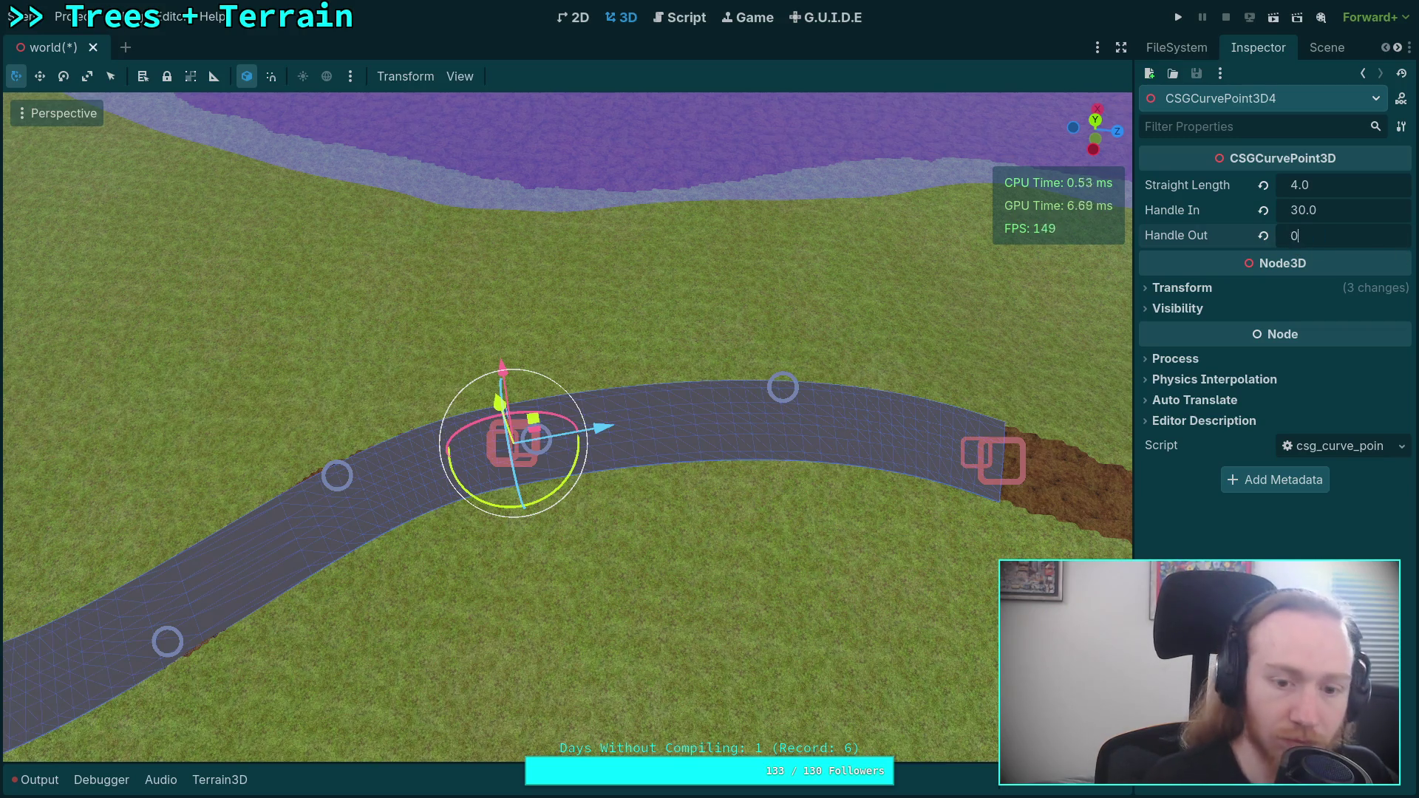
{"action": "left_click_drag", "start_coordinate": [855, 375], "coordinate": [739, 480]}
{"action": "scroll", "coordinate": [740, 480], "scroll_direction": "down", "scroll_amount": 5}
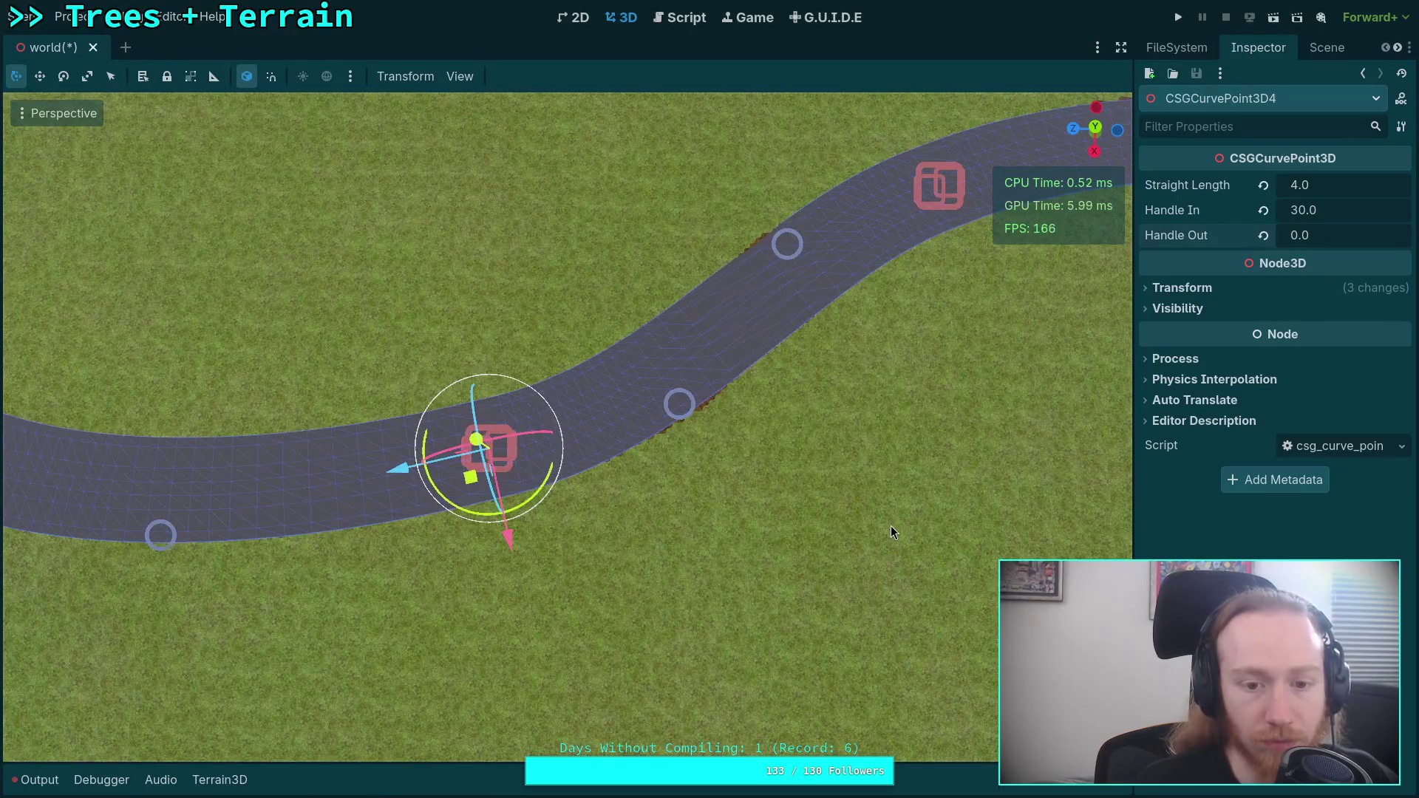
{"action": "left_click", "coordinate": [890, 525]}
{"action": "scroll", "coordinate": [890, 525], "scroll_direction": "up", "scroll_amount": 5}
- Reselect CSGCurvePoint3D4 from the scene tree and set its Straight Length to 1.0
{"action": "left_click_drag", "start_coordinate": [567, 427], "coordinate": [566, 340]}
{"action": "left_click", "coordinate": [625, 573]}
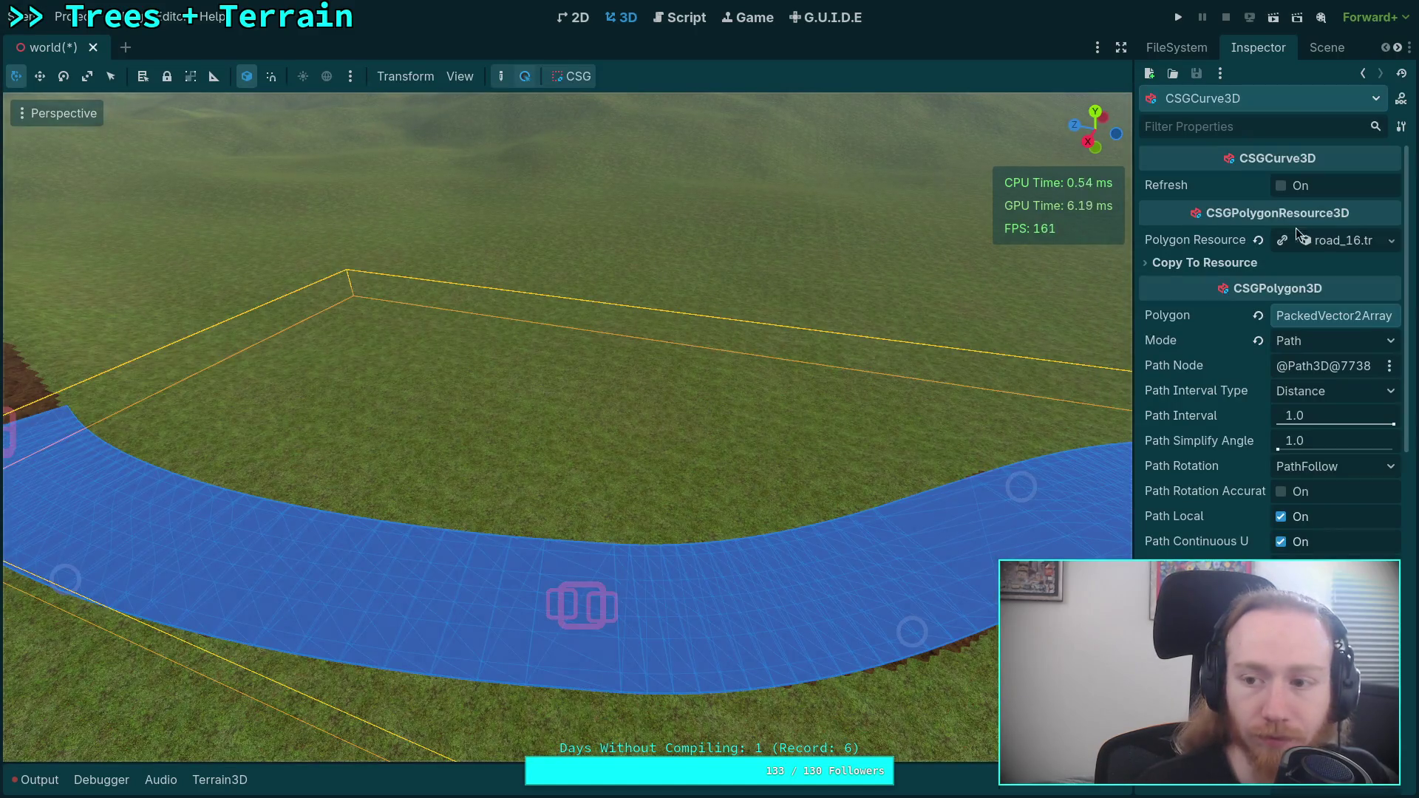
{"action": "left_click", "coordinate": [1320, 57]}
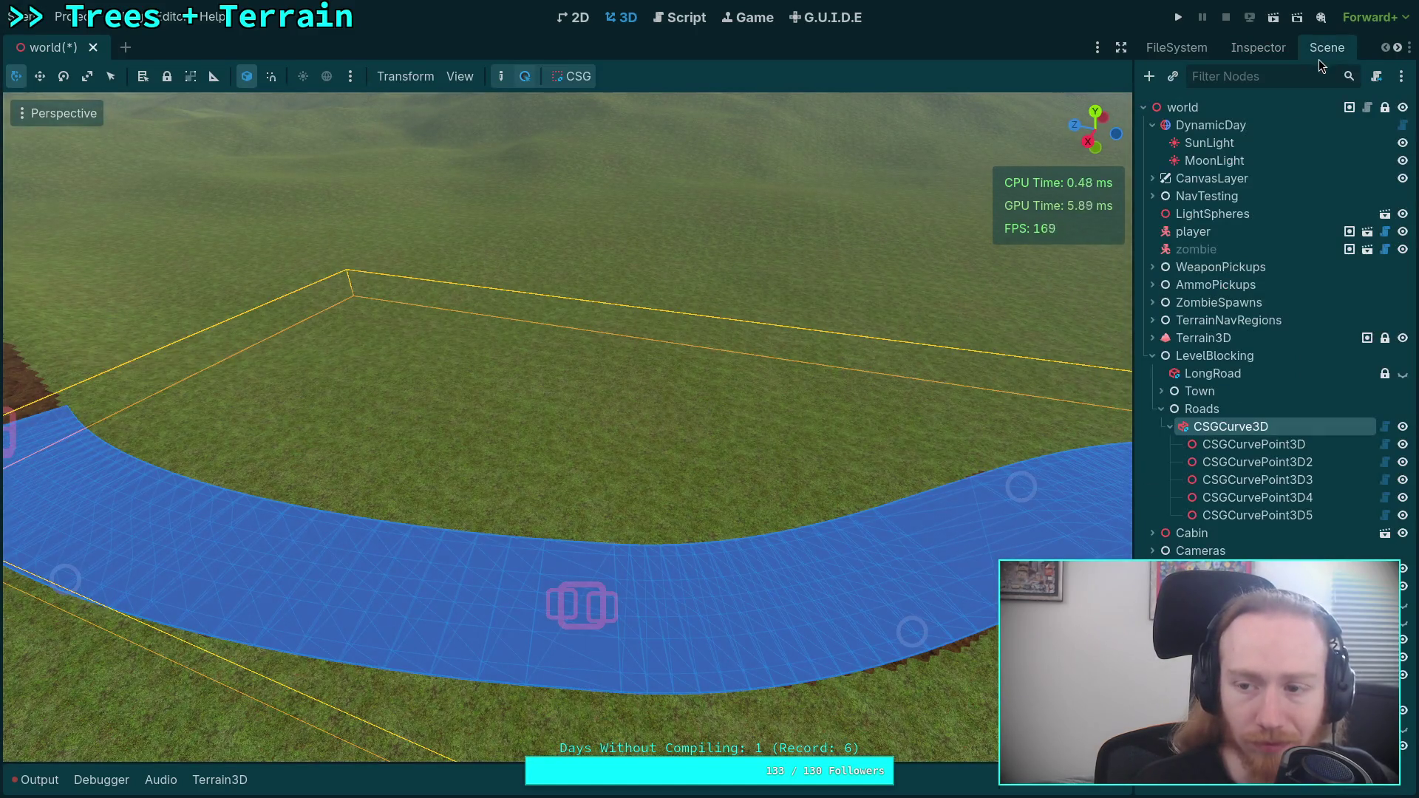
{"action": "left_click", "coordinate": [575, 606]}
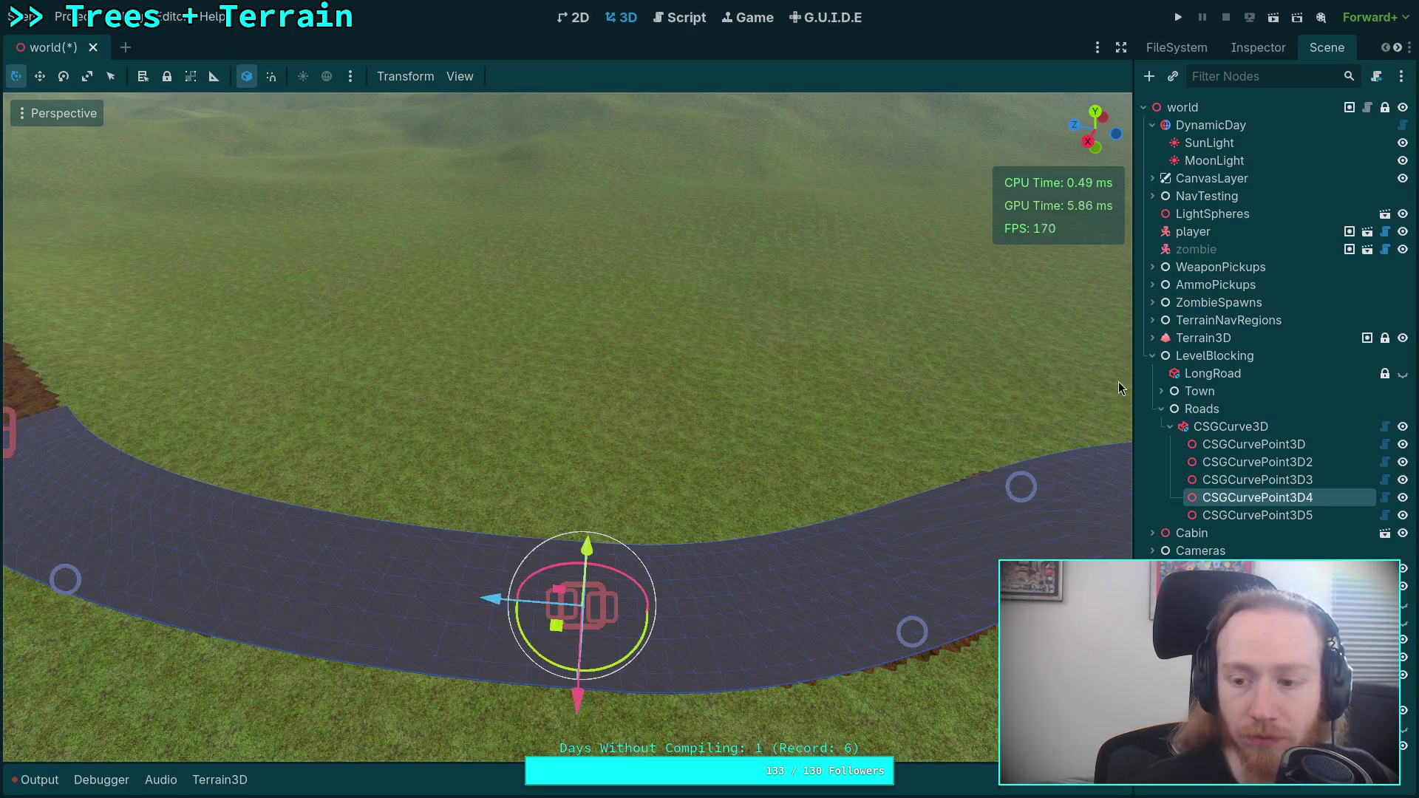
{"action": "left_click", "coordinate": [1248, 46]}
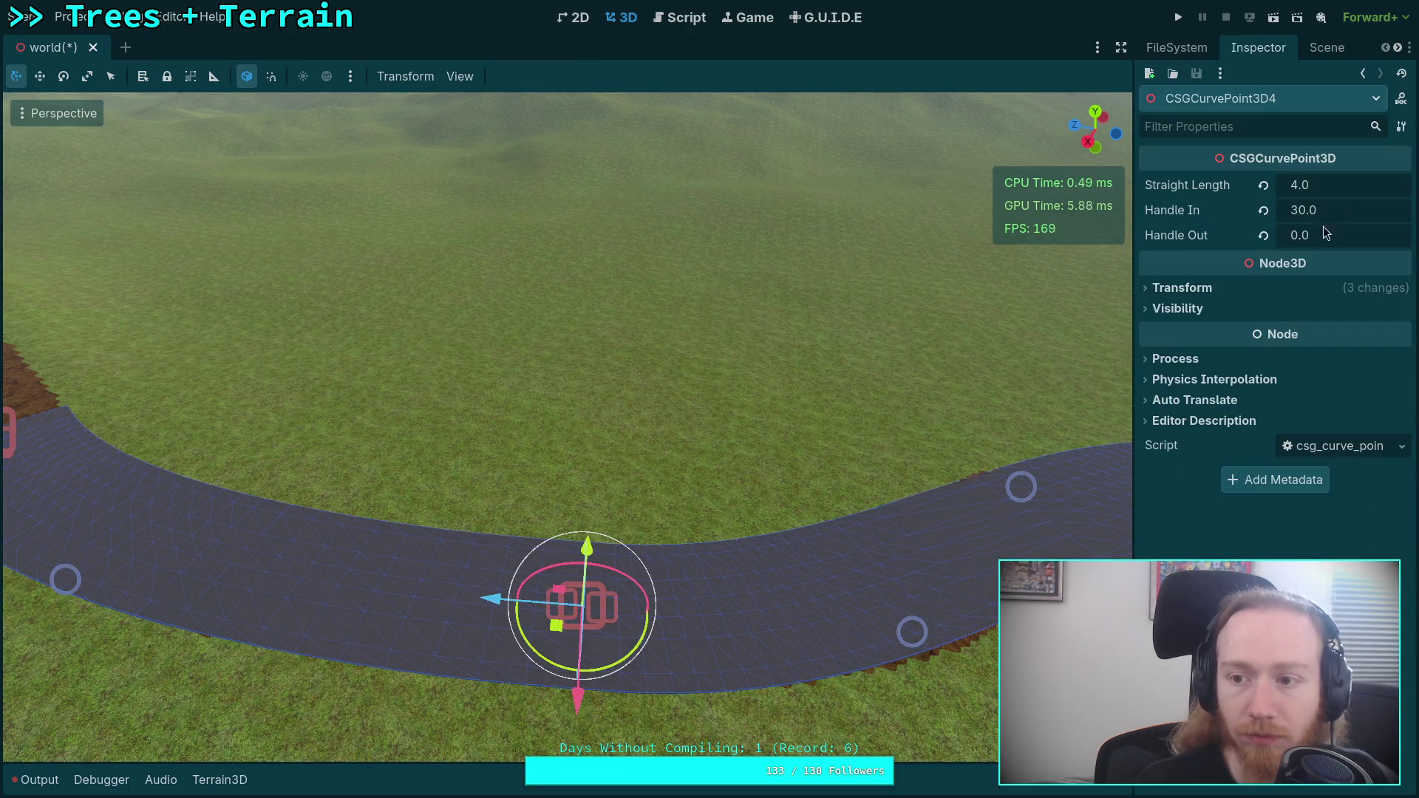
{"action": "type", "text": "1"}
{"action": "key", "text": "Return"}
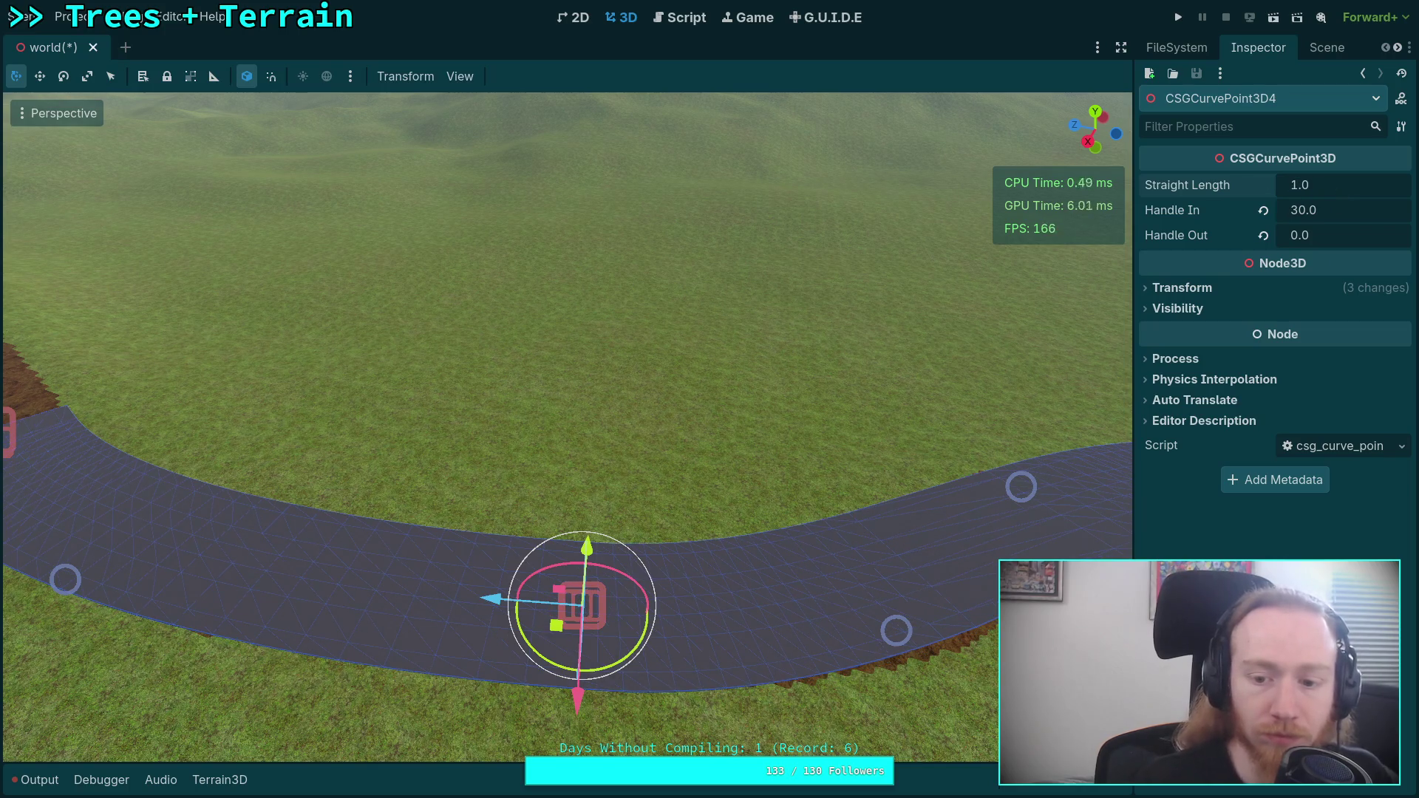
- Set CSGCurvePoint3D4's Handle In to 31.0 and rotate it slightly to bend the road
{"action": "scroll", "coordinate": [566, 427], "scroll_direction": "down", "scroll_amount": 3}
{"action": "left_click_drag", "start_coordinate": [813, 363], "coordinate": [1125, 360]}
{"action": "left_click_drag", "start_coordinate": [1321, 219], "coordinate": [1328, 218]}
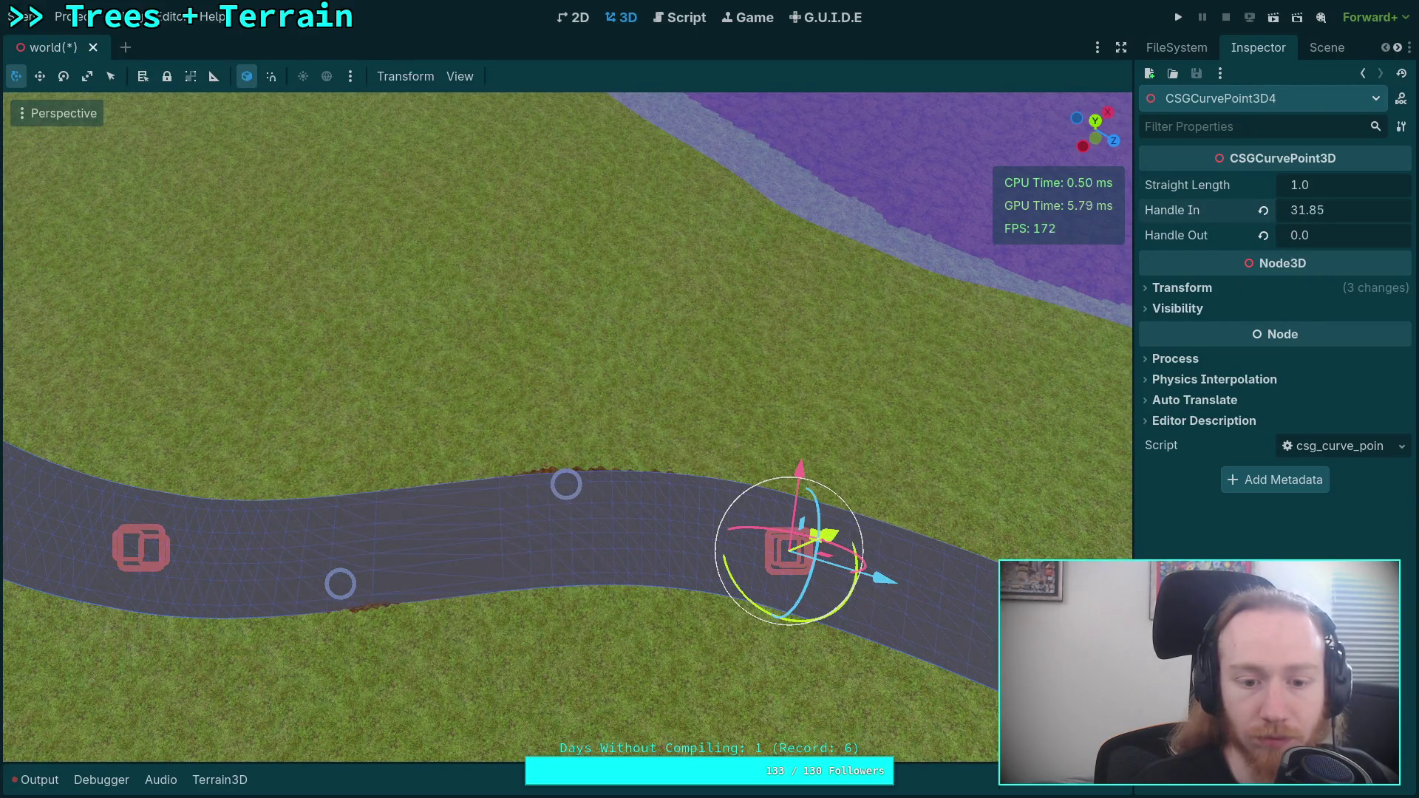
{"action": "left_click", "coordinate": [1346, 212]}
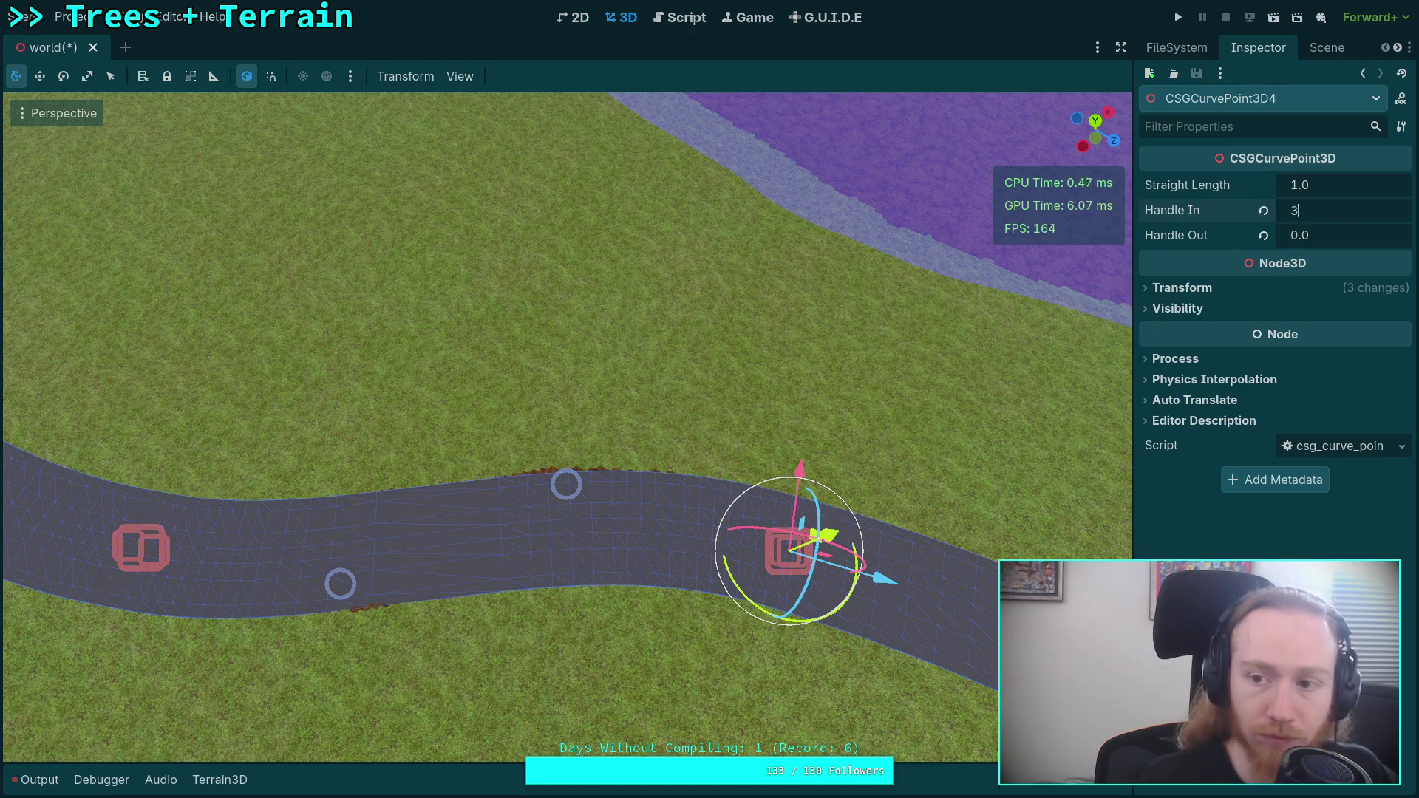
{"action": "type", "text": "1.0"}
{"action": "mouse_move", "coordinate": [562, 414]}
{"action": "left_mouse_down"}
{"action": "mouse_move", "coordinate": [562, 281]}
{"action": "mouse_move", "coordinate": [562, 333]}
{"action": "mouse_move", "coordinate": [502, 299]}
{"action": "mouse_move", "coordinate": [532, 306]}
{"action": "left_mouse_up"}
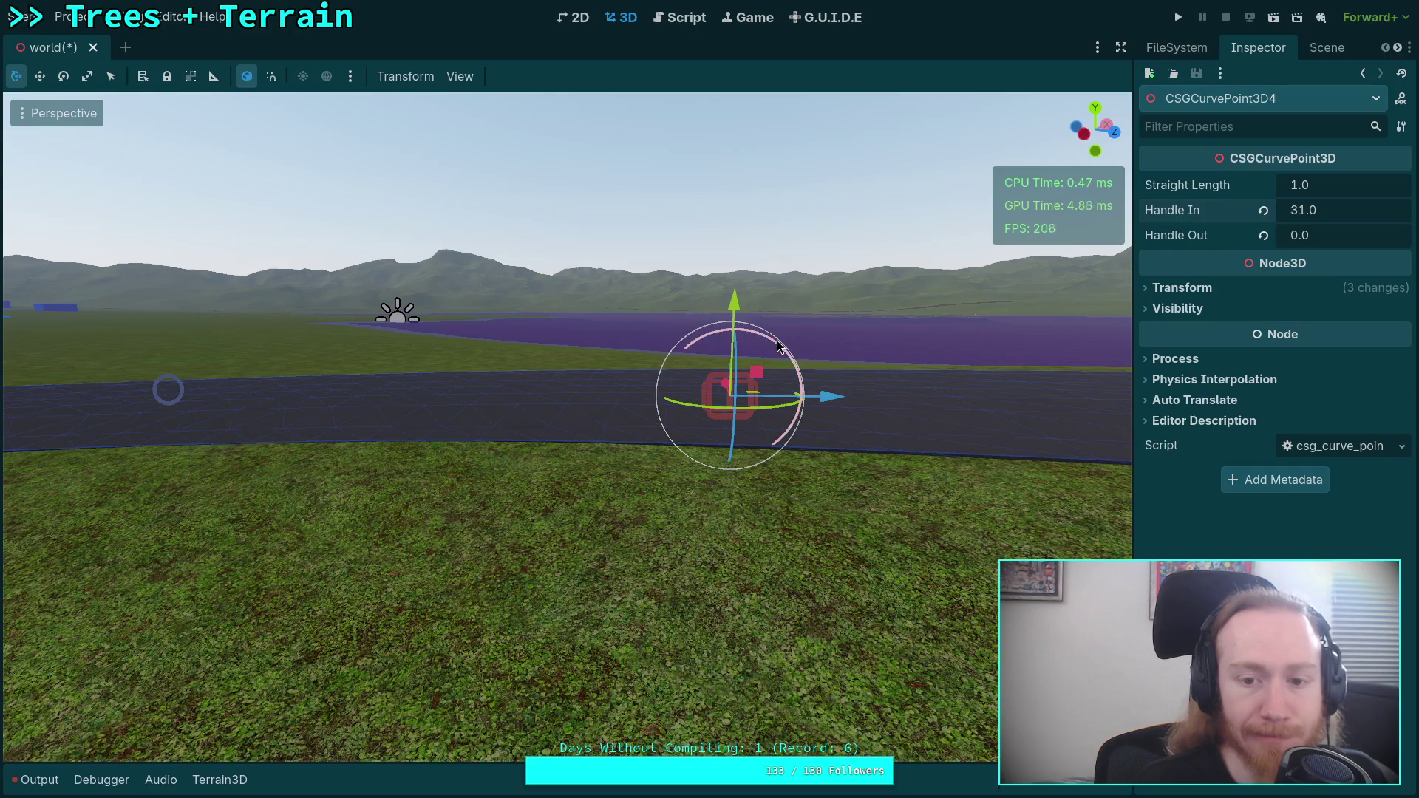
{"action": "mouse_move", "coordinate": [778, 346]}
{"action": "left_mouse_down"}
{"action": "mouse_move", "coordinate": [787, 259]}
{"action": "mouse_move", "coordinate": [826, 220]}
{"action": "mouse_move", "coordinate": [860, 229]}
{"action": "left_mouse_up"}
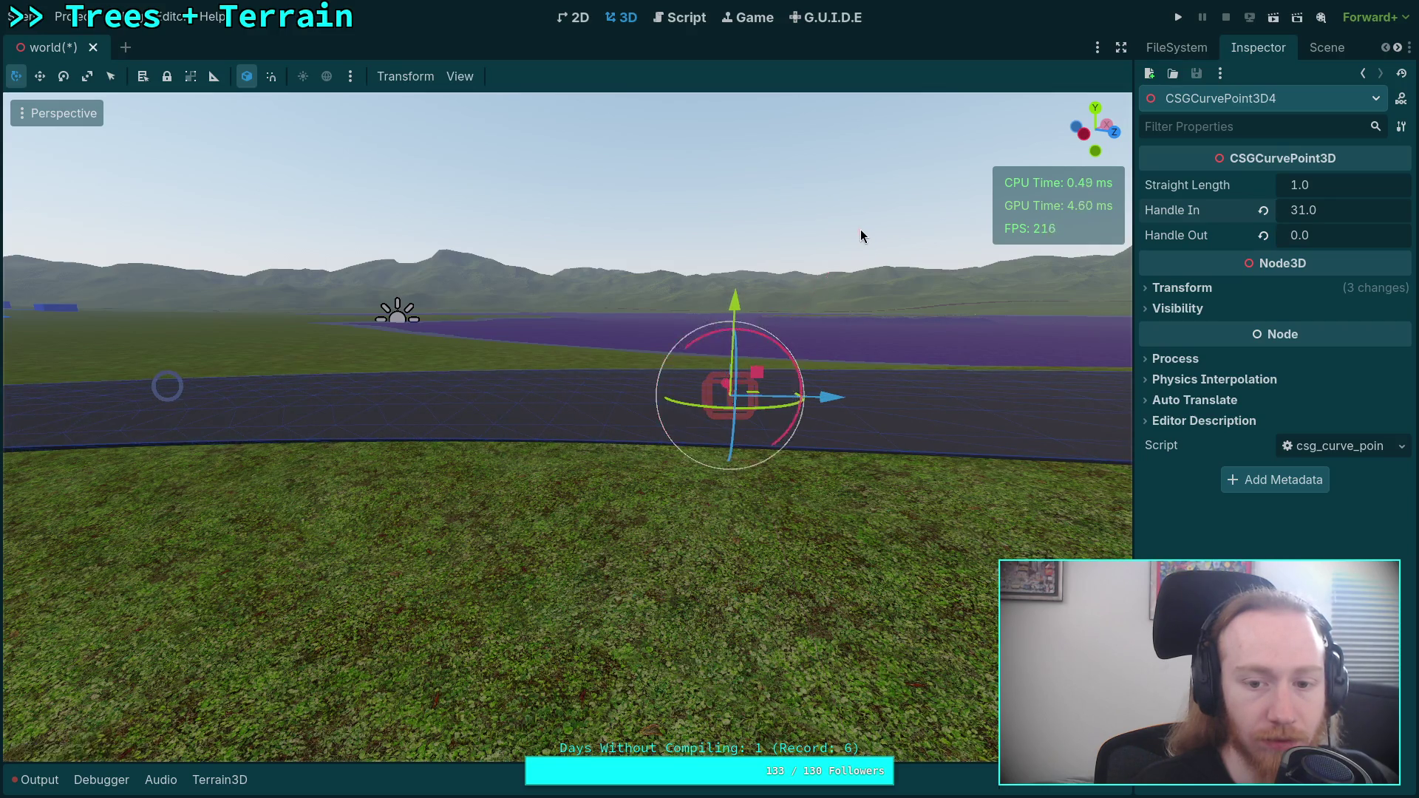
- Fly along the road and select the fifth curve point at its end
{"action": "key", "text": "a"}
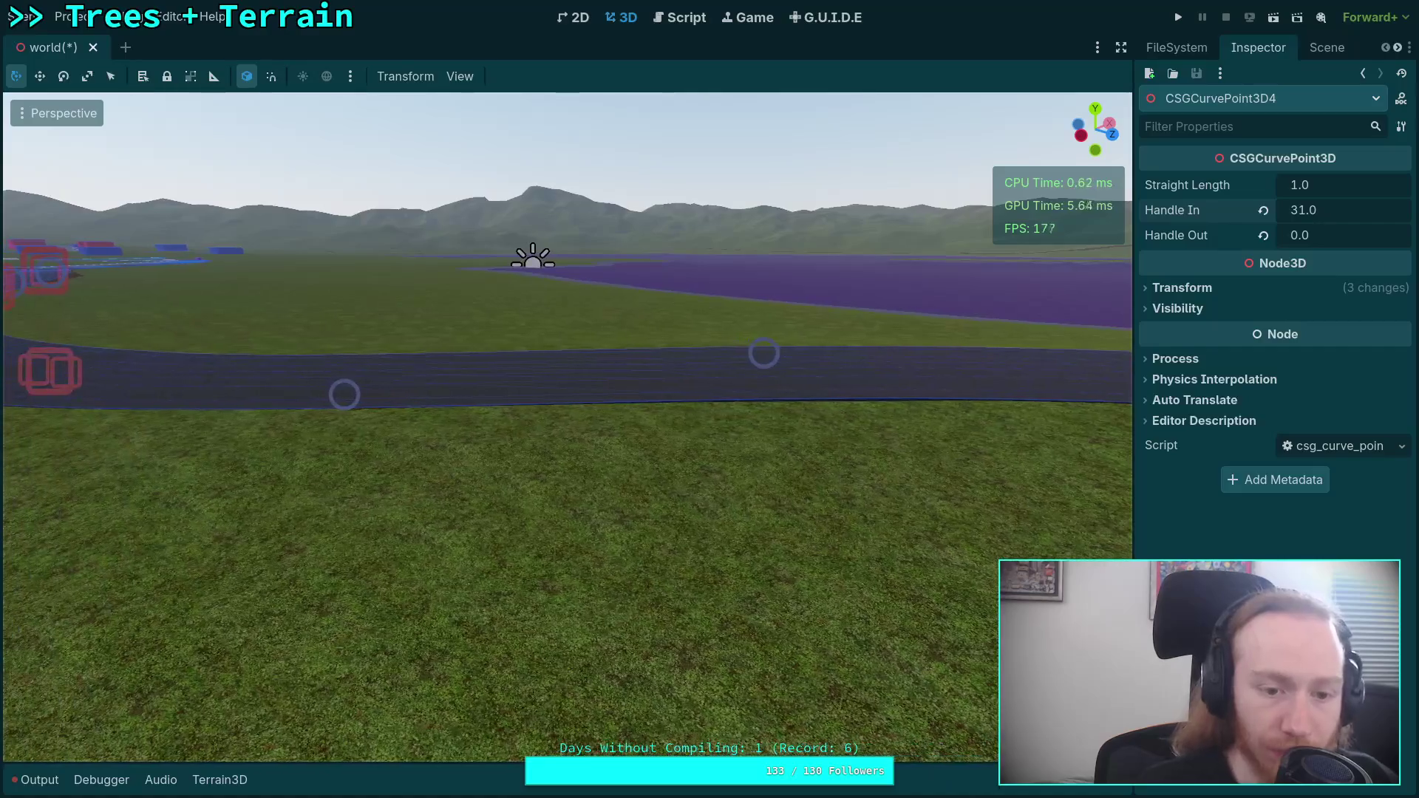
{"action": "key", "text": "w"}
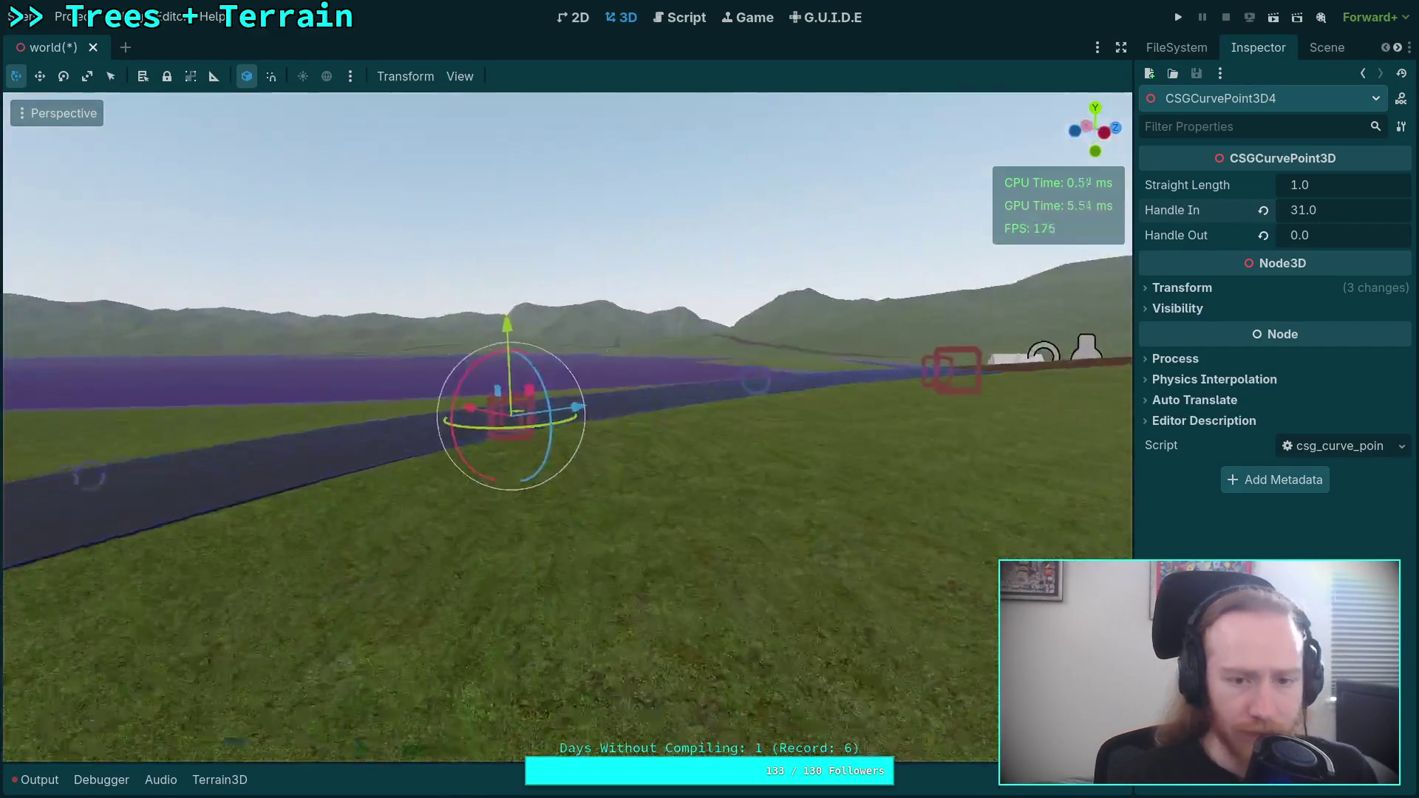
{"action": "key", "text": "w"}
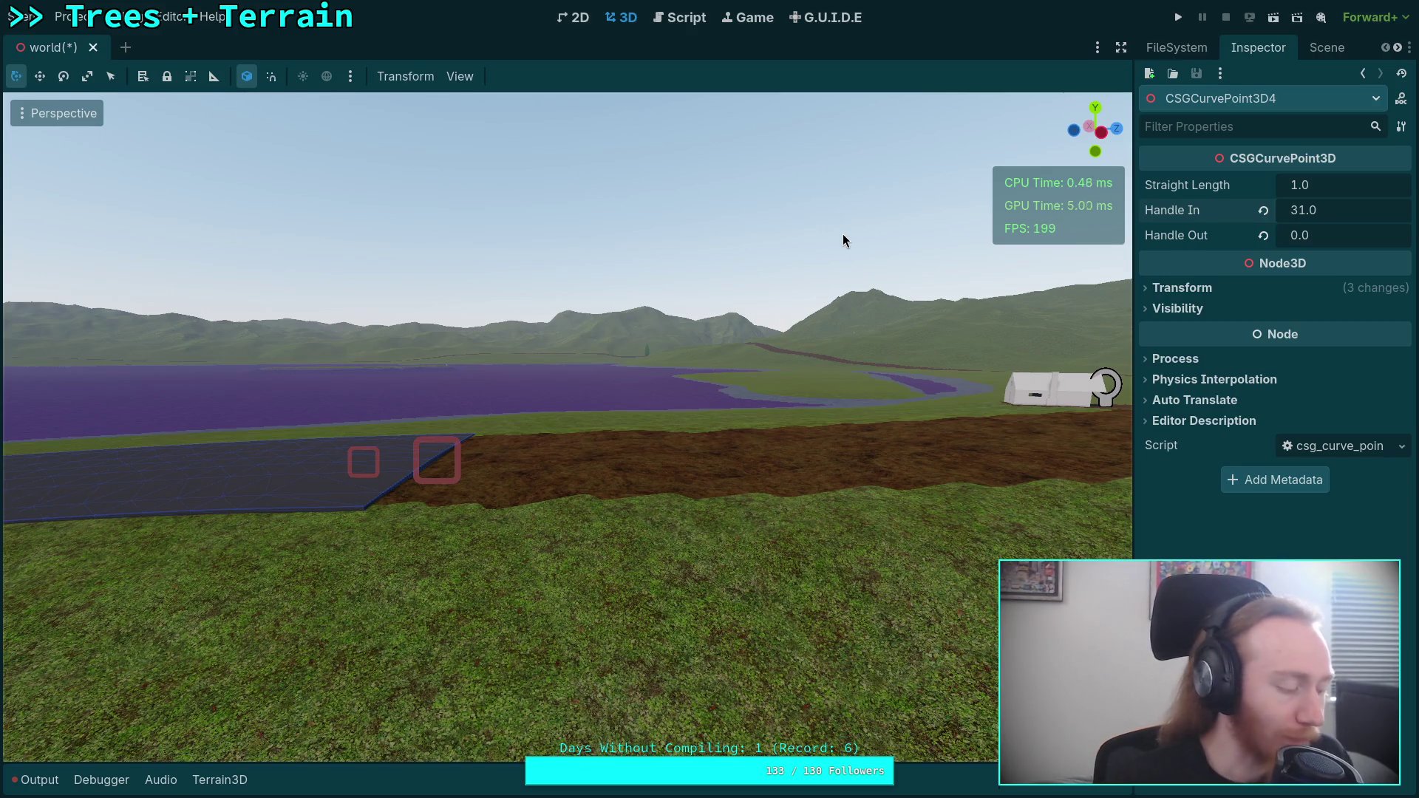
{"action": "key", "text": "w"}
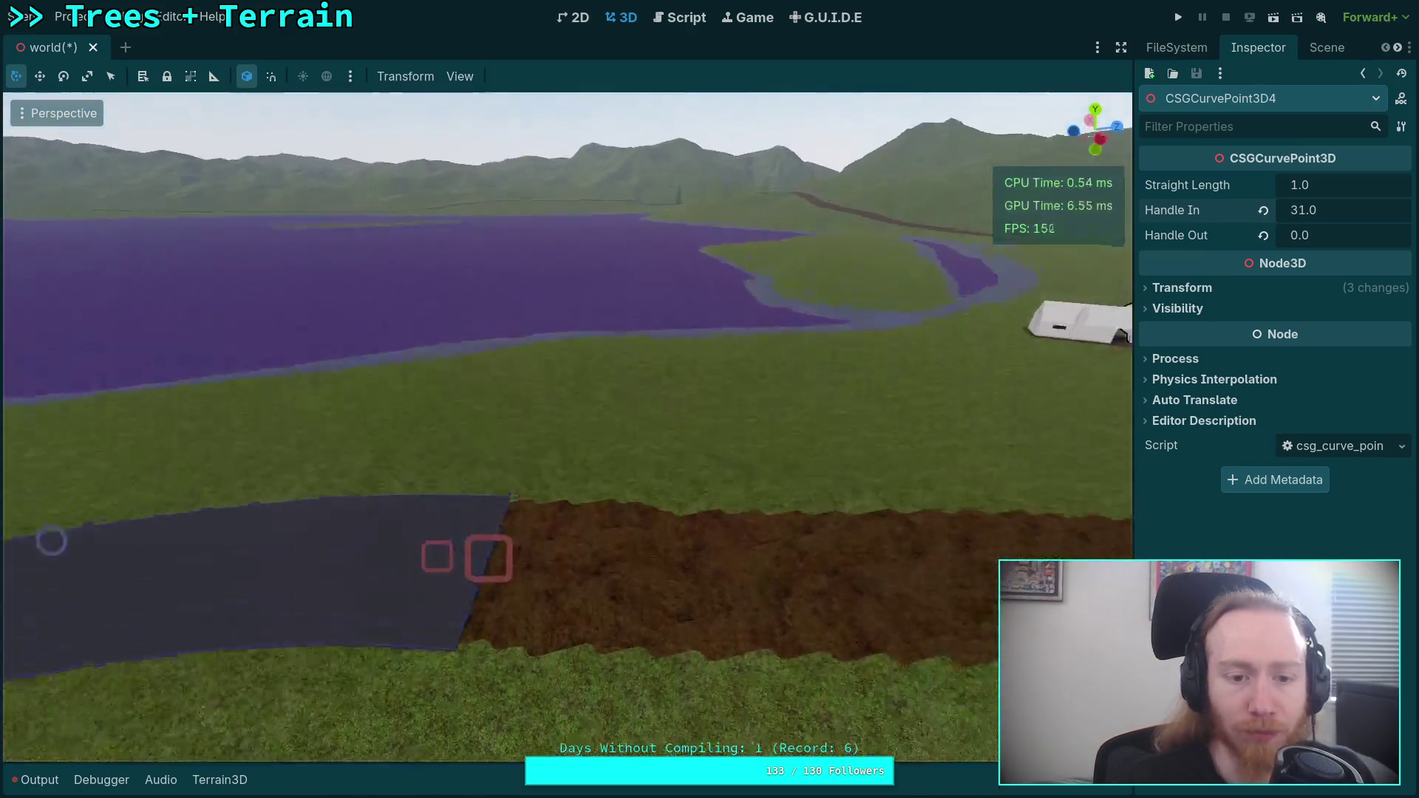
{"action": "left_click", "coordinate": [621, 503]}
- Duplicate CSGCurvePoint3D5 and drag the copy onto the dirt track
{"action": "left_click_drag", "start_coordinate": [633, 523], "coordinate": [602, 521]}
{"action": "key", "text": "ctrl+d"}
{"action": "mouse_move", "coordinate": [454, 479]}
{"action": "left_mouse_down"}
{"action": "mouse_move", "coordinate": [843, 481]}
{"action": "mouse_move", "coordinate": [839, 493]}
{"action": "mouse_move", "coordinate": [814, 494]}
{"action": "mouse_move", "coordinate": [871, 361]}
{"action": "left_mouse_up"}
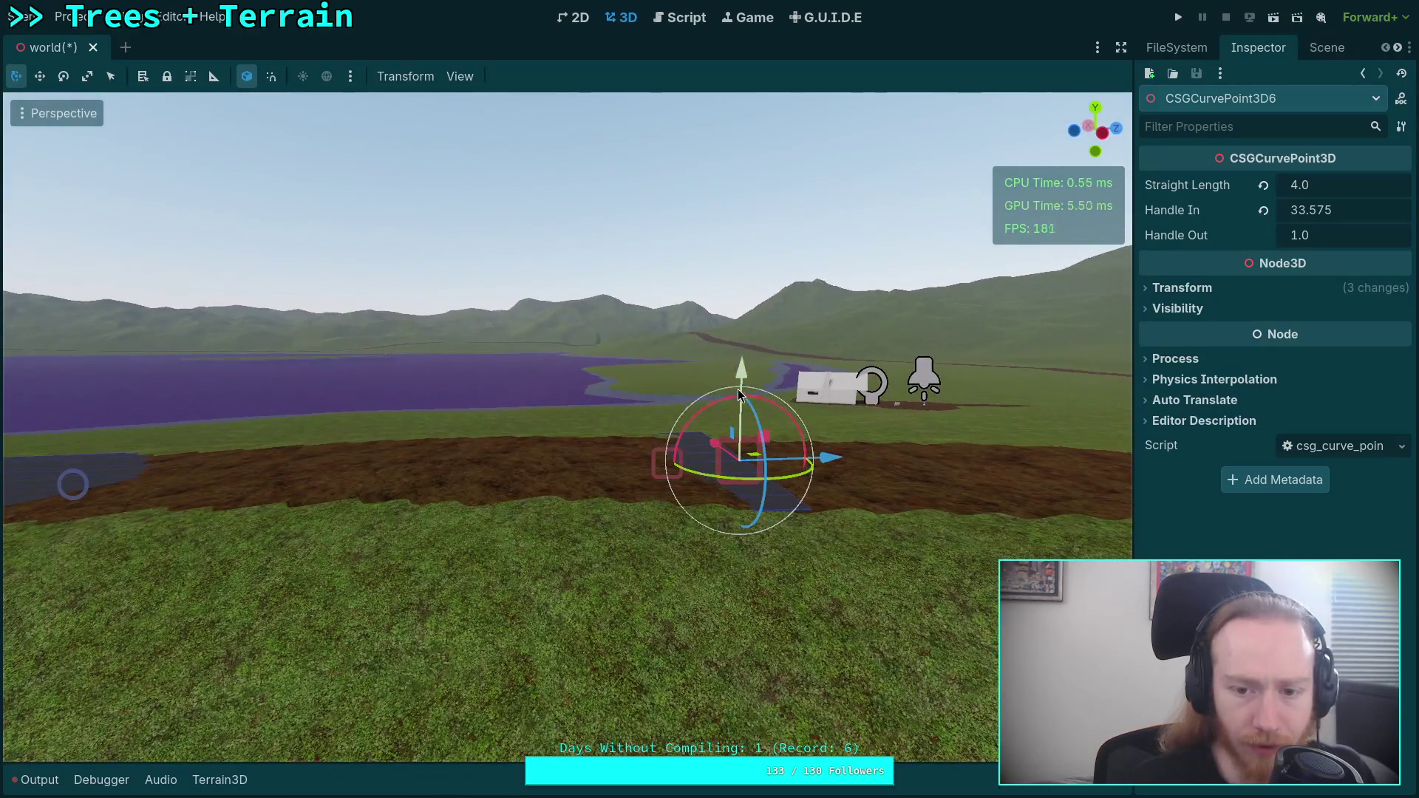
- Reset CSGCurvePoint3D6's rotation, turn it to -22.6° on Y, and move it to x 10.393, z 499.645
{"action": "left_click", "coordinate": [1242, 289]}
{"action": "left_click", "coordinate": [1359, 382]}
{"action": "left_click", "coordinate": [1402, 361]}
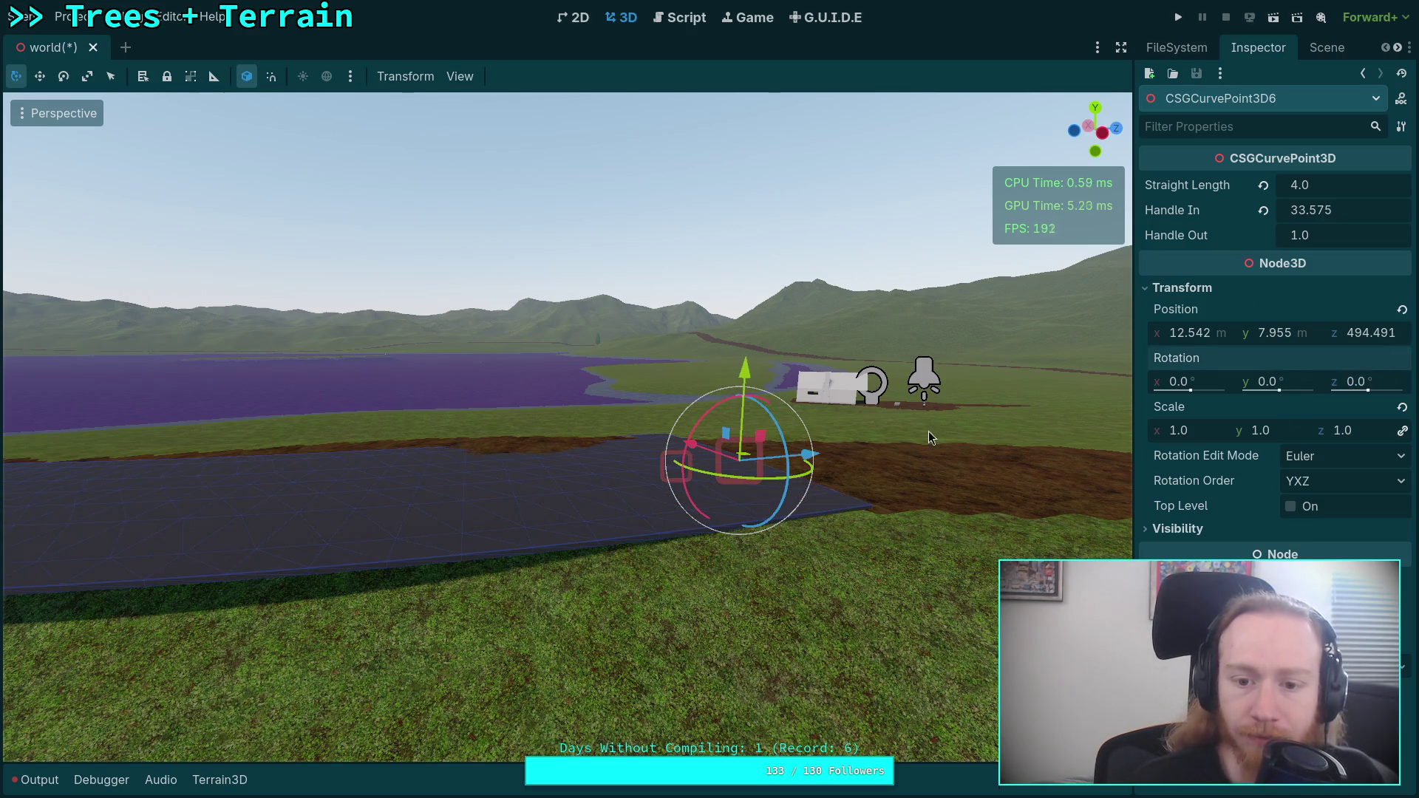
{"action": "left_click_drag", "start_coordinate": [783, 488], "coordinate": [758, 497]}
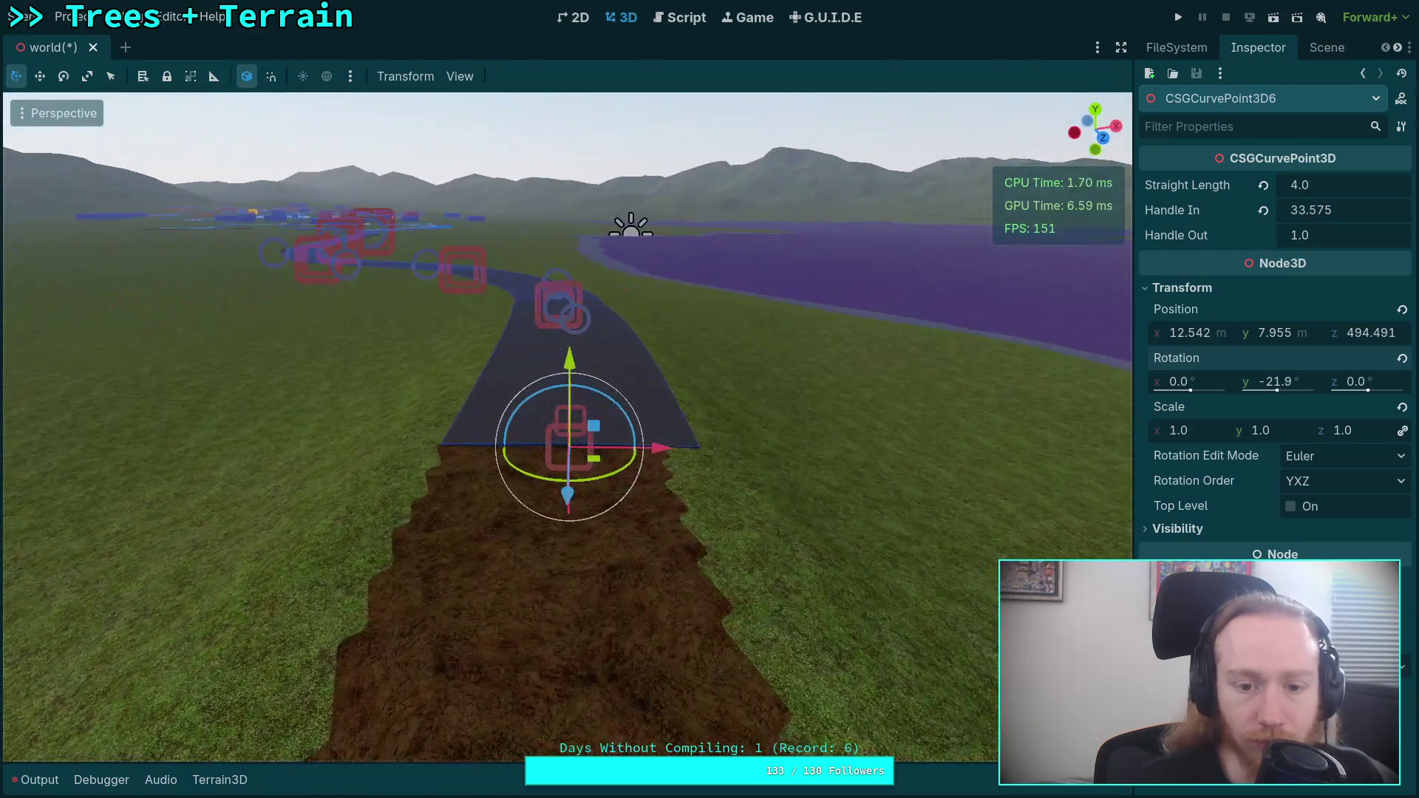
{"action": "mouse_move", "coordinate": [599, 482]}
{"action": "left_mouse_down"}
{"action": "mouse_move", "coordinate": [600, 538]}
{"action": "mouse_move", "coordinate": [669, 570]}
{"action": "left_mouse_up"}
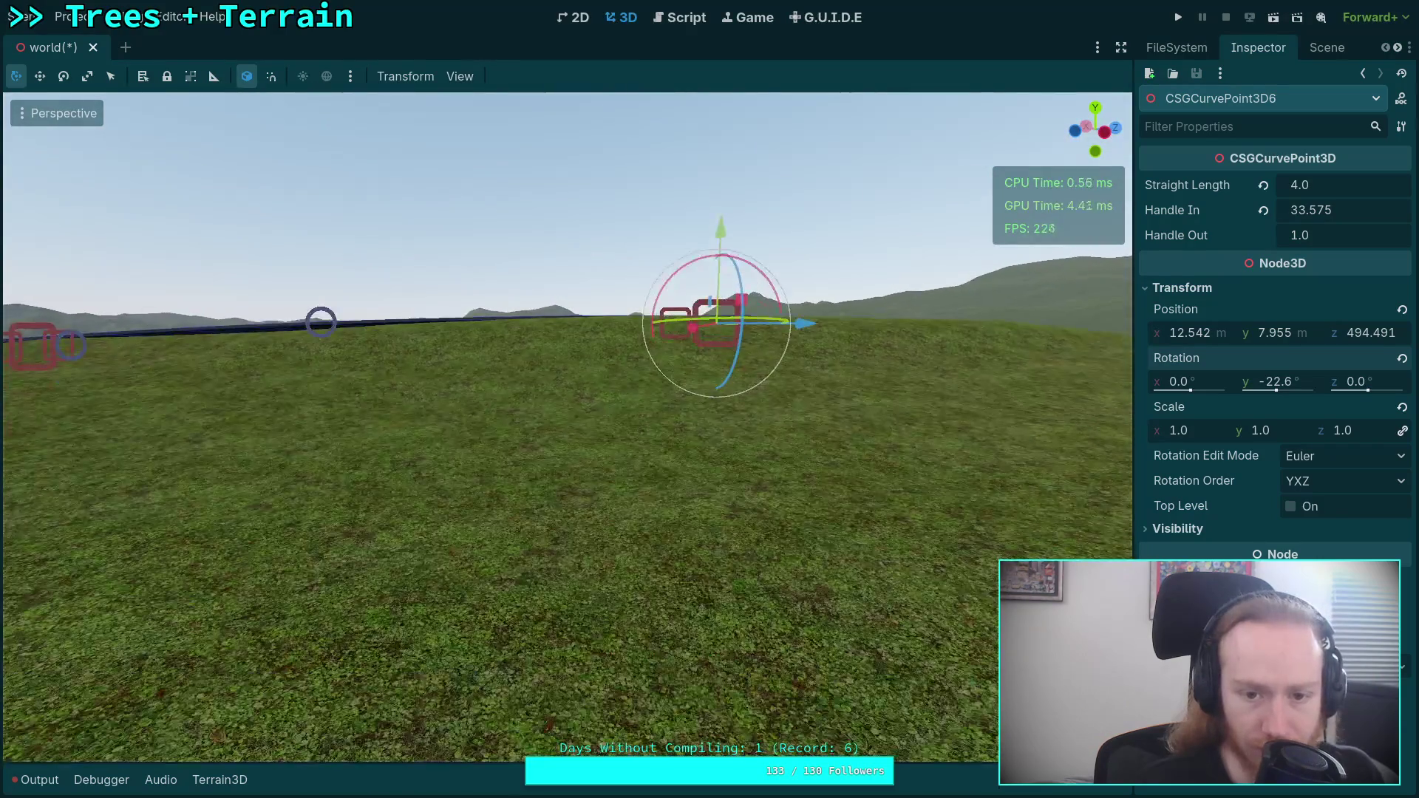
{"action": "mouse_move", "coordinate": [837, 406]}
{"action": "left_mouse_down"}
{"action": "mouse_move", "coordinate": [558, 417]}
{"action": "mouse_move", "coordinate": [894, 420]}
{"action": "left_mouse_up"}
- Tilt CSGCurvePoint3D6 by 0.9° about the X axis
{"action": "key", "text": "q"}
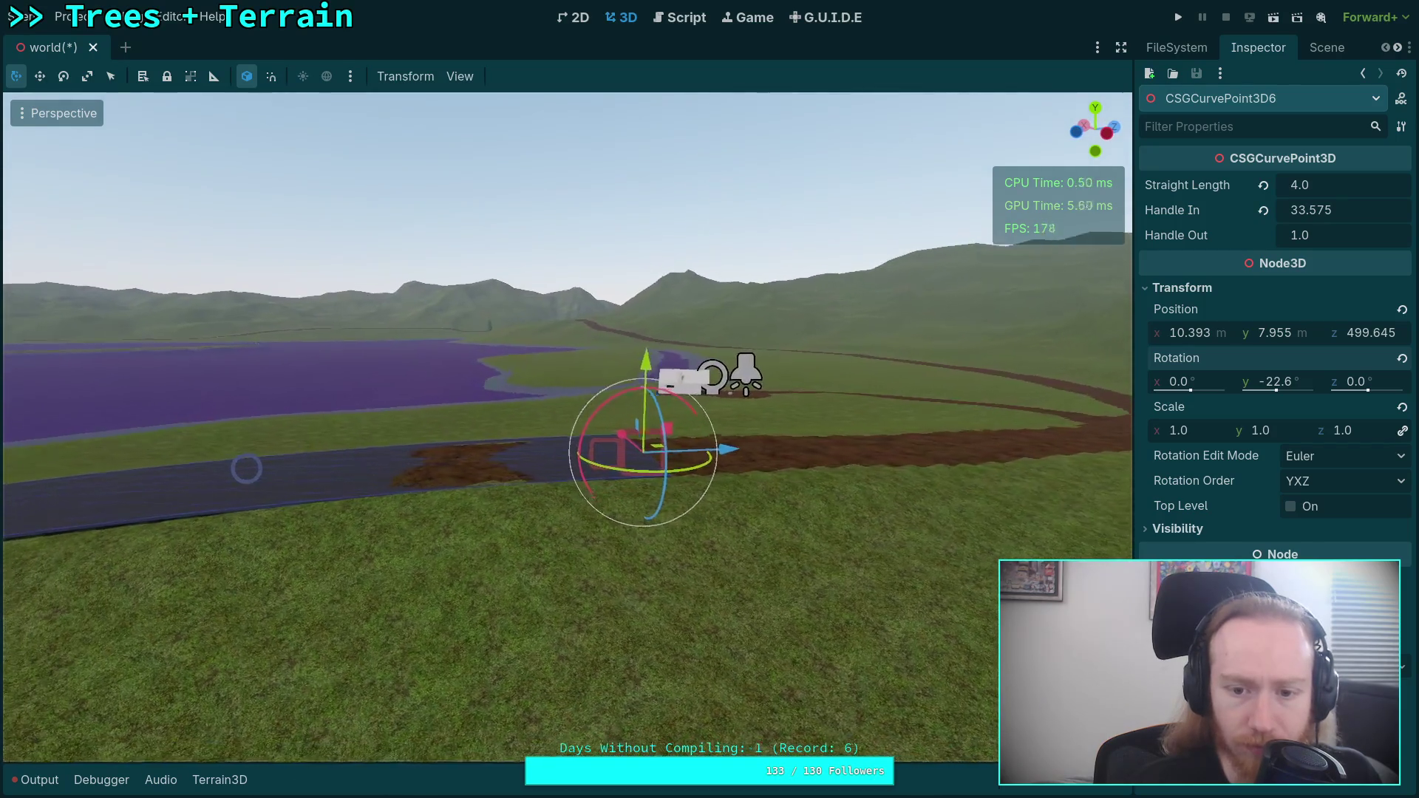
{"action": "key", "text": "q"}
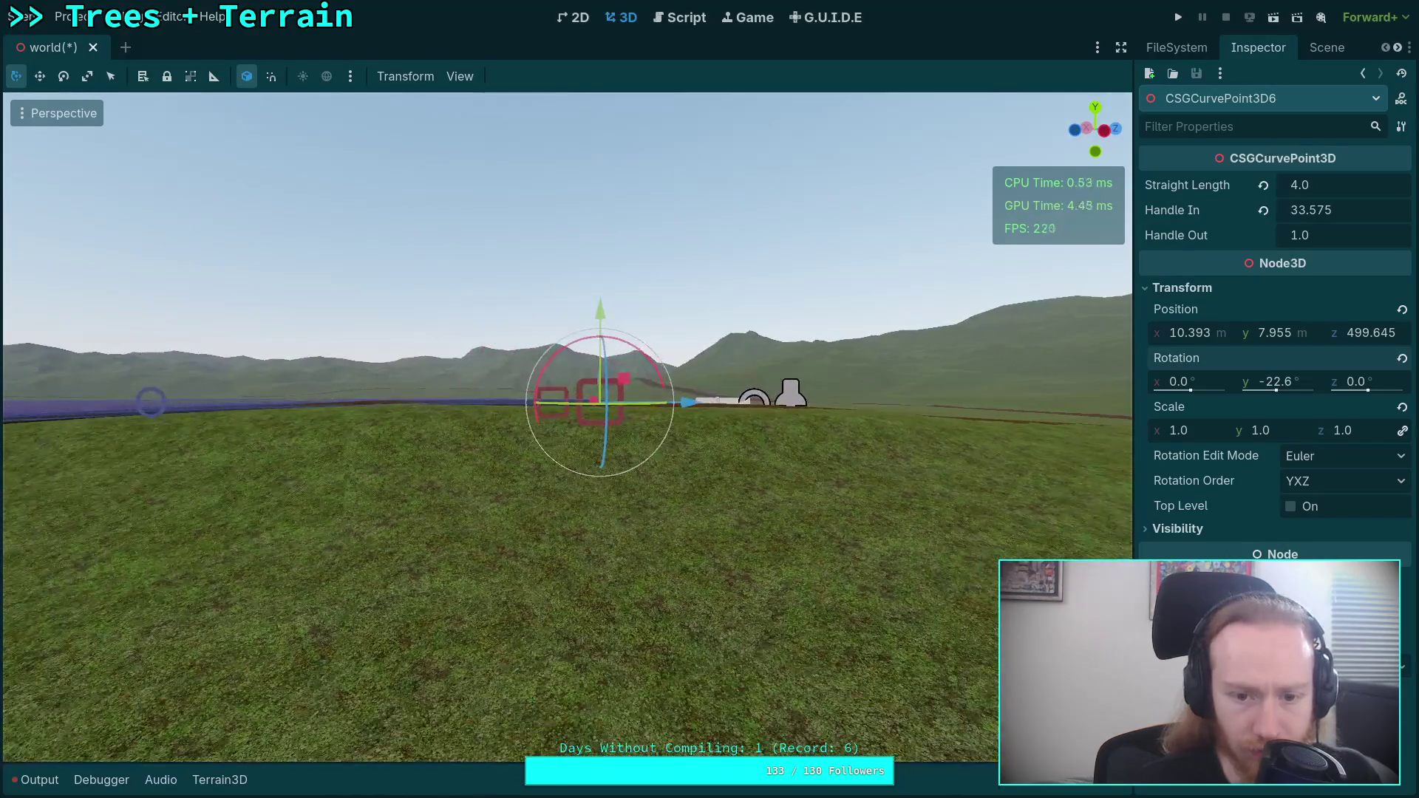
{"action": "key", "text": "e"}
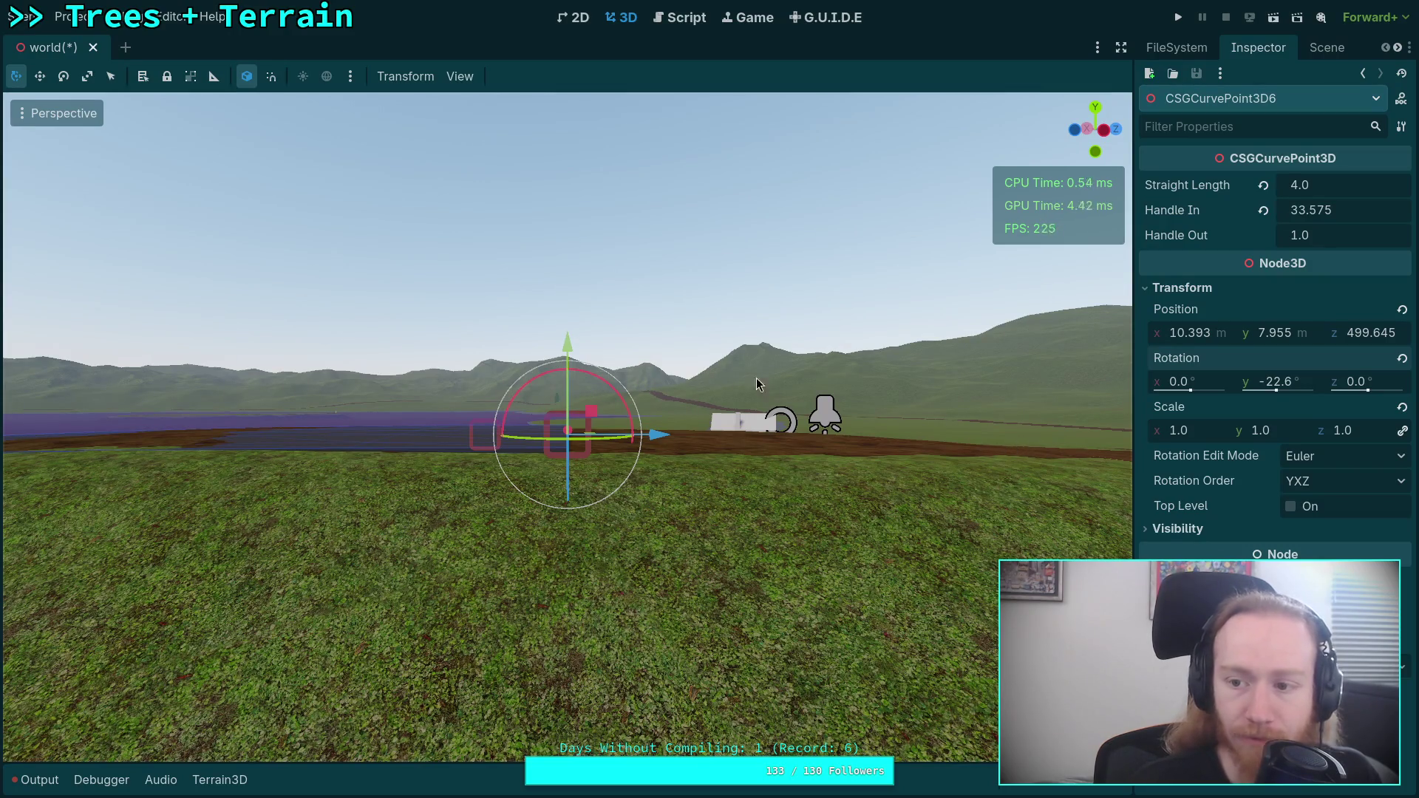
{"action": "left_click_drag", "start_coordinate": [589, 375], "coordinate": [609, 329]}
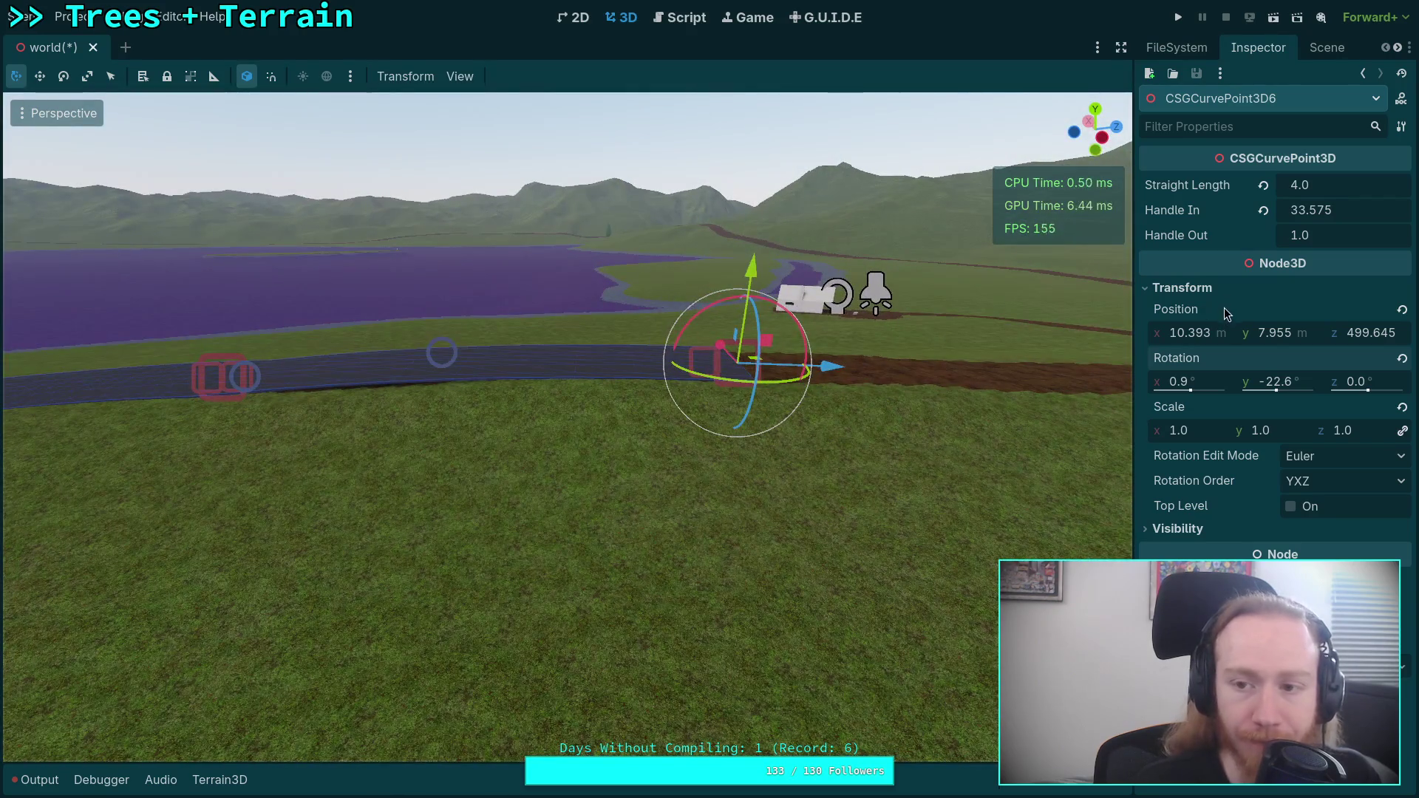
- Shorten CSGCurvePoint3D6's Handle In down to 9.53
{"action": "left_click_drag", "start_coordinate": [1360, 210], "coordinate": [1323, 210]}
{"action": "key", "text": "q"}
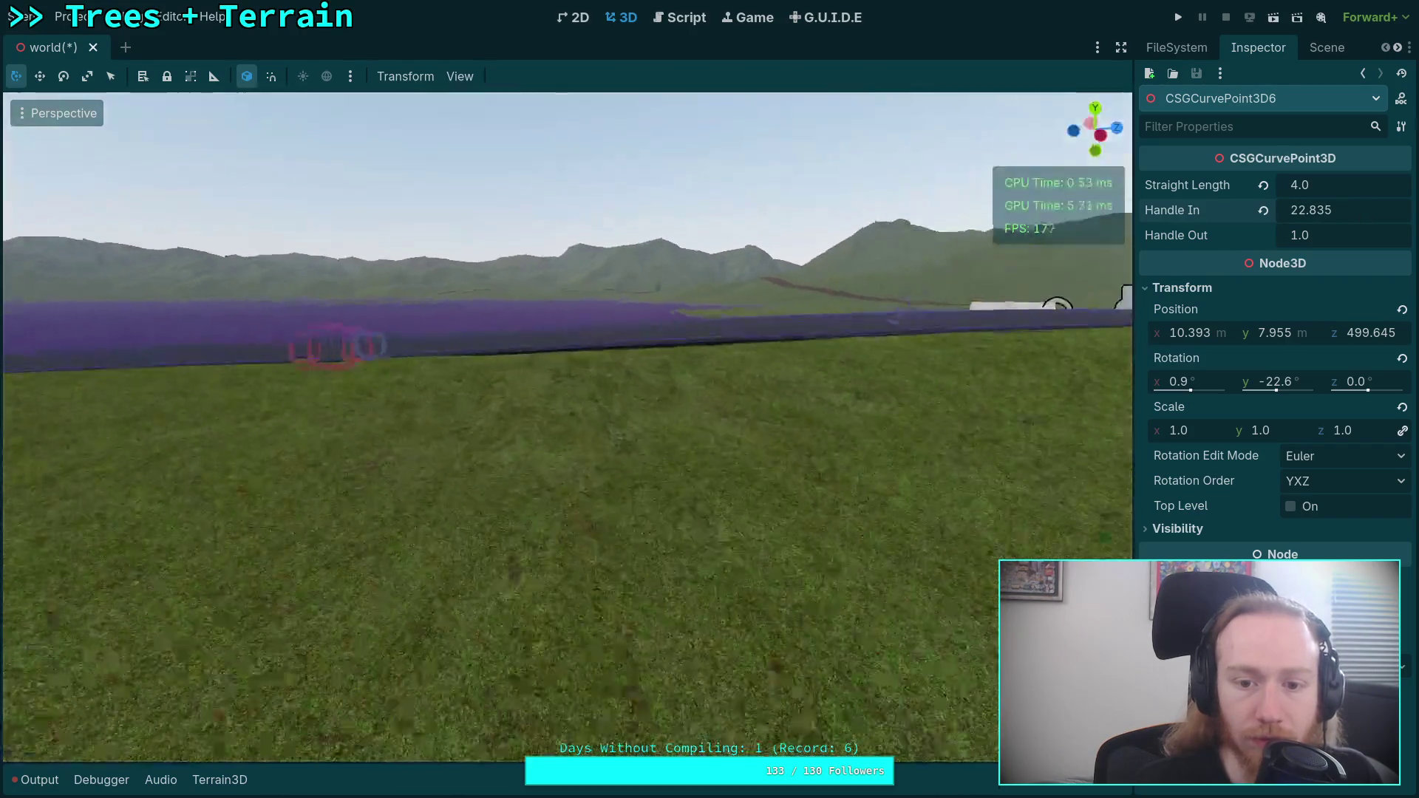
{"action": "left_click_drag", "start_coordinate": [1342, 210], "coordinate": [1320, 210]}
{"action": "key", "text": "w"}
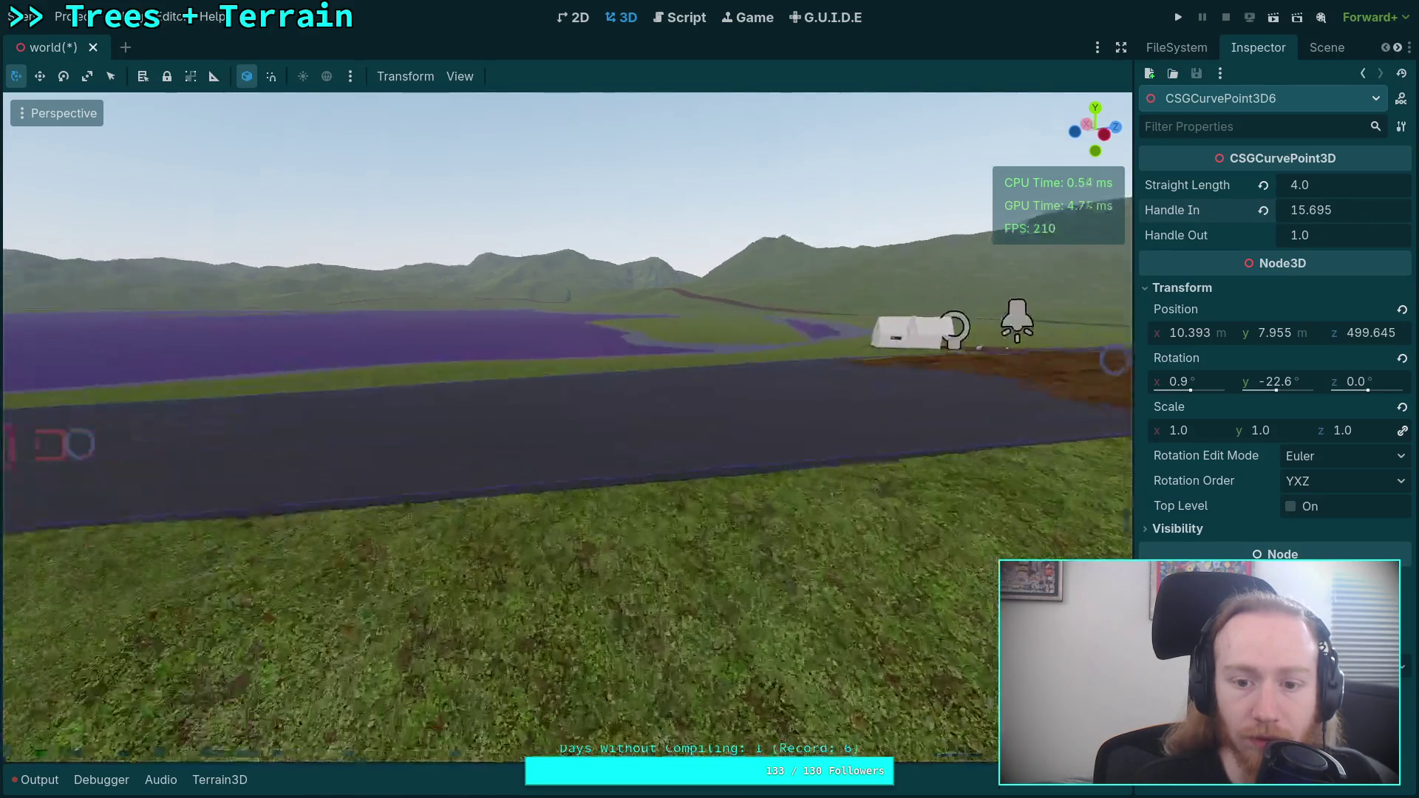
{"action": "left_click_drag", "start_coordinate": [1351, 212], "coordinate": [1325, 210]}
{"action": "key", "text": "s"}
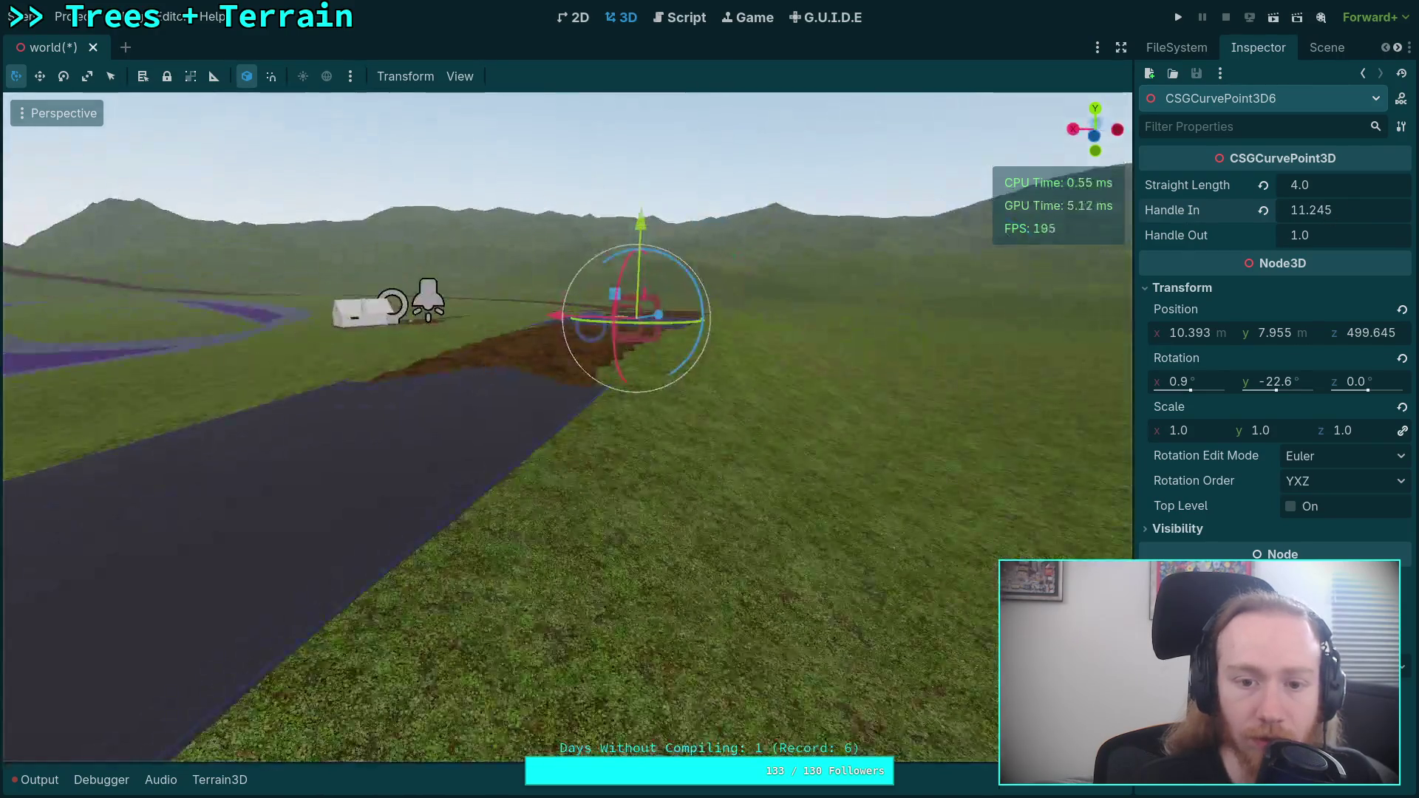
- Set CSGCurvePoint3D6's Straight Length to 12.62
{"action": "key", "text": "d"}
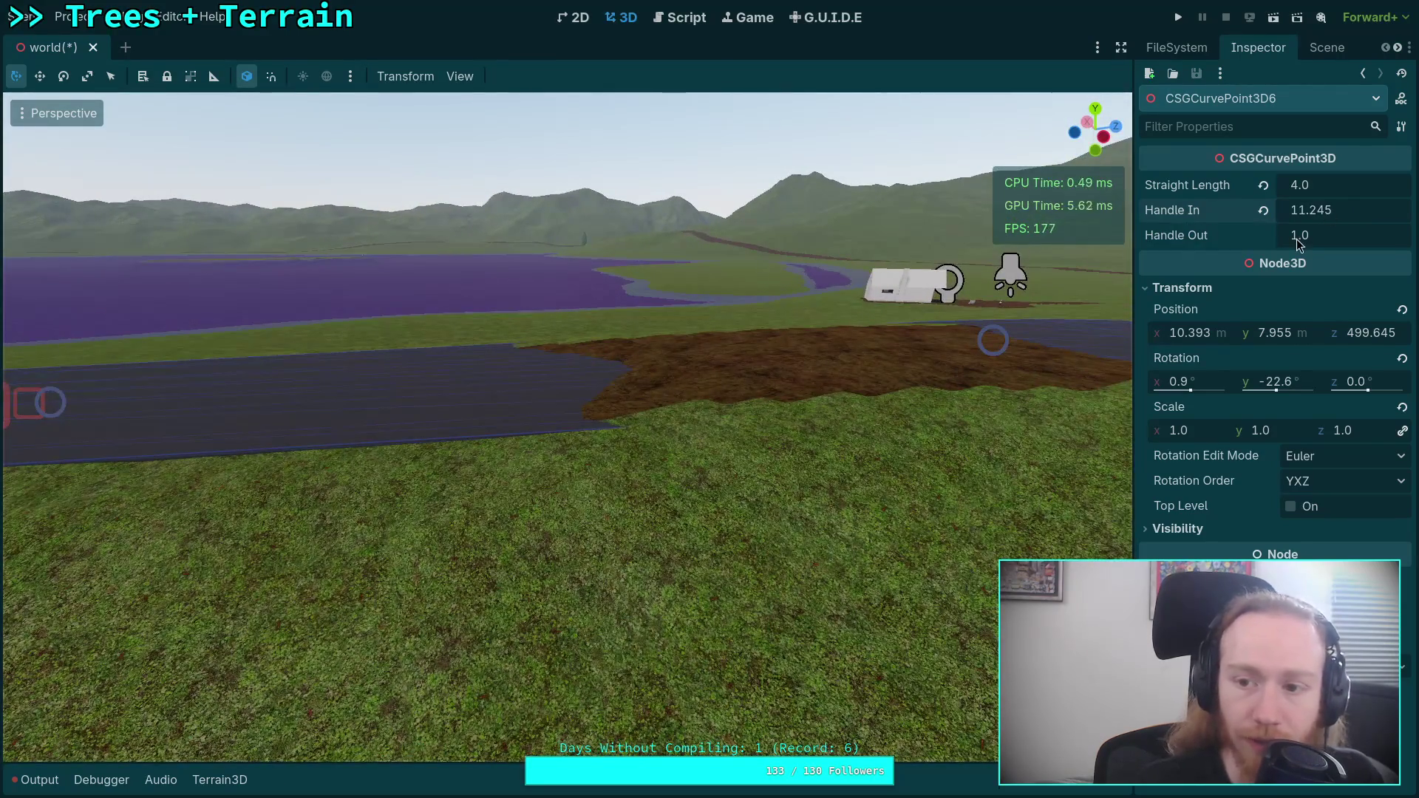
{"action": "left_click_drag", "start_coordinate": [1313, 190], "coordinate": [1364, 190]}
{"action": "key", "text": "f"}
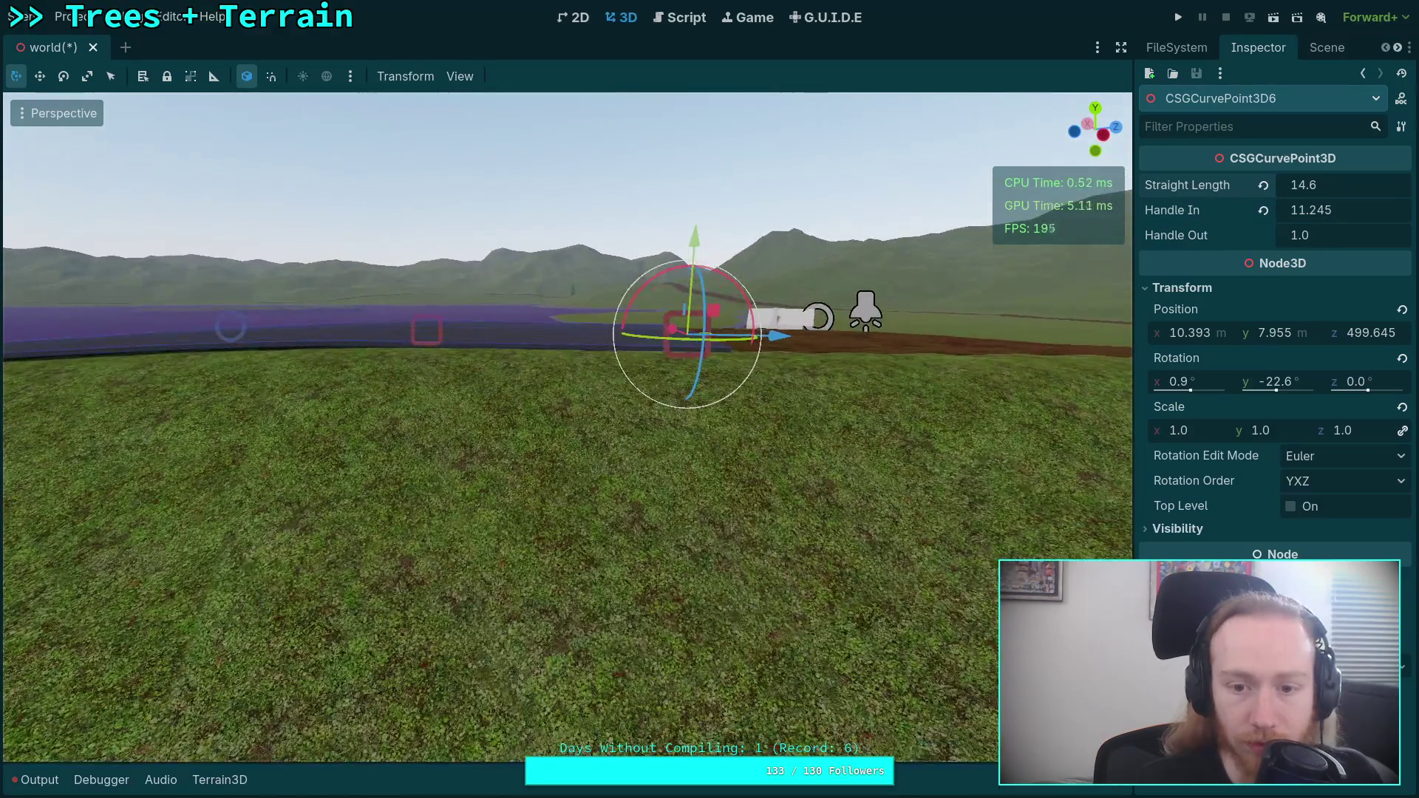
{"action": "mouse_move", "coordinate": [1358, 190]}
{"action": "left_mouse_down"}
{"action": "mouse_move", "coordinate": [1343, 190]}
{"action": "mouse_move", "coordinate": [1354, 216]}
{"action": "left_mouse_up"}
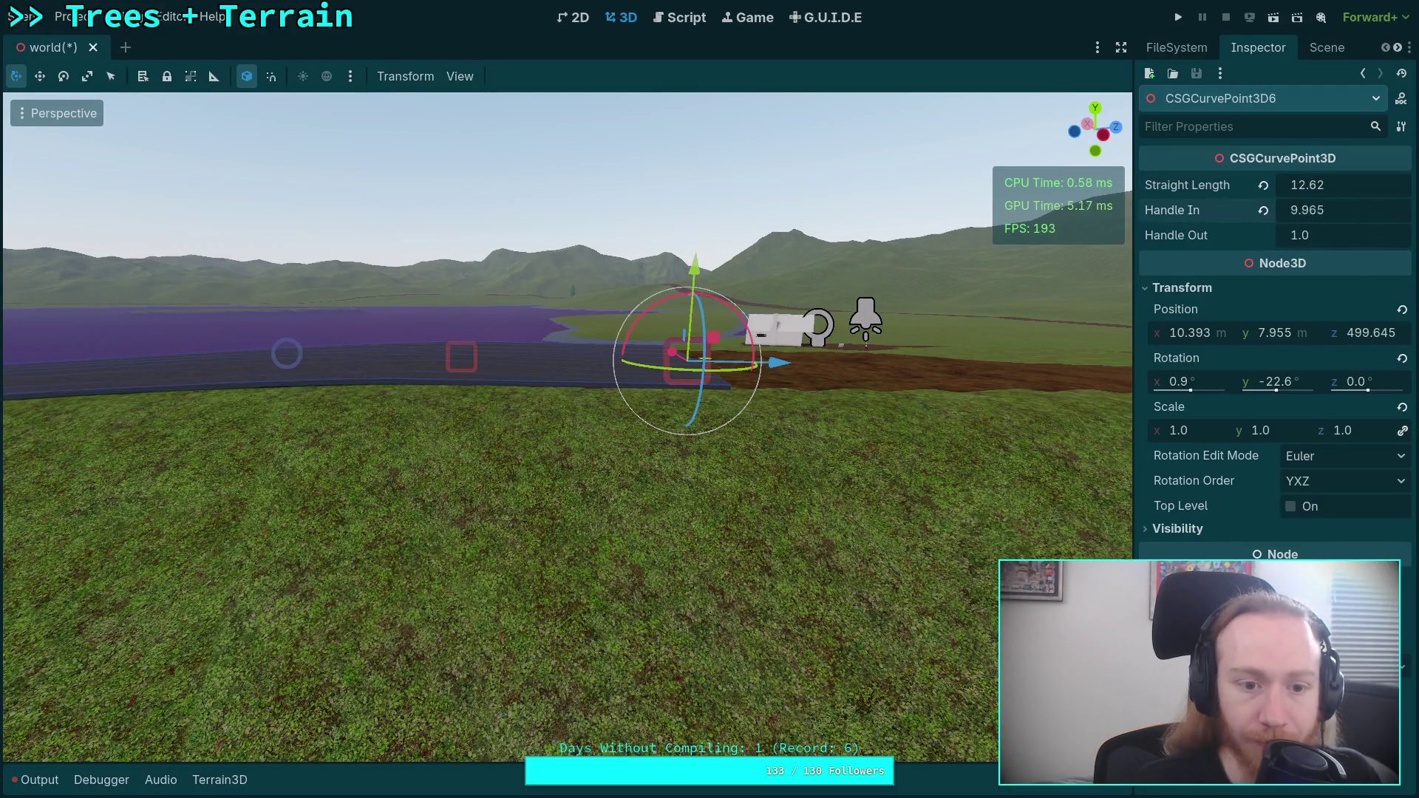
{"action": "key", "text": "s"}
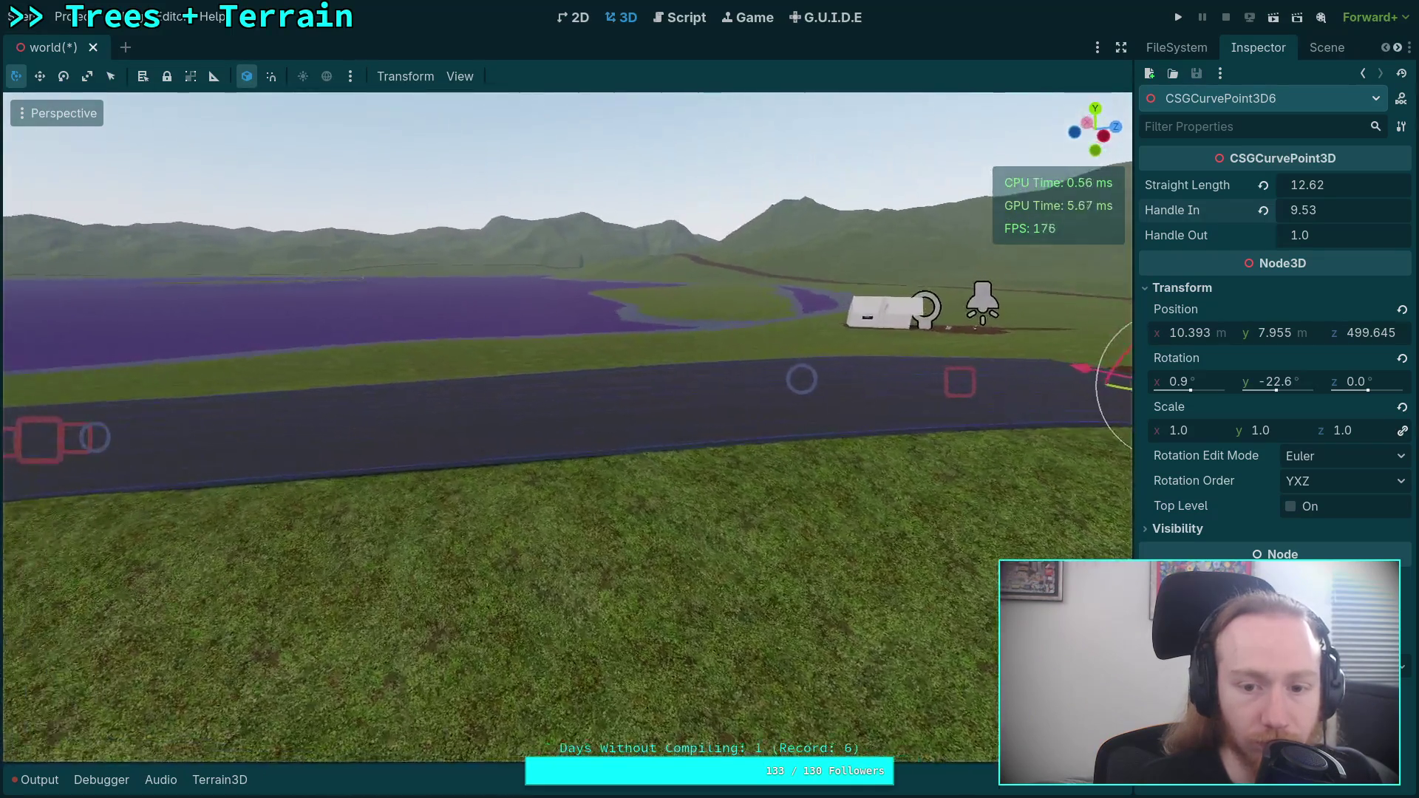
{"action": "key", "text": "a"}
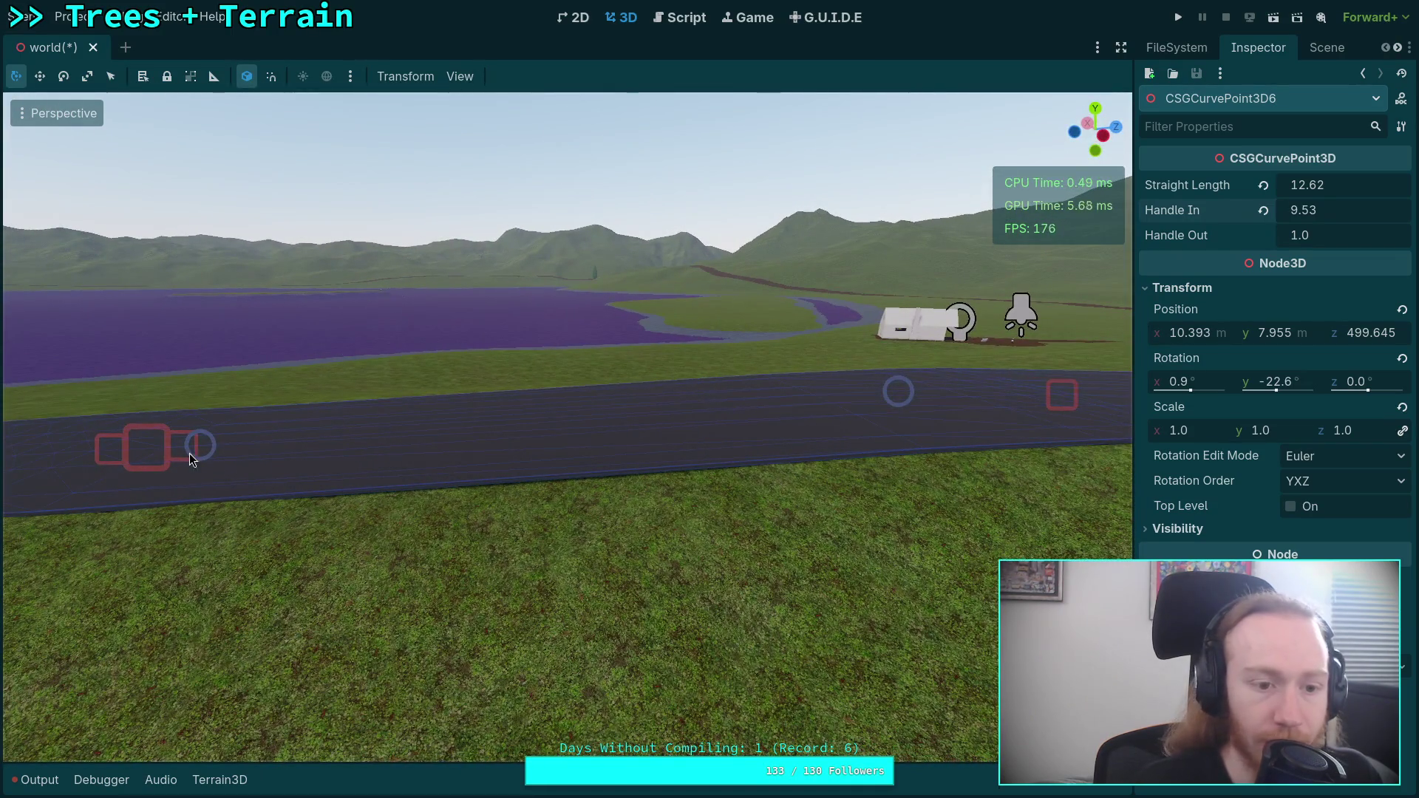
{"action": "left_click", "coordinate": [163, 463]}
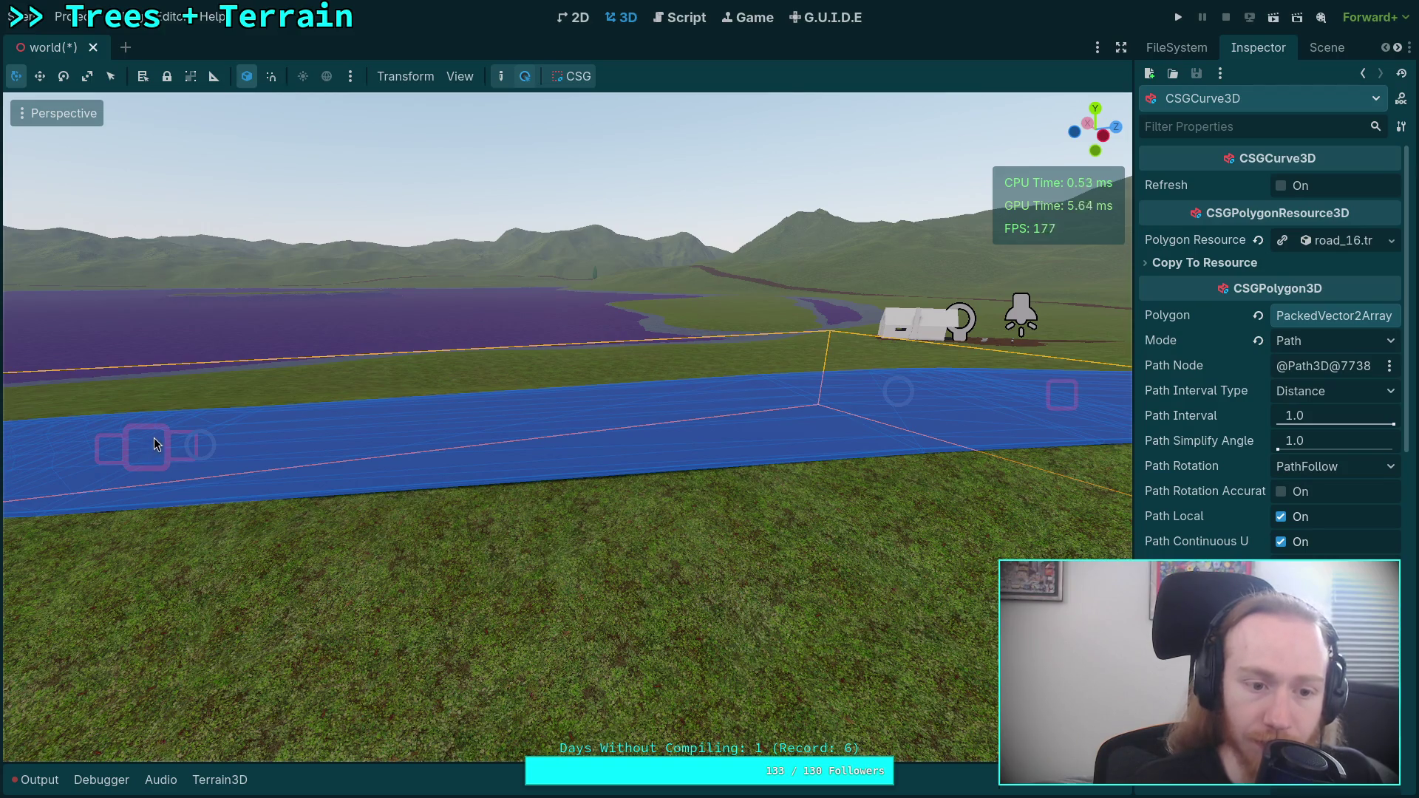
- Lengthen point 5's Handle Out, then adjust point 6's Handle In
{"action": "left_click", "coordinate": [156, 444]}
{"action": "mouse_move", "coordinate": [1325, 245]}
{"action": "left_mouse_down"}
{"action": "mouse_move", "coordinate": [1379, 245]}
{"action": "mouse_move", "coordinate": [1352, 235]}
{"action": "left_mouse_up"}
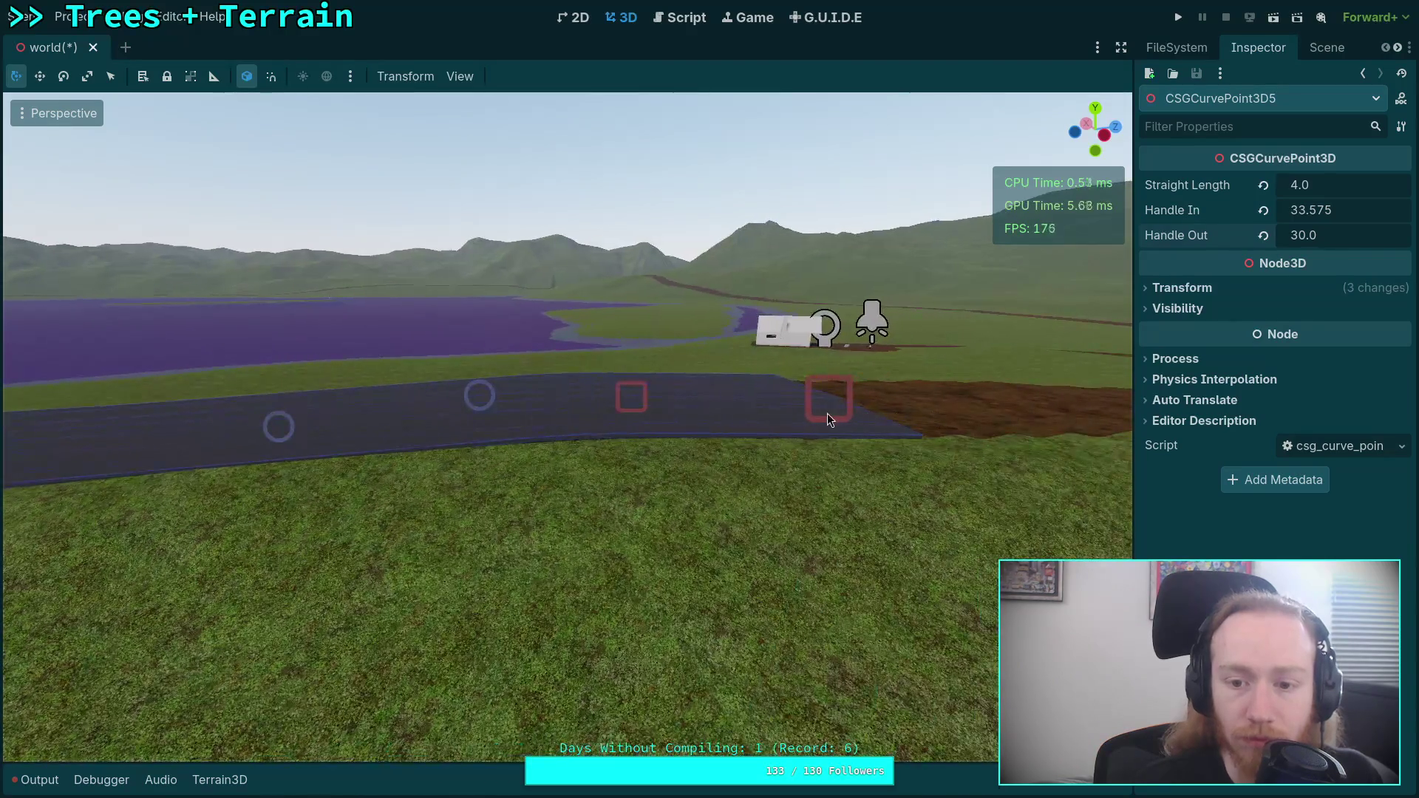
{"action": "left_click", "coordinate": [843, 412]}
{"action": "left_click", "coordinate": [830, 399]}
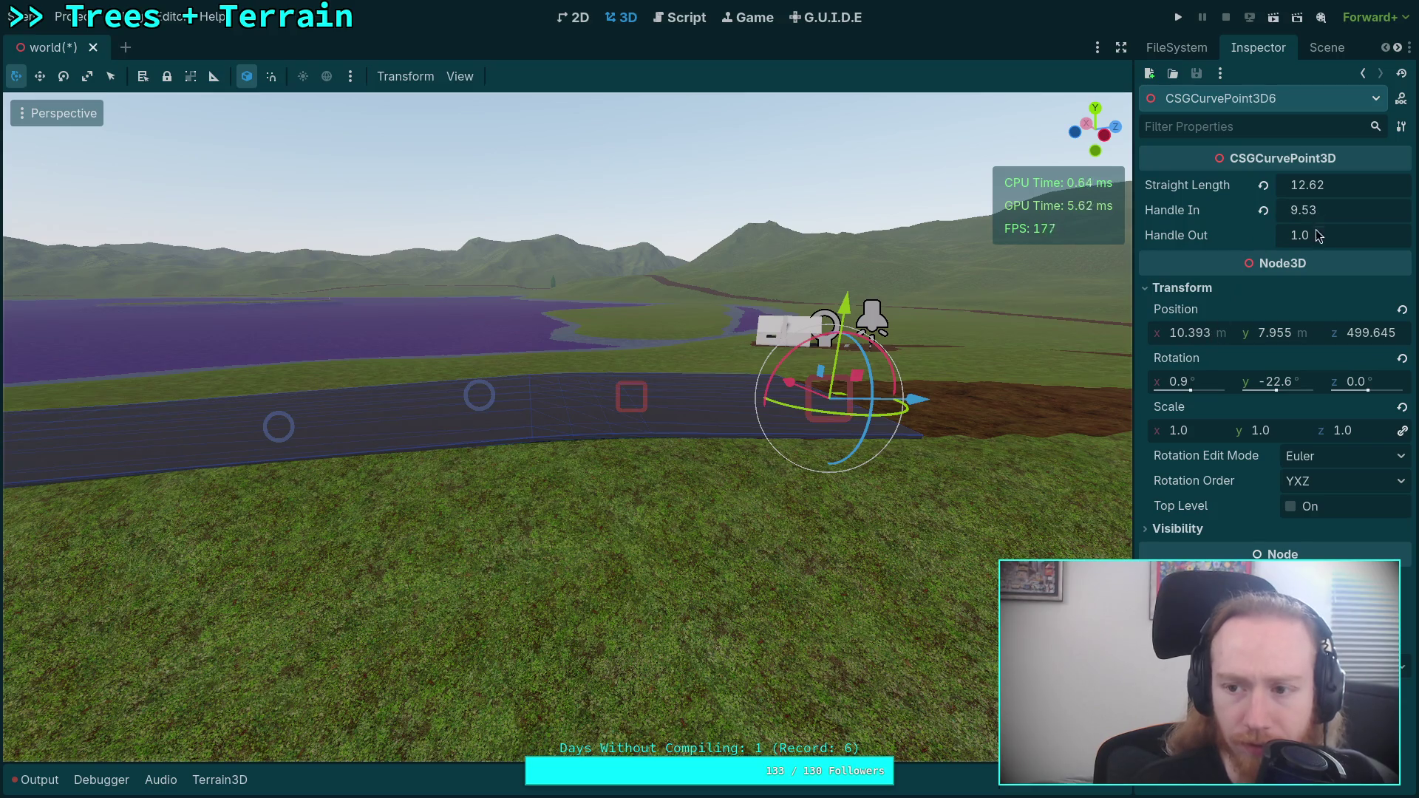
{"action": "left_click_drag", "start_coordinate": [1320, 210], "coordinate": [1338, 210]}
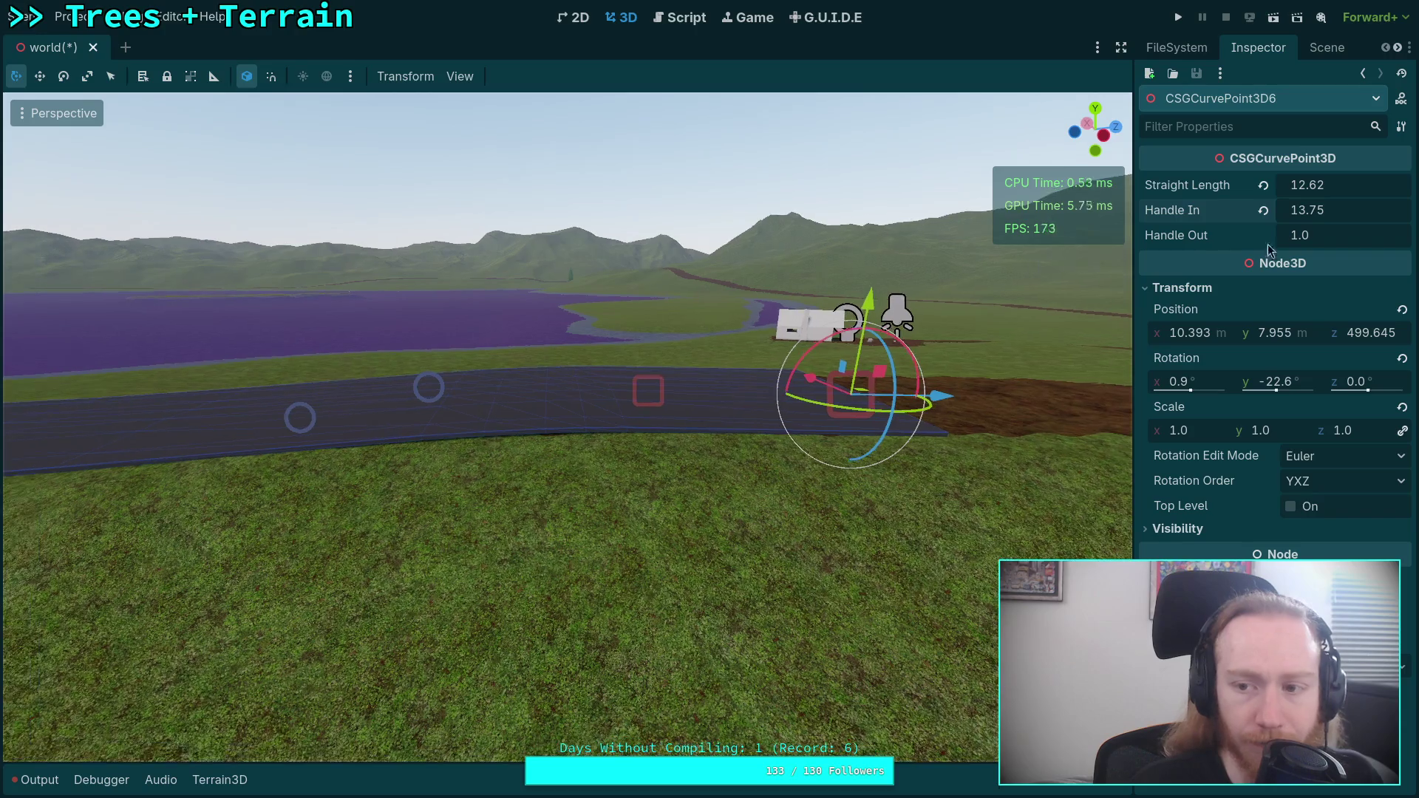
{"action": "left_click_drag", "start_coordinate": [1319, 210], "coordinate": [1283, 210]}
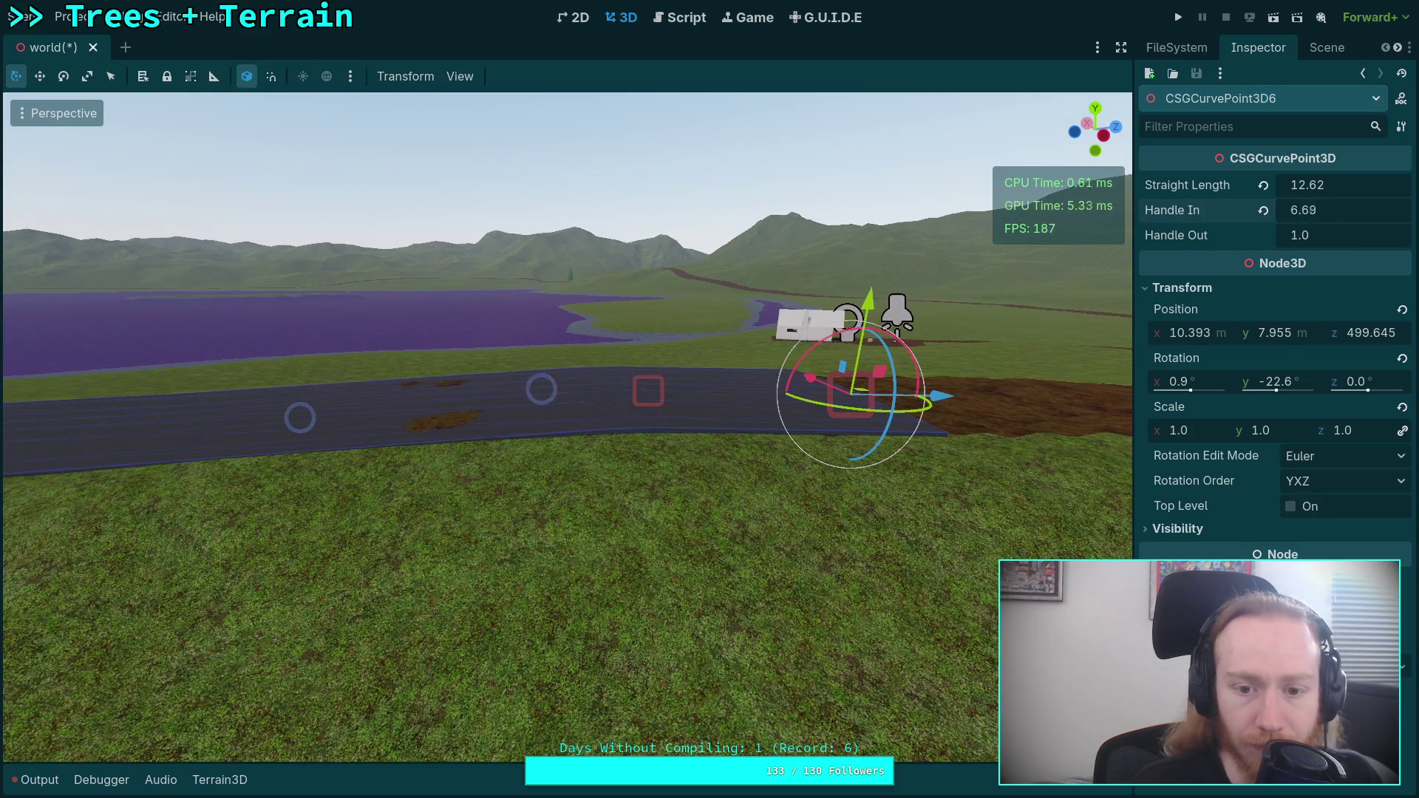
- Give CSGCurvePoint3D6 Straight Length 8.0 and Handle In 17.49
{"action": "type", "text": "10"}
{"action": "key", "text": "Return"}
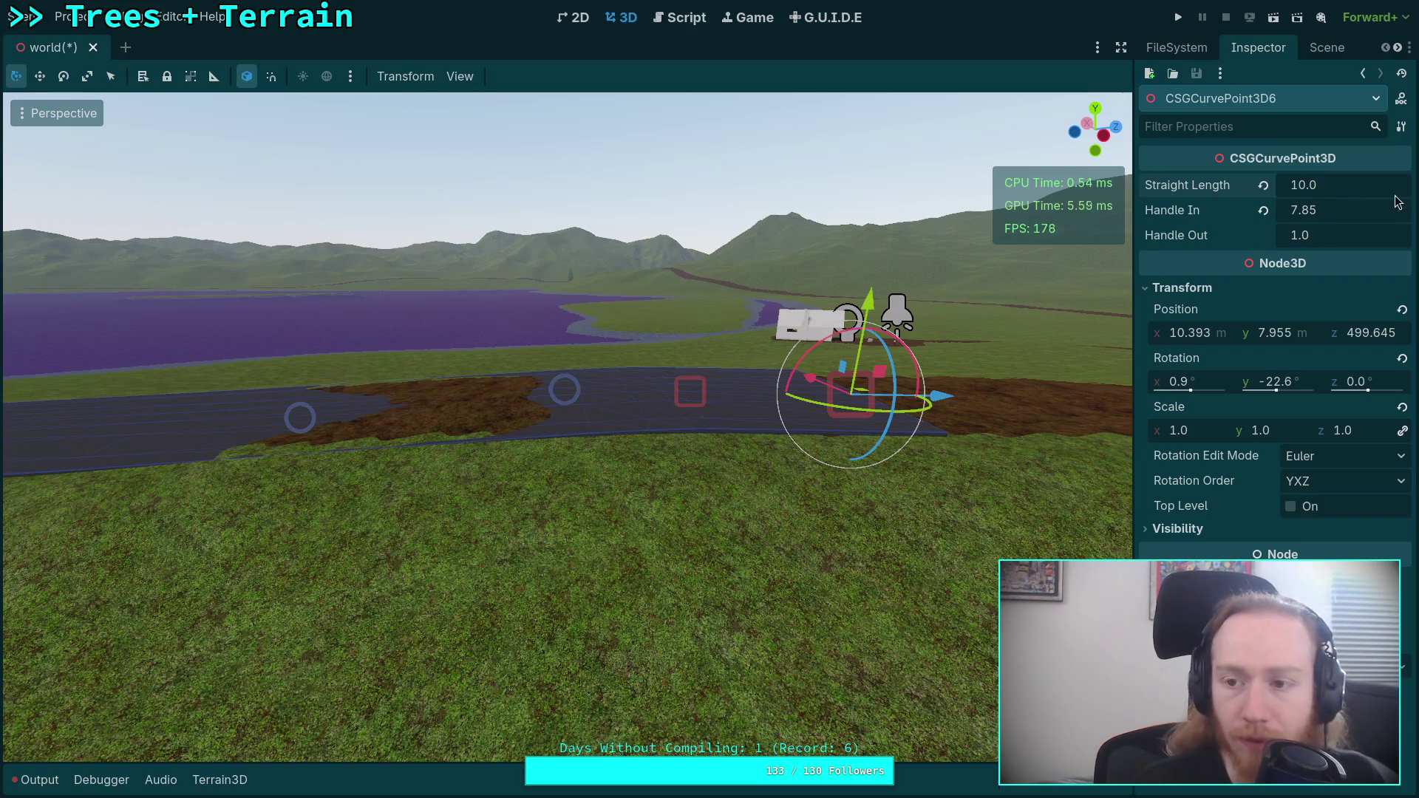
{"action": "left_click_drag", "start_coordinate": [1397, 207], "coordinate": [1418, 207]}
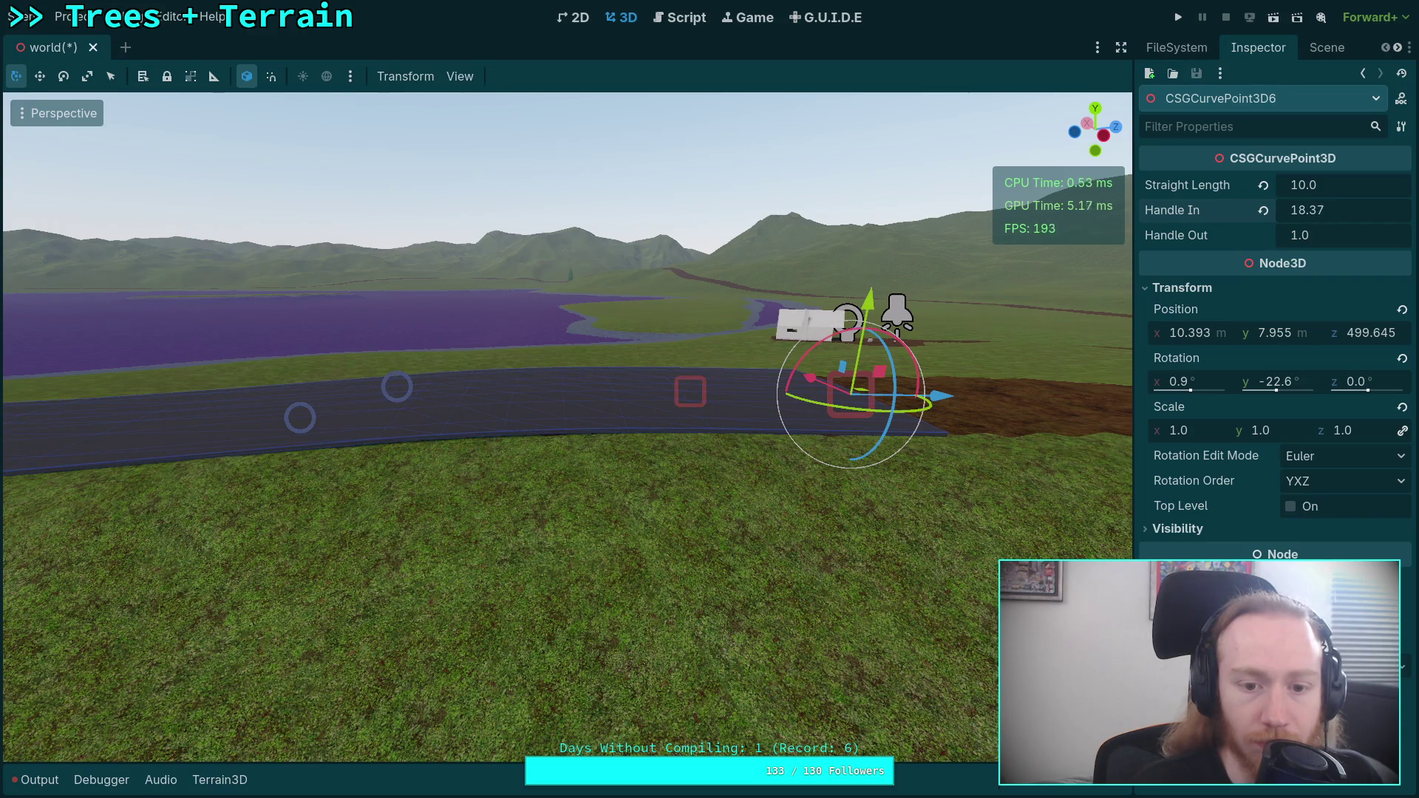
{"action": "left_click", "coordinate": [1346, 191]}
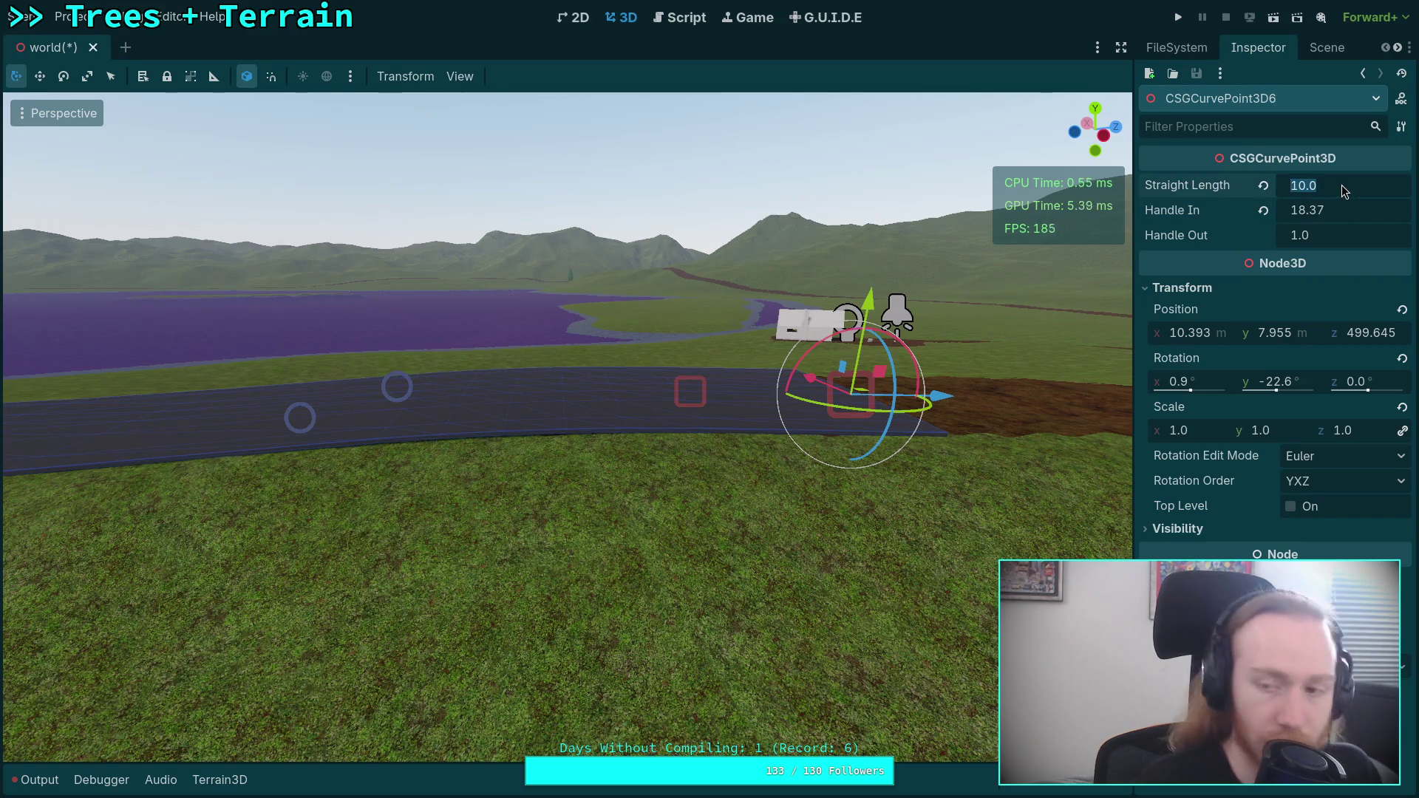
{"action": "type", "text": "8"}
{"action": "key", "text": "Return"}
{"action": "left_click_drag", "start_coordinate": [1353, 217], "coordinate": [1335, 217]}
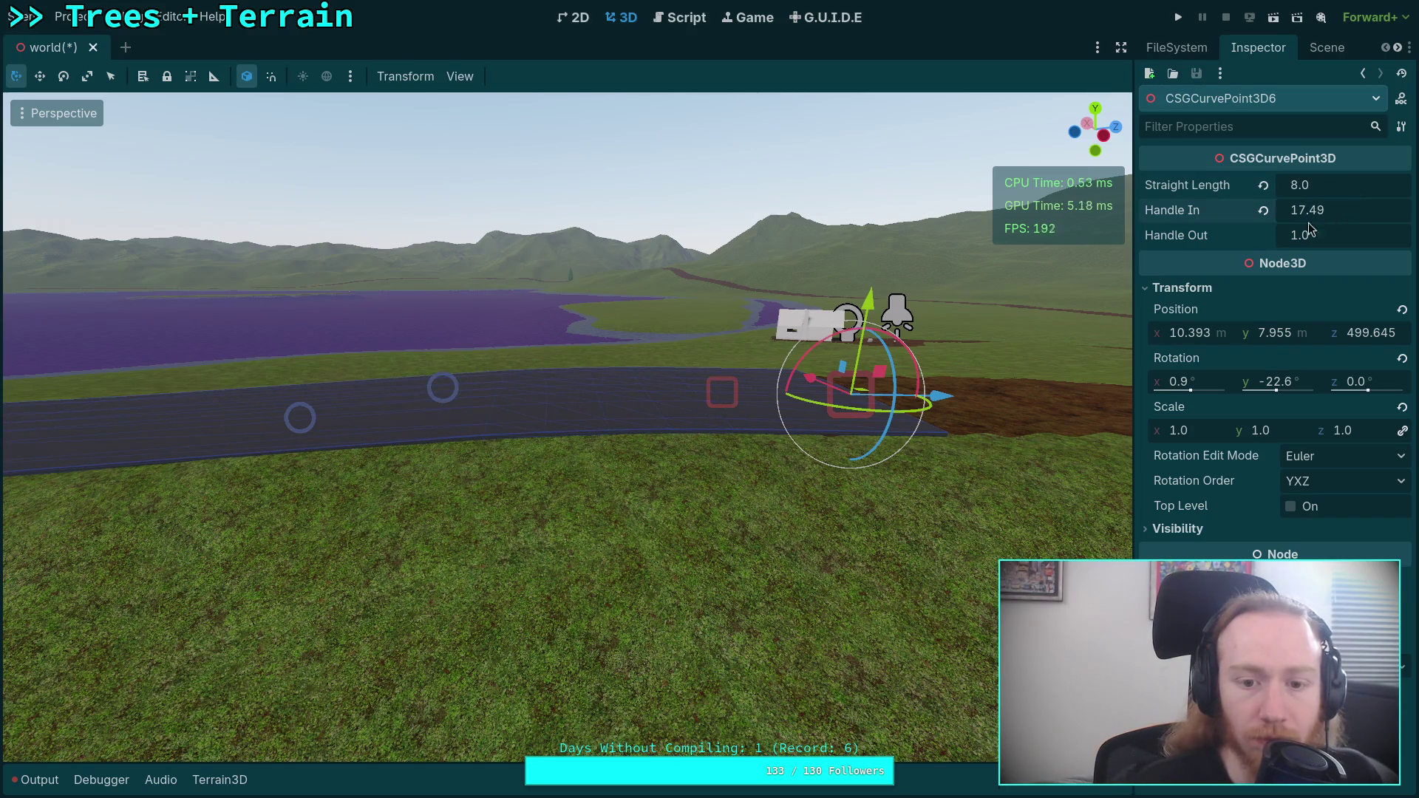
- Survey the winding road and save the world scene
{"action": "key", "text": "w"}
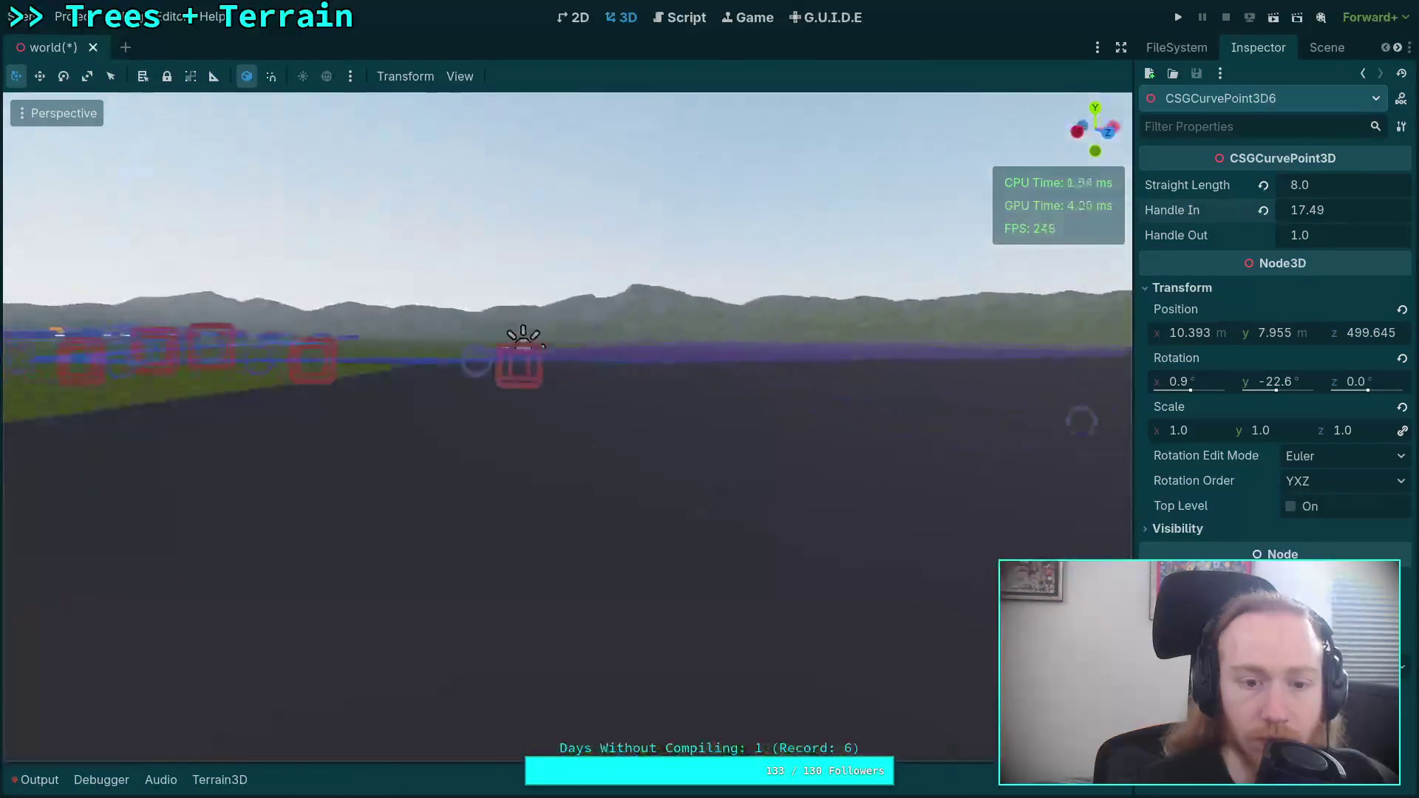
{"action": "key", "text": "w"}
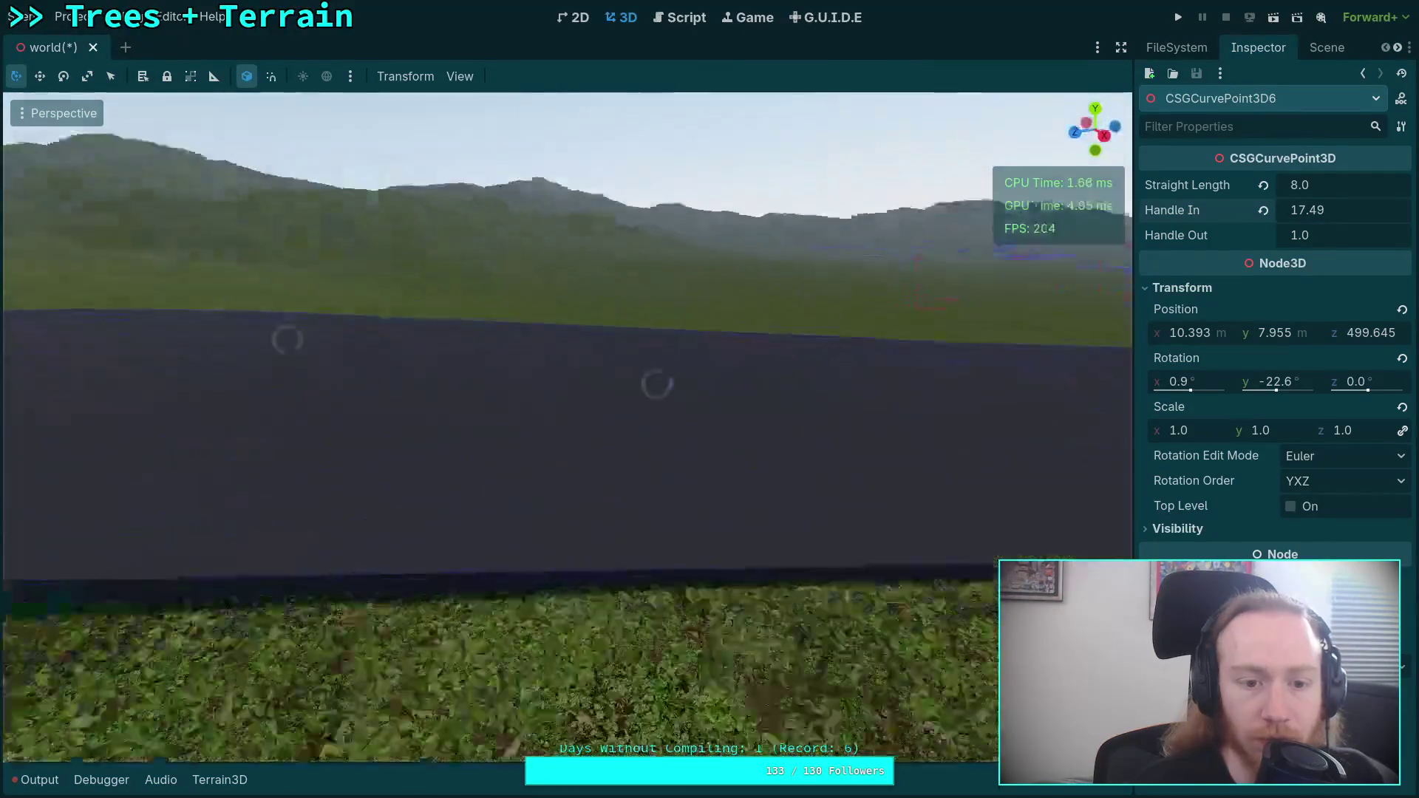
{"action": "key", "text": "s"}
{"action": "left_click", "coordinate": [735, 232]}
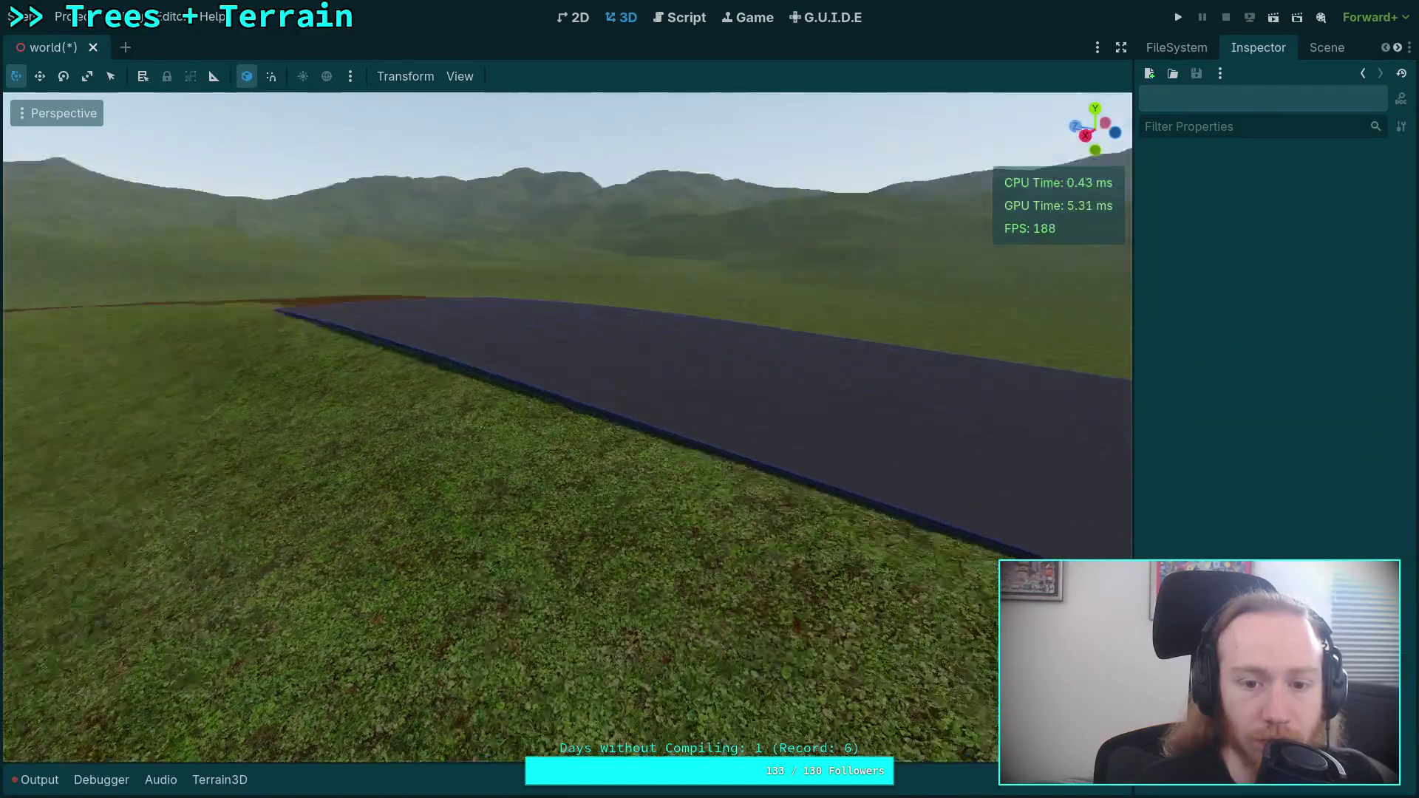
{"action": "key", "text": "s"}
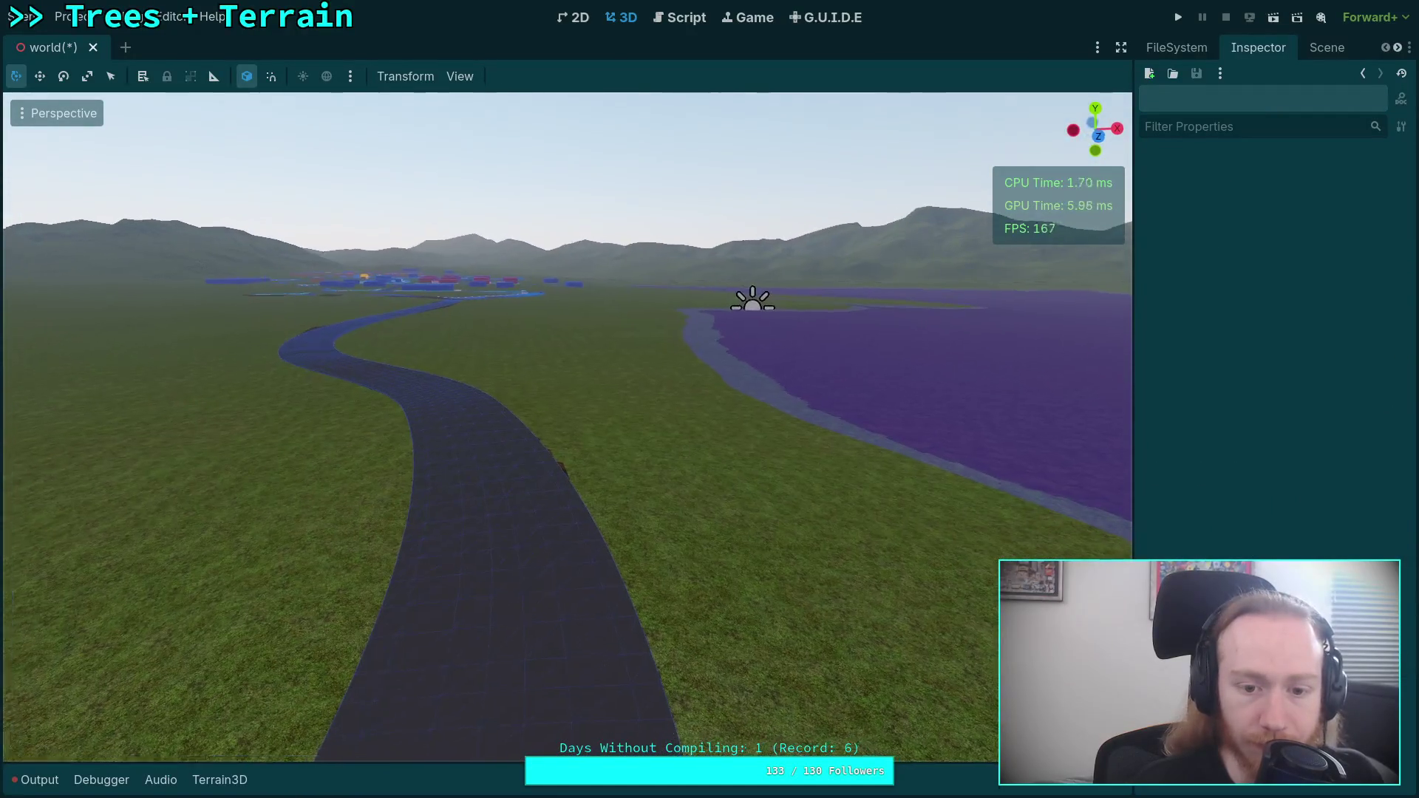
{"action": "key", "text": "w"}
{"action": "key", "text": "ctrl+s"}
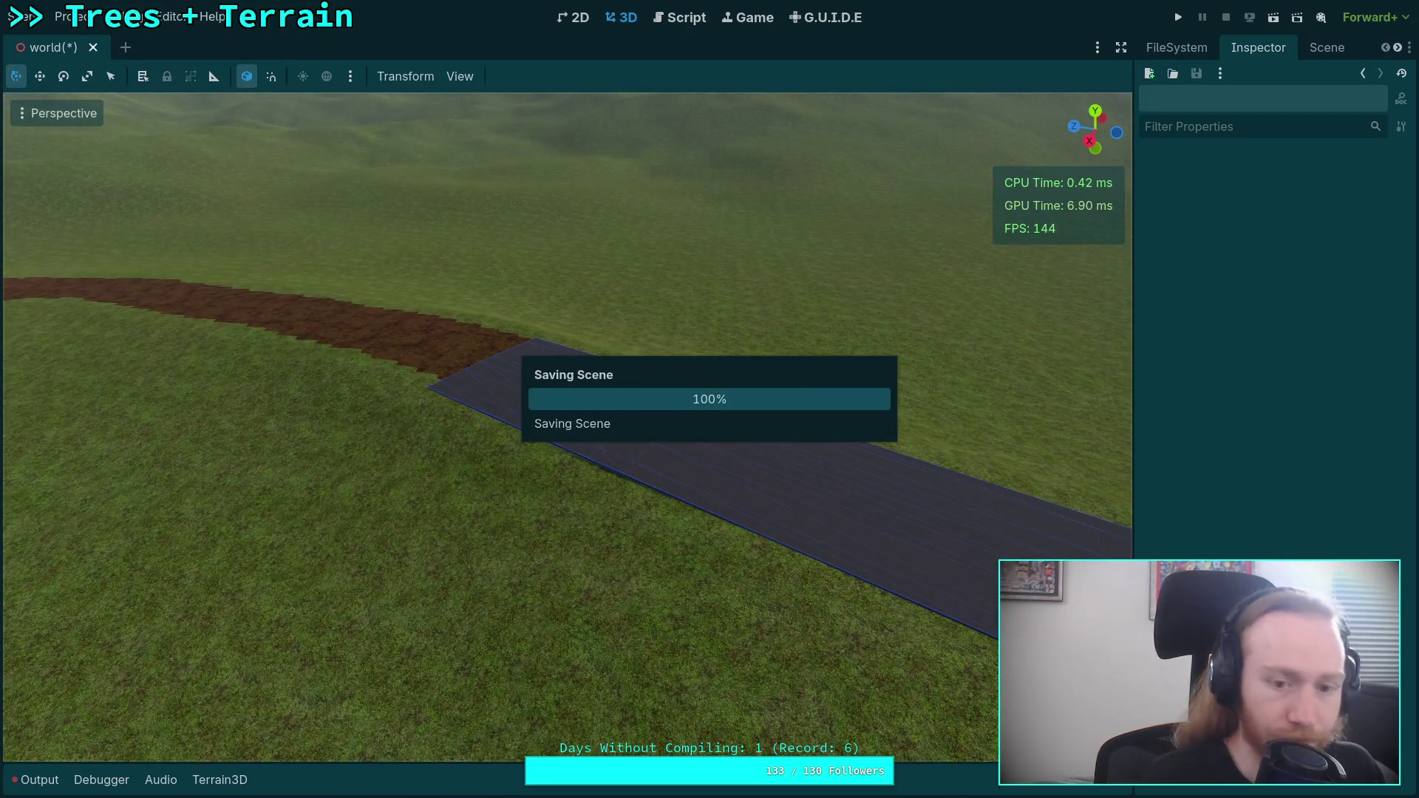
- Duplicate the last curve point into CSGCurvePoint3D7 and zero its rotation
{"action": "left_click", "coordinate": [491, 358]}
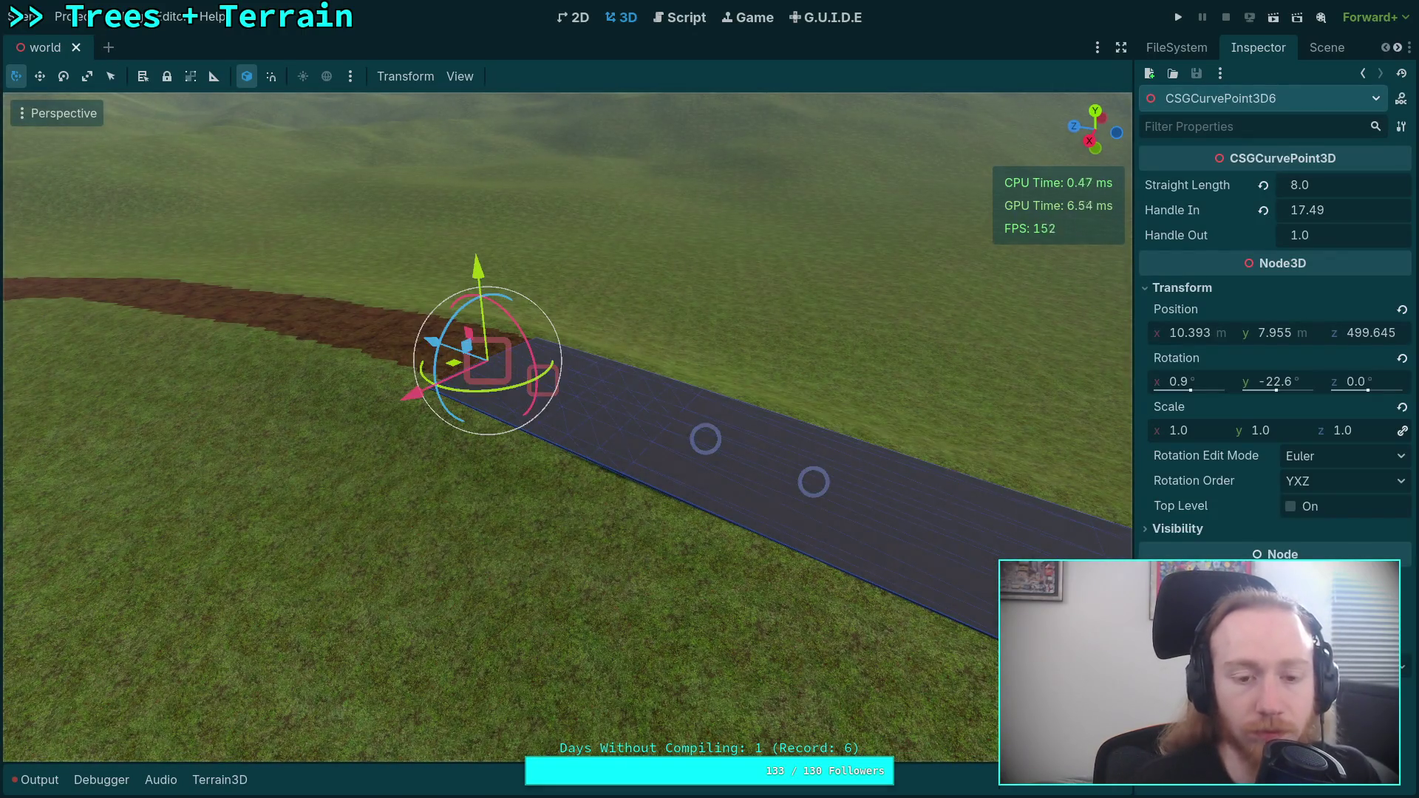
{"action": "key", "text": "w"}
{"action": "key", "text": "s"}
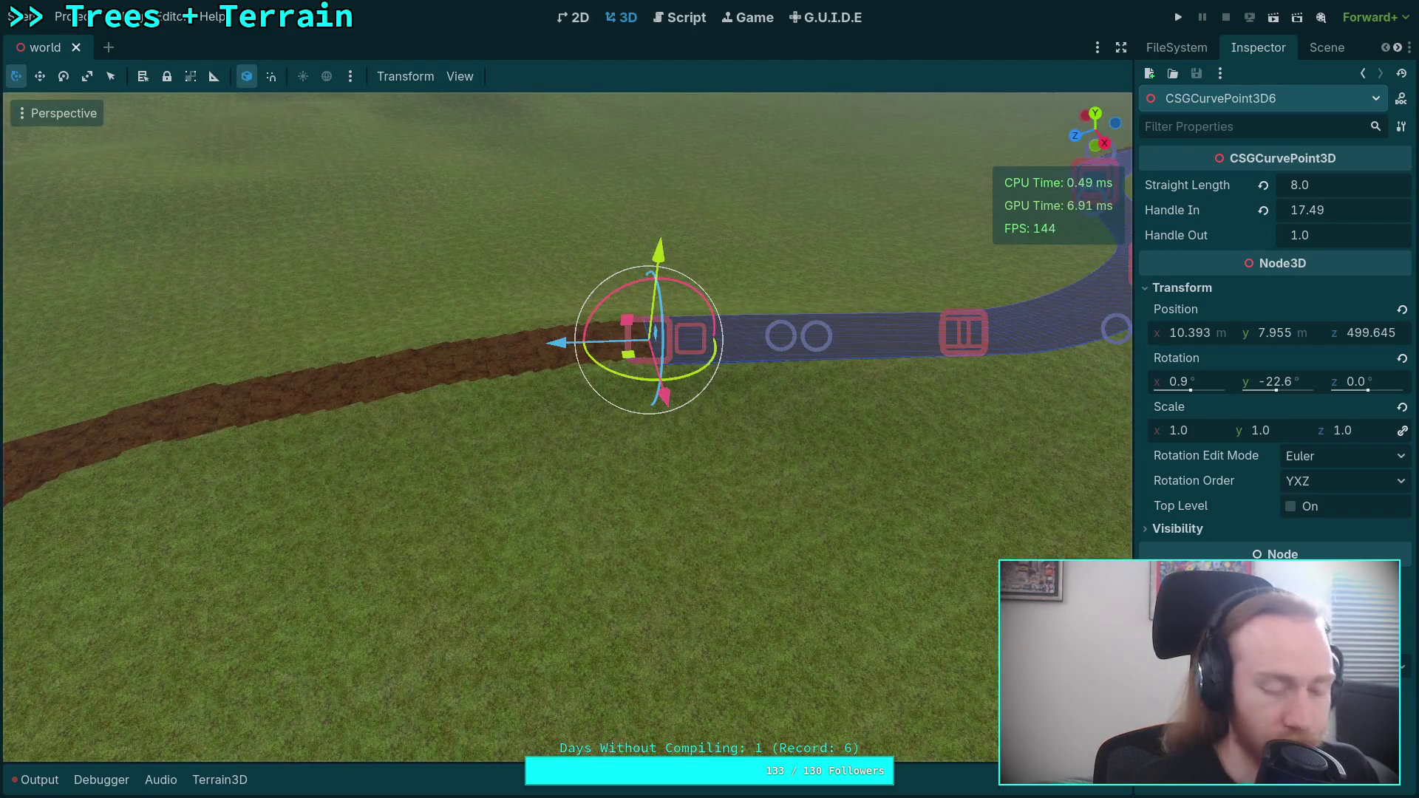
{"action": "key", "text": "ctrl+d"}
{"action": "left_click", "coordinate": [1230, 290]}
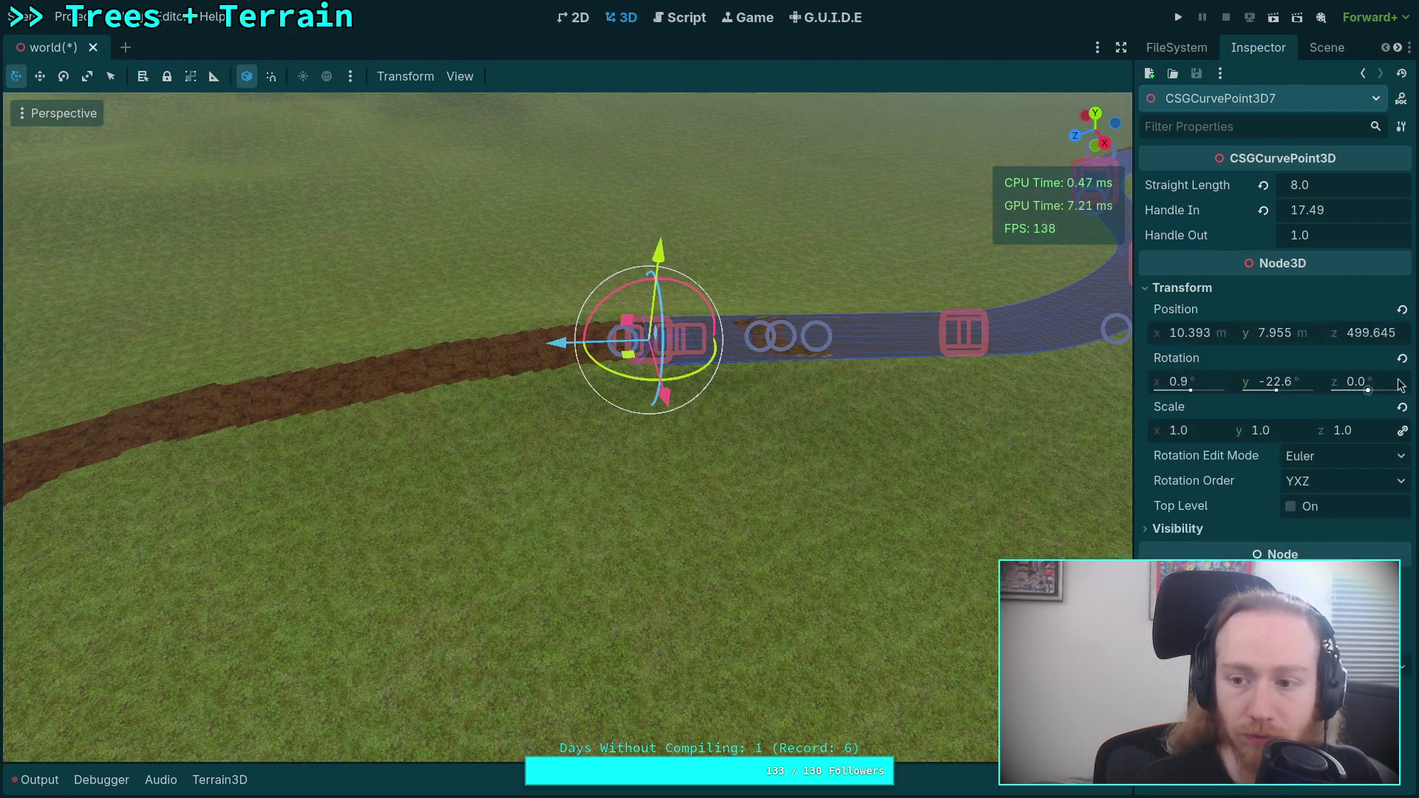
{"action": "left_click", "coordinate": [1402, 359]}
- Move CSGCurvePoint3D7 along the dirt track and down onto the terrain
{"action": "mouse_move", "coordinate": [602, 340]}
{"action": "left_mouse_down"}
{"action": "mouse_move", "coordinate": [493, 382]}
{"action": "mouse_move", "coordinate": [494, 407]}
{"action": "left_mouse_up"}
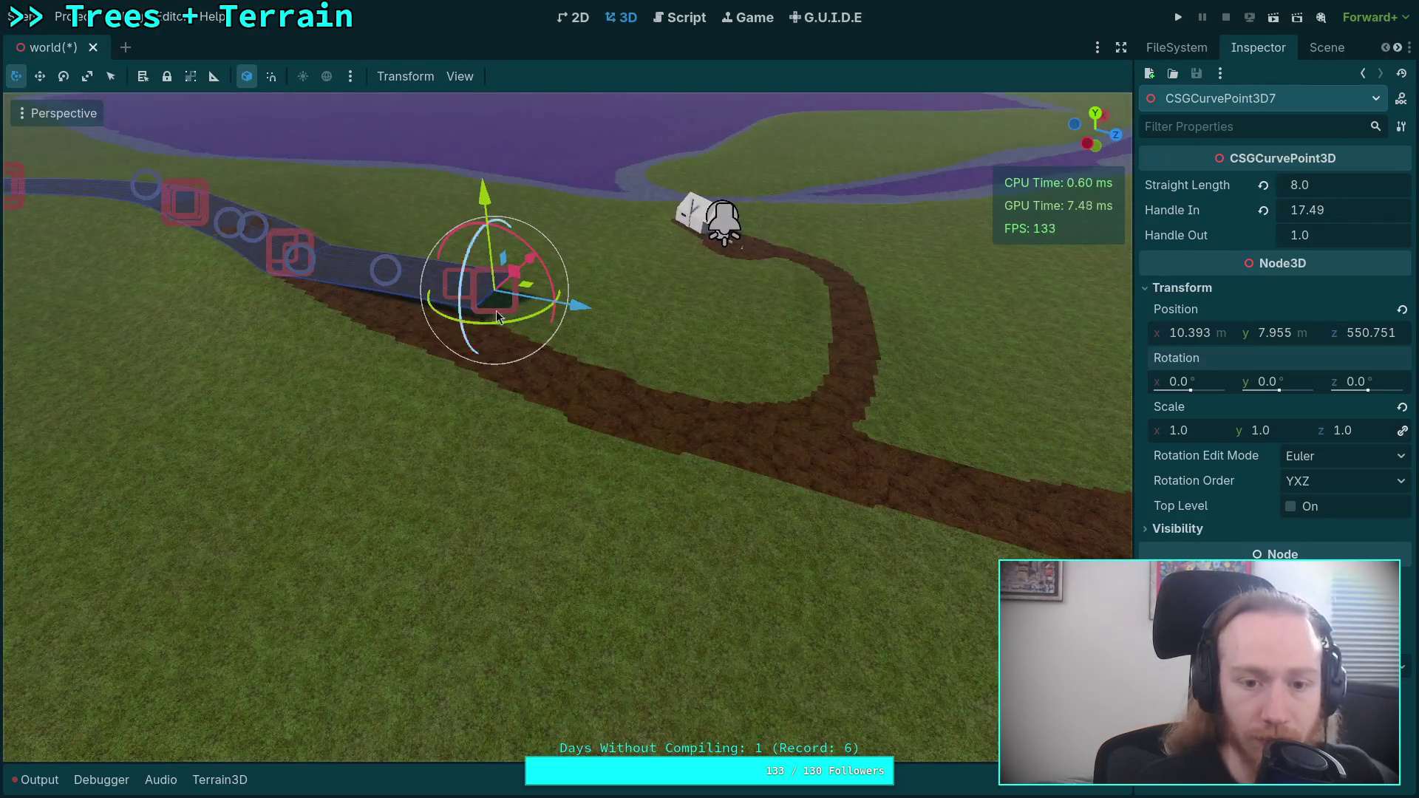
{"action": "left_click_drag", "start_coordinate": [547, 305], "coordinate": [998, 391]}
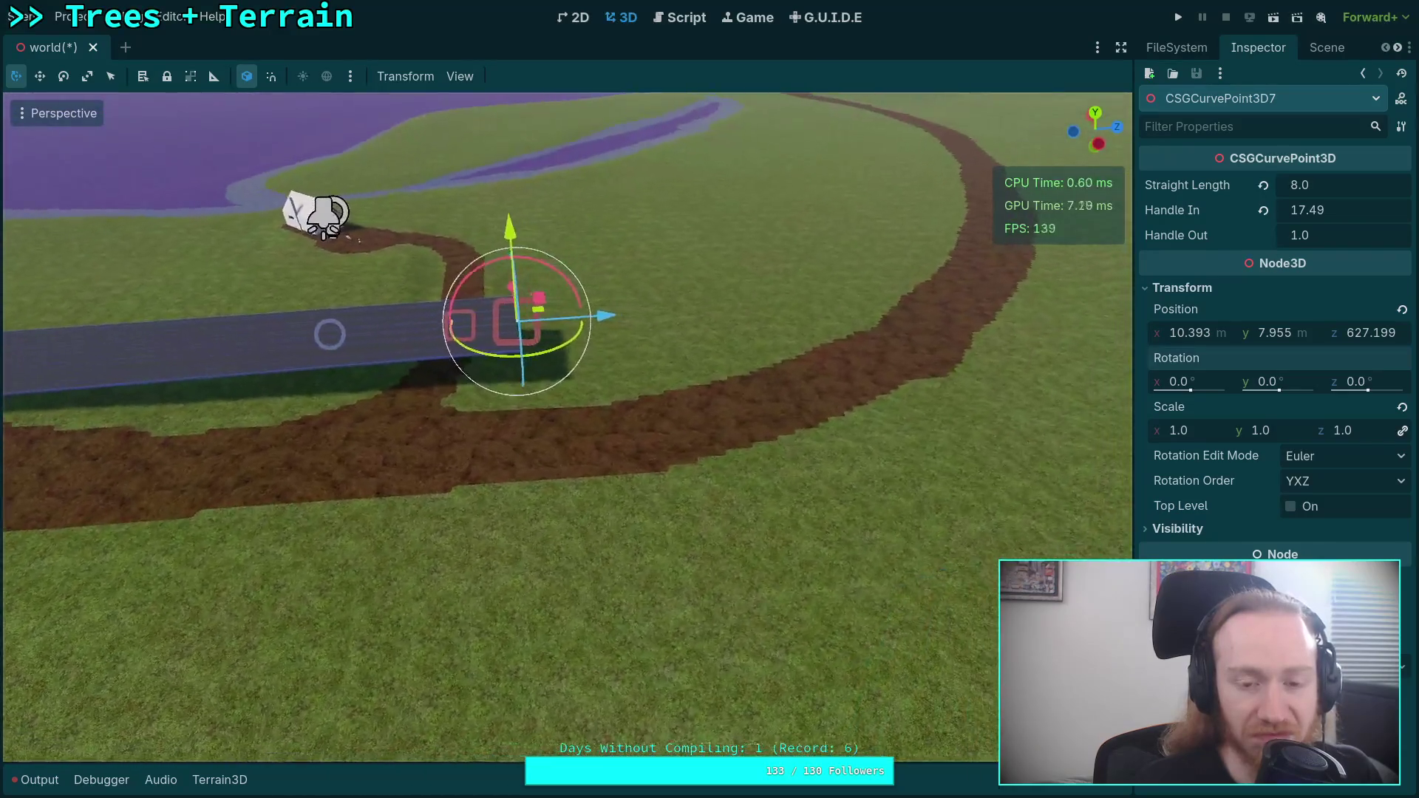
{"action": "mouse_move", "coordinate": [672, 294]}
{"action": "left_mouse_down"}
{"action": "mouse_move", "coordinate": [562, 278]}
{"action": "mouse_move", "coordinate": [496, 291]}
{"action": "left_mouse_up"}
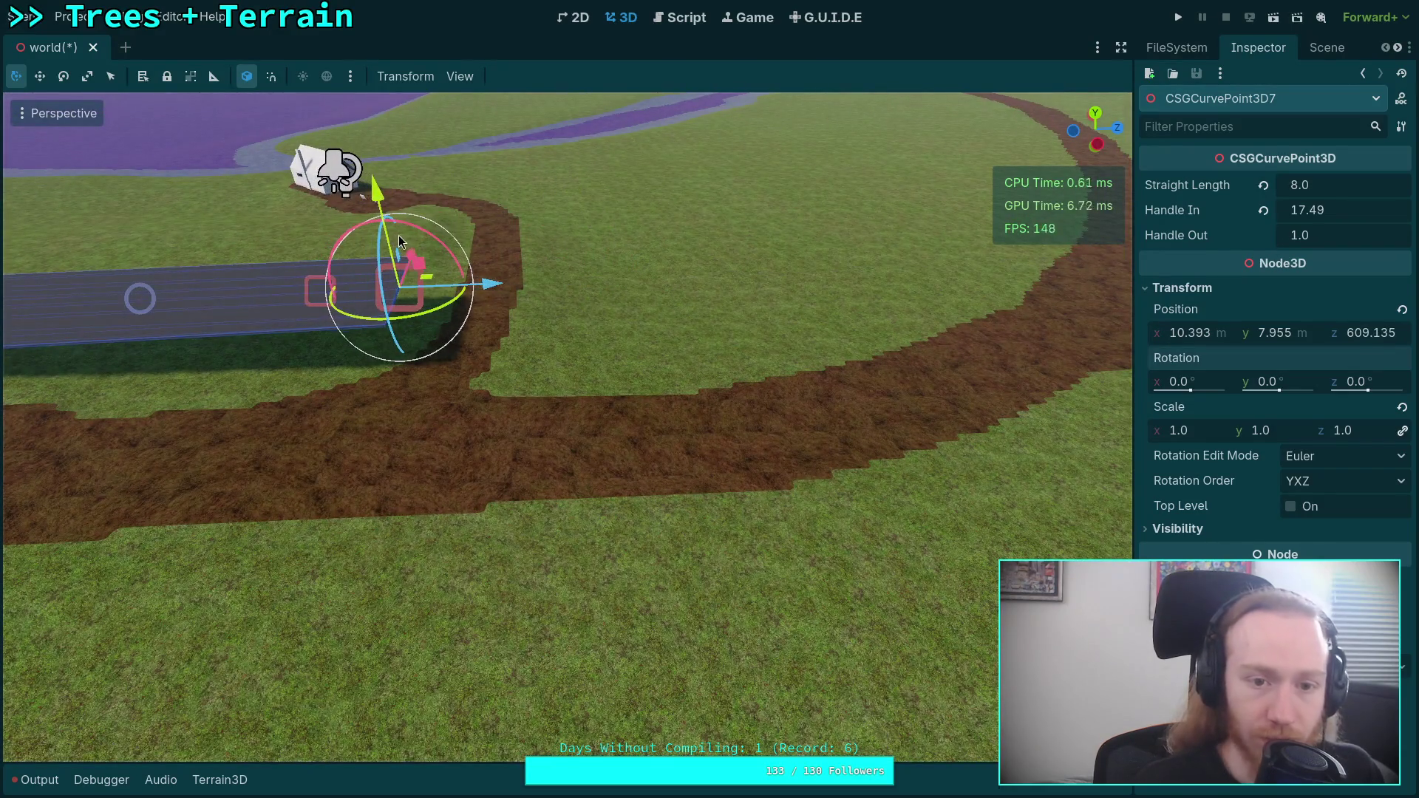
{"action": "mouse_move", "coordinate": [418, 257]}
{"action": "left_mouse_down"}
{"action": "mouse_move", "coordinate": [383, 387]}
{"action": "mouse_move", "coordinate": [394, 349]}
{"action": "mouse_move", "coordinate": [323, 328]}
{"action": "mouse_move", "coordinate": [331, 400]}
{"action": "left_mouse_up"}
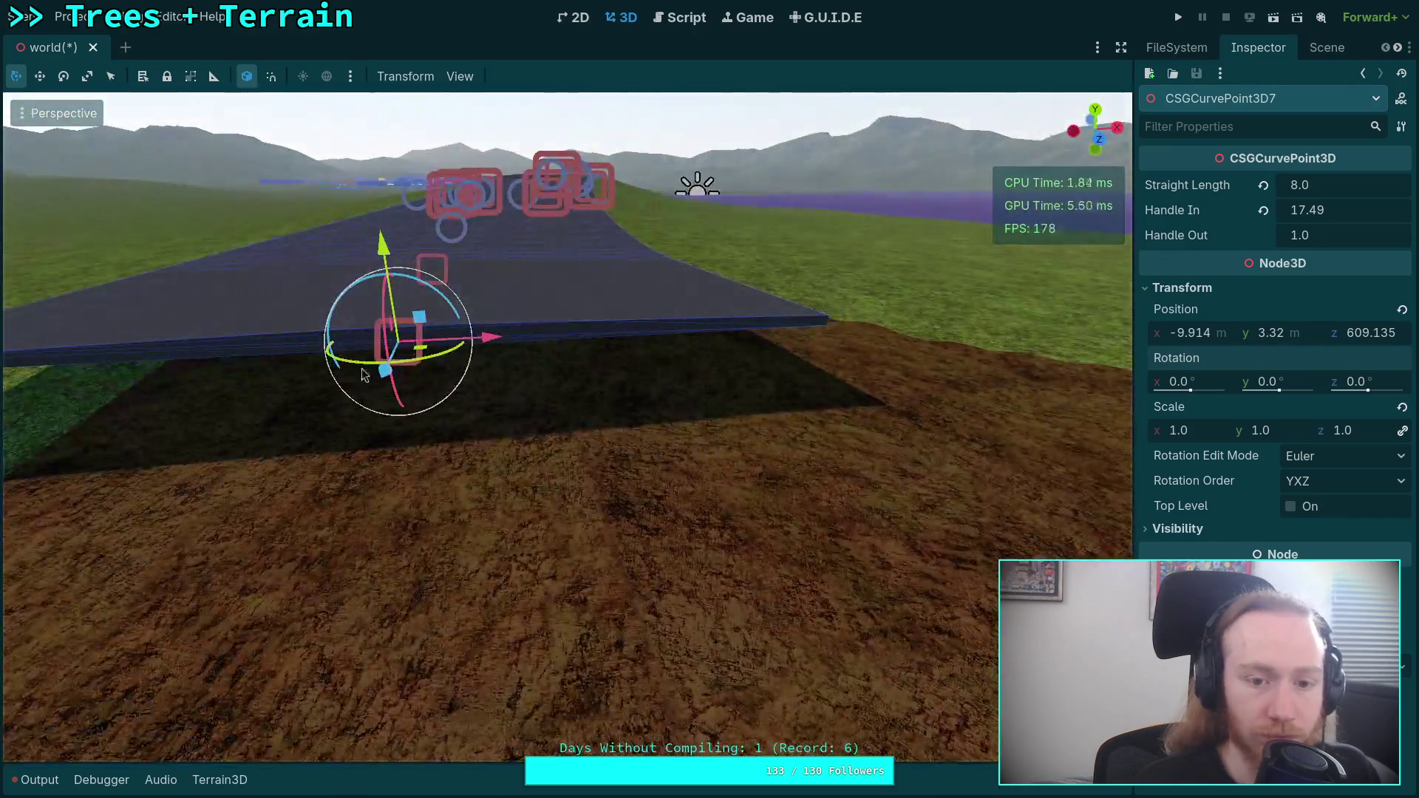
{"action": "mouse_move", "coordinate": [517, 311]}
{"action": "left_mouse_down"}
{"action": "mouse_move", "coordinate": [532, 296]}
{"action": "mouse_move", "coordinate": [601, 299]}
{"action": "mouse_move", "coordinate": [578, 277]}
{"action": "mouse_move", "coordinate": [578, 325]}
{"action": "left_mouse_up"}
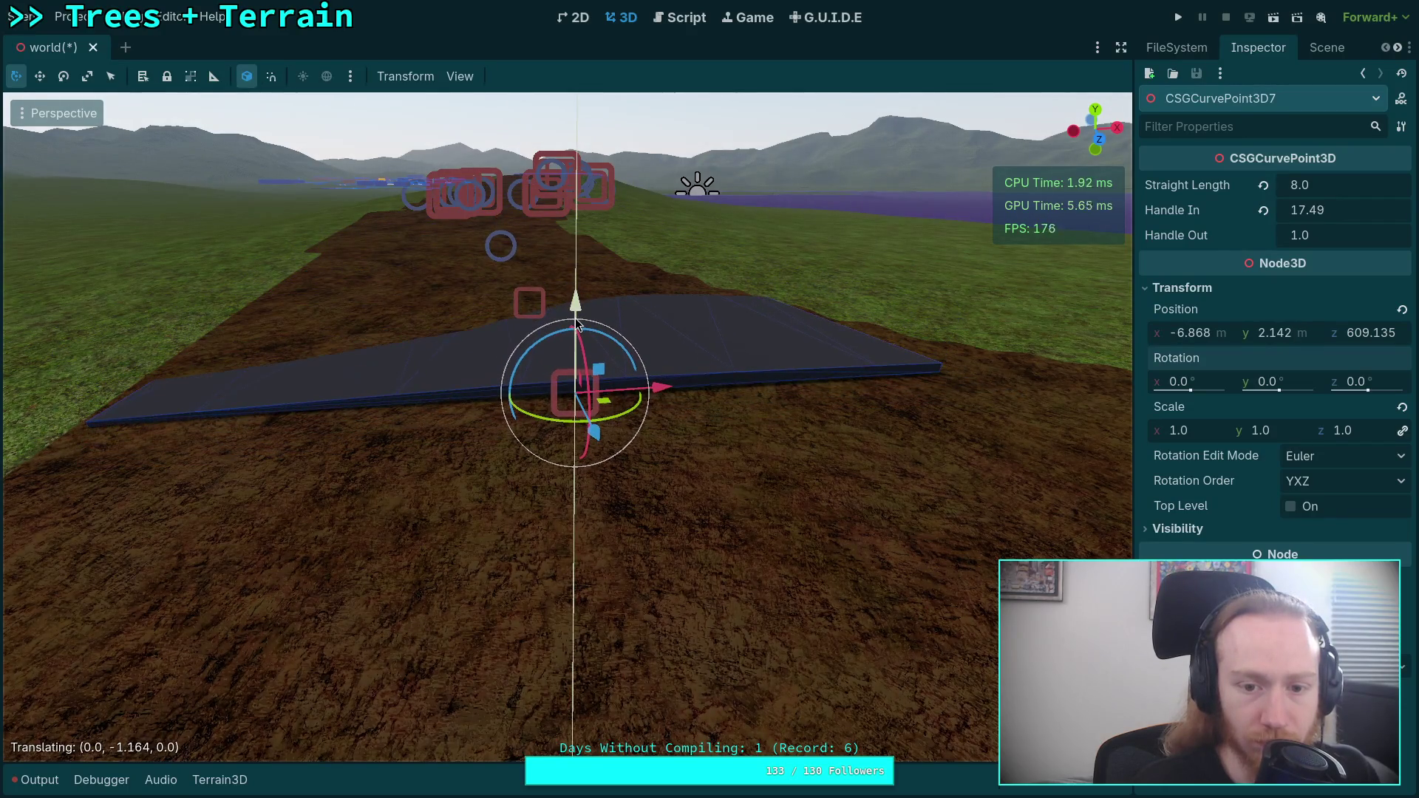
{"action": "mouse_move", "coordinate": [661, 392]}
{"action": "left_mouse_down"}
{"action": "mouse_move", "coordinate": [618, 391]}
{"action": "mouse_move", "coordinate": [646, 398]}
{"action": "left_mouse_up"}
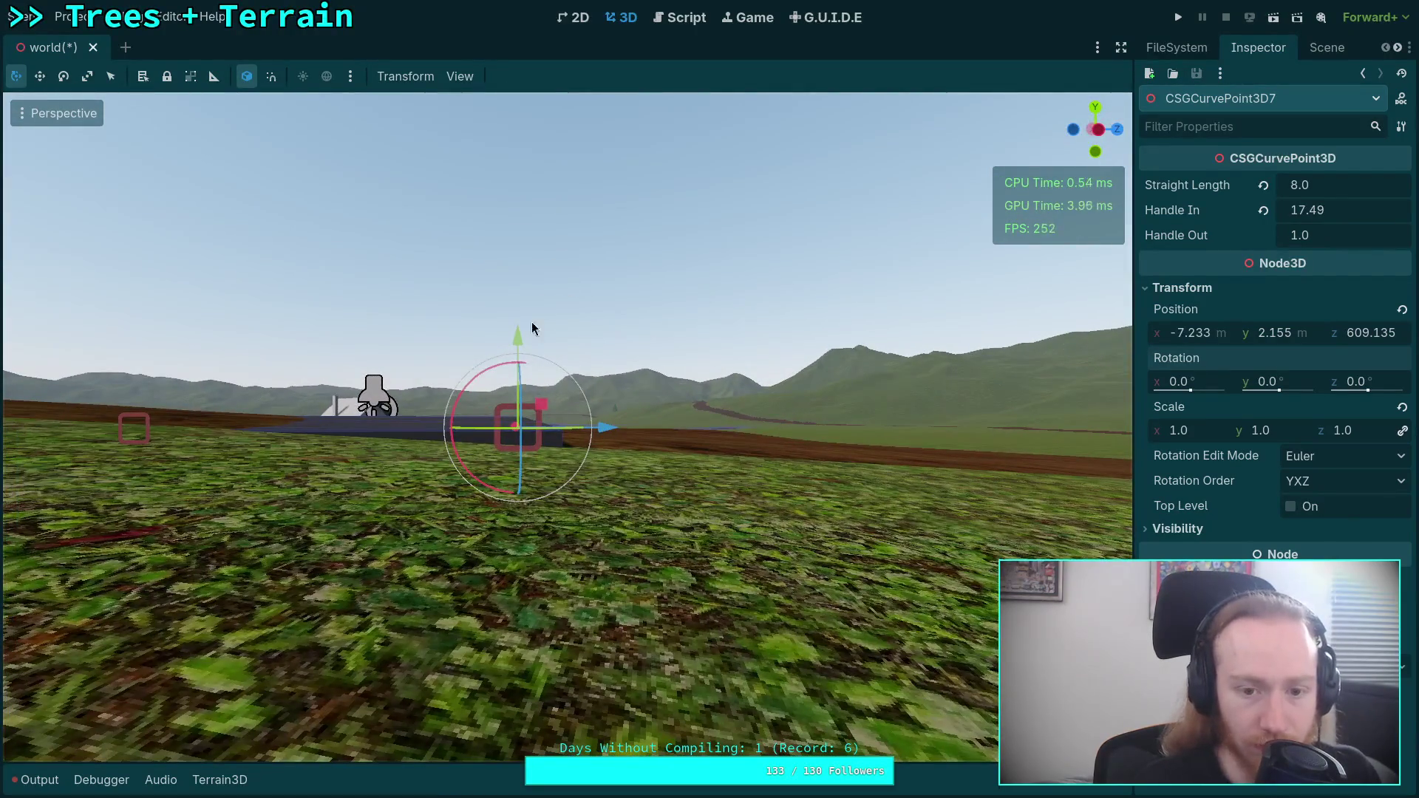
- Tilt CSGCurvePoint3D7 2.8° and set Straight Length 6.0 and Handle In 18.665
{"action": "left_click_drag", "start_coordinate": [502, 369], "coordinate": [491, 296]}
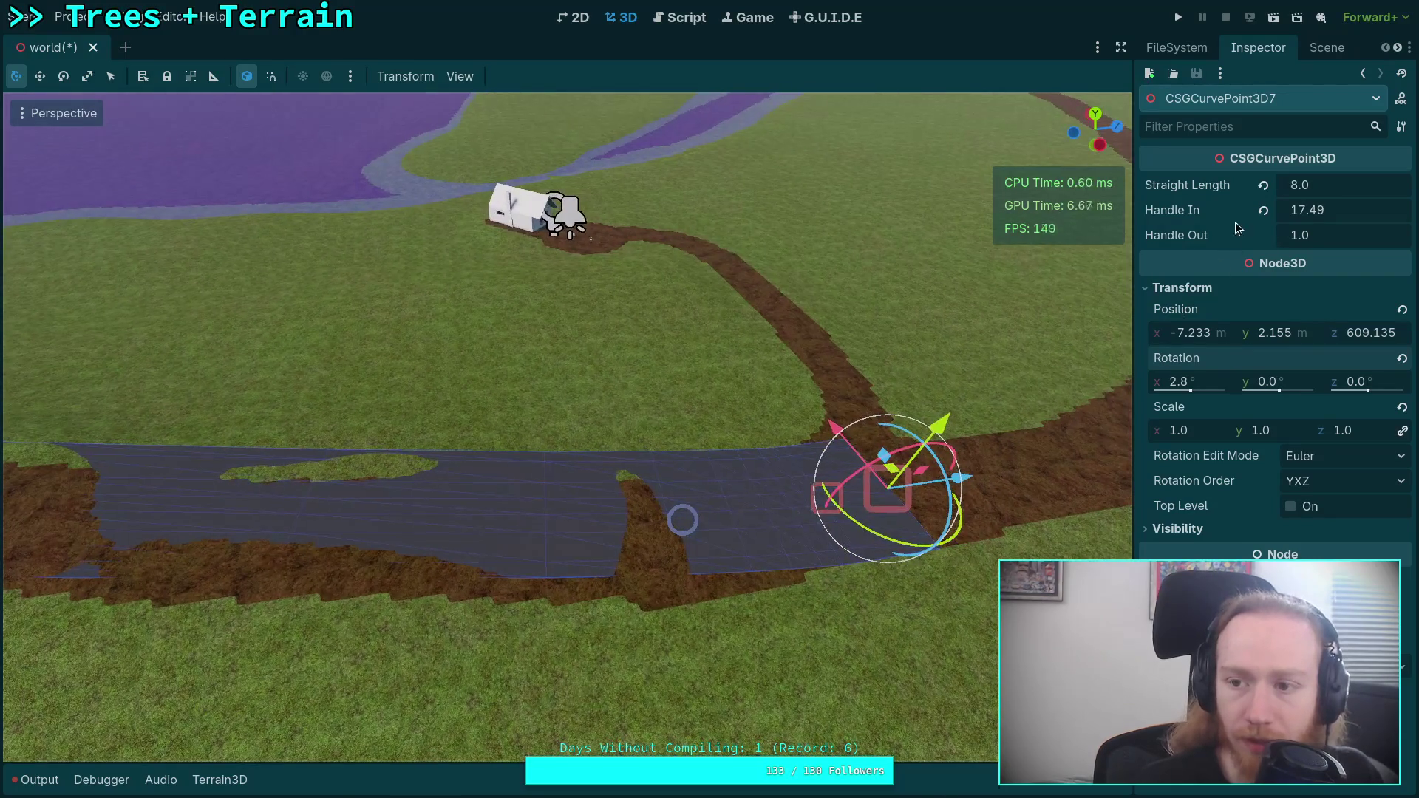
{"action": "left_click_drag", "start_coordinate": [1342, 184], "coordinate": [1319, 185]}
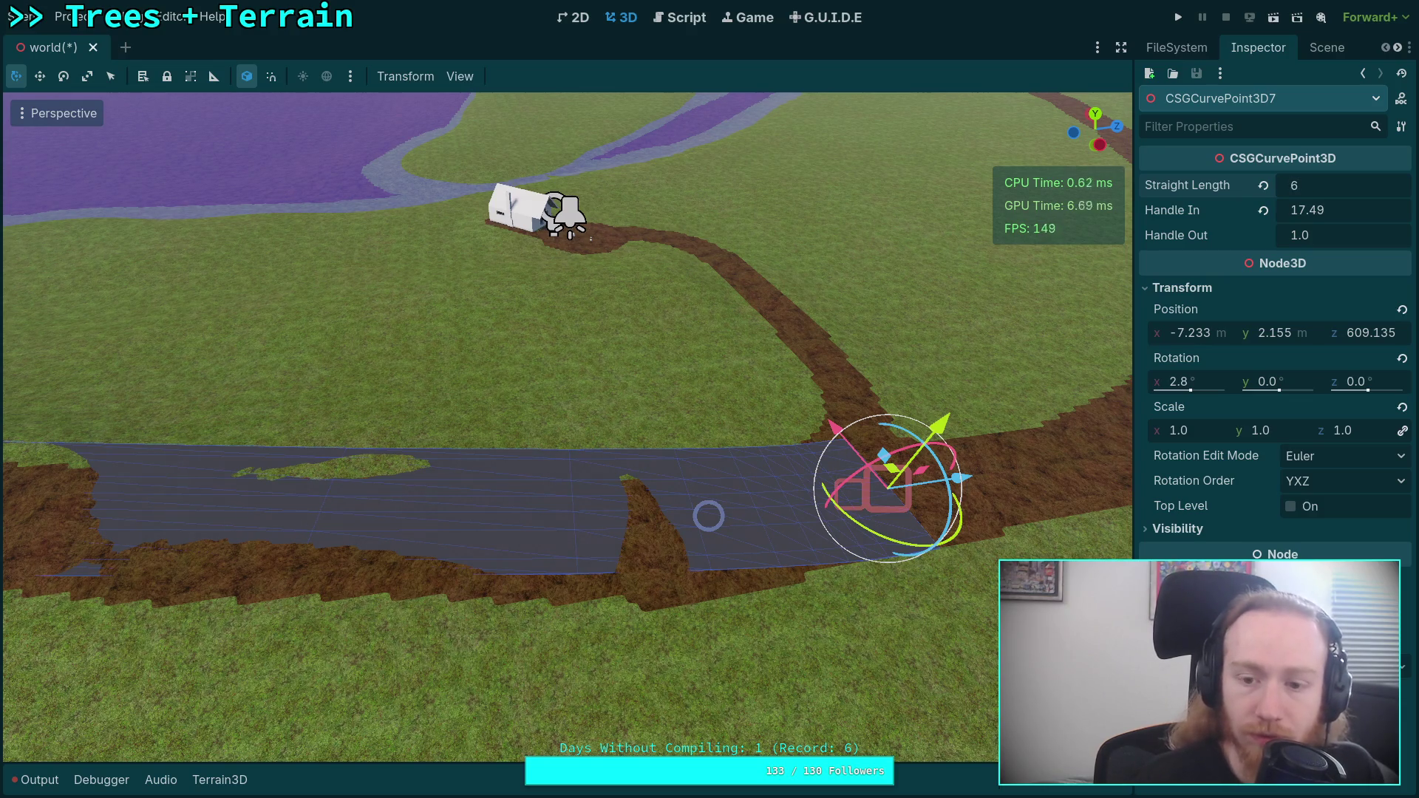
{"action": "key", "text": "Return"}
{"action": "left_click_drag", "start_coordinate": [1360, 210], "coordinate": [1387, 210]}
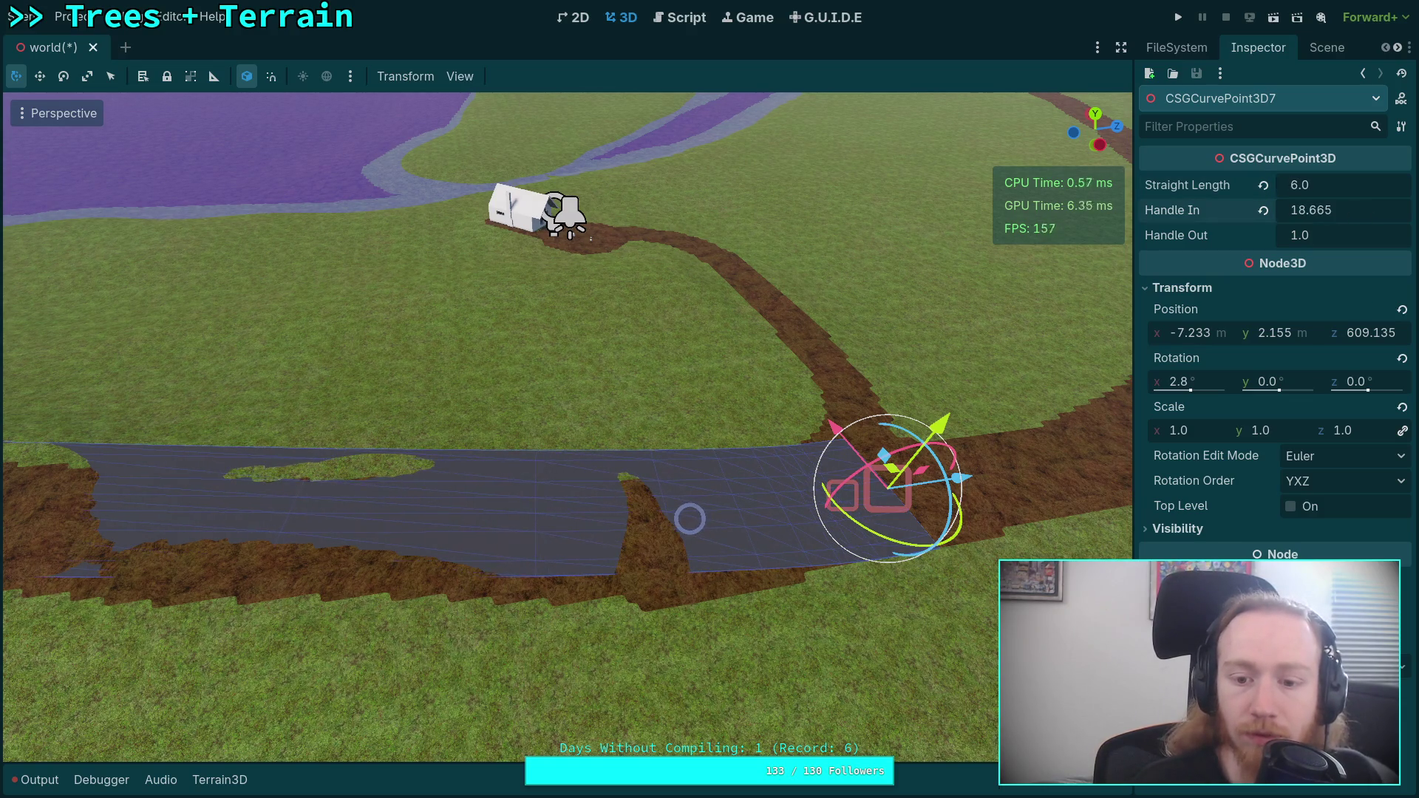
{"action": "left_click", "coordinate": [250, 425]}
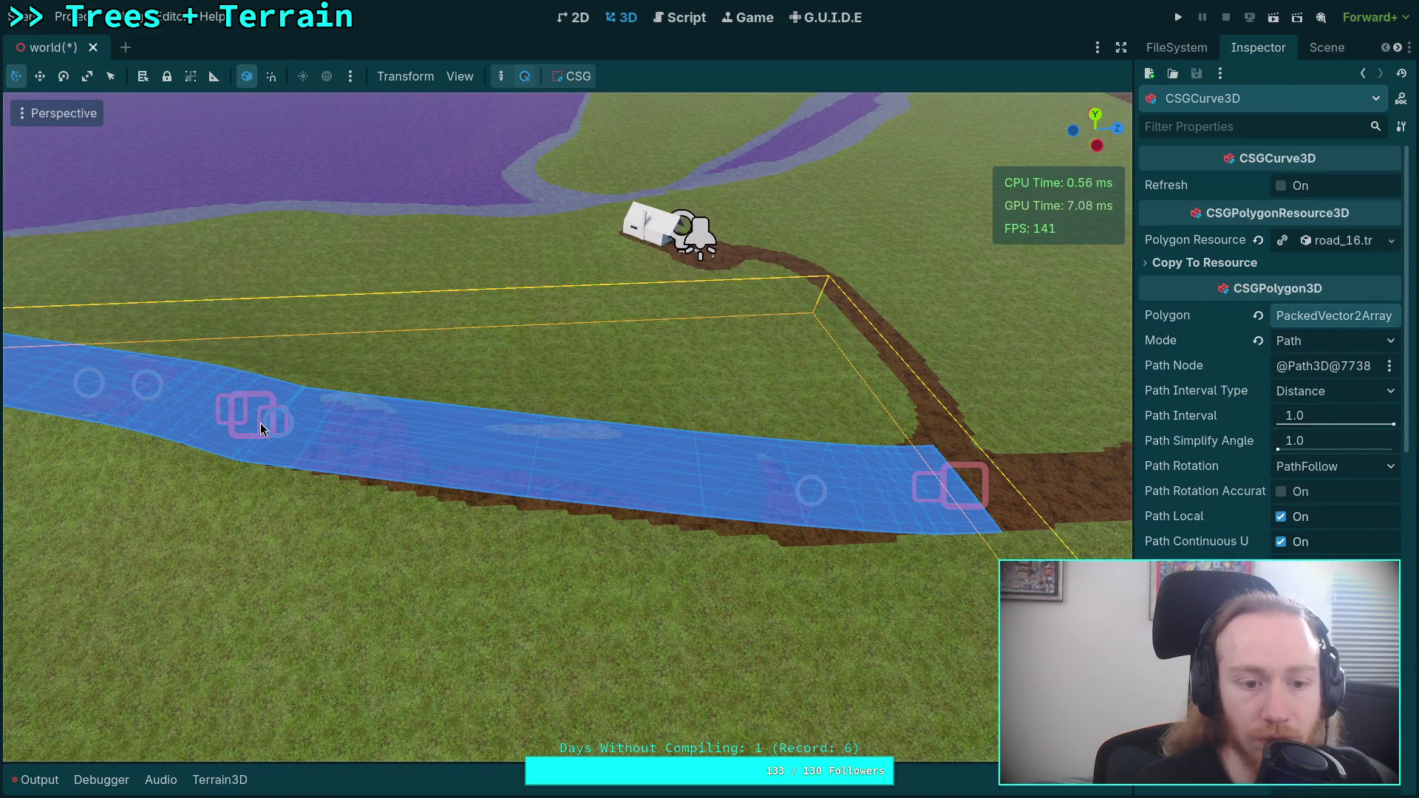
- Lengthen point 6's Handle Out and set its Handle In to 23
{"action": "left_click", "coordinate": [254, 415]}
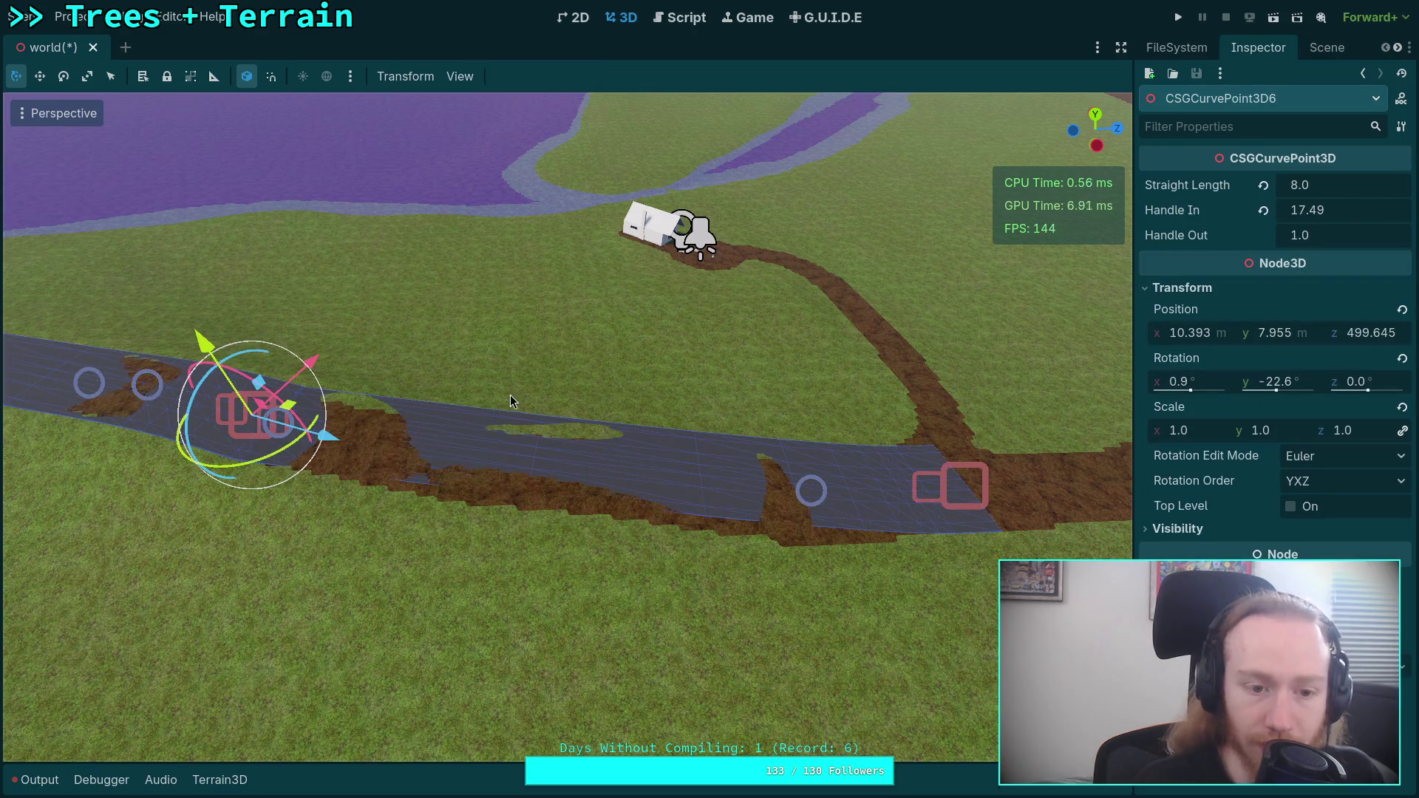
{"action": "left_click_drag", "start_coordinate": [1303, 237], "coordinate": [1405, 237]}
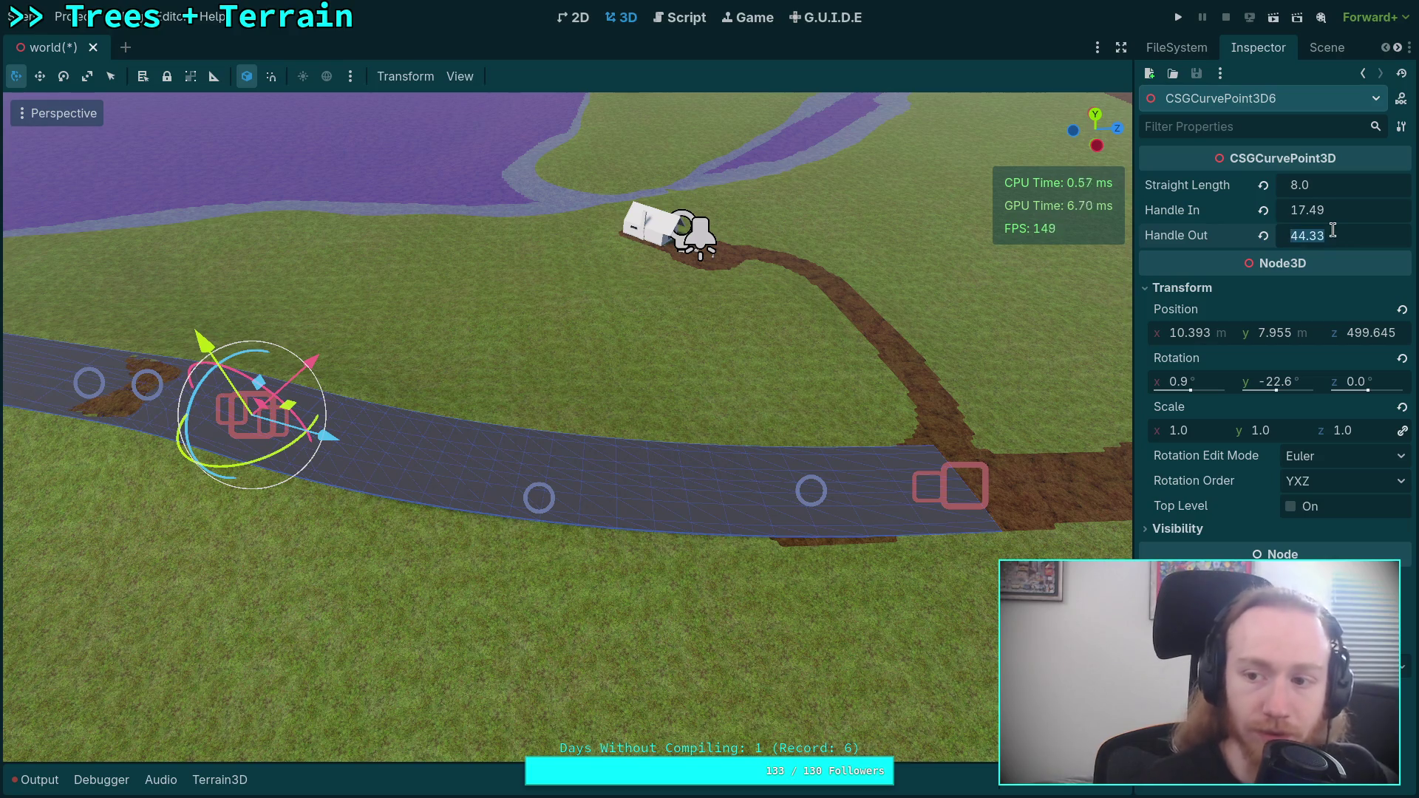
{"action": "type", "text": "44"}
{"action": "mouse_move", "coordinate": [568, 428]}
{"action": "left_mouse_down"}
{"action": "mouse_move", "coordinate": [518, 399]}
{"action": "mouse_move", "coordinate": [495, 429]}
{"action": "left_mouse_up"}
{"action": "left_click_drag", "start_coordinate": [813, 369], "coordinate": [848, 340]}
{"action": "left_click_drag", "start_coordinate": [1310, 209], "coordinate": [1323, 210]}
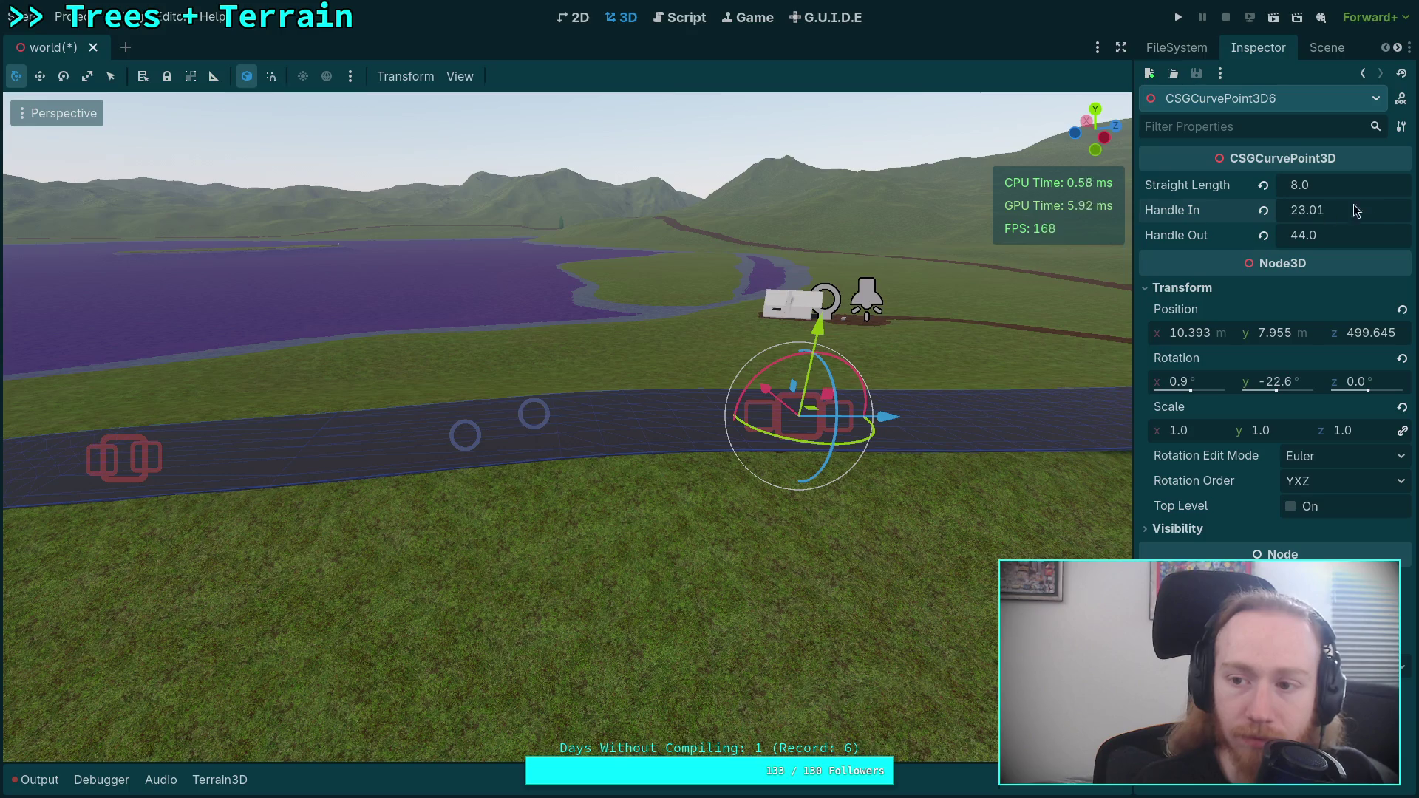
{"action": "type", "text": "23"}
{"action": "key", "text": "Return"}
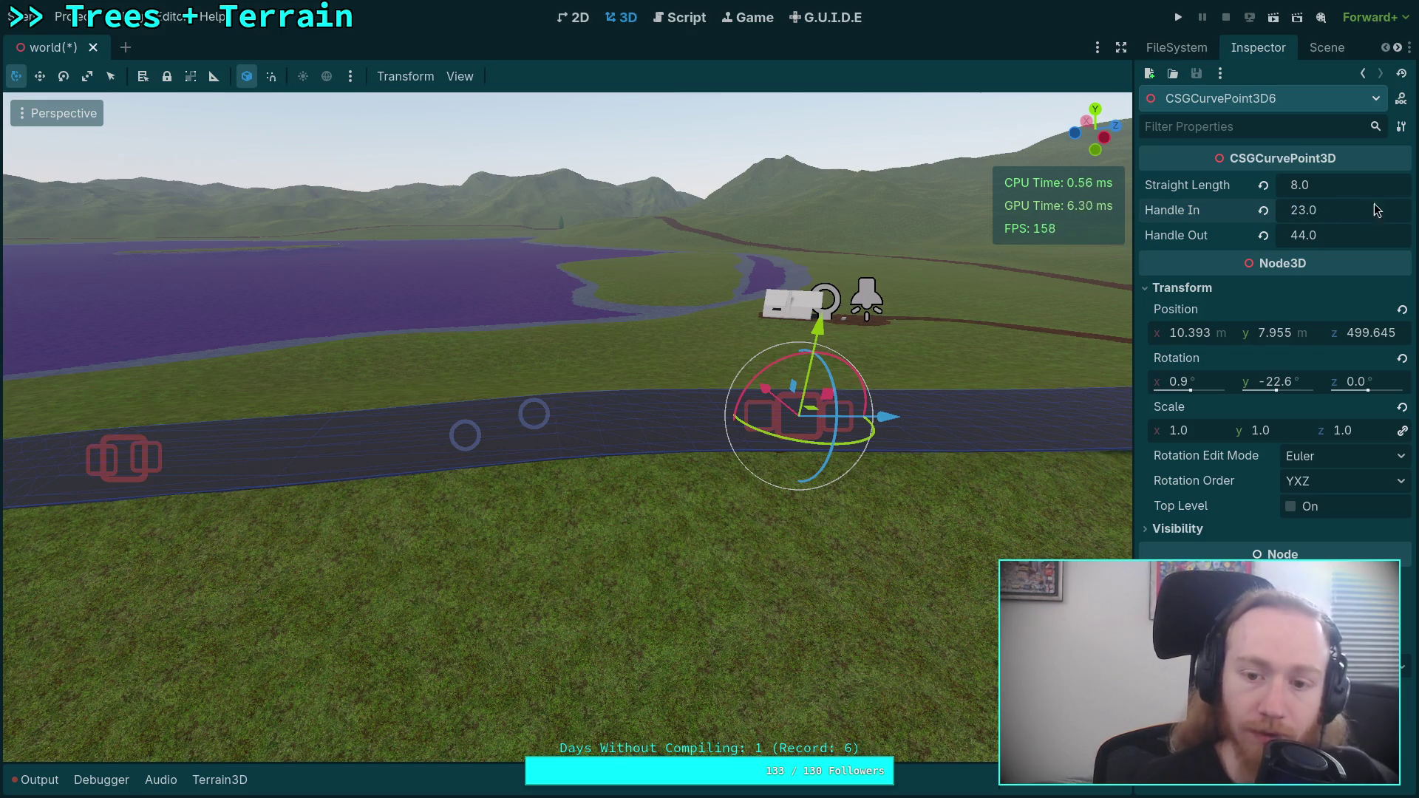
- Adjust point 6's Handle Out while inspecting the road from several angles
{"action": "mouse_move", "coordinate": [568, 426]}
{"action": "left_mouse_down"}
{"action": "mouse_move", "coordinate": [710, 414]}
{"action": "mouse_move", "coordinate": [747, 385]}
{"action": "left_mouse_up"}
{"action": "key", "text": "s"}
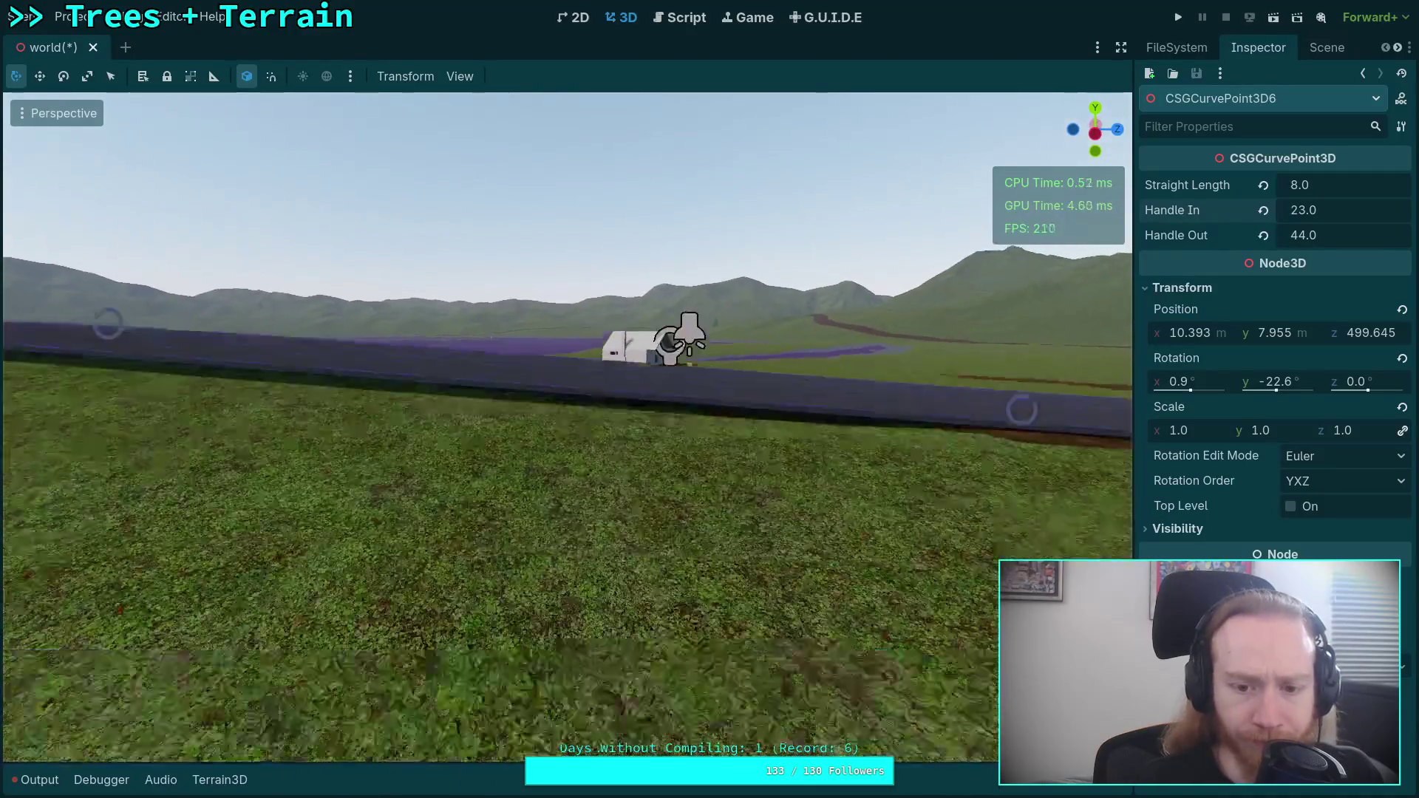
{"action": "key", "text": "w"}
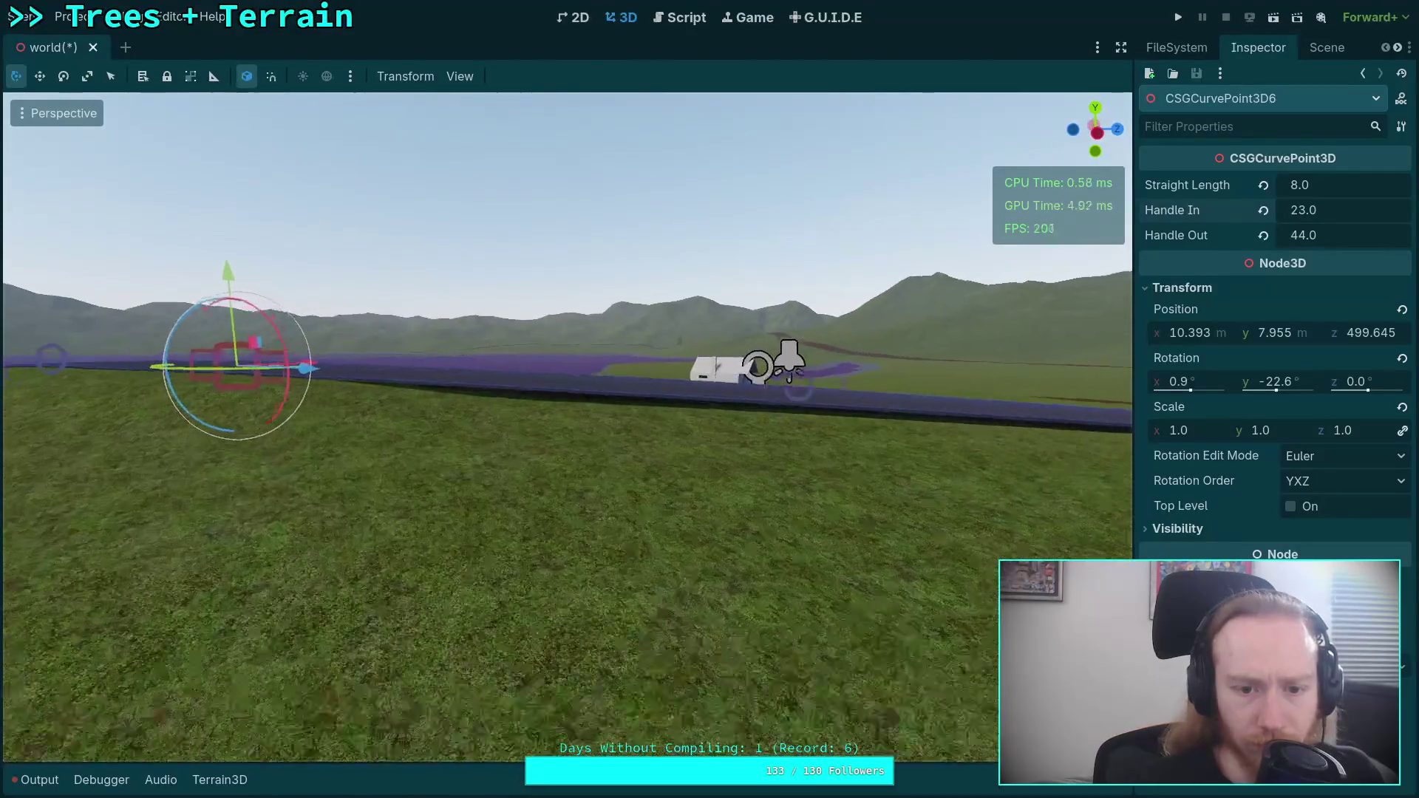
{"action": "left_click_drag", "start_coordinate": [1339, 236], "coordinate": [1316, 235]}
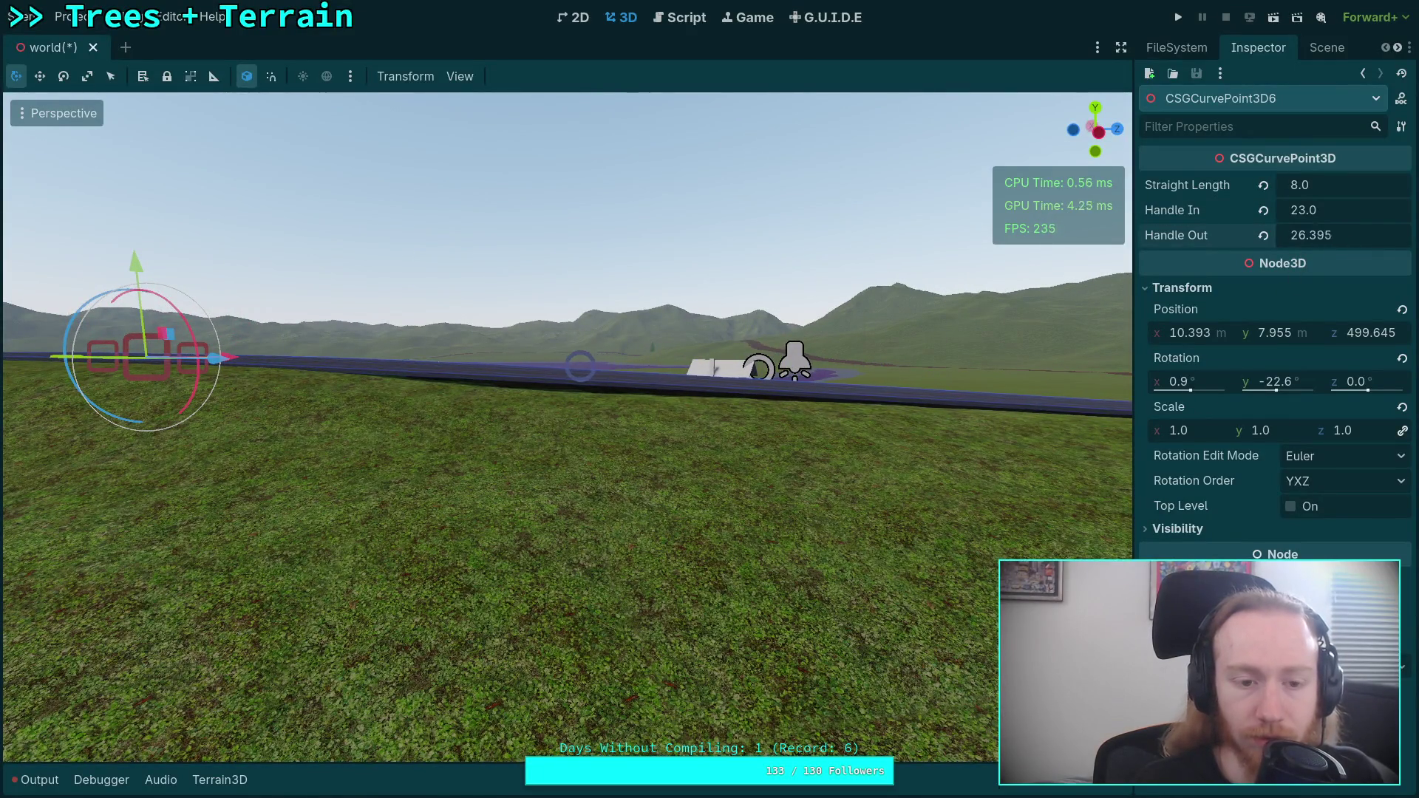
{"action": "key", "text": "w"}
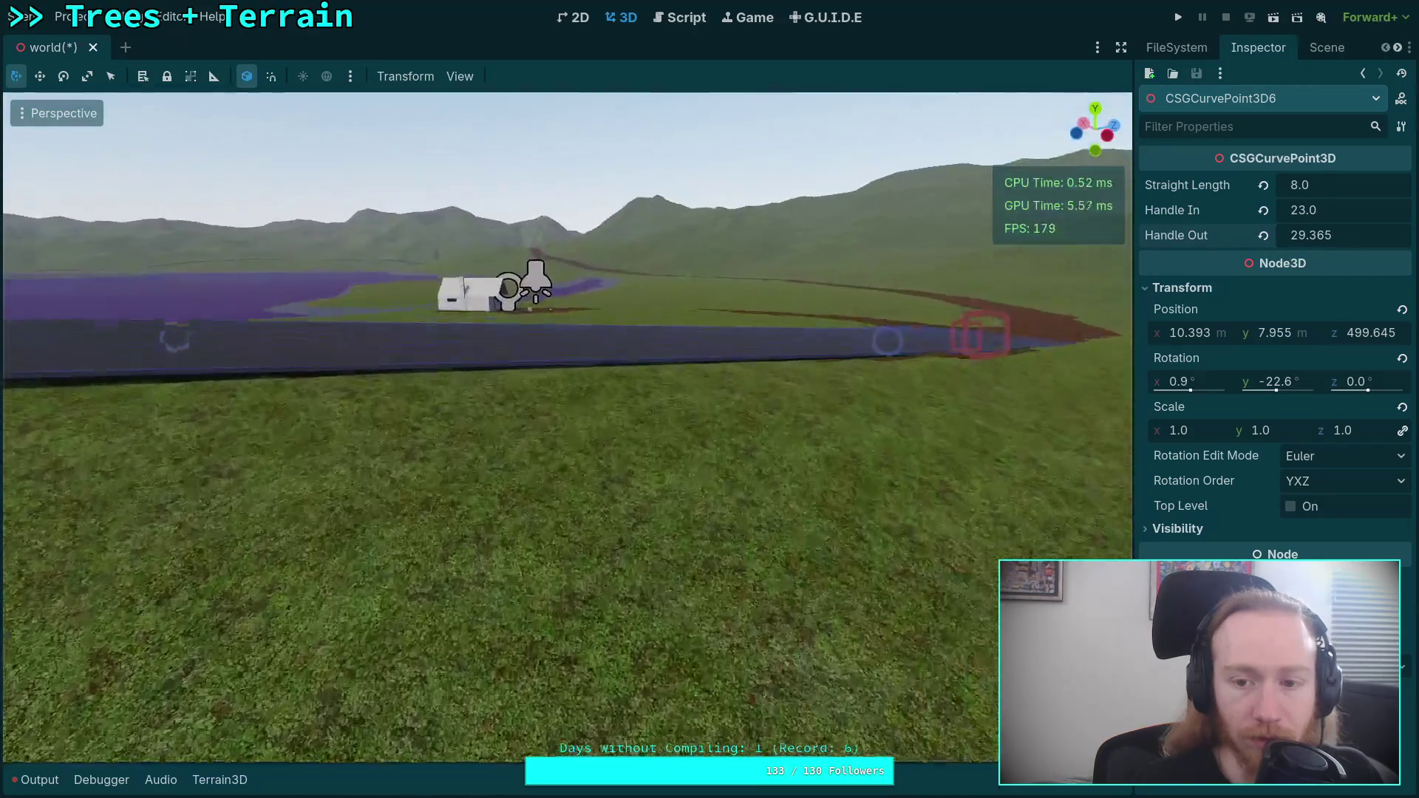
{"action": "key", "text": "s"}
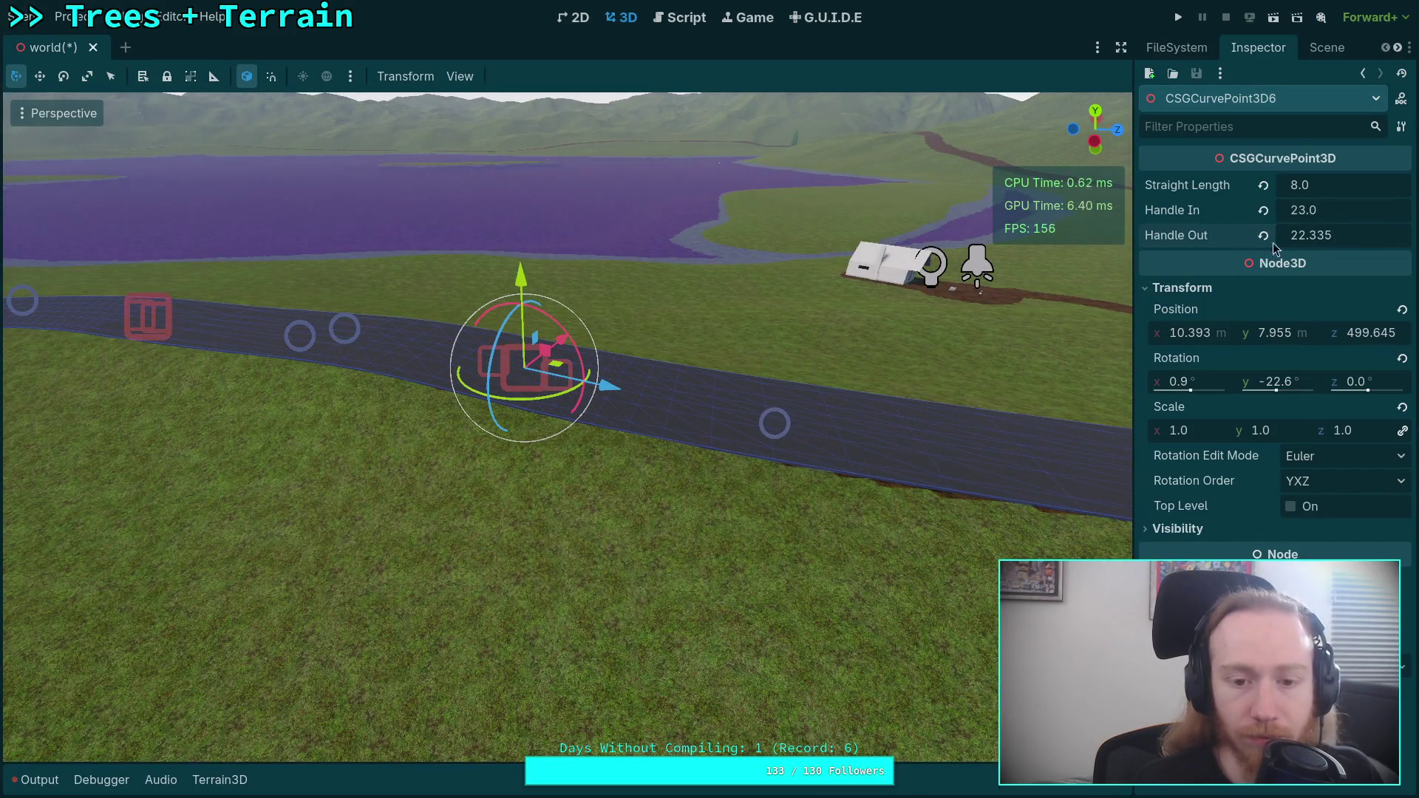
{"action": "key", "text": "q"}
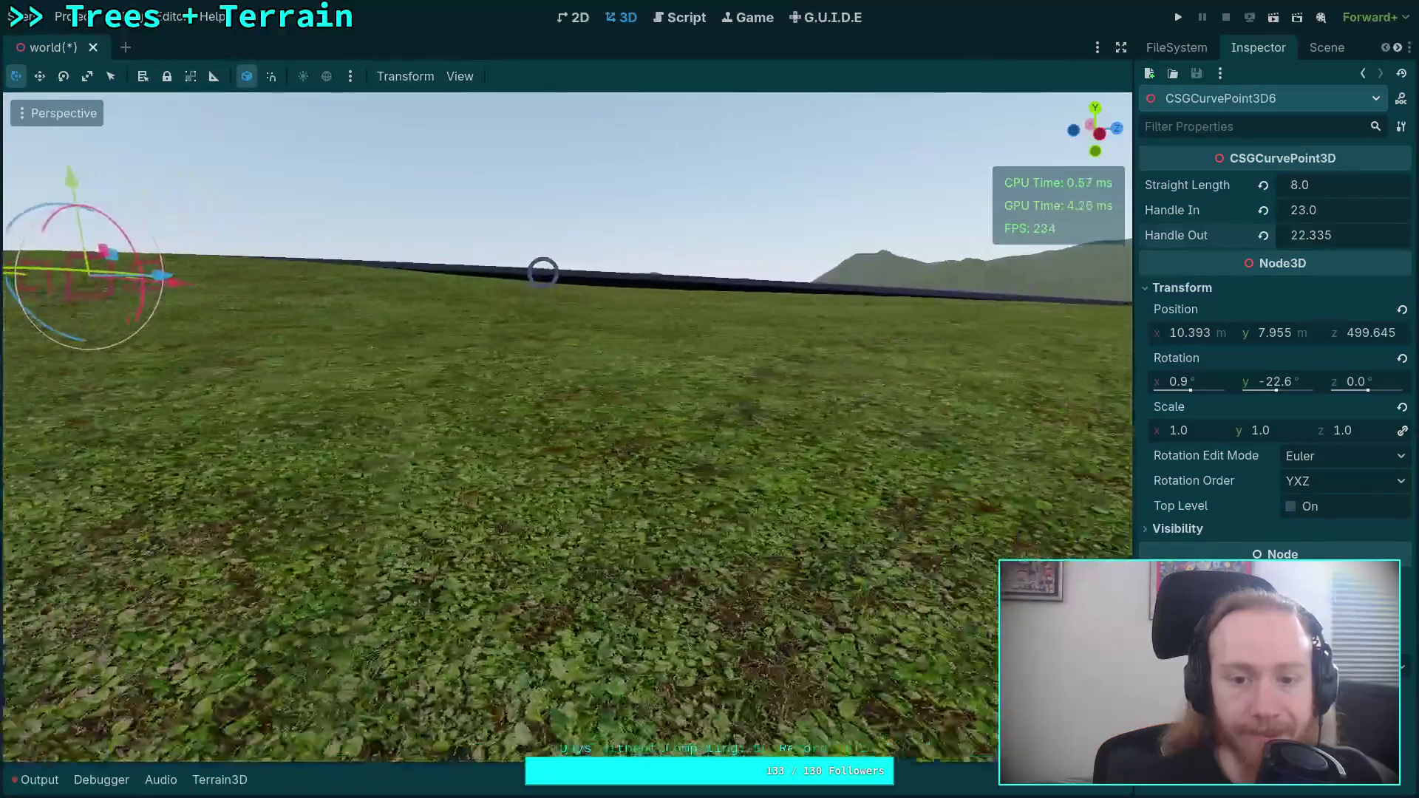
{"action": "key", "text": "e"}
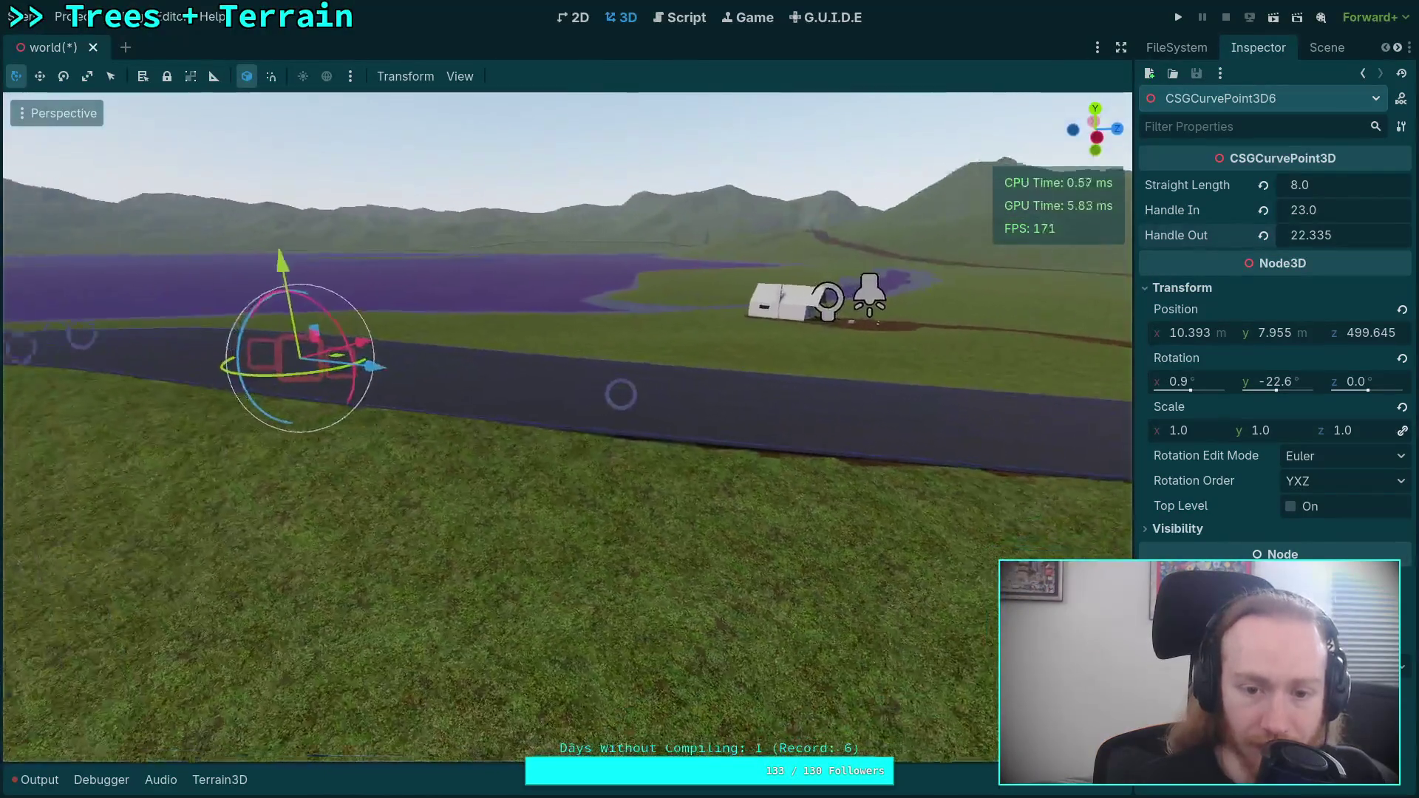
{"action": "key", "text": "d"}
- Drag point 6's handle out gizmo along the road until Handle Out reads 36.14
{"action": "left_click_drag", "start_coordinate": [619, 390], "coordinate": [778, 404]}
{"action": "key", "text": "q"}
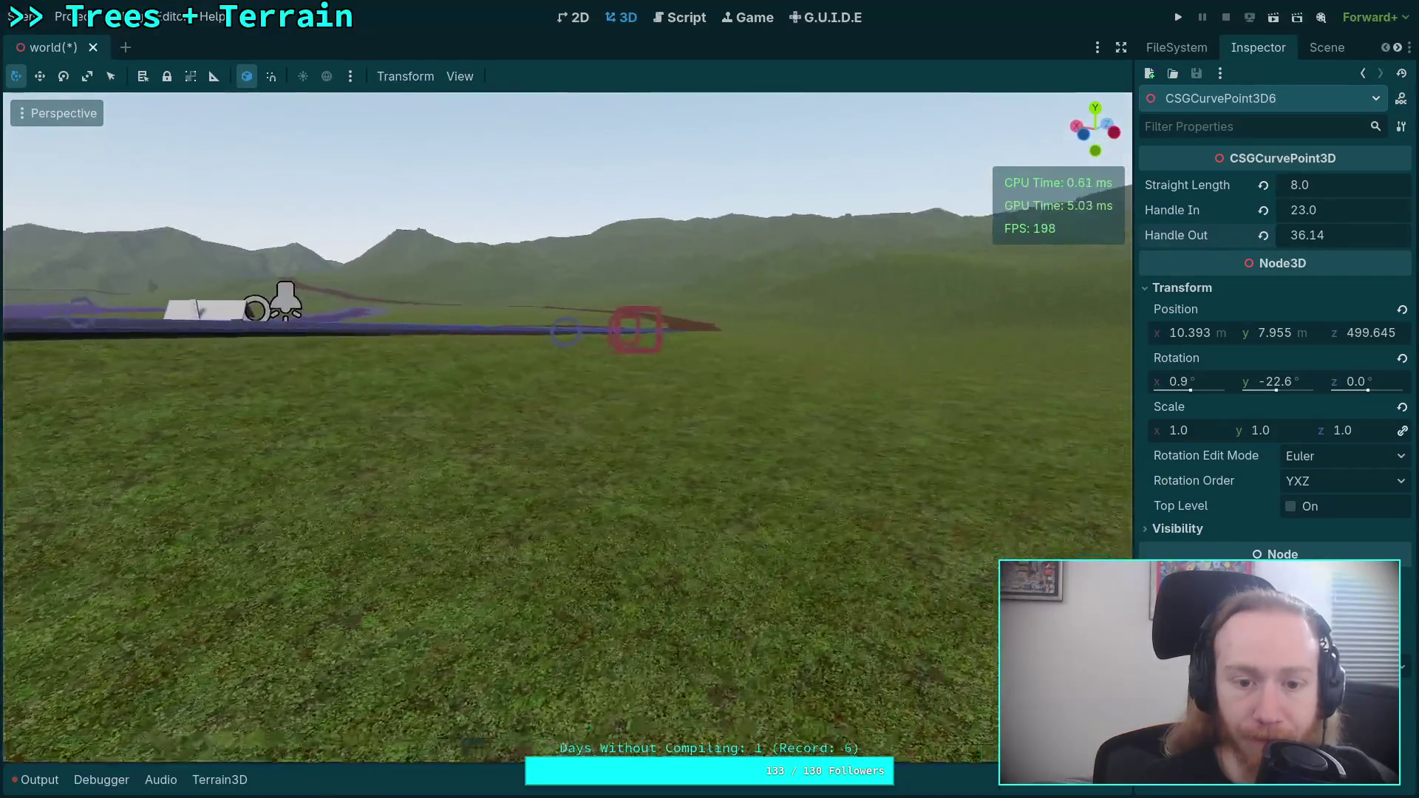
{"action": "key", "text": "s"}
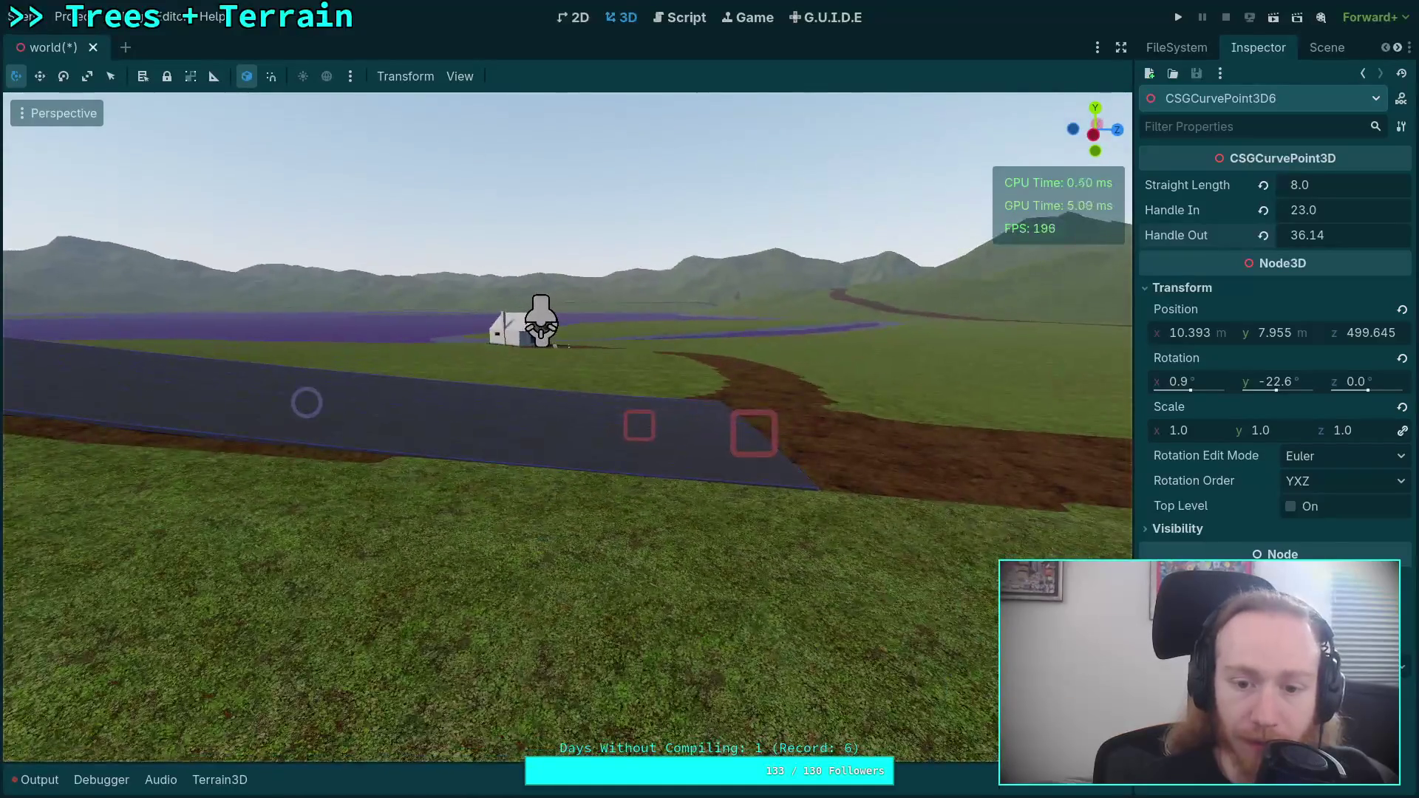
{"action": "key", "text": "e"}
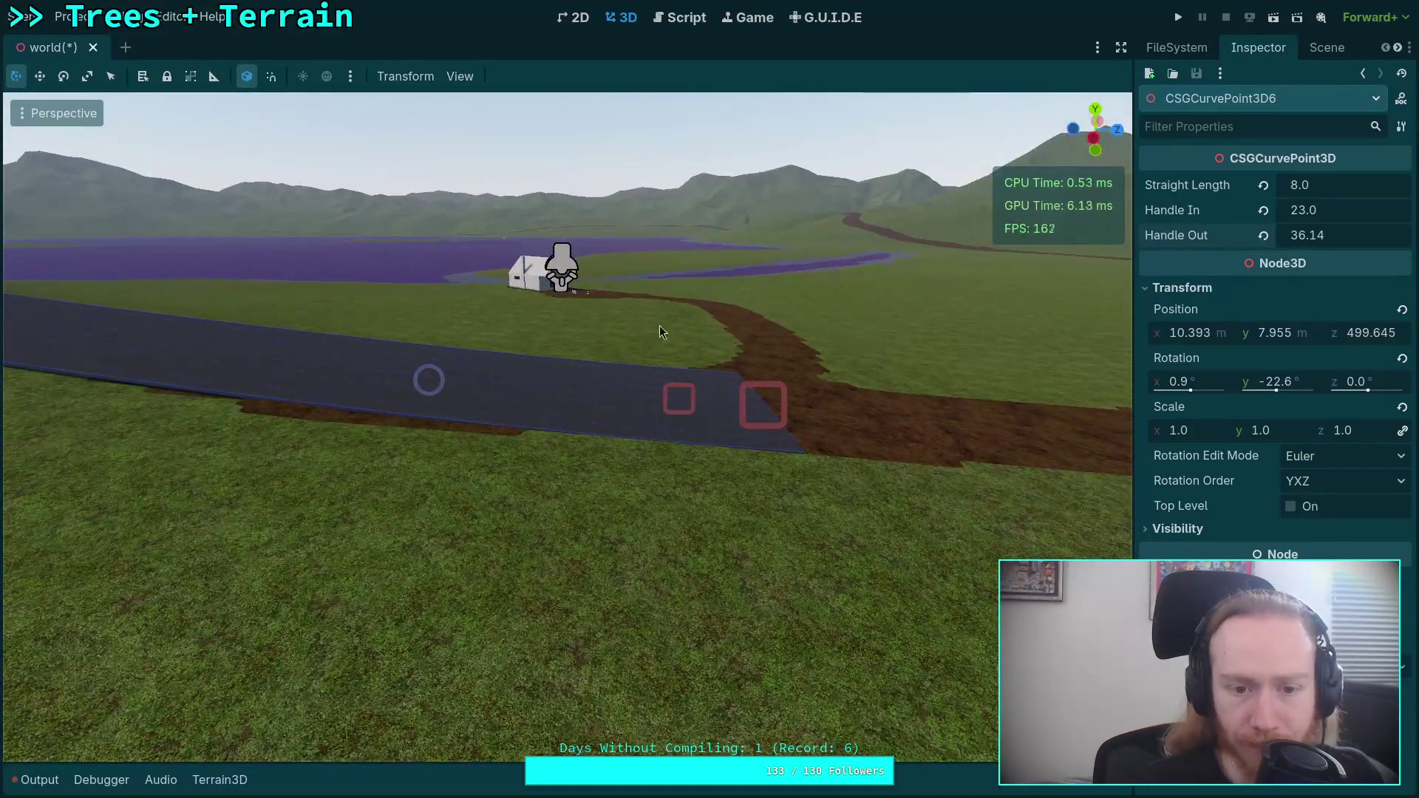
{"action": "key", "text": "q"}
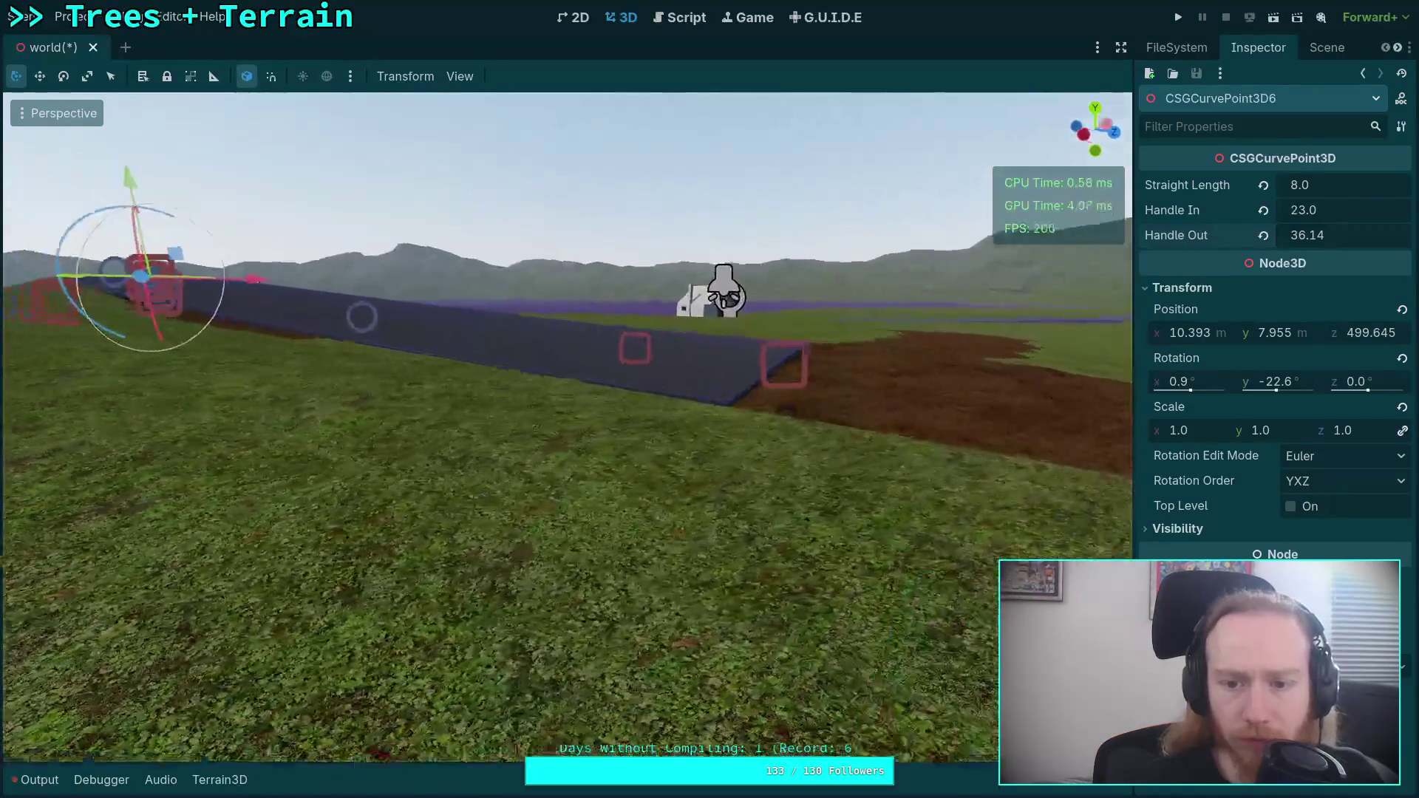
{"action": "key", "text": "a"}
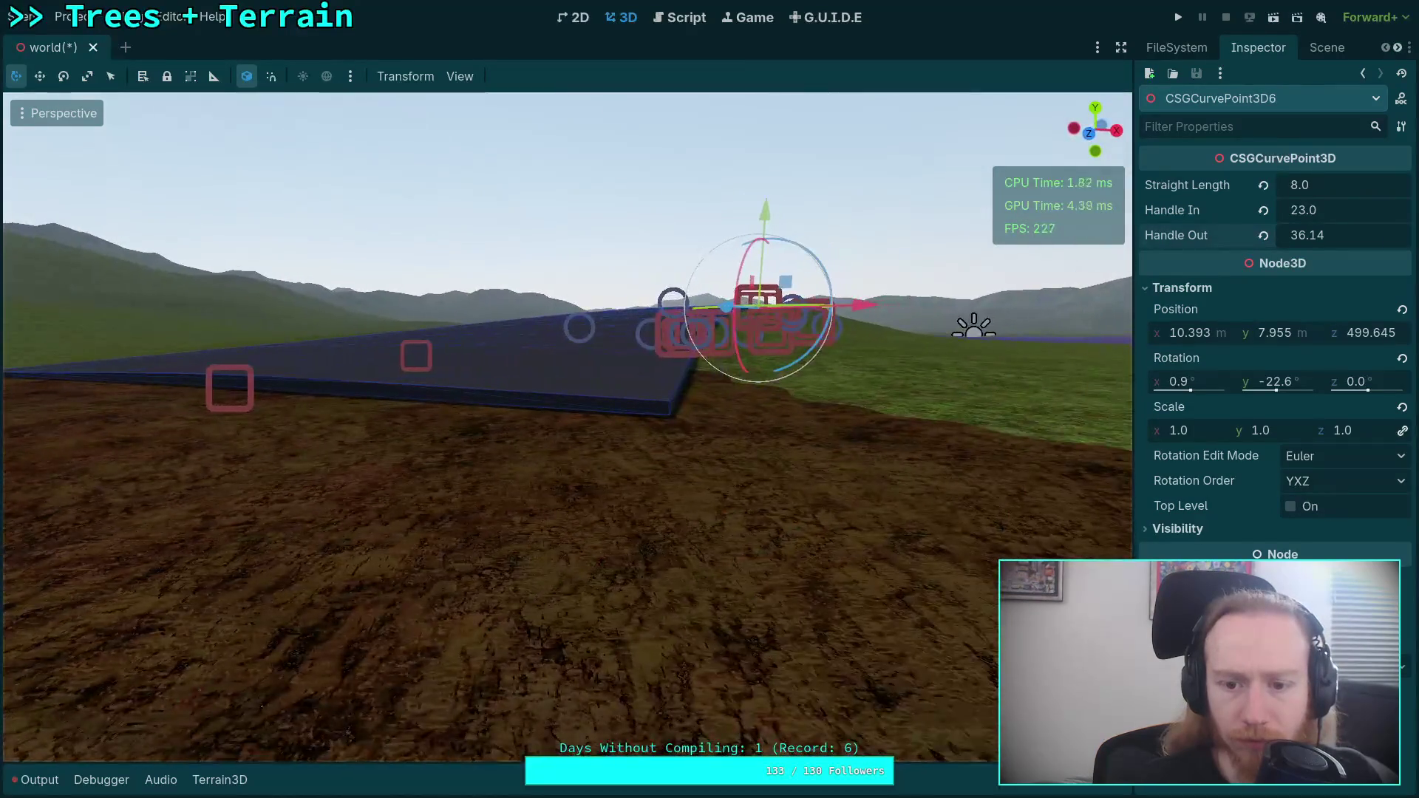
{"action": "left_click", "coordinate": [641, 373]}
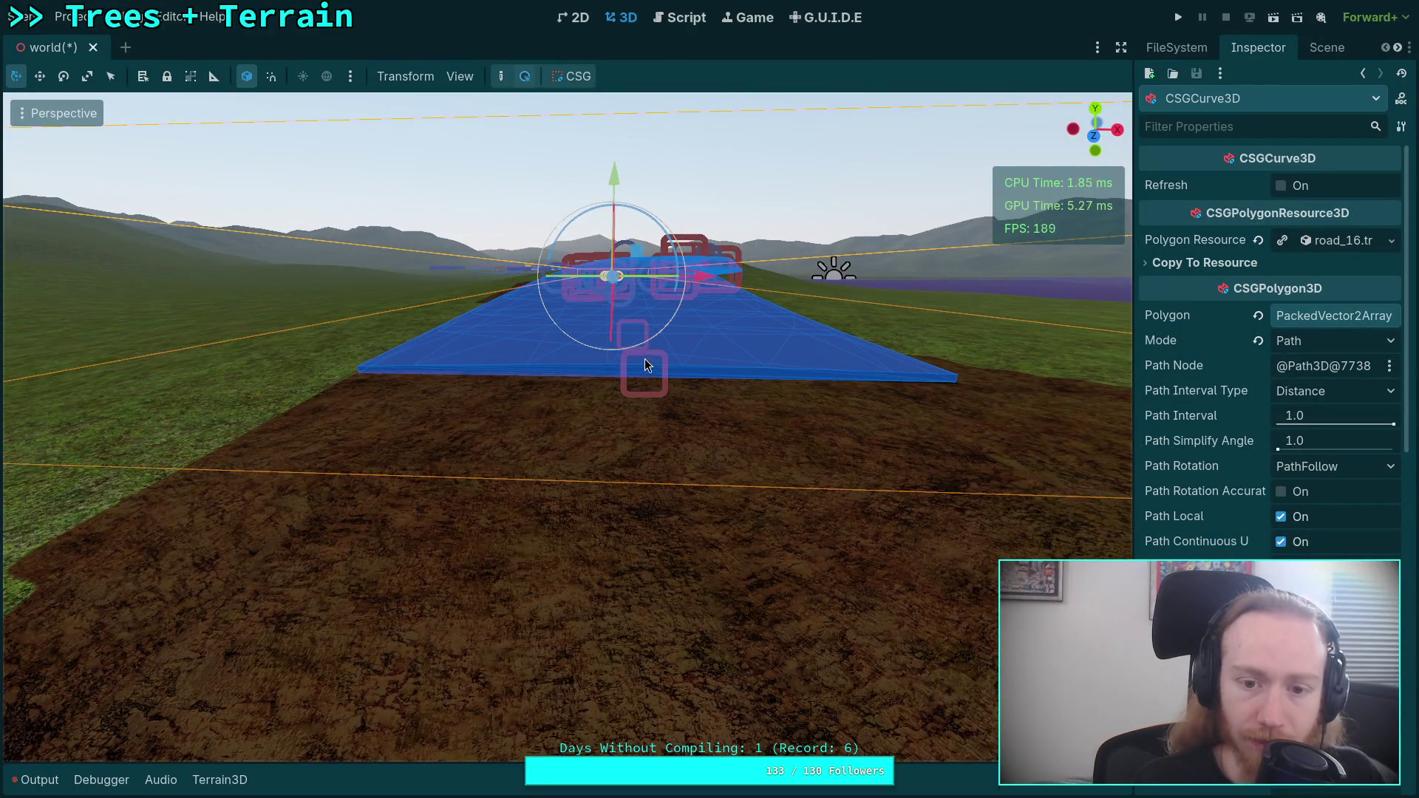
- Rotate CSGCurvePoint3D7 until its Z rotation reads -0.3°
{"action": "left_click", "coordinate": [645, 365]}
{"action": "key", "text": "r"}
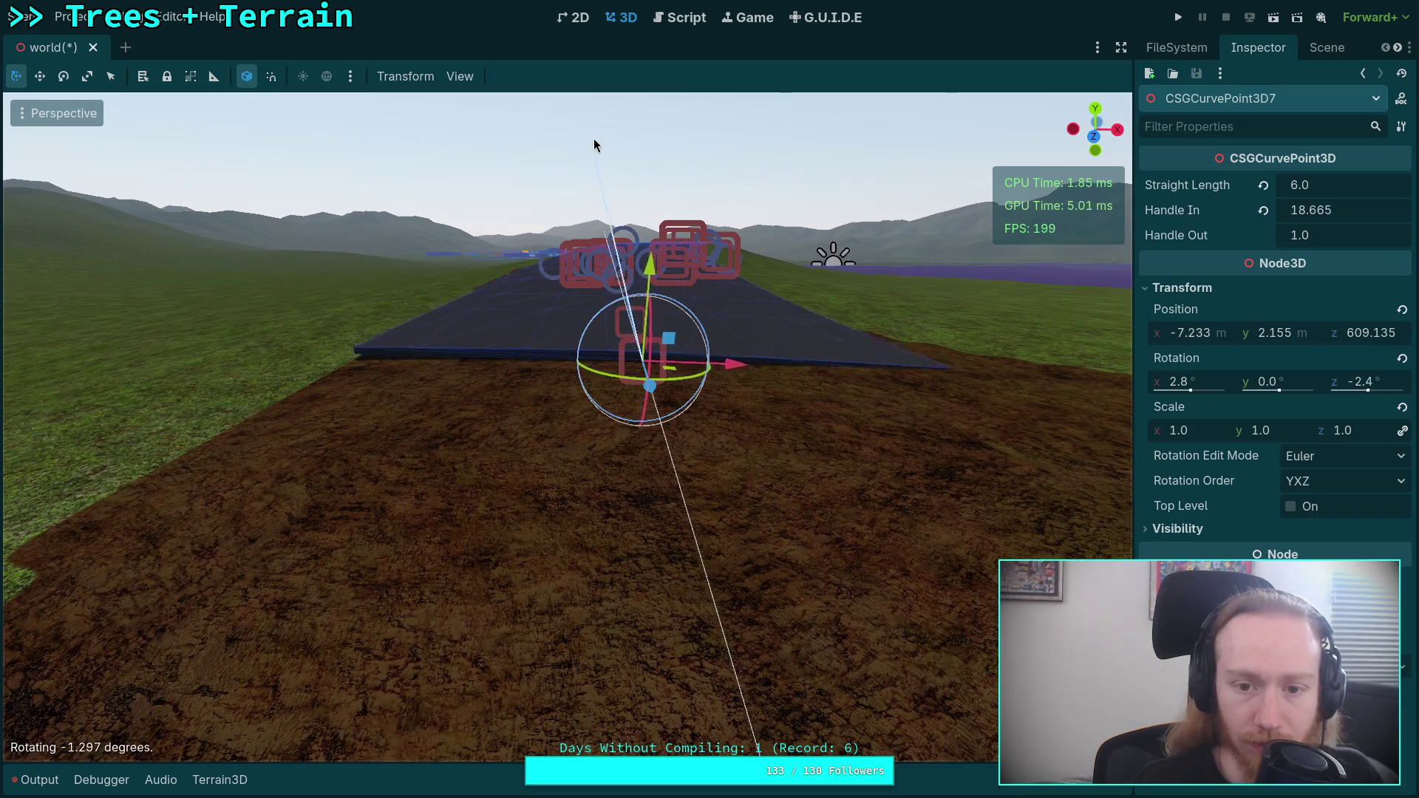
{"action": "left_click", "coordinate": [574, 95]}
{"action": "key", "text": "w"}
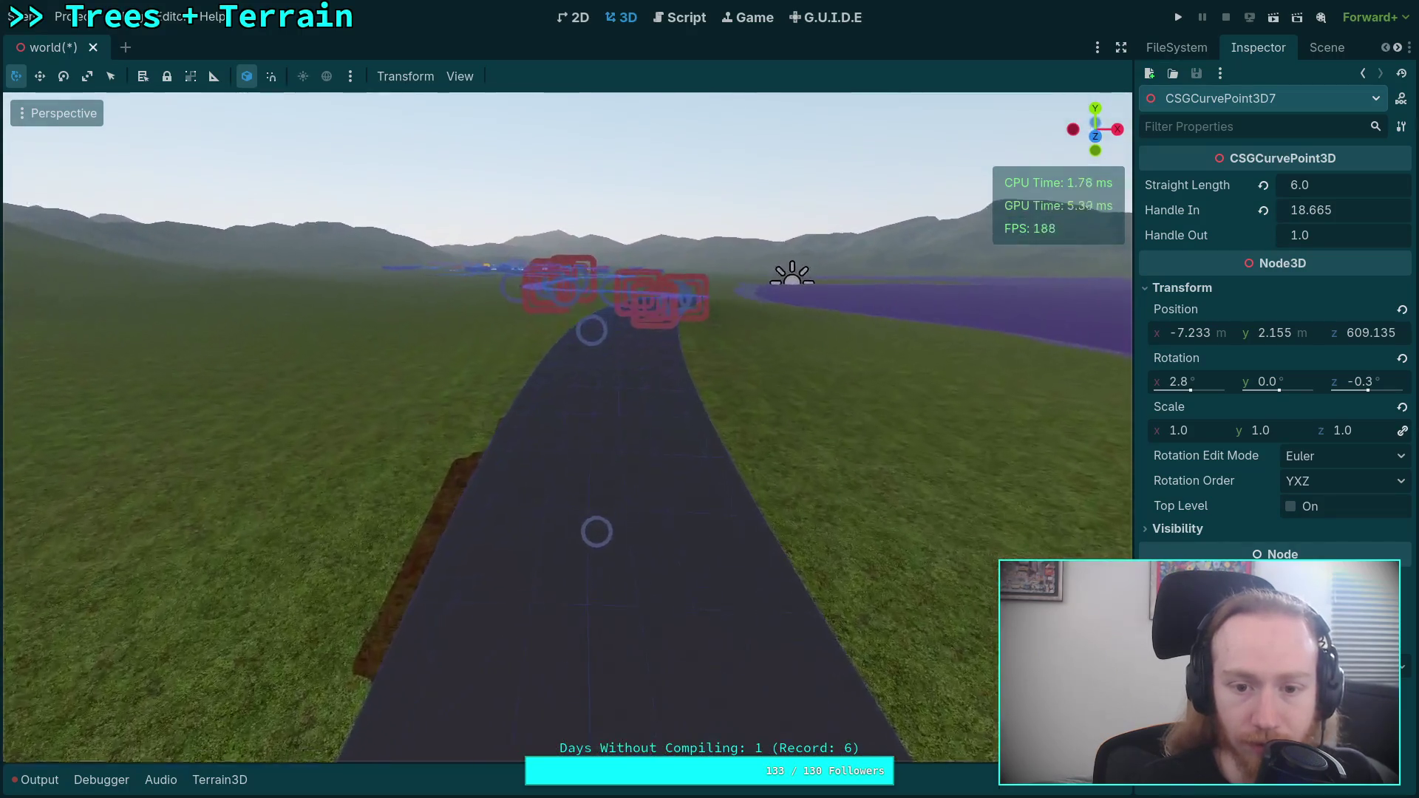
{"action": "key", "text": "s"}
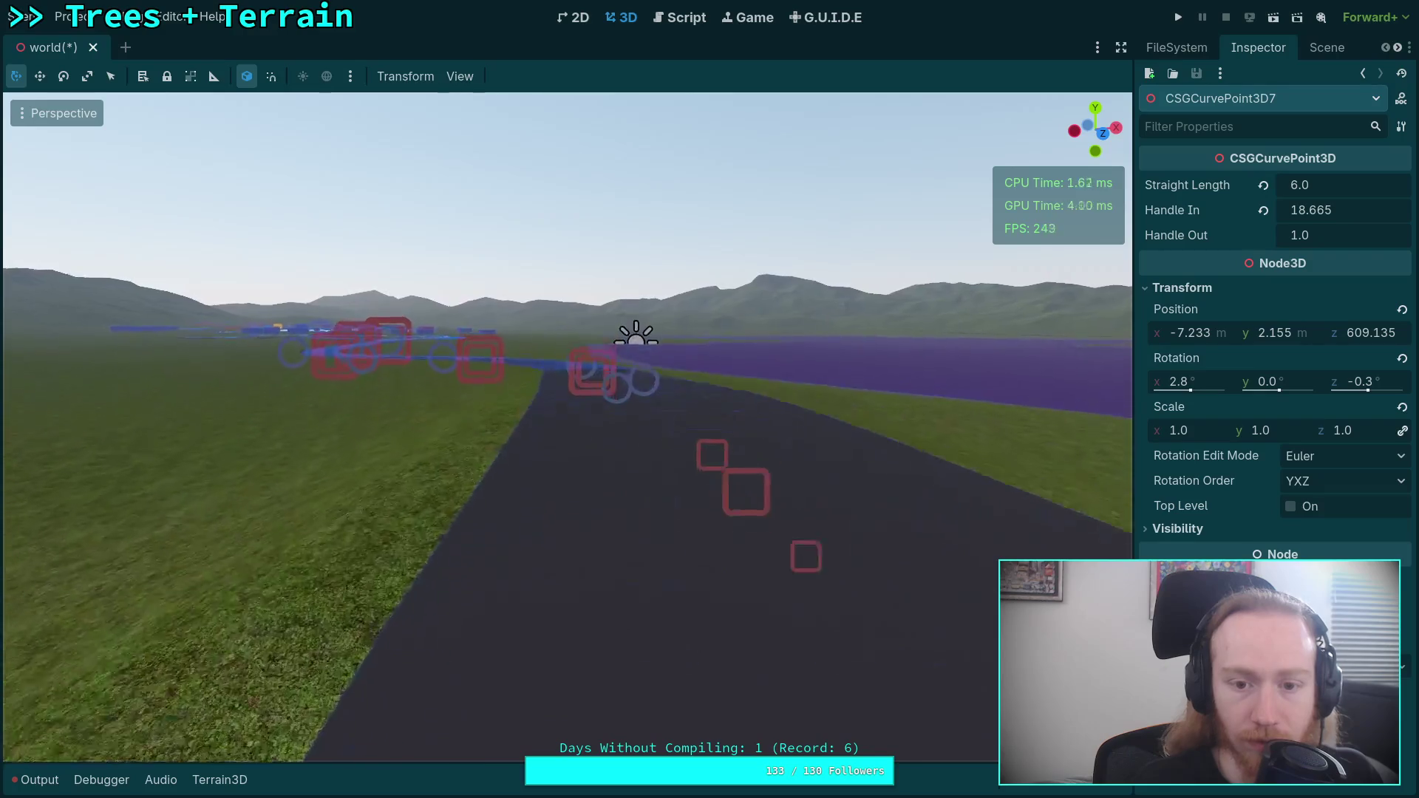
{"action": "left_click_drag", "start_coordinate": [783, 241], "coordinate": [783, 241]}
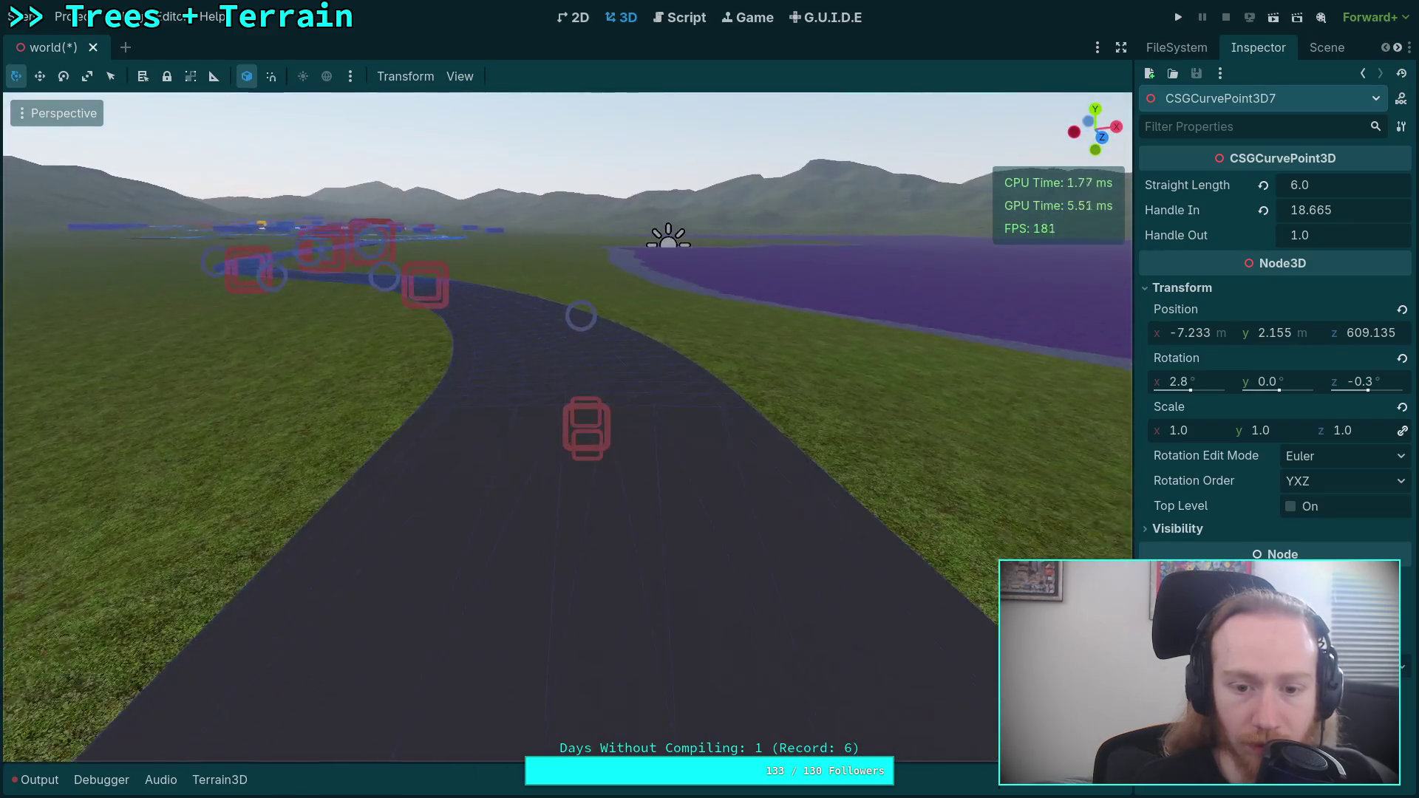
{"action": "left_click", "coordinate": [598, 431]}
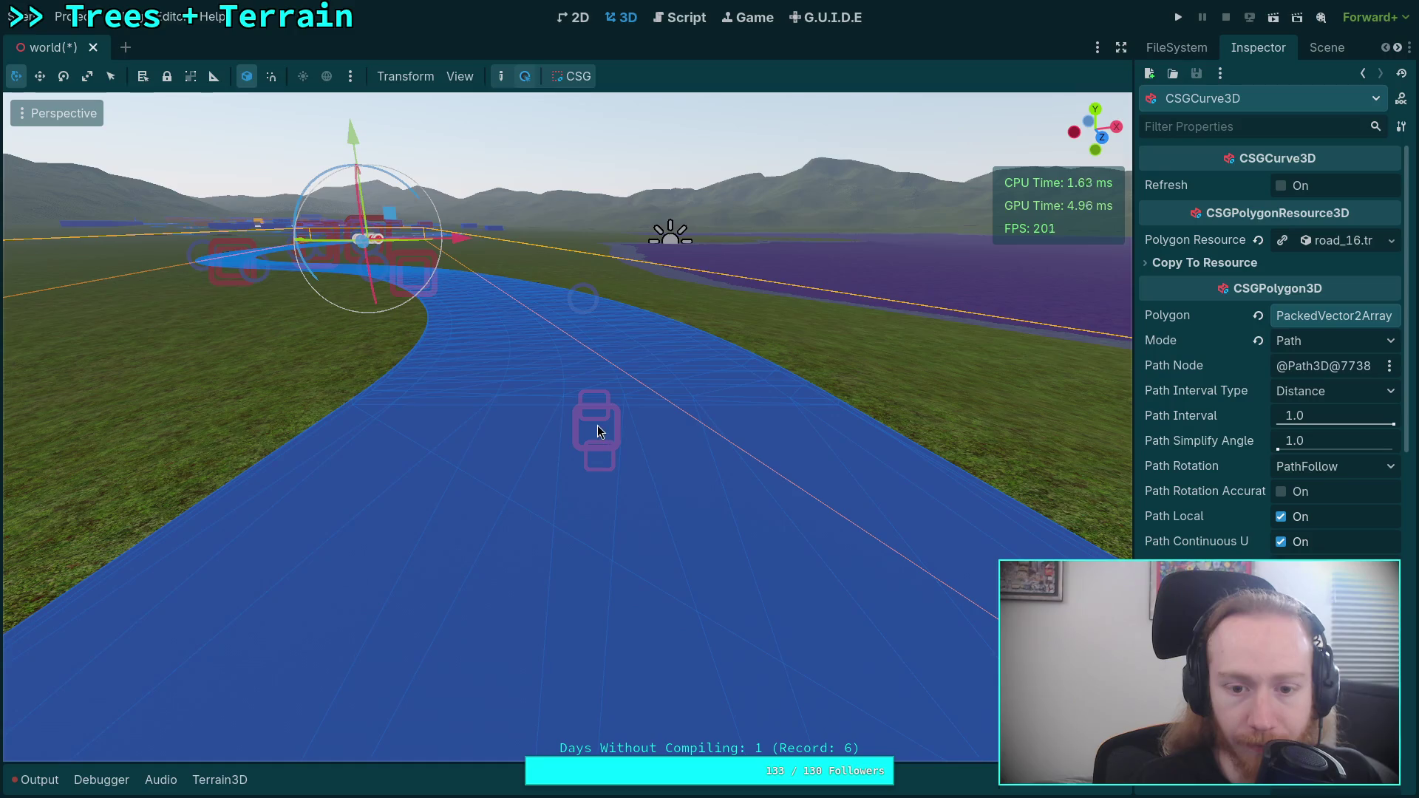
{"action": "left_click", "coordinate": [595, 427]}
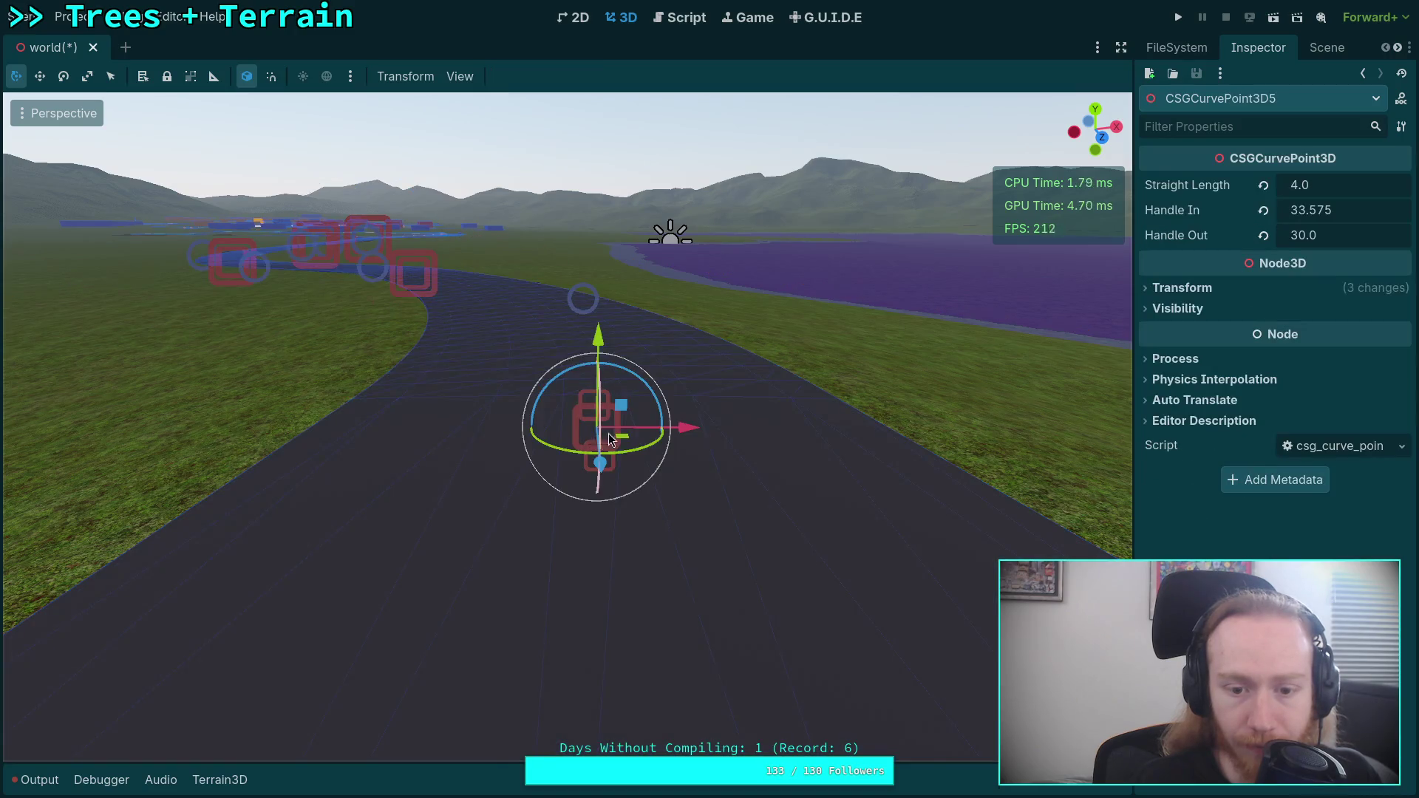
- Nudge the rotation gizmo rings of curve points 5, 4 and 3 to smooth the road's twist
{"action": "scroll", "coordinate": [674, 380], "scroll_direction": "up", "scroll_amount": 2}
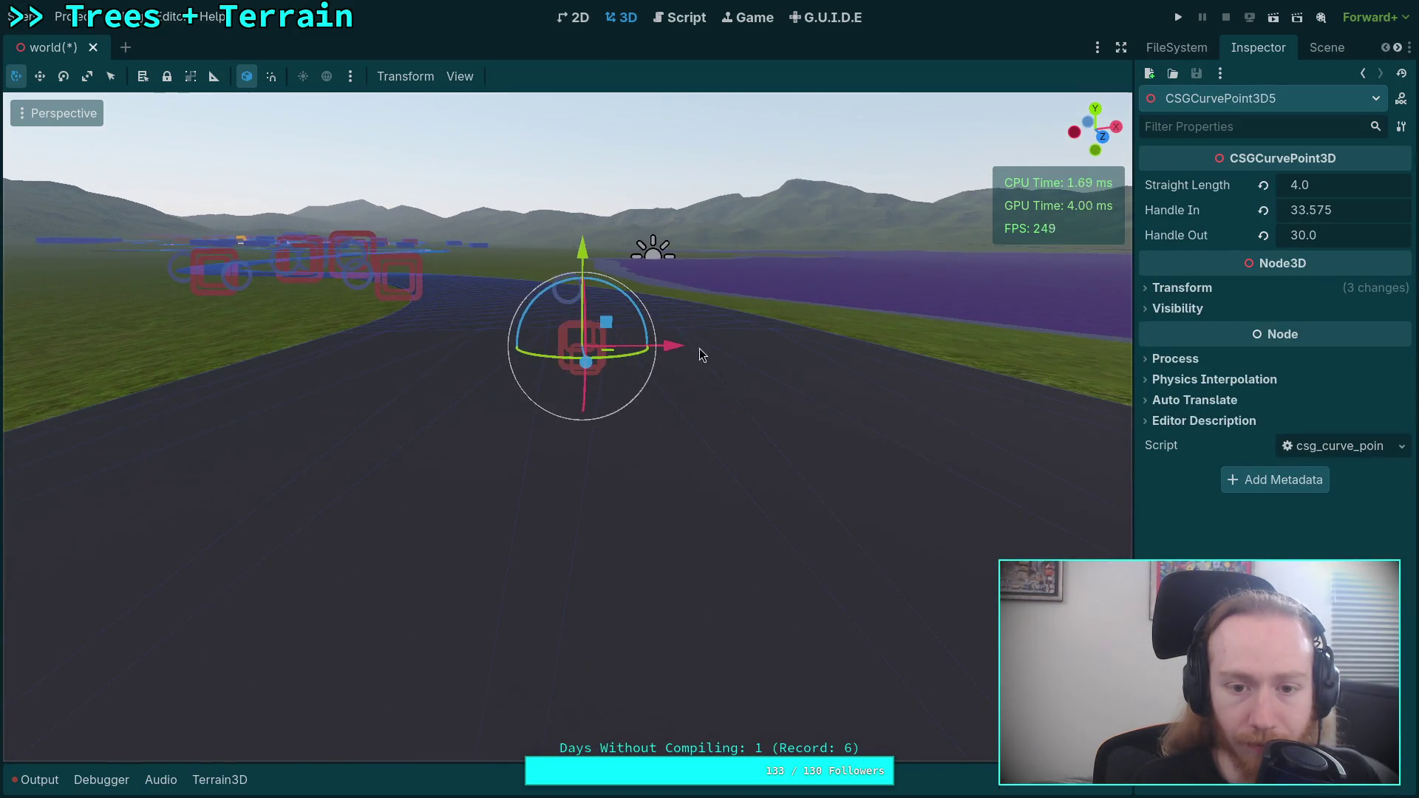
{"action": "left_click_drag", "start_coordinate": [620, 291], "coordinate": [655, 237]}
{"action": "key", "text": "s"}
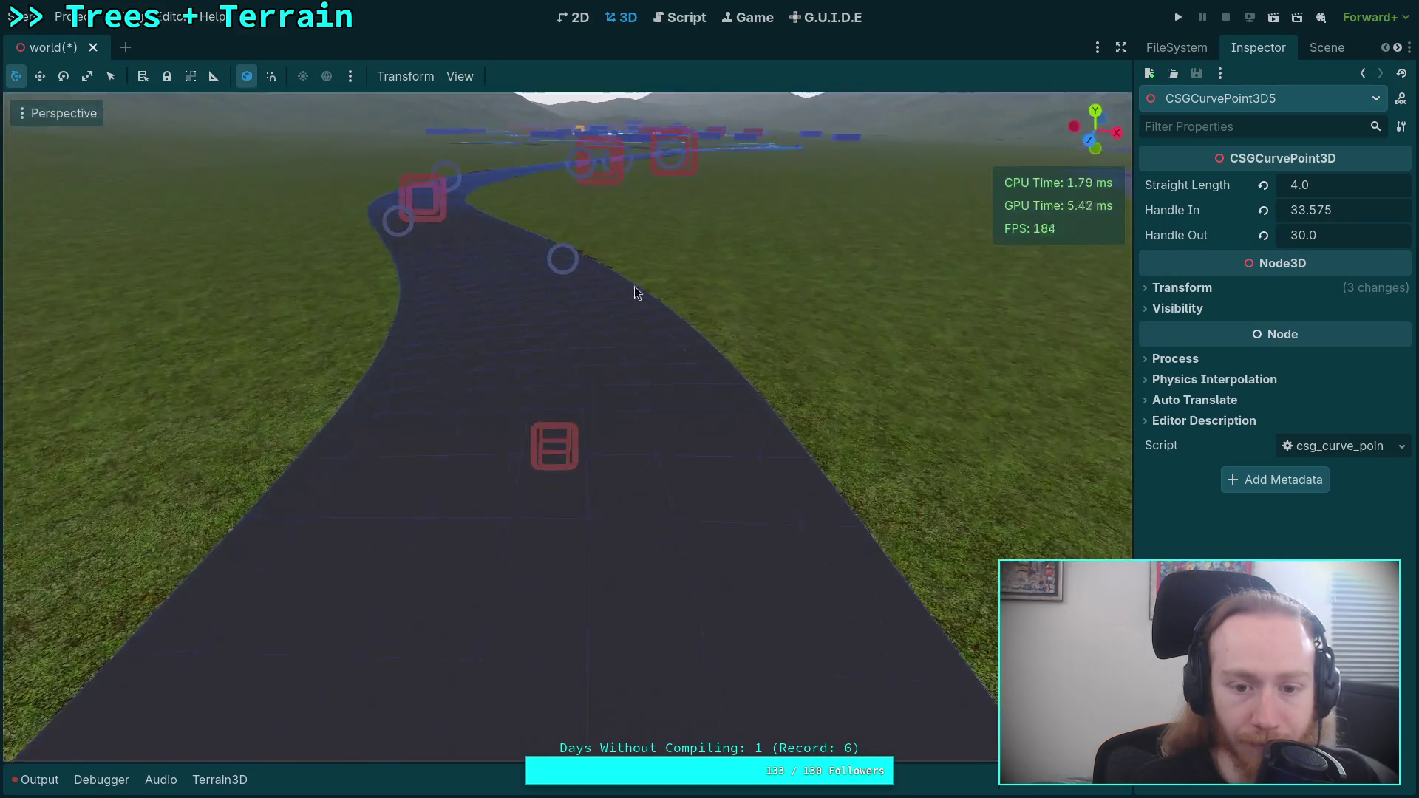
{"action": "left_click", "coordinate": [553, 448]}
{"action": "left_click", "coordinate": [555, 451]}
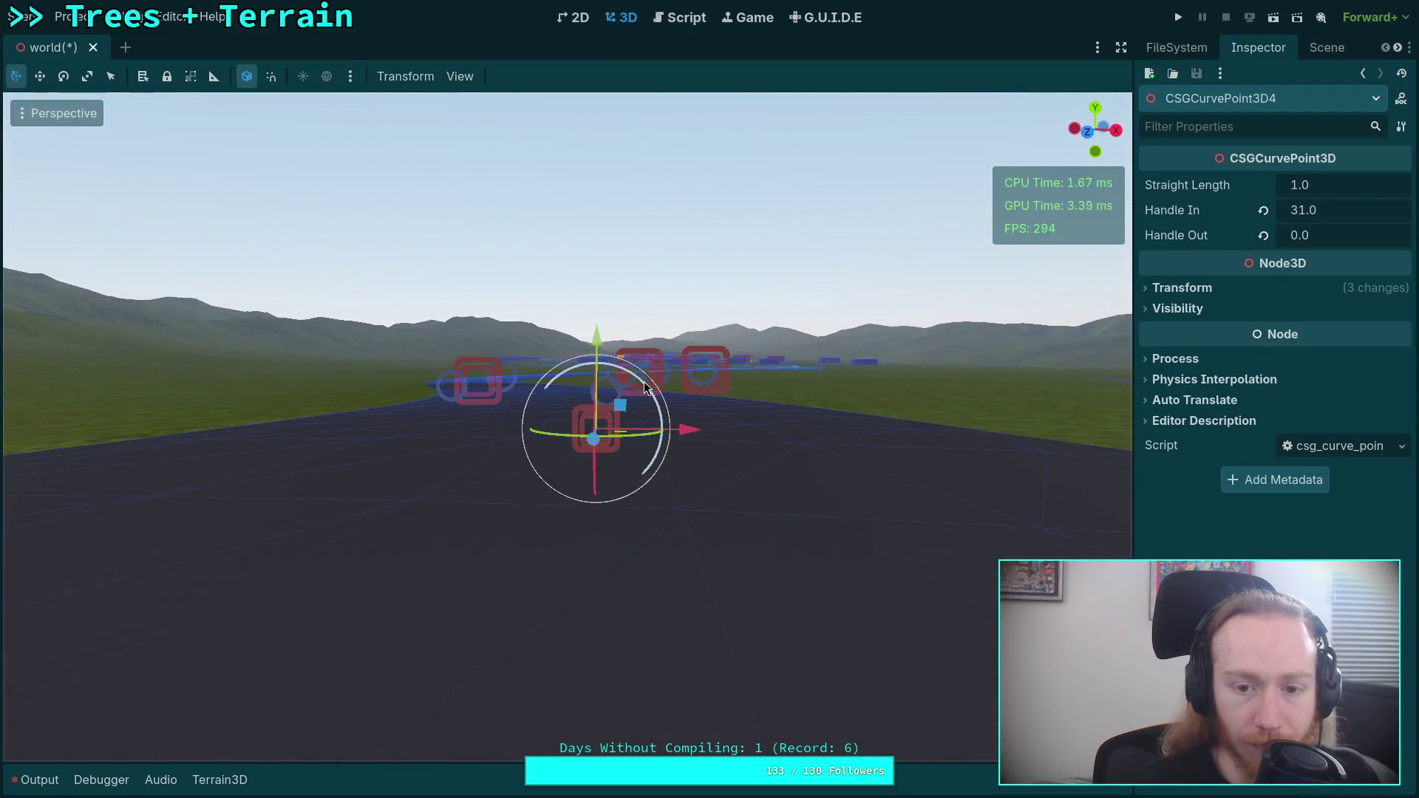
{"action": "mouse_move", "coordinate": [645, 386]}
{"action": "left_mouse_down"}
{"action": "mouse_move", "coordinate": [708, 273]}
{"action": "mouse_move", "coordinate": [744, 284]}
{"action": "left_mouse_up"}
{"action": "key", "text": "w"}
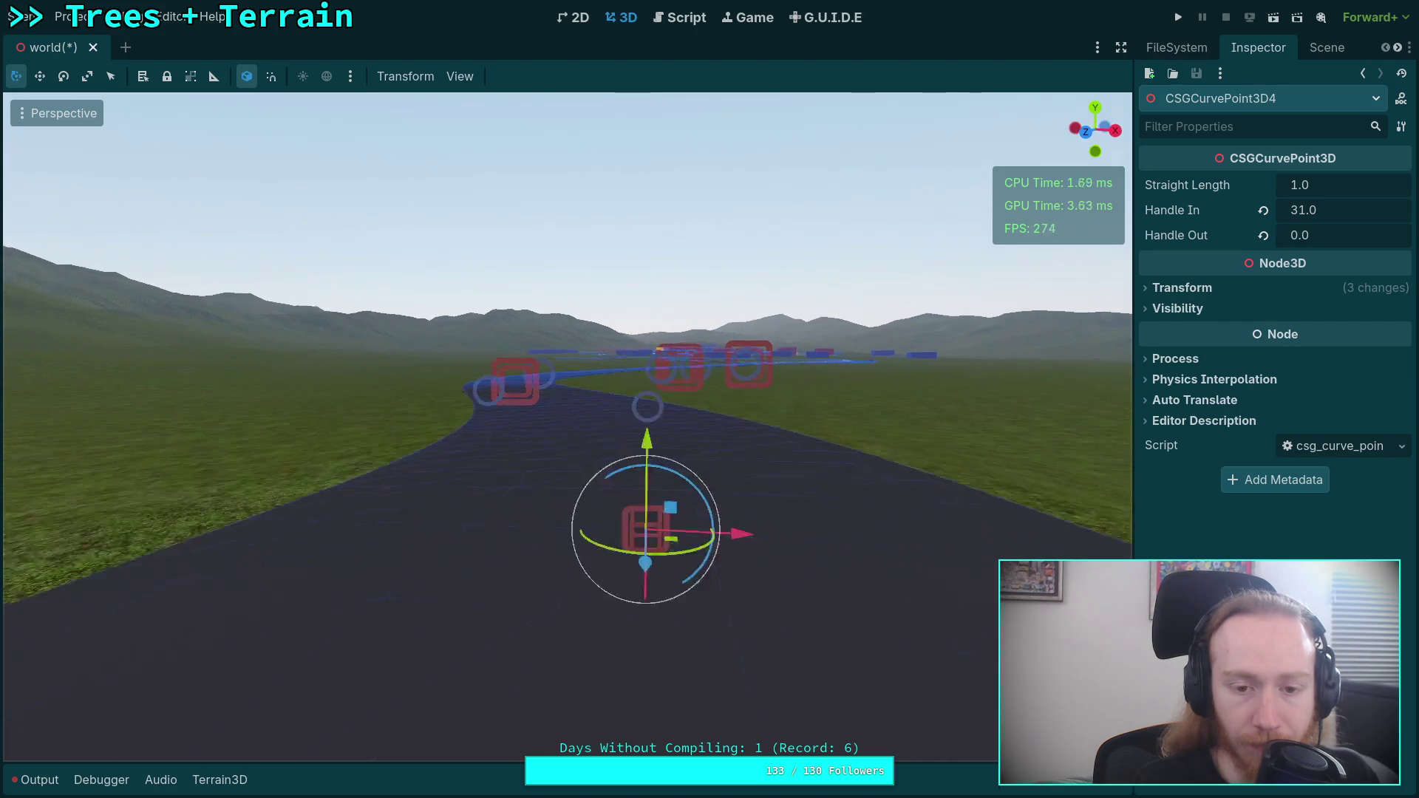
{"action": "key", "text": "w"}
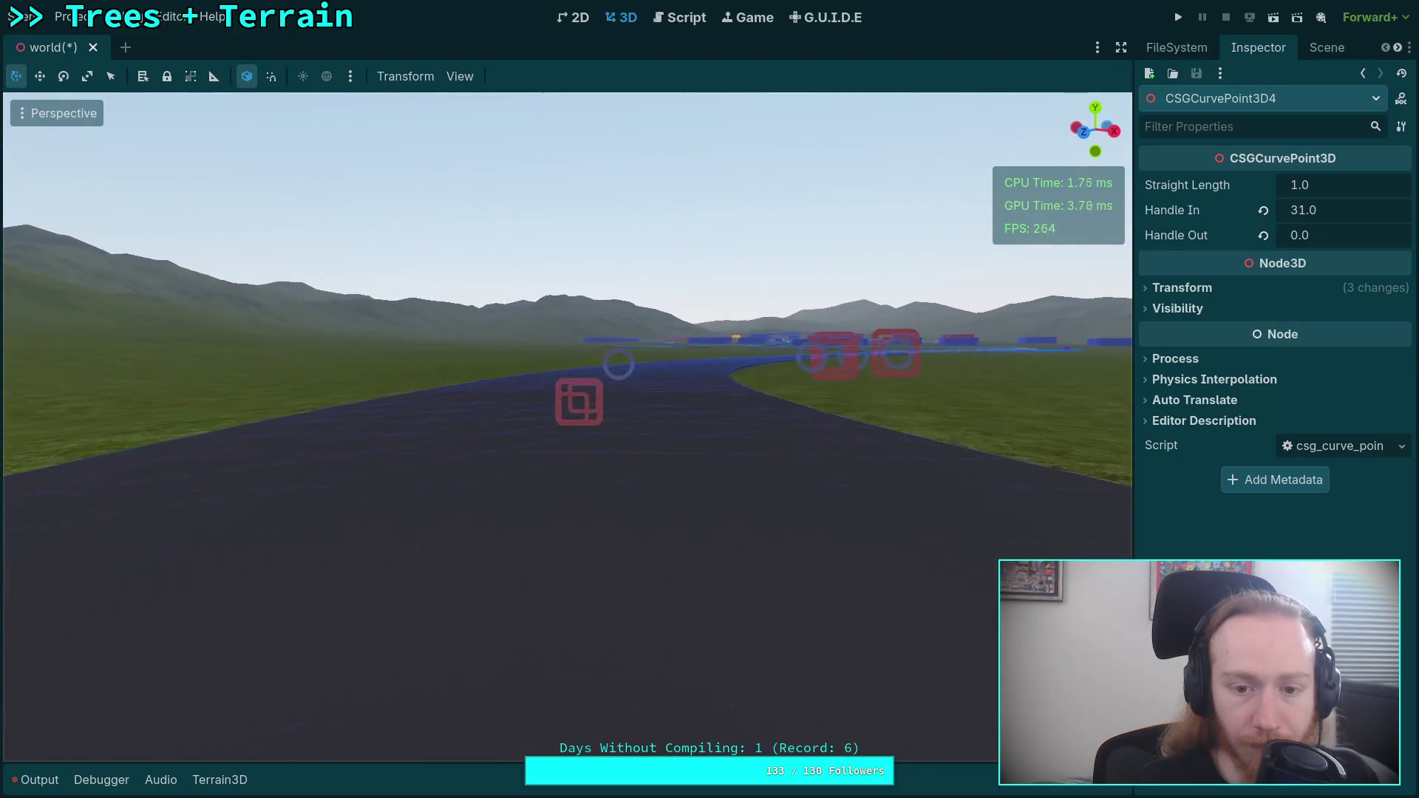
{"action": "left_click", "coordinate": [580, 392]}
{"action": "mouse_move", "coordinate": [605, 342]}
{"action": "left_mouse_down"}
{"action": "mouse_move", "coordinate": [624, 269]}
{"action": "mouse_move", "coordinate": [662, 260]}
{"action": "left_mouse_up"}
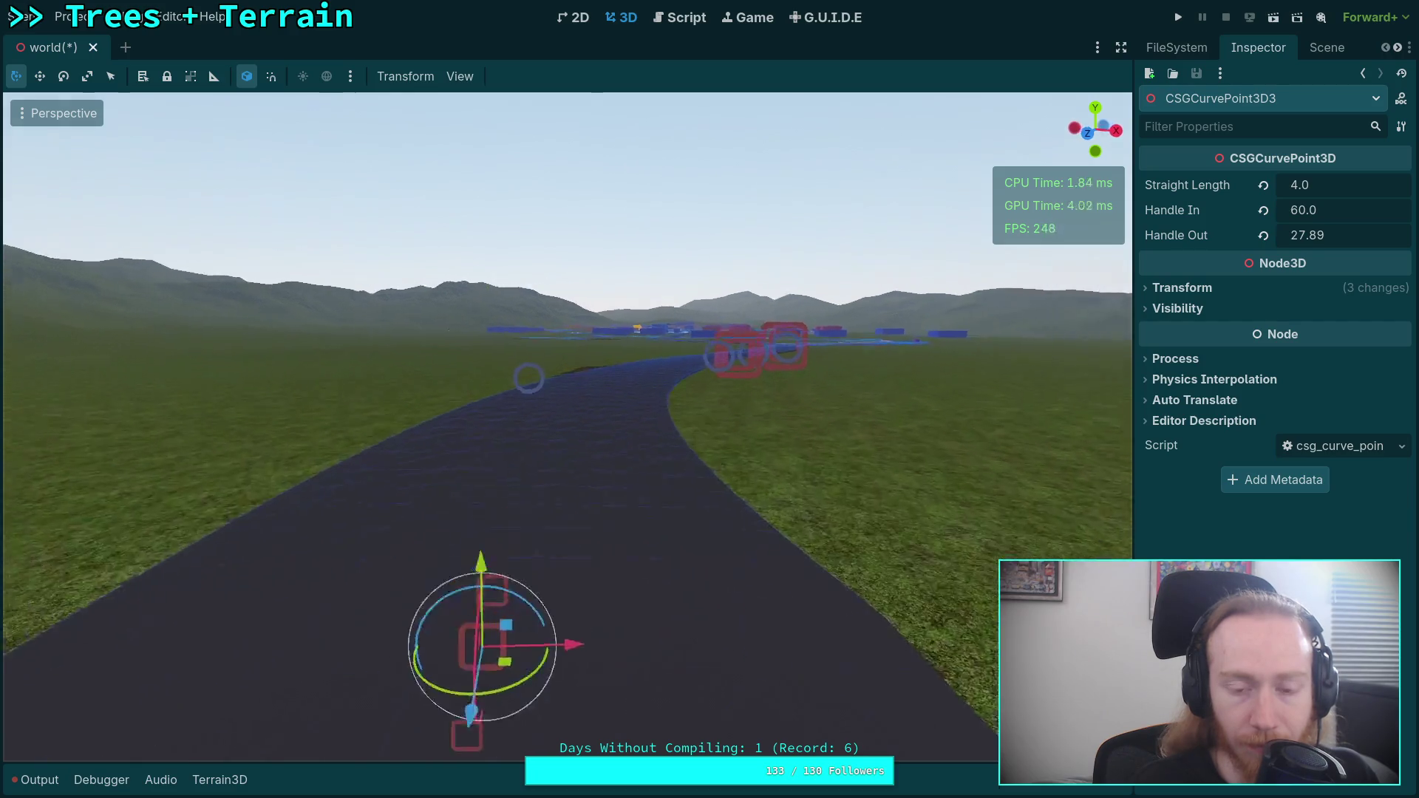
- Fly over the curved road and save the world scene
{"action": "key", "text": "s"}
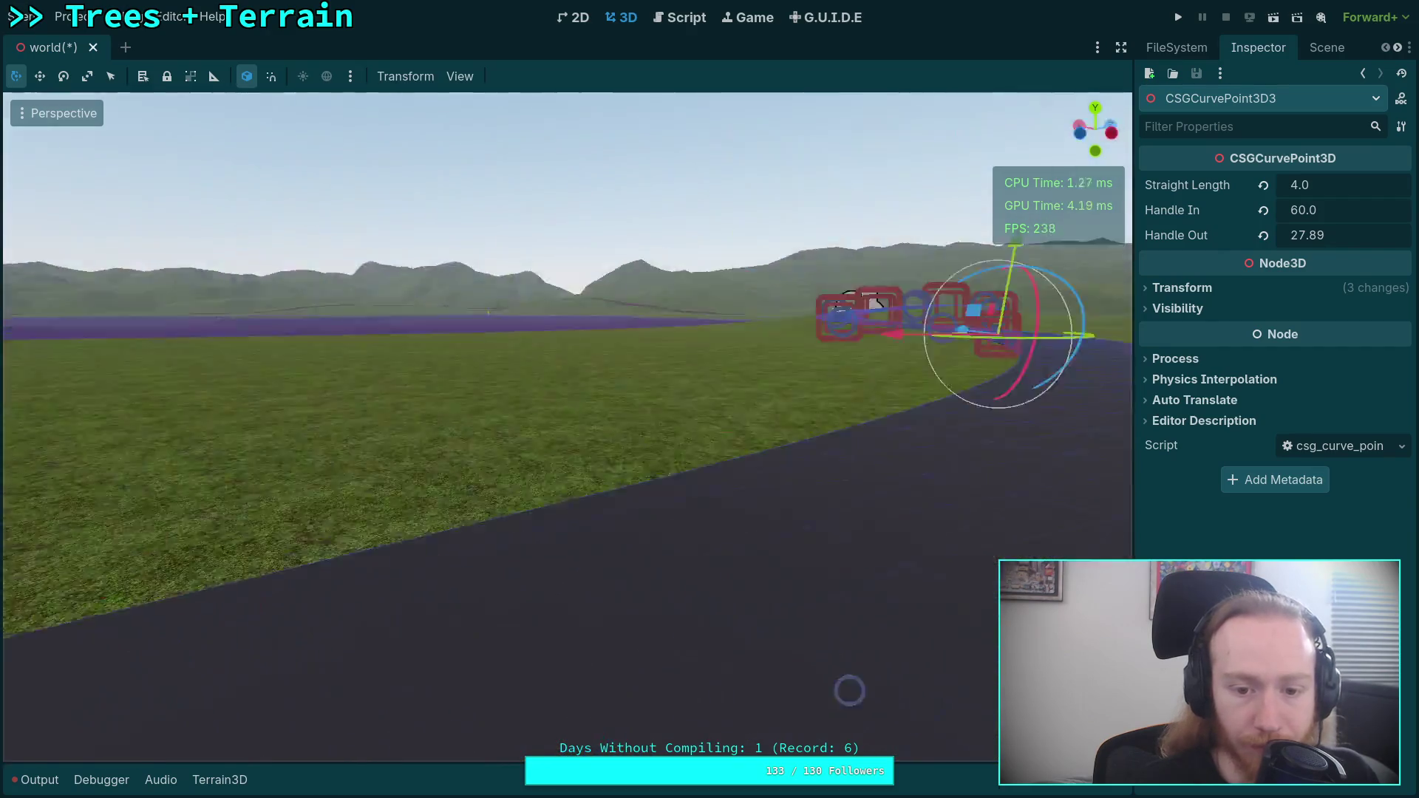
{"action": "left_click_drag", "start_coordinate": [653, 240], "coordinate": [653, 239]}
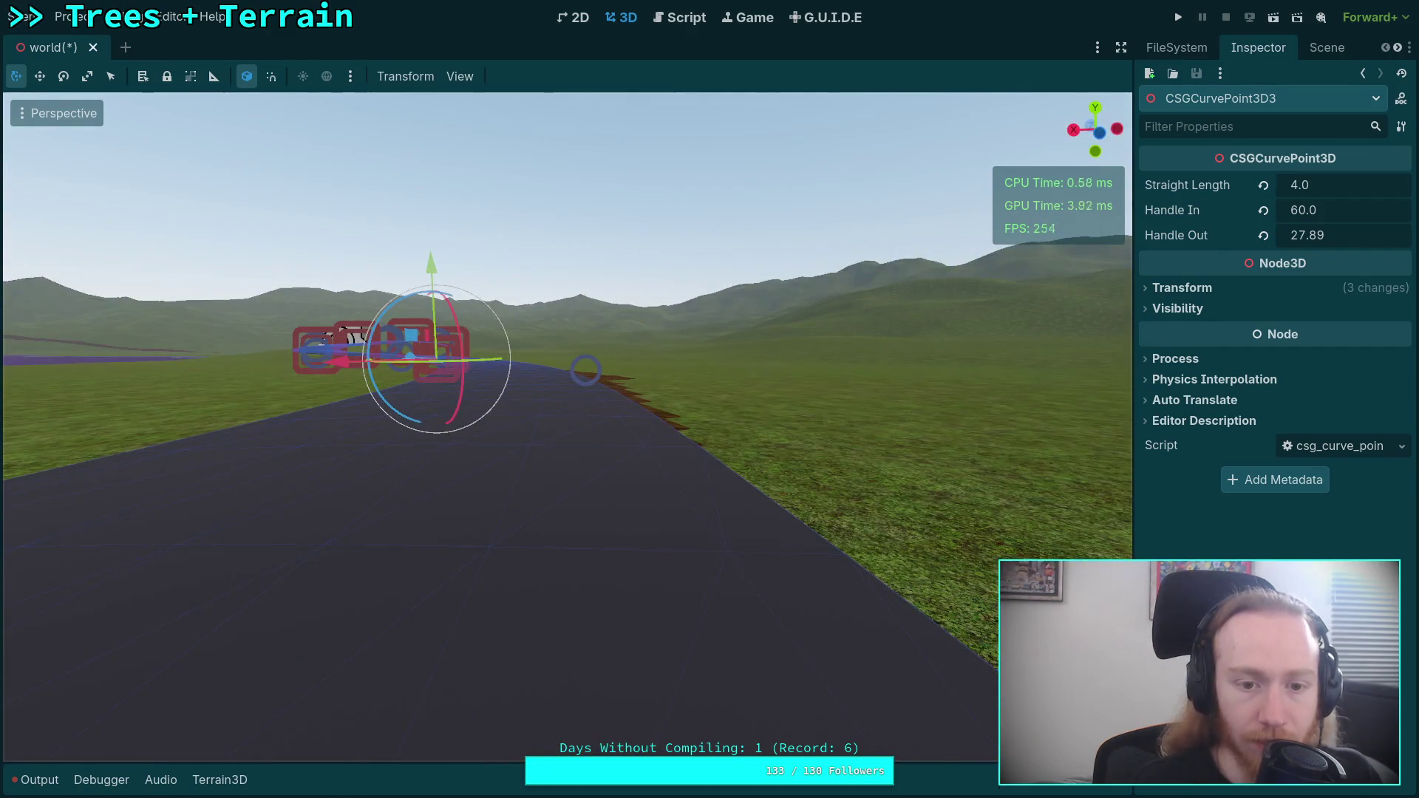
{"action": "key", "text": "s"}
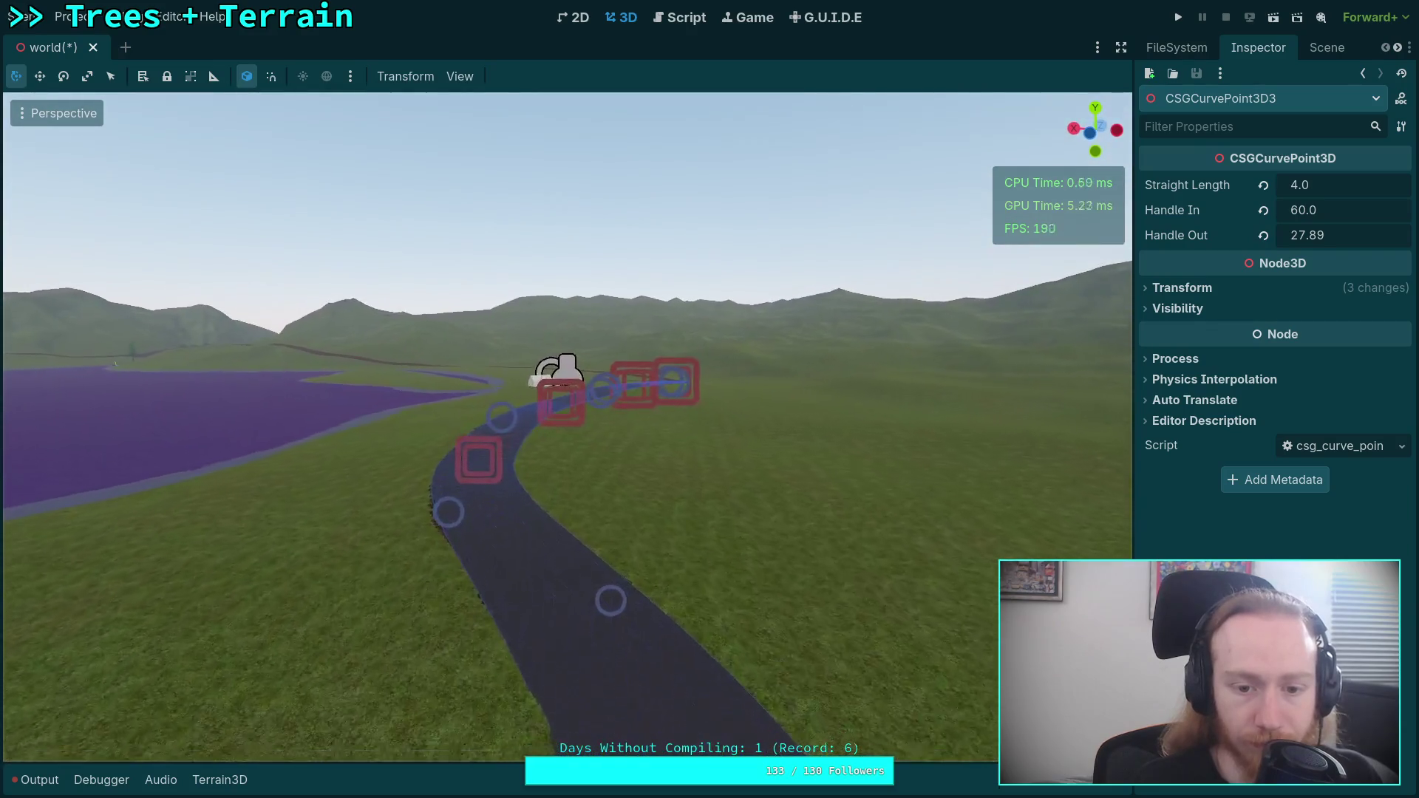
{"action": "key", "text": "w"}
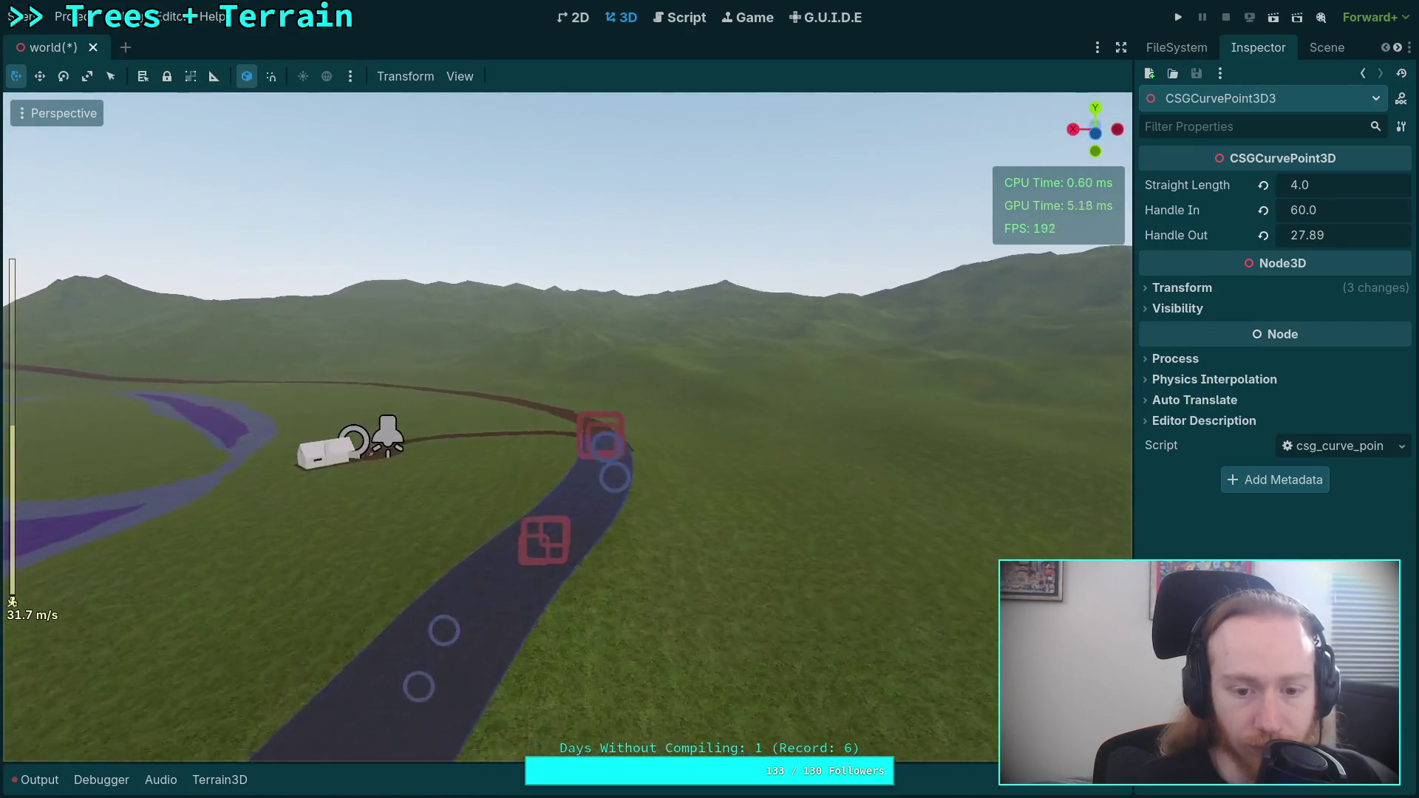
{"action": "key", "text": "w"}
{"action": "key", "text": "ctrl+s"}
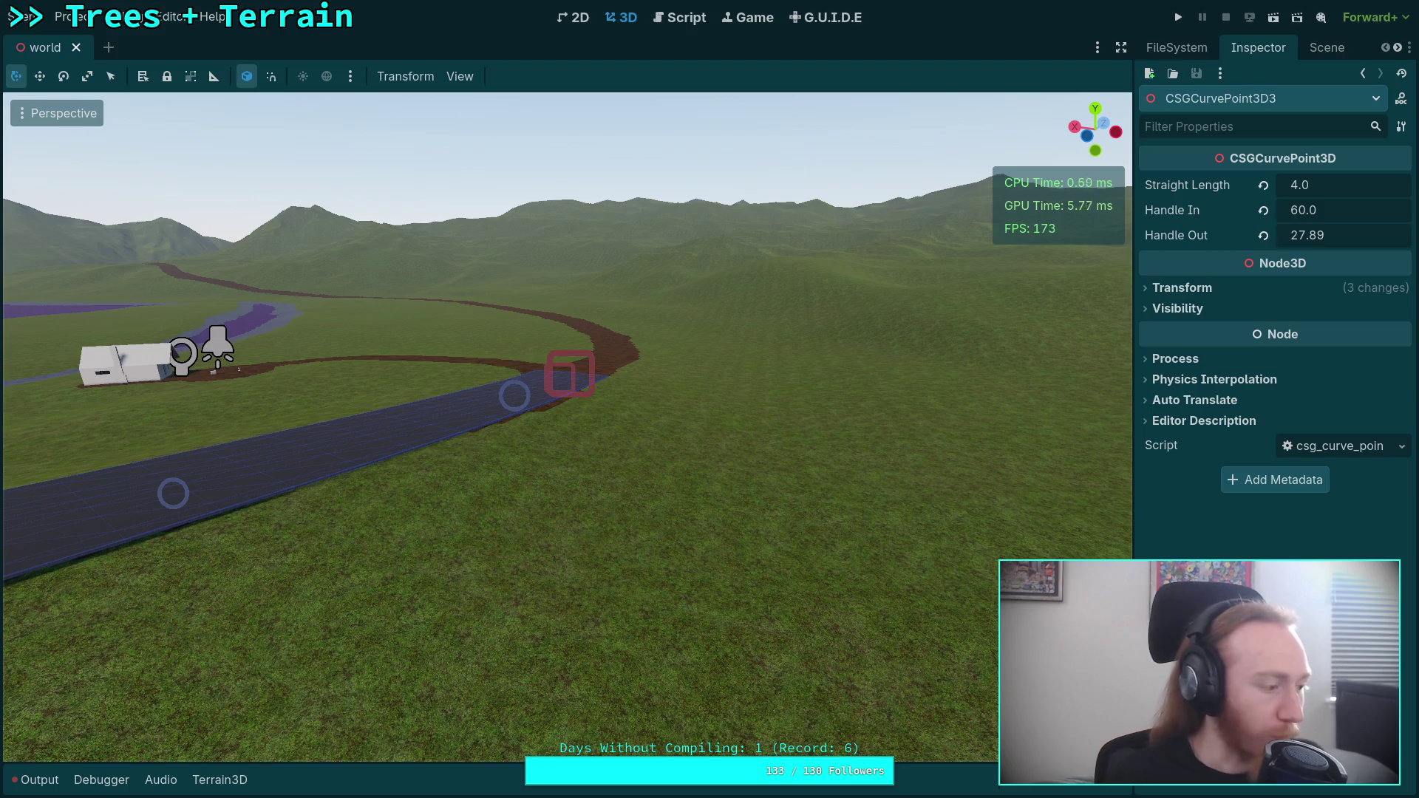
- Duplicate CSGCurvePoint3D7 into CSGCurvePoint3D8 and drag it further along the dirt track
{"action": "key", "text": "w"}
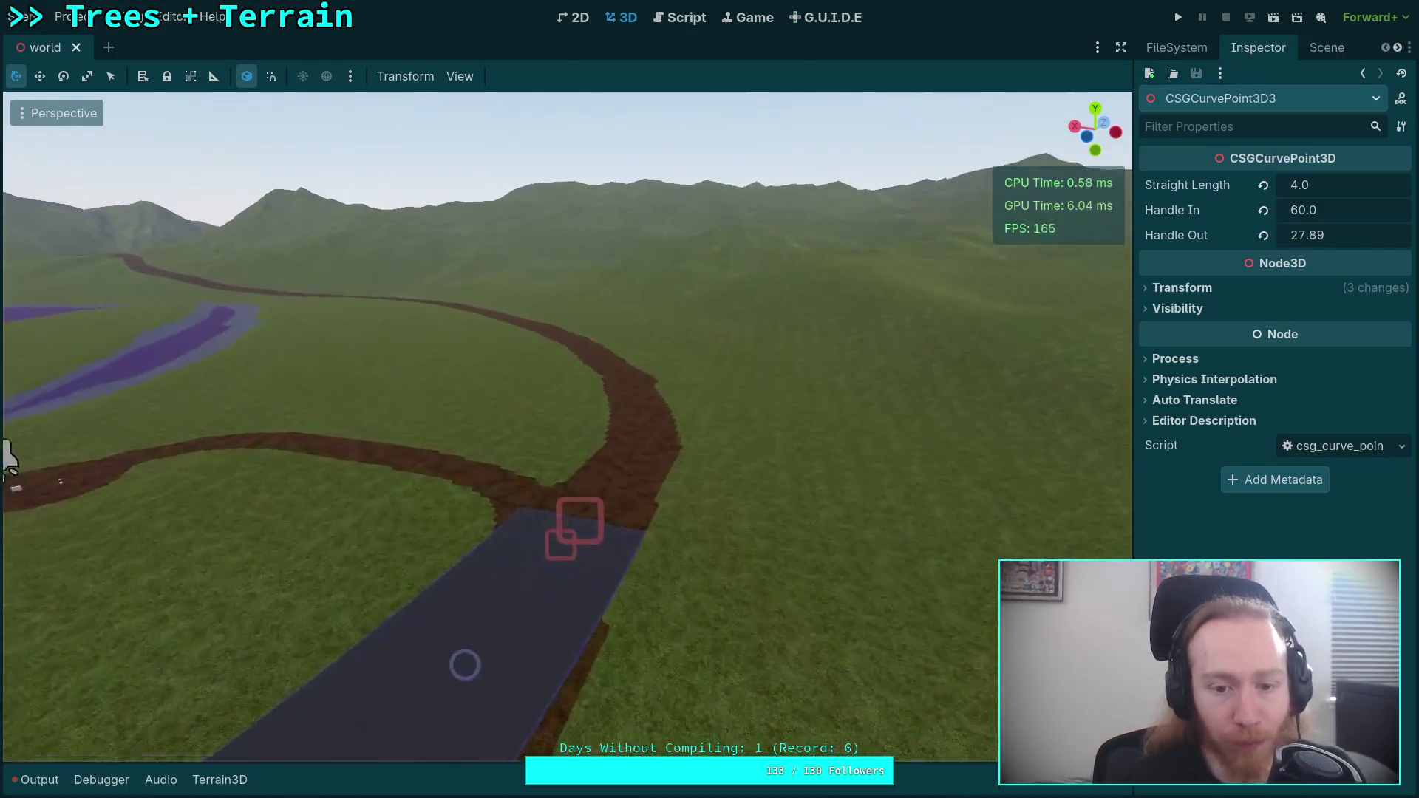
{"action": "key", "text": "s"}
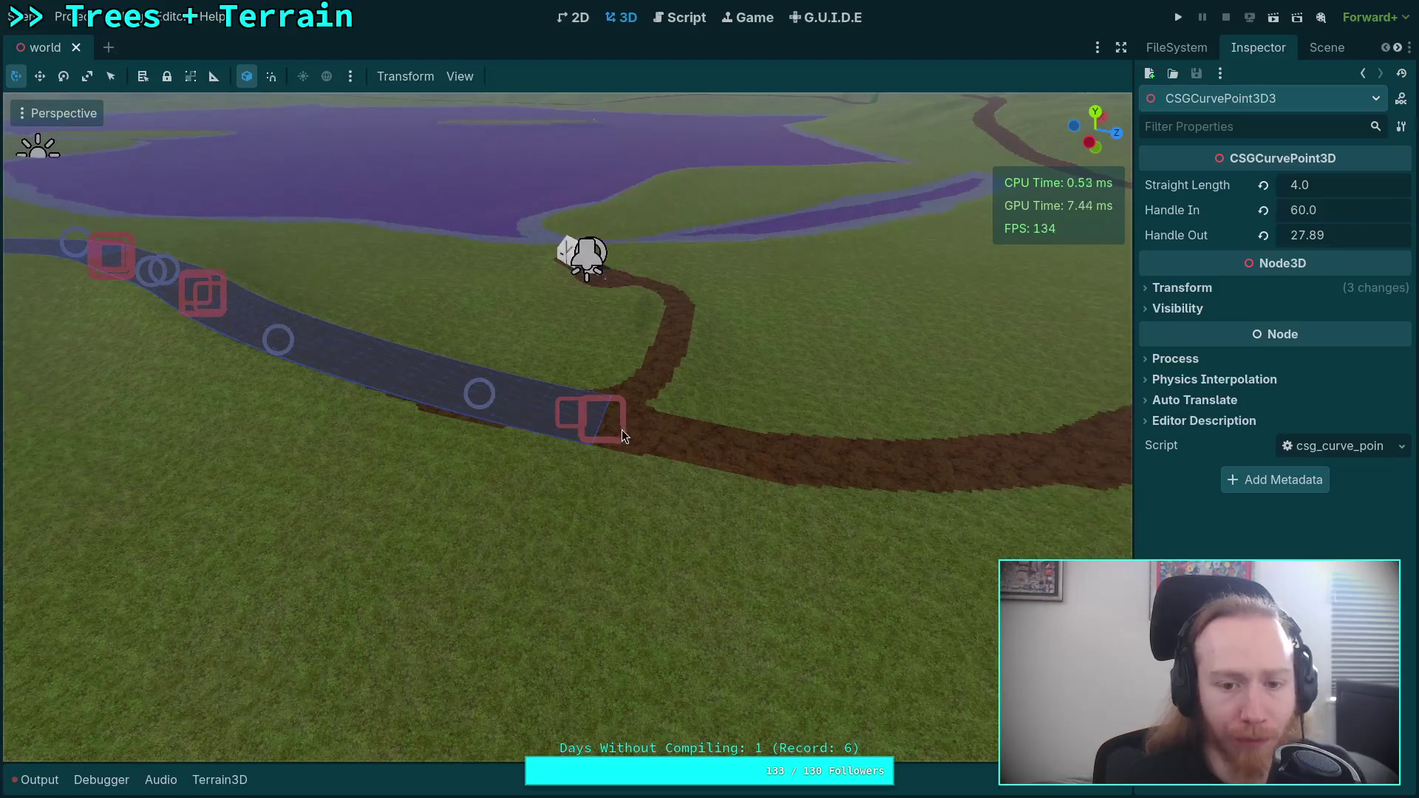
{"action": "left_click", "coordinate": [607, 428]}
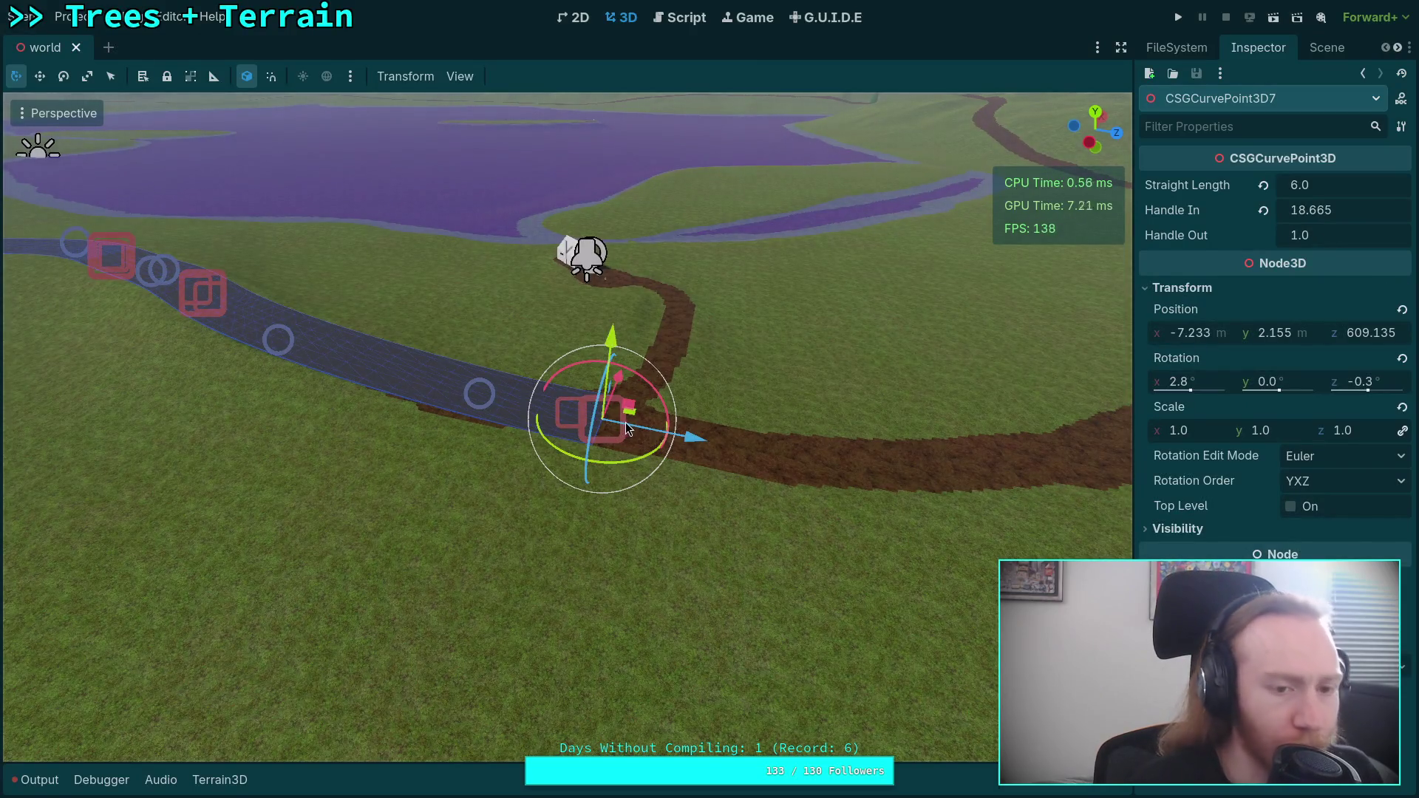
{"action": "key", "text": "ctrl+d"}
{"action": "mouse_move", "coordinate": [682, 440]}
{"action": "left_mouse_down"}
{"action": "mouse_move", "coordinate": [1079, 475]}
{"action": "mouse_move", "coordinate": [1101, 492]}
{"action": "left_mouse_up"}
- Frame the road's end and reset CSGCurvePoint3D8's rotation to zero
{"action": "key", "text": "w"}
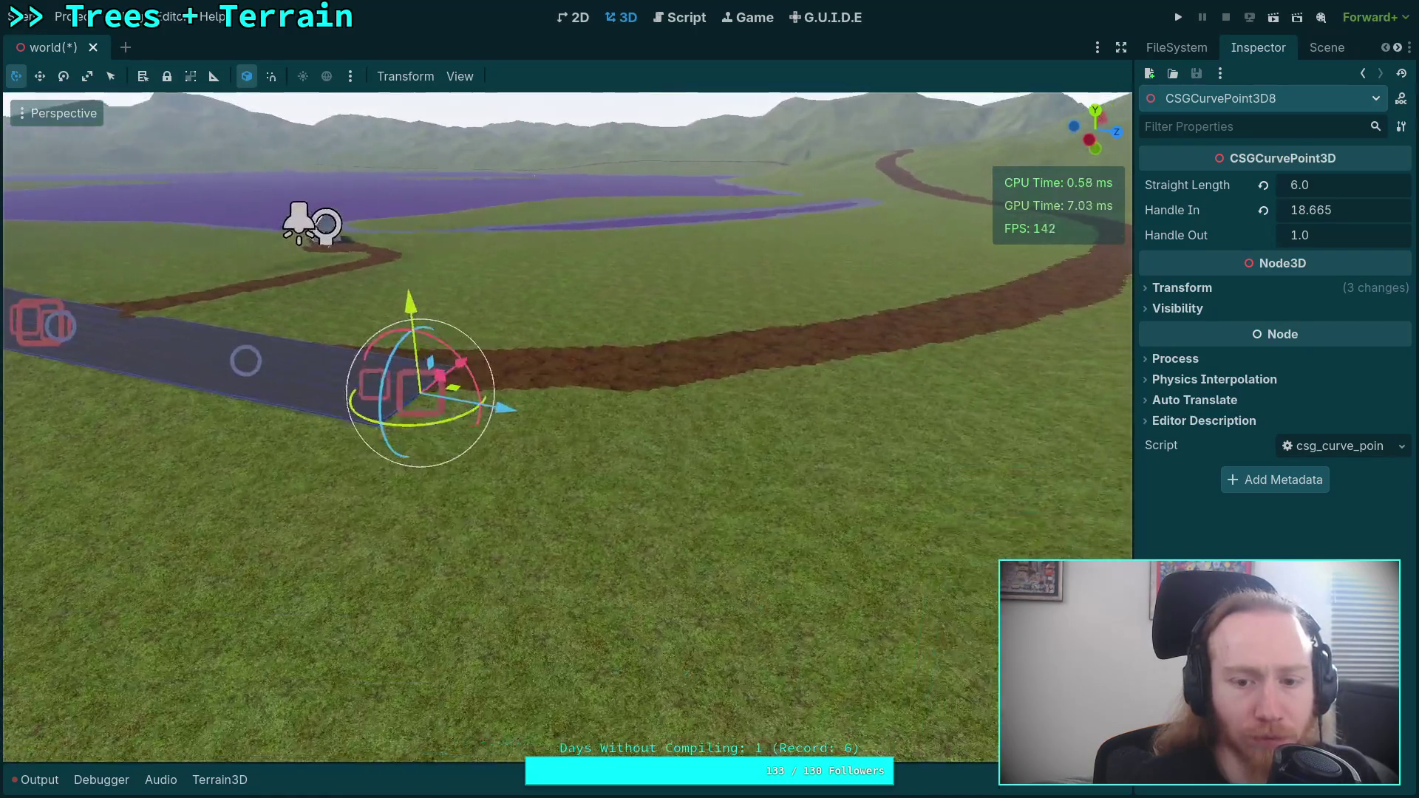
{"action": "key", "text": "a"}
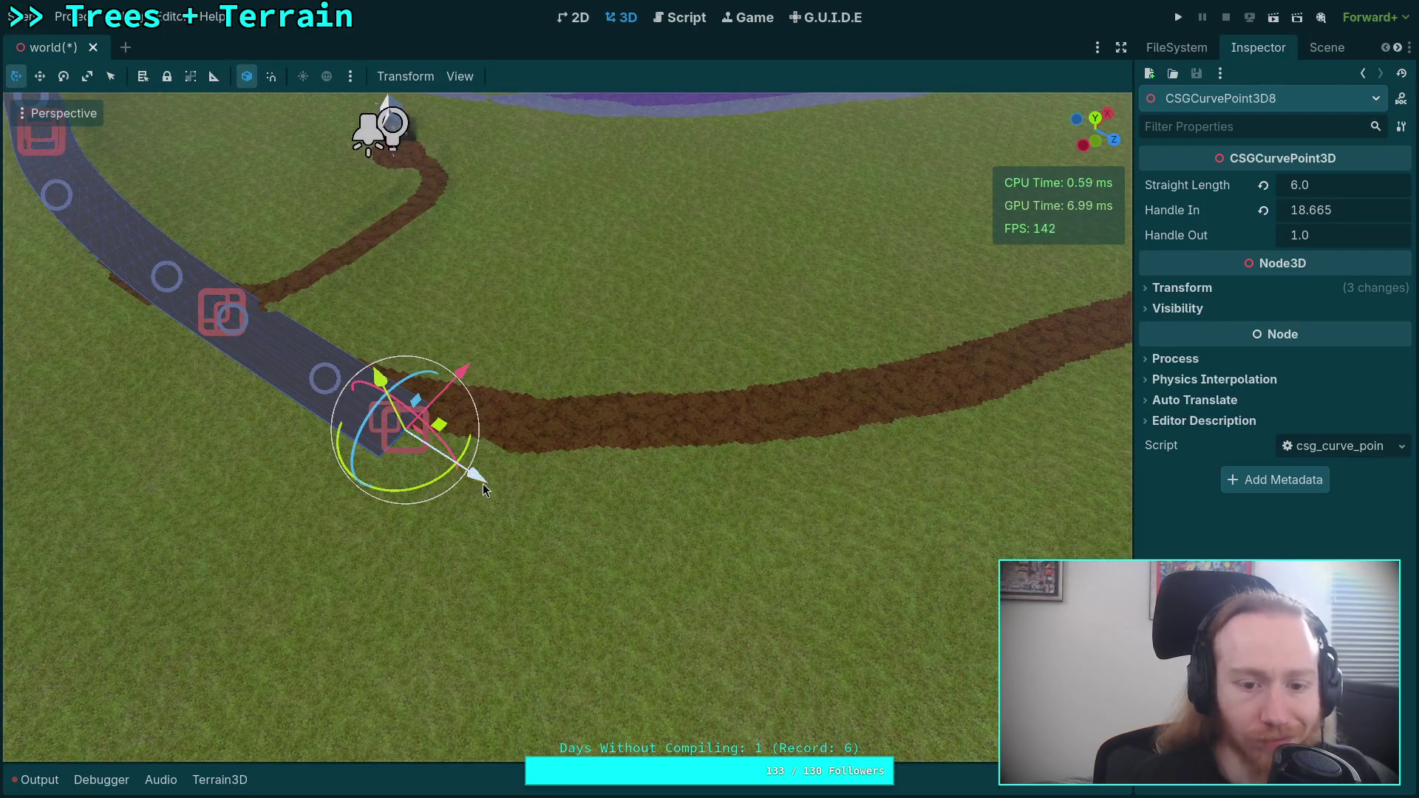
{"action": "left_click", "coordinate": [1265, 289]}
{"action": "left_click", "coordinate": [1402, 359]}
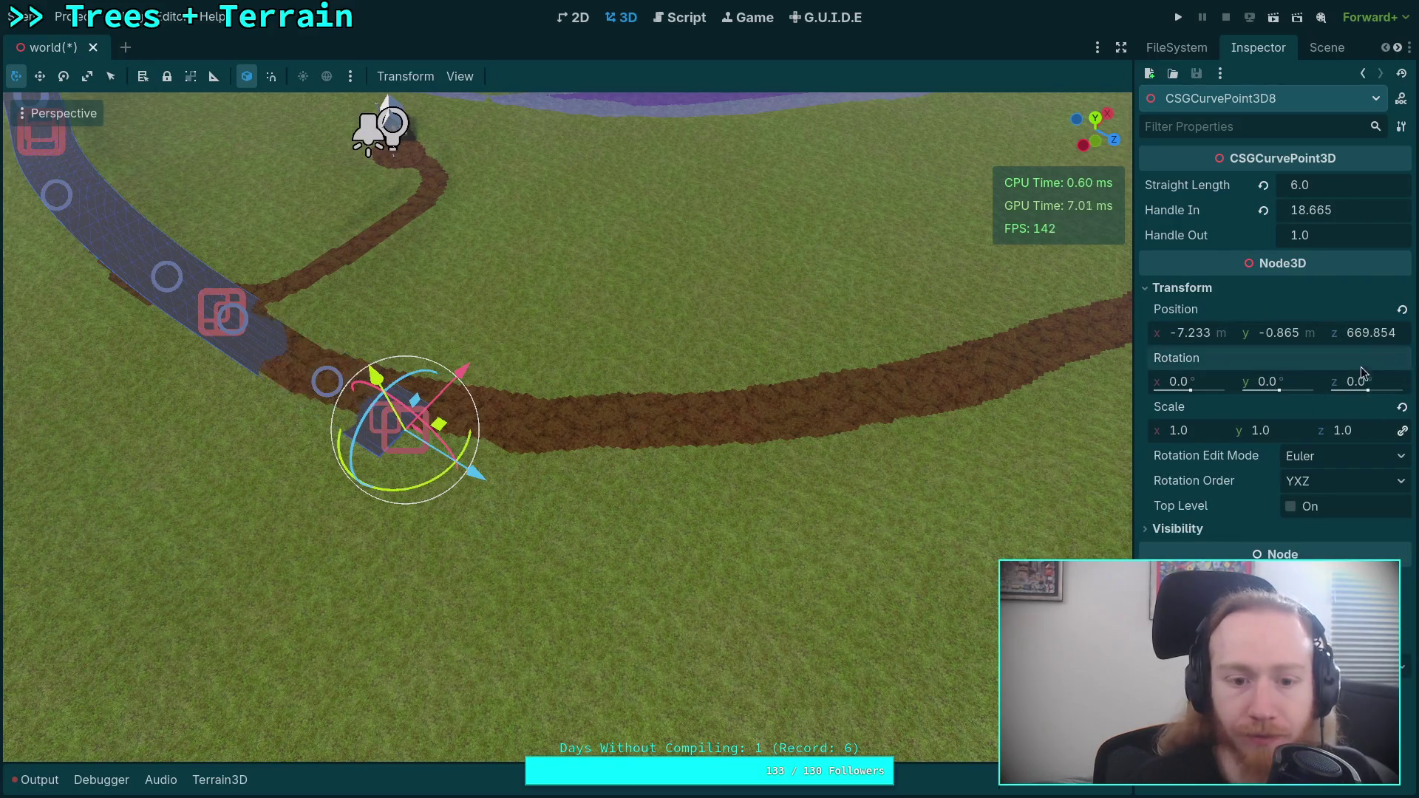
- Drag point 8 along the dirt track to x 37.464, z 732.502 and turn it 41.5° on Y
{"action": "mouse_move", "coordinate": [428, 490]}
{"action": "left_mouse_down"}
{"action": "mouse_move", "coordinate": [445, 483]}
{"action": "mouse_move", "coordinate": [442, 463]}
{"action": "mouse_move", "coordinate": [706, 477]}
{"action": "left_mouse_up"}
{"action": "mouse_move", "coordinate": [659, 540]}
{"action": "left_mouse_down"}
{"action": "mouse_move", "coordinate": [676, 534]}
{"action": "mouse_move", "coordinate": [715, 436]}
{"action": "mouse_move", "coordinate": [764, 420]}
{"action": "left_mouse_up"}
{"action": "left_click_drag", "start_coordinate": [675, 482], "coordinate": [693, 482]}
{"action": "left_click_drag", "start_coordinate": [772, 414], "coordinate": [835, 407]}
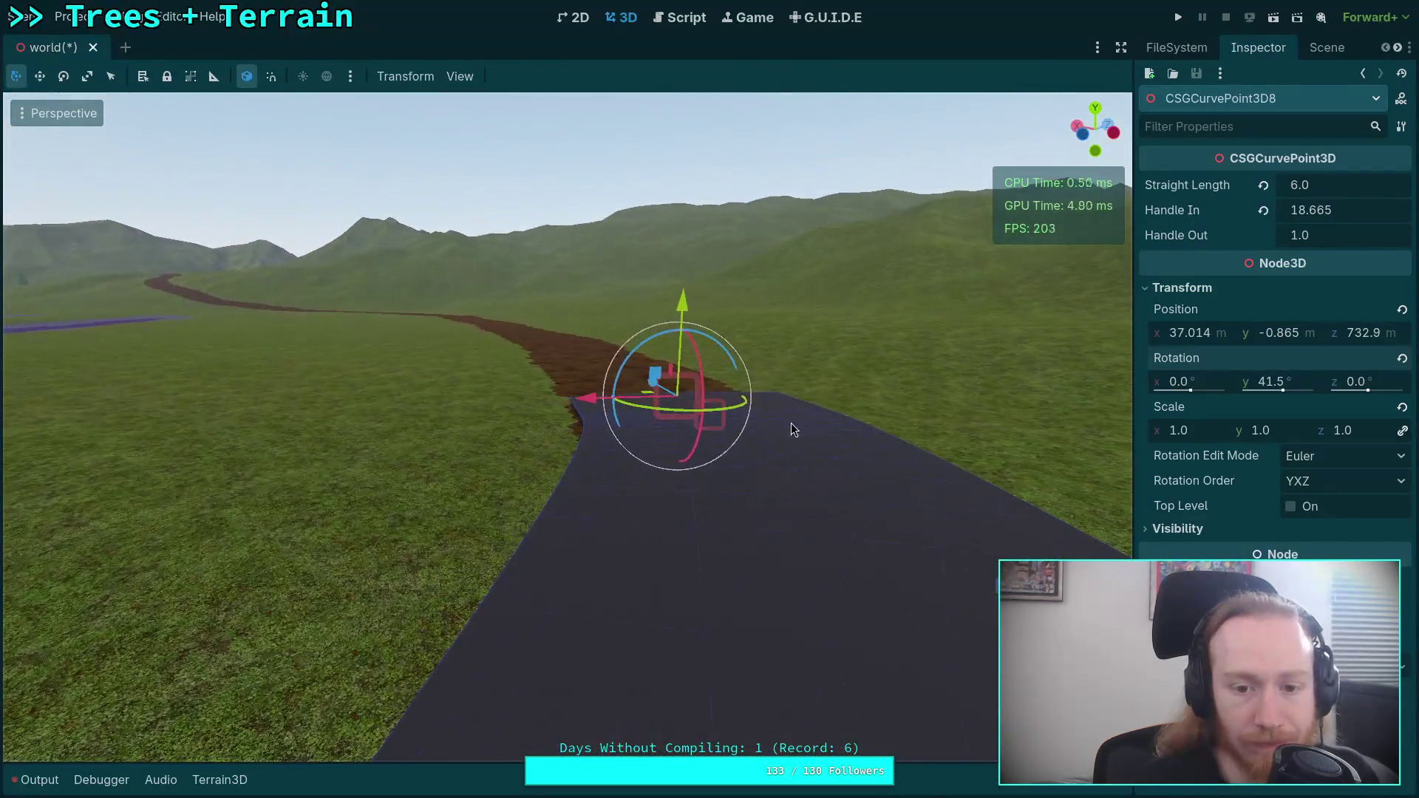
{"action": "left_click_drag", "start_coordinate": [578, 400], "coordinate": [592, 396]}
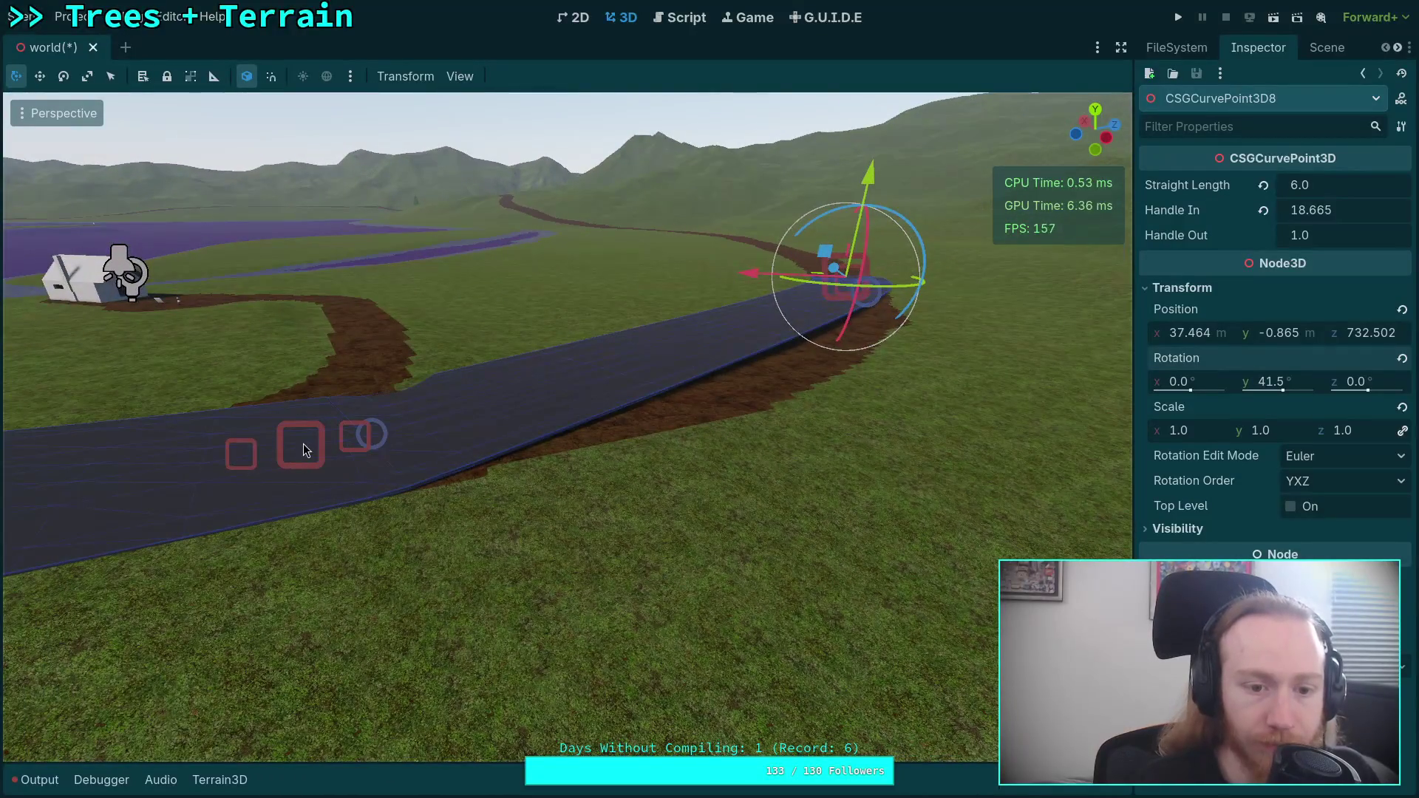
- Stretch CSGCurvePoint3D7's Handle Out to 54.87 so the road bends toward point 8
{"action": "left_click", "coordinate": [304, 449]}
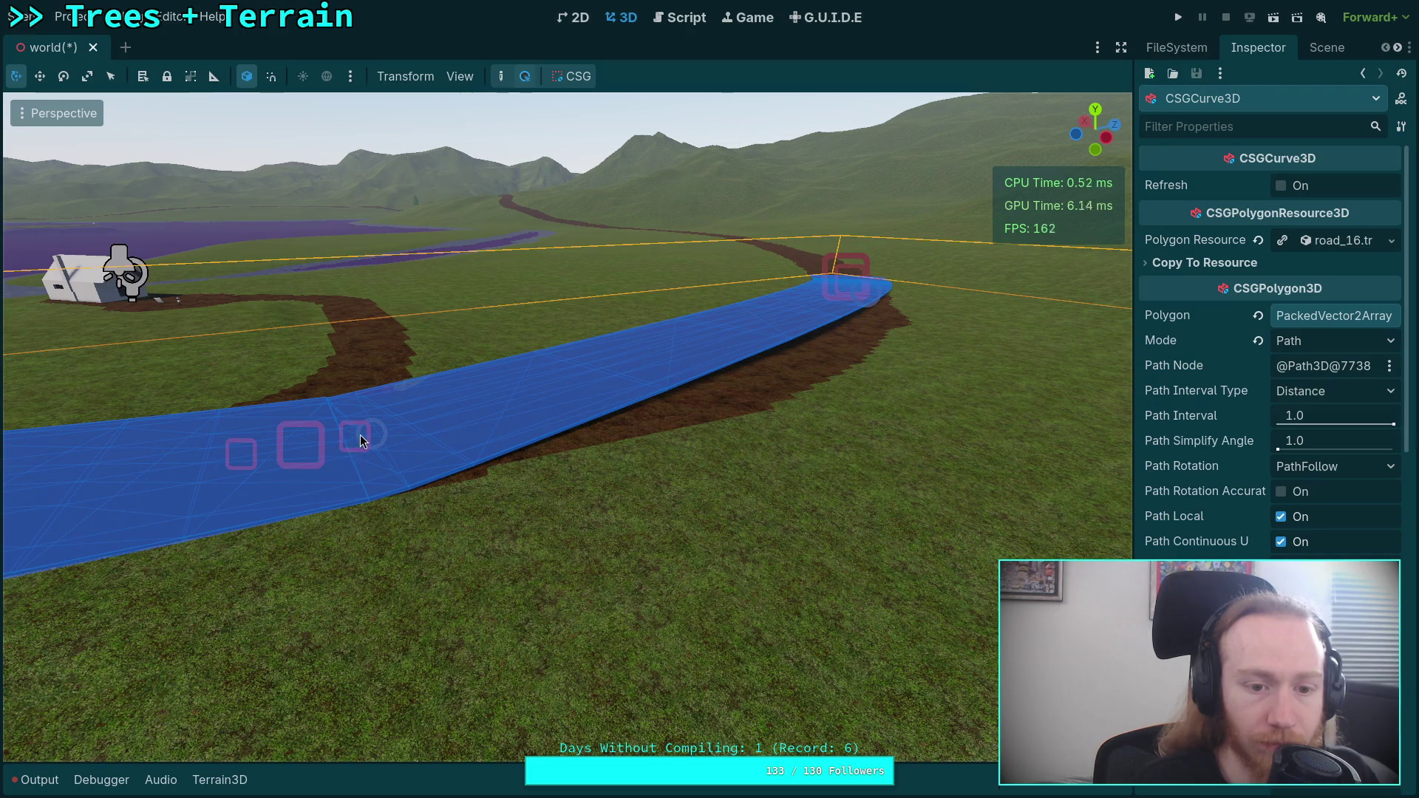
{"action": "left_click", "coordinate": [292, 442]}
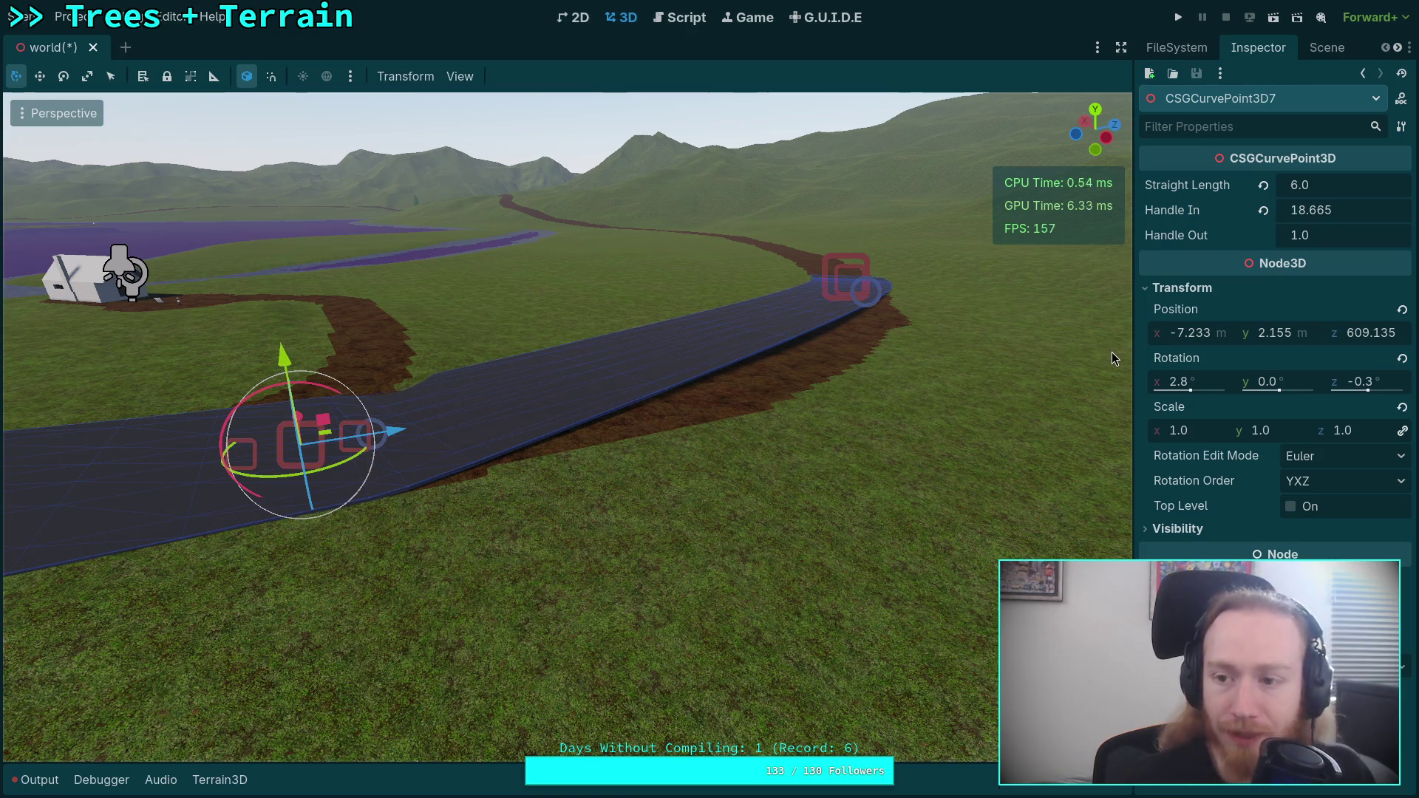
{"action": "mouse_move", "coordinate": [367, 435]}
{"action": "left_mouse_down"}
{"action": "mouse_move", "coordinate": [763, 373]}
{"action": "mouse_move", "coordinate": [848, 317]}
{"action": "mouse_move", "coordinate": [1106, 279]}
{"action": "left_mouse_up"}
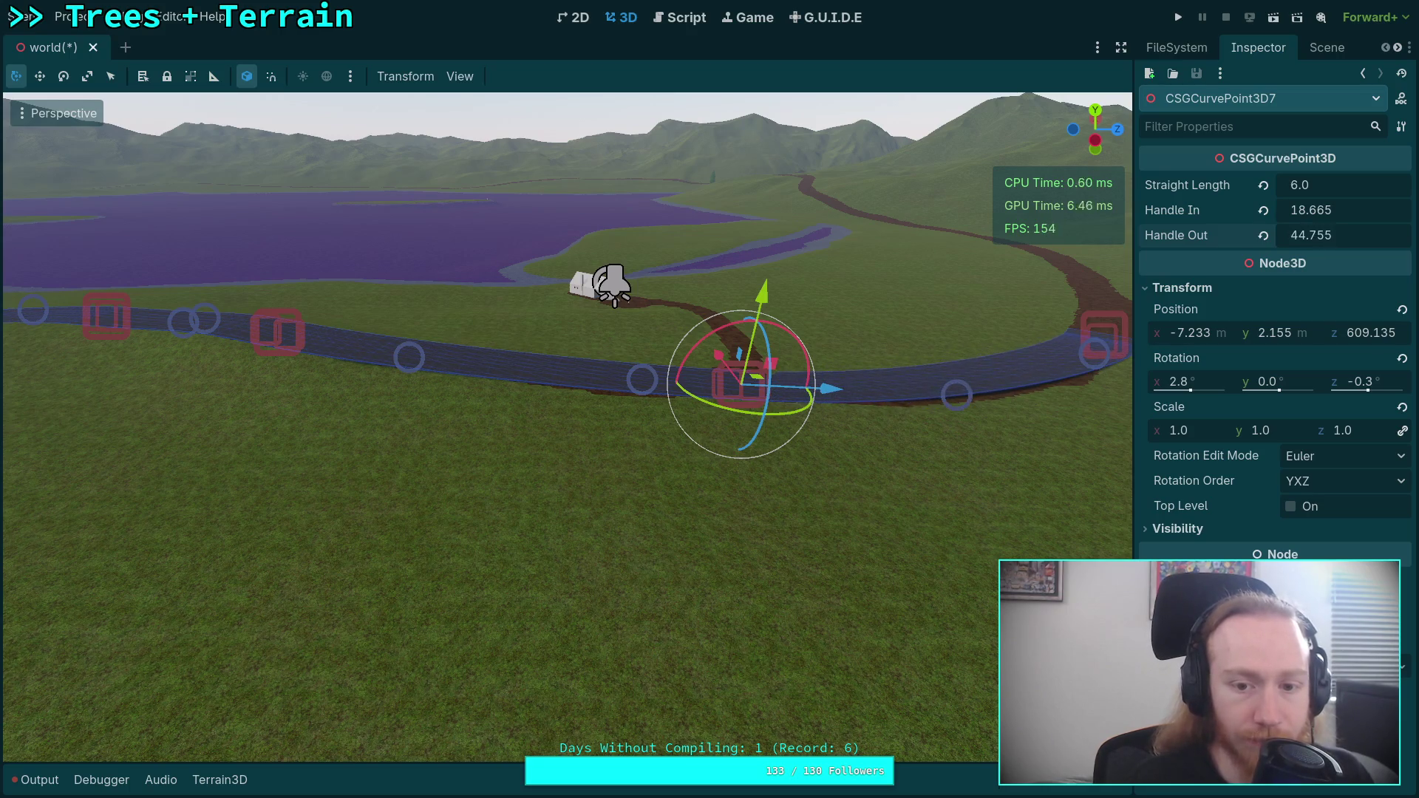
{"action": "mouse_move", "coordinate": [568, 425]}
{"action": "left_mouse_down"}
{"action": "mouse_move", "coordinate": [703, 388]}
{"action": "mouse_move", "coordinate": [666, 421]}
{"action": "mouse_move", "coordinate": [724, 418]}
{"action": "mouse_move", "coordinate": [695, 418]}
{"action": "left_mouse_up"}
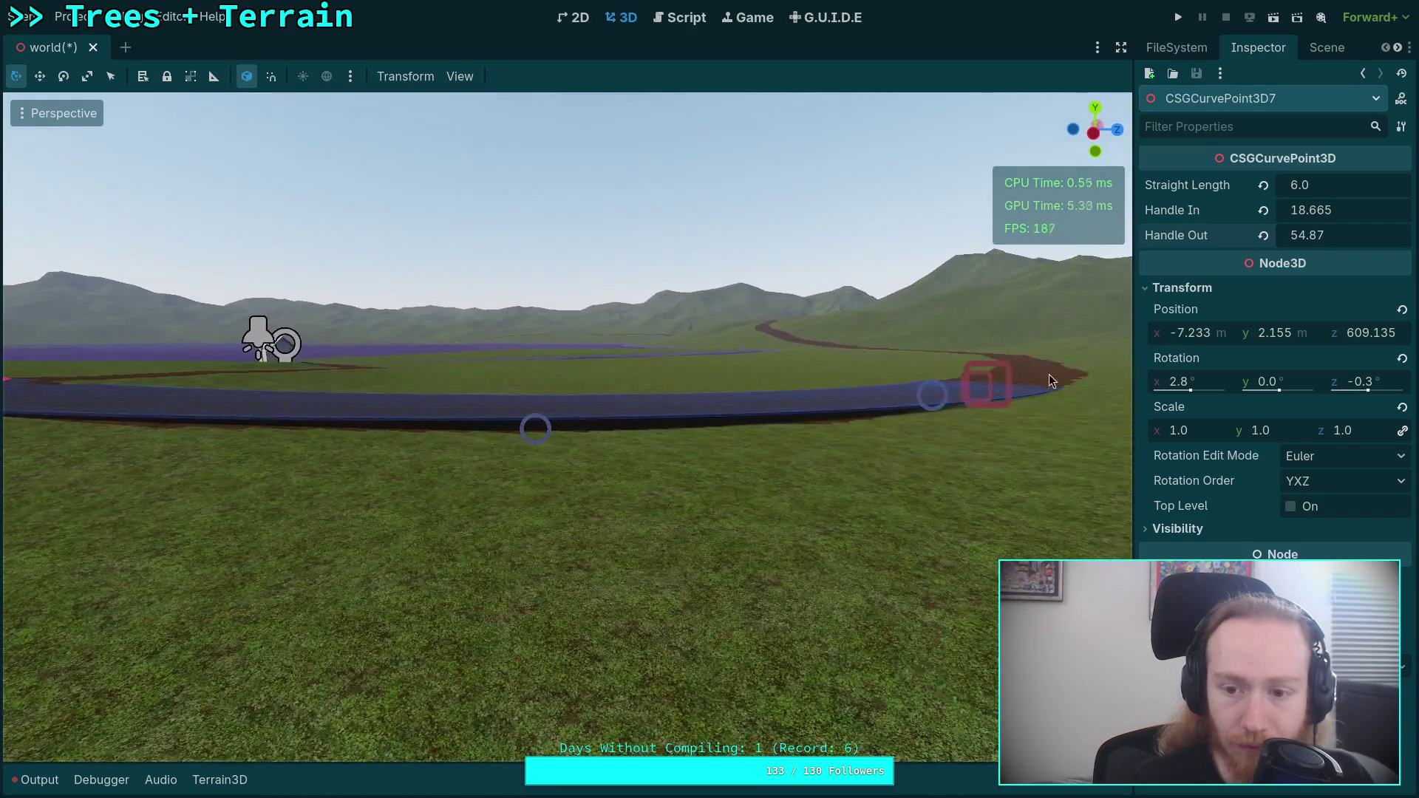
{"action": "left_click", "coordinate": [989, 386]}
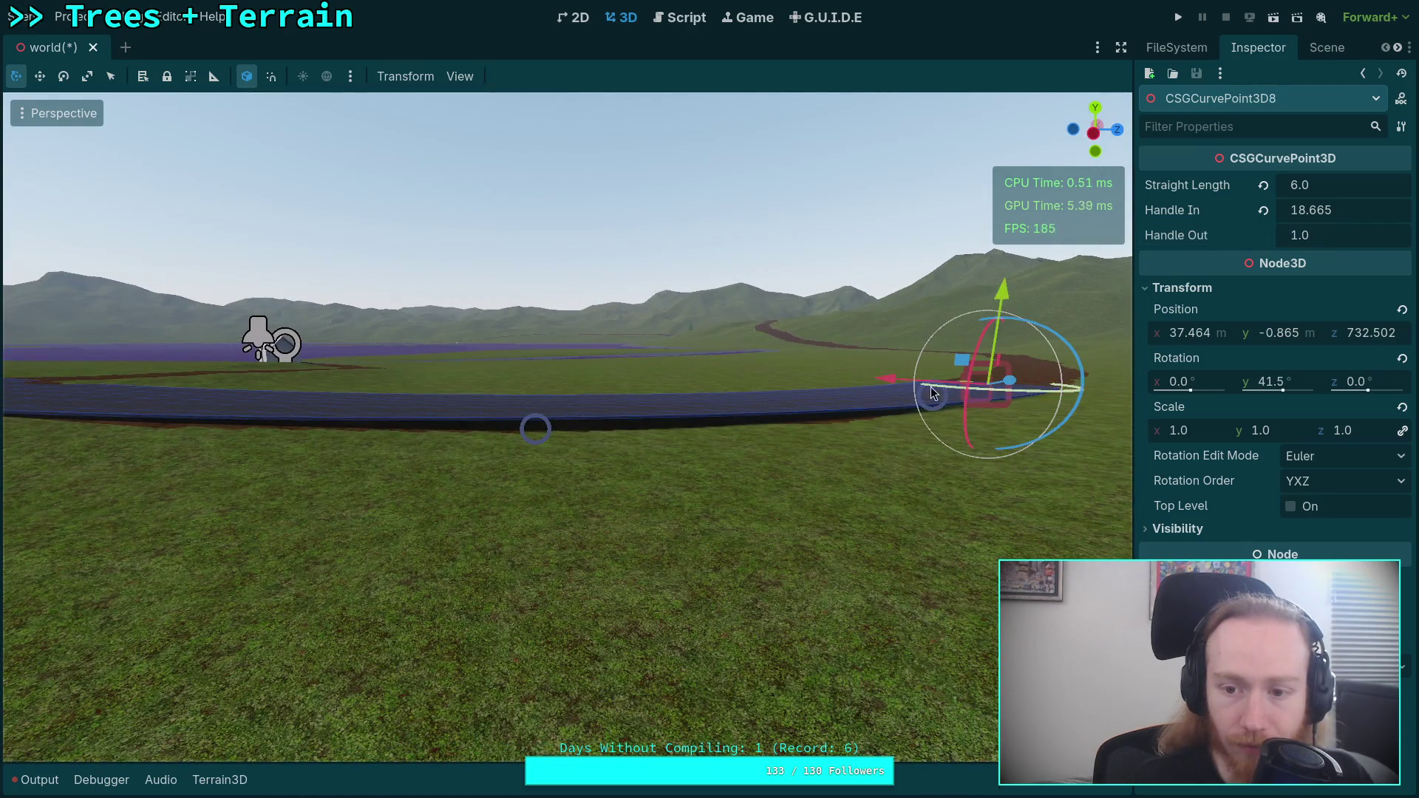
- Set point 8's Handle In to 46.39 and turn it to 38.2° on Y
{"action": "left_click_drag", "start_coordinate": [1311, 210], "coordinate": [1412, 210]}
{"action": "left_click_drag", "start_coordinate": [1111, 261], "coordinate": [1131, 274]}
{"action": "left_click_drag", "start_coordinate": [804, 341], "coordinate": [804, 340]}
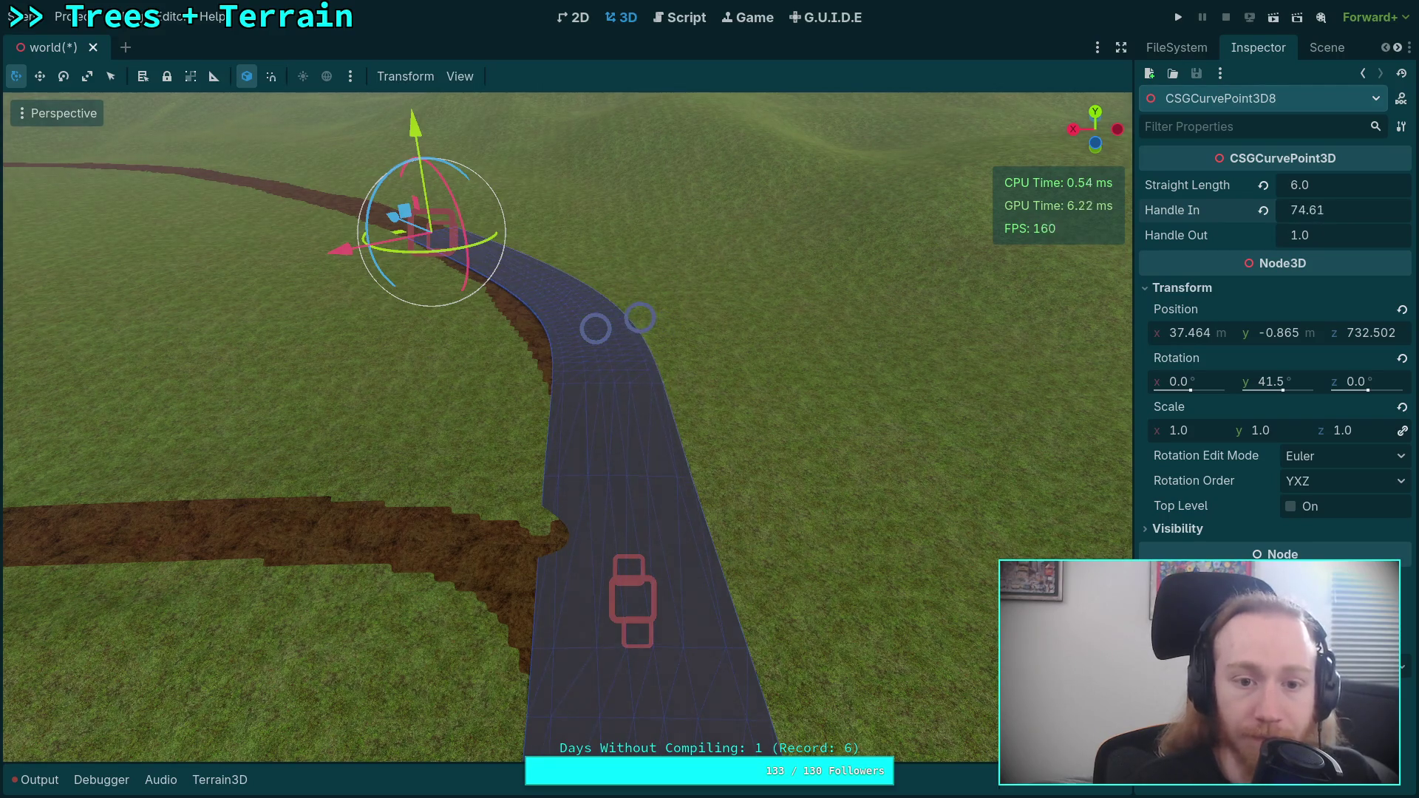
{"action": "left_click_drag", "start_coordinate": [730, 250], "coordinate": [703, 254]}
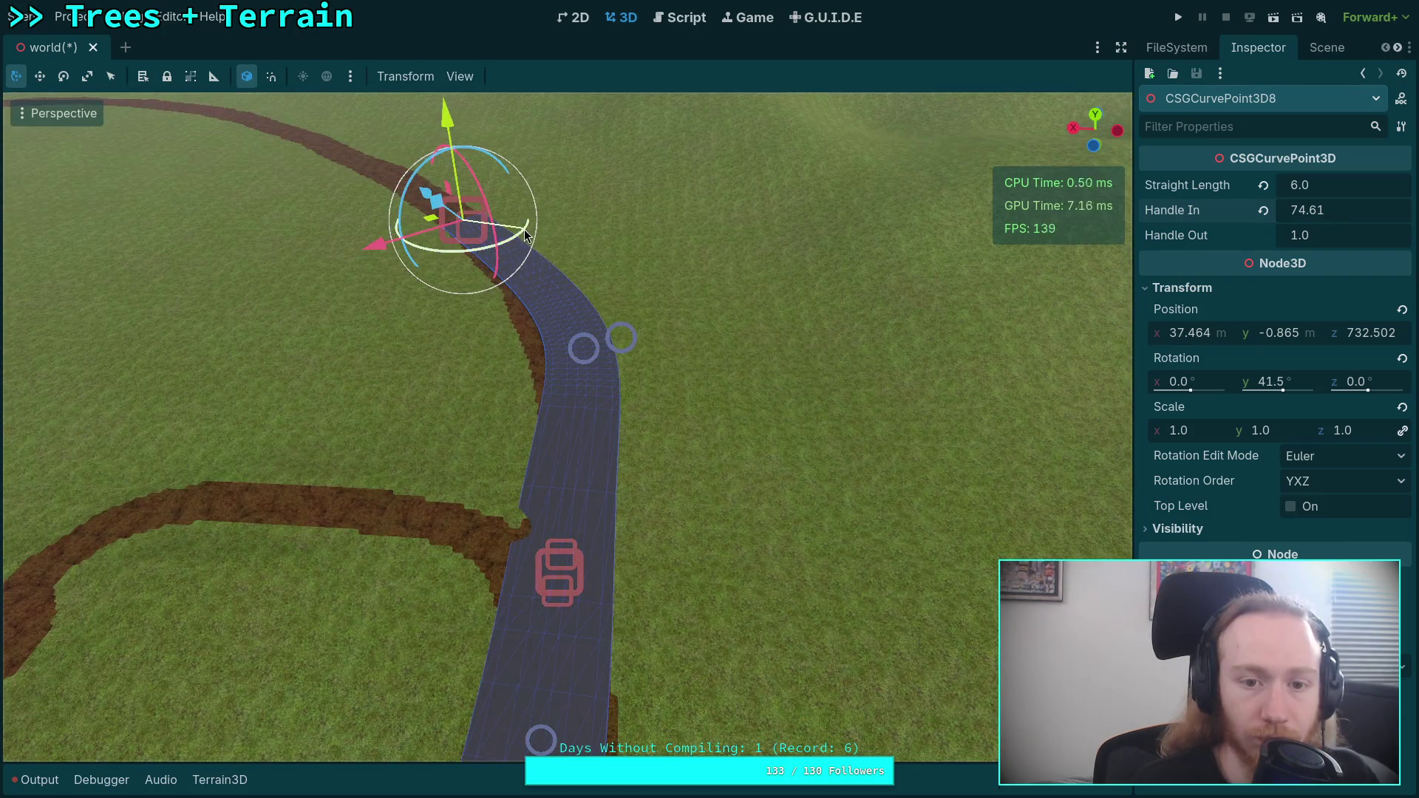
{"action": "left_click_drag", "start_coordinate": [525, 236], "coordinate": [533, 239]}
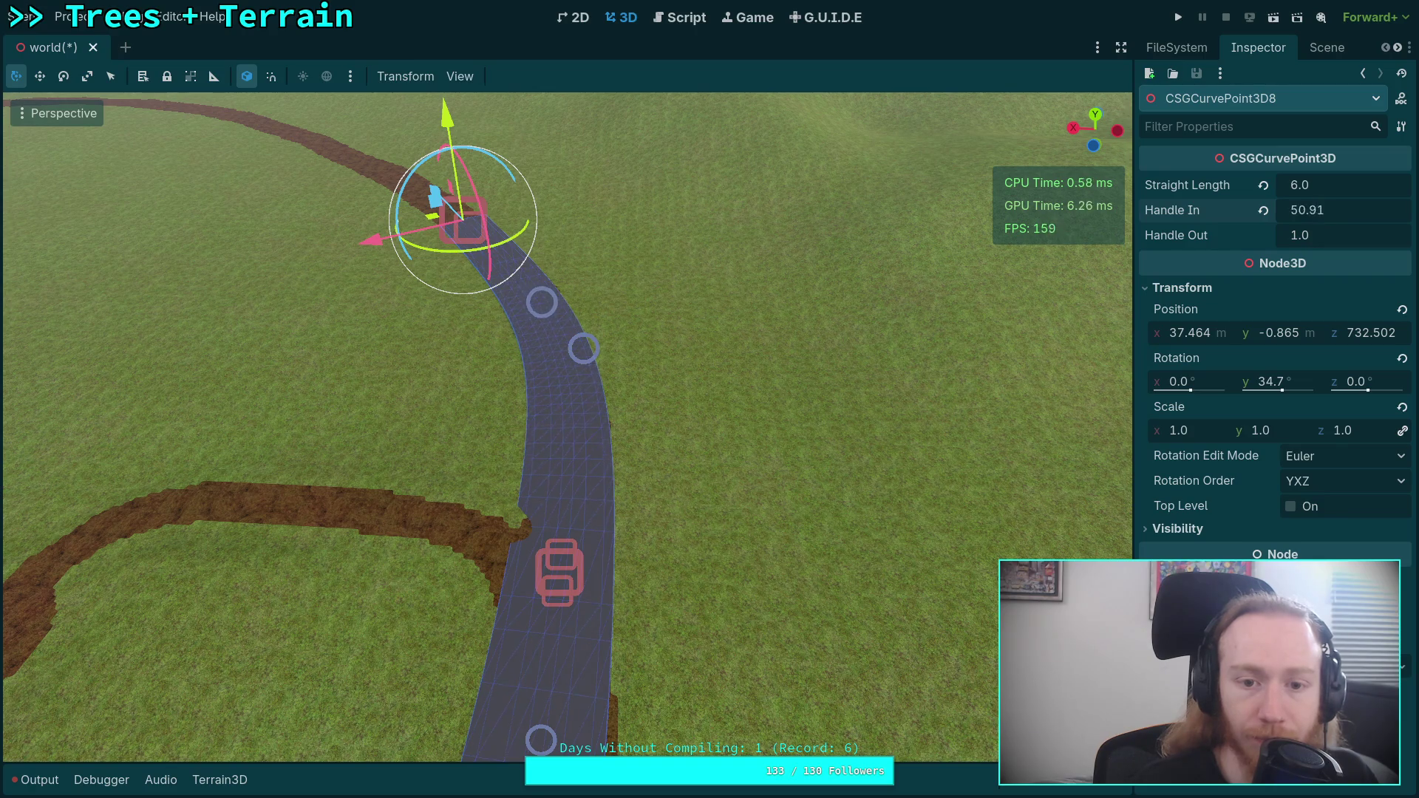
{"action": "mouse_move", "coordinate": [530, 234]}
{"action": "left_mouse_down"}
{"action": "mouse_move", "coordinate": [522, 242]}
{"action": "mouse_move", "coordinate": [556, 254]}
{"action": "mouse_move", "coordinate": [574, 247]}
{"action": "left_mouse_up"}
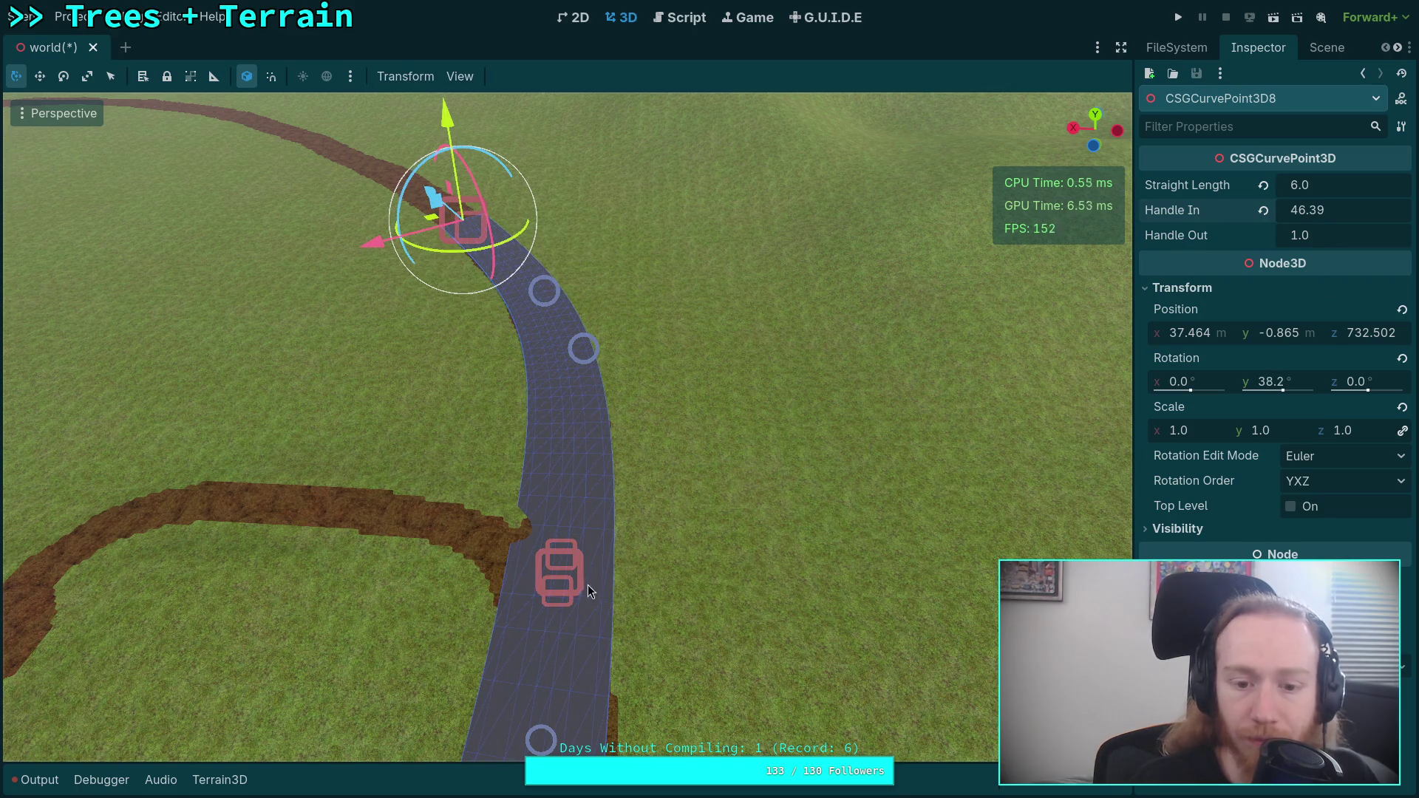
- Shorten CSGCurvePoint3D7's Handle Out to 47.32
{"action": "left_click", "coordinate": [562, 575]}
{"action": "left_click", "coordinate": [562, 568]}
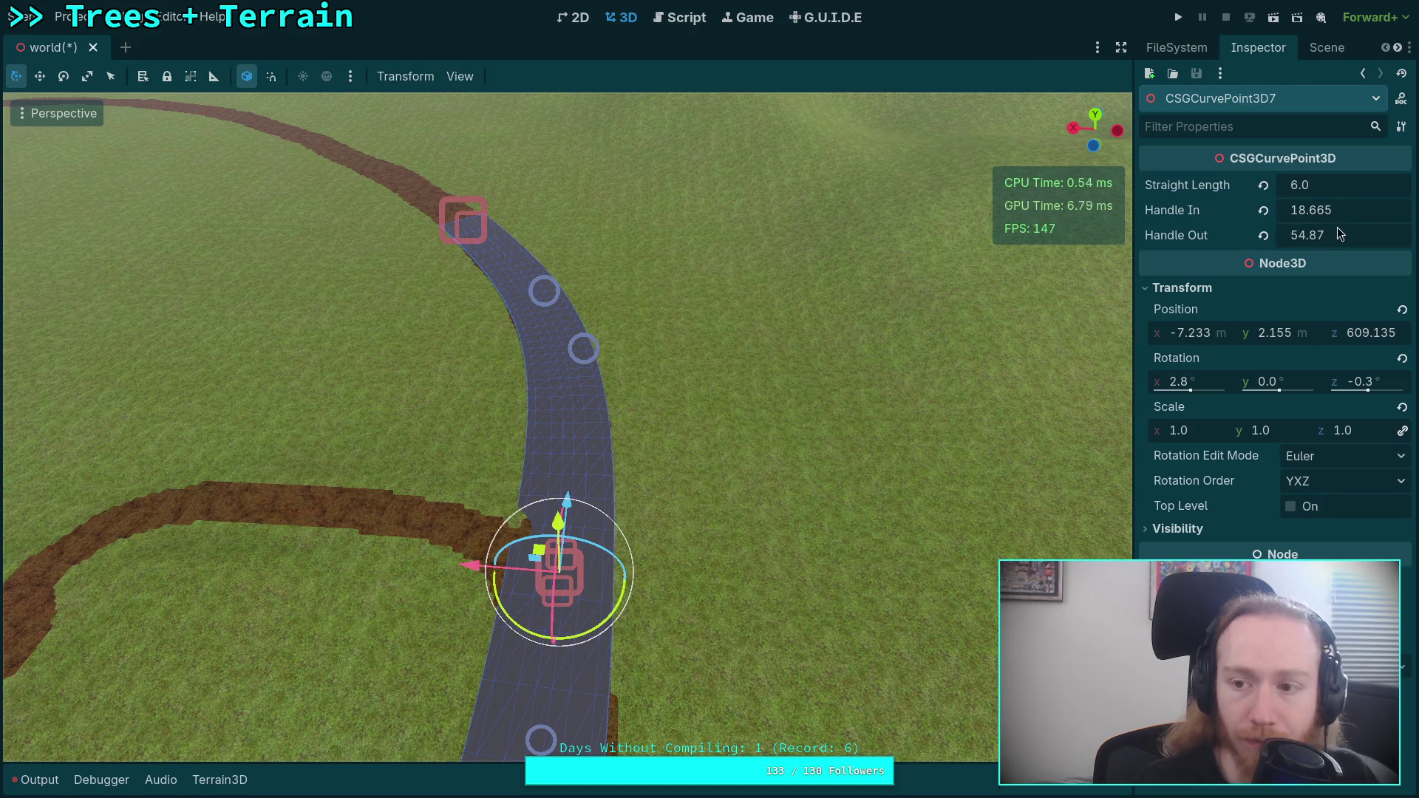
{"action": "left_click_drag", "start_coordinate": [1336, 237], "coordinate": [1302, 237]}
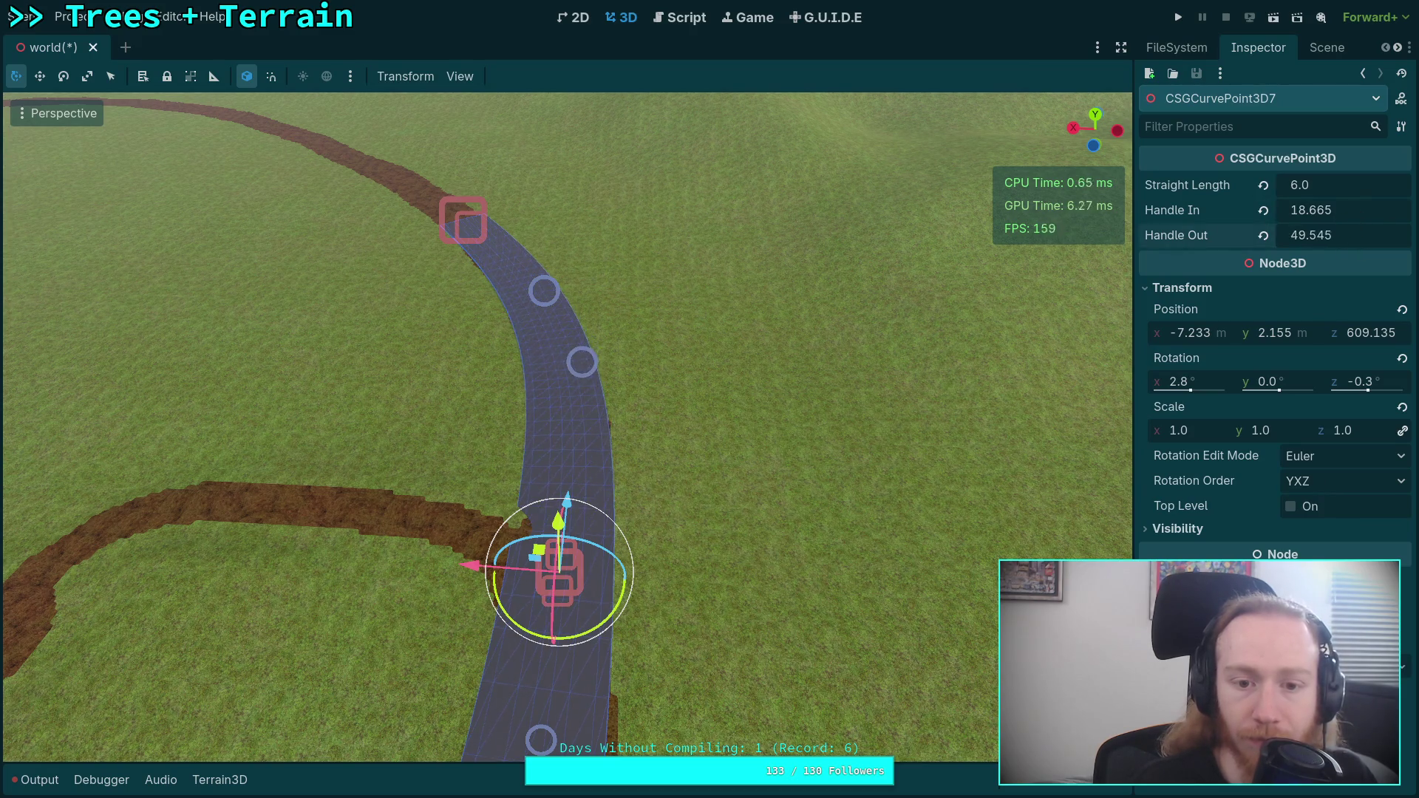
{"action": "mouse_move", "coordinate": [891, 303]}
{"action": "left_mouse_down"}
{"action": "mouse_move", "coordinate": [891, 222]}
{"action": "mouse_move", "coordinate": [872, 215]}
{"action": "mouse_move", "coordinate": [857, 215]}
{"action": "mouse_move", "coordinate": [863, 311]}
{"action": "mouse_move", "coordinate": [839, 303]}
{"action": "left_mouse_up"}
{"action": "left_click", "coordinate": [663, 360]}
- Tilt CSGCurvePoint3D8 forward to 0.4° on X to level the road
{"action": "left_click", "coordinate": [662, 355]}
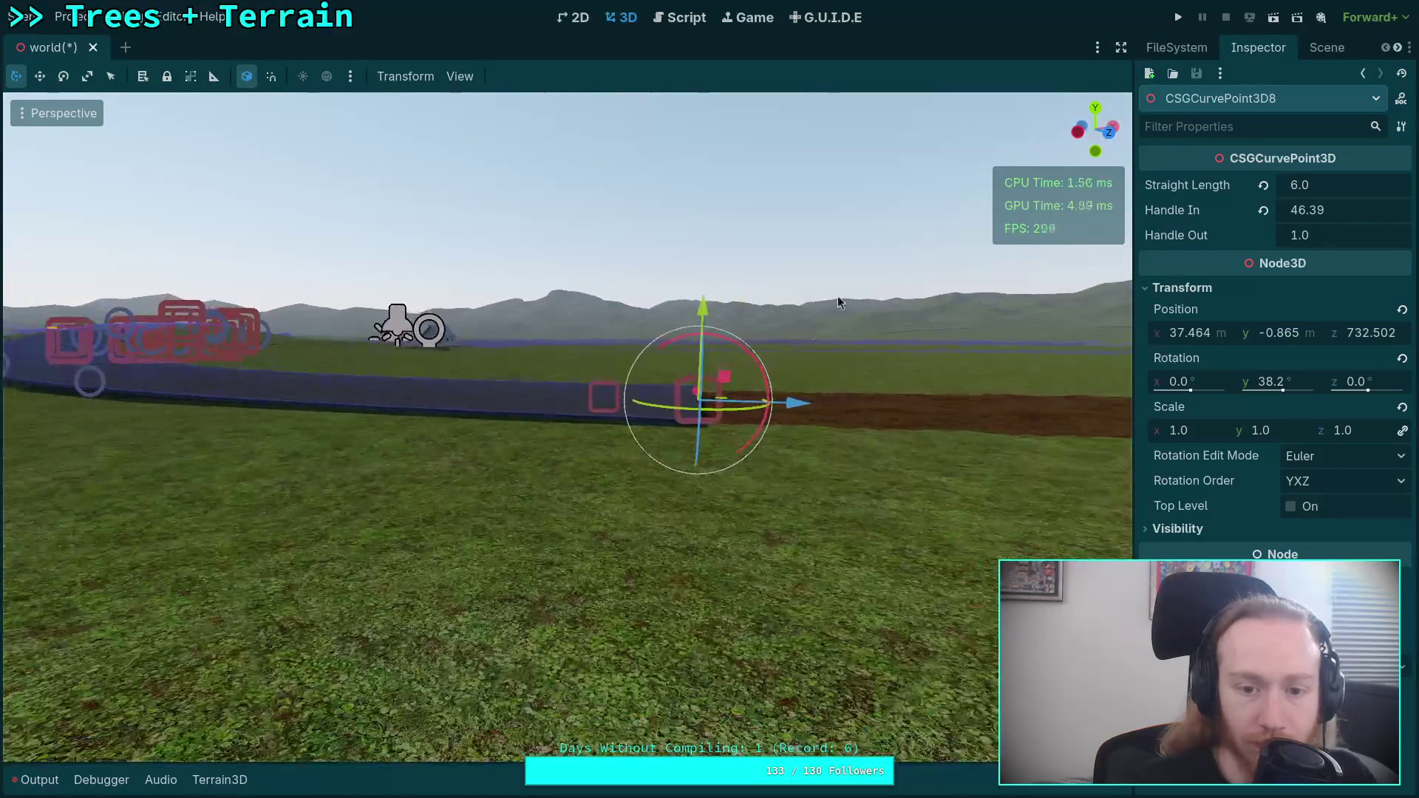
{"action": "mouse_move", "coordinate": [741, 350]}
{"action": "left_mouse_down"}
{"action": "mouse_move", "coordinate": [832, 287]}
{"action": "mouse_move", "coordinate": [847, 261]}
{"action": "mouse_move", "coordinate": [818, 251]}
{"action": "left_mouse_up"}
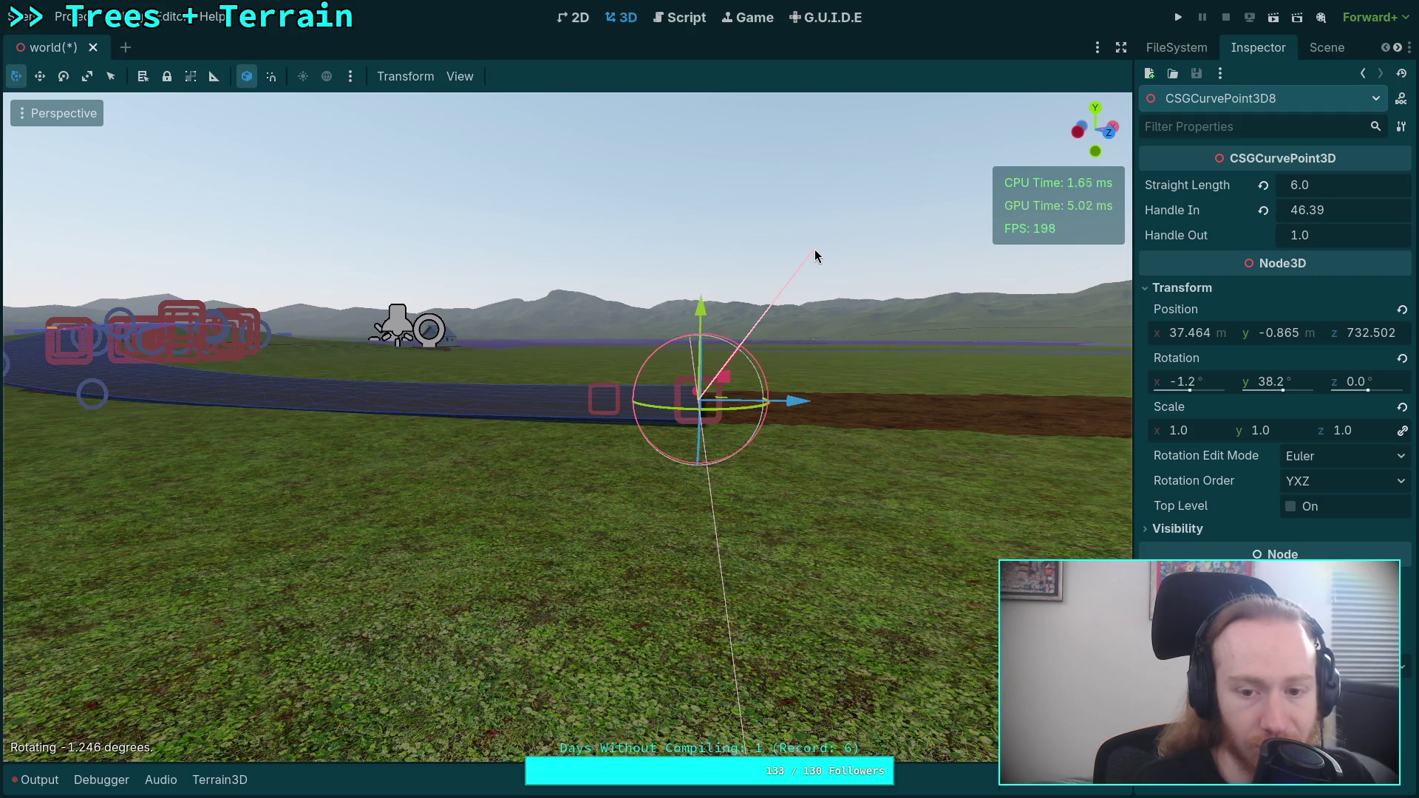
{"action": "key", "text": "w"}
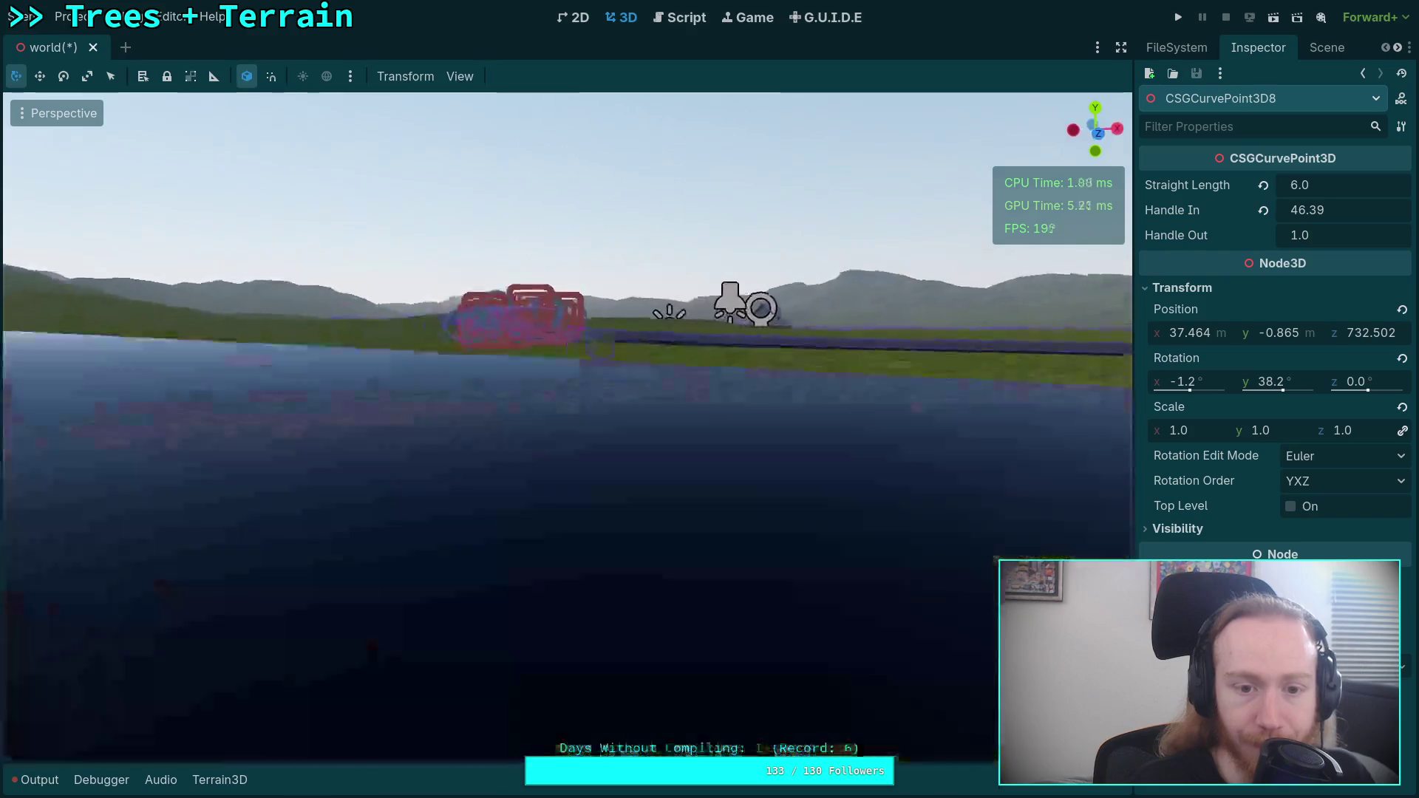
{"action": "key", "text": "w"}
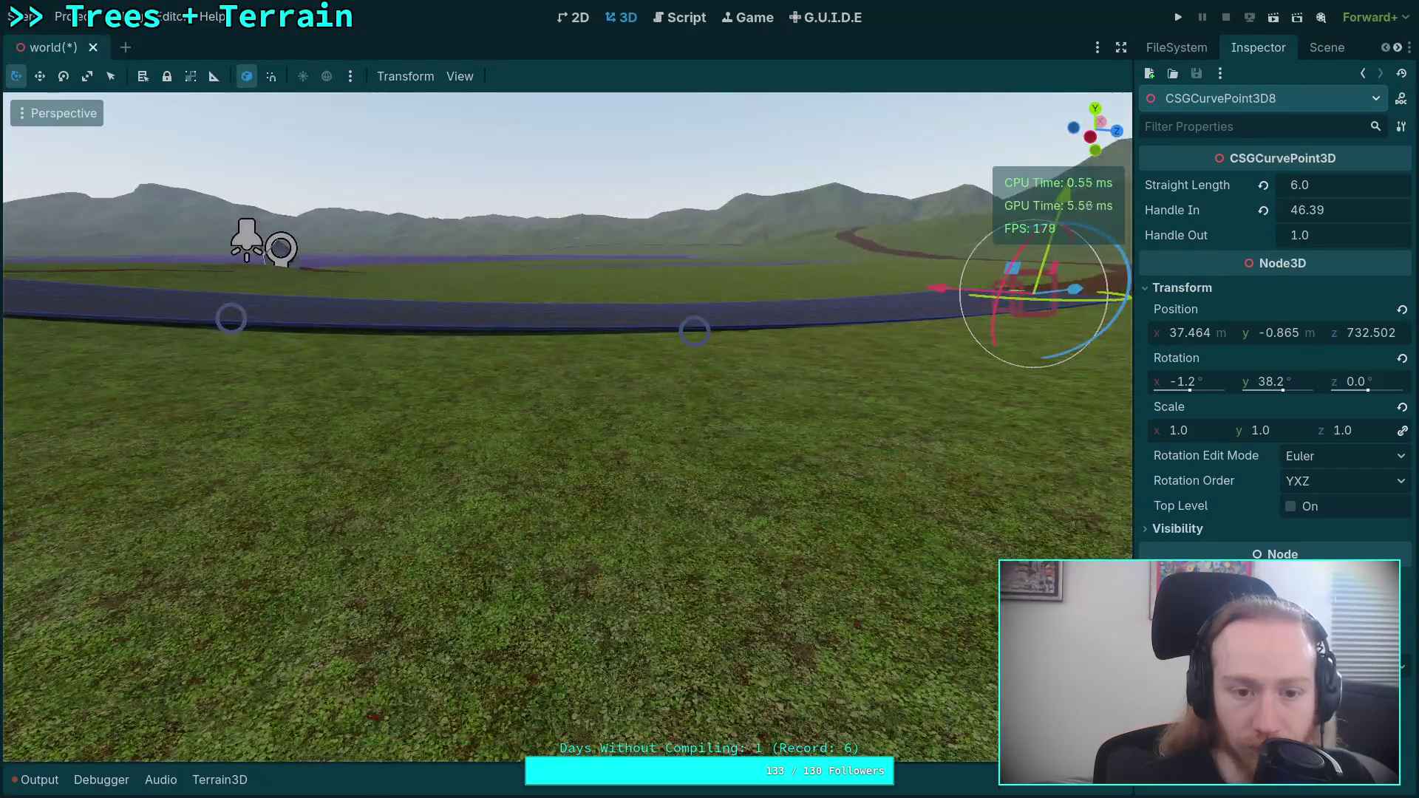
{"action": "key", "text": "w"}
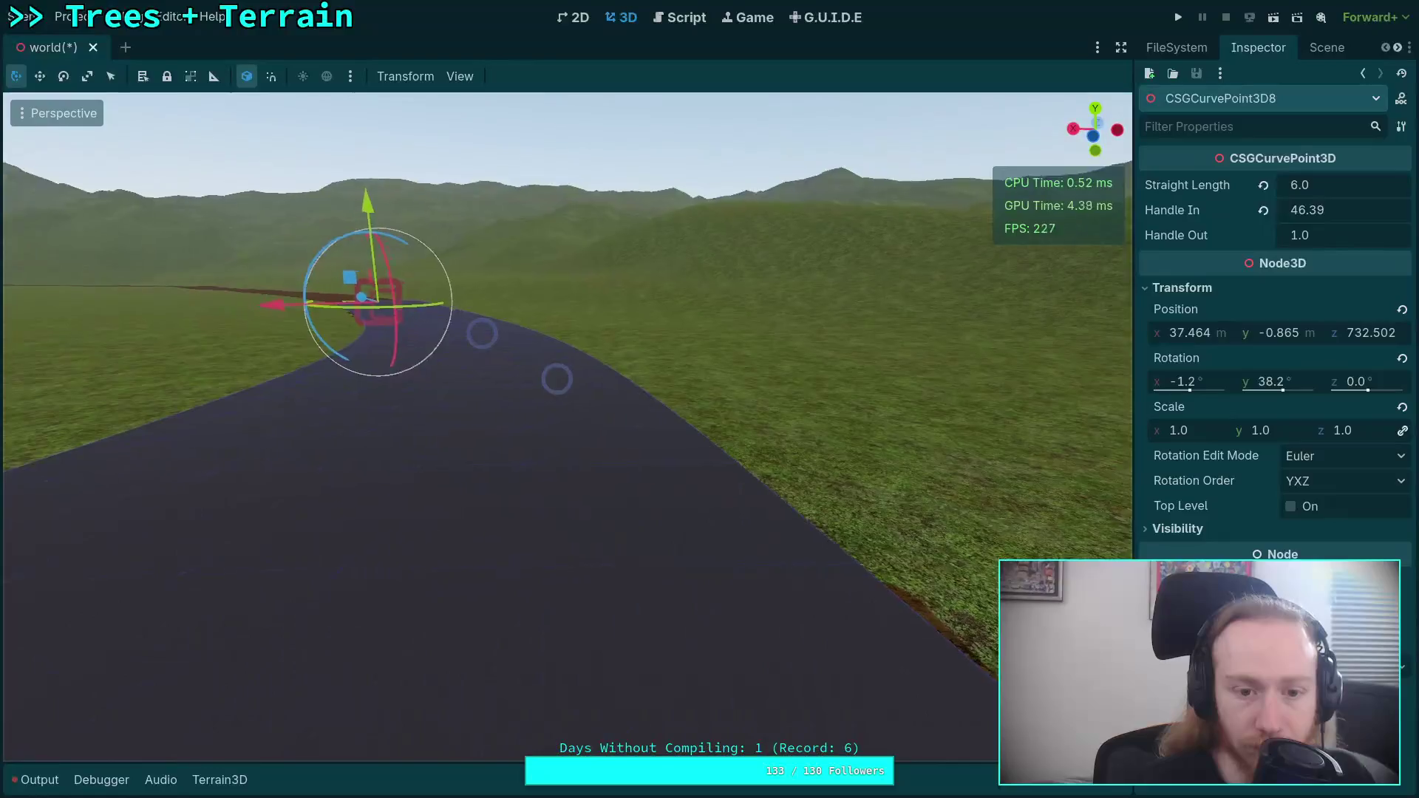
{"action": "key", "text": "w"}
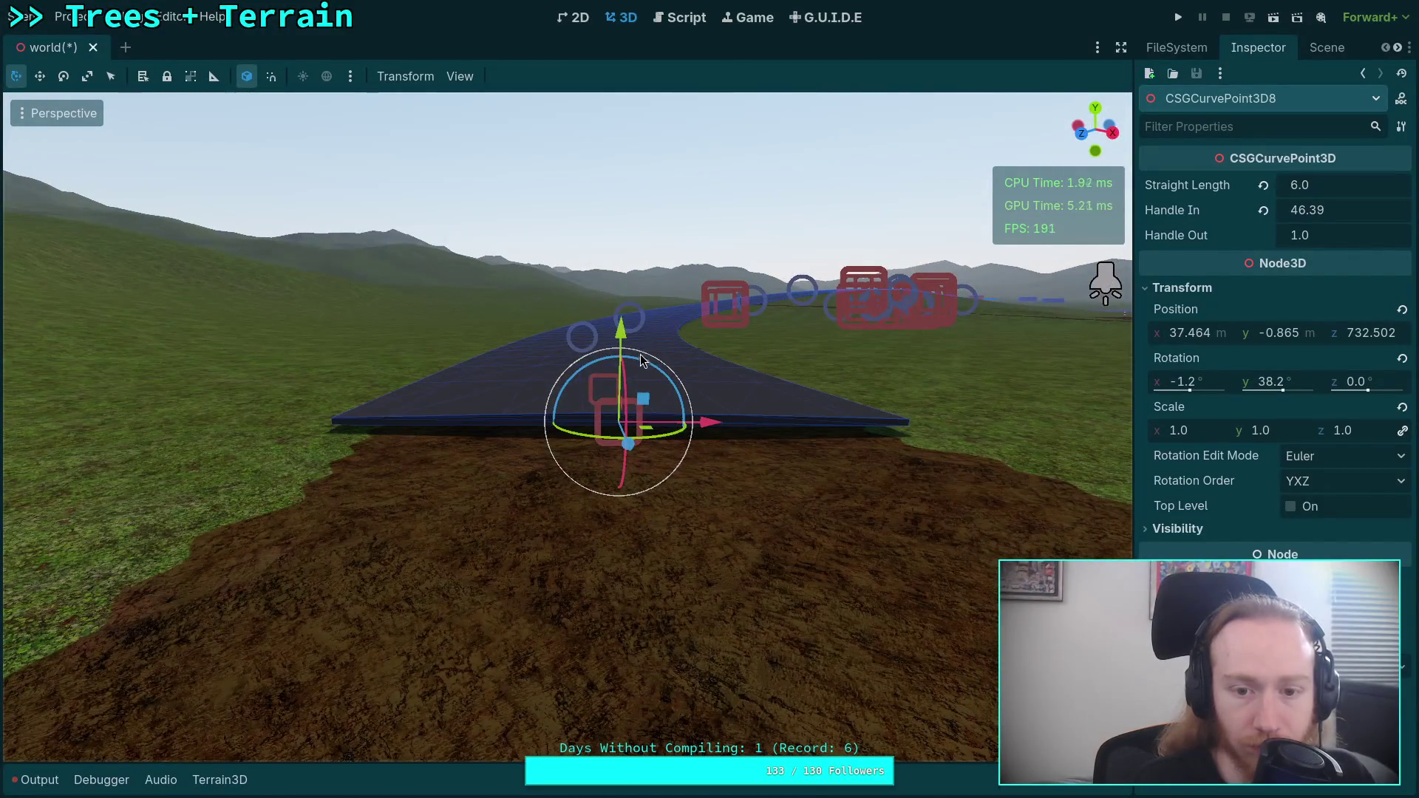
- Roll point 8 to -0.1° on Z and raise it to y -1.123
{"action": "mouse_move", "coordinate": [642, 360]}
{"action": "left_mouse_down"}
{"action": "mouse_move", "coordinate": [636, 336]}
{"action": "mouse_move", "coordinate": [674, 291]}
{"action": "mouse_move", "coordinate": [671, 259]}
{"action": "mouse_move", "coordinate": [606, 283]}
{"action": "mouse_move", "coordinate": [603, 310]}
{"action": "left_mouse_up"}
{"action": "key", "text": "w"}
{"action": "key", "text": "w"}
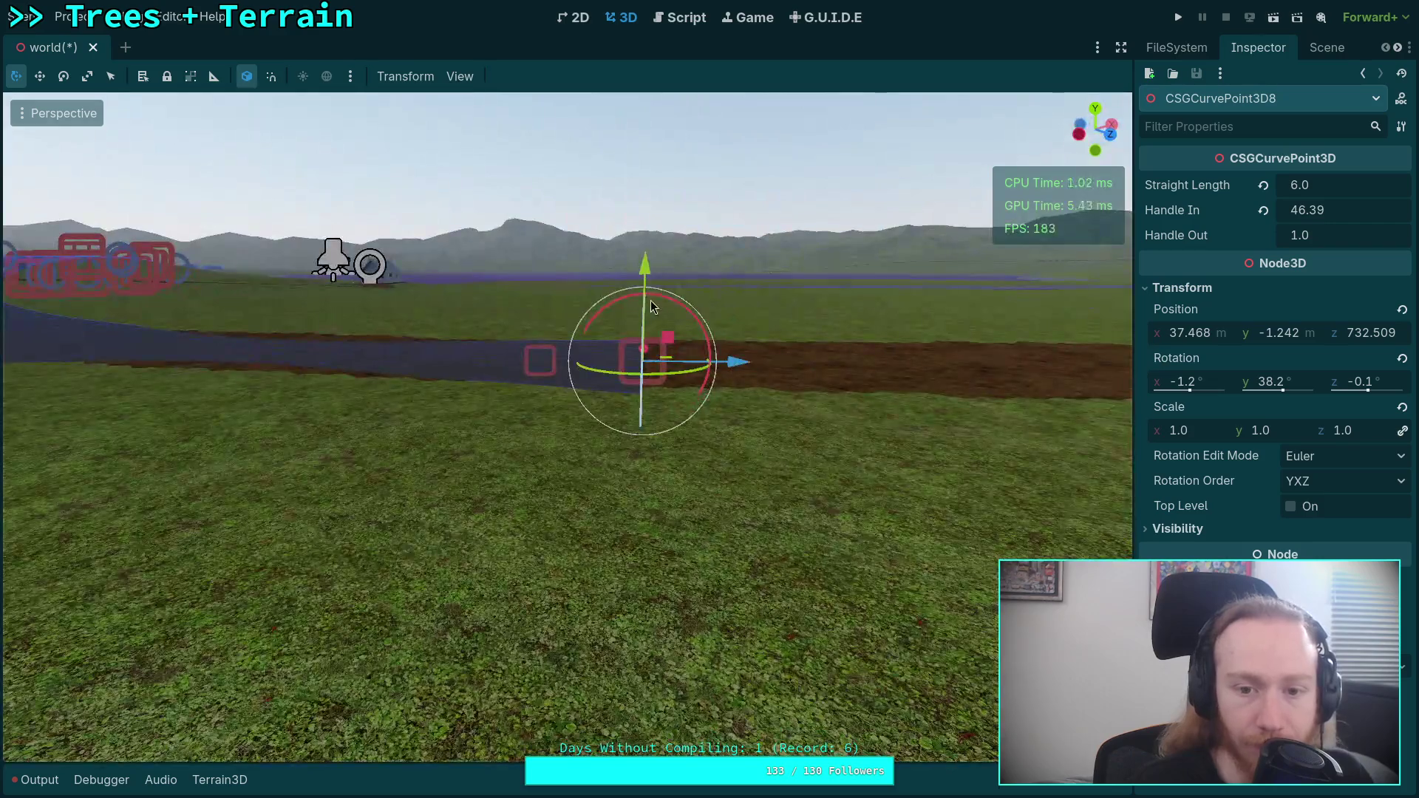
{"action": "mouse_move", "coordinate": [656, 299]}
{"action": "left_mouse_down"}
{"action": "mouse_move", "coordinate": [684, 266]}
{"action": "mouse_move", "coordinate": [670, 260]}
{"action": "left_mouse_up"}
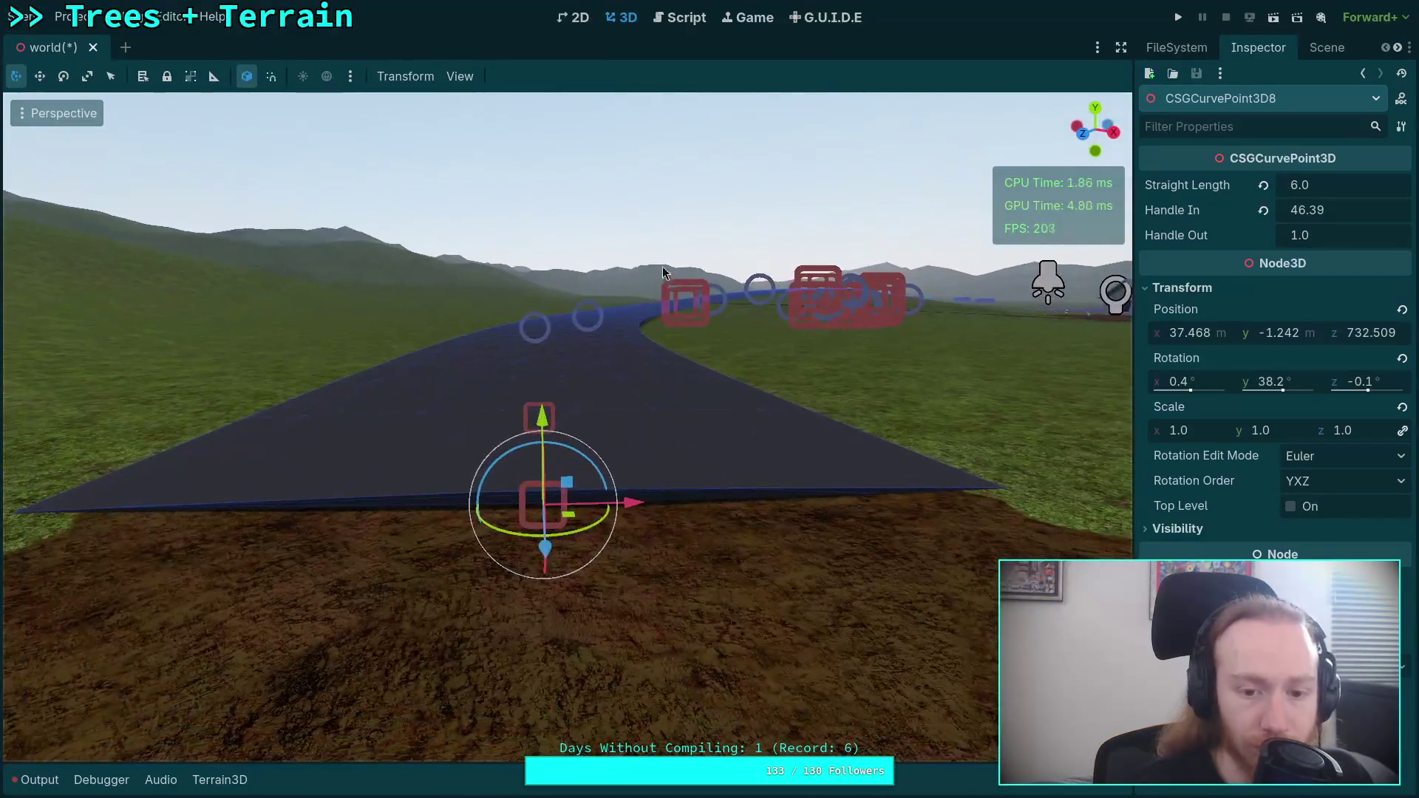
{"action": "mouse_move", "coordinate": [584, 457]}
{"action": "left_mouse_down"}
{"action": "mouse_move", "coordinate": [517, 348]}
{"action": "mouse_move", "coordinate": [701, 290]}
{"action": "mouse_move", "coordinate": [690, 297]}
{"action": "left_mouse_up"}
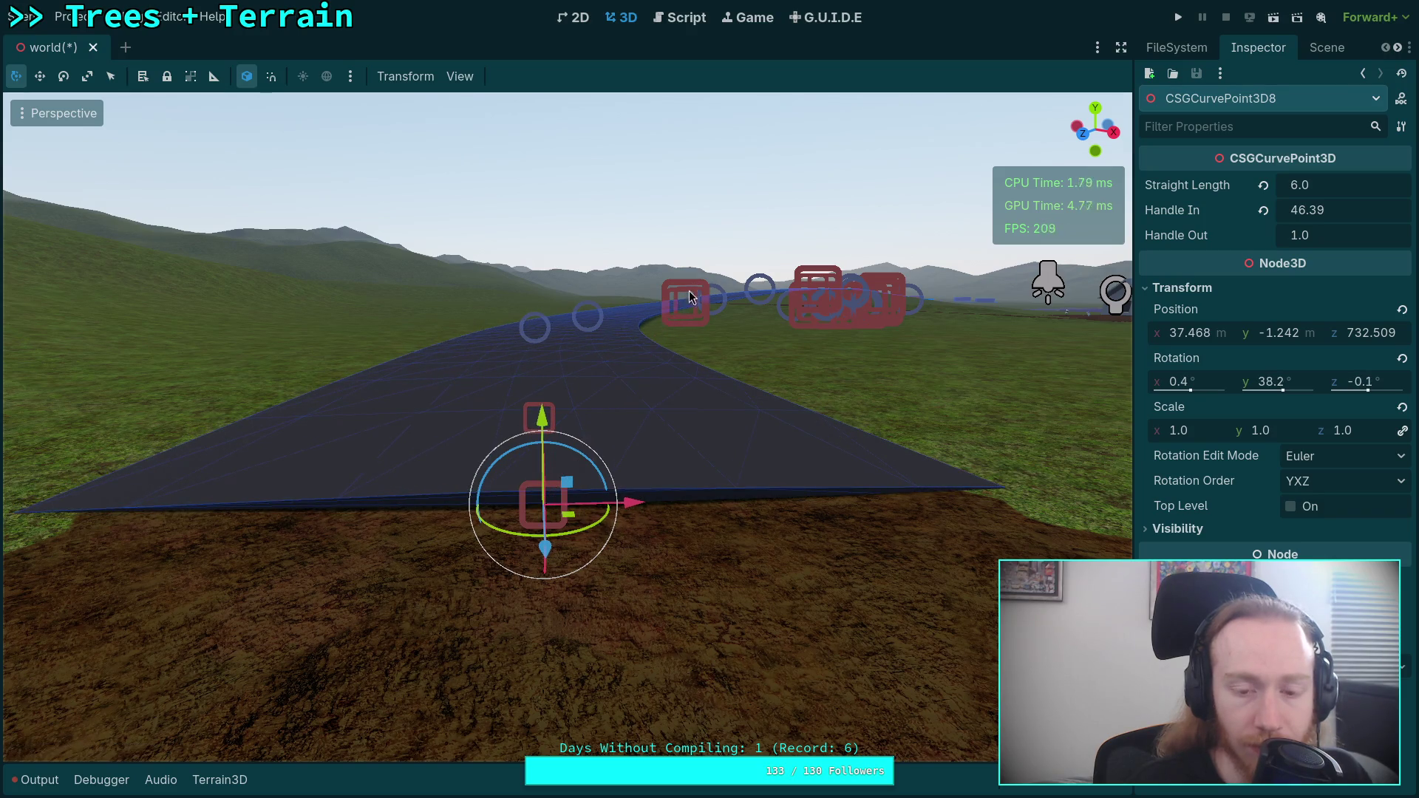
{"action": "left_click_drag", "start_coordinate": [542, 423], "coordinate": [538, 414]}
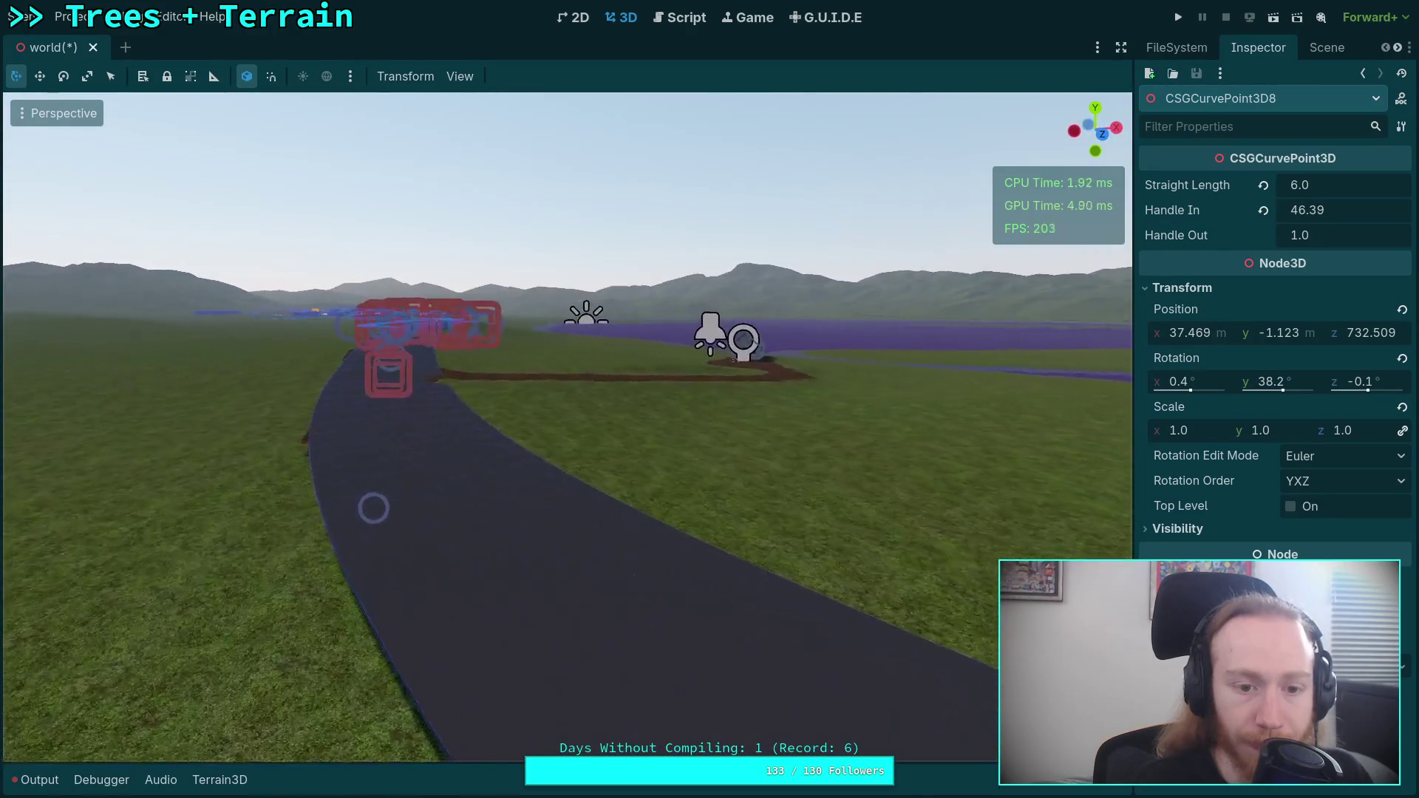
- Bank the road slightly by rolling curve point 7 on its Z ring
{"action": "left_click", "coordinate": [671, 601]}
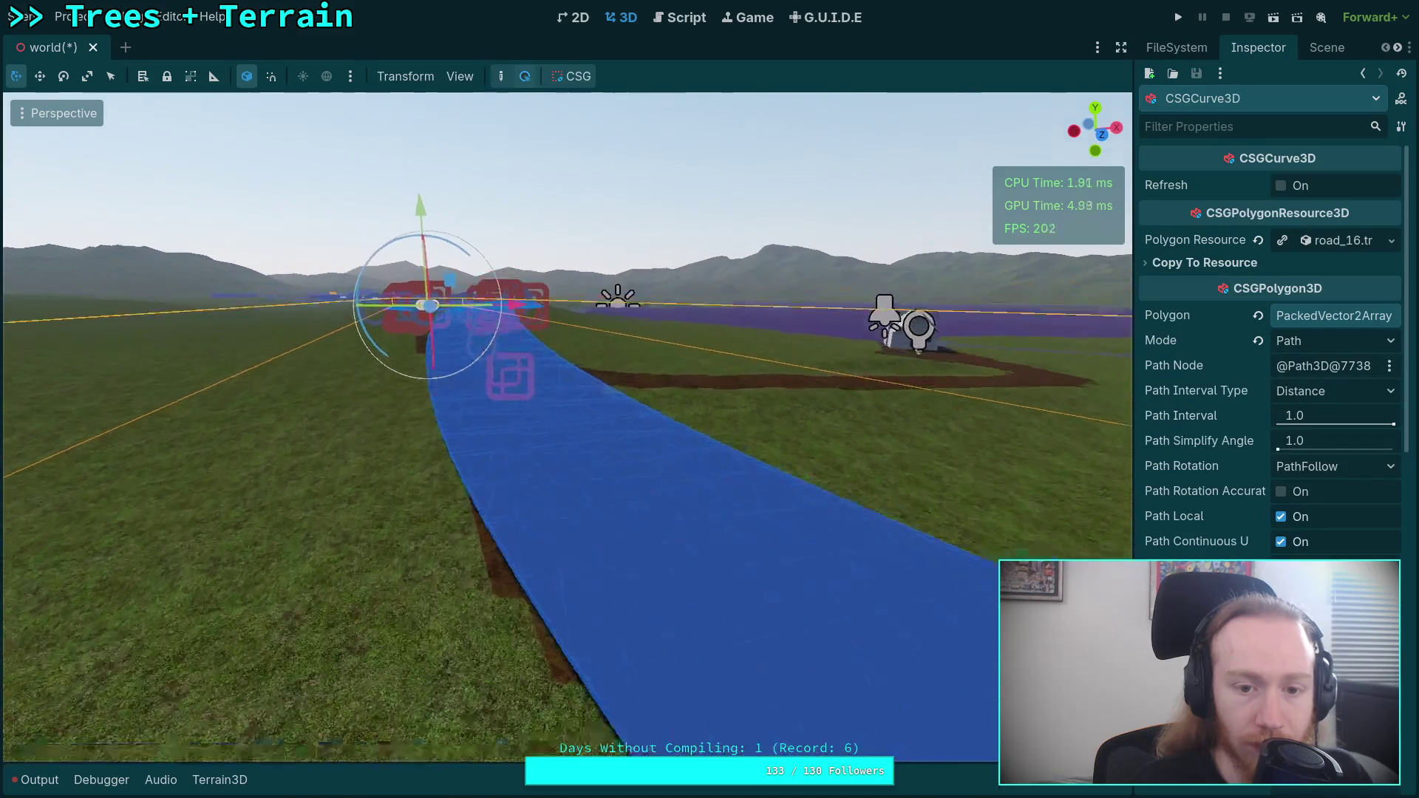
{"action": "left_click", "coordinate": [521, 341]}
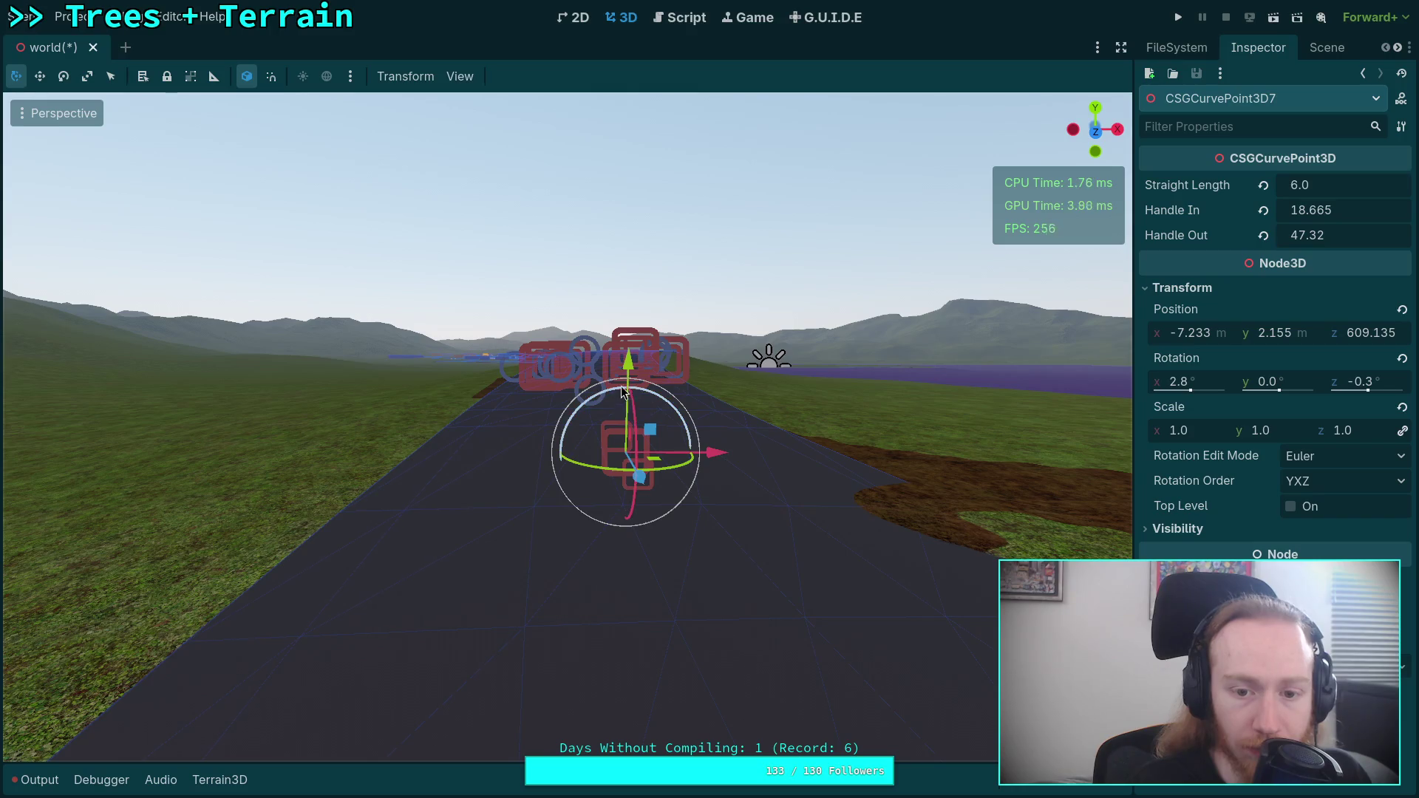
{"action": "left_click_drag", "start_coordinate": [623, 393], "coordinate": [619, 284]}
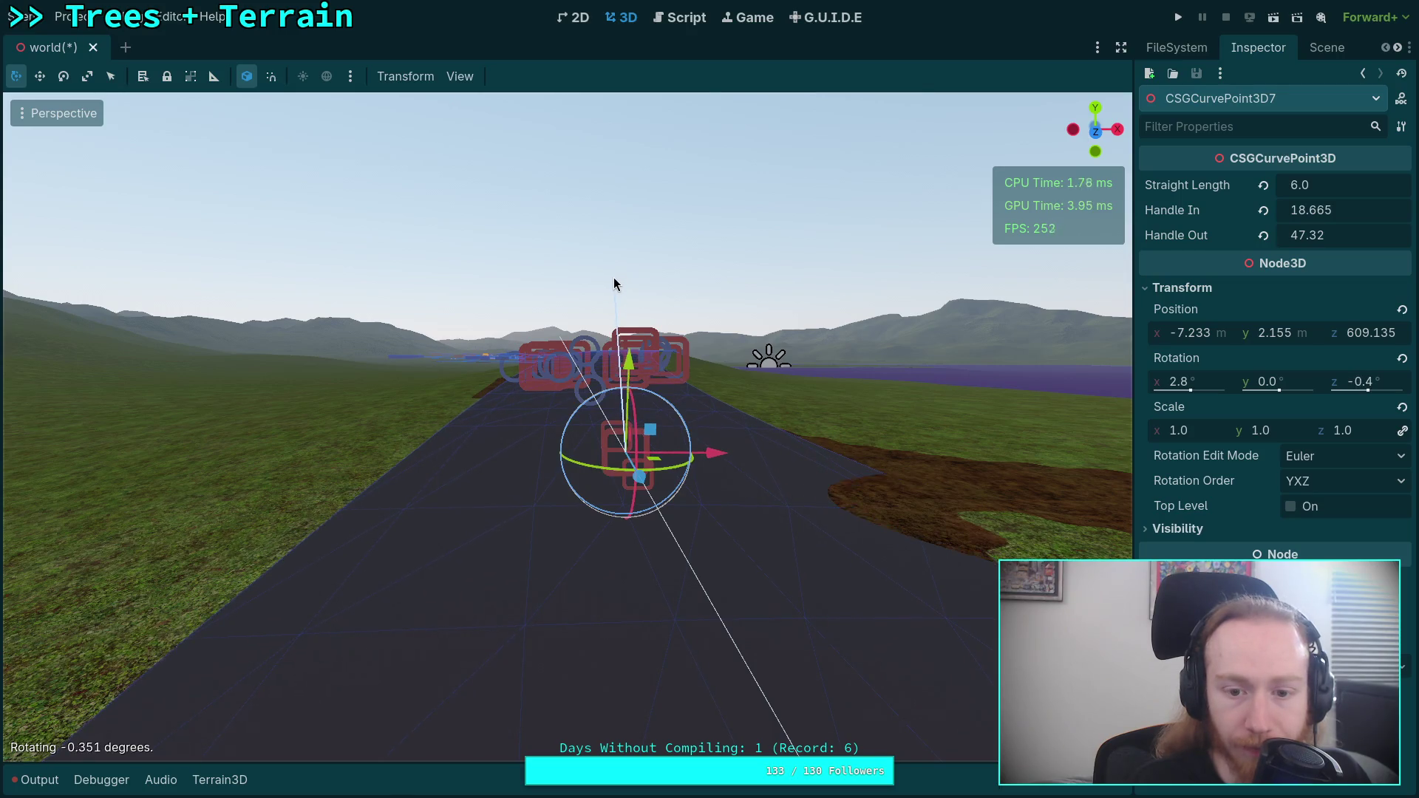
{"action": "left_click_drag", "start_coordinate": [614, 279], "coordinate": [613, 278]}
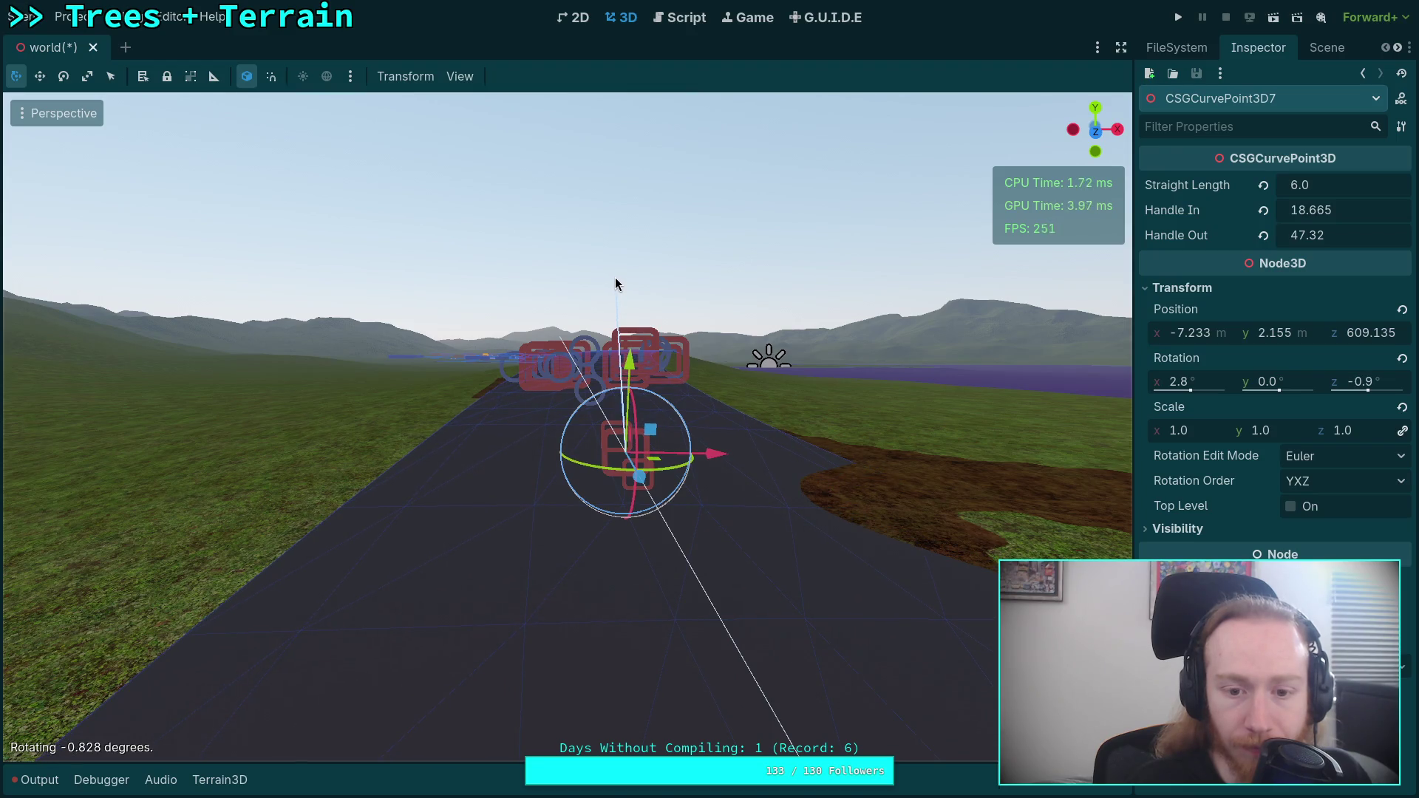
- Fly down the road and roll CSGCurvePoint3D8 to -0.4° on Z
{"action": "key", "text": "w"}
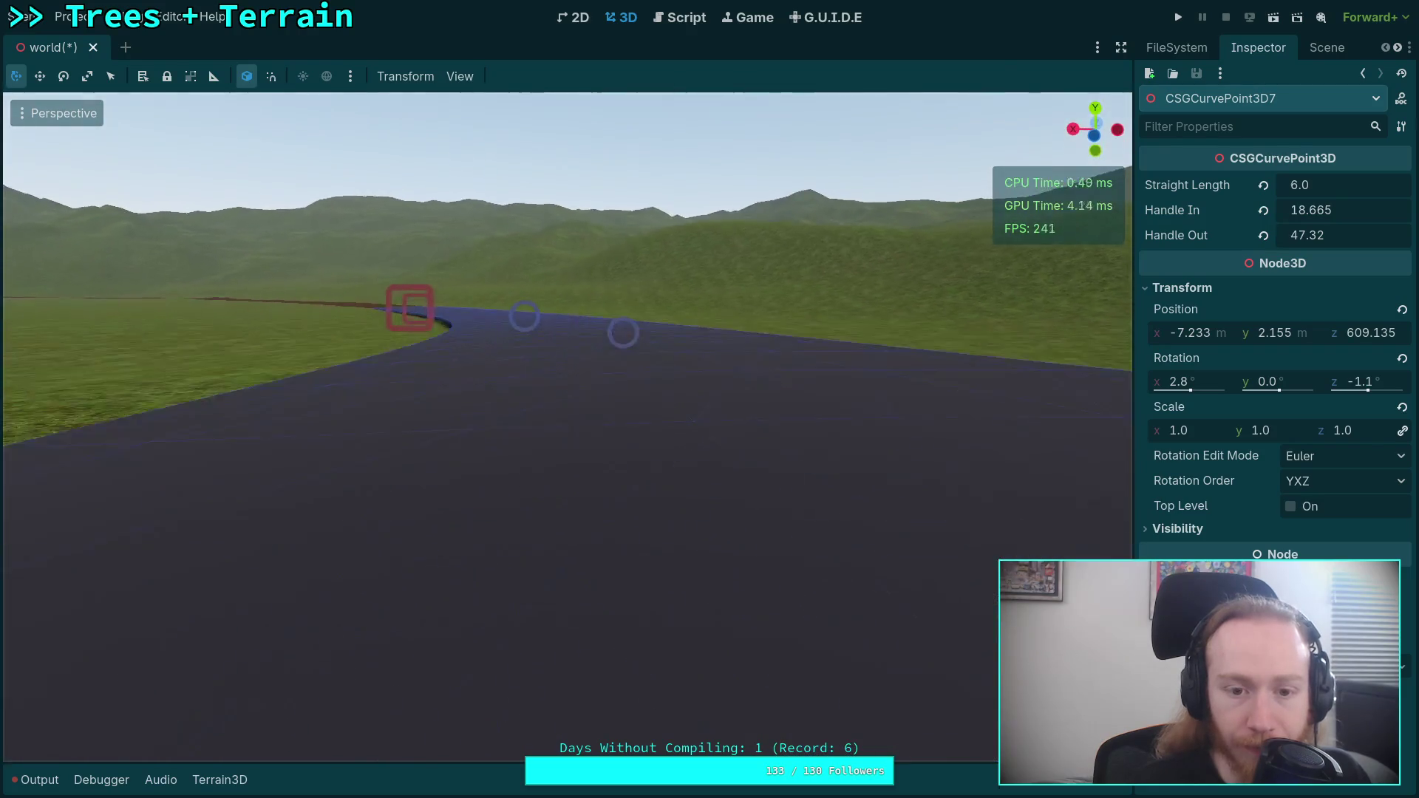
{"action": "key", "text": "w"}
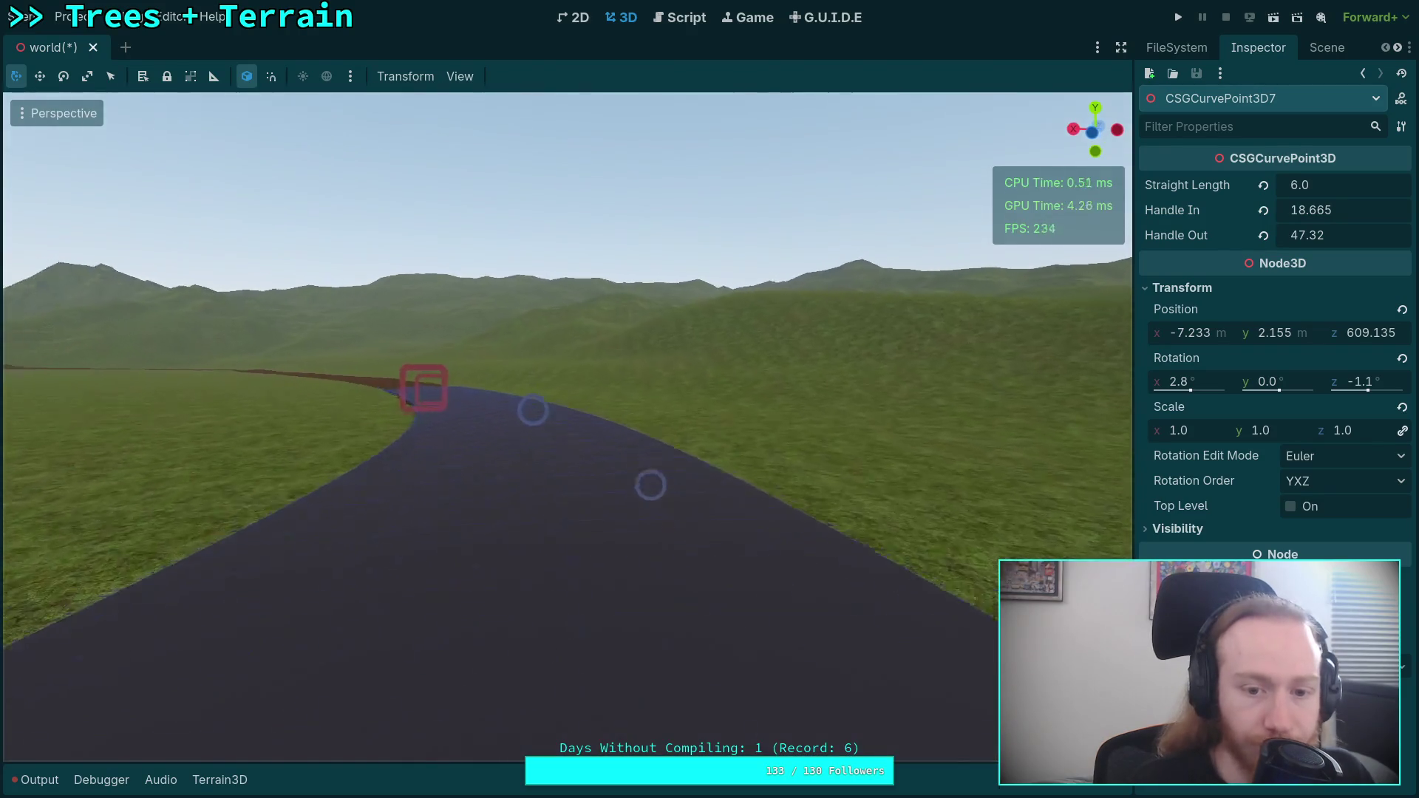
{"action": "key", "text": "w"}
{"action": "left_click", "coordinate": [509, 431]}
{"action": "left_click", "coordinate": [510, 436]}
{"action": "key", "text": "w"}
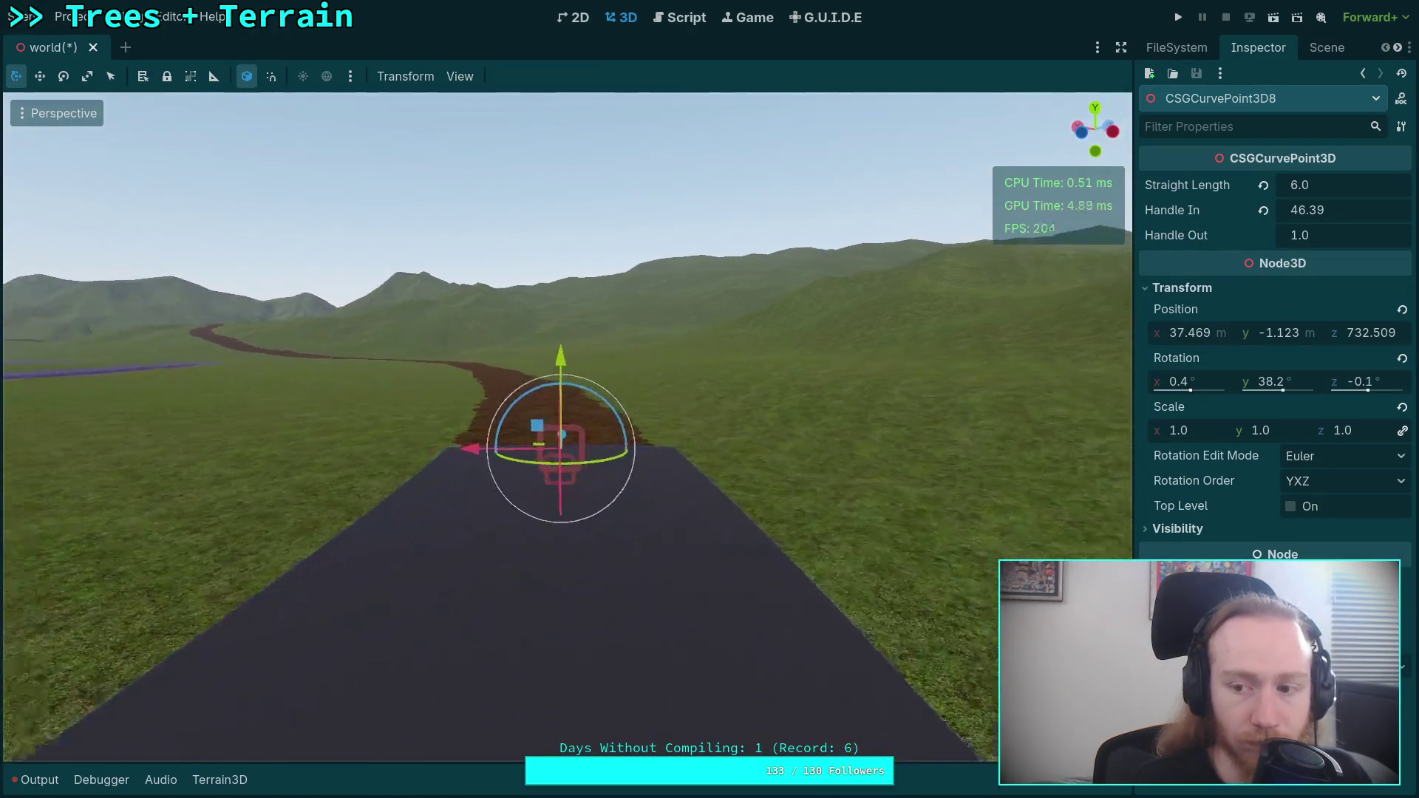
{"action": "mouse_move", "coordinate": [569, 383]}
{"action": "left_mouse_down"}
{"action": "mouse_move", "coordinate": [707, 237]}
{"action": "mouse_move", "coordinate": [725, 129]}
{"action": "mouse_move", "coordinate": [739, 145]}
{"action": "left_mouse_up"}
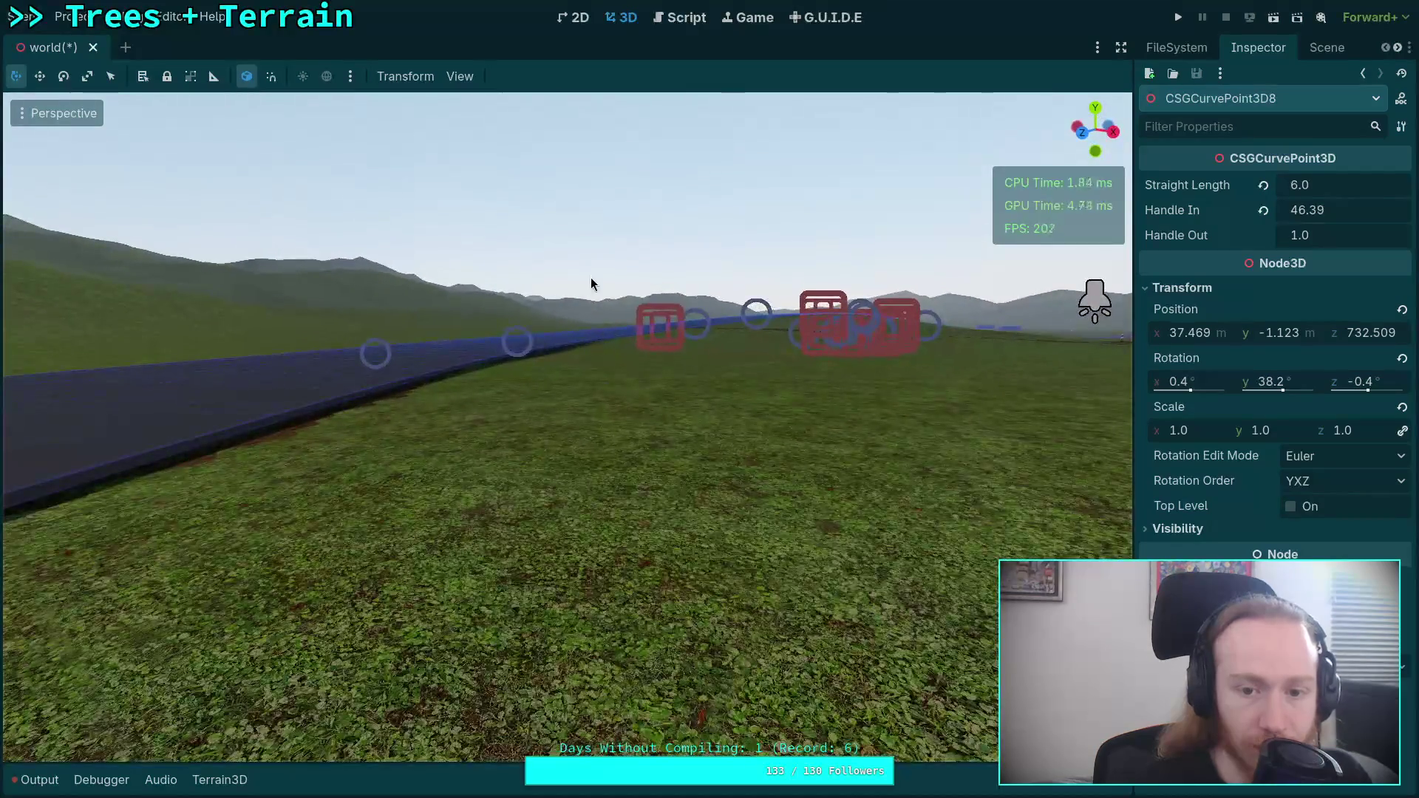
{"action": "left_click", "coordinate": [592, 277]}
{"action": "key", "text": "w"}
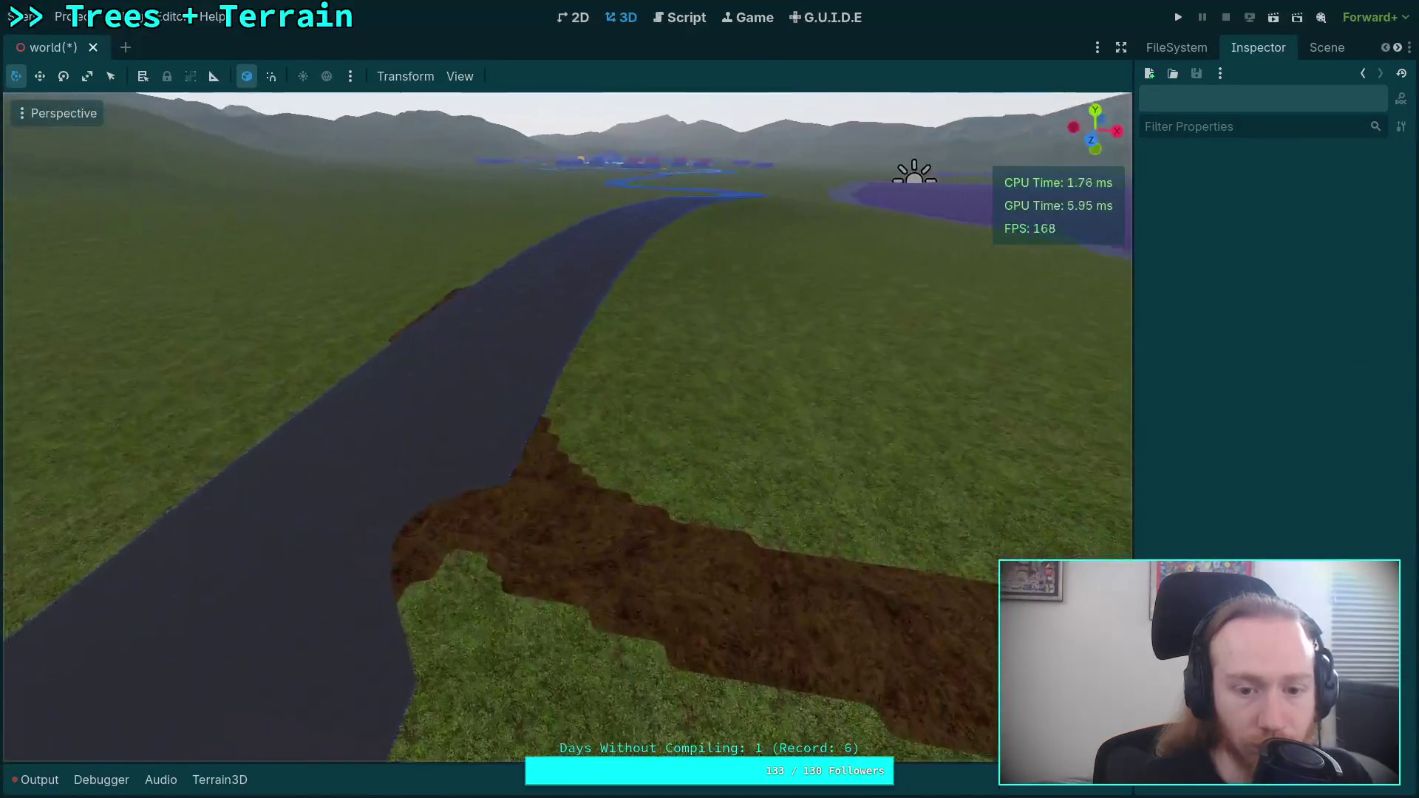
{"action": "key", "text": "w"}
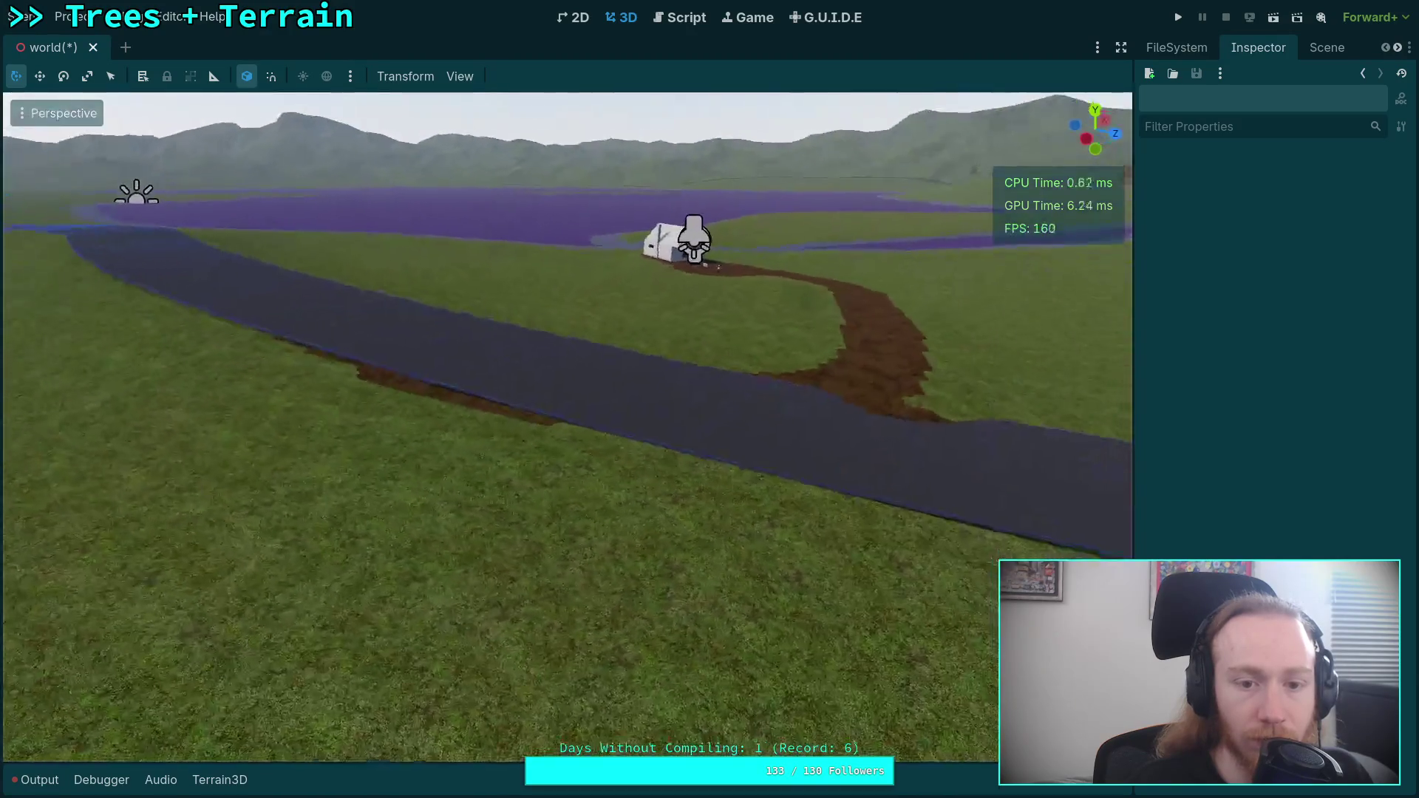
{"action": "left_click", "coordinate": [468, 83]}
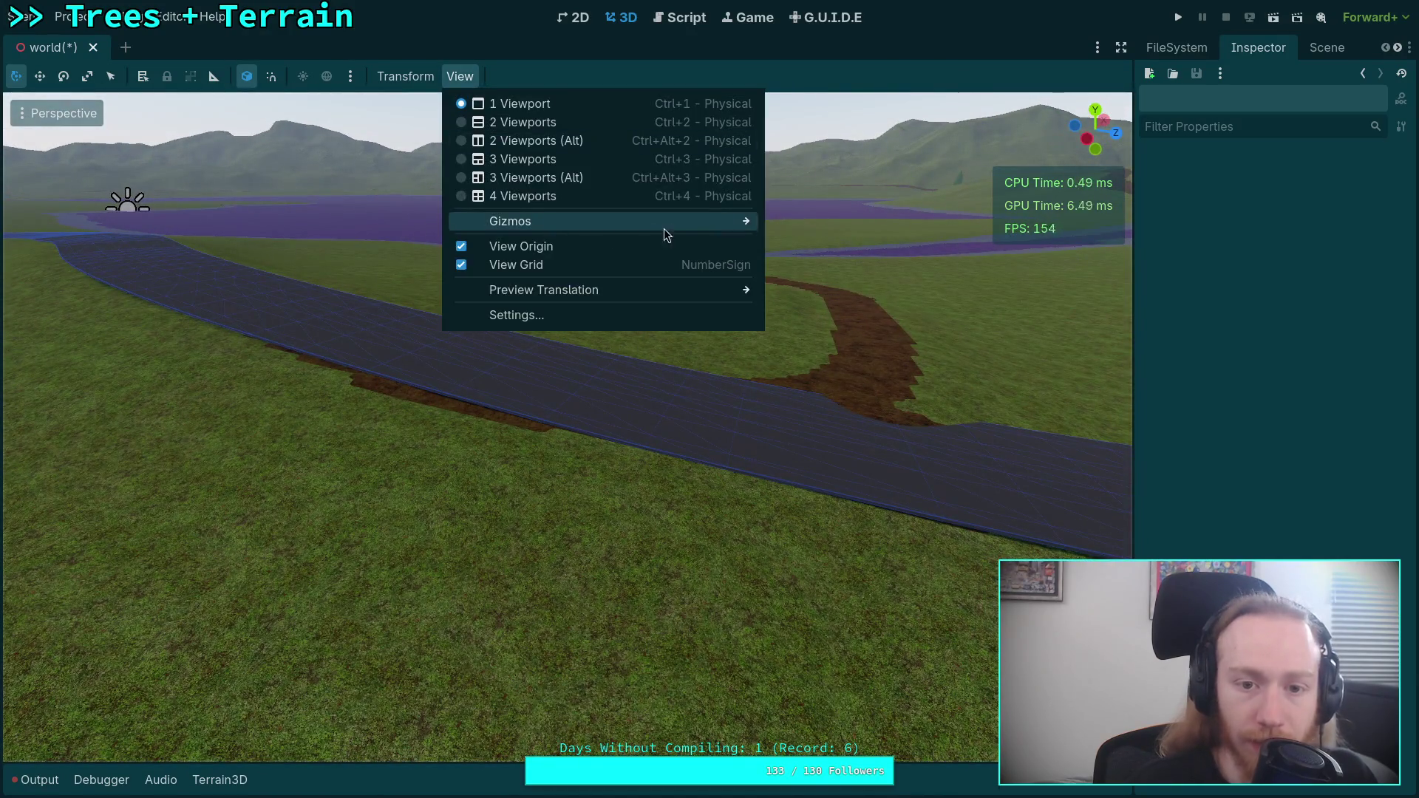
{"action": "mouse_move", "coordinate": [664, 225]}
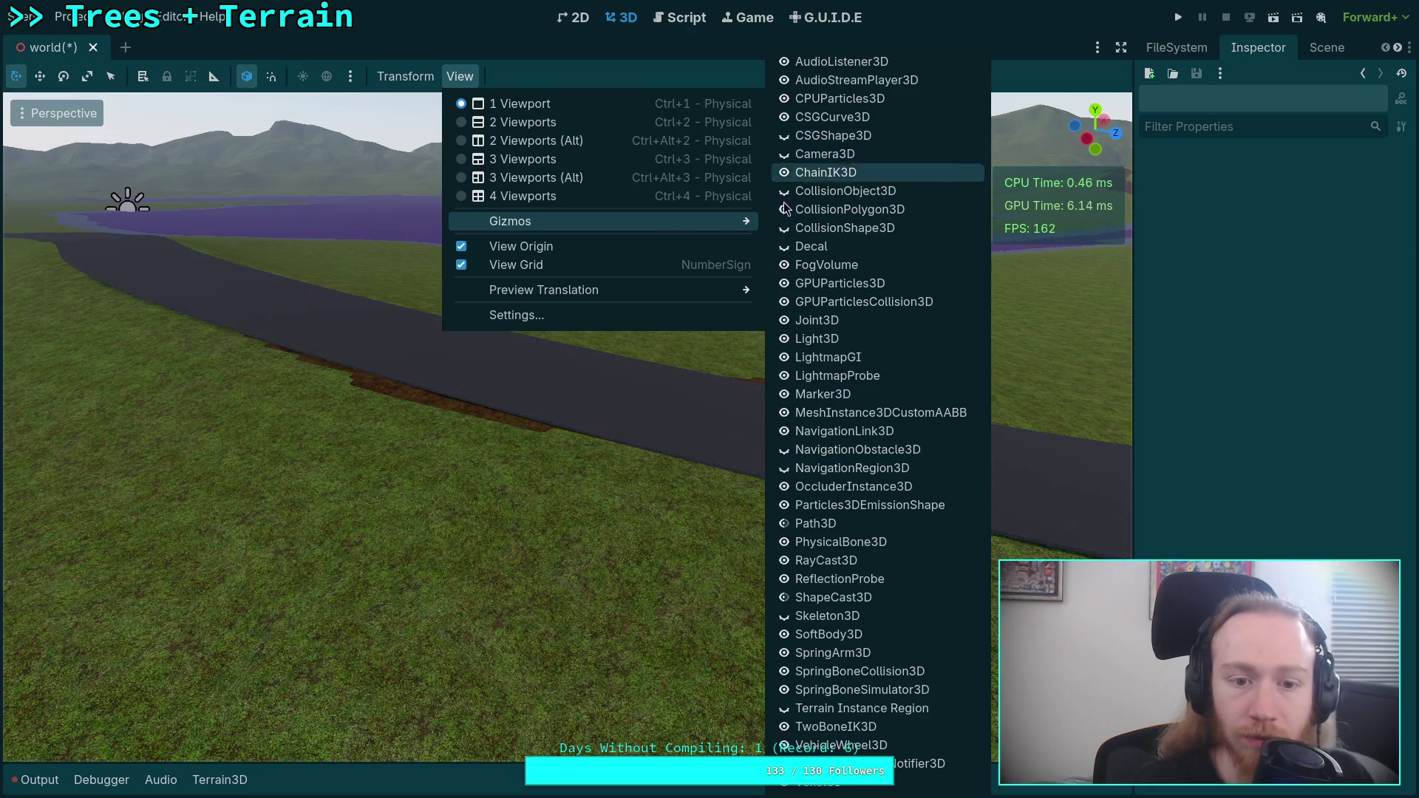
{"action": "right_click", "coordinate": [1046, 111]}
{"action": "key", "text": "w"}
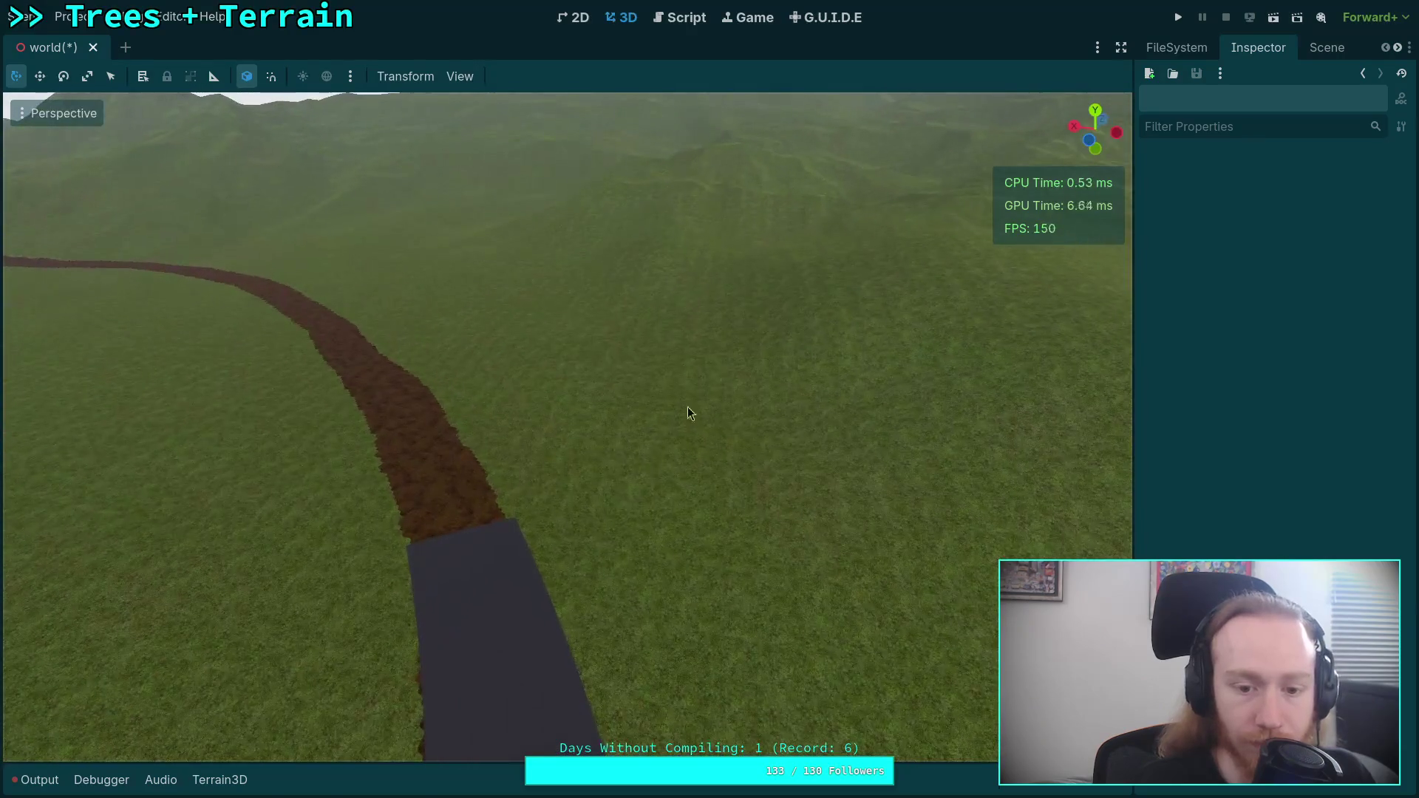
{"action": "left_click", "coordinate": [482, 553]}
{"action": "right_click", "coordinate": [483, 553]}
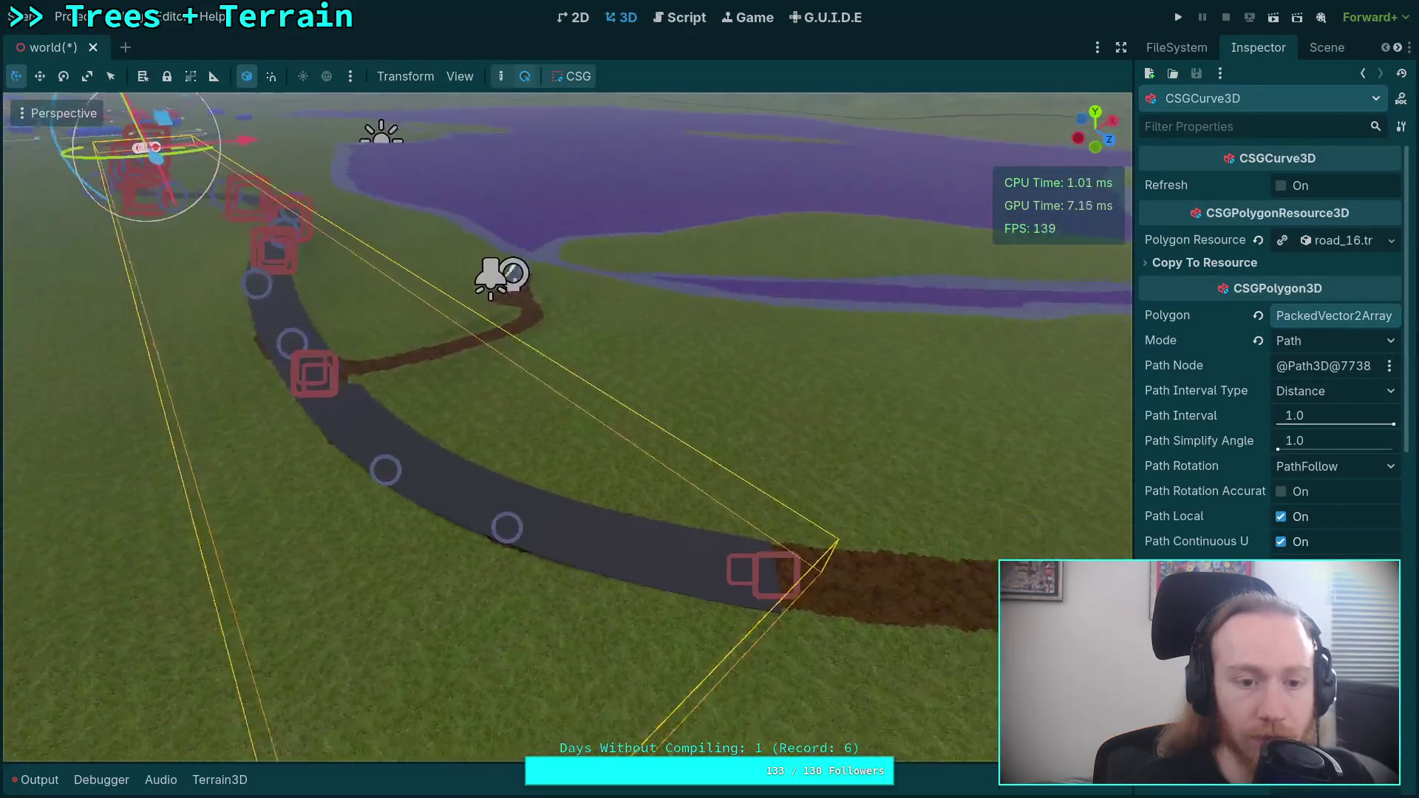
- Duplicate point 8 as CSGCurvePoint3D9, slide it along the path, and reset its rotation
{"action": "left_click", "coordinate": [791, 572]}
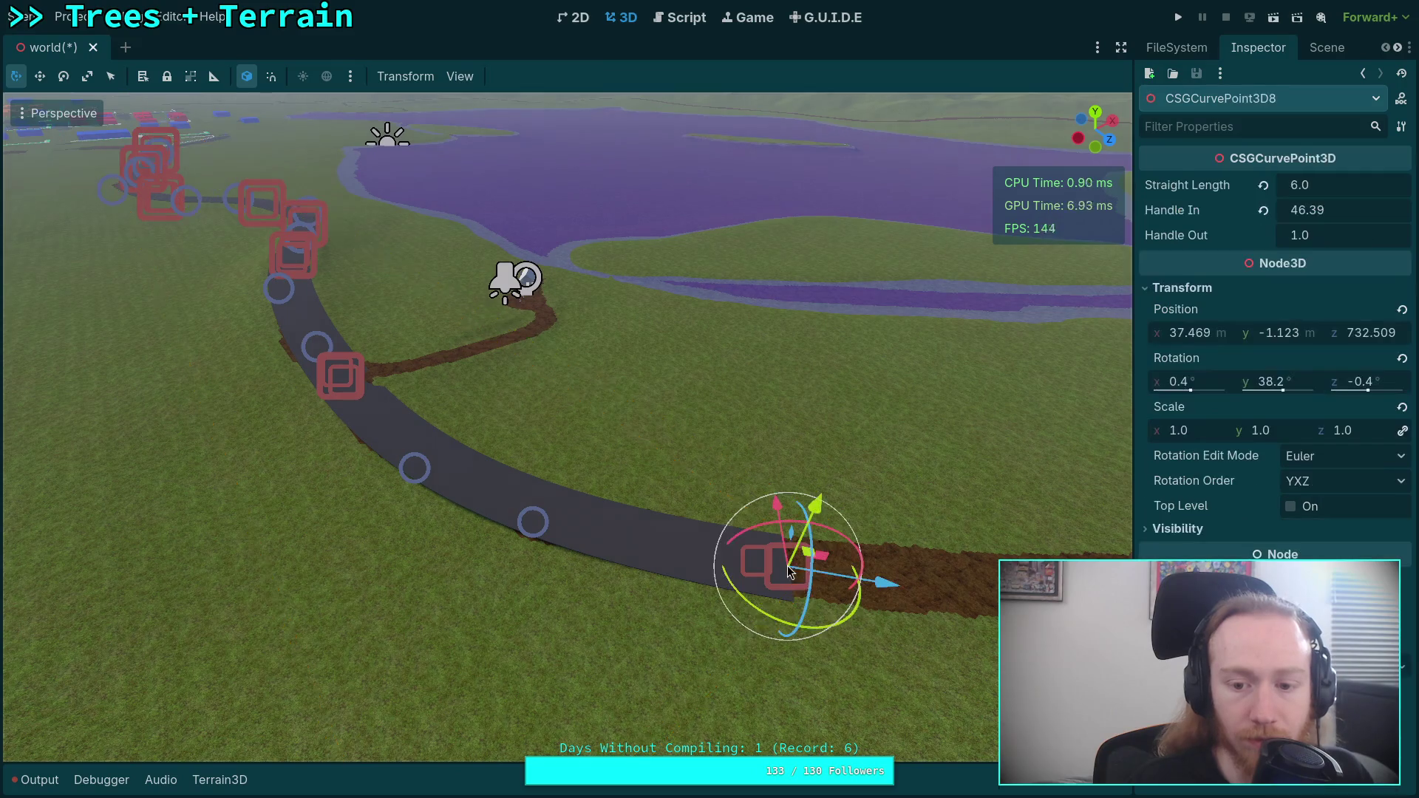
{"action": "right_click", "coordinate": [791, 572]}
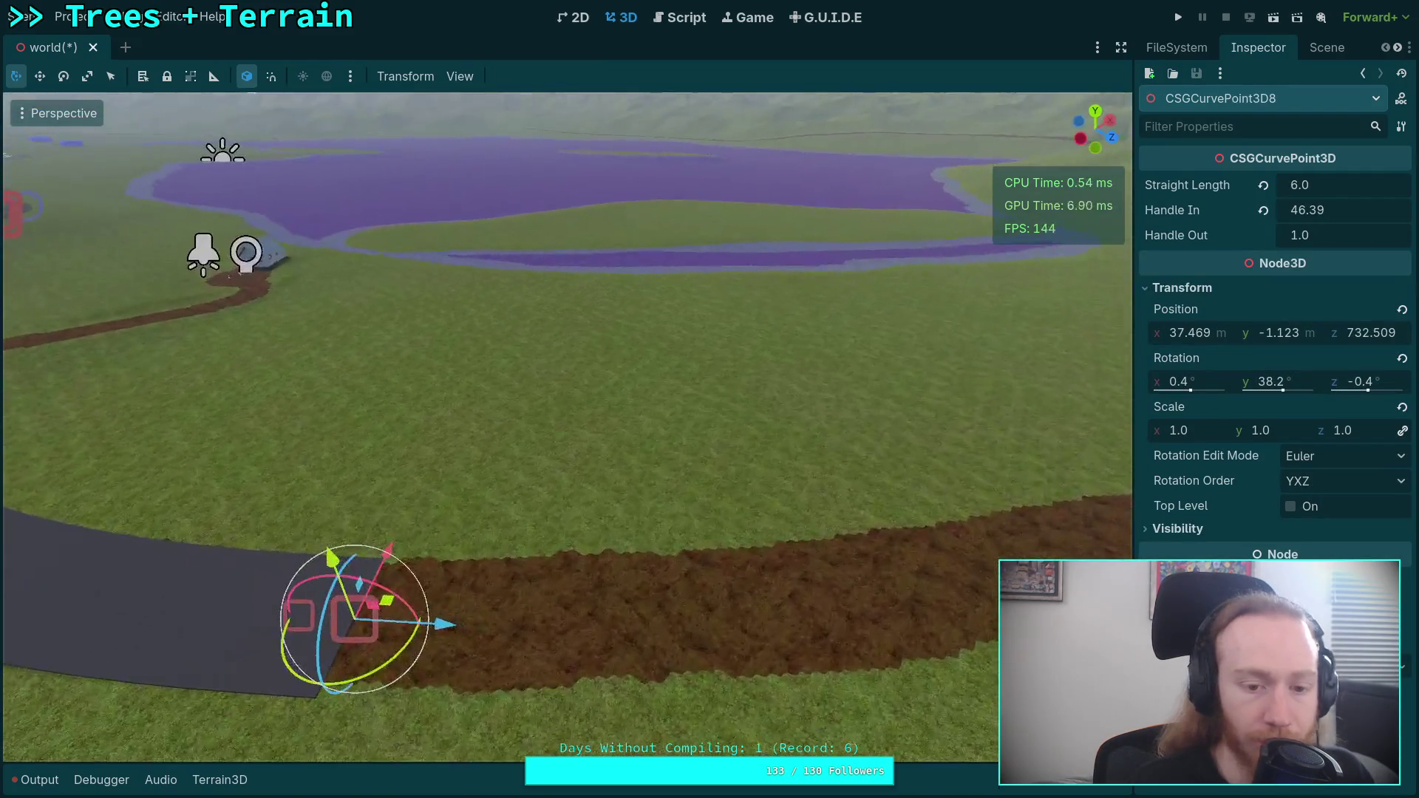
{"action": "key", "text": "ctrl+d"}
{"action": "left_click_drag", "start_coordinate": [476, 589], "coordinate": [915, 590]}
{"action": "left_click", "coordinate": [1264, 289]}
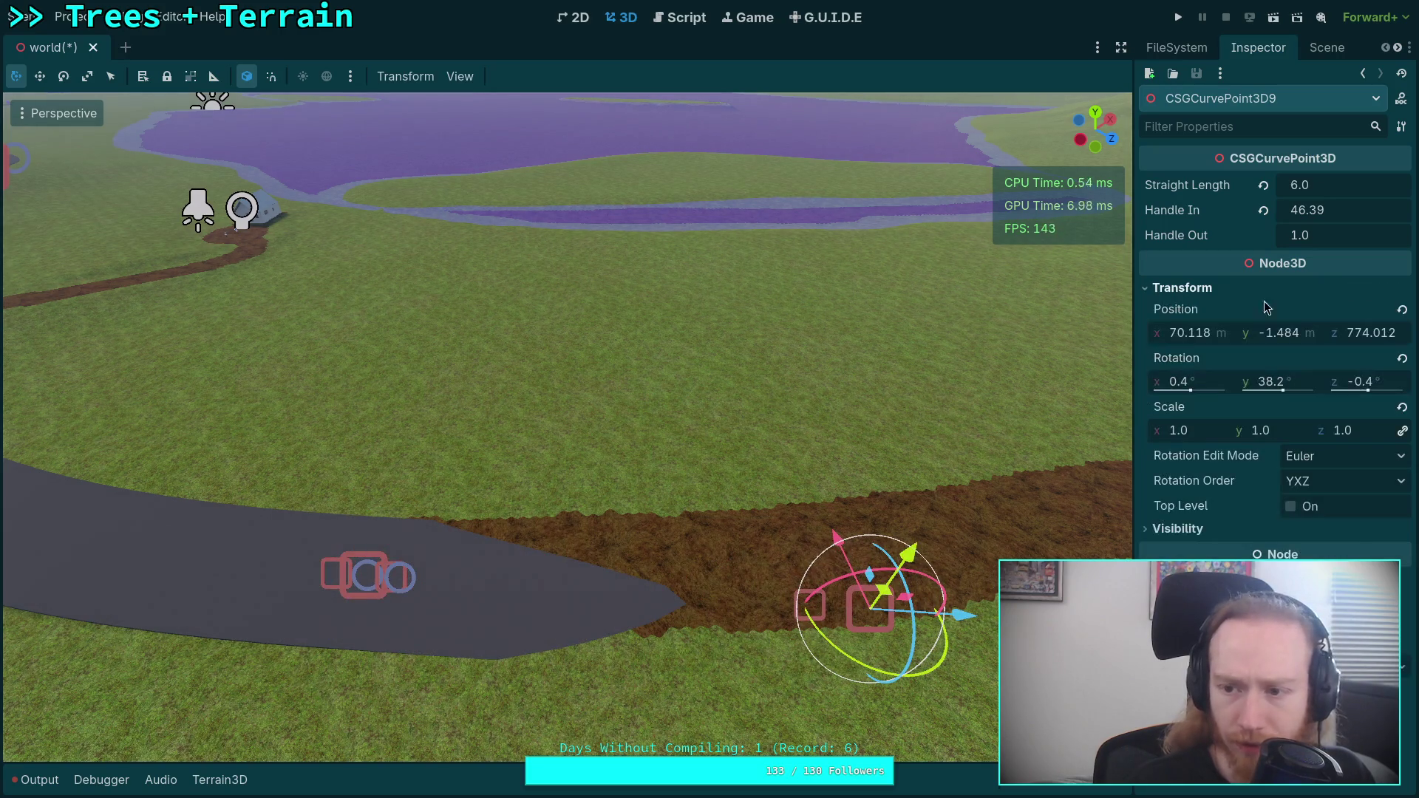
{"action": "left_click", "coordinate": [1403, 358]}
{"action": "mouse_move", "coordinate": [1279, 333]}
{"action": "left_mouse_down"}
{"action": "mouse_move", "coordinate": [1316, 333]}
{"action": "mouse_move", "coordinate": [1301, 333]}
{"action": "left_mouse_up"}
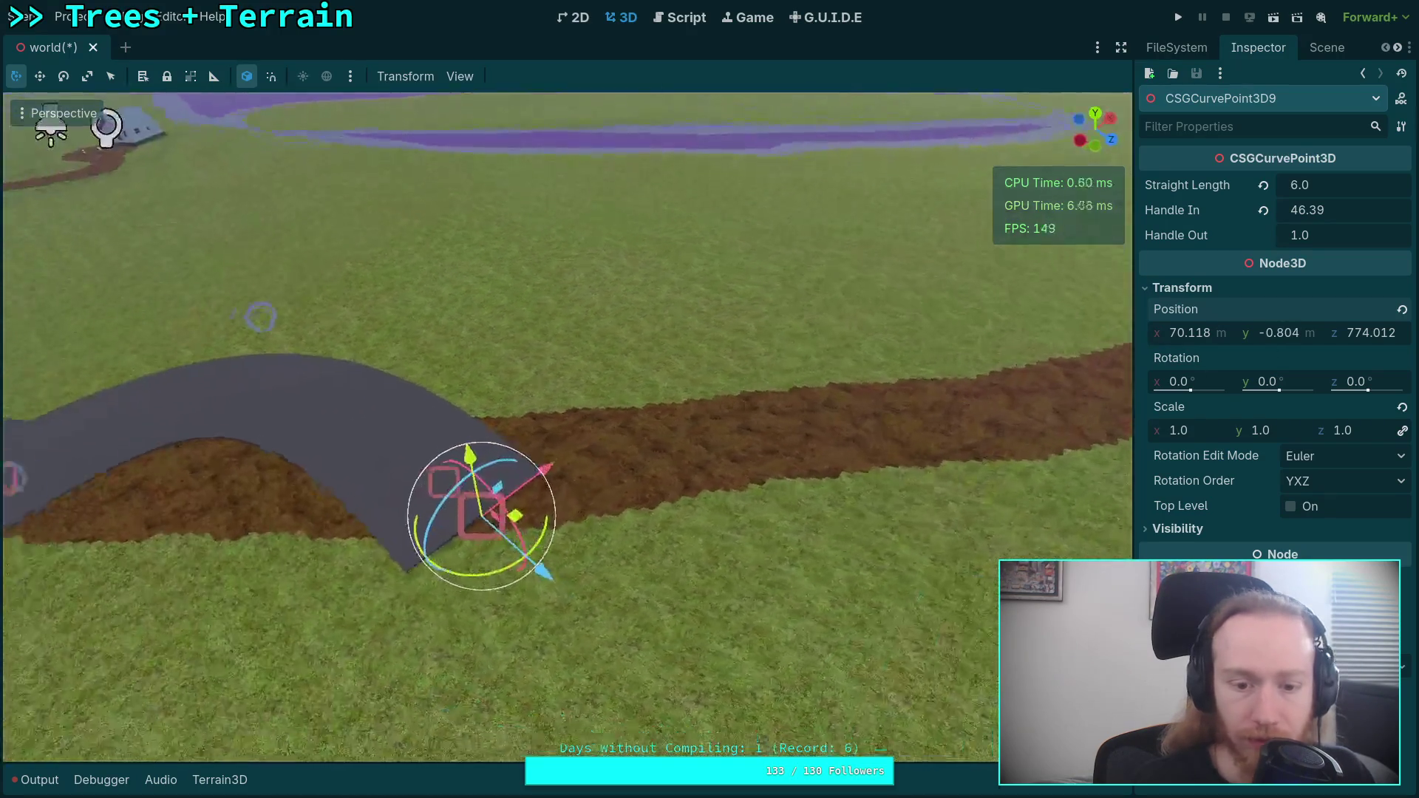
- Turn and move point 9 further along the dirt path's bend
{"action": "mouse_move", "coordinate": [616, 544]}
{"action": "left_mouse_down"}
{"action": "mouse_move", "coordinate": [1042, 477]}
{"action": "mouse_move", "coordinate": [954, 392]}
{"action": "left_mouse_up"}
{"action": "left_click_drag", "start_coordinate": [591, 488], "coordinate": [620, 512]}
{"action": "mouse_move", "coordinate": [557, 471]}
{"action": "left_mouse_down"}
{"action": "mouse_move", "coordinate": [717, 439]}
{"action": "mouse_move", "coordinate": [766, 458]}
{"action": "left_mouse_up"}
{"action": "left_click_drag", "start_coordinate": [791, 525], "coordinate": [814, 517]}
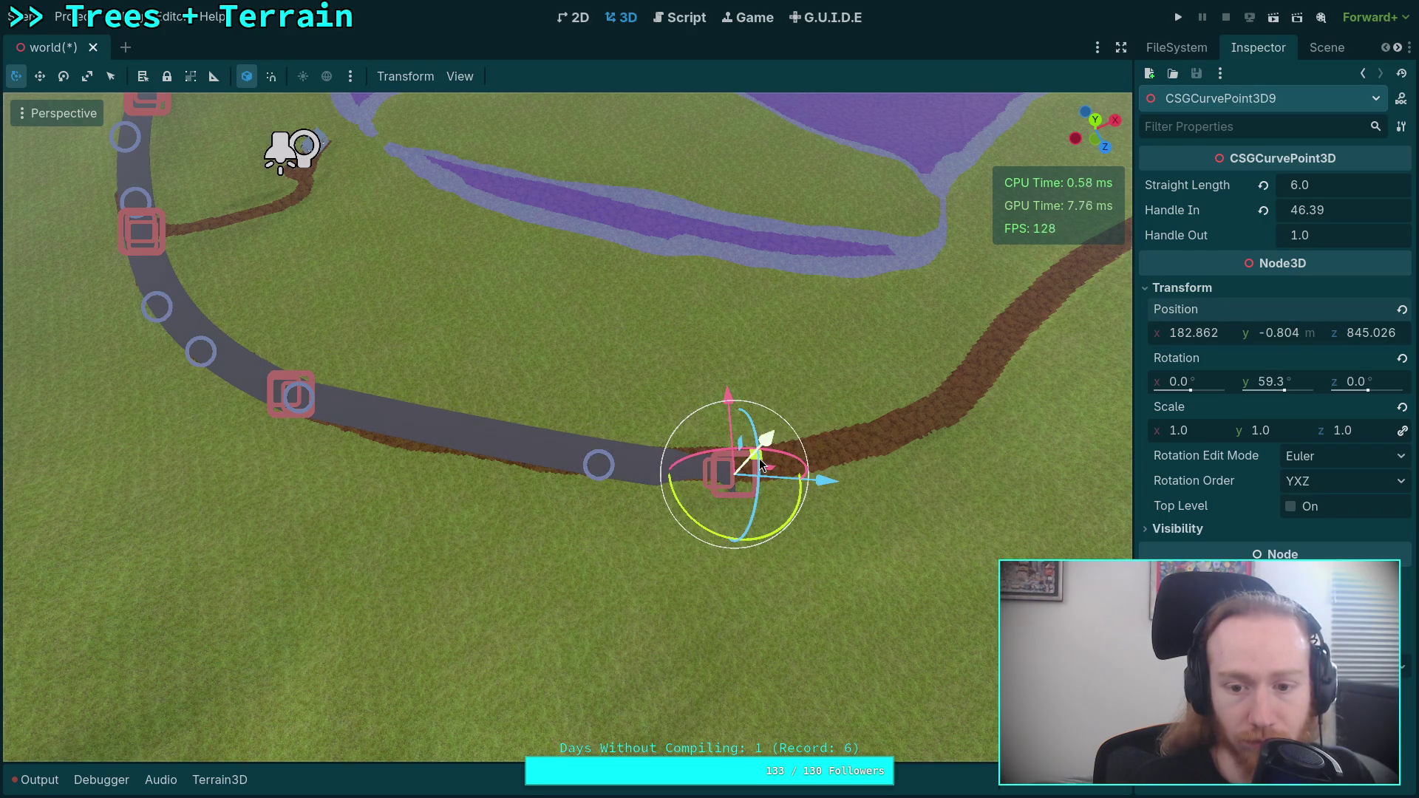
{"action": "mouse_move", "coordinate": [760, 459]}
{"action": "left_mouse_down"}
{"action": "mouse_move", "coordinate": [710, 454]}
{"action": "mouse_move", "coordinate": [721, 454]}
{"action": "left_mouse_up"}
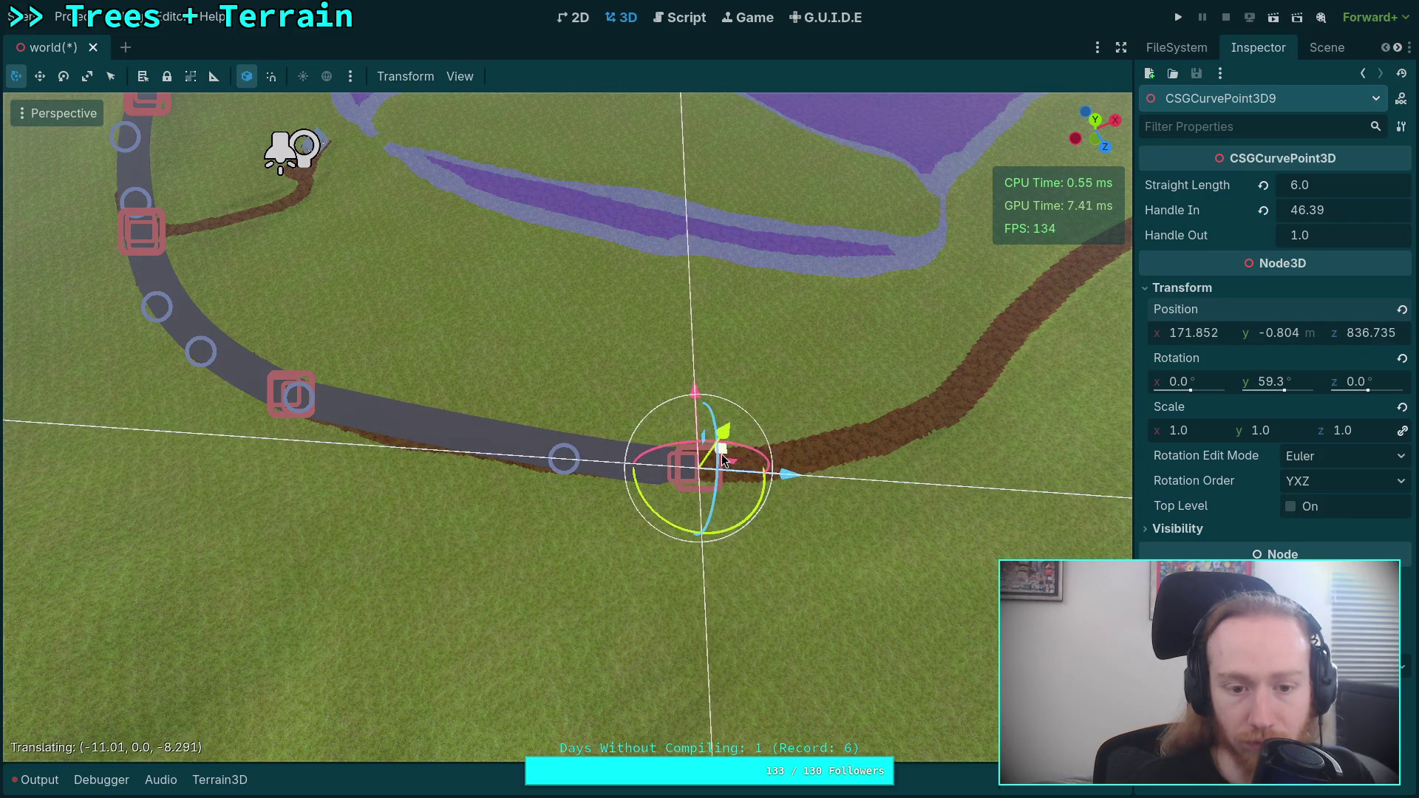
{"action": "left_click", "coordinate": [263, 363]}
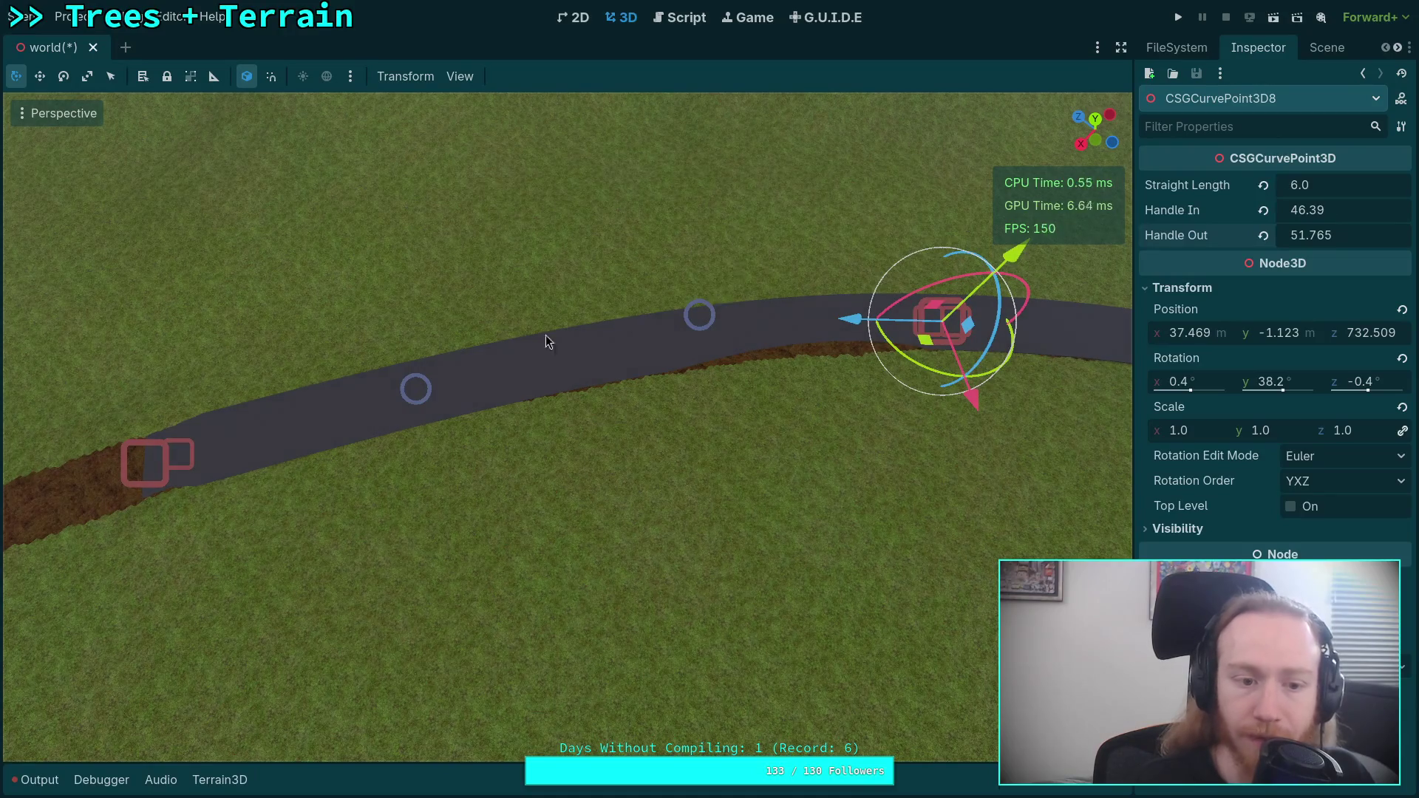
{"action": "left_click", "coordinate": [141, 463]}
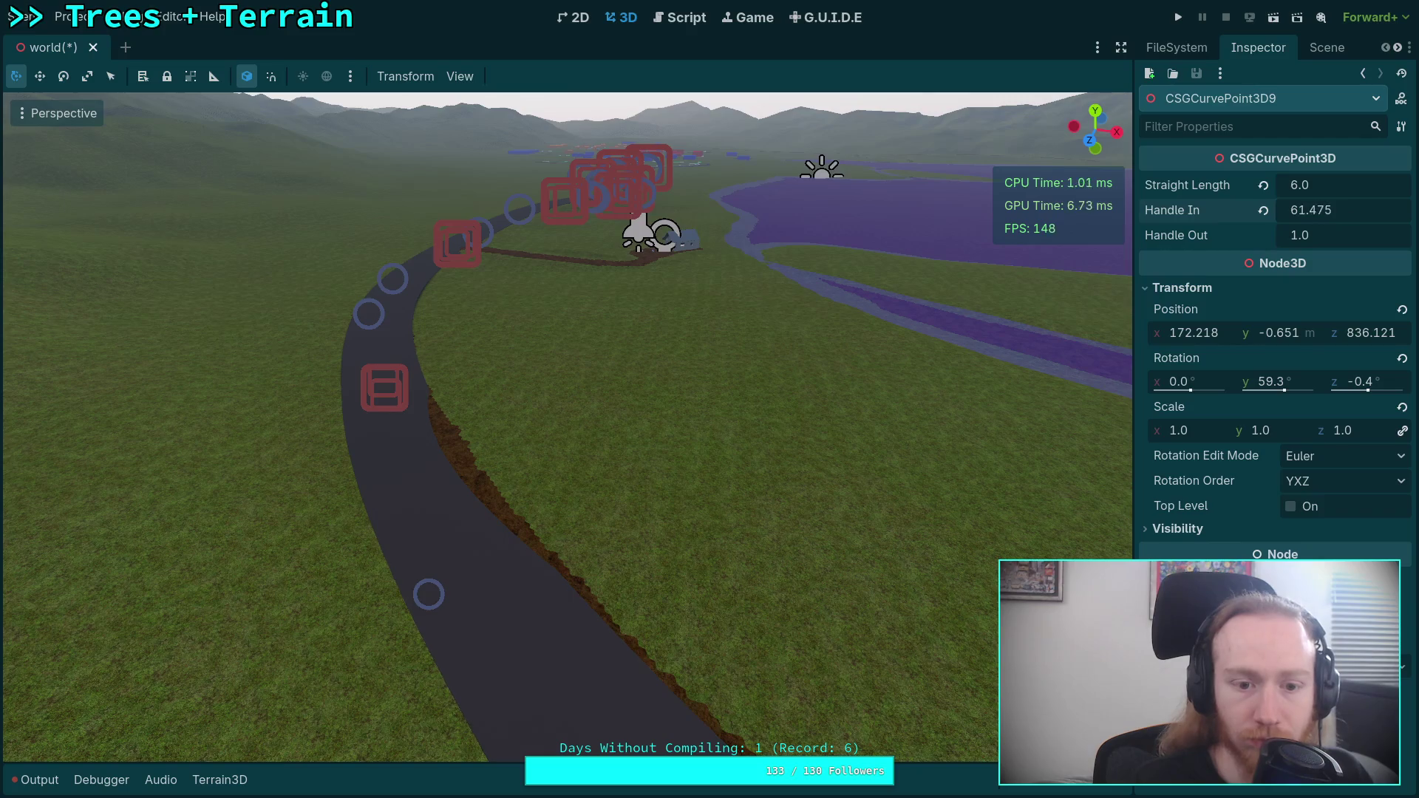
- Tilt point 9 on its X axis to bank the road, then save the scene
{"action": "key", "text": "f"}
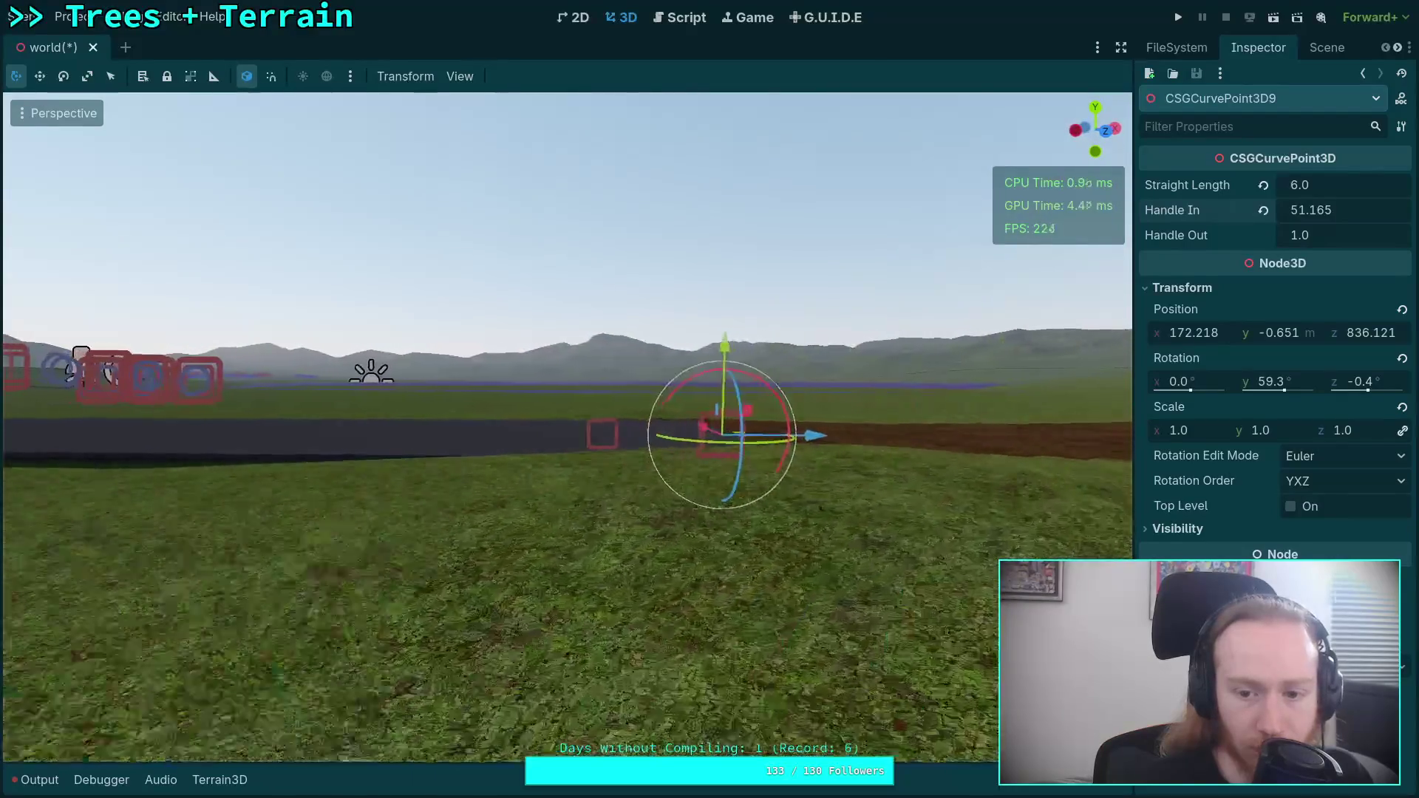
{"action": "mouse_move", "coordinate": [669, 392]}
{"action": "left_mouse_down"}
{"action": "mouse_move", "coordinate": [707, 322]}
{"action": "mouse_move", "coordinate": [769, 86]}
{"action": "mouse_move", "coordinate": [832, 73]}
{"action": "mouse_move", "coordinate": [816, 74]}
{"action": "left_mouse_up"}
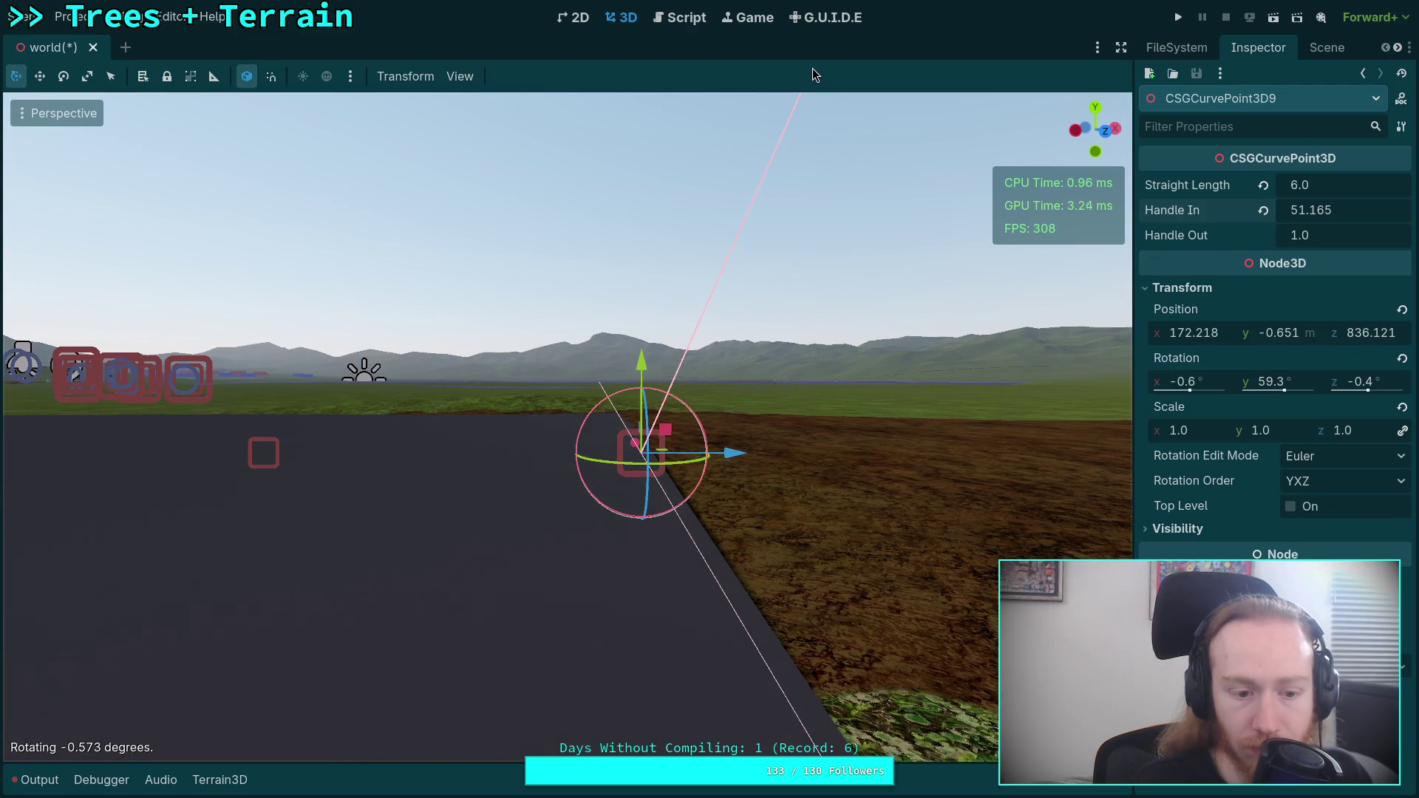
{"action": "scroll", "coordinate": [567, 427], "scroll_direction": "down", "scroll_amount": 5}
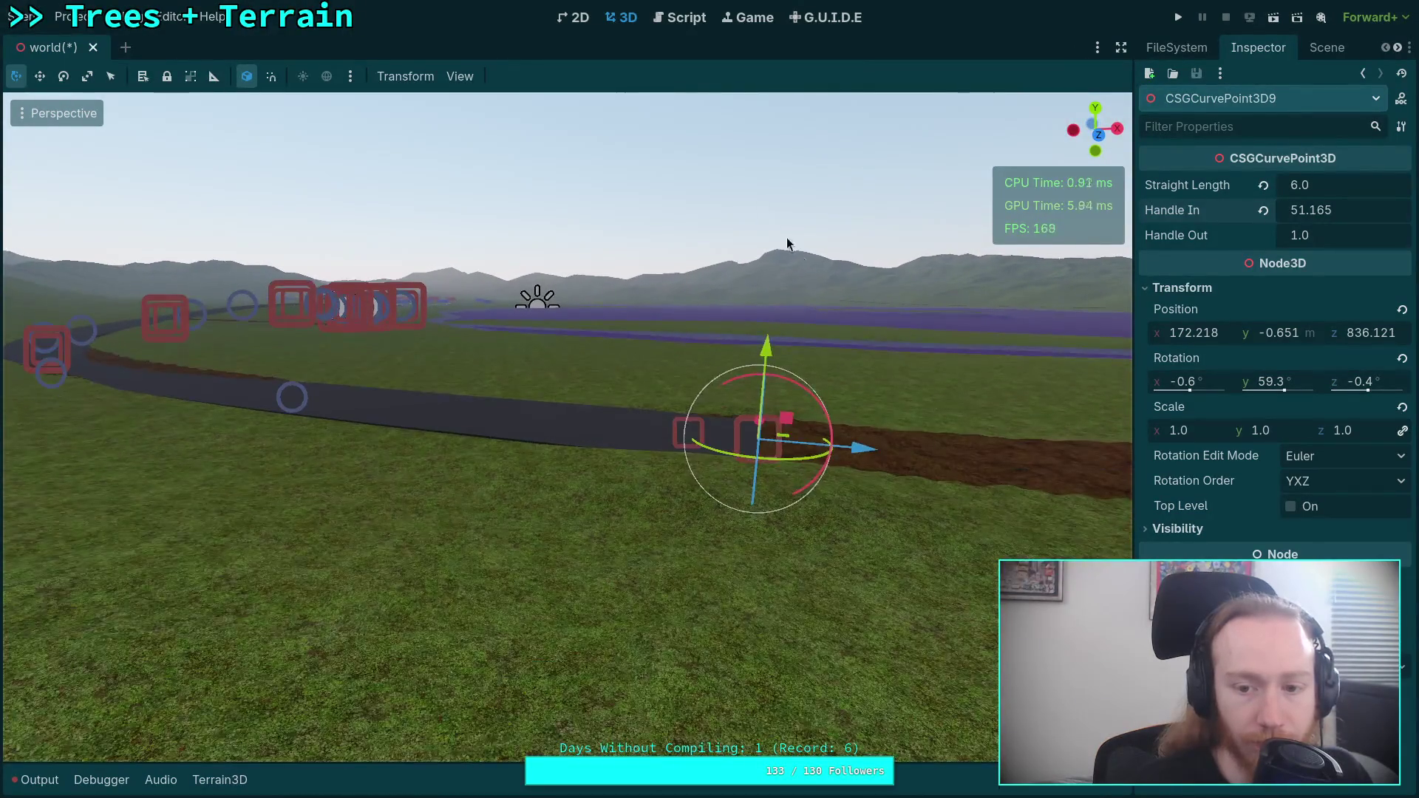
{"action": "mouse_move", "coordinate": [822, 425]}
{"action": "left_mouse_down"}
{"action": "mouse_move", "coordinate": [868, 52]}
{"action": "mouse_move", "coordinate": [988, 75]}
{"action": "left_mouse_up"}
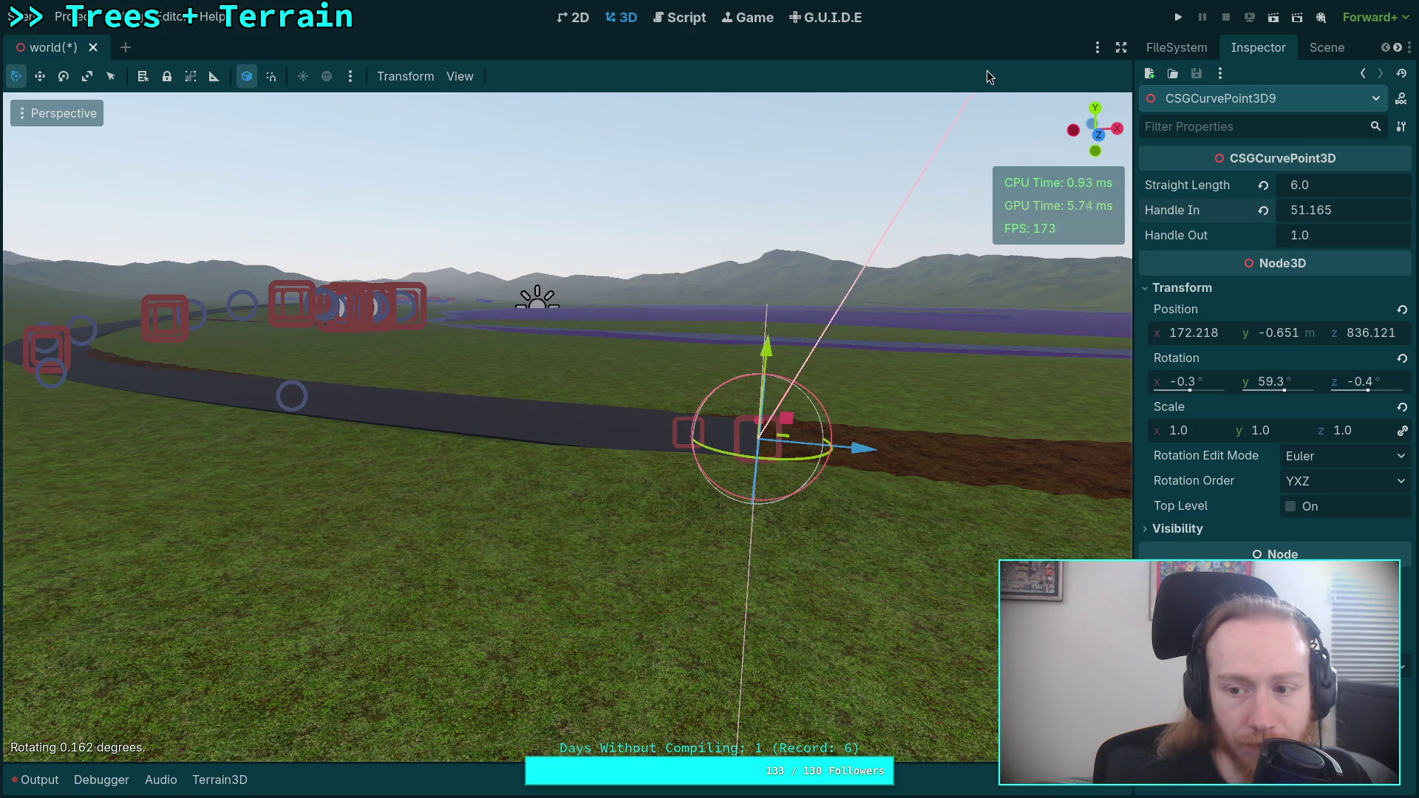
{"action": "right_click", "coordinate": [930, 125]}
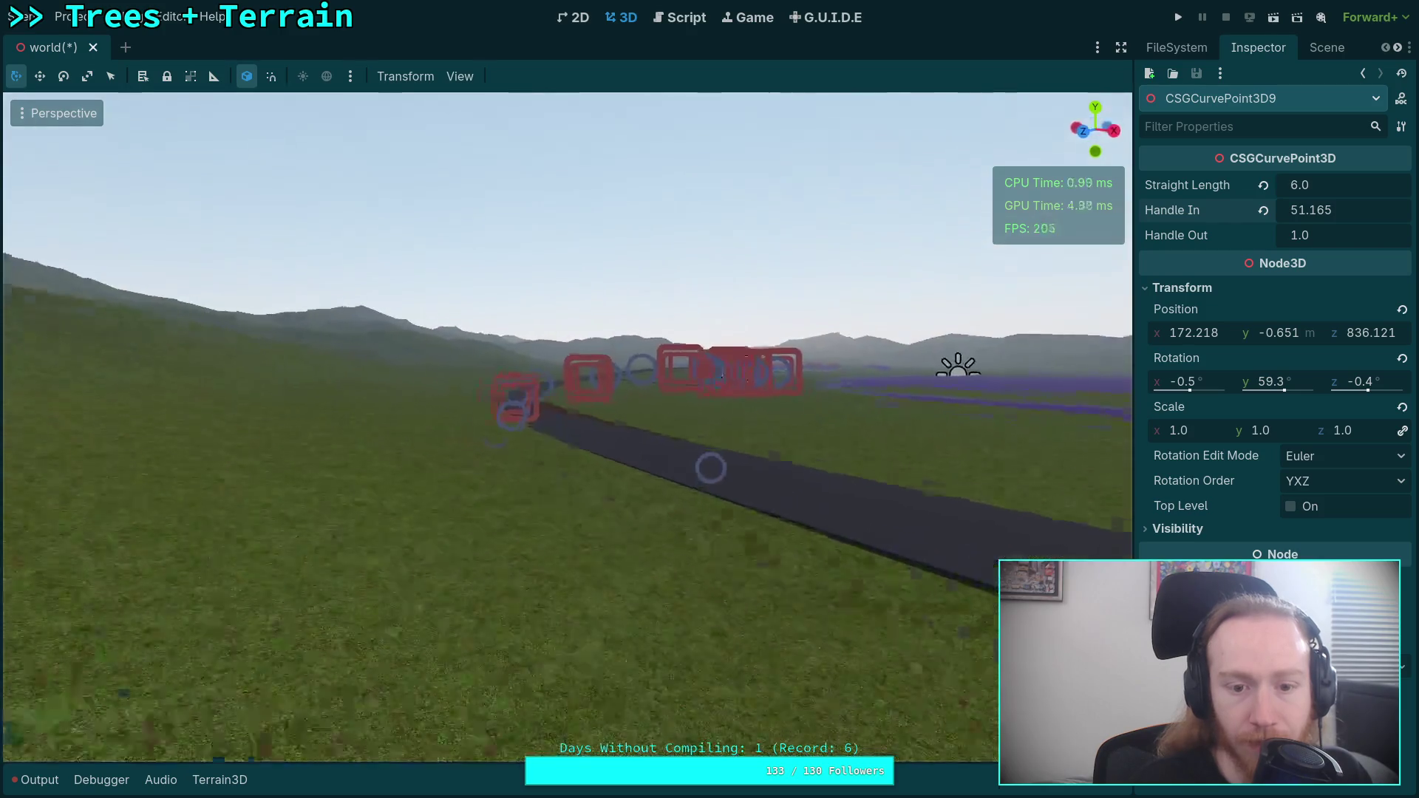
{"action": "key", "text": "w"}
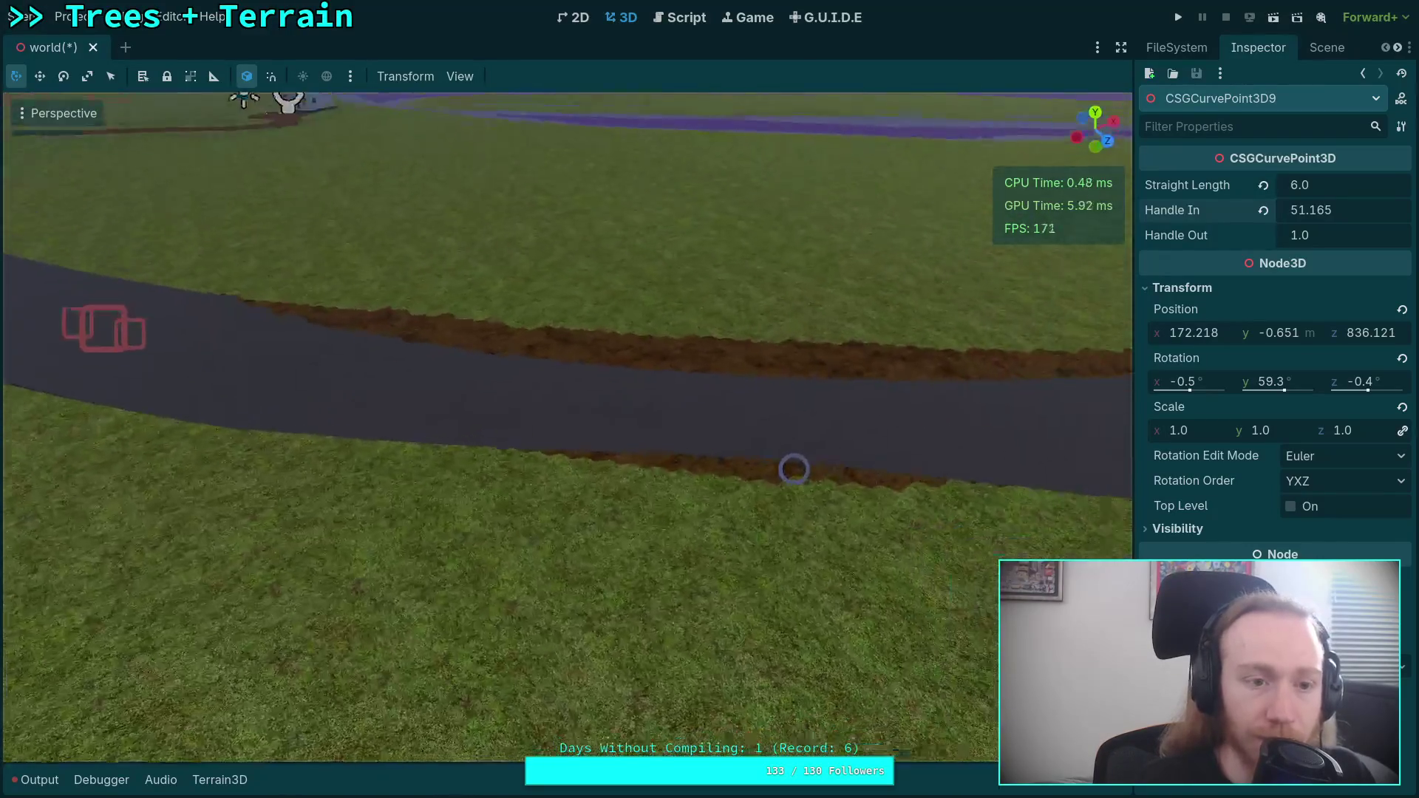
{"action": "key", "text": "ctrl+s"}
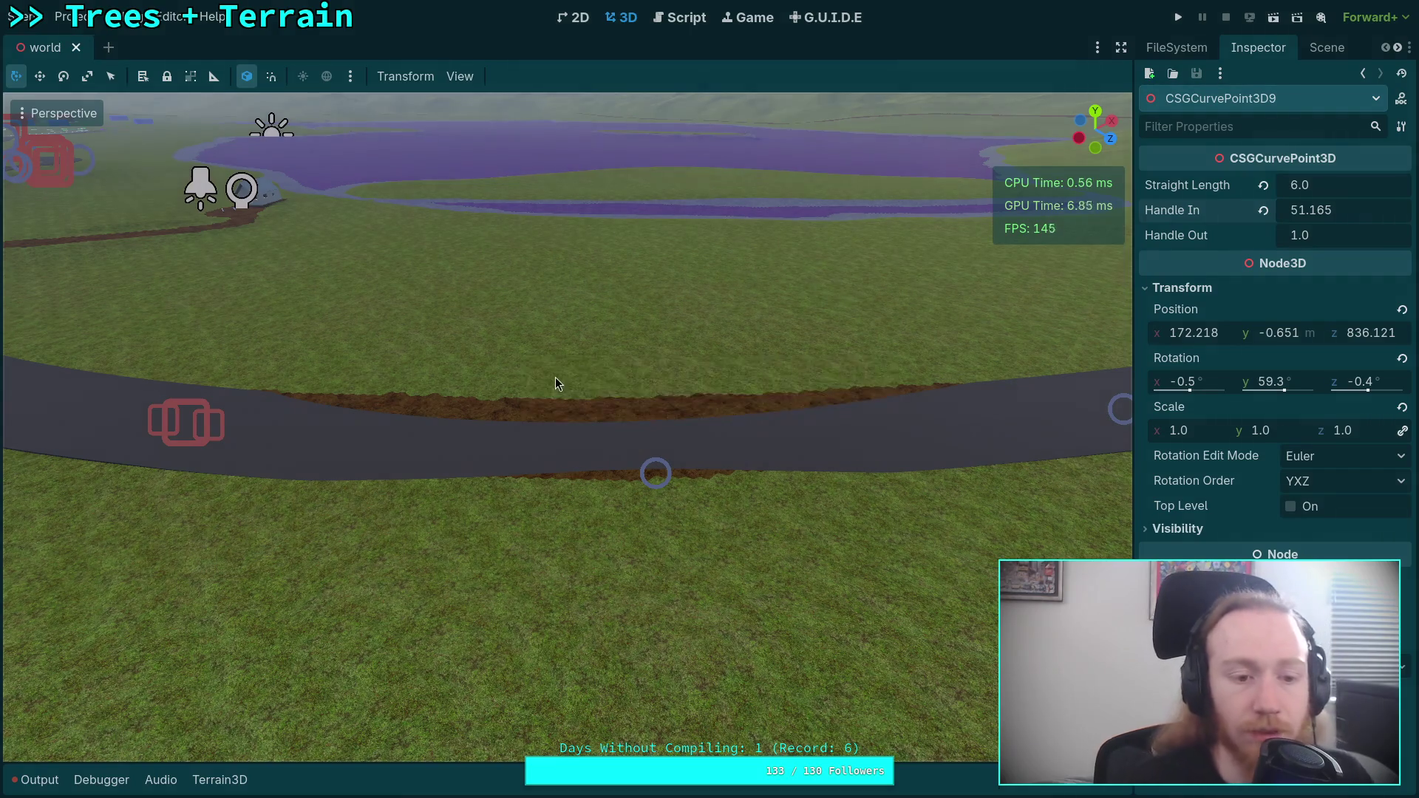
- Set point 9's Handle Out to 10 and save the scene
{"action": "key", "text": "f"}
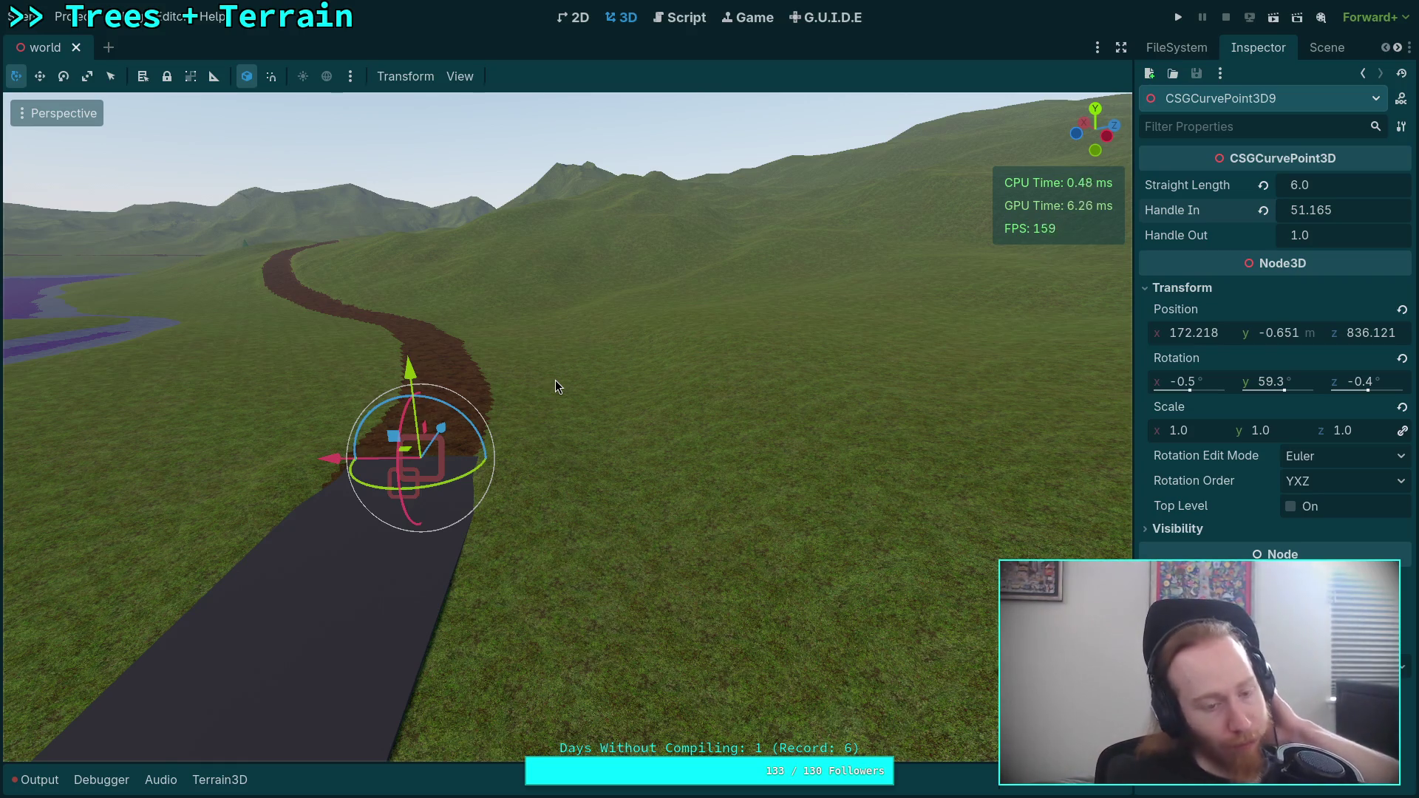
{"action": "left_click_drag", "start_coordinate": [553, 378], "coordinate": [814, 355]}
{"action": "left_click", "coordinate": [1332, 235]}
{"action": "type", "text": "10"}
{"action": "key", "text": "Return"}
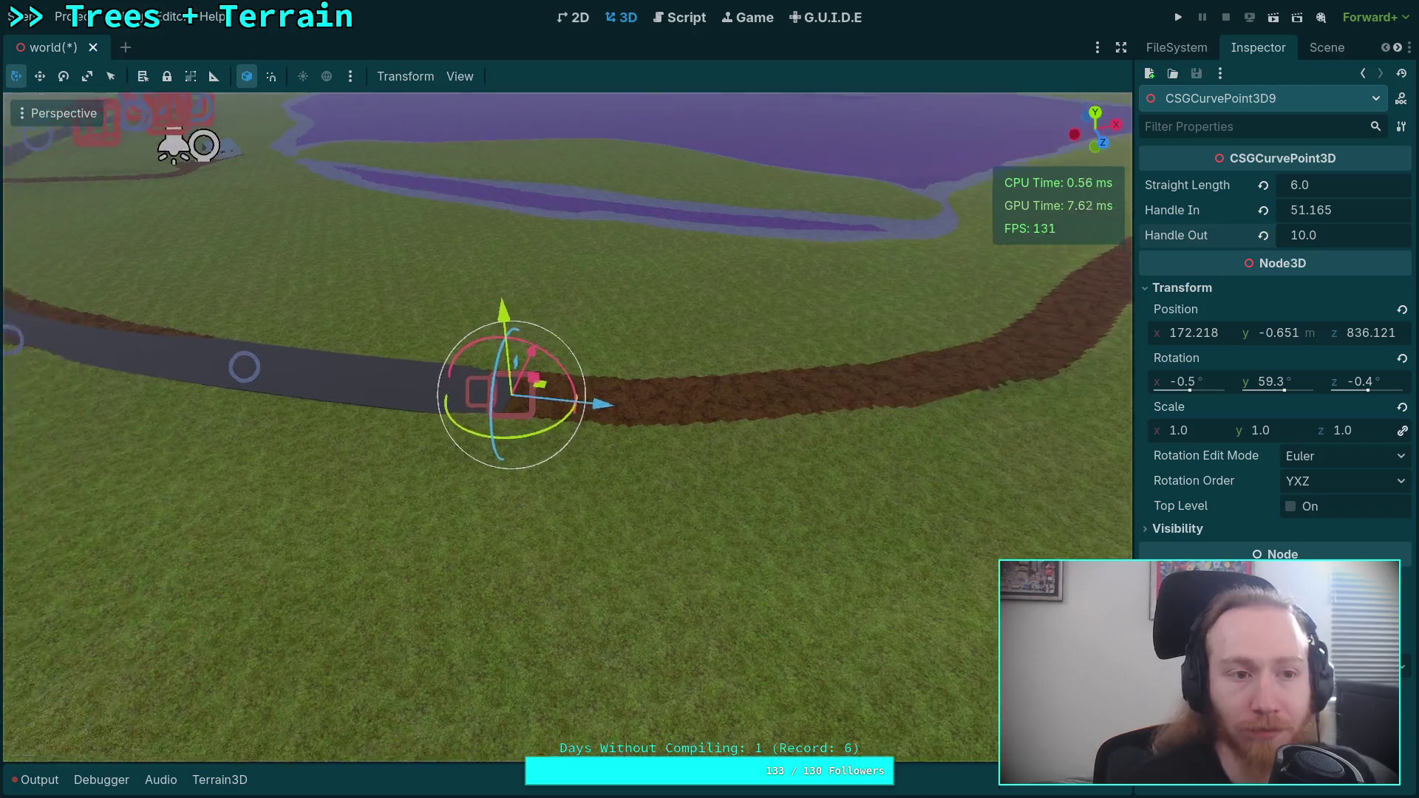
{"action": "key", "text": "ctrl+s"}
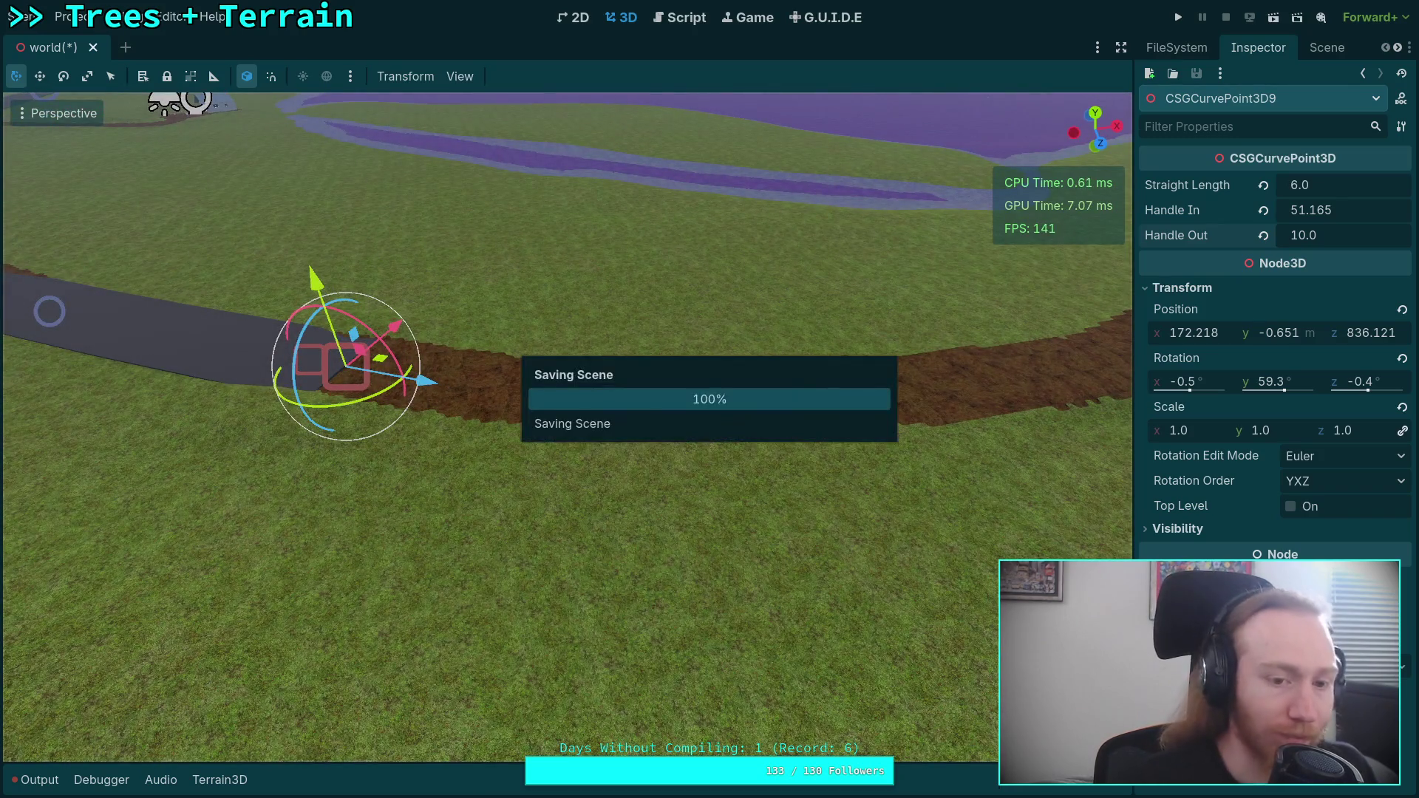
- Duplicate point 9 as CSGCurvePoint3D10 at x 279.915, y -0.851, z 859.647, turned 94.7° on Y
{"action": "key", "text": "ctrl+d"}
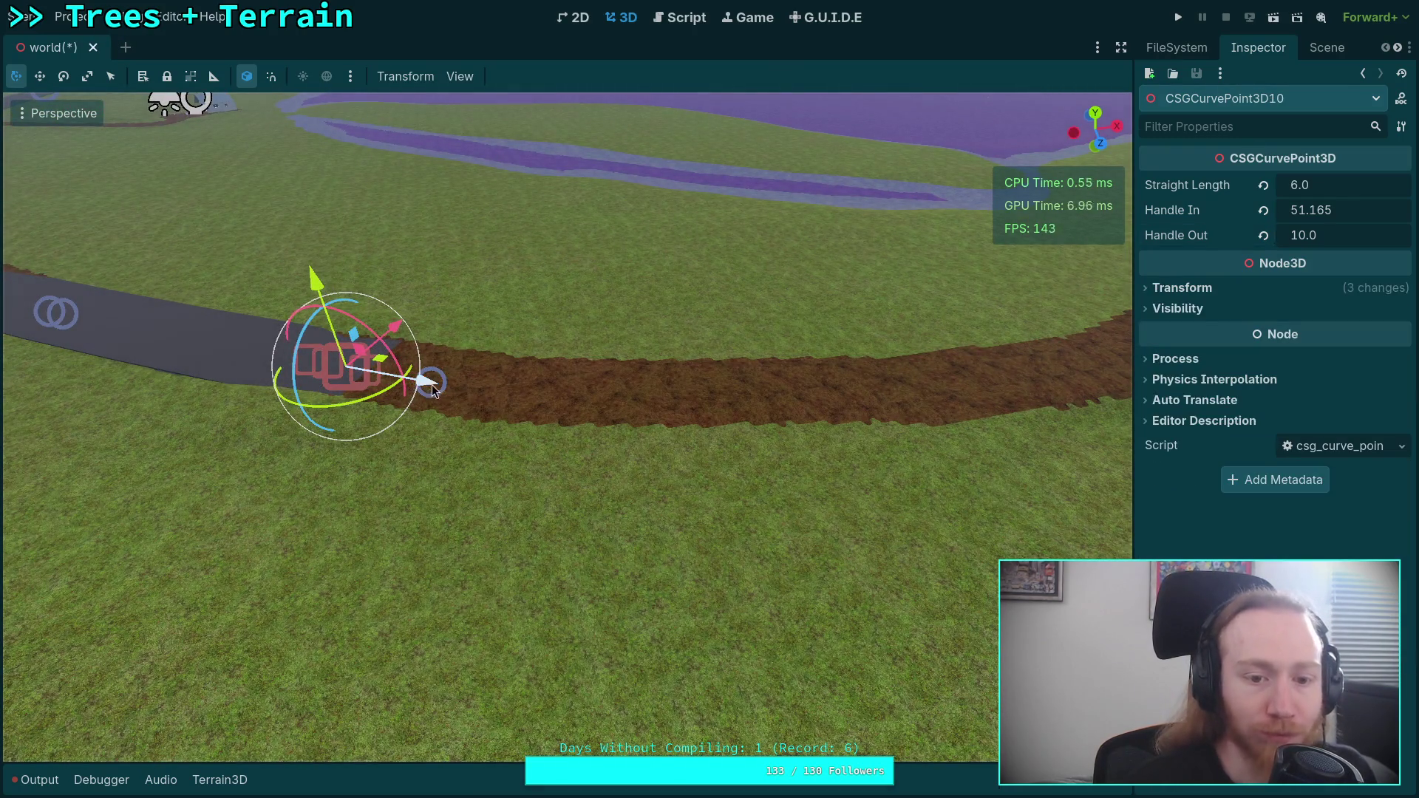
{"action": "mouse_move", "coordinate": [426, 387]}
{"action": "left_mouse_down"}
{"action": "mouse_move", "coordinate": [946, 423]}
{"action": "mouse_move", "coordinate": [784, 485]}
{"action": "mouse_move", "coordinate": [885, 503]}
{"action": "mouse_move", "coordinate": [684, 390]}
{"action": "left_mouse_up"}
{"action": "mouse_move", "coordinate": [556, 526]}
{"action": "left_mouse_down"}
{"action": "mouse_move", "coordinate": [570, 543]}
{"action": "mouse_move", "coordinate": [531, 321]}
{"action": "mouse_move", "coordinate": [527, 343]}
{"action": "left_mouse_up"}
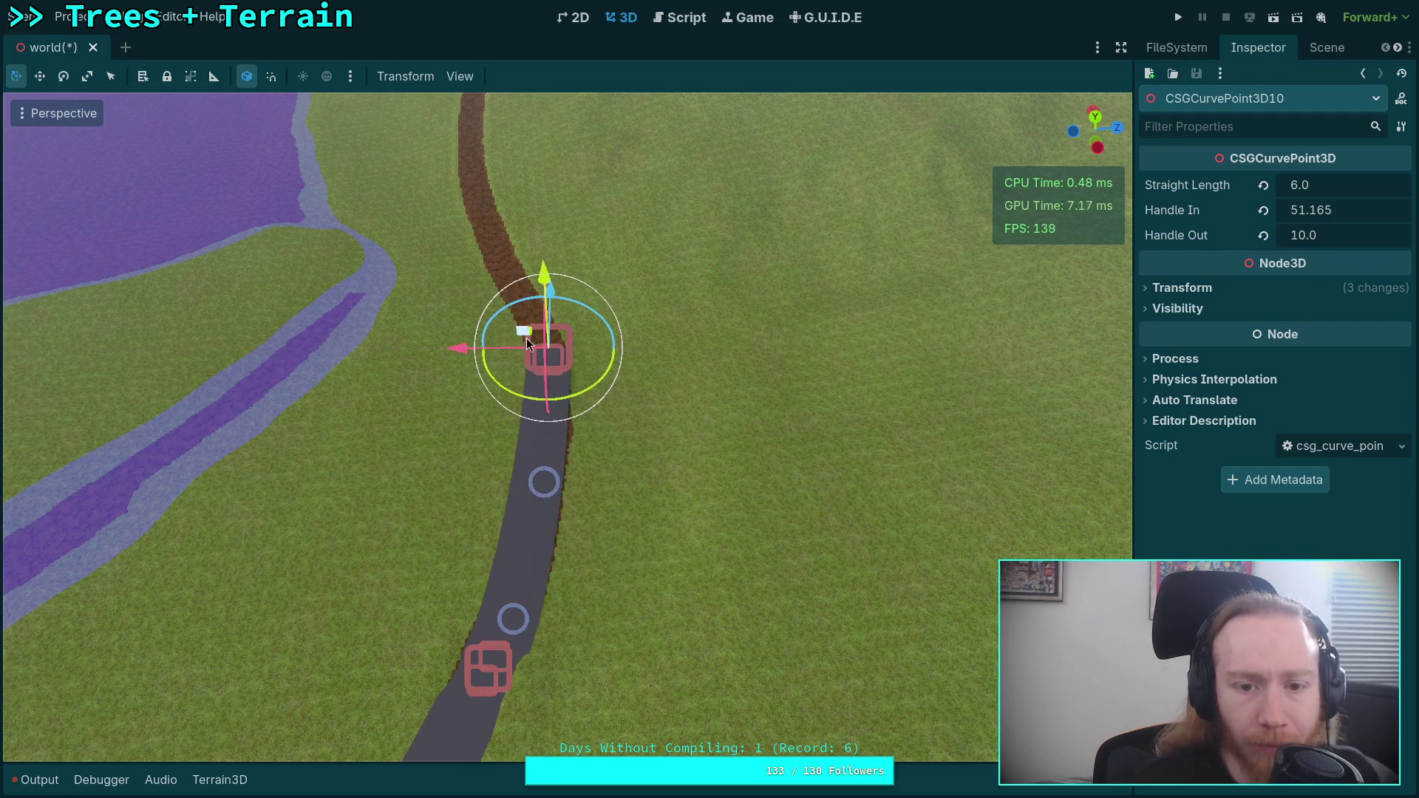
{"action": "left_click_drag", "start_coordinate": [515, 402], "coordinate": [527, 310]}
{"action": "left_click_drag", "start_coordinate": [552, 399], "coordinate": [570, 419]}
{"action": "scroll", "coordinate": [570, 418], "scroll_direction": "up", "scroll_amount": 3}
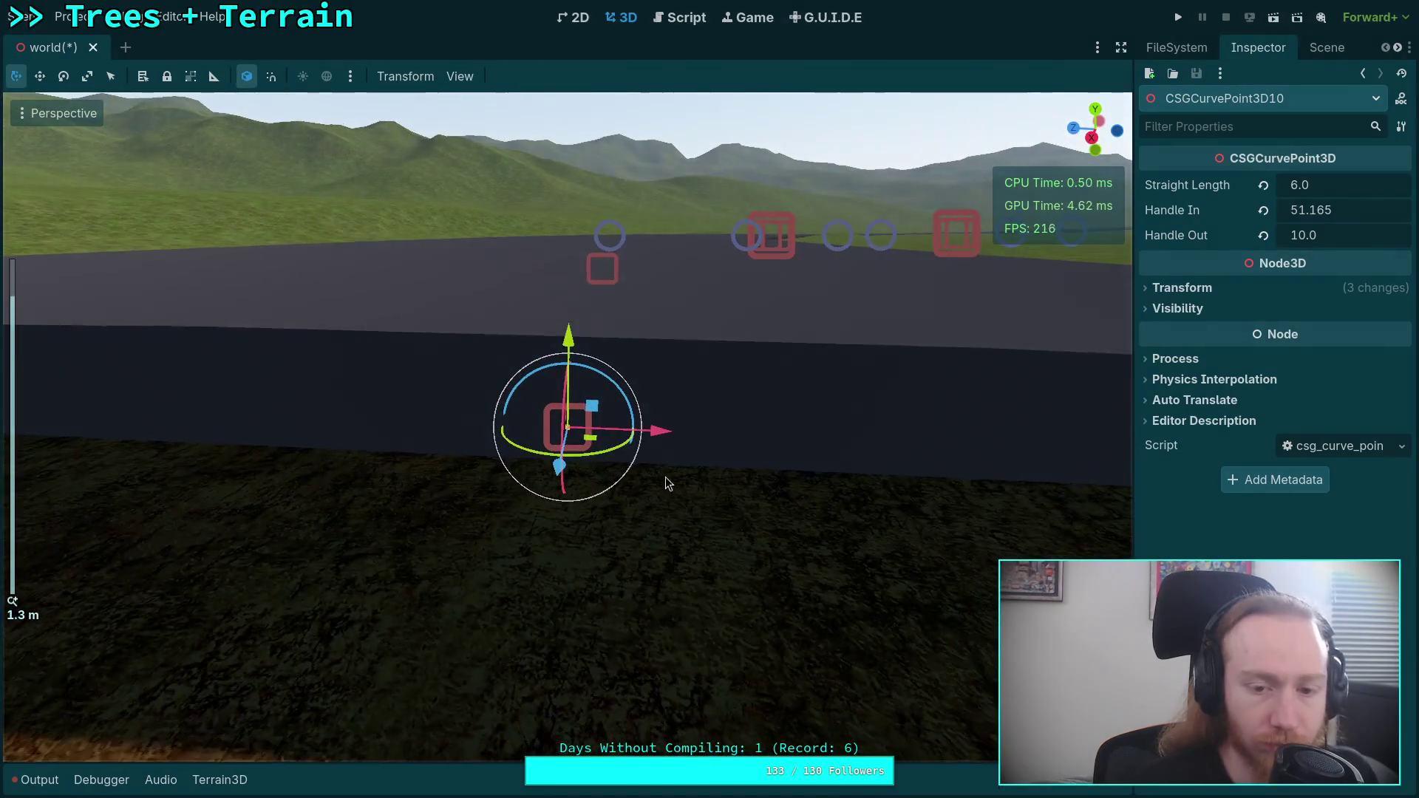
{"action": "scroll", "coordinate": [564, 414], "scroll_direction": "down", "scroll_amount": 5}
{"action": "left_click_drag", "start_coordinate": [576, 363], "coordinate": [548, 669]}
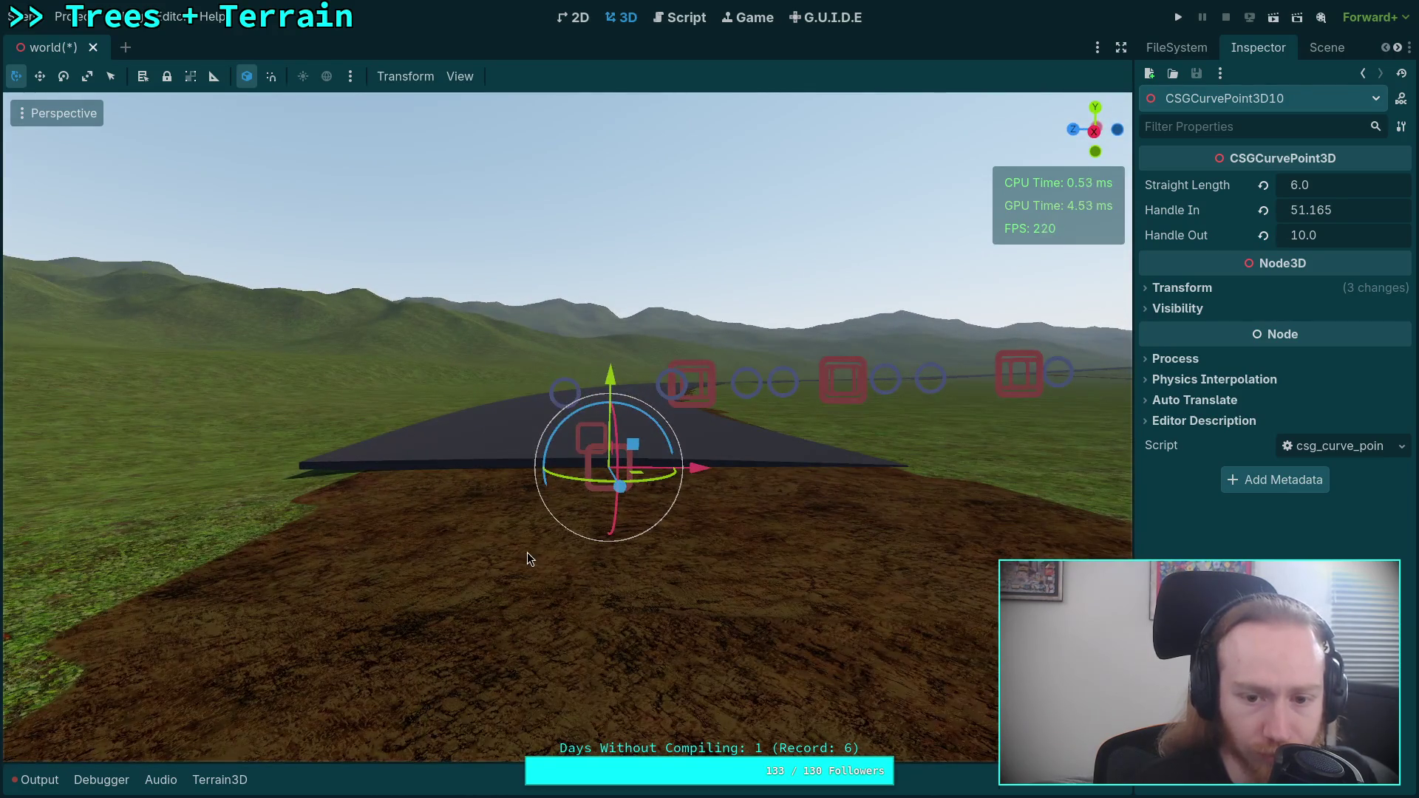
{"action": "left_click", "coordinate": [1171, 289]}
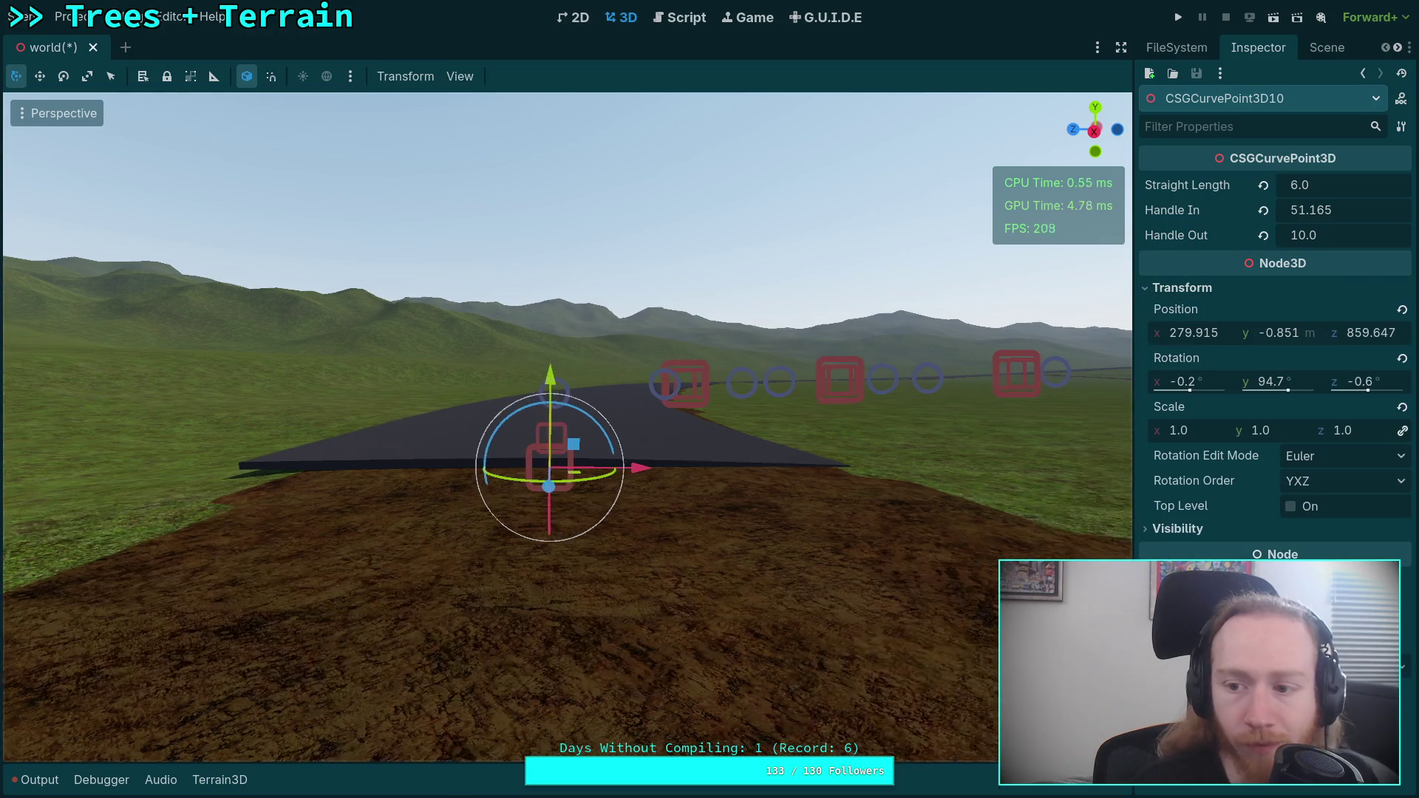
- Ease CSGCurvePoint3D10's Z banking to about -0.2°
{"action": "mouse_move", "coordinate": [667, 462]}
{"action": "left_mouse_down"}
{"action": "mouse_move", "coordinate": [607, 237]}
{"action": "mouse_move", "coordinate": [442, 213]}
{"action": "mouse_move", "coordinate": [501, 215]}
{"action": "mouse_move", "coordinate": [554, 259]}
{"action": "left_mouse_up"}
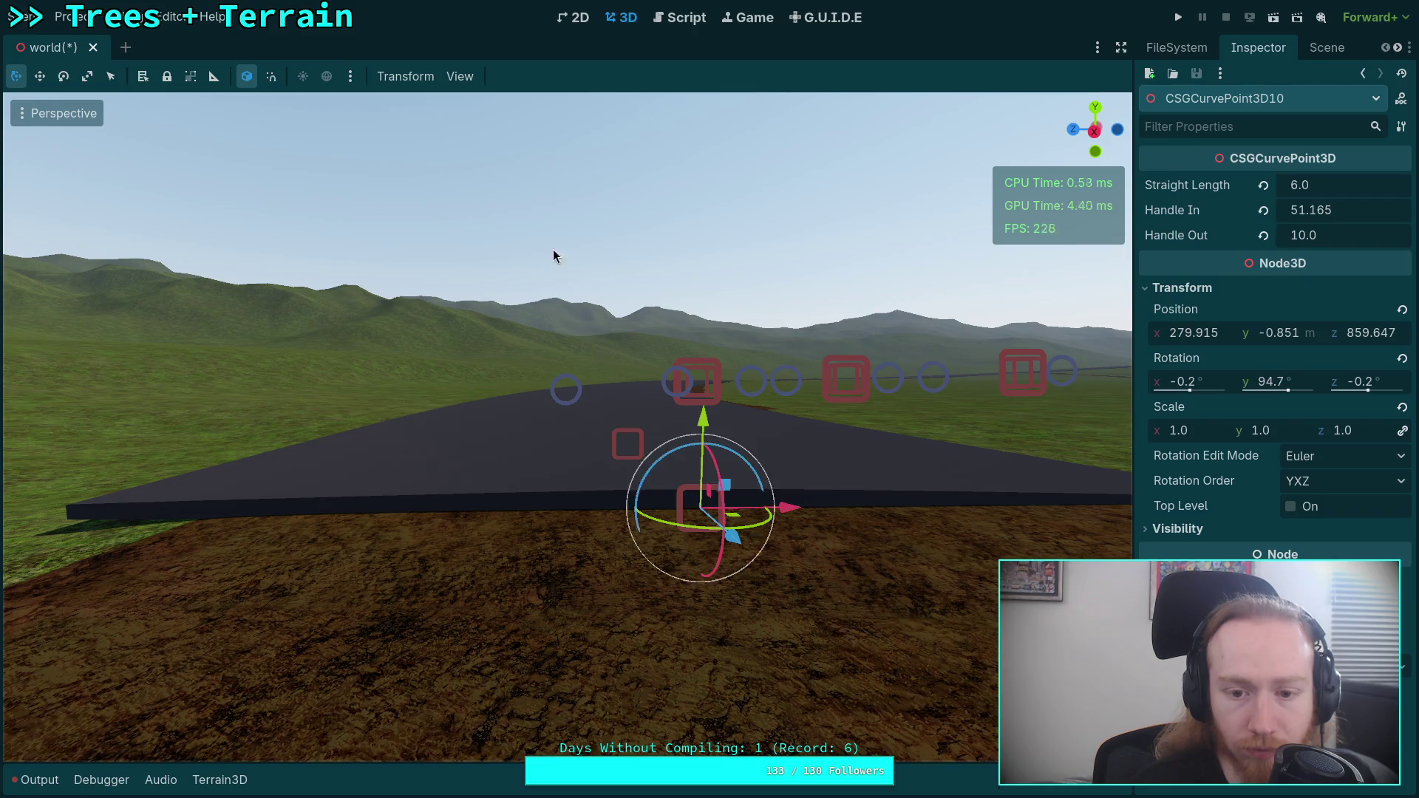
{"action": "key", "text": "s"}
{"action": "key", "text": "d"}
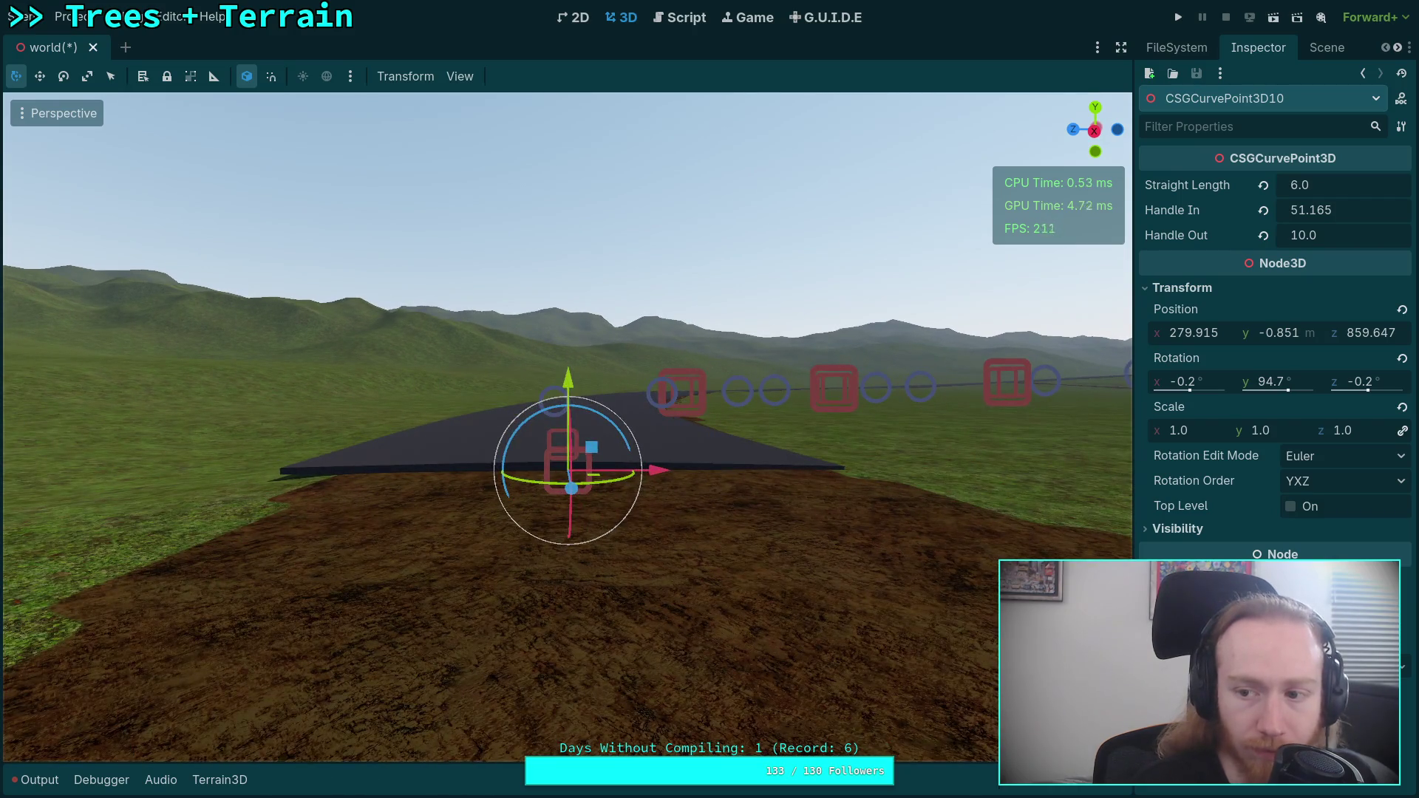
{"action": "key", "text": "w"}
{"action": "key", "text": "s"}
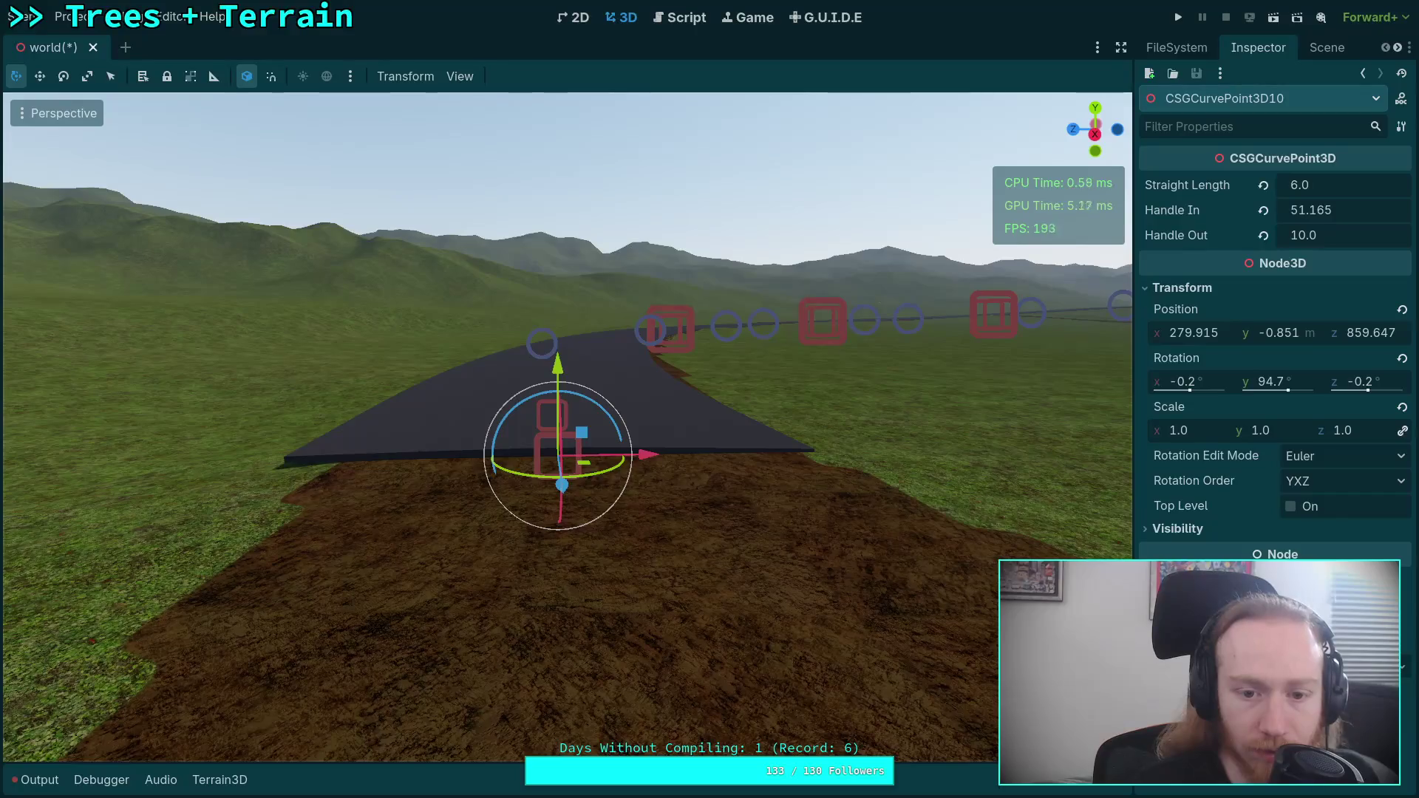
- Fly and orbit around the road's end to inspect it from several angles
{"action": "key", "text": "d"}
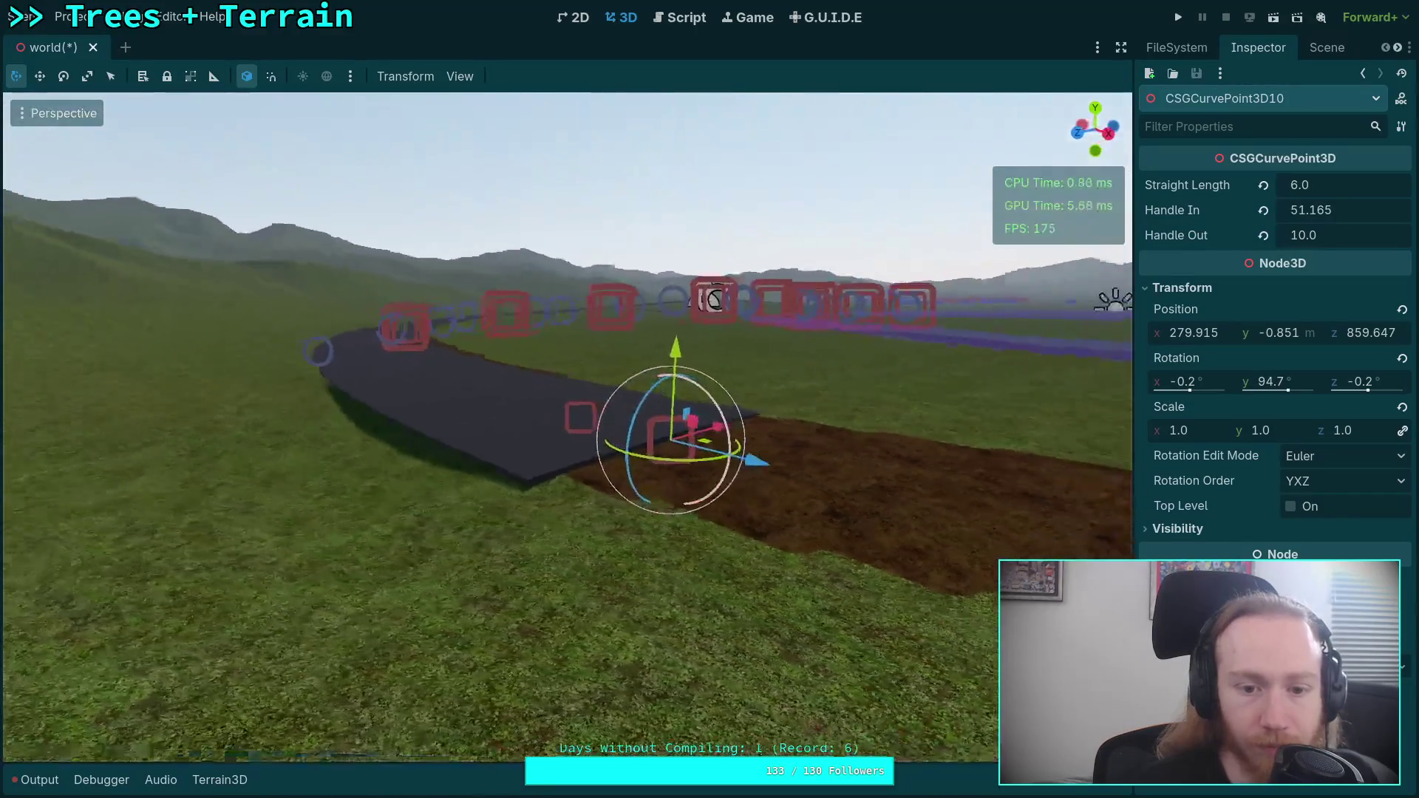
{"action": "key", "text": "q"}
{"action": "key", "text": "e"}
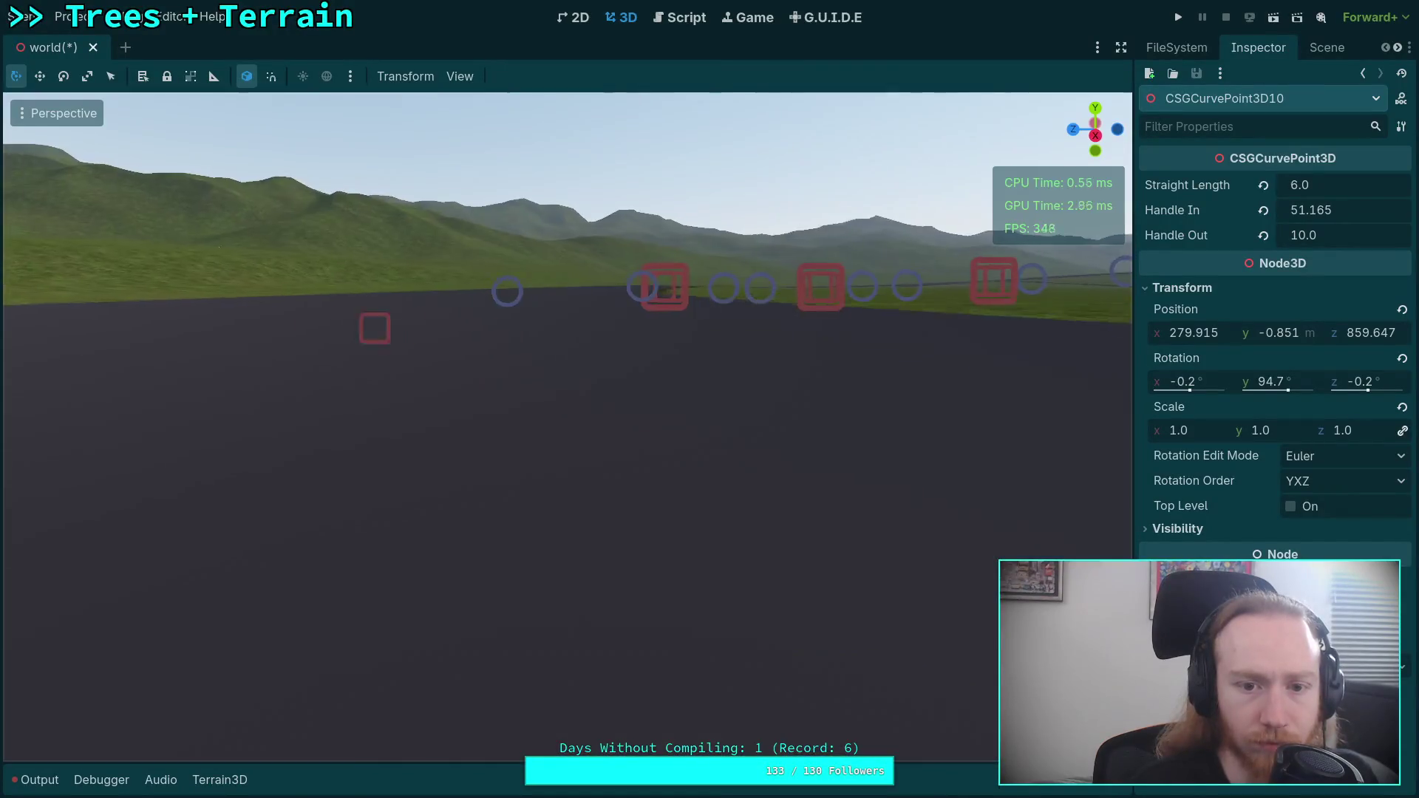
{"action": "key", "text": "w"}
{"action": "key", "text": "s"}
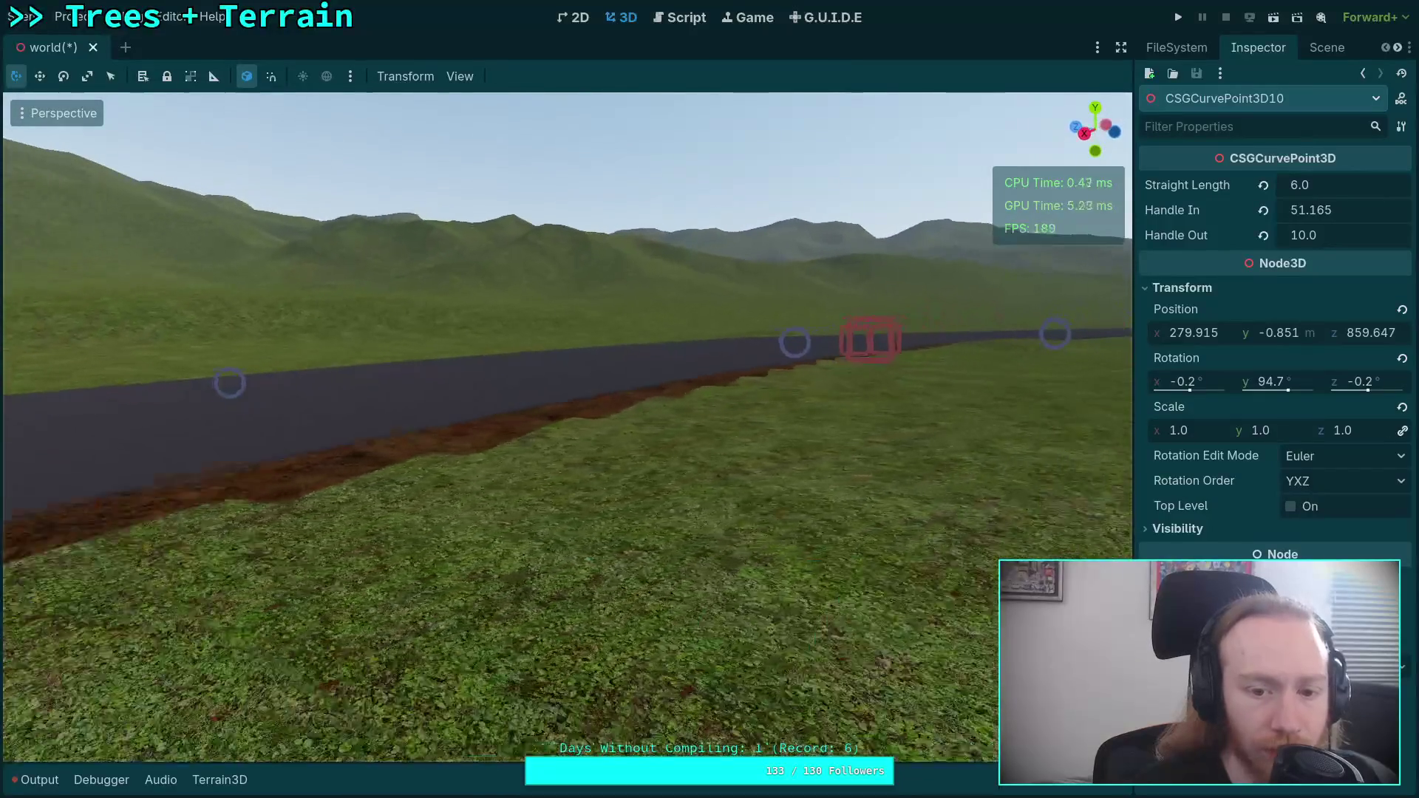
{"action": "key", "text": "d"}
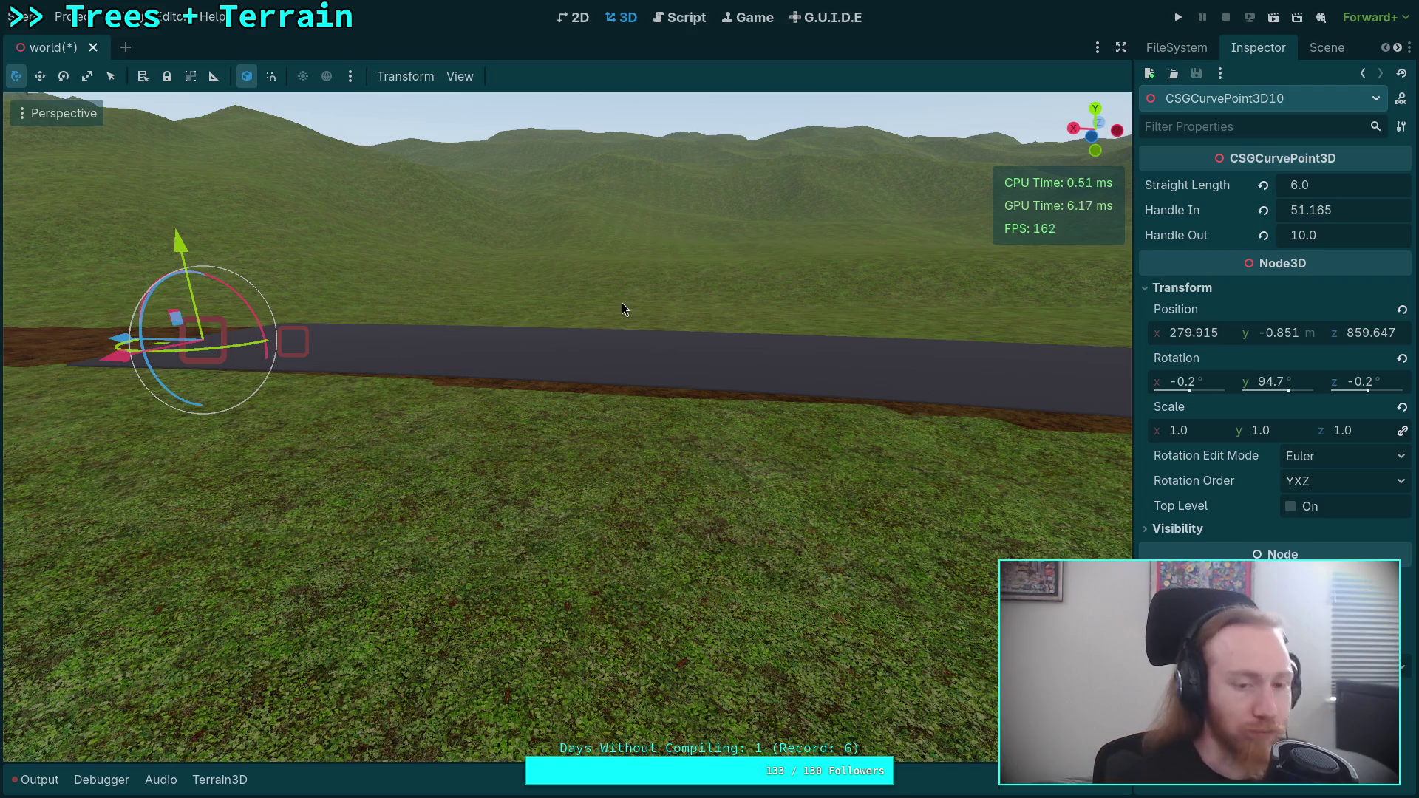
{"action": "key", "text": "f"}
{"action": "key", "text": "KP_4"}
{"action": "key", "text": "KP_4"}
{"action": "key", "text": "KP_4"}
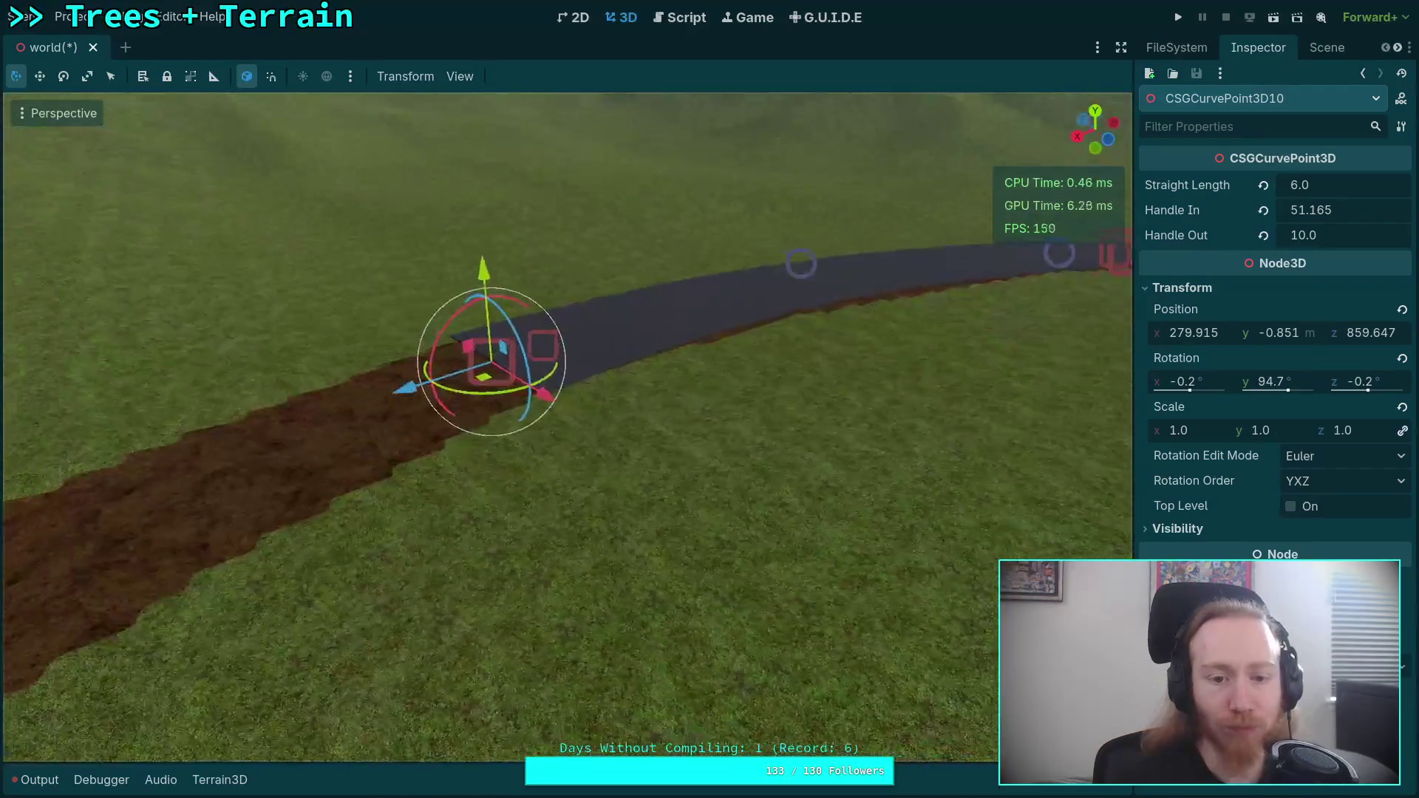
{"action": "key", "text": "KP_4"}
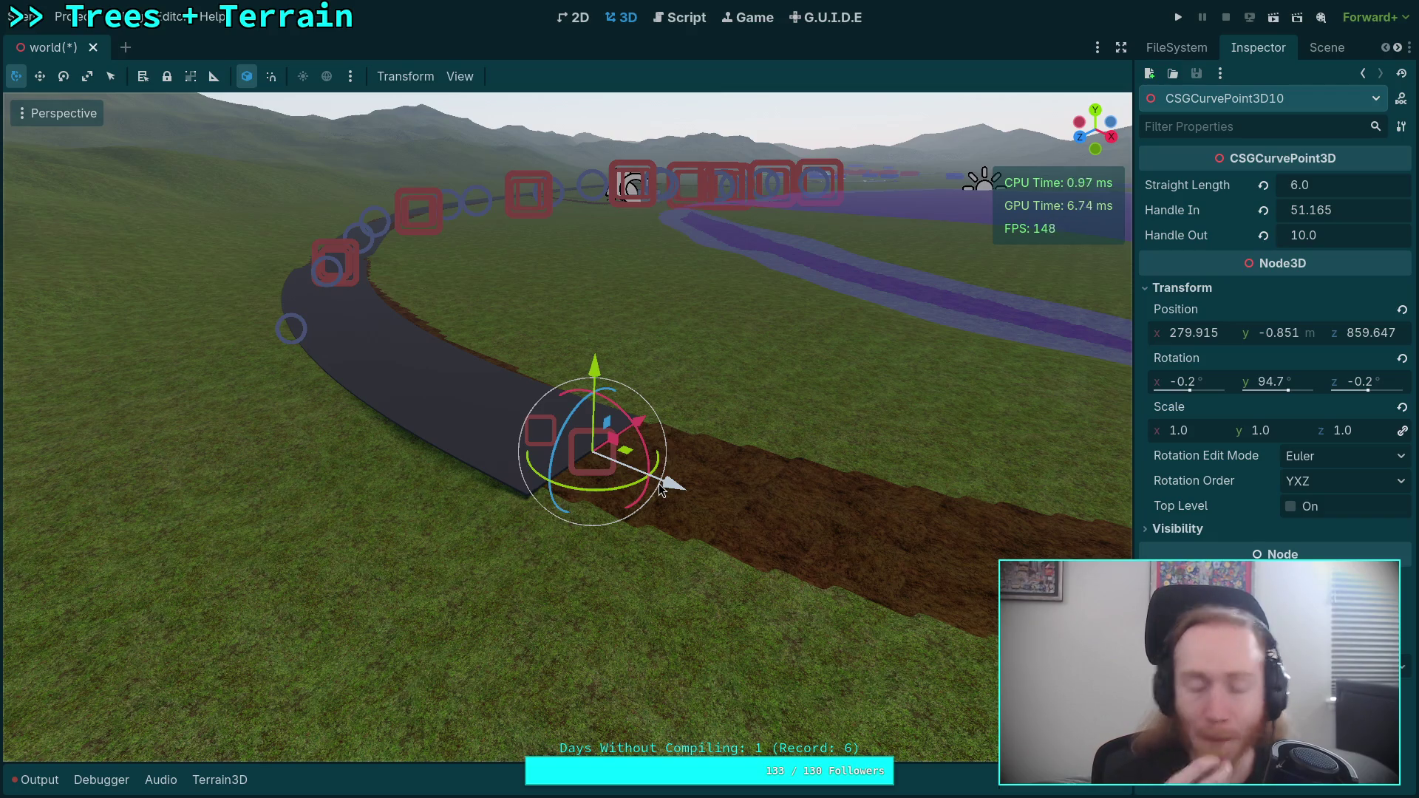
{"action": "mouse_move", "coordinate": [599, 508]}
{"action": "left_mouse_down"}
{"action": "mouse_move", "coordinate": [607, 524]}
{"action": "mouse_move", "coordinate": [454, 476]}
{"action": "mouse_move", "coordinate": [487, 423]}
{"action": "left_mouse_up"}
- Lengthen CSGCurvePoint3D9's Handle Out
{"action": "left_click", "coordinate": [491, 411]}
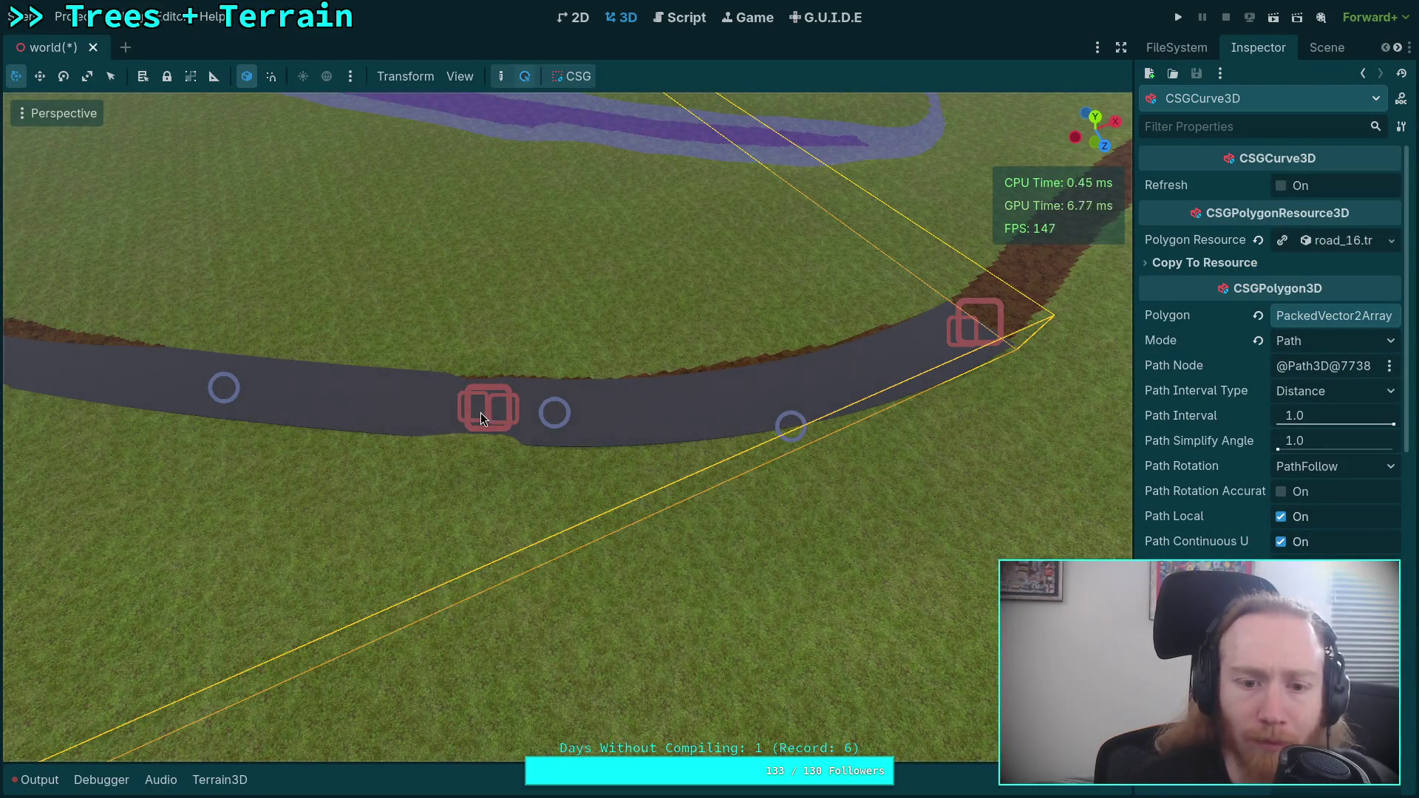
{"action": "left_click", "coordinate": [488, 410]}
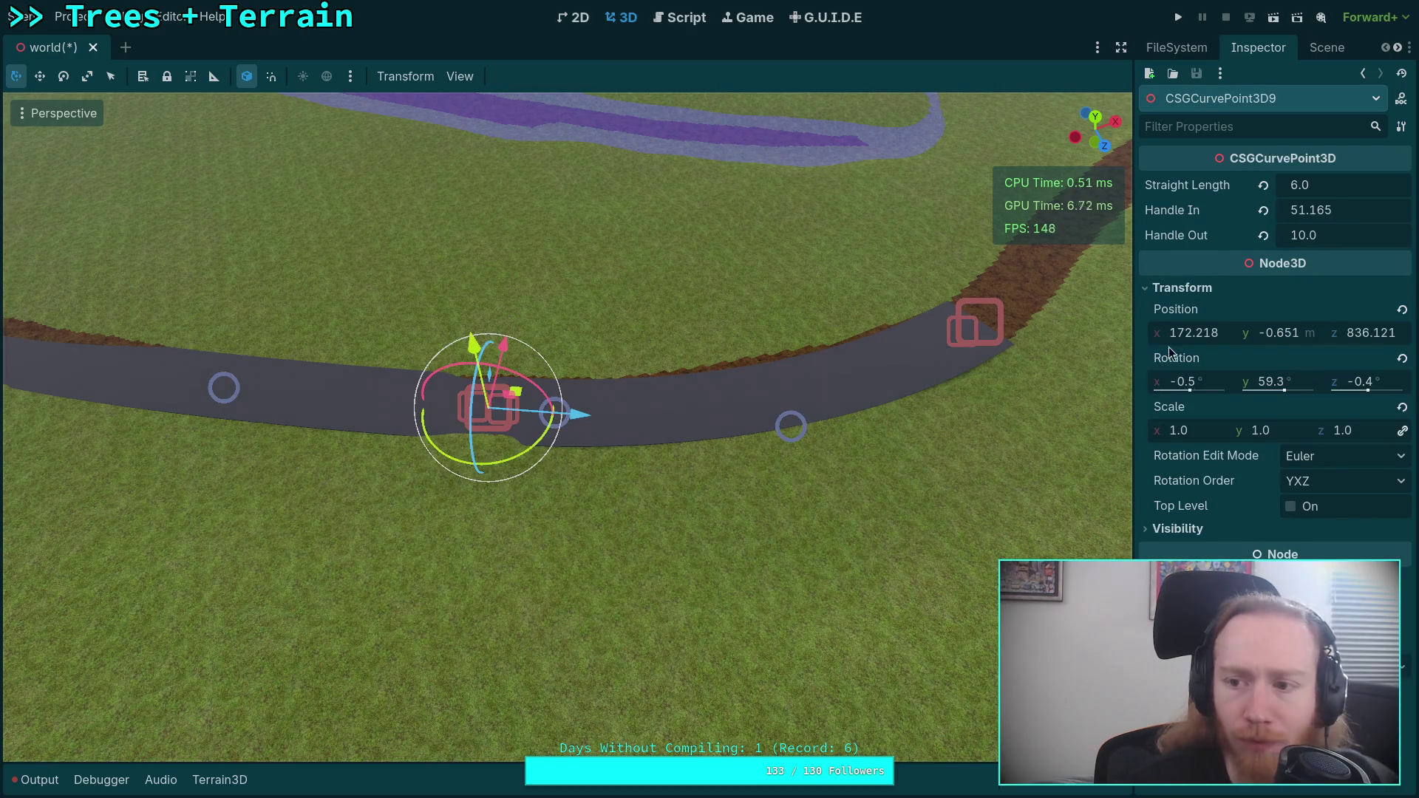
{"action": "left_click_drag", "start_coordinate": [1308, 236], "coordinate": [1340, 236]}
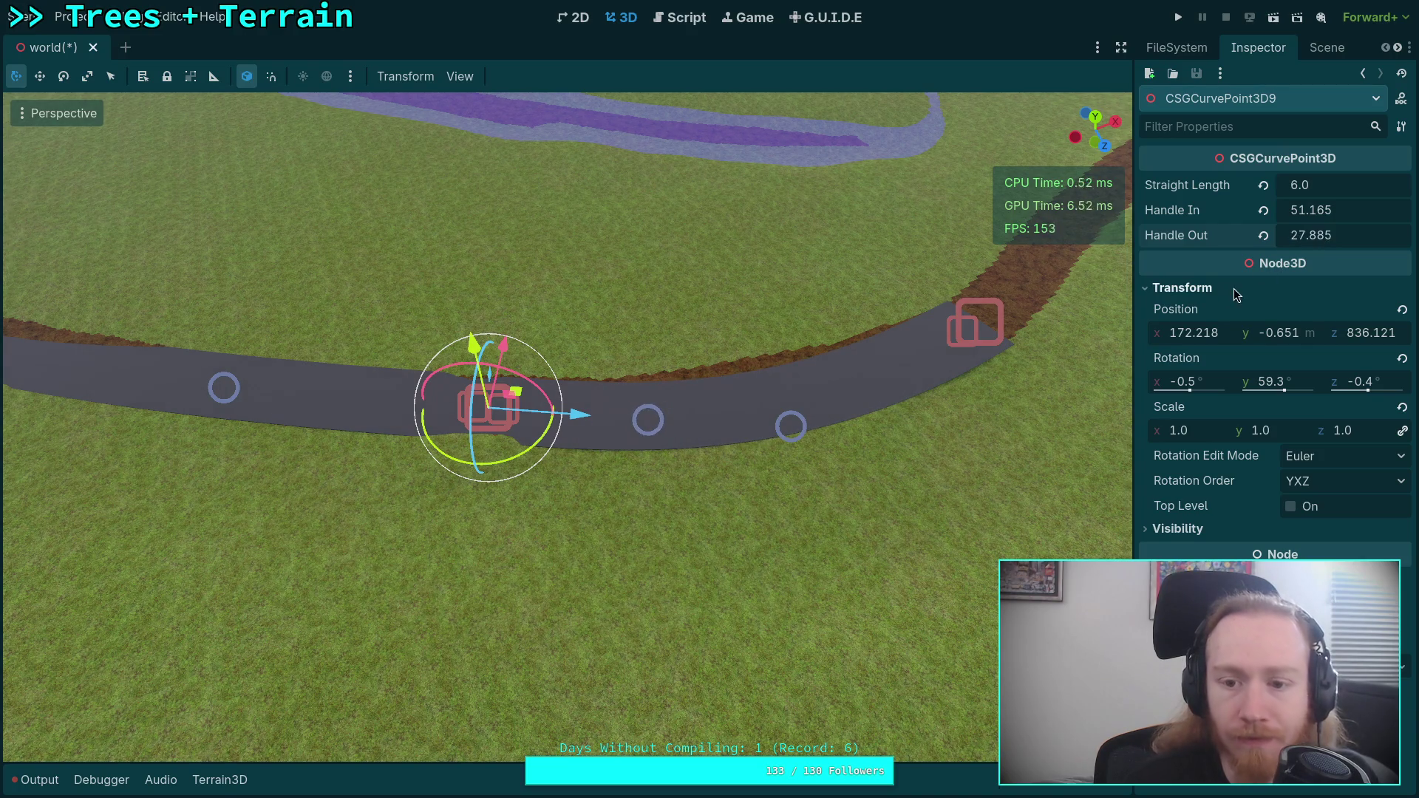
- Shorten point 10's Handle In to about 22.7, save, and duplicate it as point 11
{"action": "left_click", "coordinate": [984, 330]}
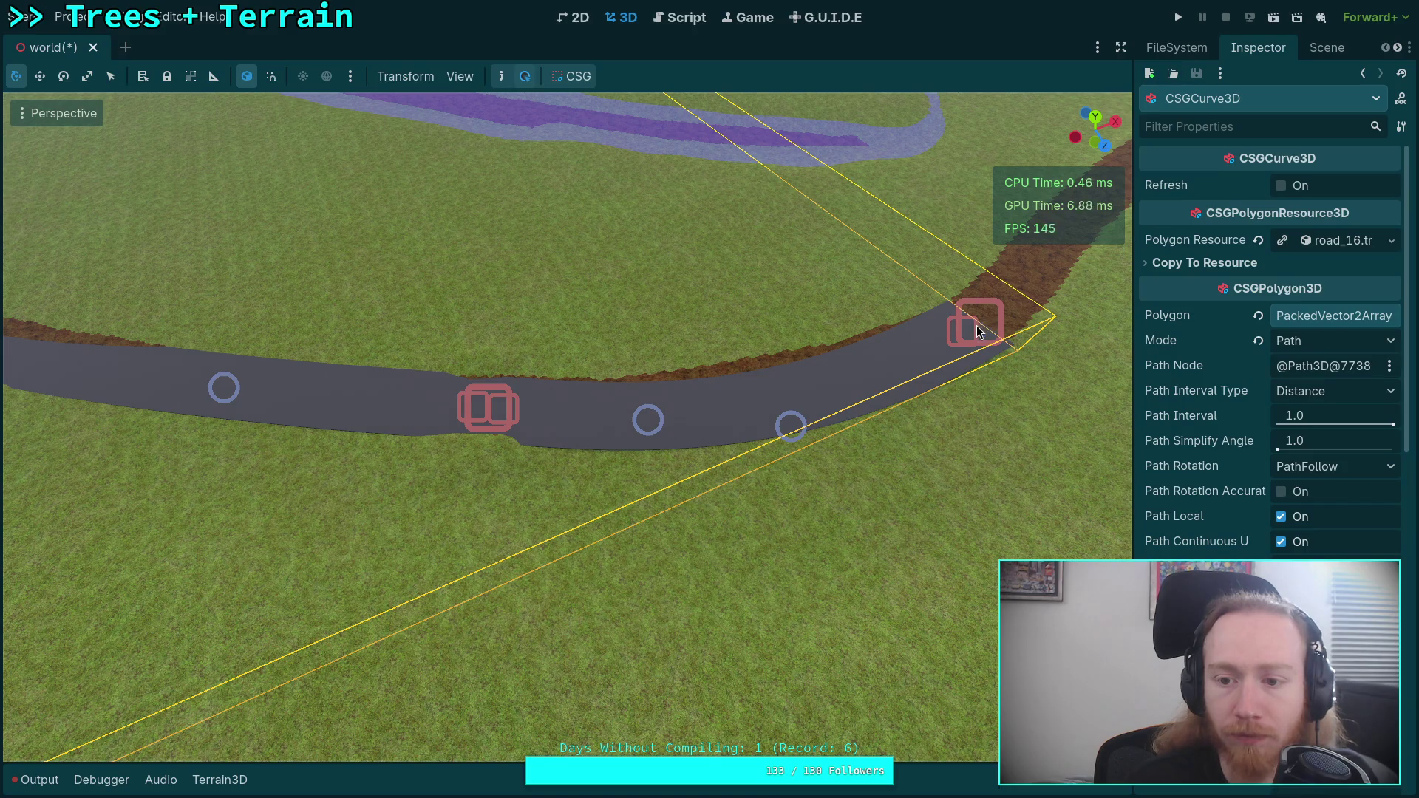
{"action": "left_click", "coordinate": [977, 326]}
{"action": "left_click_drag", "start_coordinate": [1370, 216], "coordinate": [1251, 217]}
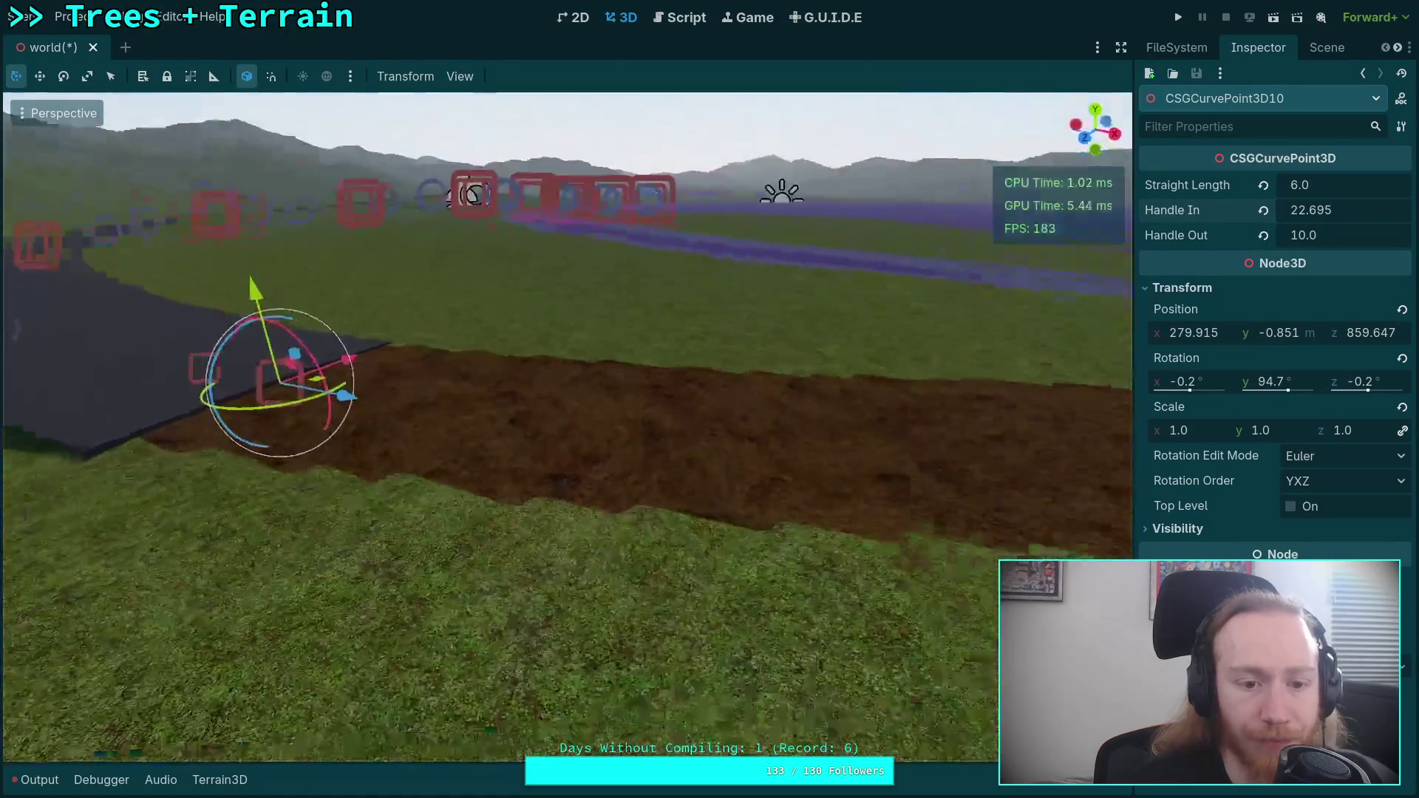
{"action": "key", "text": "ctrl+s"}
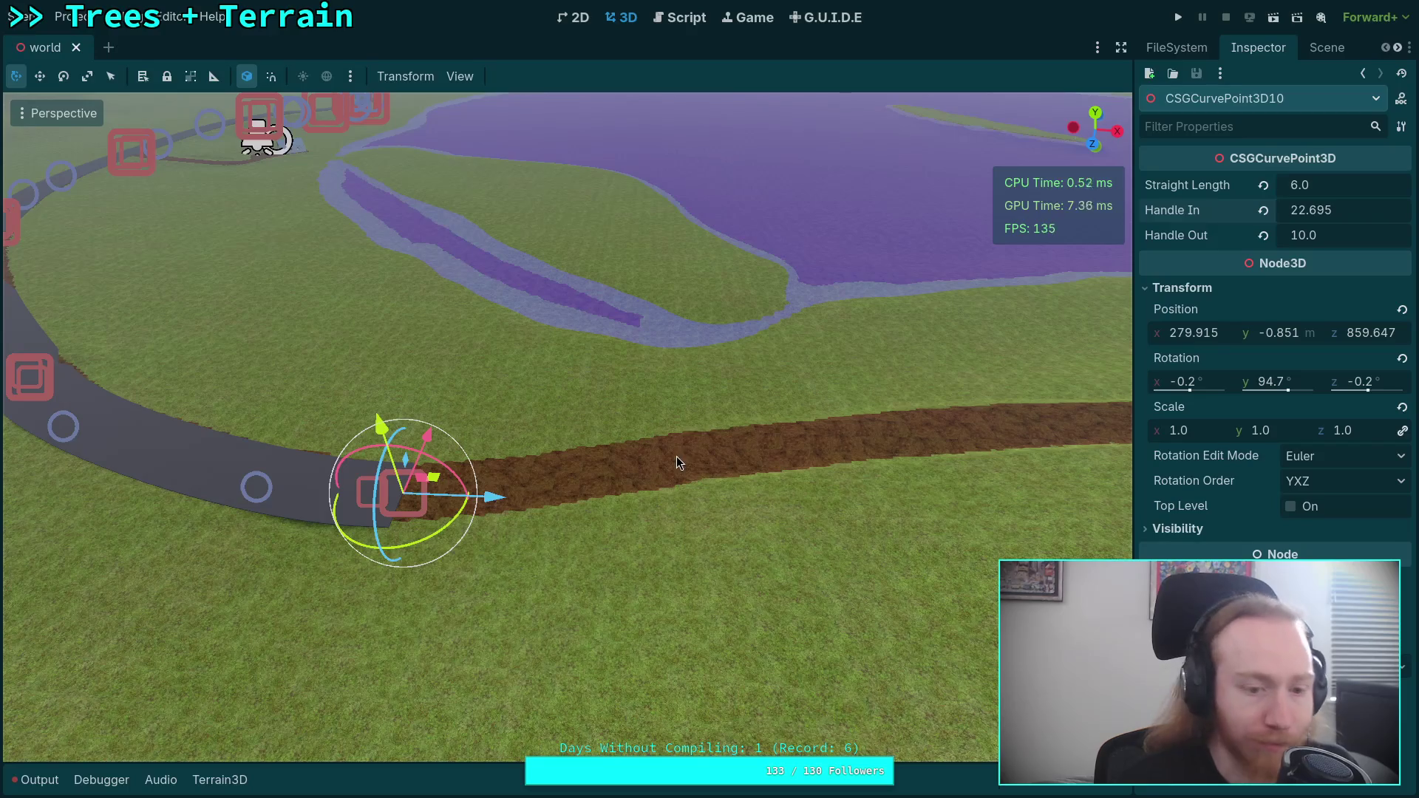
{"action": "key", "text": "ctrl+d"}
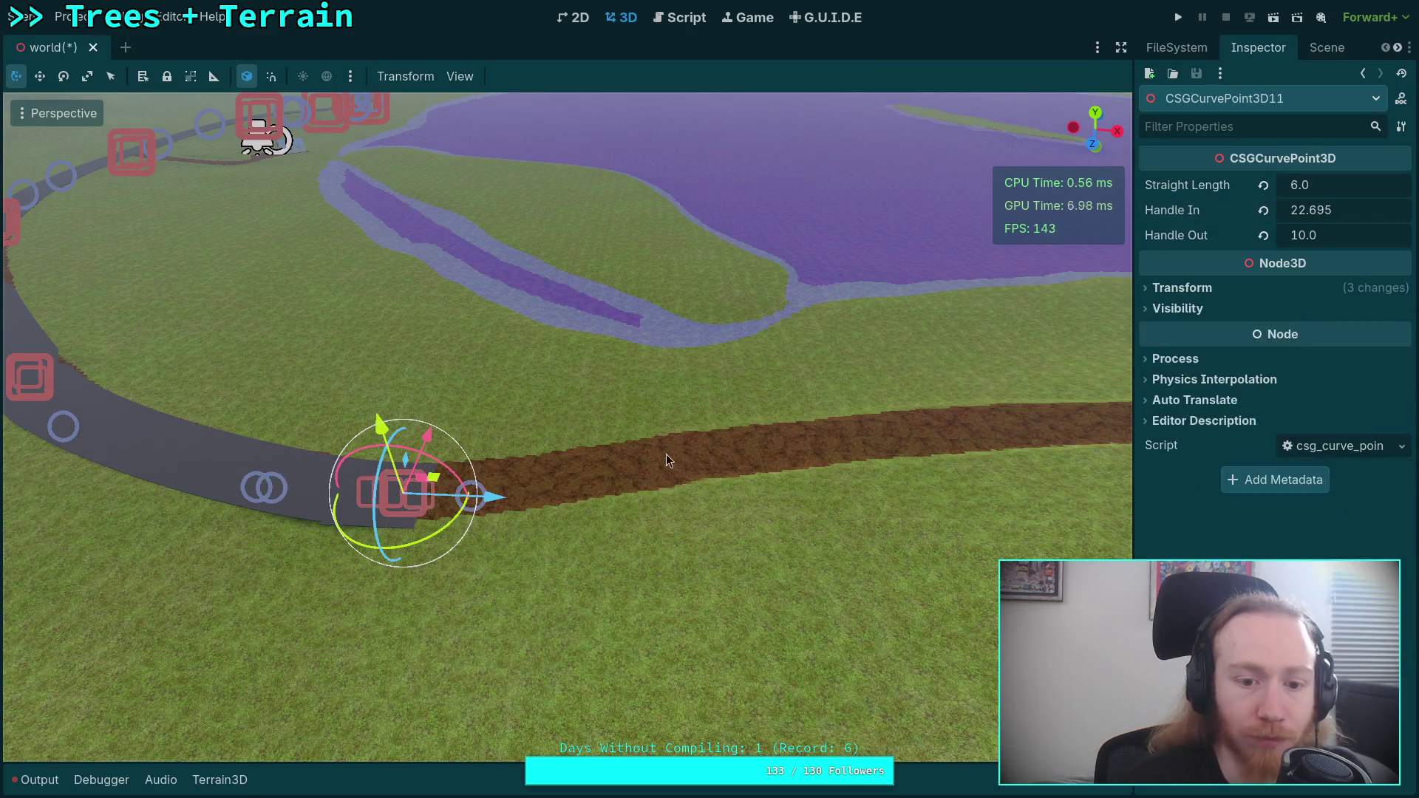
- Move CSGCurvePoint3D11 along the dirt track and up the hillside
{"action": "left_click_drag", "start_coordinate": [493, 497], "coordinate": [819, 480]}
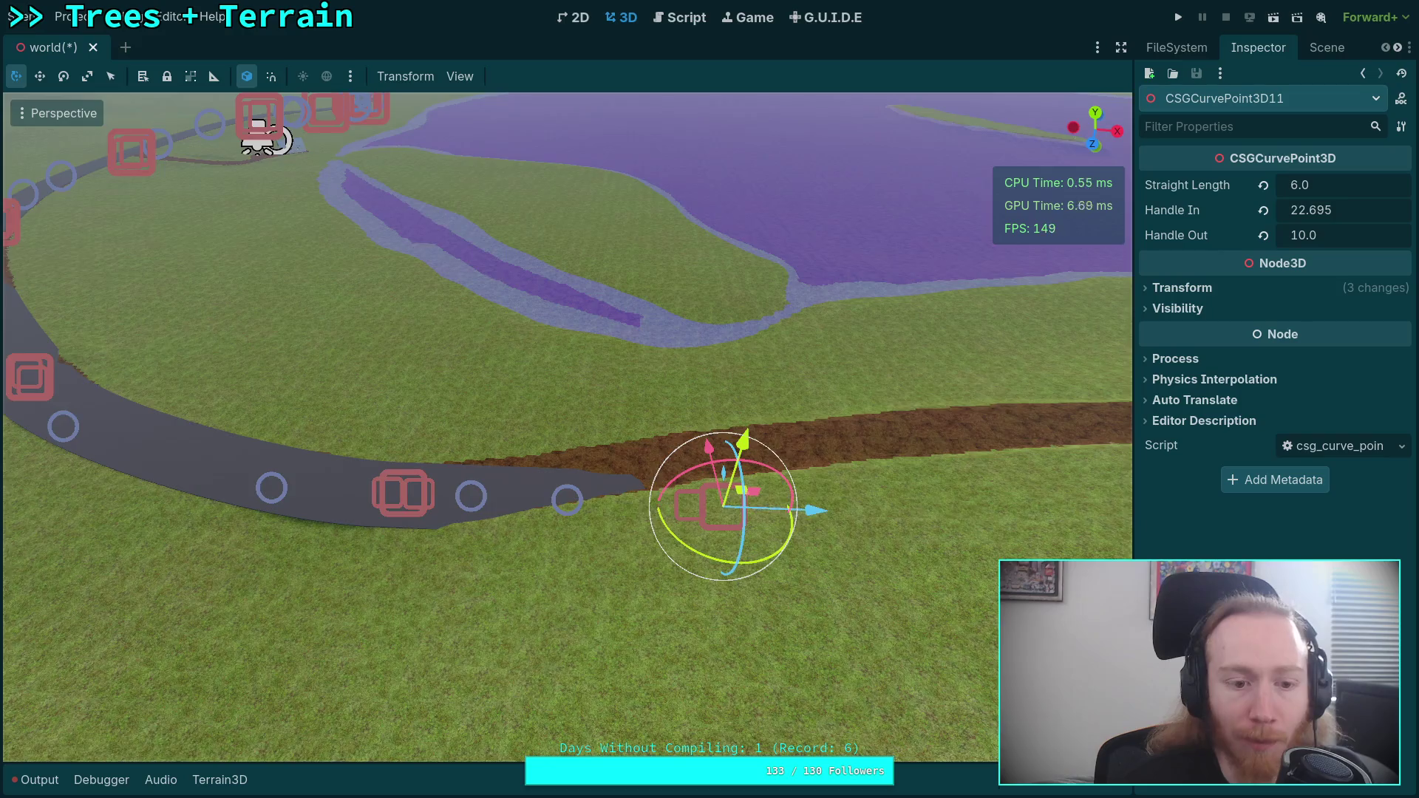
{"action": "key", "text": "w"}
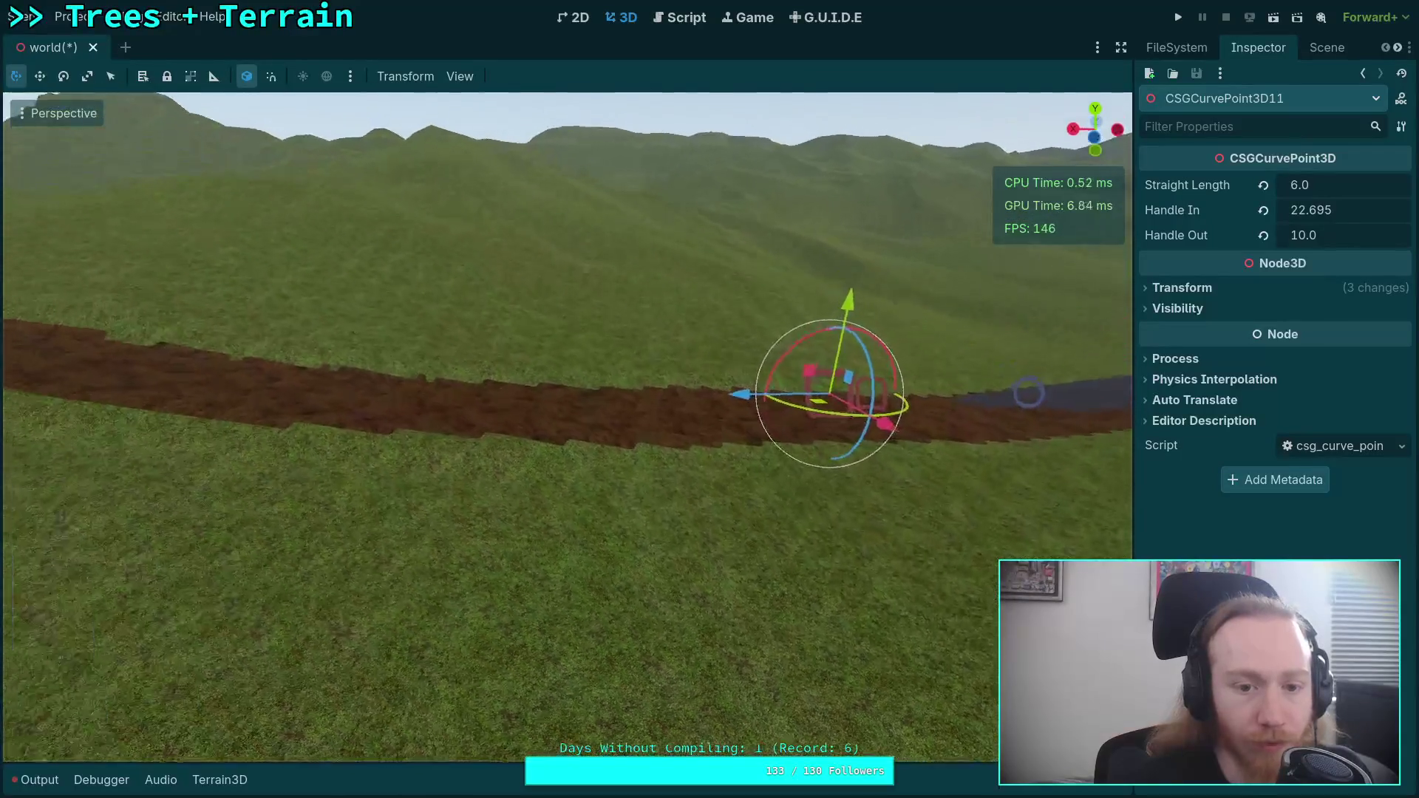
{"action": "mouse_move", "coordinate": [816, 412]}
{"action": "left_mouse_down"}
{"action": "mouse_move", "coordinate": [454, 414]}
{"action": "mouse_move", "coordinate": [435, 283]}
{"action": "mouse_move", "coordinate": [428, 299]}
{"action": "left_mouse_up"}
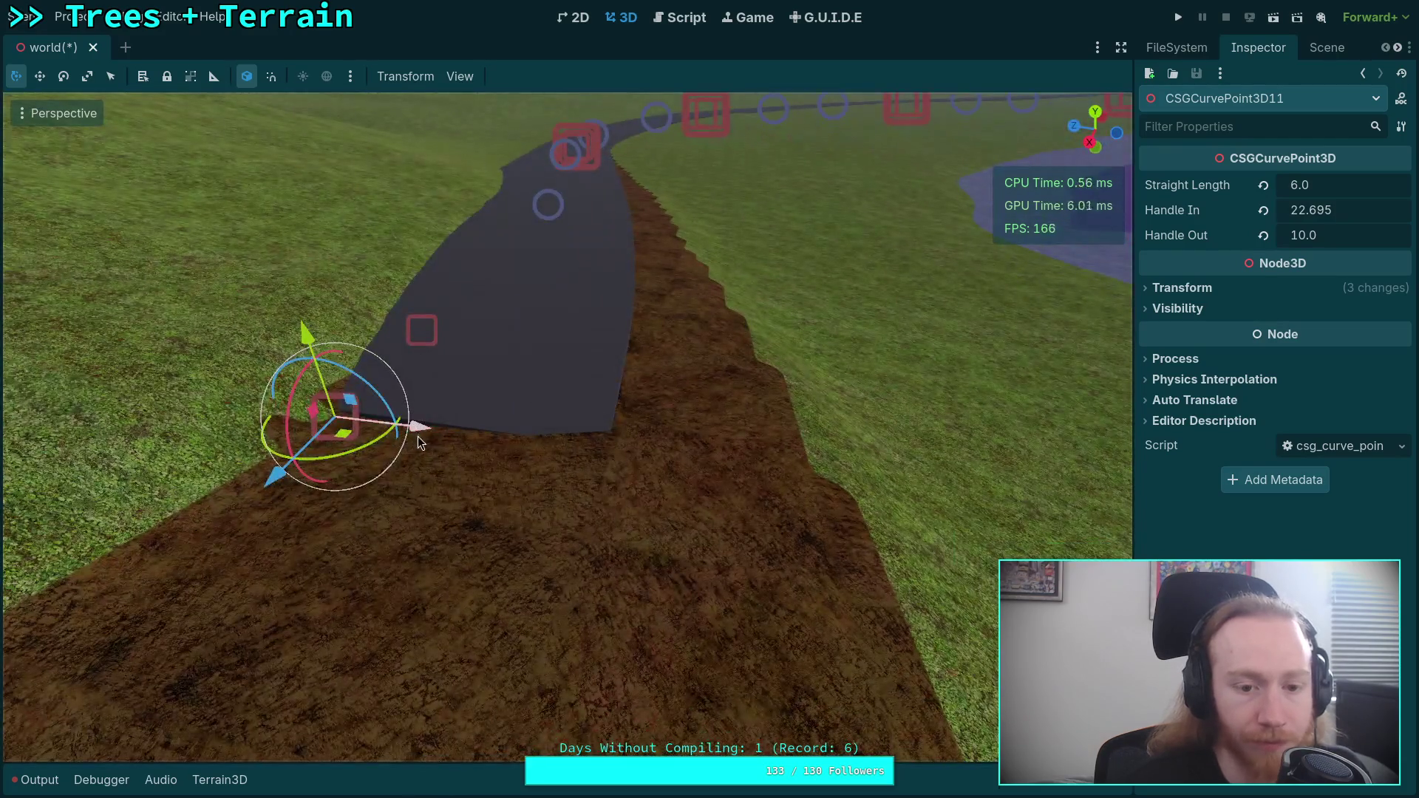
{"action": "mouse_move", "coordinate": [419, 442]}
{"action": "left_mouse_down"}
{"action": "mouse_move", "coordinate": [676, 445]}
{"action": "mouse_move", "coordinate": [991, 230]}
{"action": "left_mouse_up"}
- Settle point 11 on the ground at x 389.321, y 4.837, z 832.647 with a slight tilt
{"action": "mouse_move", "coordinate": [688, 407]}
{"action": "left_mouse_down"}
{"action": "mouse_move", "coordinate": [593, 274]}
{"action": "mouse_move", "coordinate": [621, 258]}
{"action": "left_mouse_up"}
{"action": "right_click", "coordinate": [621, 258]}
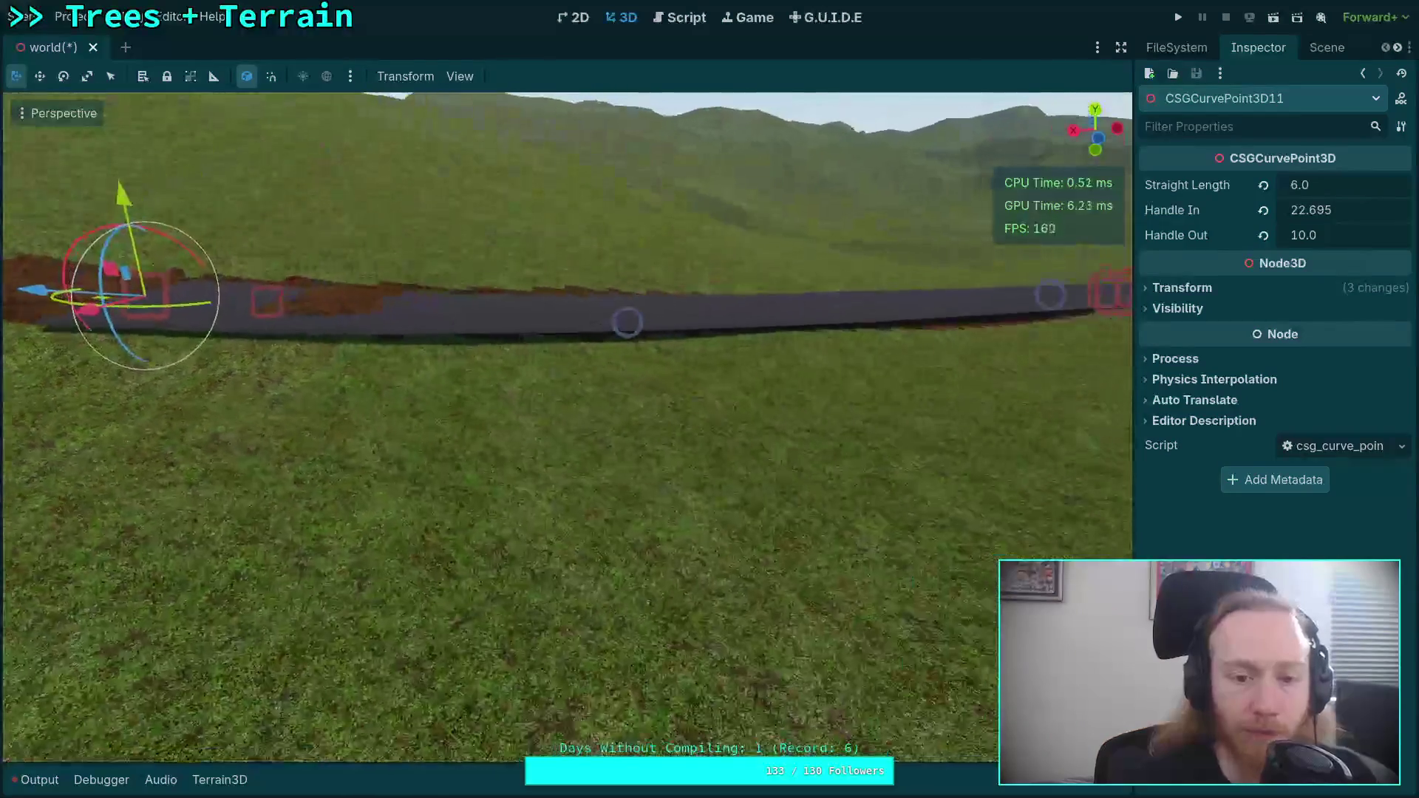
{"action": "key", "text": "w"}
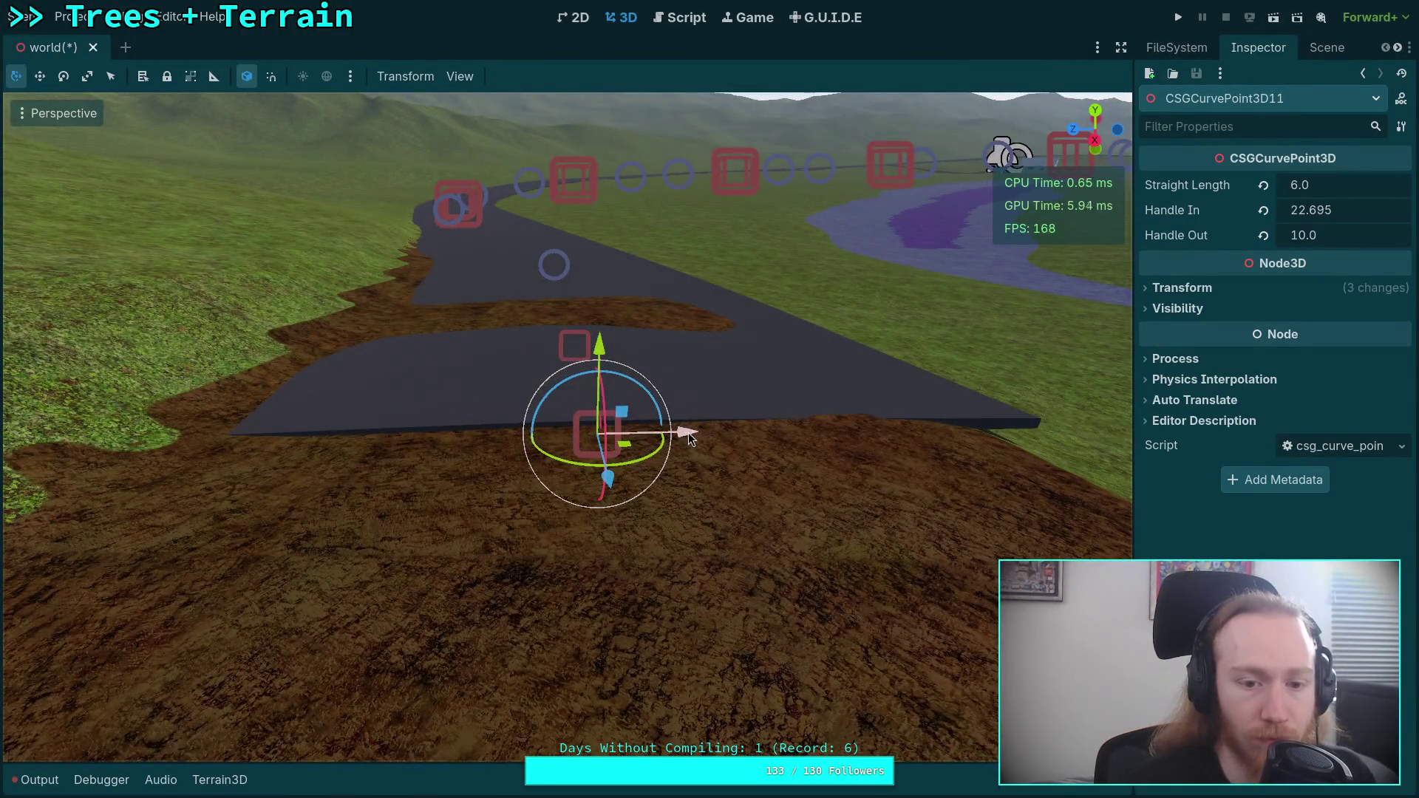
{"action": "left_click_drag", "start_coordinate": [689, 436], "coordinate": [621, 437]}
{"action": "left_click_drag", "start_coordinate": [523, 348], "coordinate": [525, 337]}
{"action": "mouse_move", "coordinate": [564, 381]}
{"action": "left_mouse_down"}
{"action": "mouse_move", "coordinate": [655, 287]}
{"action": "mouse_move", "coordinate": [677, 217]}
{"action": "mouse_move", "coordinate": [690, 219]}
{"action": "left_mouse_up"}
{"action": "left_click", "coordinate": [1183, 288]}
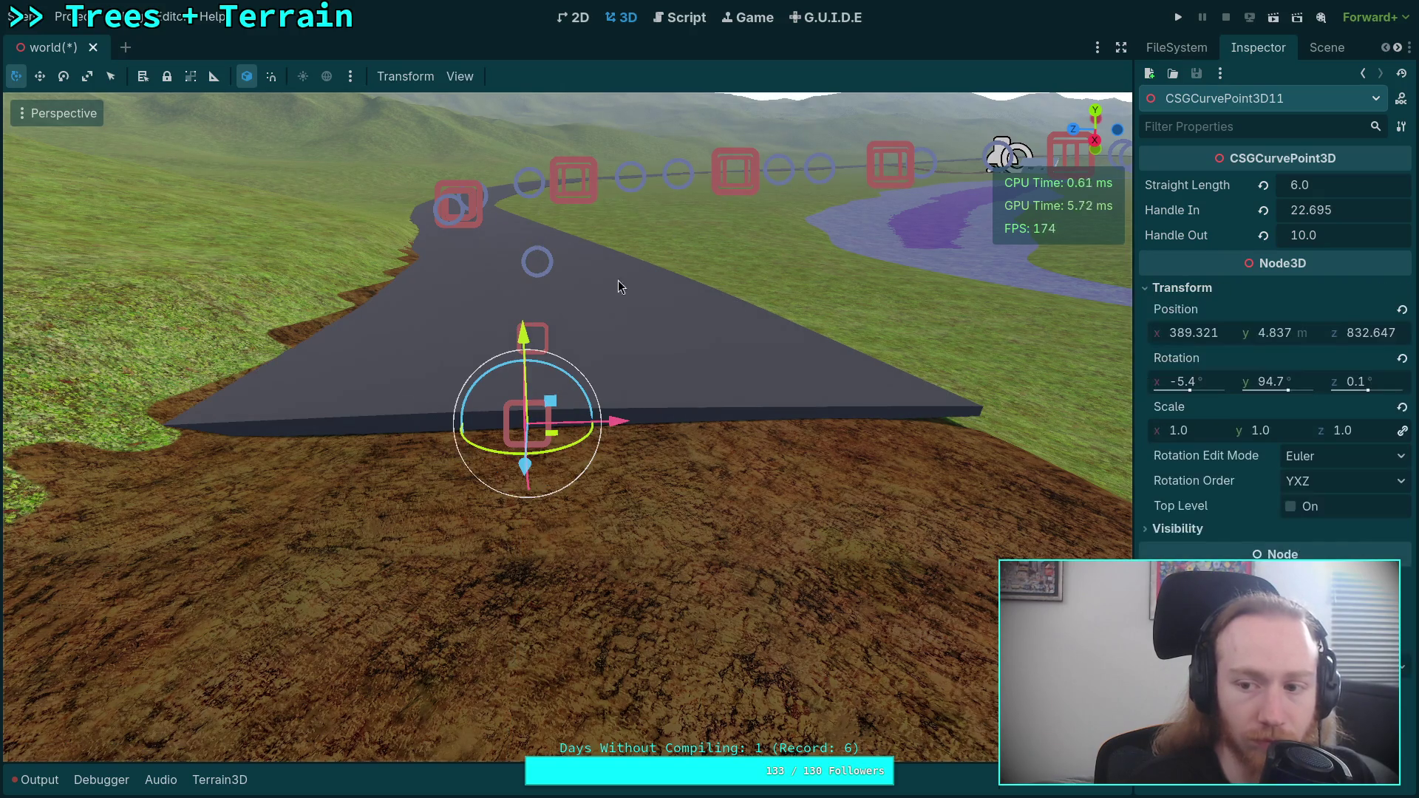
- Bank the road at curve point 11 and lower the point slightly
{"action": "left_click_drag", "start_coordinate": [565, 366], "coordinate": [641, 247]}
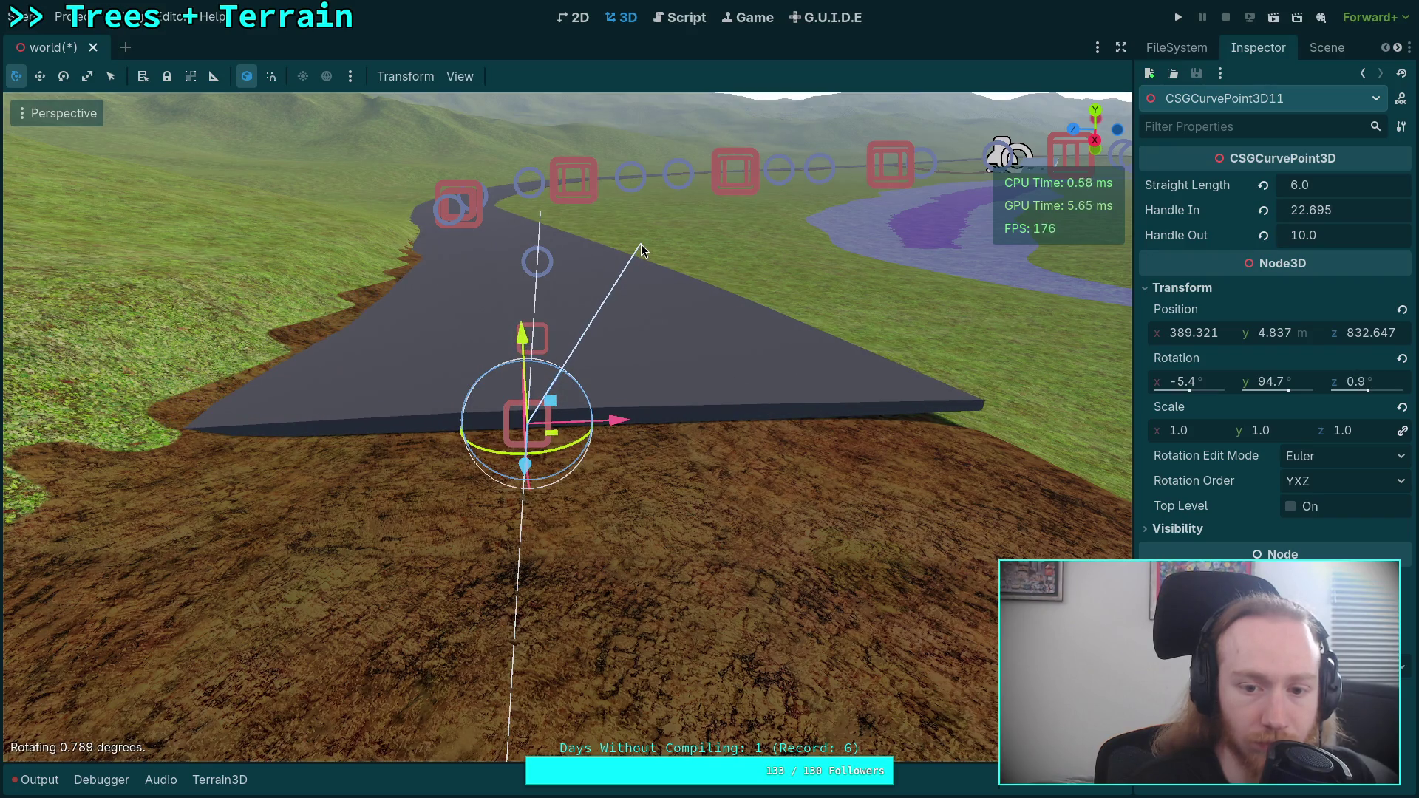
{"action": "left_click_drag", "start_coordinate": [519, 340], "coordinate": [533, 357]}
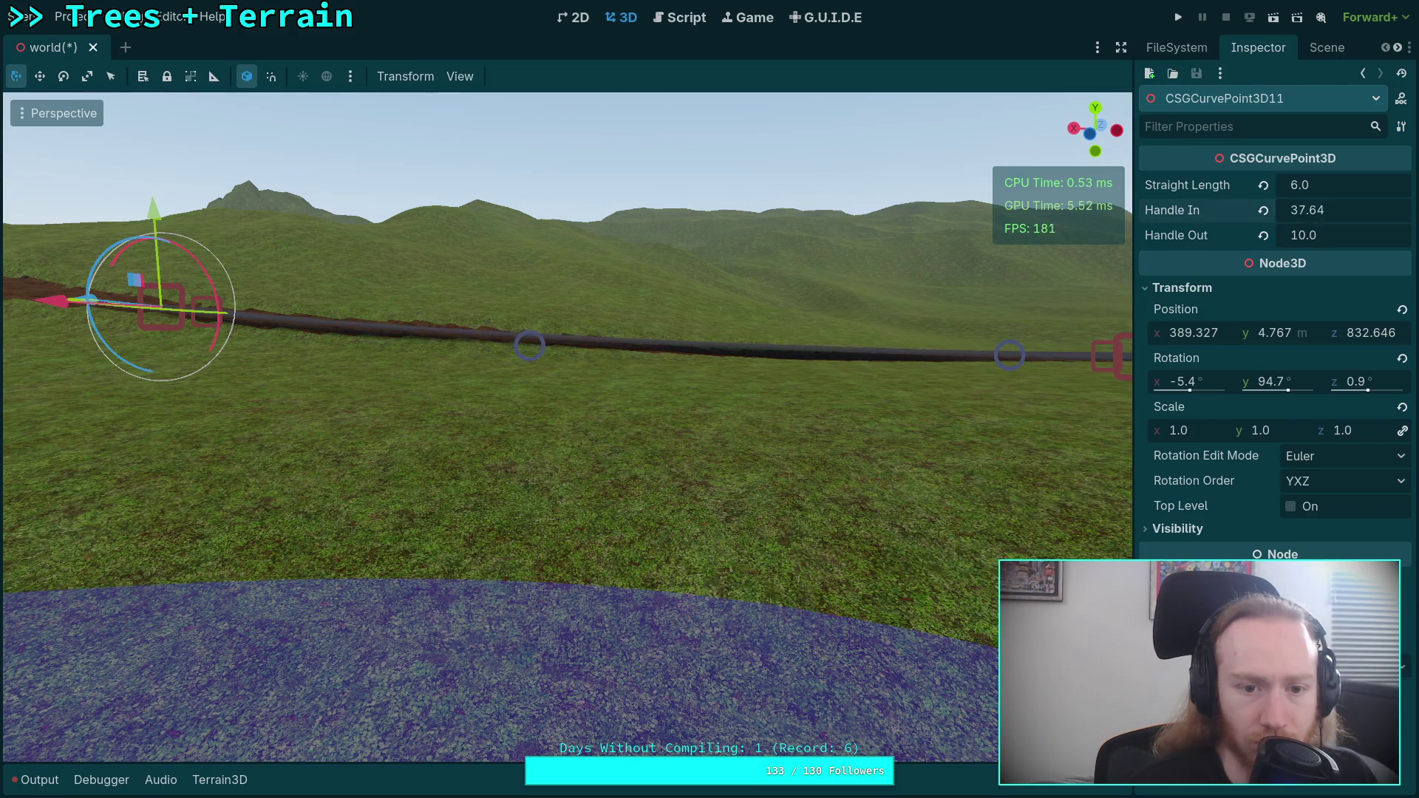
{"action": "left_click_drag", "start_coordinate": [622, 249], "coordinate": [622, 248]}
{"action": "left_click_drag", "start_coordinate": [673, 422], "coordinate": [512, 346]}
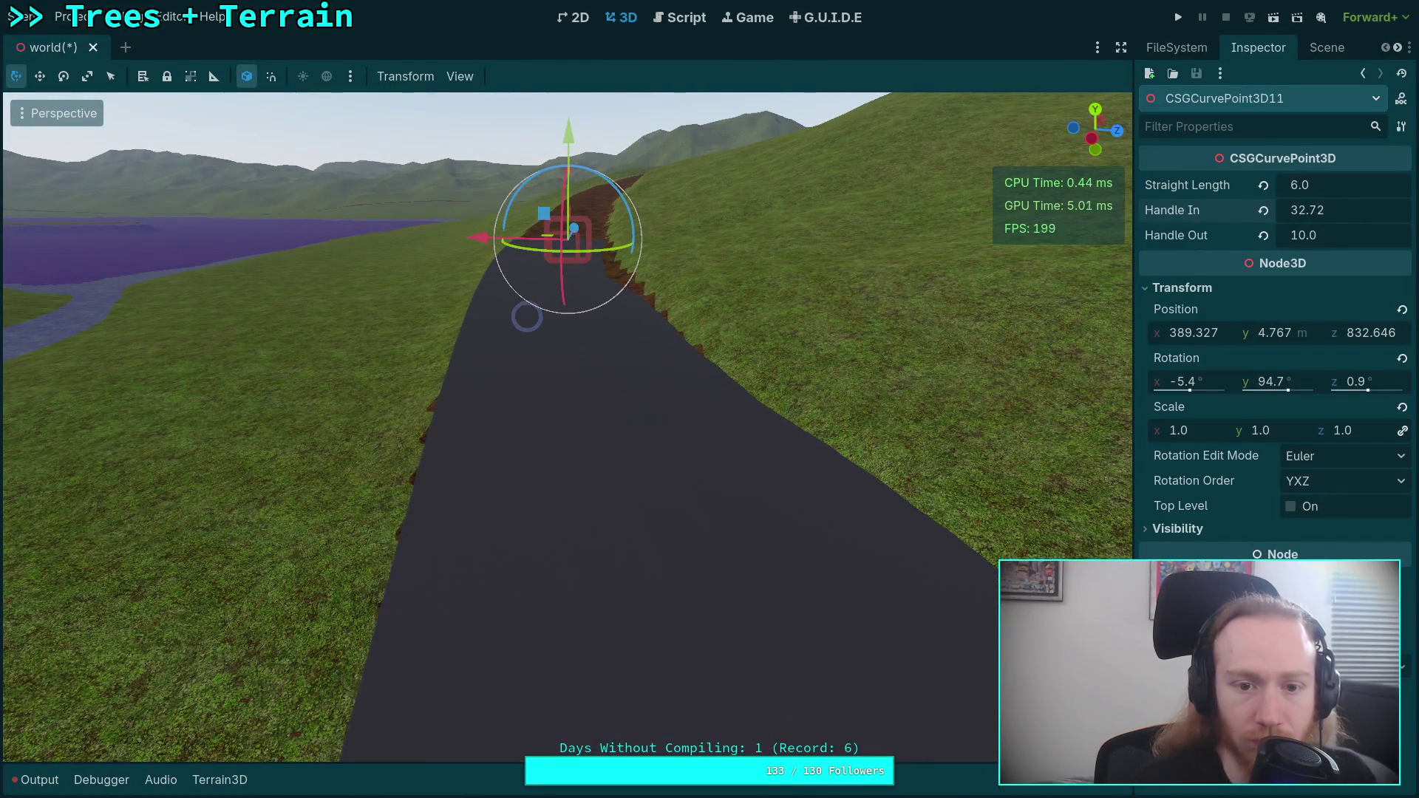
- Turn point 11's heading to about 95.2° on Y, then select CSGCurvePoint3D10
{"action": "left_click_drag", "start_coordinate": [737, 217], "coordinate": [702, 234]}
{"action": "mouse_move", "coordinate": [642, 408]}
{"action": "left_mouse_down"}
{"action": "mouse_move", "coordinate": [670, 503]}
{"action": "mouse_move", "coordinate": [796, 553]}
{"action": "left_mouse_up"}
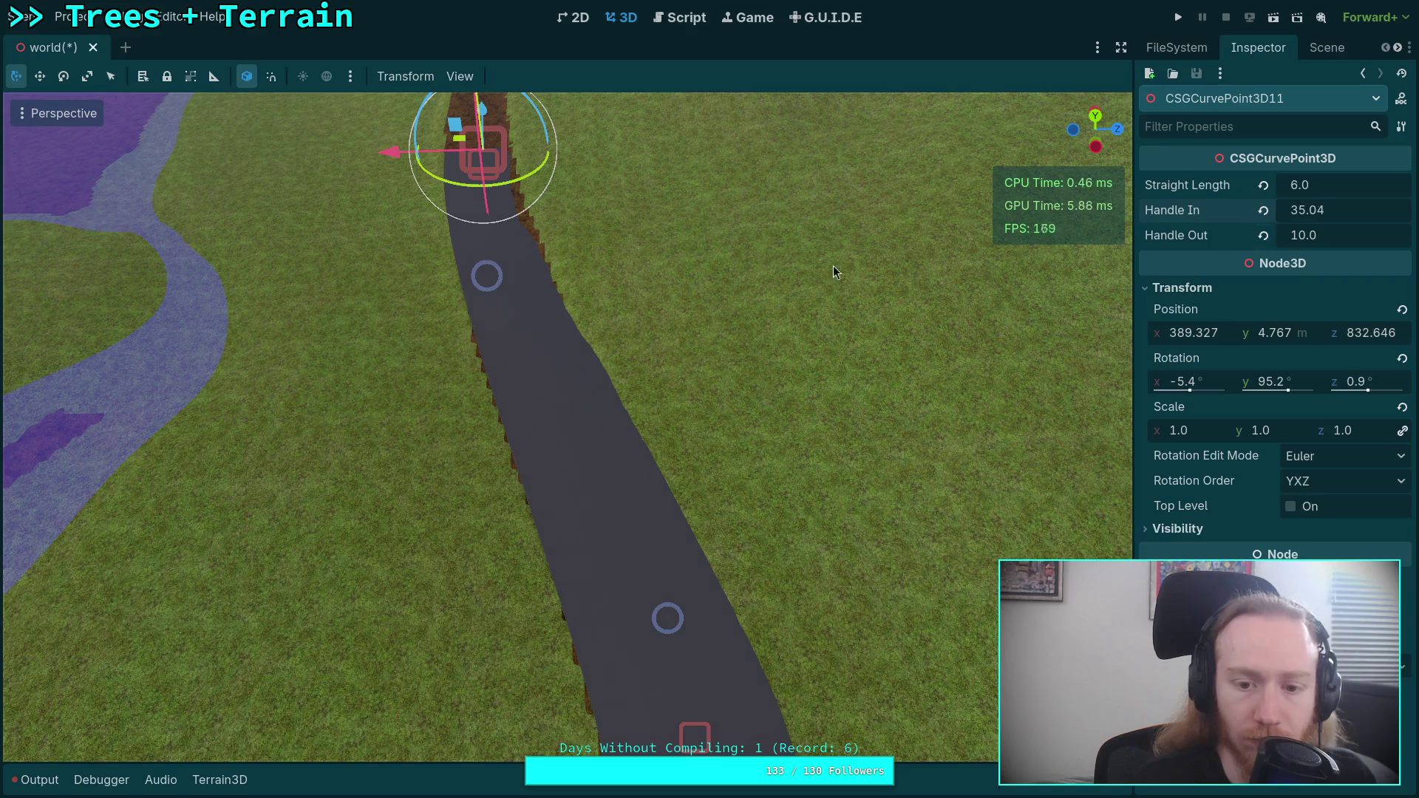
{"action": "left_click", "coordinate": [523, 508]}
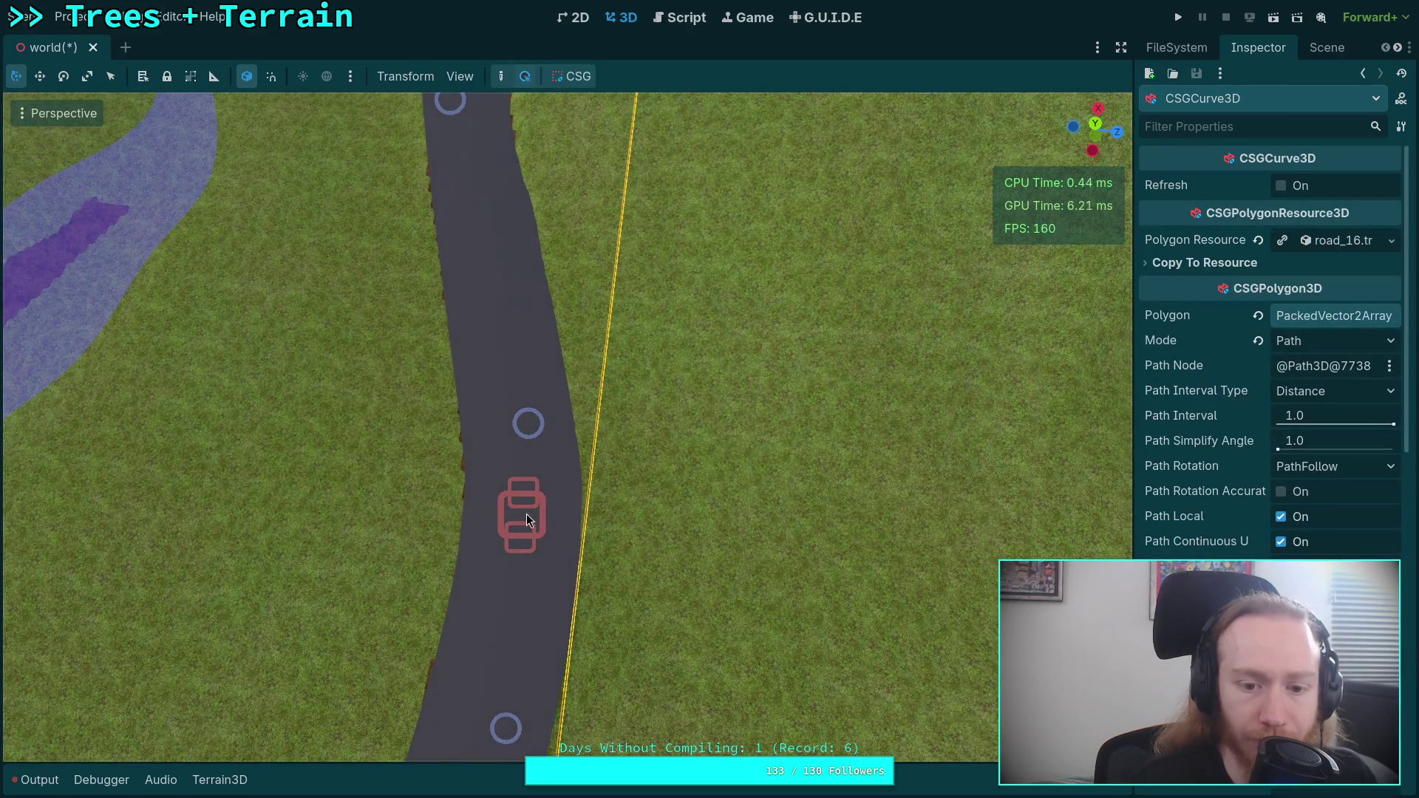
{"action": "left_click", "coordinate": [522, 517]}
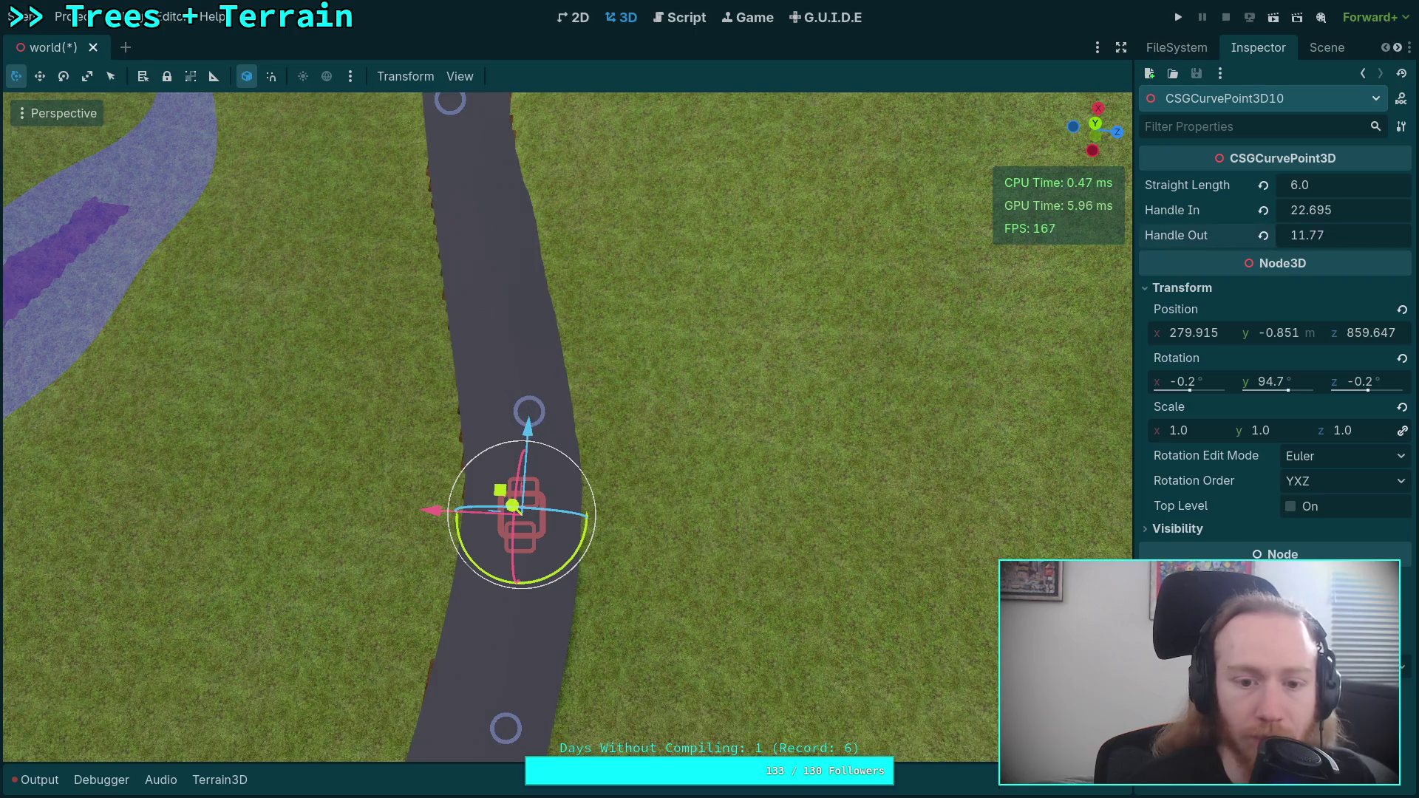
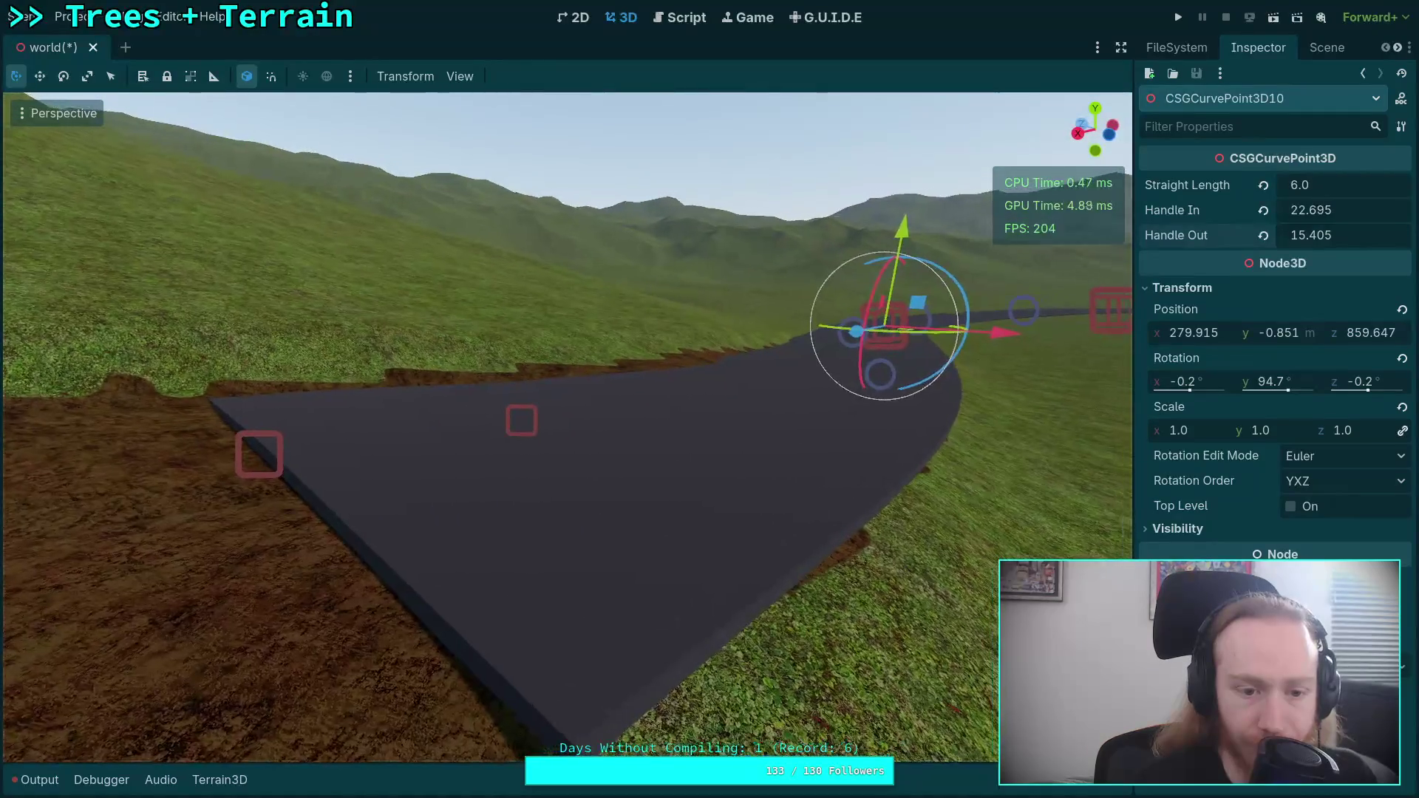
- Save the scene, then duplicate the road's end curve point and move the copy along the track
{"action": "key", "text": "ctrl+s"}
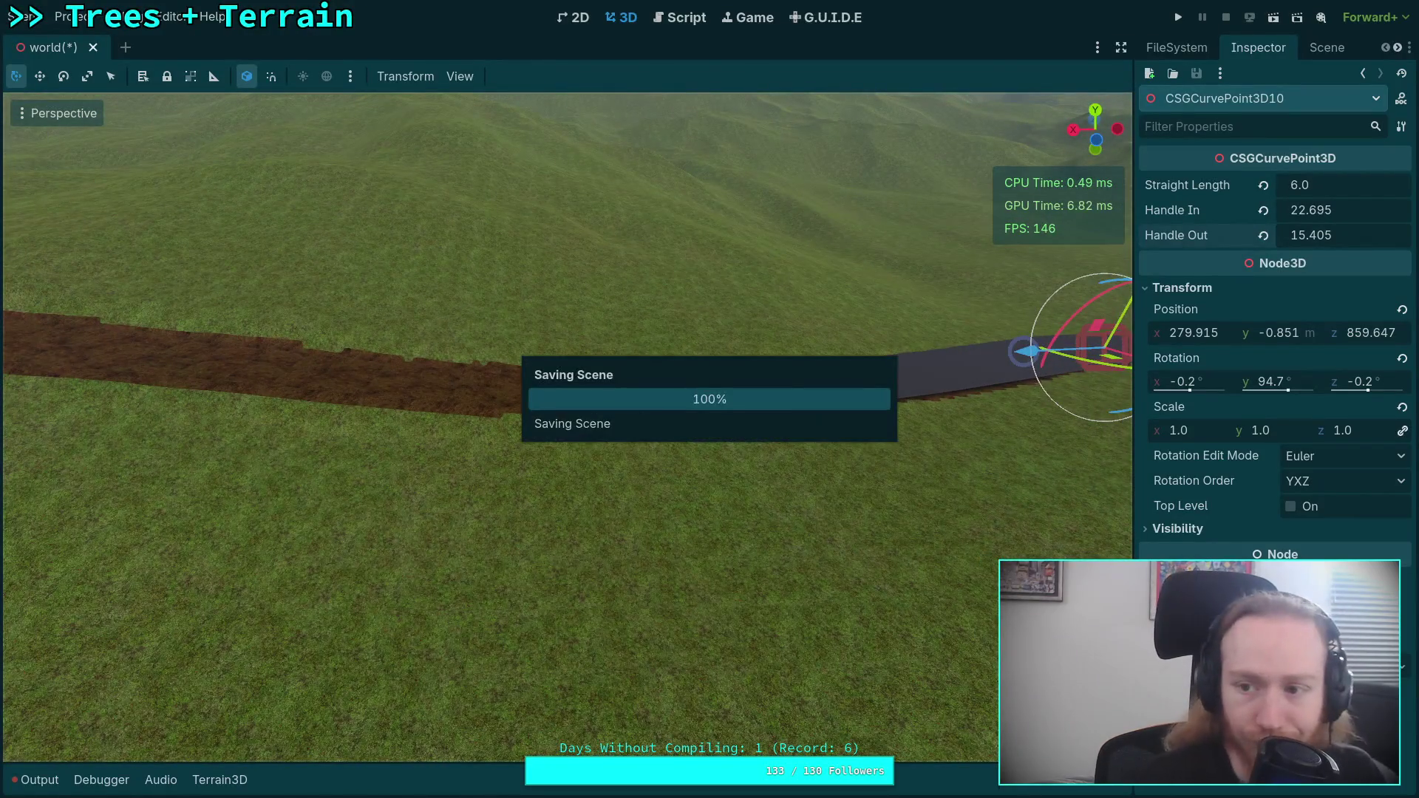
{"action": "left_click", "coordinate": [572, 388]}
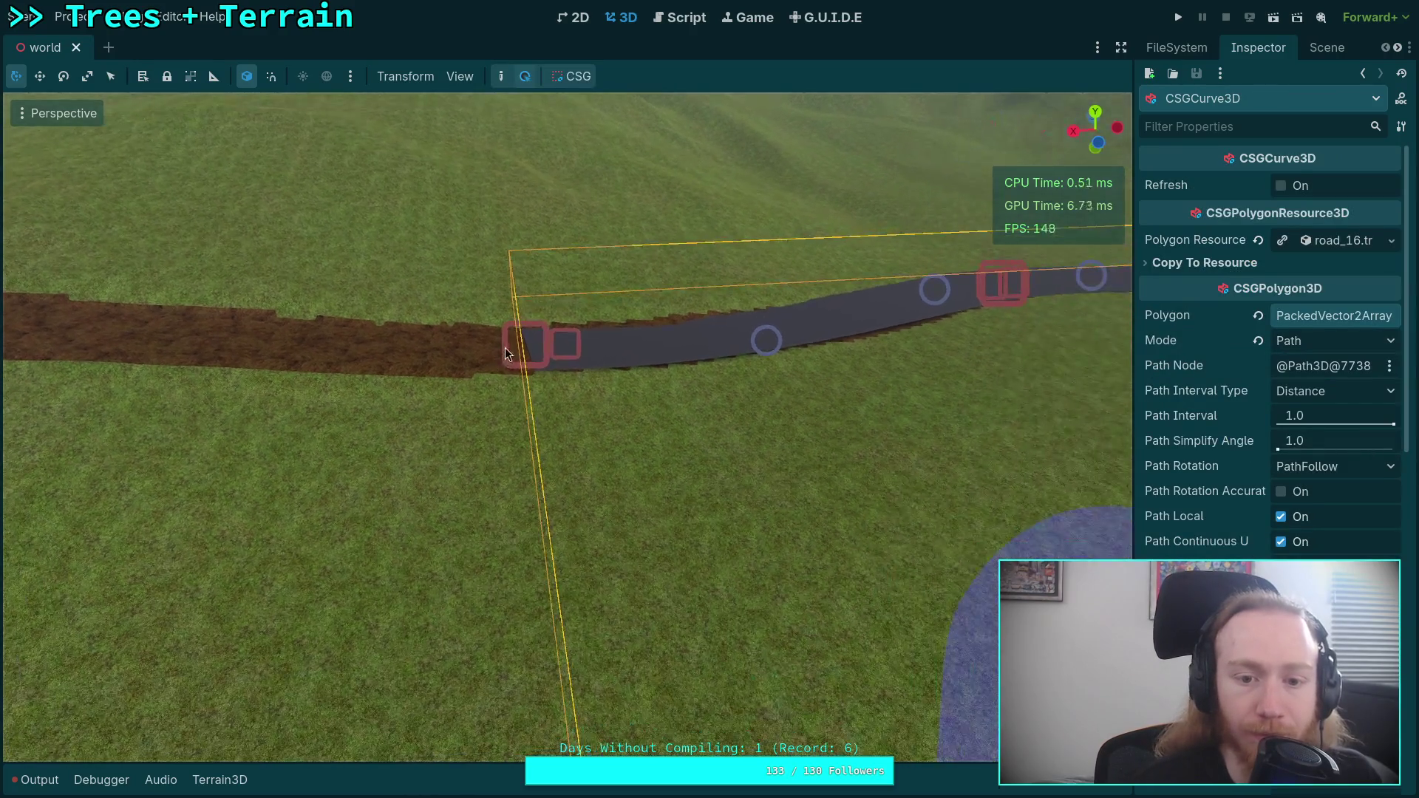
{"action": "left_click", "coordinate": [518, 342]}
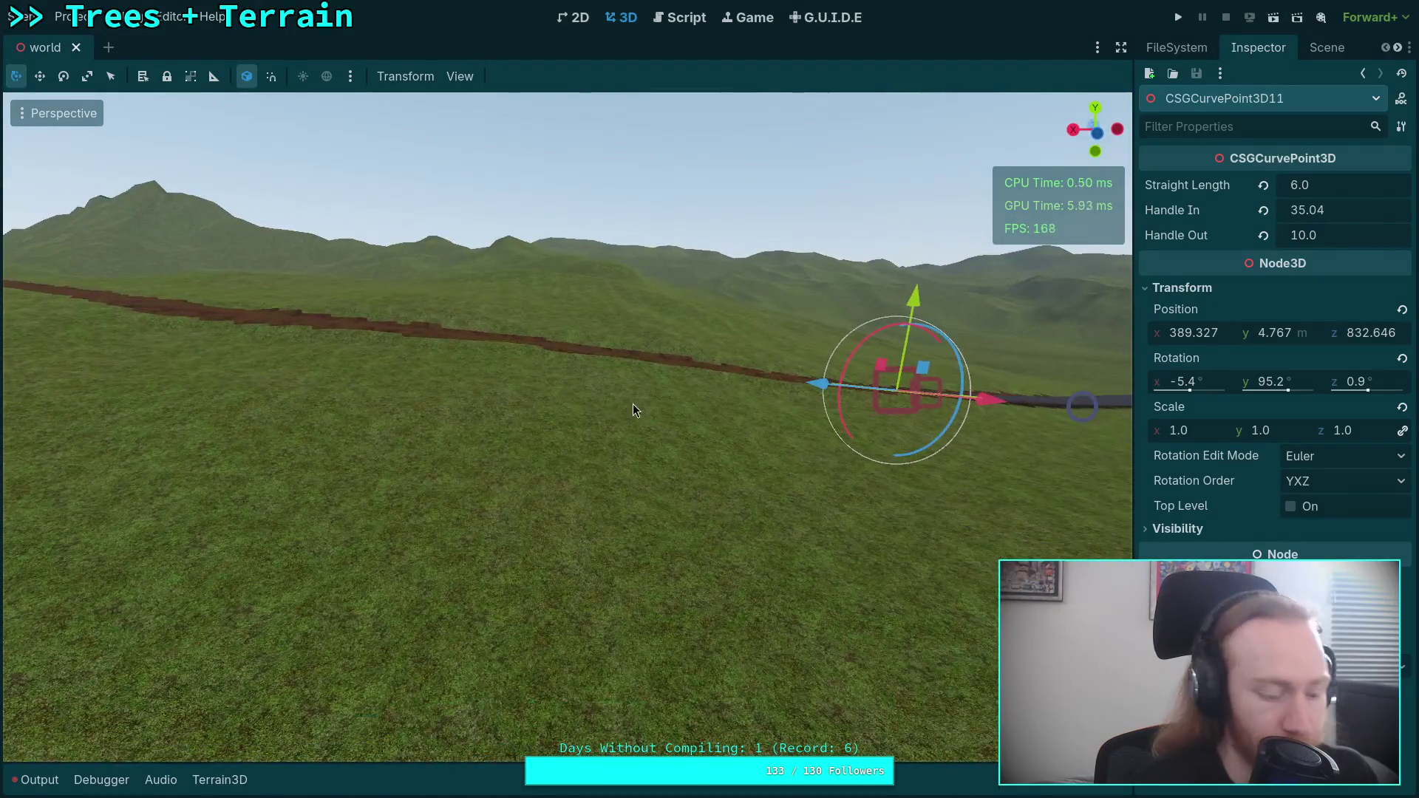
{"action": "key", "text": "ctrl+d"}
{"action": "mouse_move", "coordinate": [819, 388]}
{"action": "left_mouse_down"}
{"action": "mouse_move", "coordinate": [343, 338]}
{"action": "mouse_move", "coordinate": [358, 329]}
{"action": "left_mouse_up"}
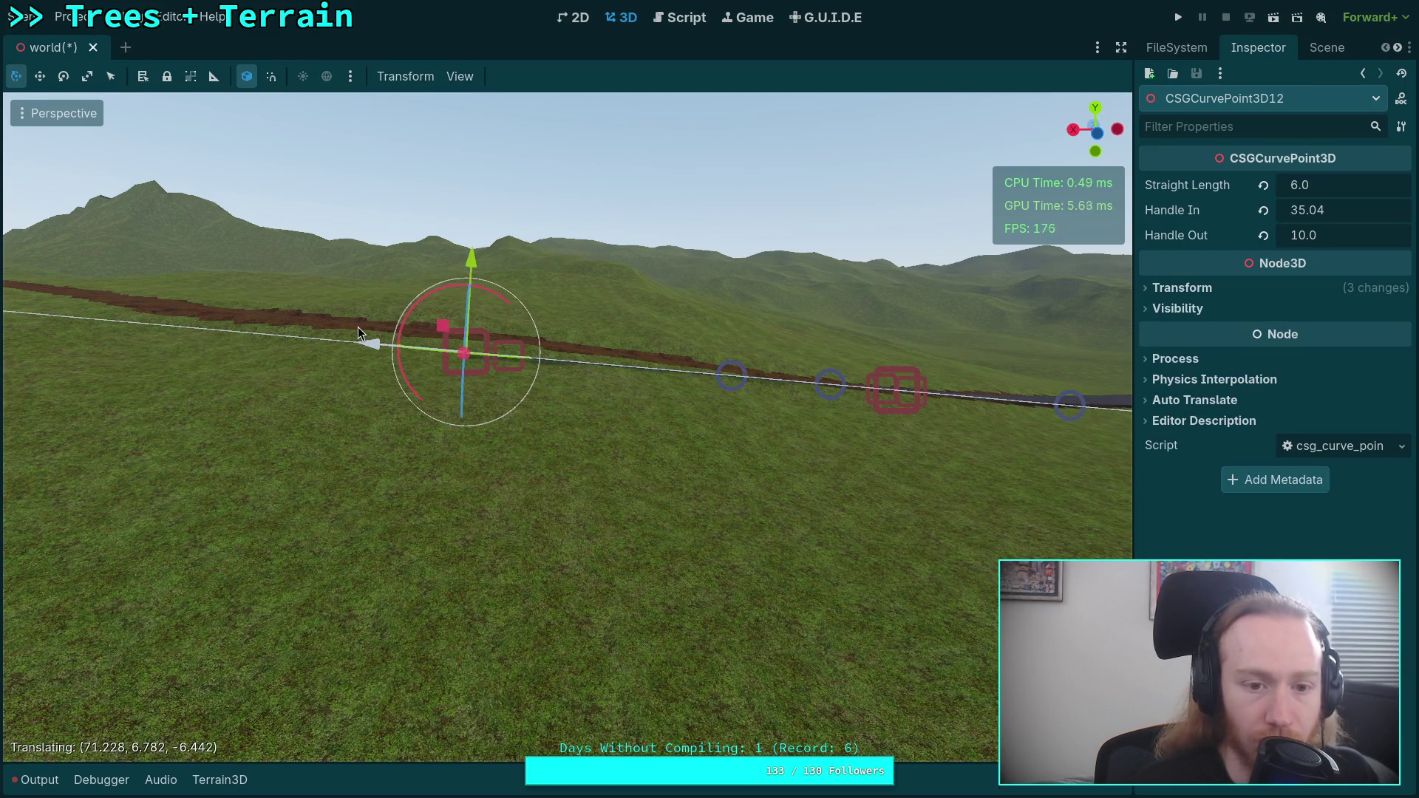
{"action": "left_click_drag", "start_coordinate": [473, 265], "coordinate": [460, 250]}
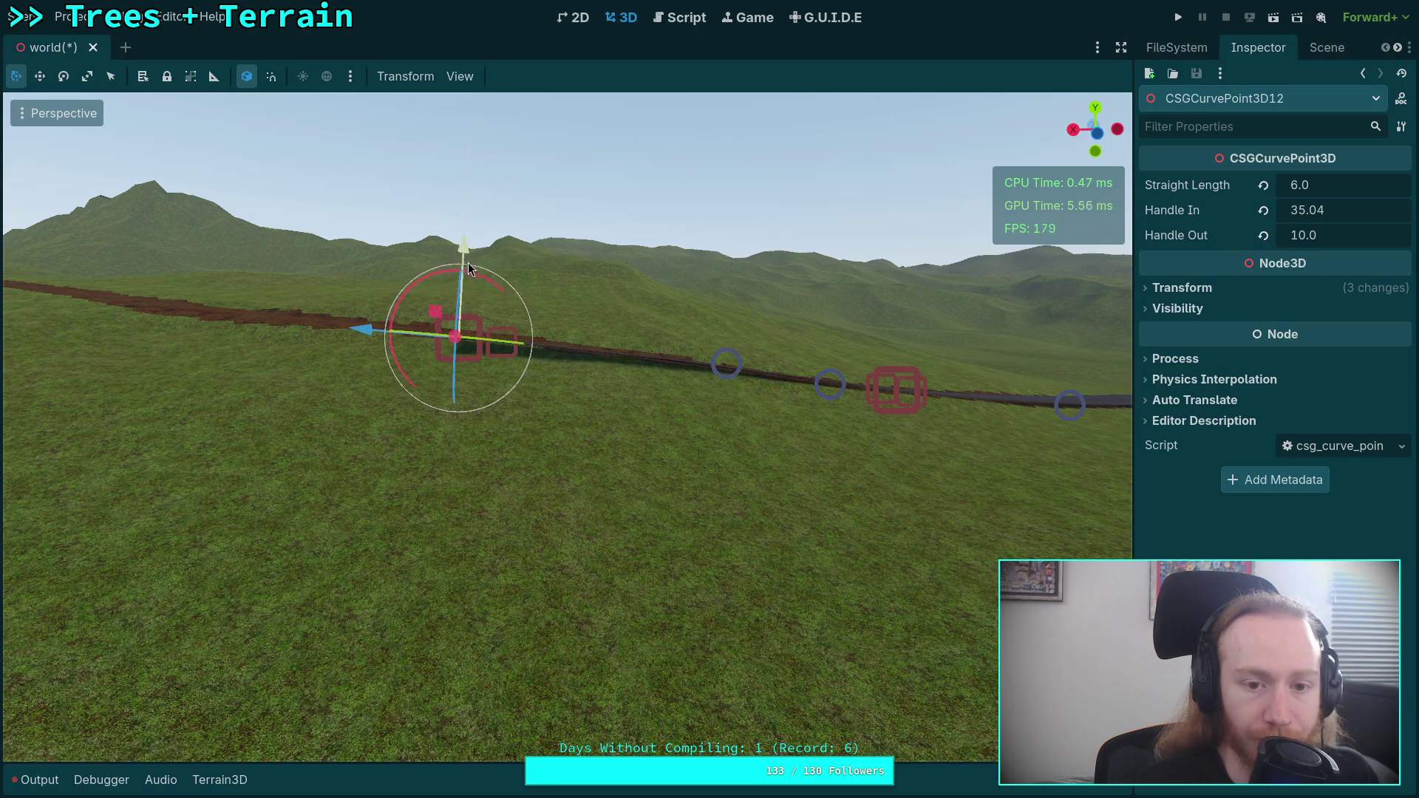
- Align CSGCurvePoint3D12 with the dirt path, lift it to the hillside, and tilt it to -5.3°, 89.1°, 0.9°
{"action": "key", "text": "w"}
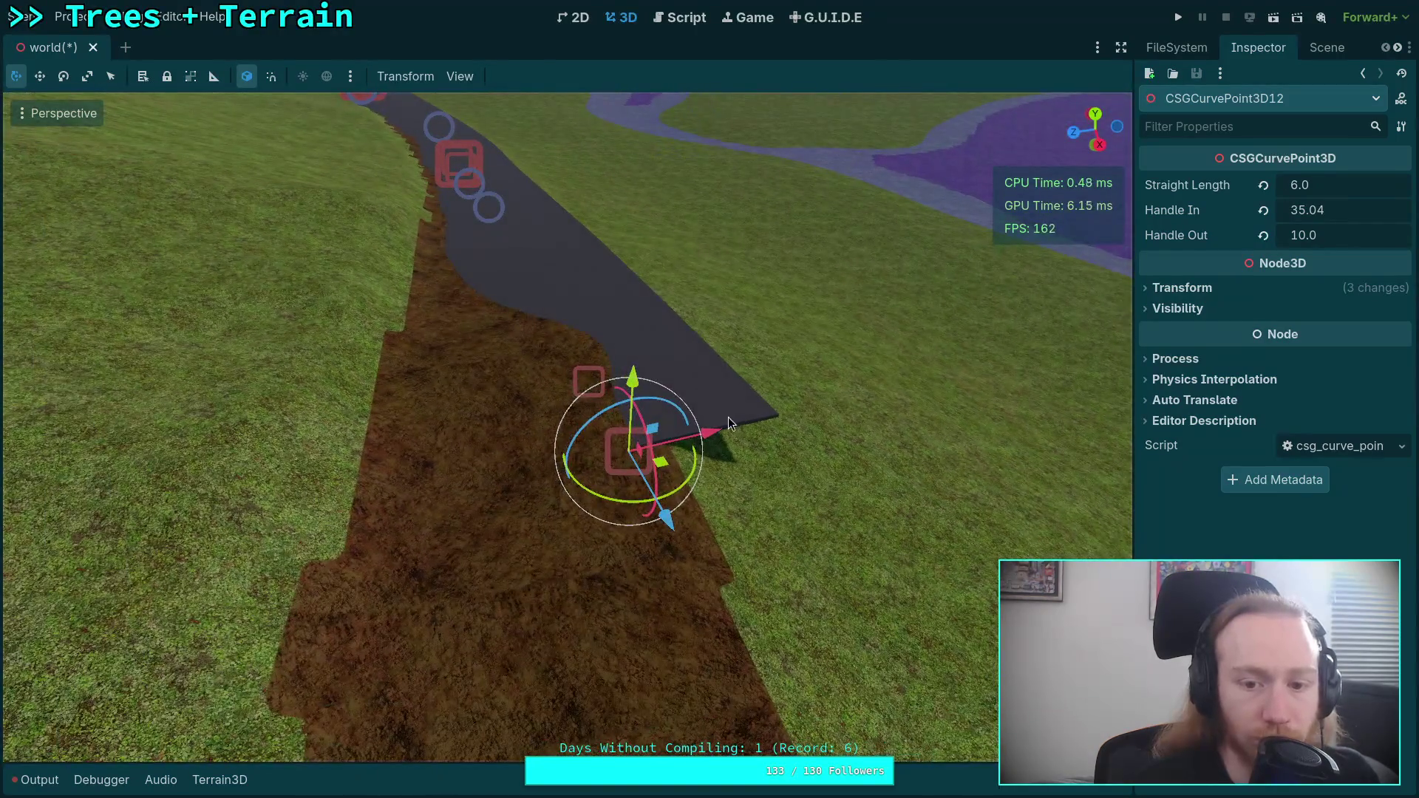
{"action": "left_click_drag", "start_coordinate": [728, 419], "coordinate": [633, 455]}
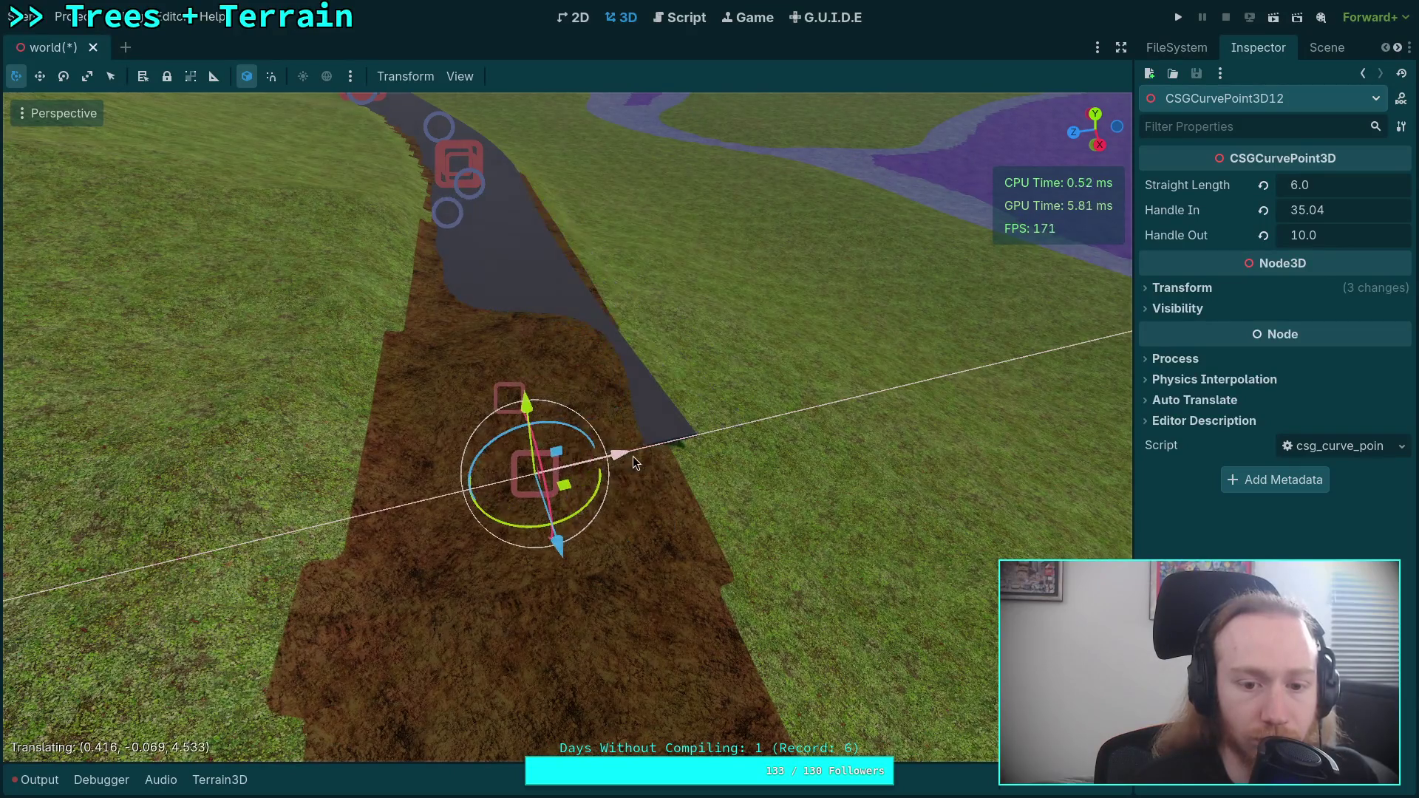
{"action": "left_click_drag", "start_coordinate": [594, 511], "coordinate": [608, 471]}
{"action": "mouse_move", "coordinate": [511, 412]}
{"action": "left_mouse_down"}
{"action": "mouse_move", "coordinate": [505, 388]}
{"action": "mouse_move", "coordinate": [505, 402]}
{"action": "left_mouse_up"}
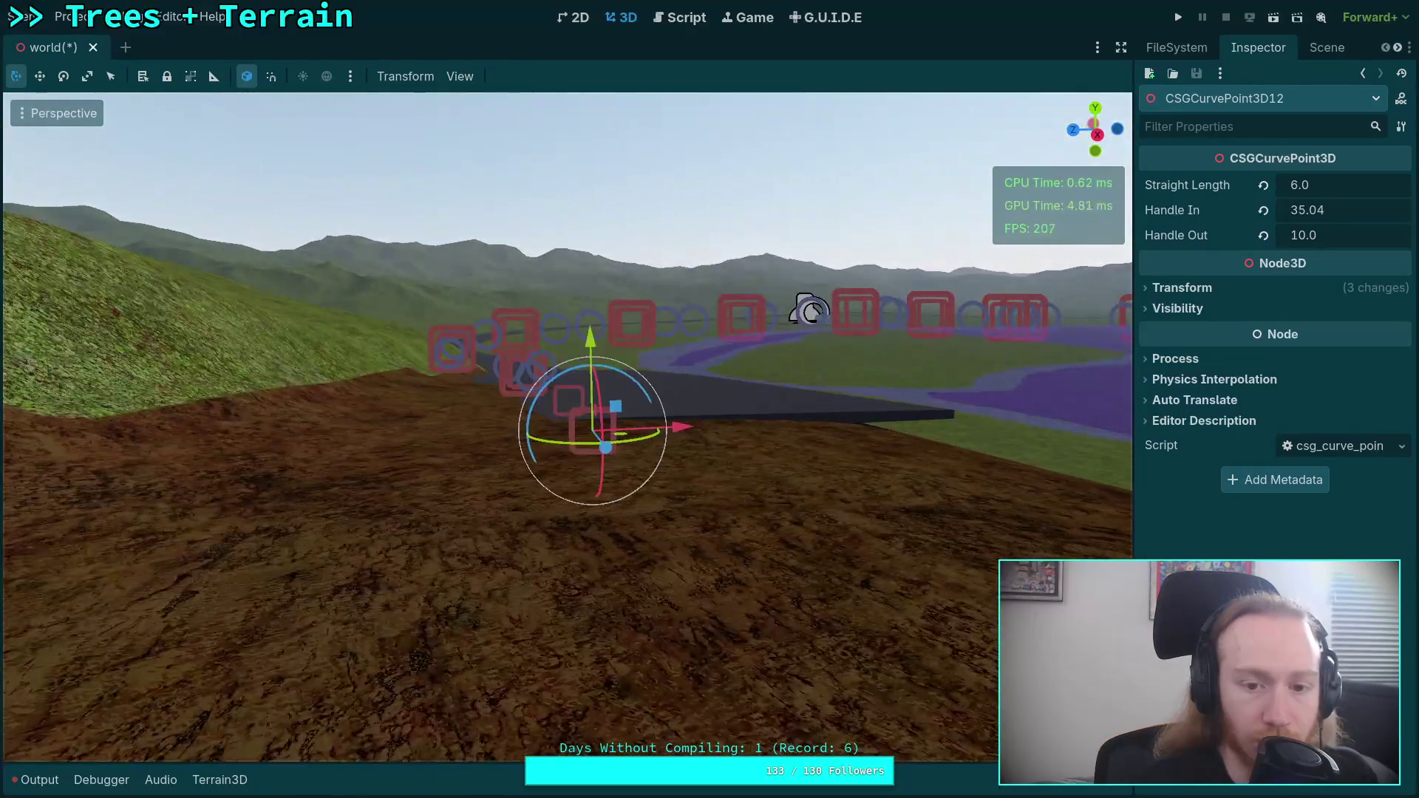
{"action": "left_click_drag", "start_coordinate": [525, 376], "coordinate": [524, 361]}
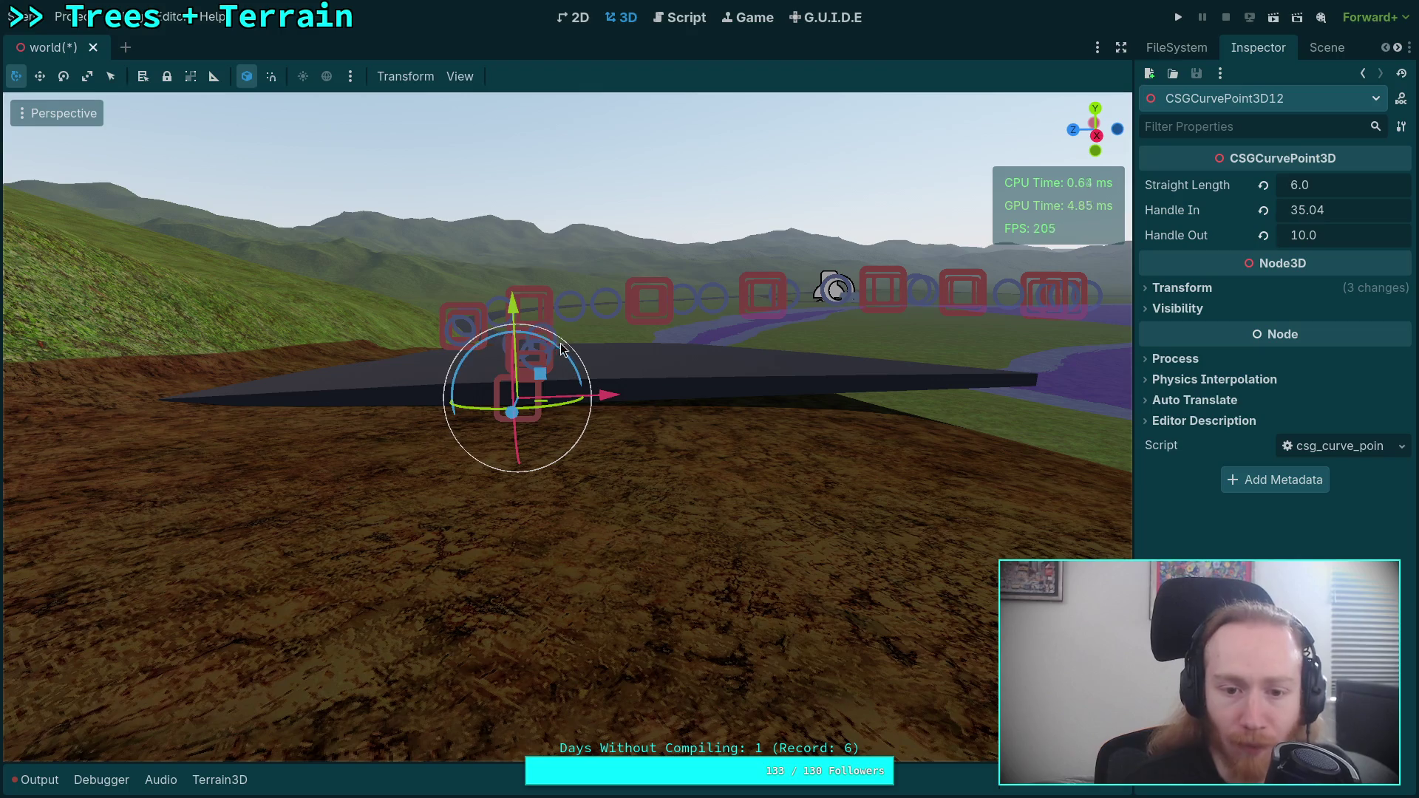
{"action": "mouse_move", "coordinate": [540, 341]}
{"action": "left_mouse_down"}
{"action": "mouse_move", "coordinate": [614, 86]}
{"action": "mouse_move", "coordinate": [579, 104]}
{"action": "mouse_move", "coordinate": [591, 73]}
{"action": "mouse_move", "coordinate": [648, 87]}
{"action": "mouse_move", "coordinate": [634, 88]}
{"action": "mouse_move", "coordinate": [610, 171]}
{"action": "left_mouse_up"}
- Inspect the road from several angles and turn CSGCurvePoint3D12 slightly around the vertical axis
{"action": "key", "text": "w"}
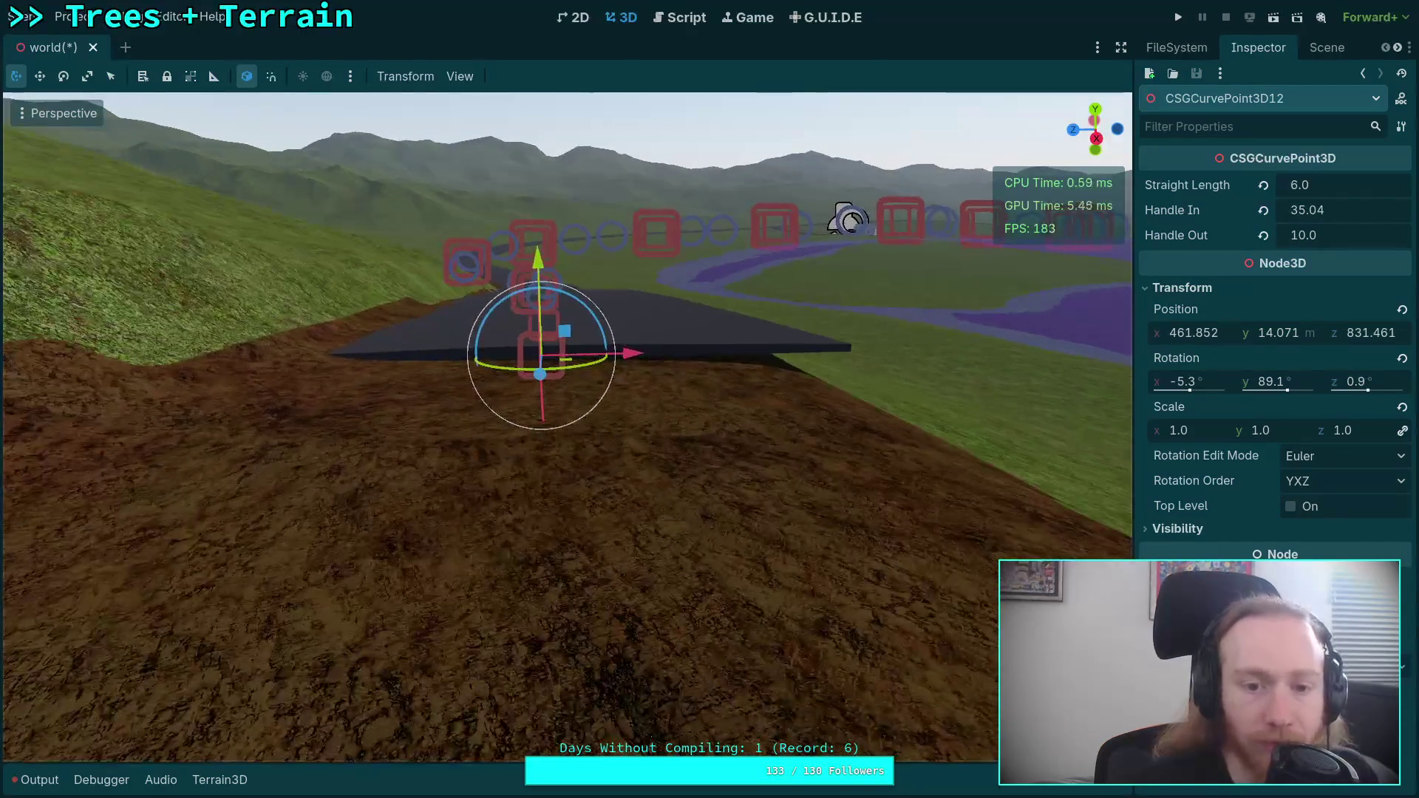
{"action": "key", "text": "s"}
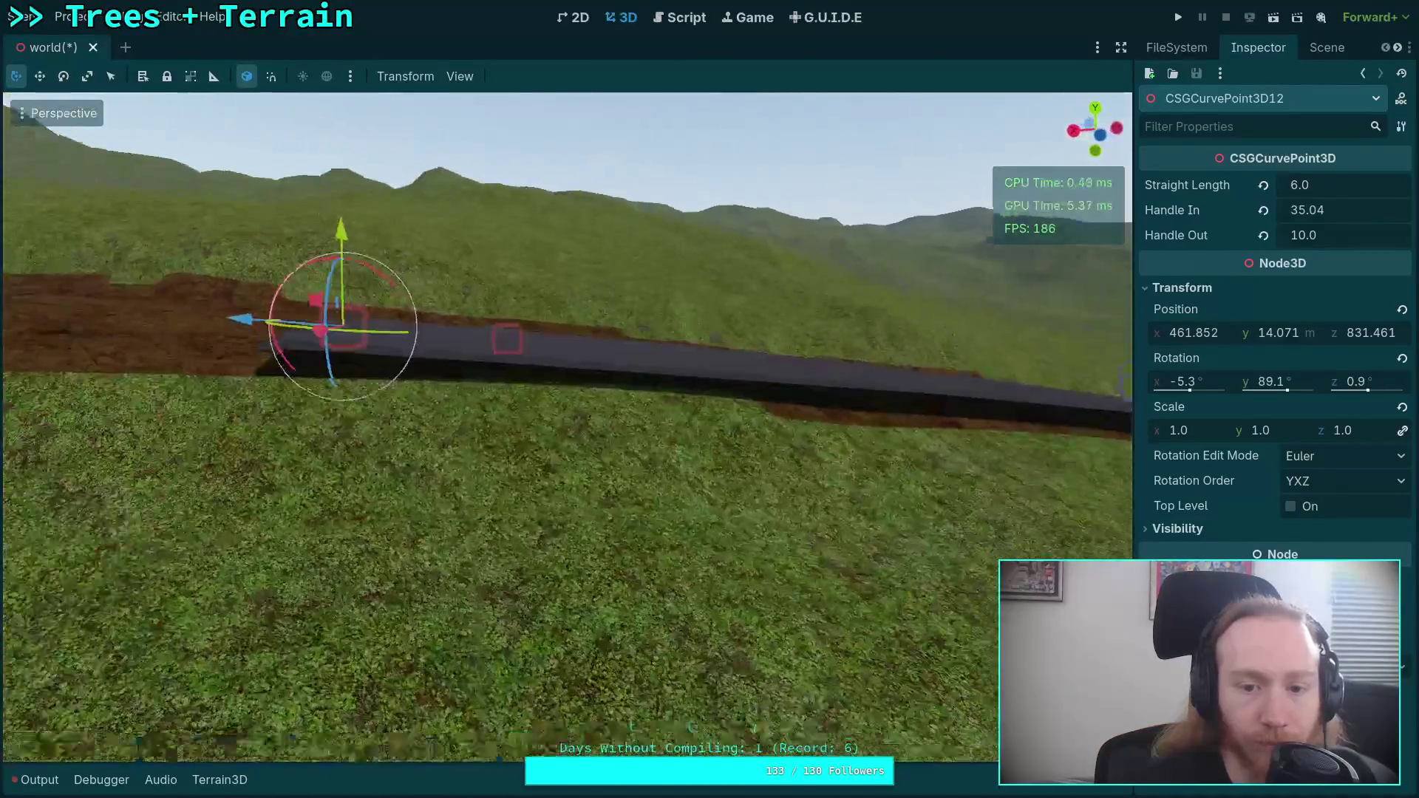
{"action": "key", "text": "w"}
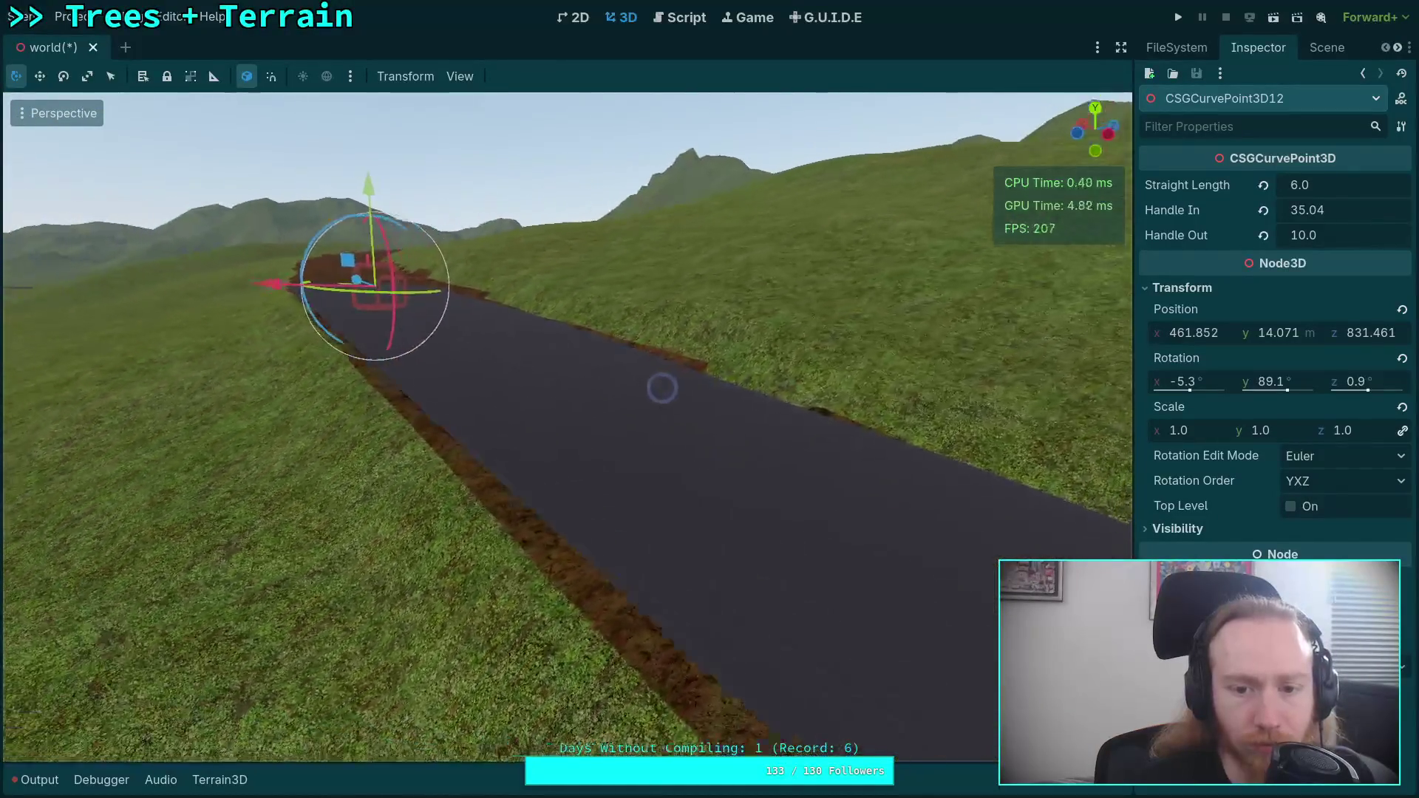
{"action": "key", "text": "s"}
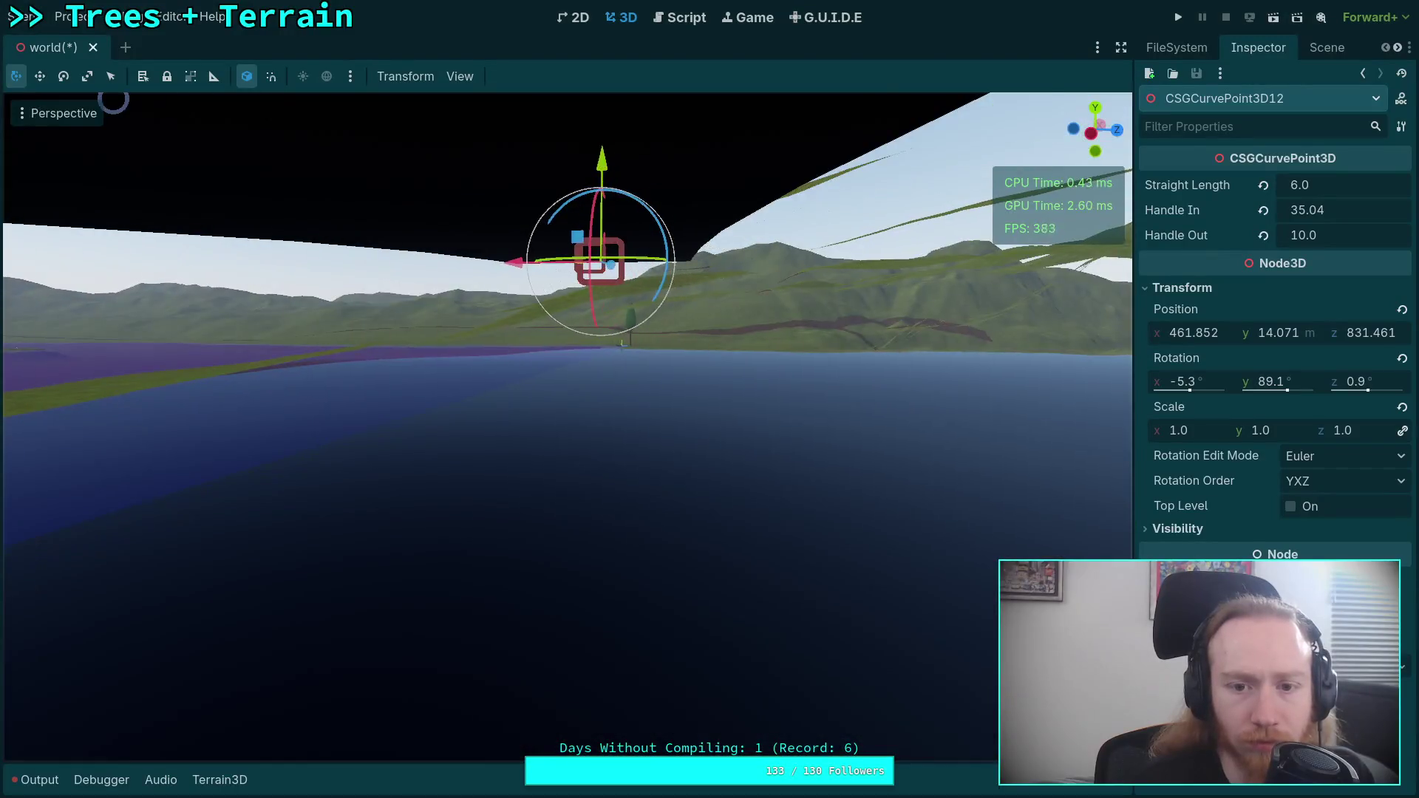
{"action": "key", "text": "s"}
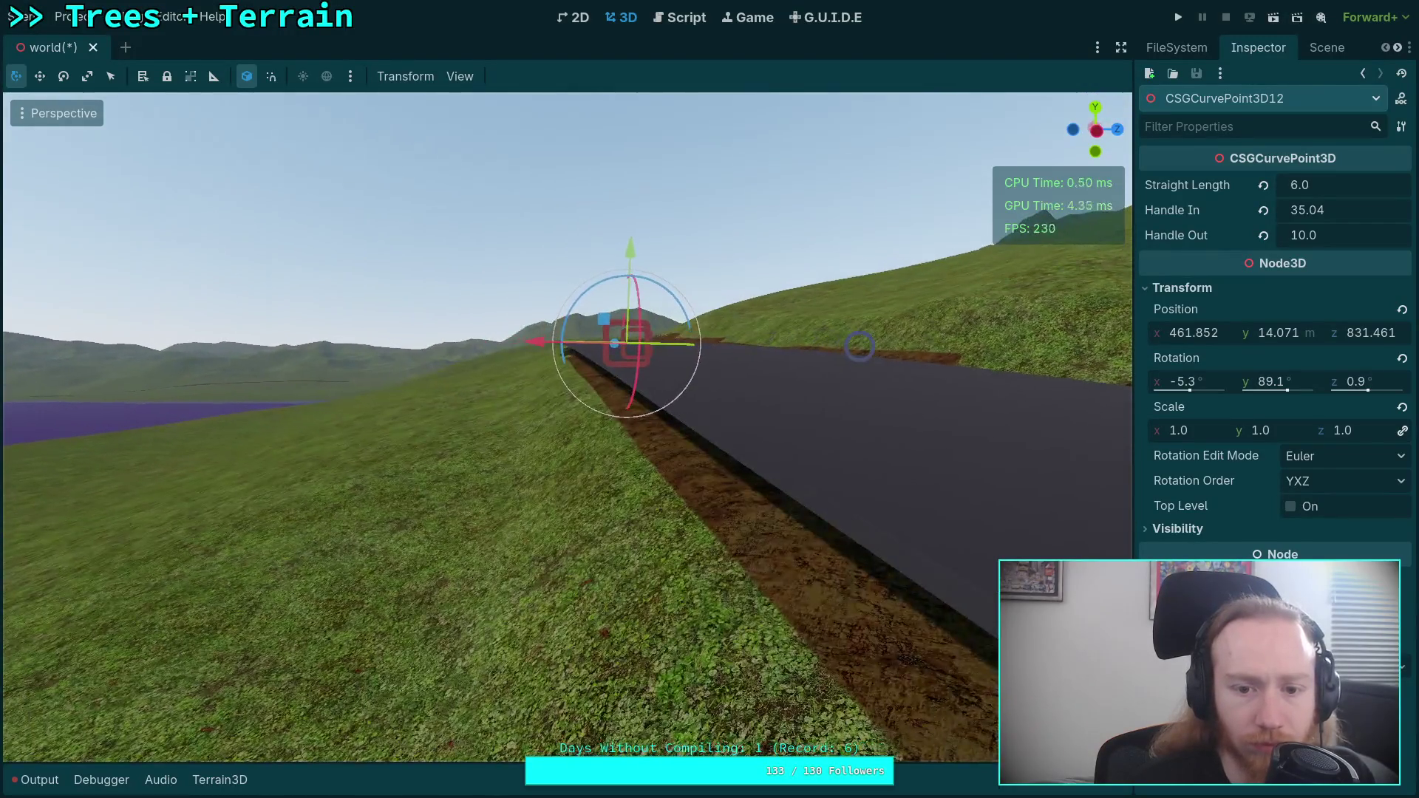
{"action": "key", "text": "e"}
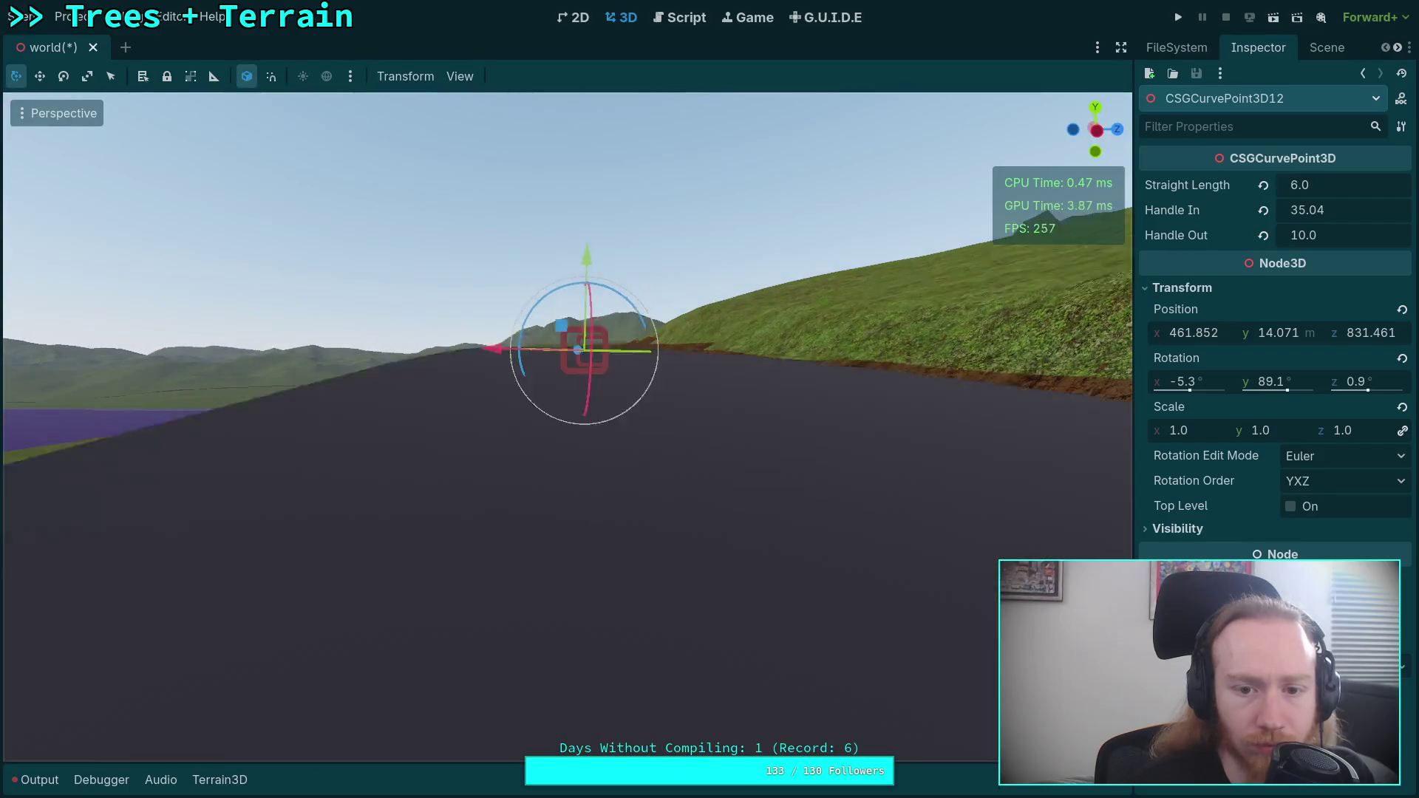
{"action": "key", "text": "s"}
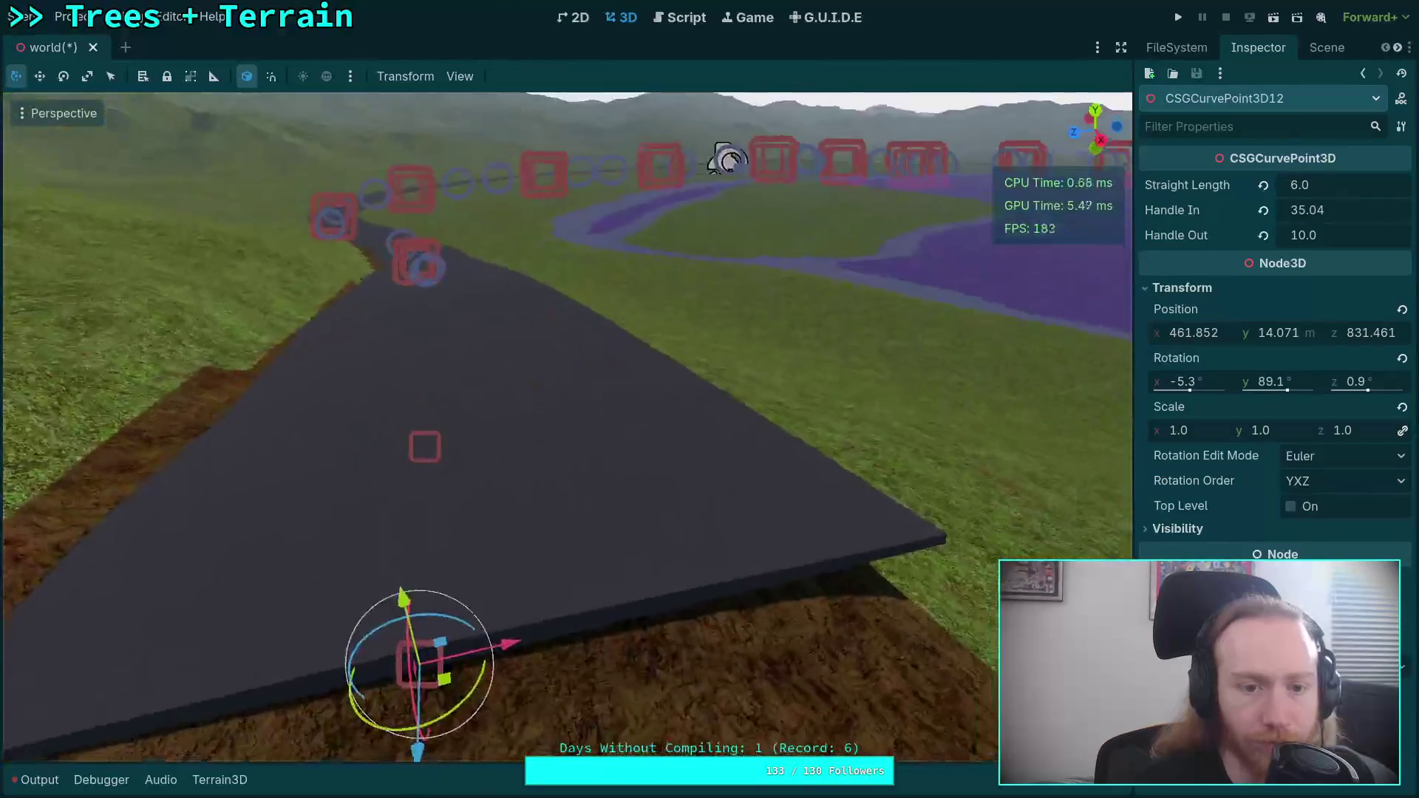
{"action": "key", "text": "d"}
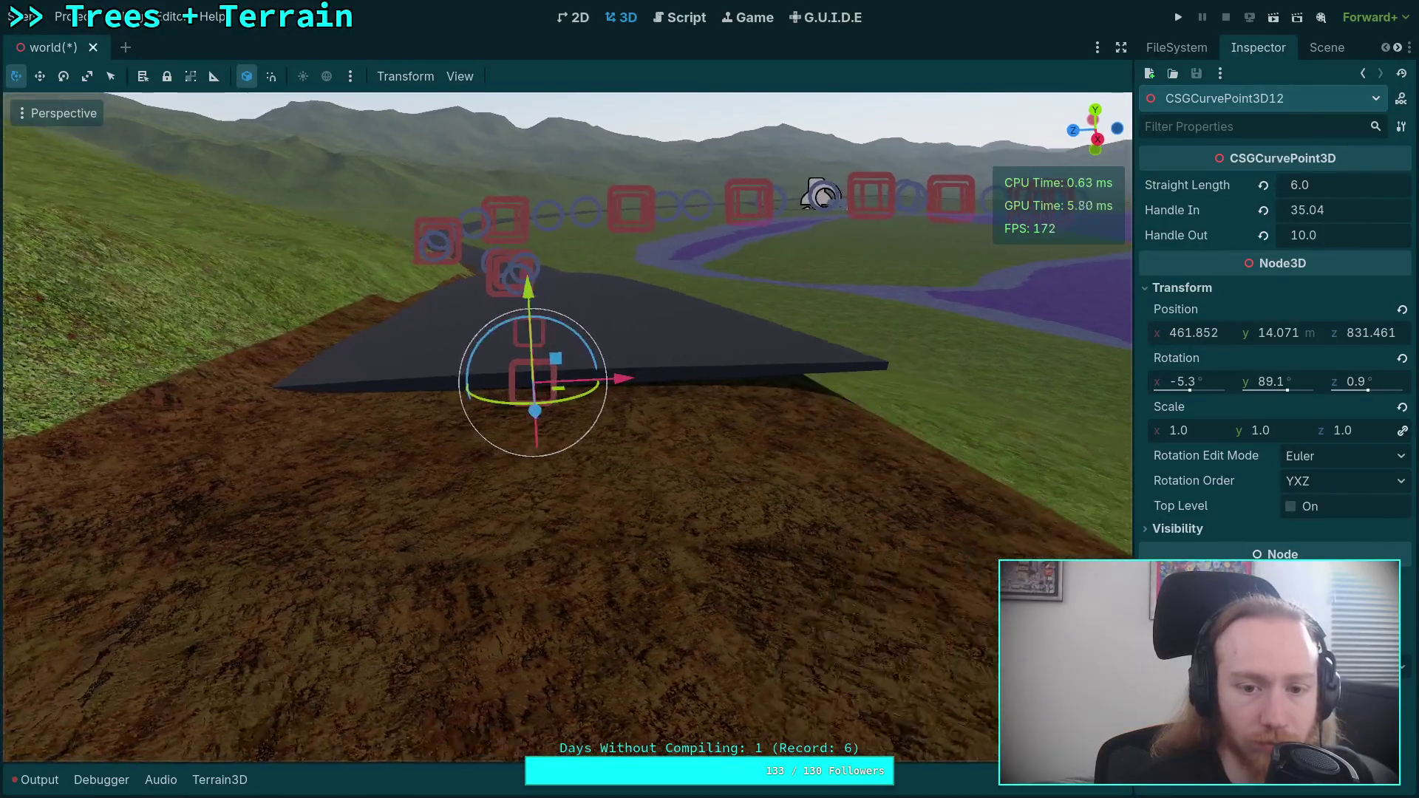
{"action": "left_click_drag", "start_coordinate": [574, 387], "coordinate": [568, 390]}
- Set the point's Straight Length to 0 and Handle In to 18.79, then save the scene
{"action": "key", "text": "d"}
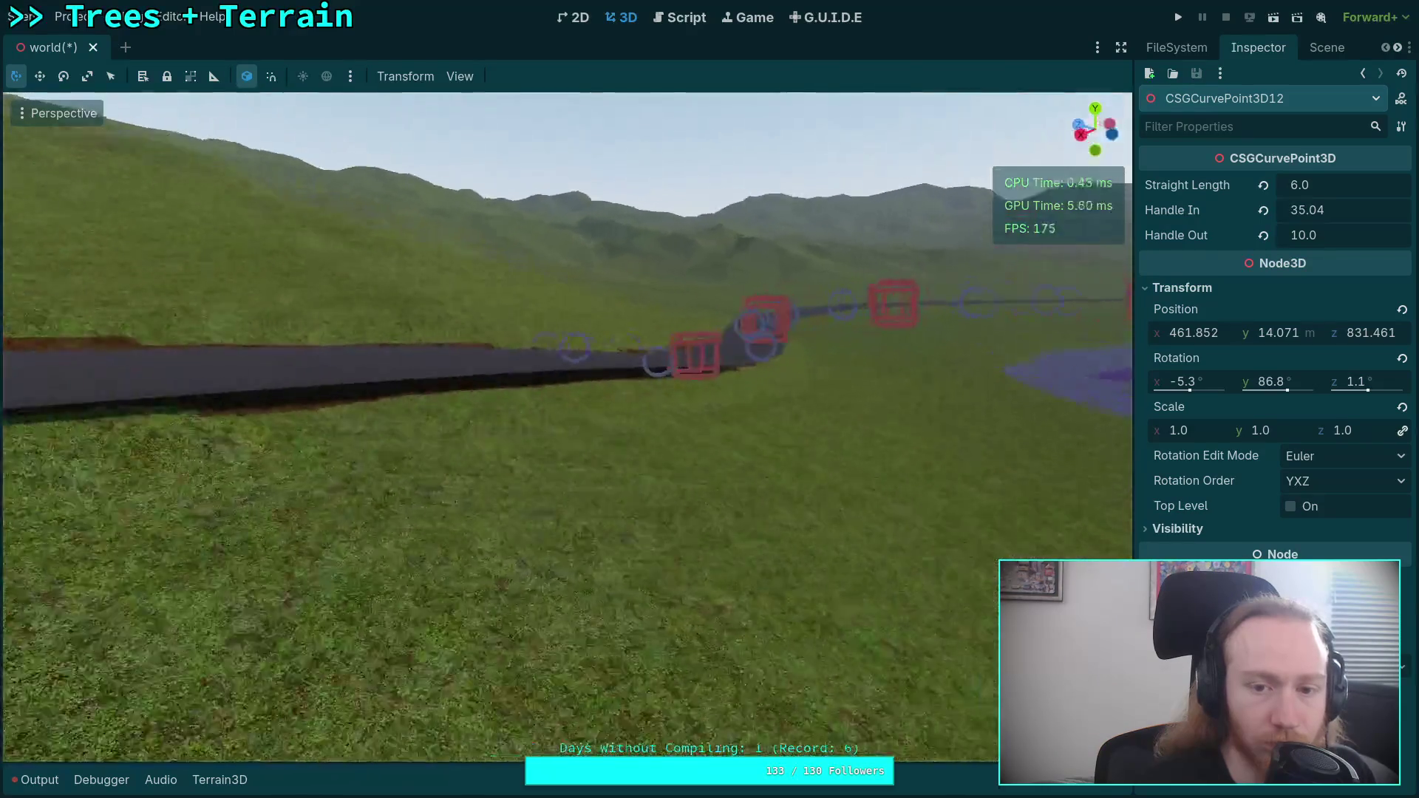
{"action": "key", "text": "a"}
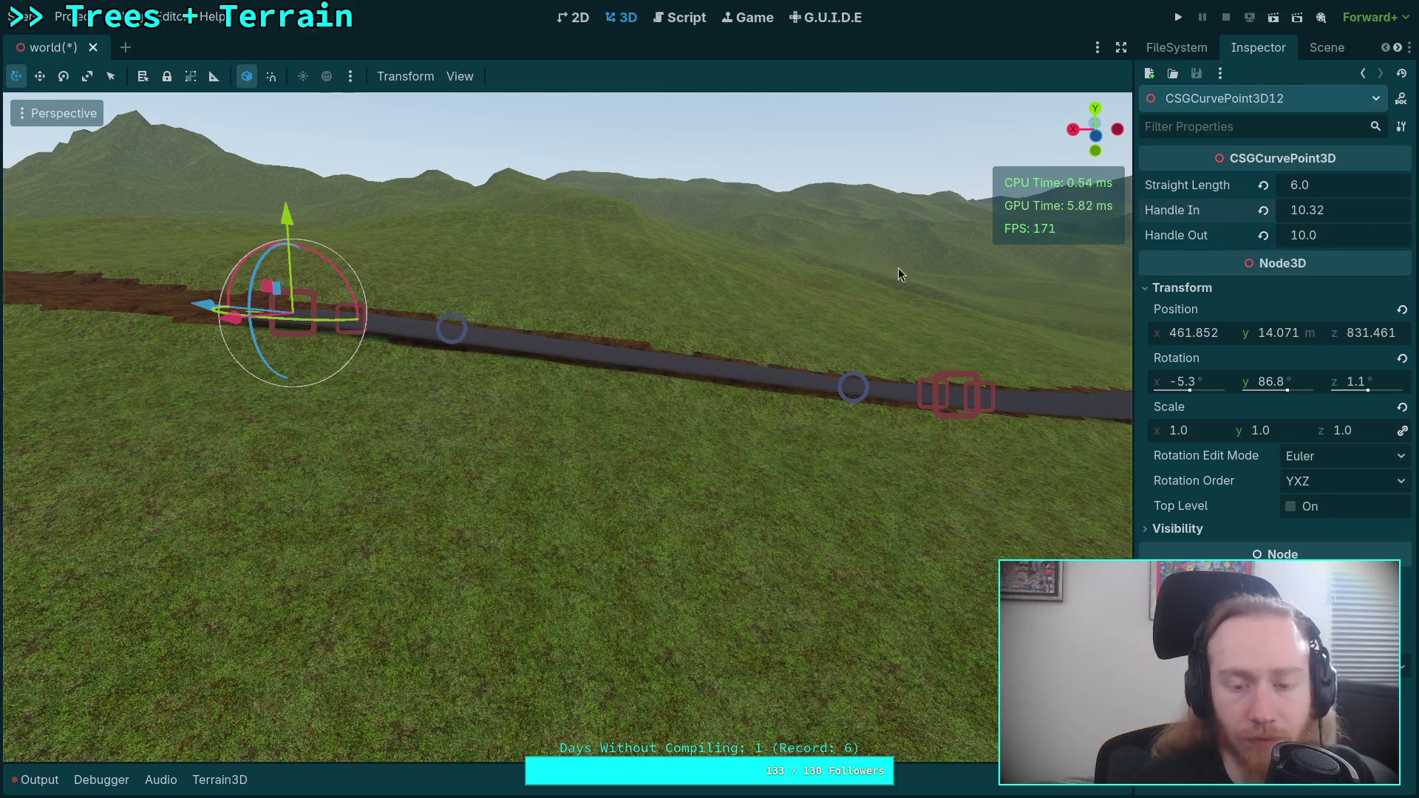
{"action": "key", "text": "w"}
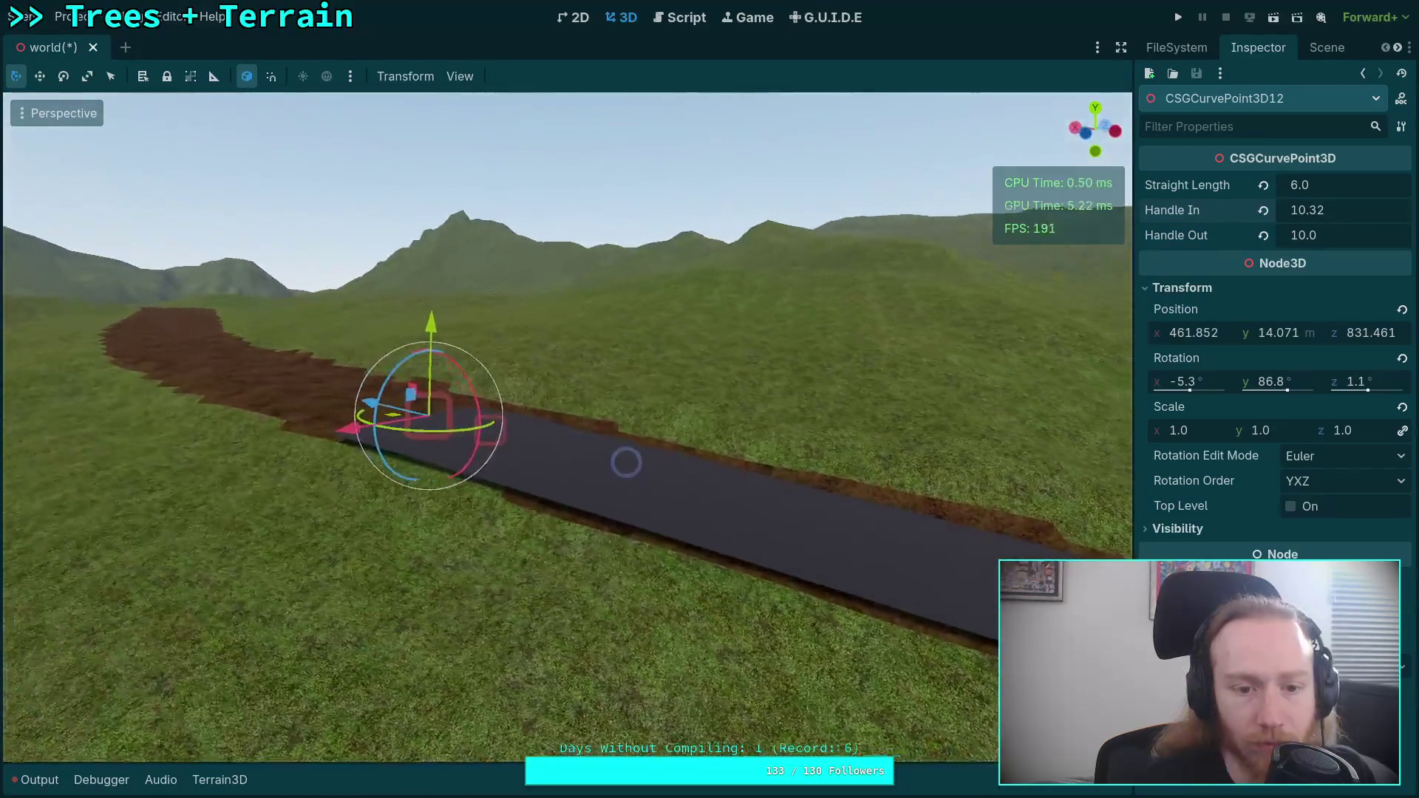
{"action": "key", "text": "s"}
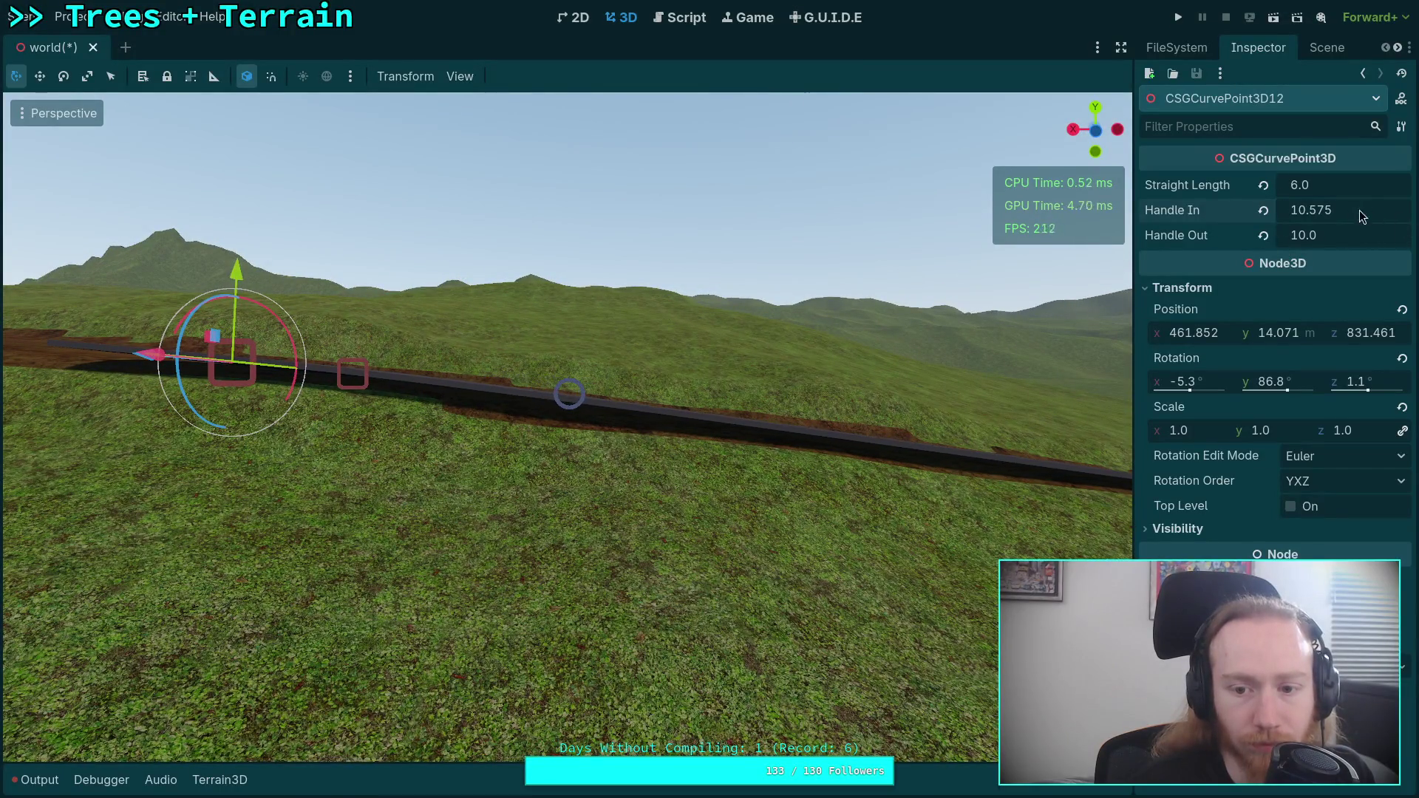
{"action": "key", "text": "w"}
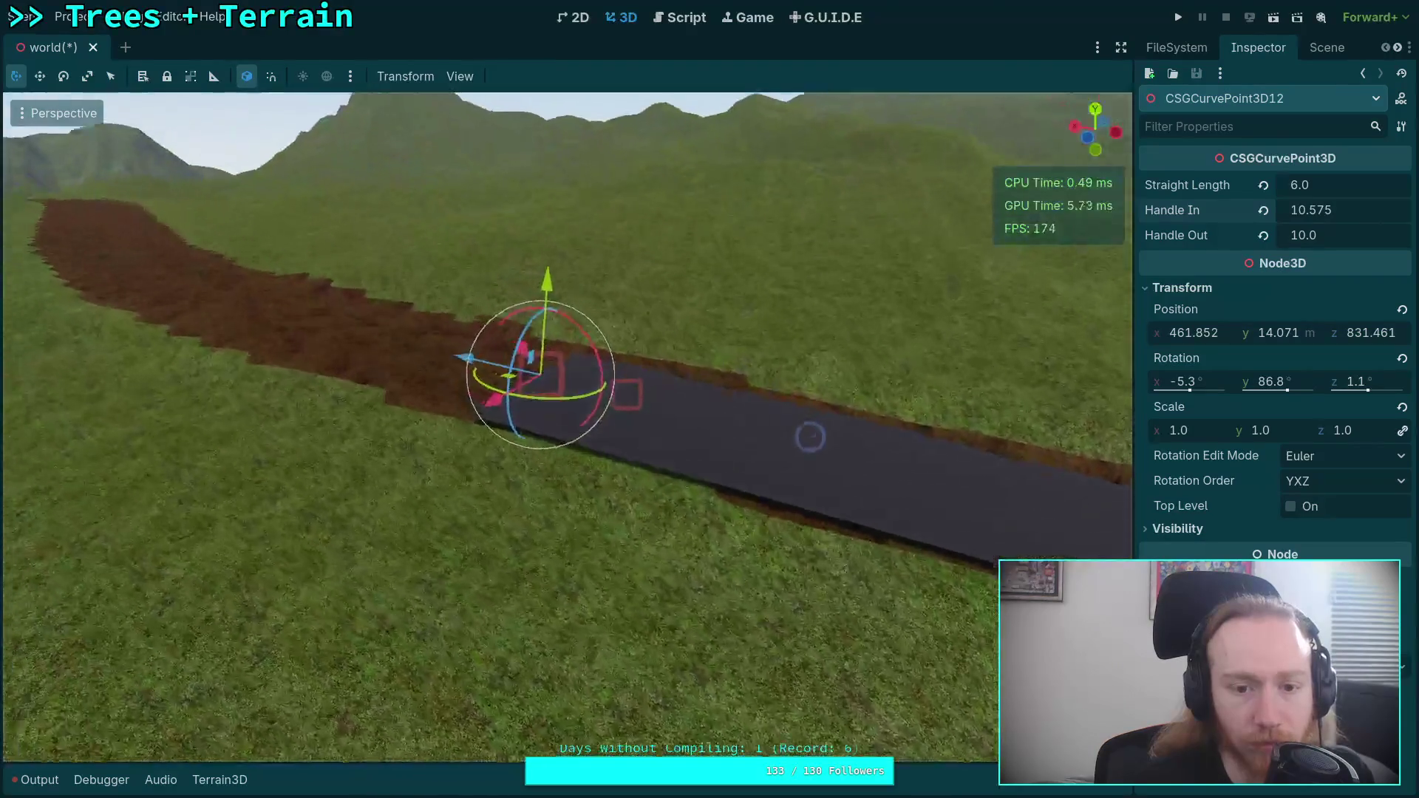
{"action": "key", "text": "w"}
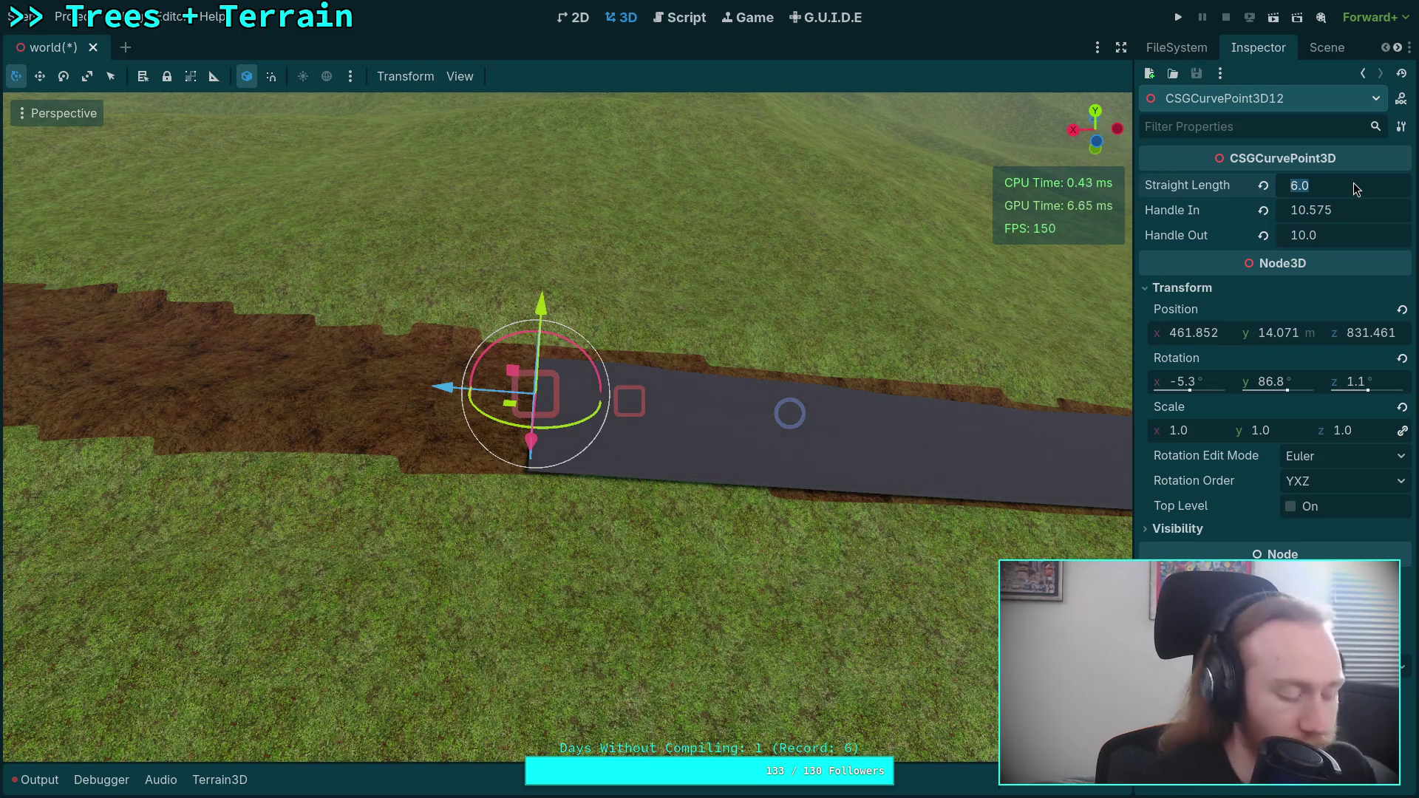
{"action": "type", "text": "0"}
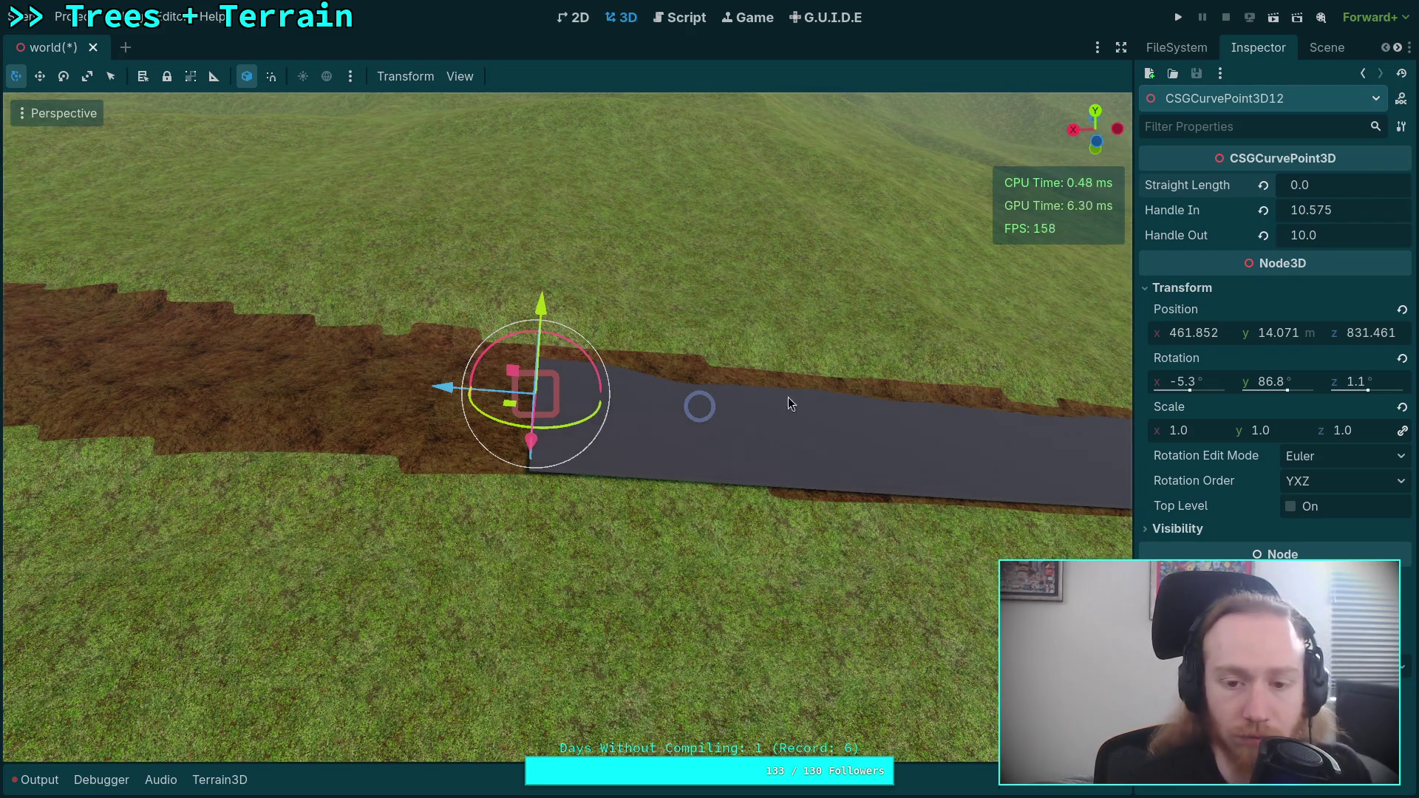
{"action": "type", "text": "s"}
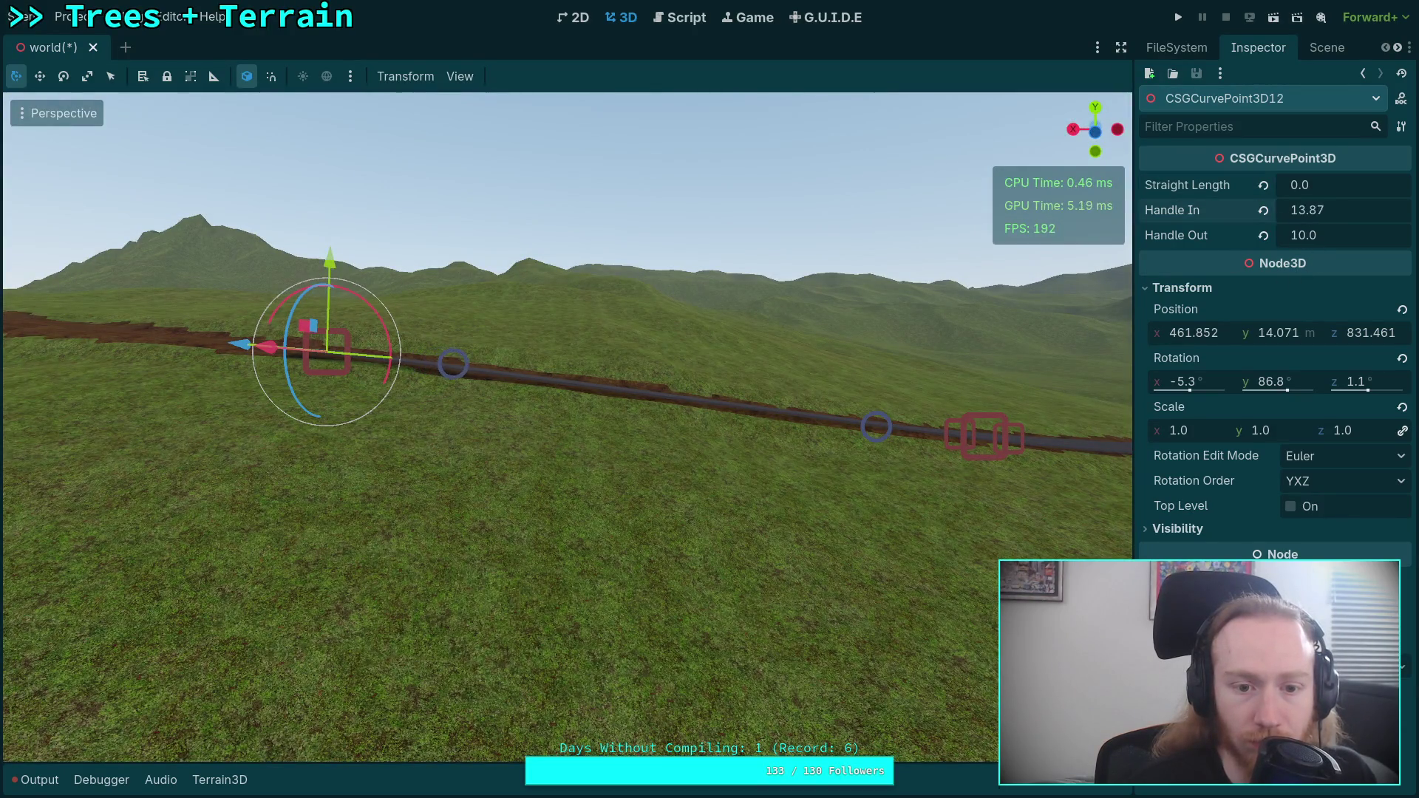
{"action": "type", "text": "f"}
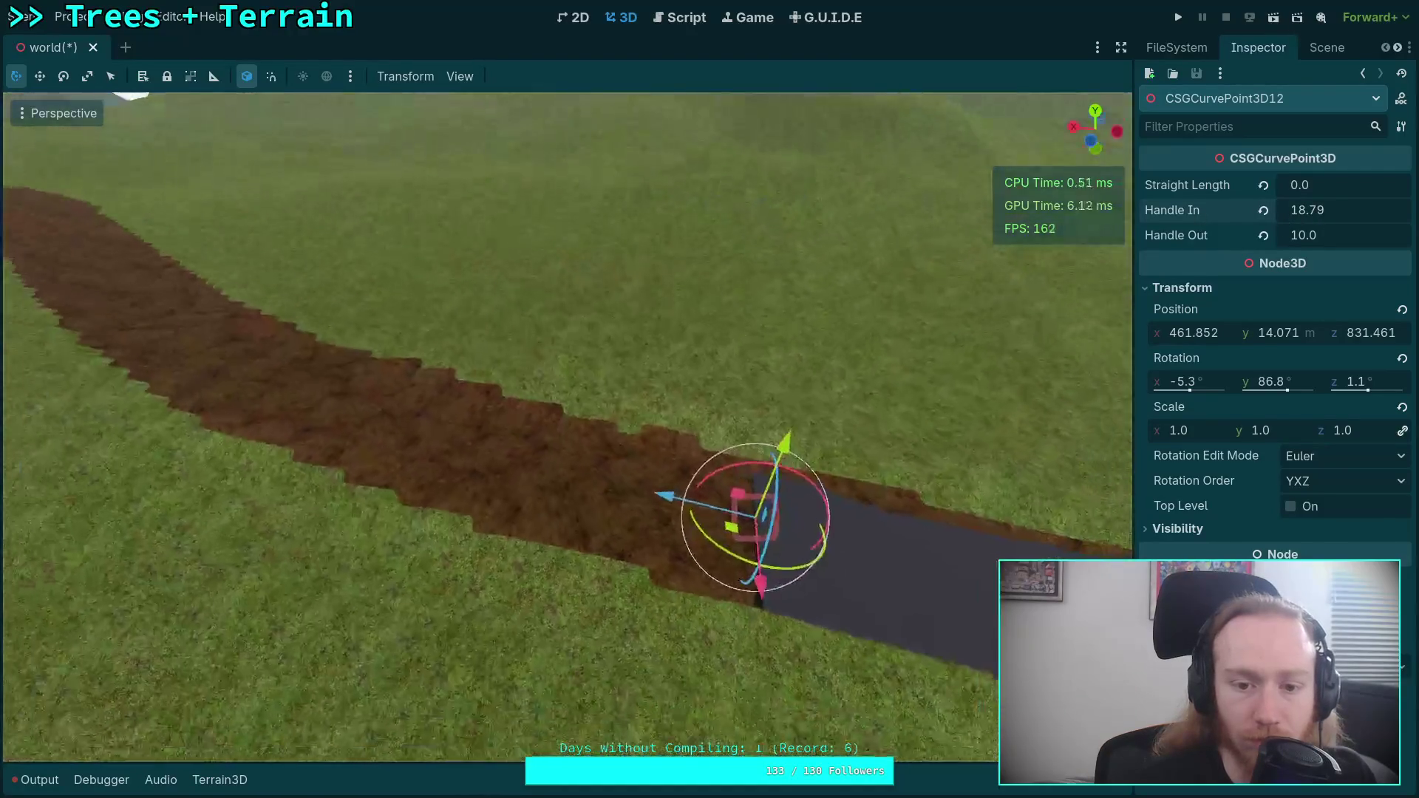
{"action": "key", "text": "ctrl+s"}
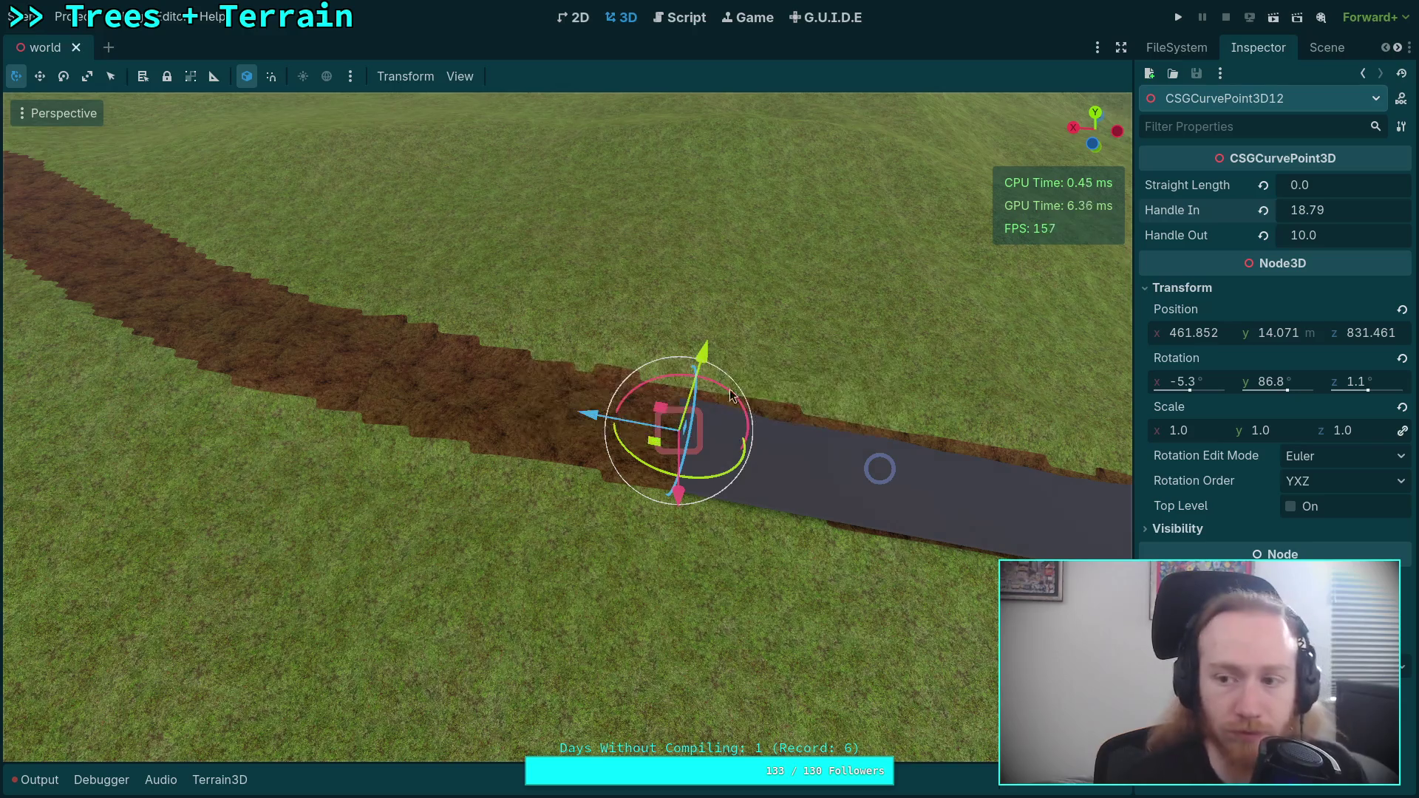
{"action": "left_click", "coordinate": [1199, 75]}
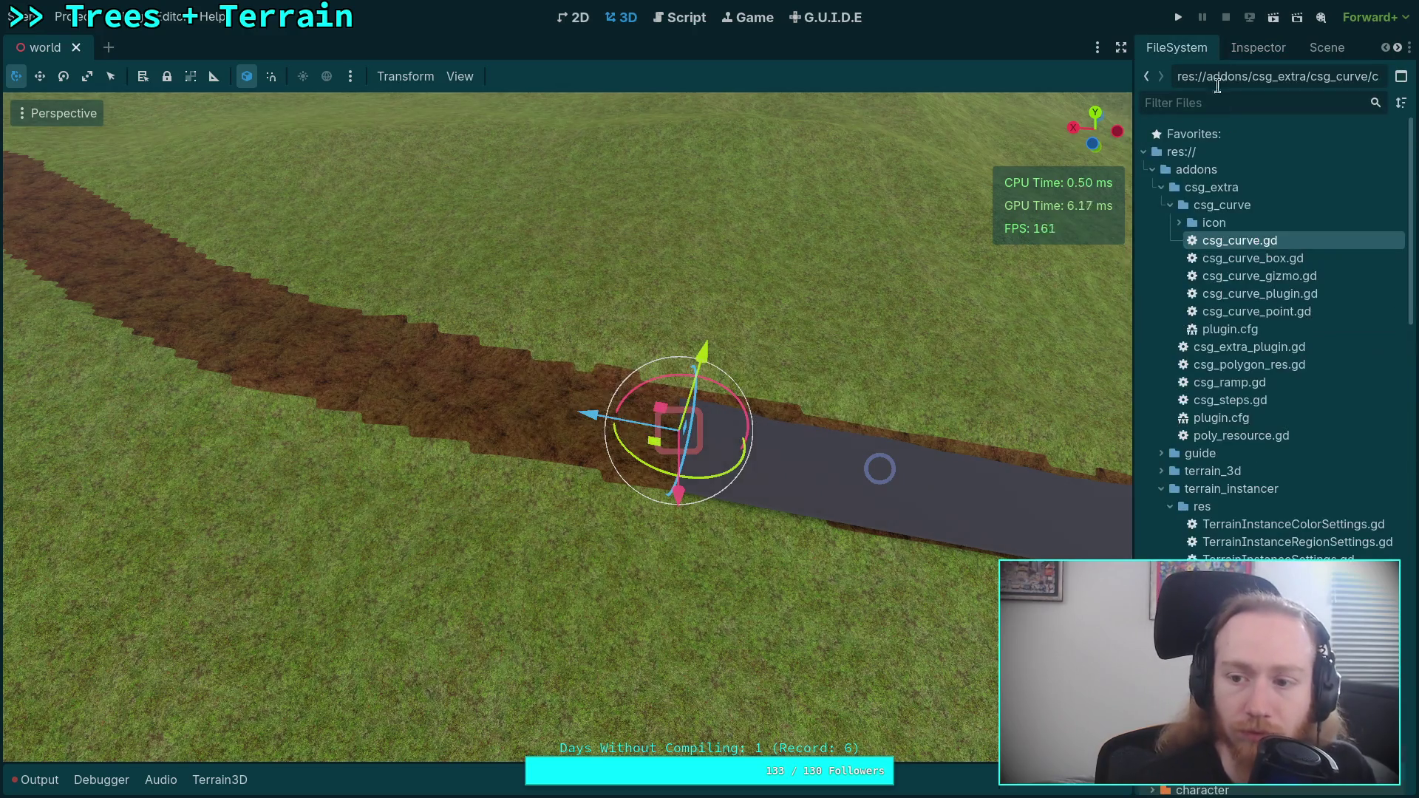
- Duplicate the end curve point and move the new CSGCurvePoint3D13 further along the dirt path
{"action": "left_click", "coordinate": [1280, 48]}
{"action": "key", "text": "ctrl+d"}
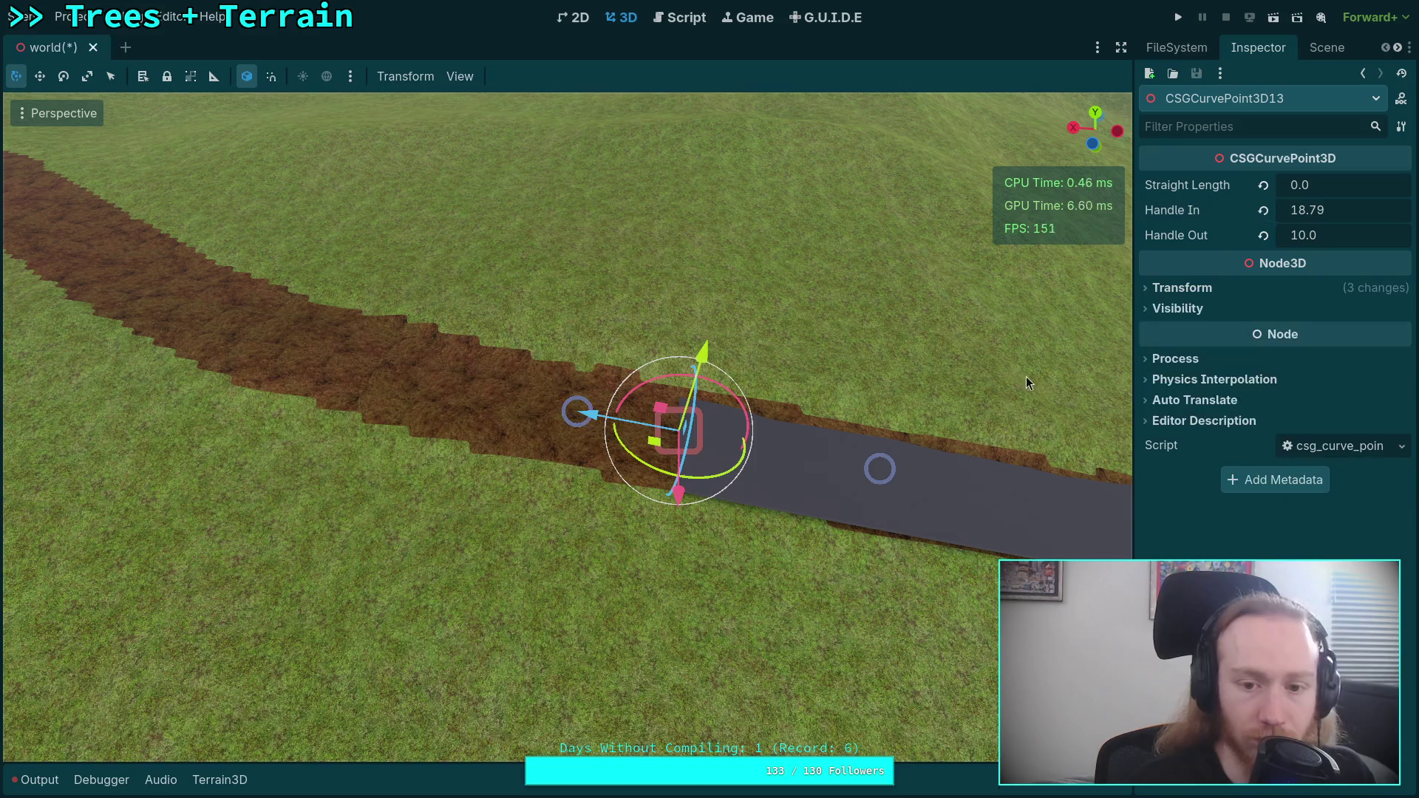
{"action": "left_click_drag", "start_coordinate": [610, 427], "coordinate": [194, 353]}
{"action": "key", "text": "f"}
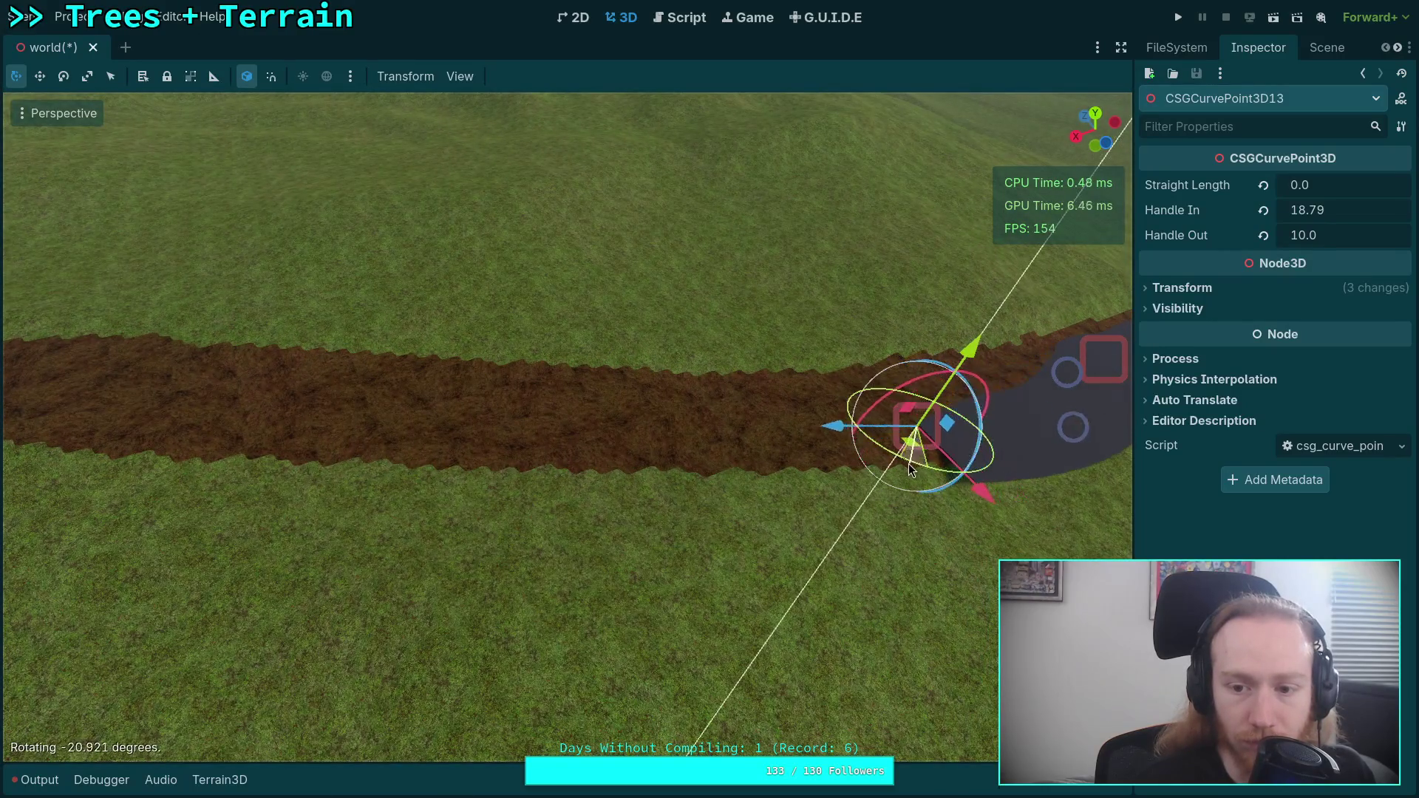
{"action": "mouse_move", "coordinate": [917, 444]}
{"action": "left_mouse_down"}
{"action": "mouse_move", "coordinate": [452, 426]}
{"action": "mouse_move", "coordinate": [473, 428]}
{"action": "left_mouse_up"}
{"action": "mouse_move", "coordinate": [487, 329]}
{"action": "left_mouse_down"}
{"action": "mouse_move", "coordinate": [492, 317]}
{"action": "mouse_move", "coordinate": [473, 348]}
{"action": "mouse_move", "coordinate": [465, 325]}
{"action": "mouse_move", "coordinate": [488, 310]}
{"action": "mouse_move", "coordinate": [475, 348]}
{"action": "left_mouse_up"}
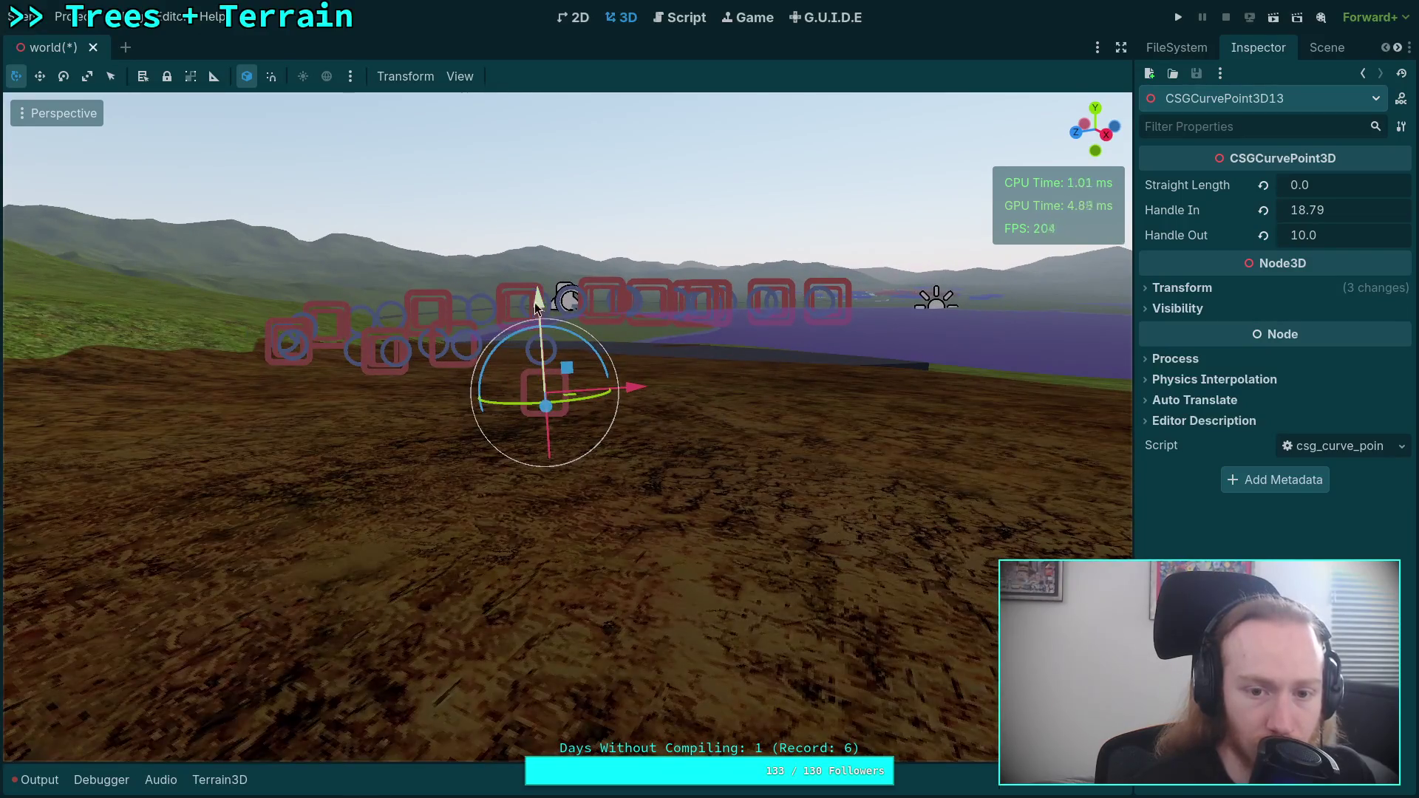
- Rotate and reposition CSGCurvePoint3D13 with R and G, setting it onto the track and terrain
{"action": "key", "text": "r"}
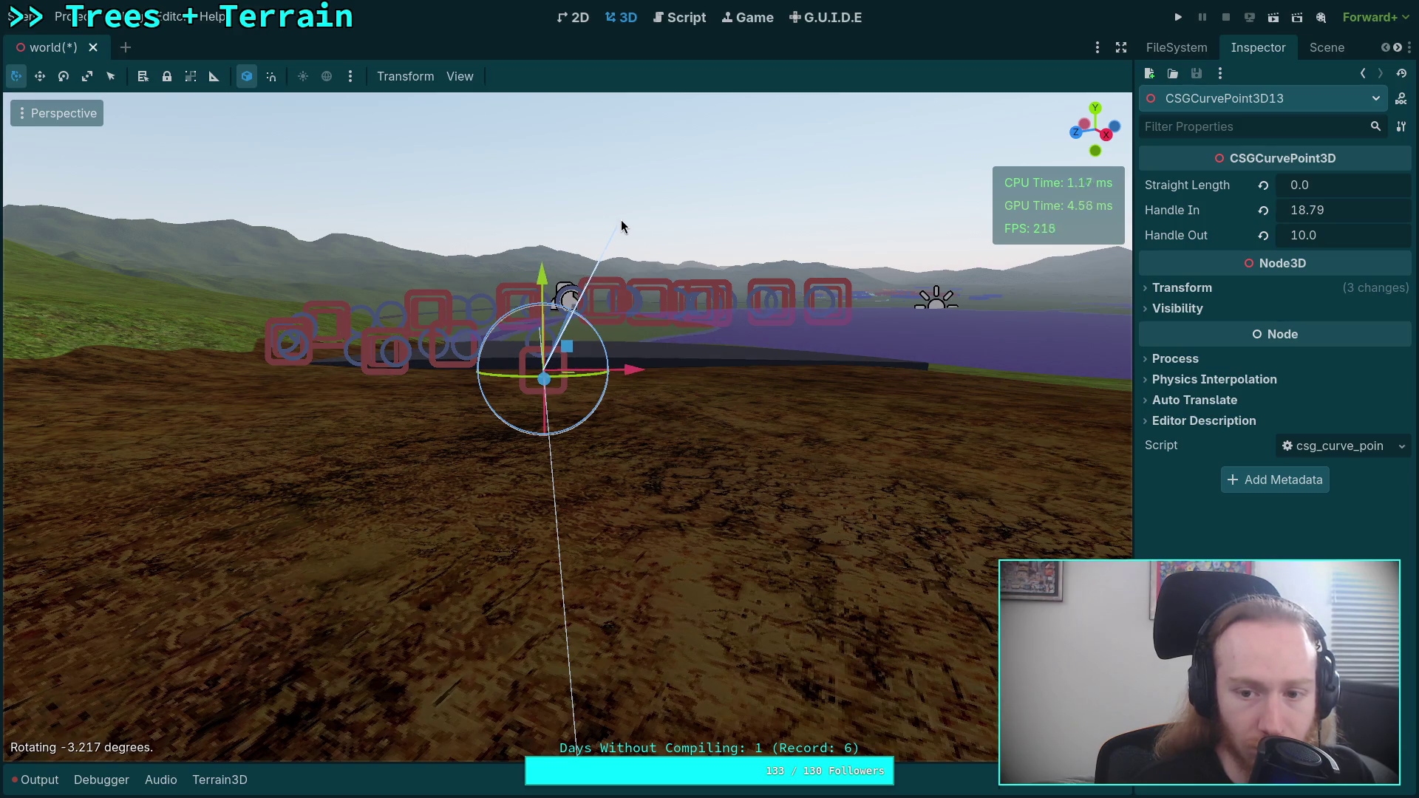
{"action": "key", "text": "g"}
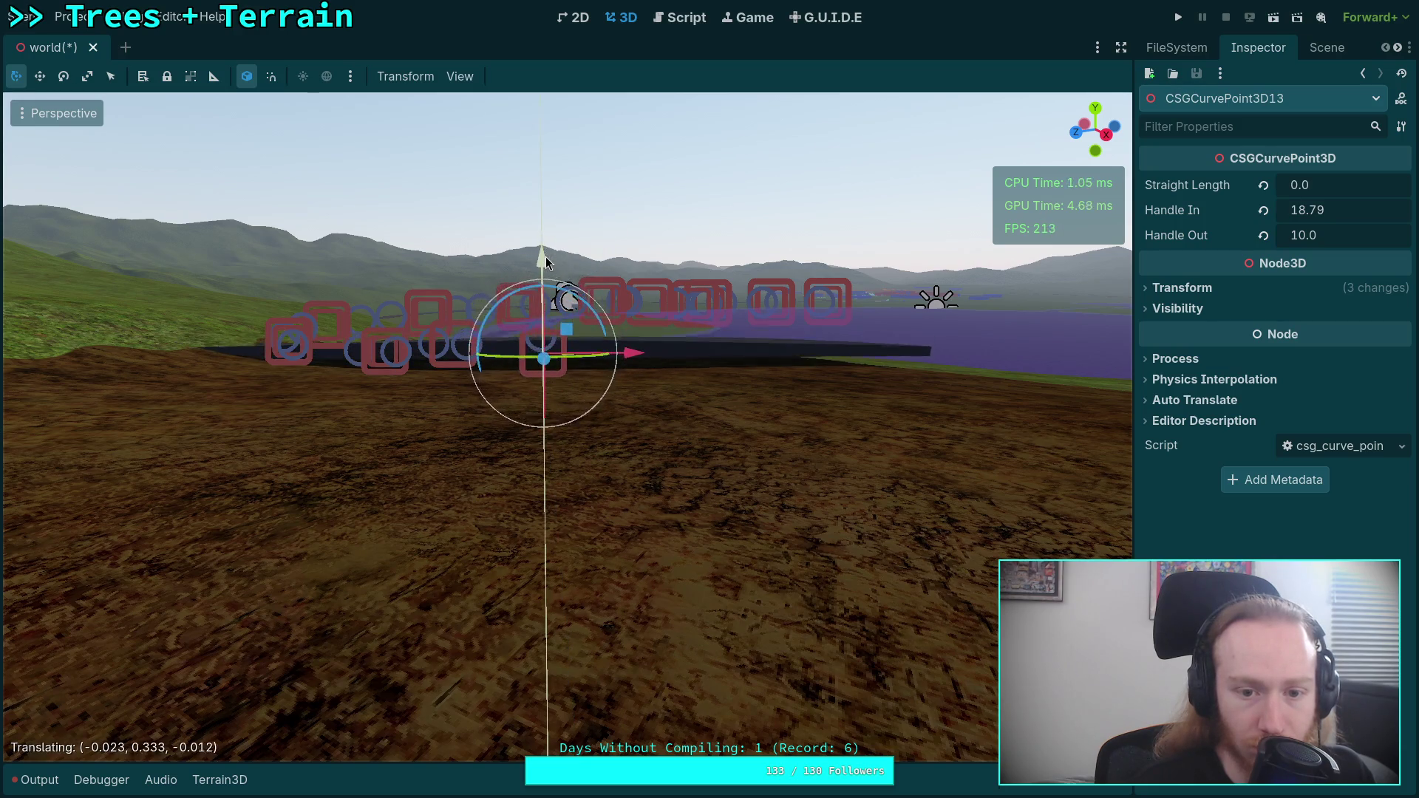
{"action": "key", "text": "Return"}
{"action": "scroll", "coordinate": [568, 427], "scroll_direction": "up", "scroll_amount": 3}
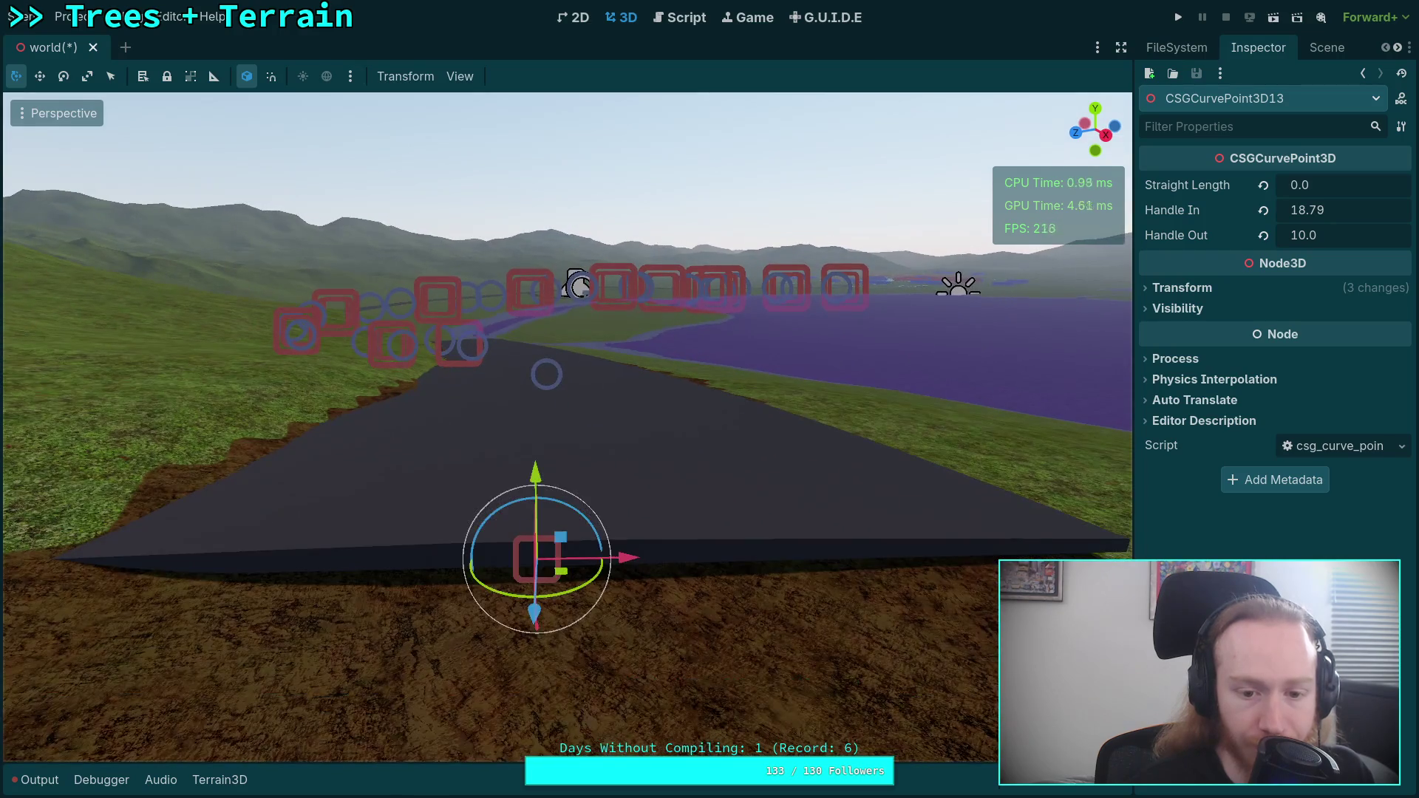
{"action": "key", "text": "g"}
{"action": "key", "text": "Return"}
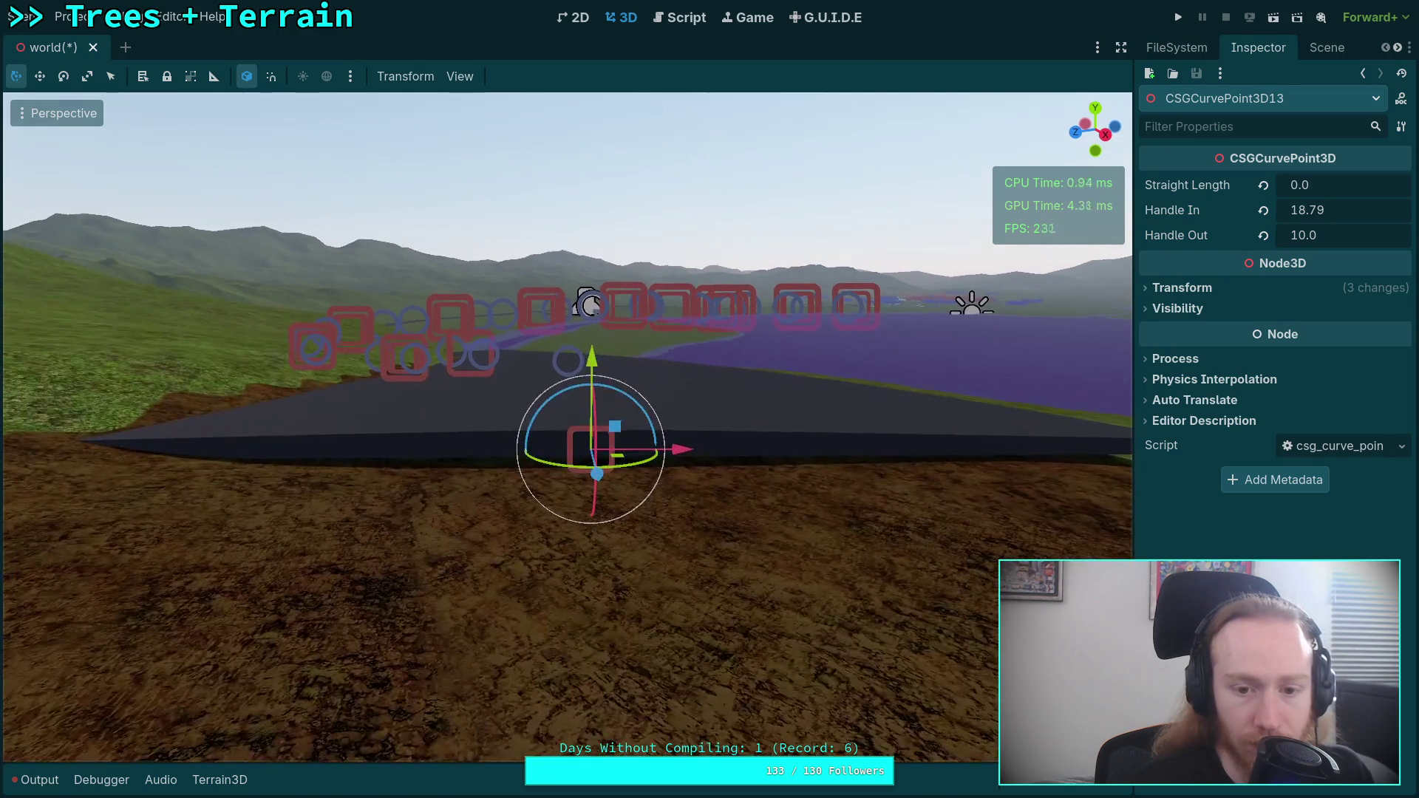
{"action": "key", "text": "g"}
{"action": "key", "text": "Return"}
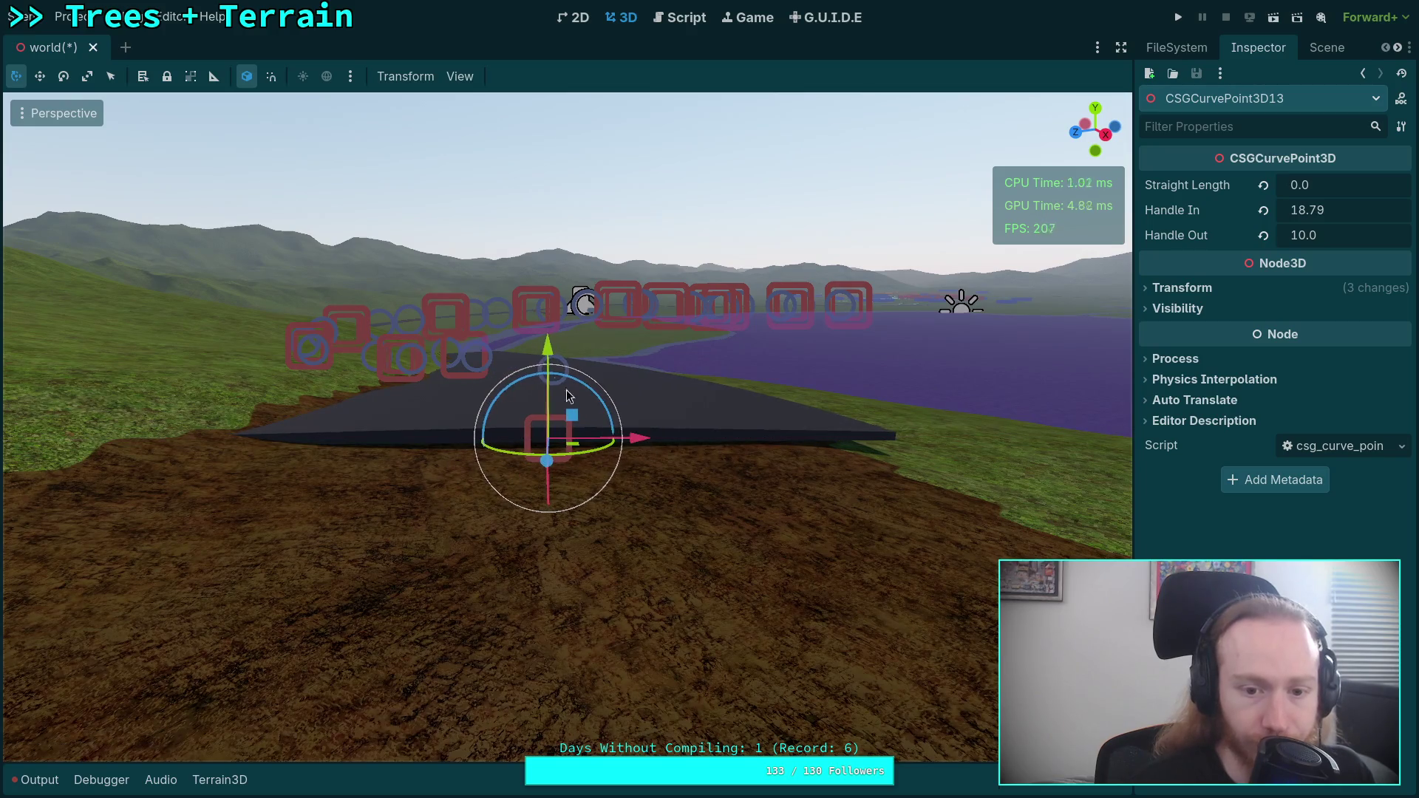
{"action": "key", "text": "KP_8"}
{"action": "key", "text": "KP_8"}
{"action": "key", "text": "KP_8"}
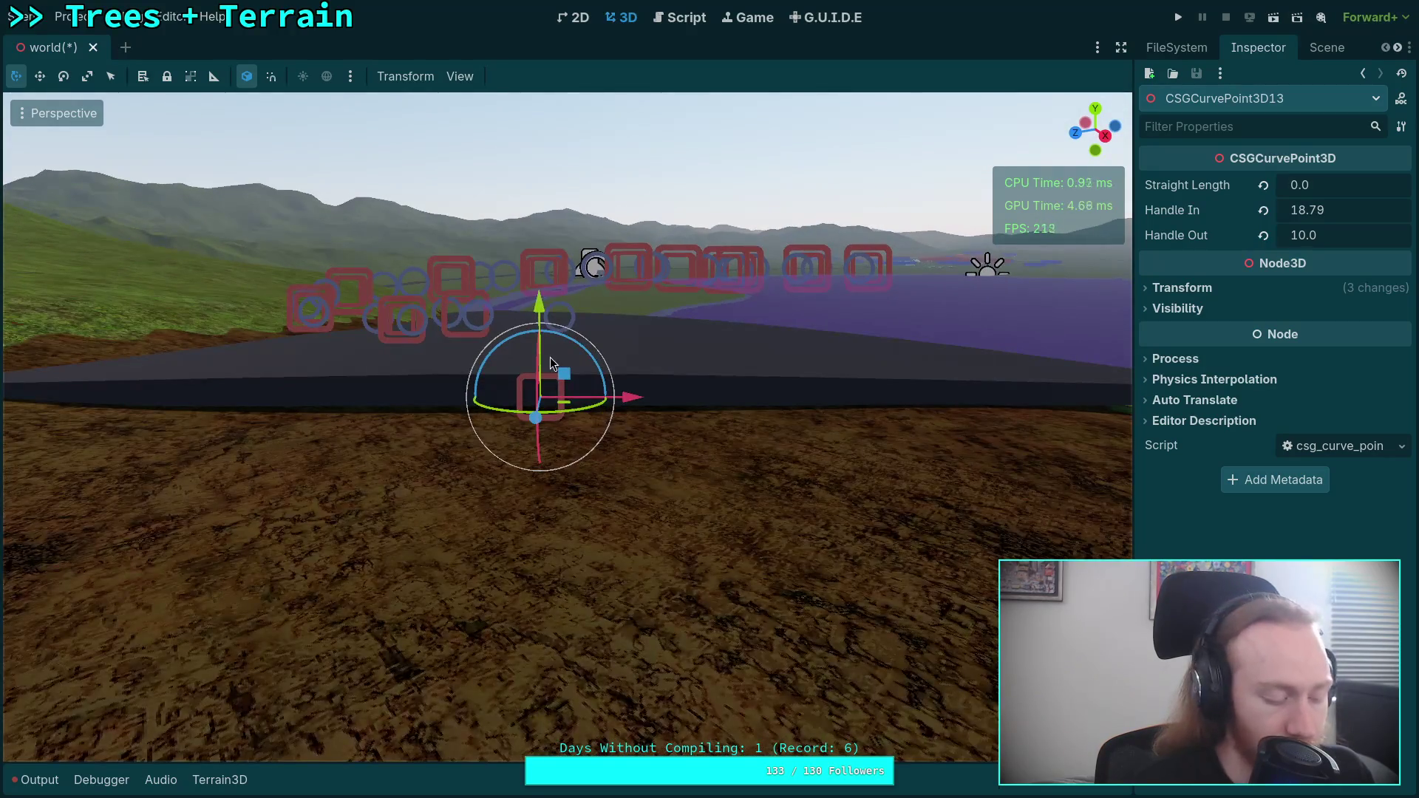
{"action": "key", "text": "KP_6"}
{"action": "key", "text": "KP_6"}
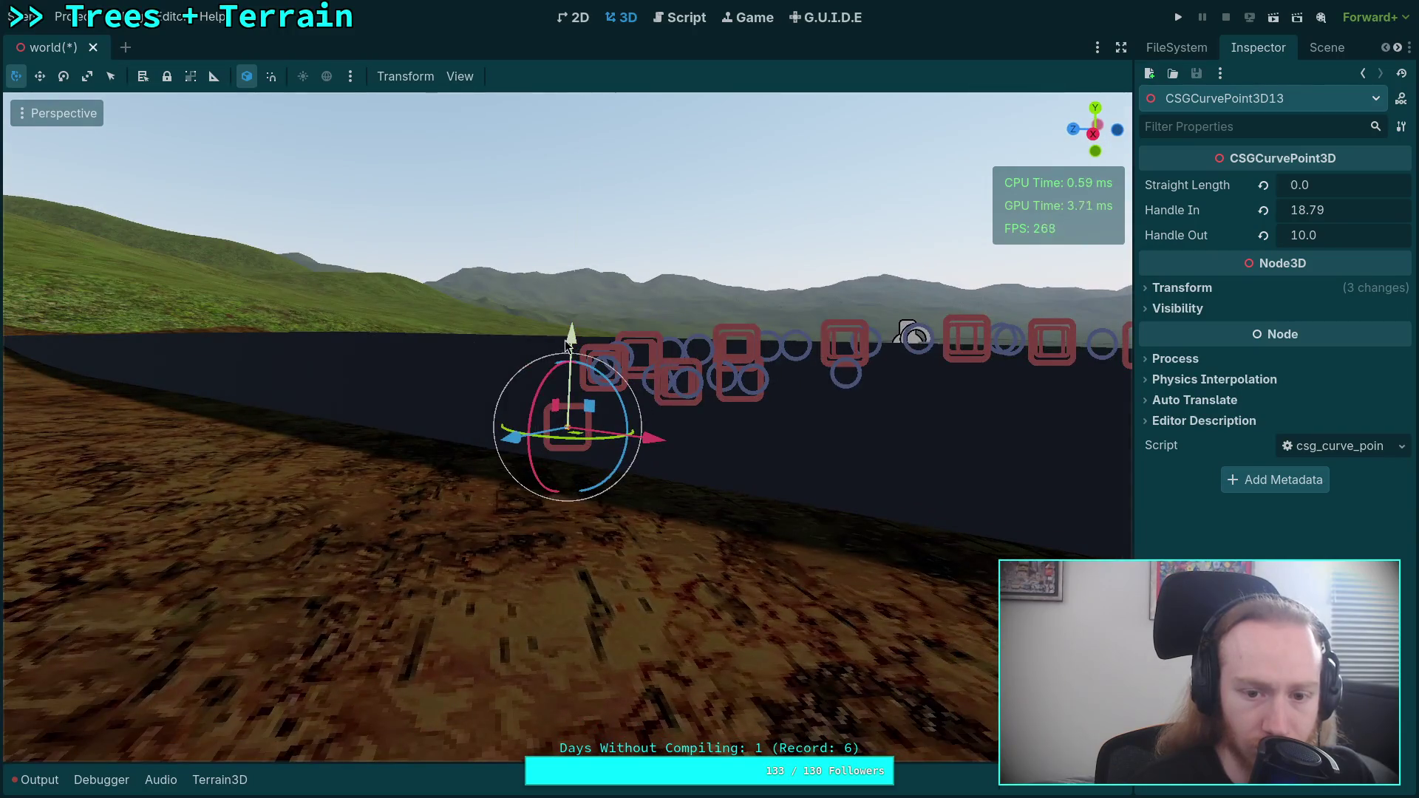
{"action": "key", "text": "g"}
{"action": "key", "text": "Return"}
- Check the road's fit, tilt the end point to the slope, and set Handle In to 20.915
{"action": "key", "text": "KP_2"}
{"action": "key", "text": "KP_2"}
{"action": "key", "text": "KP_6"}
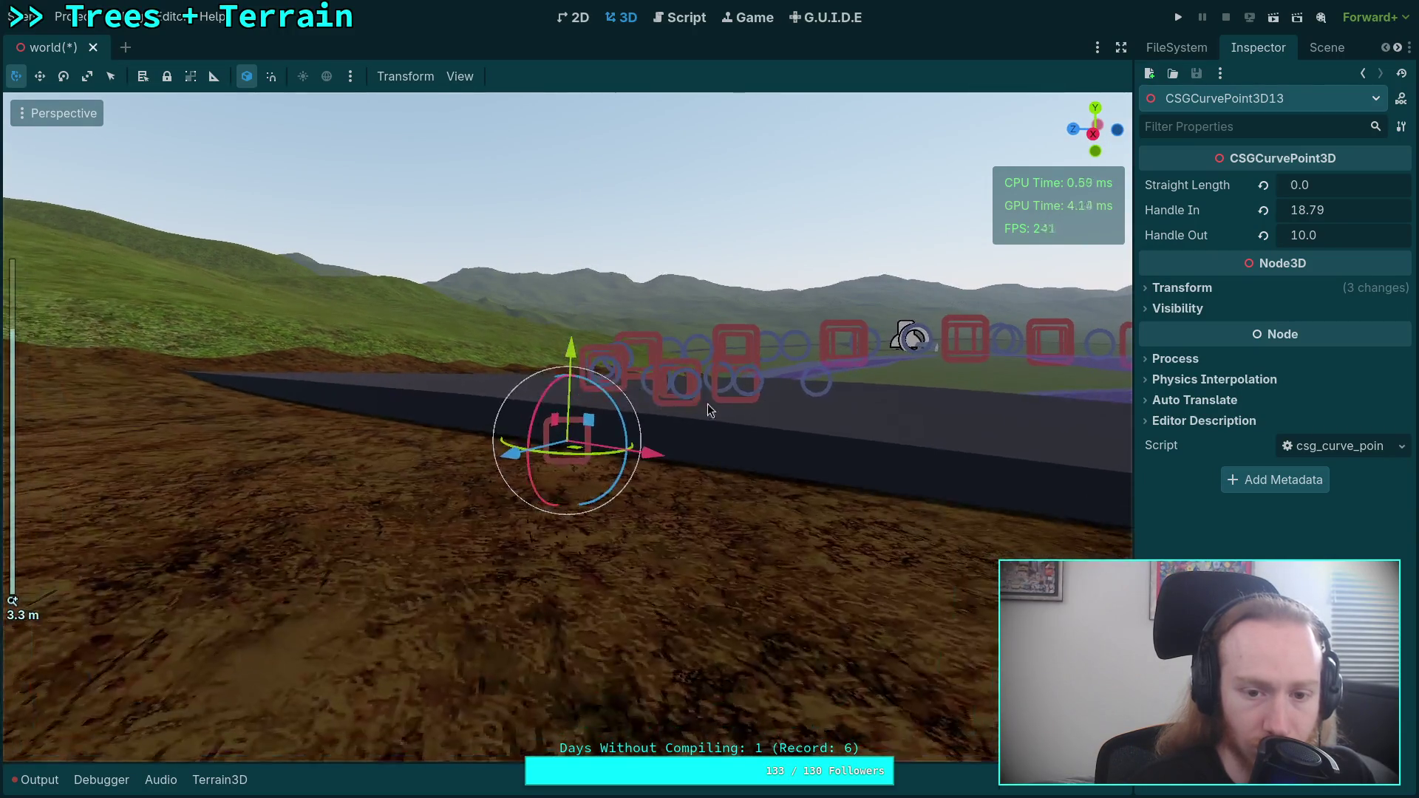
{"action": "key", "text": "KP_4"}
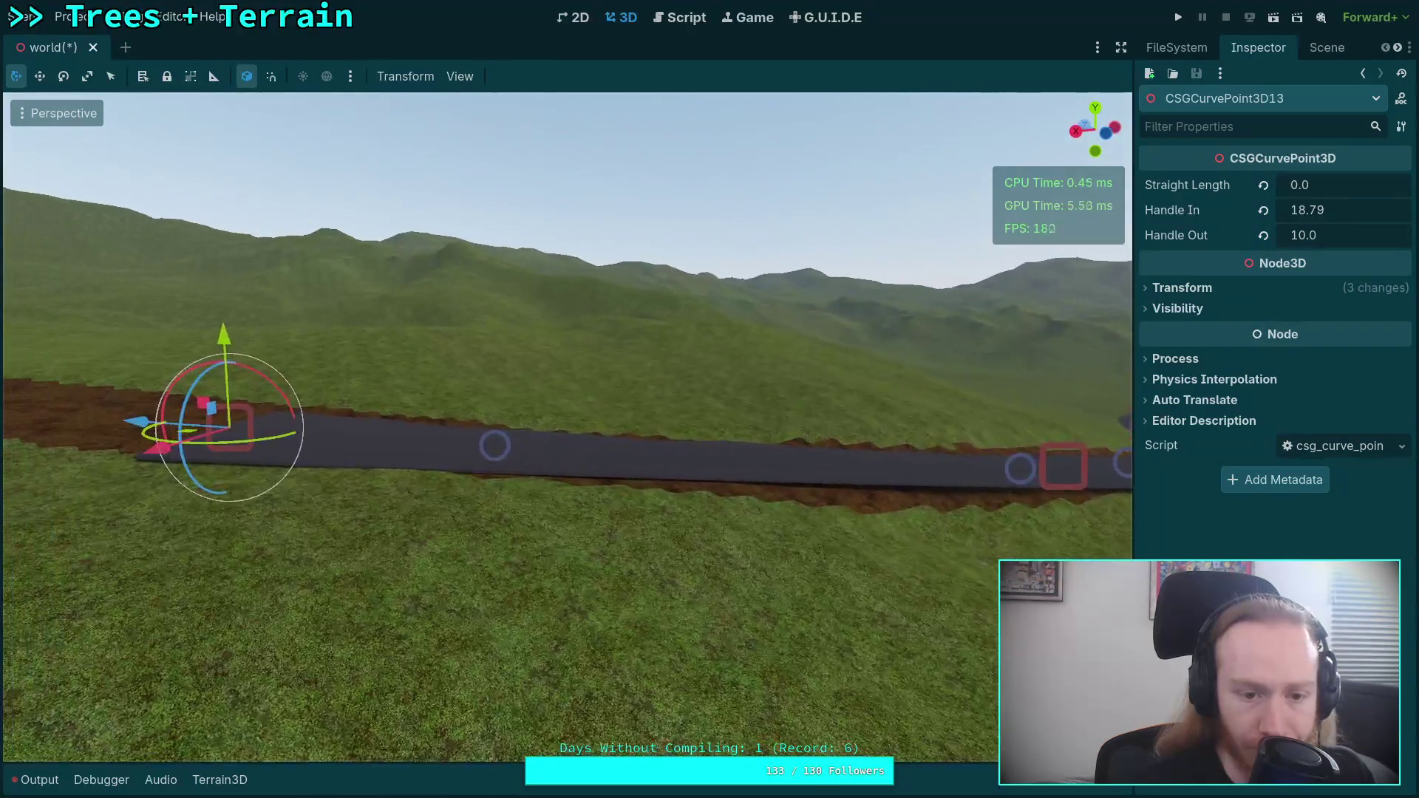
{"action": "key", "text": "KP_2"}
{"action": "key", "text": "KP_2"}
{"action": "key", "text": "KP_2"}
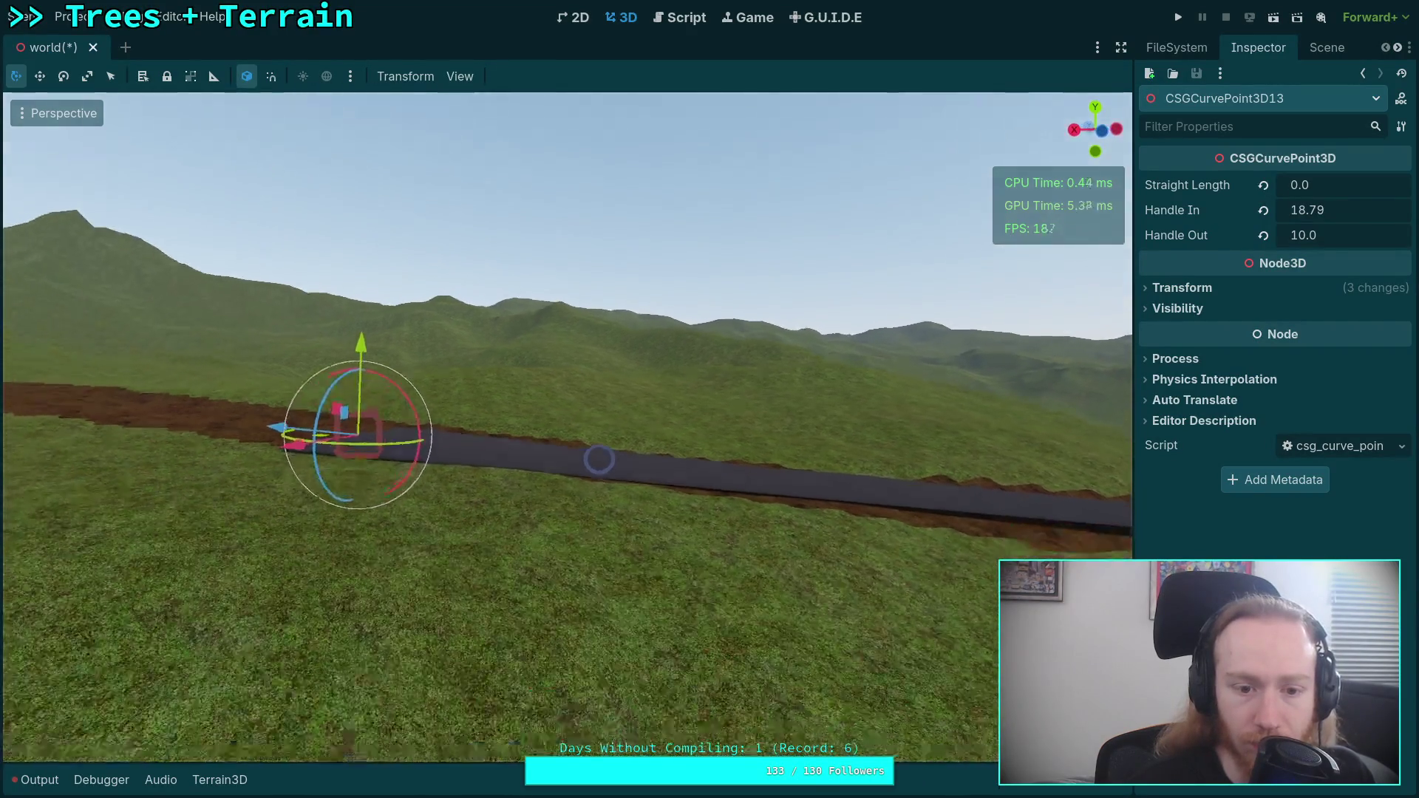
{"action": "key", "text": "KP_6"}
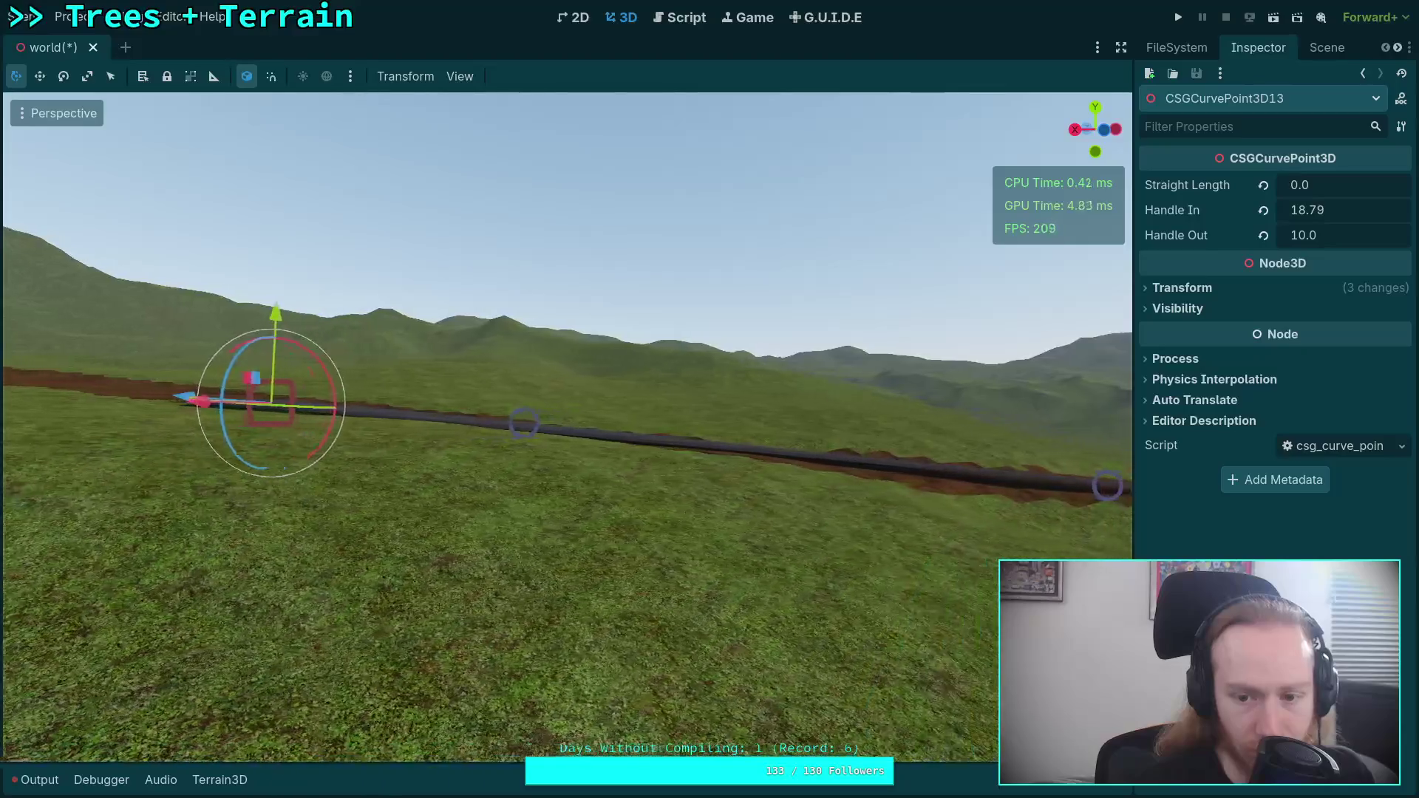
{"action": "key", "text": "KP_4"}
{"action": "key", "text": "KP_4"}
{"action": "key", "text": "KP_4"}
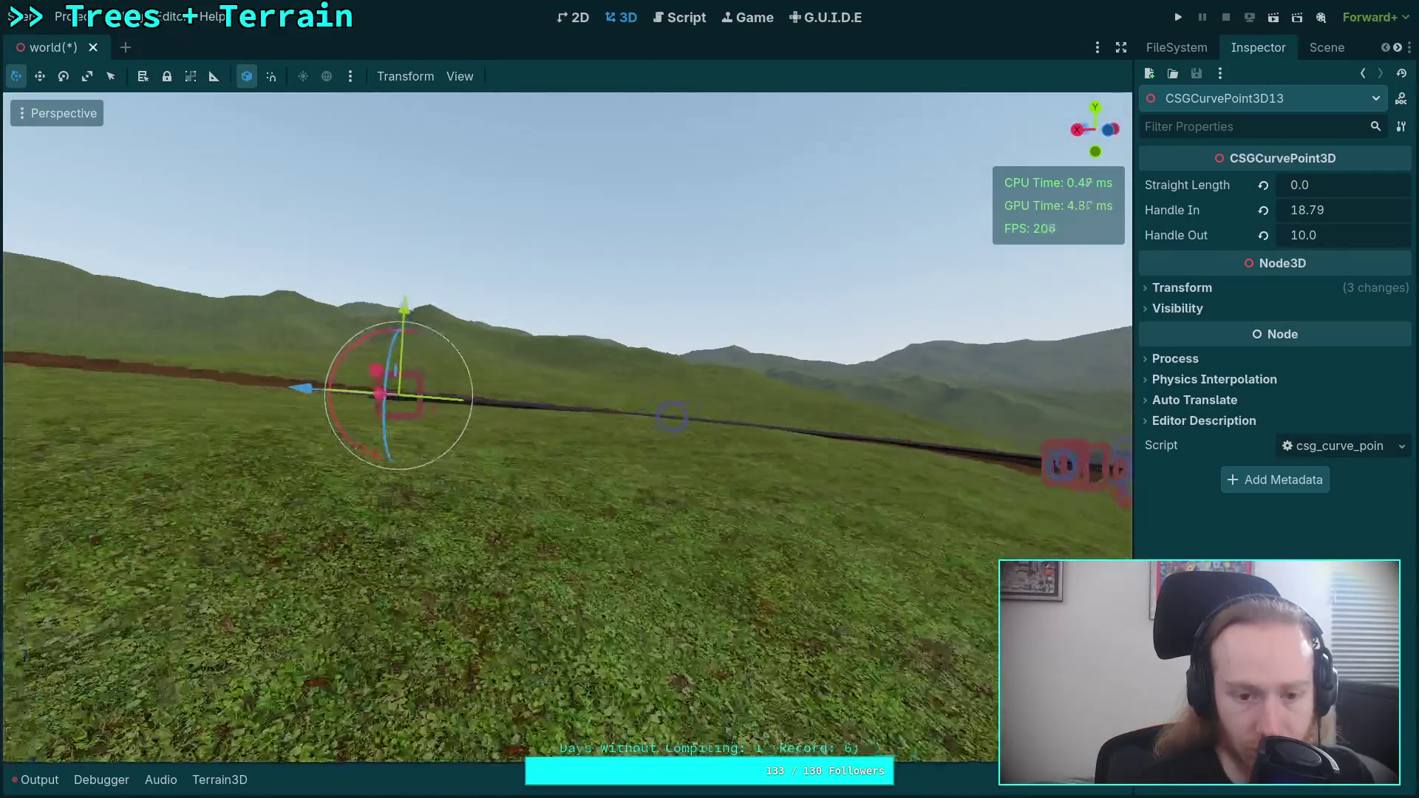
{"action": "key", "text": "w"}
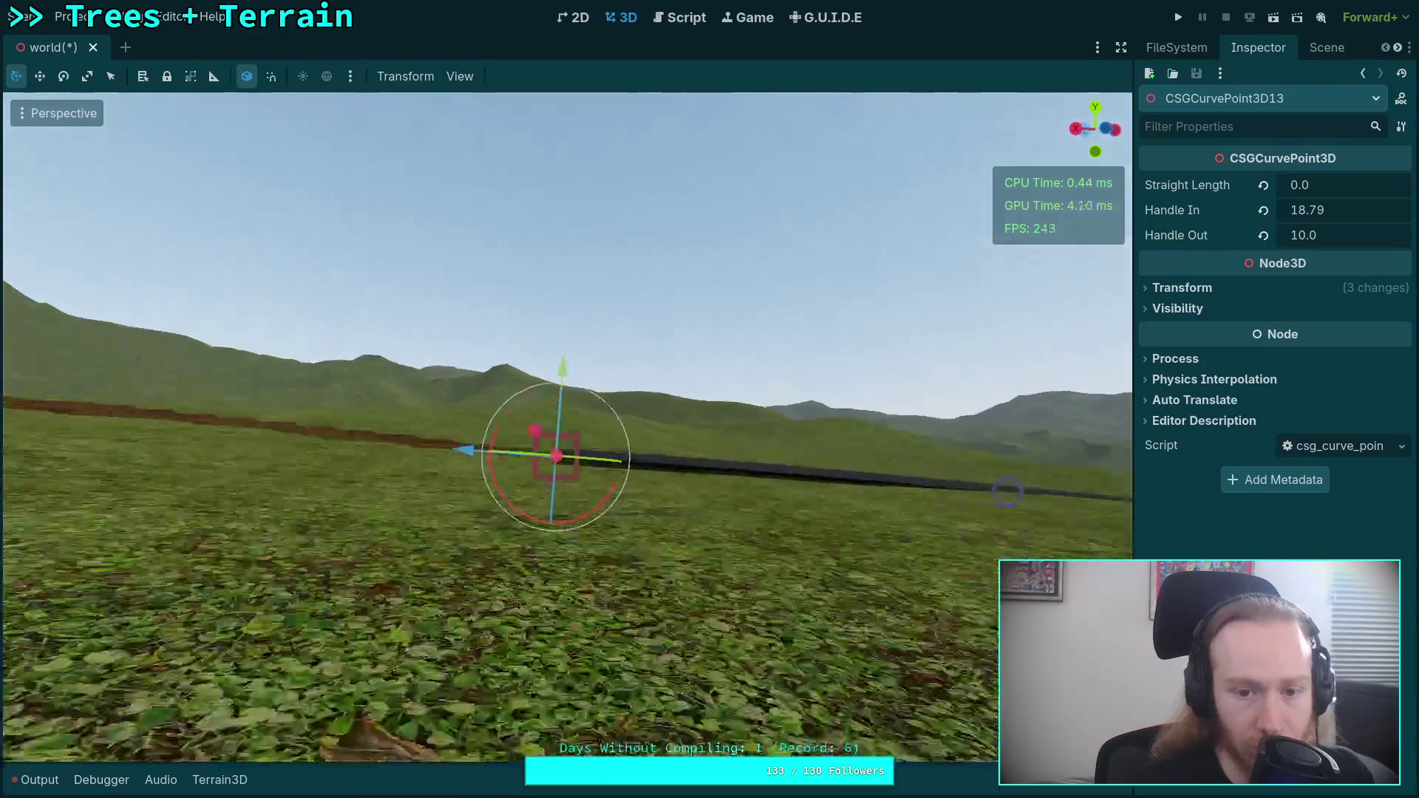
{"action": "left_click_drag", "start_coordinate": [606, 522], "coordinate": [618, 552]}
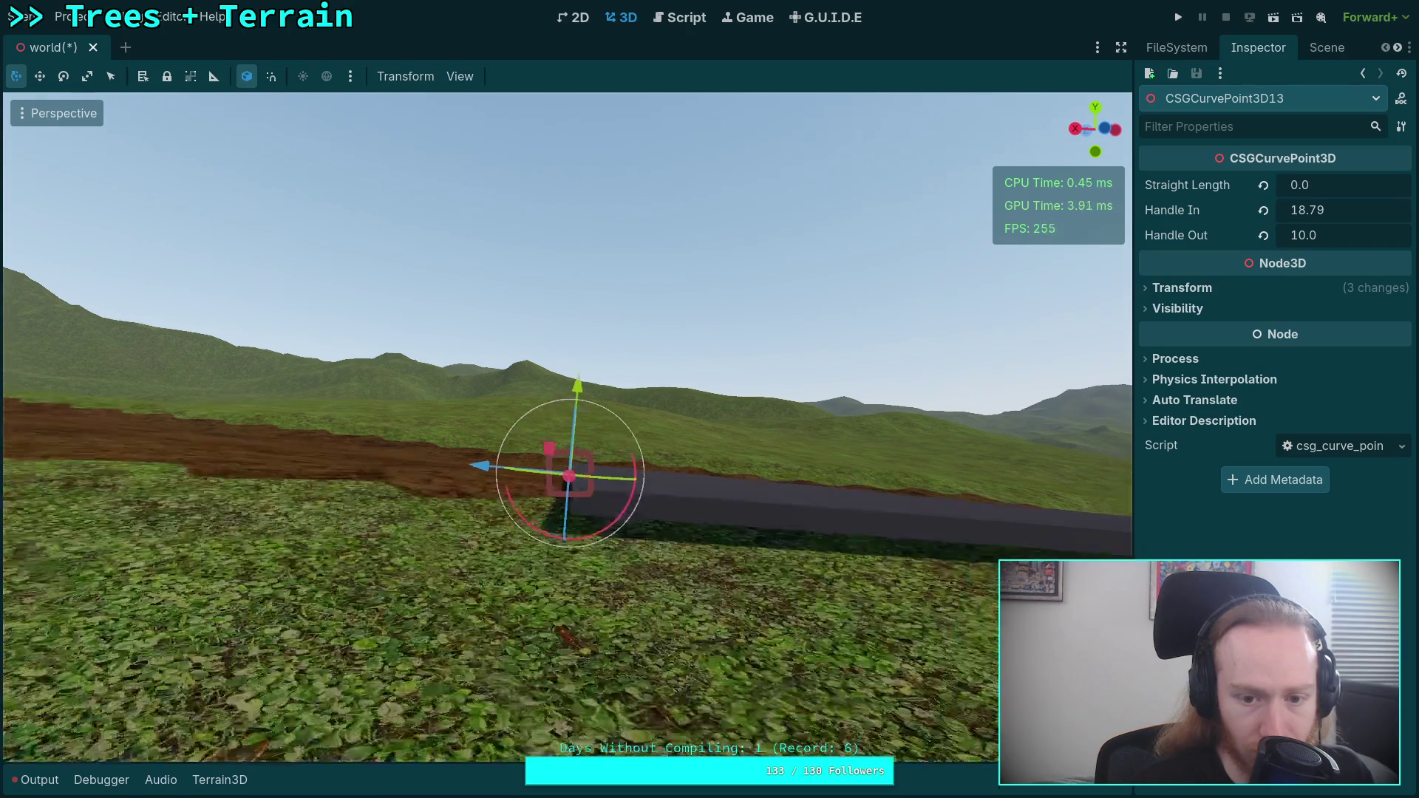
{"action": "key", "text": "s"}
{"action": "key", "text": "d"}
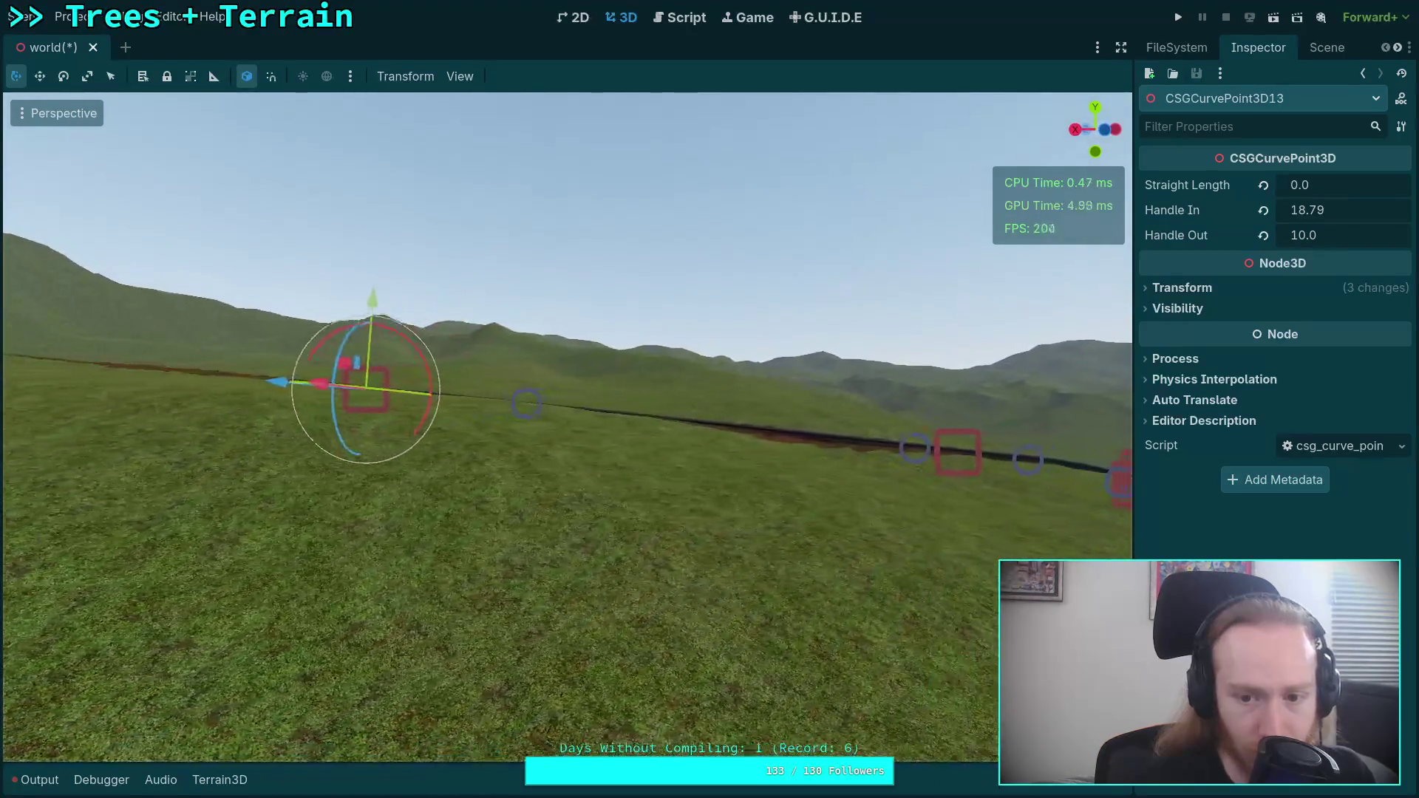
{"action": "left_click_drag", "start_coordinate": [1320, 215], "coordinate": [1331, 214]}
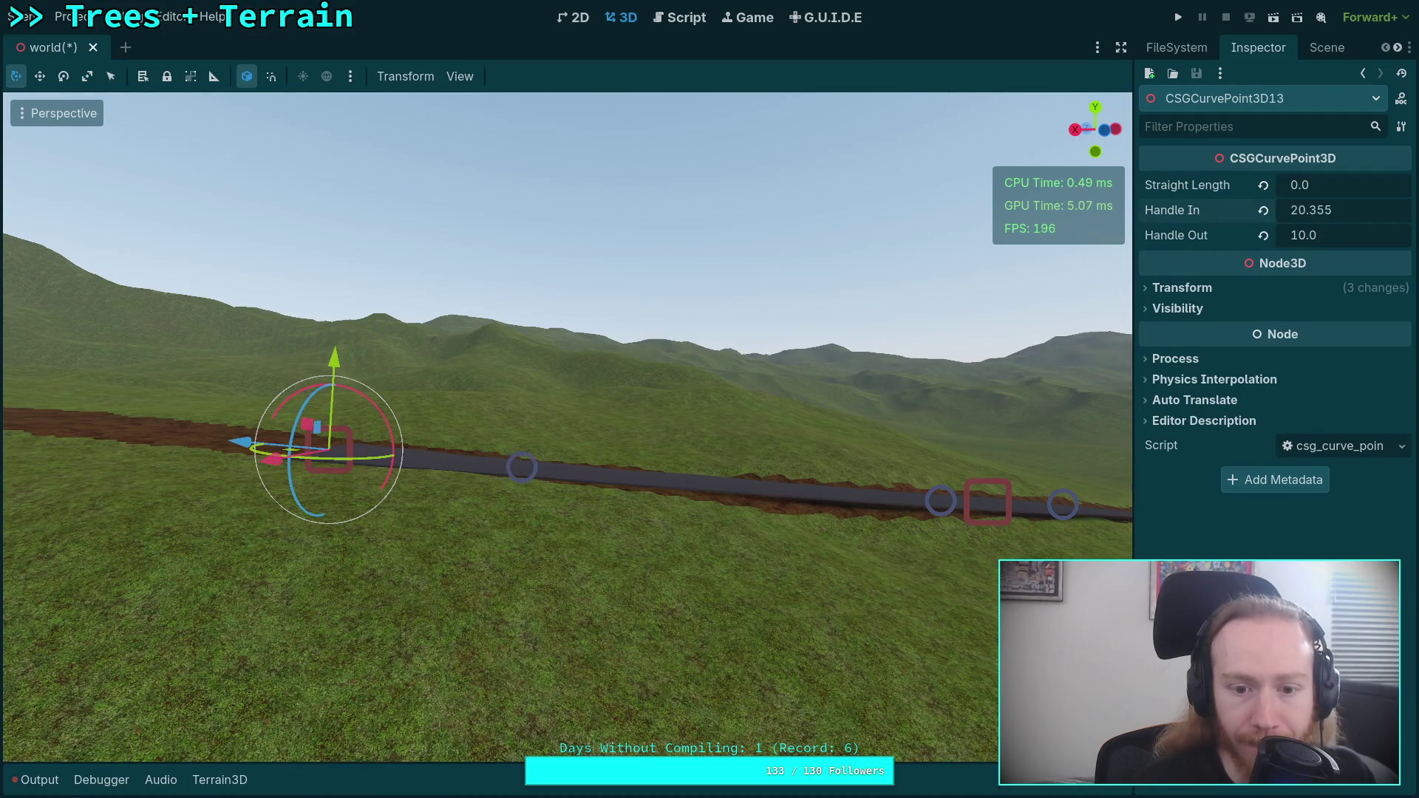
- Set the previous curve point CSGCurvePoint3D12's Handle Out to 30
{"action": "key", "text": "a"}
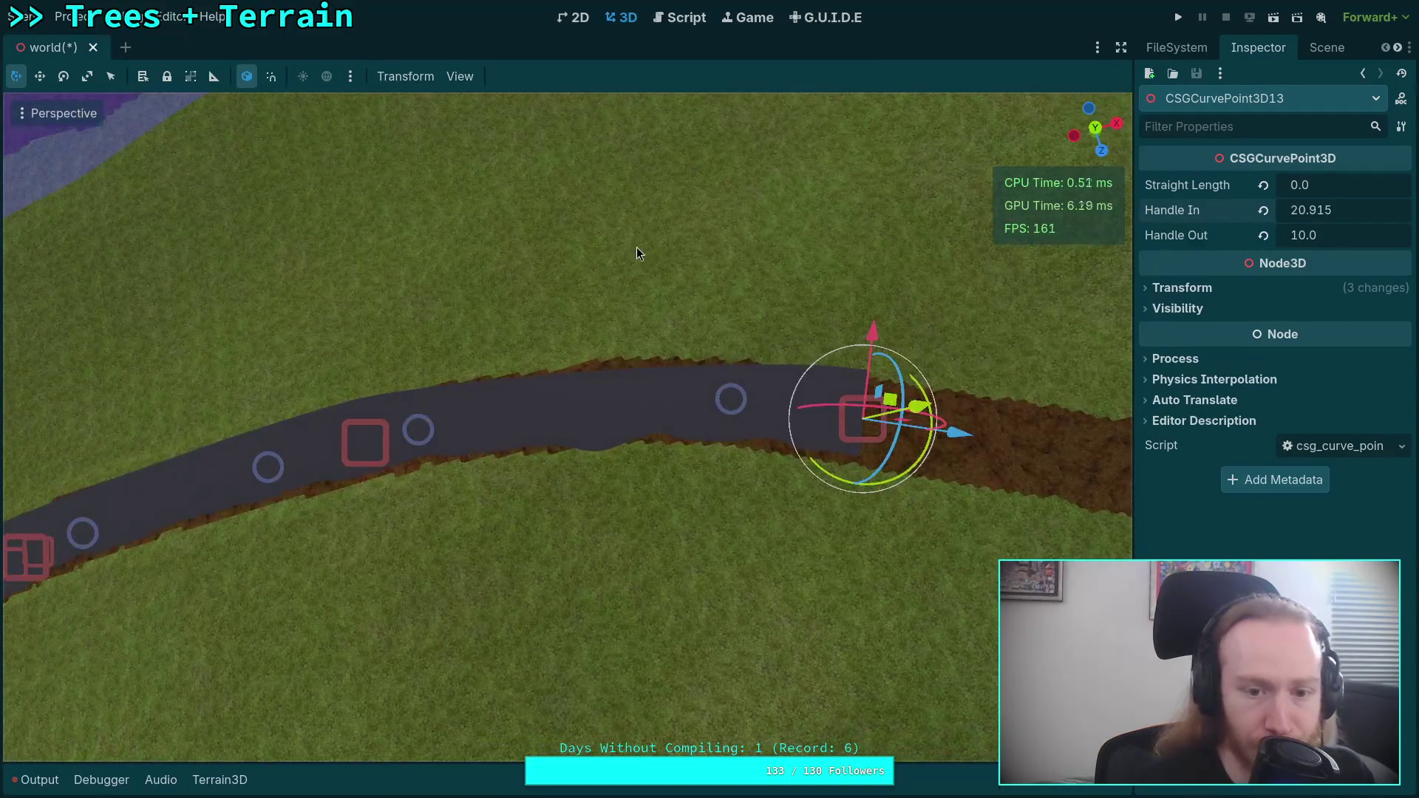
{"action": "left_click", "coordinate": [370, 448]}
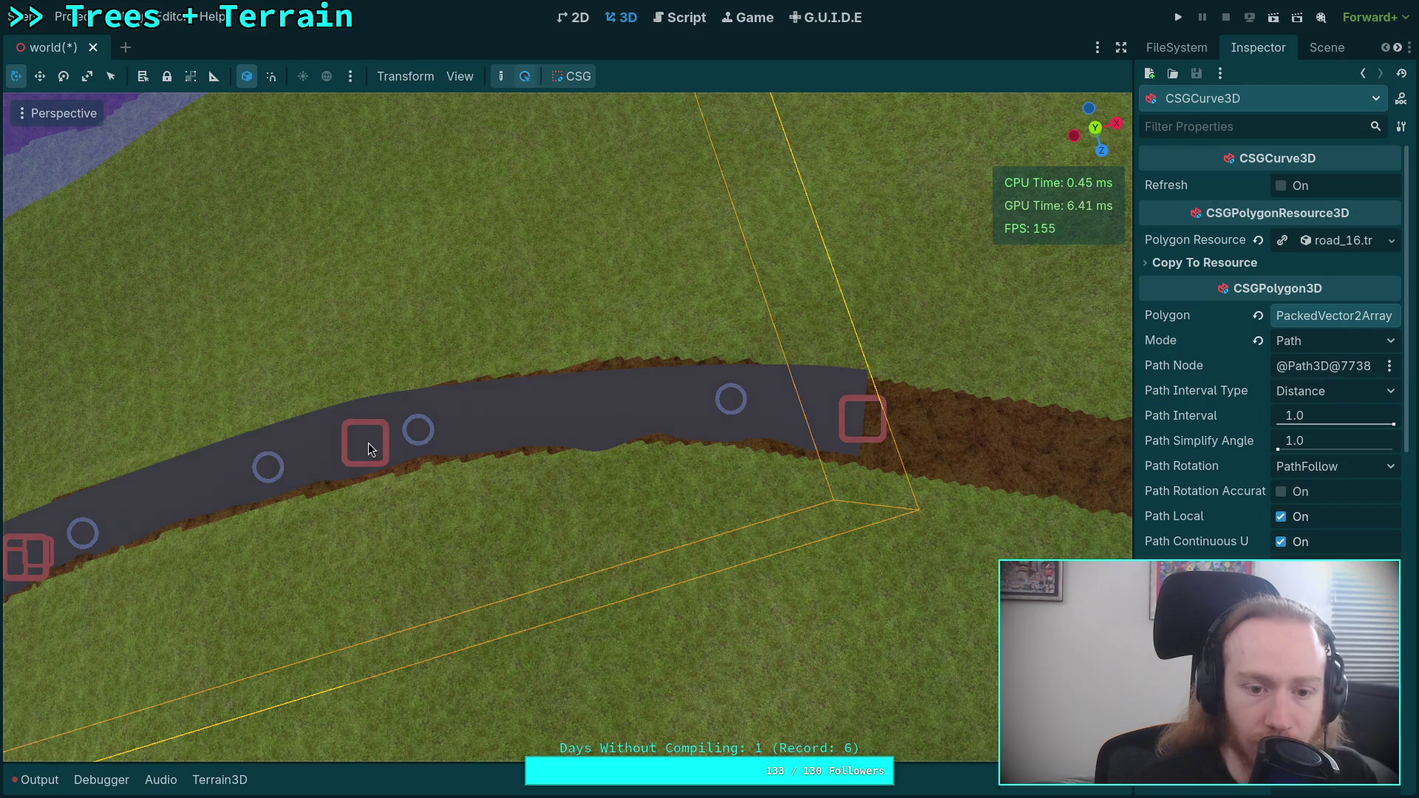
{"action": "left_click", "coordinate": [367, 431]}
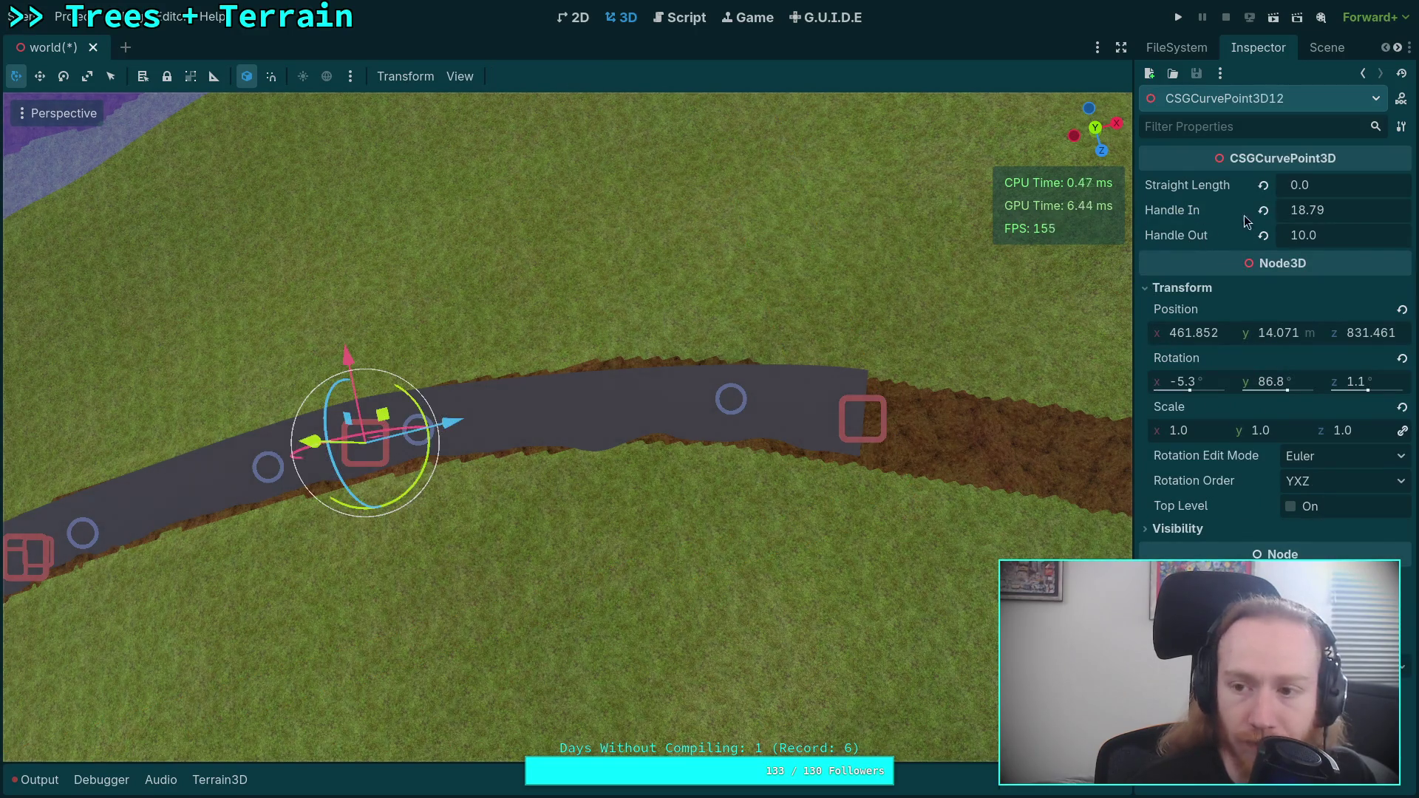
{"action": "left_click_drag", "start_coordinate": [1320, 236], "coordinate": [1383, 236]}
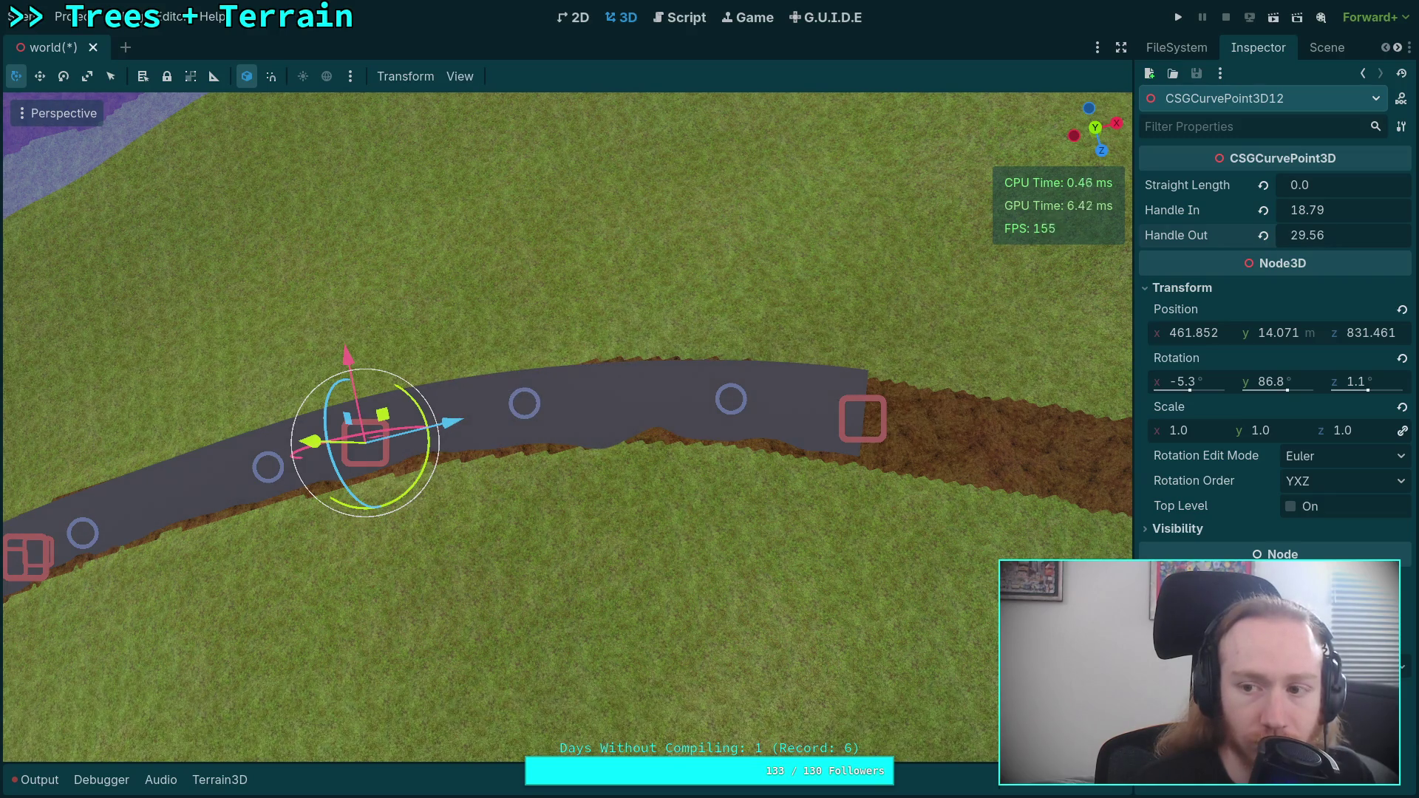
{"action": "type", "text": "30"}
{"action": "key", "text": "Return"}
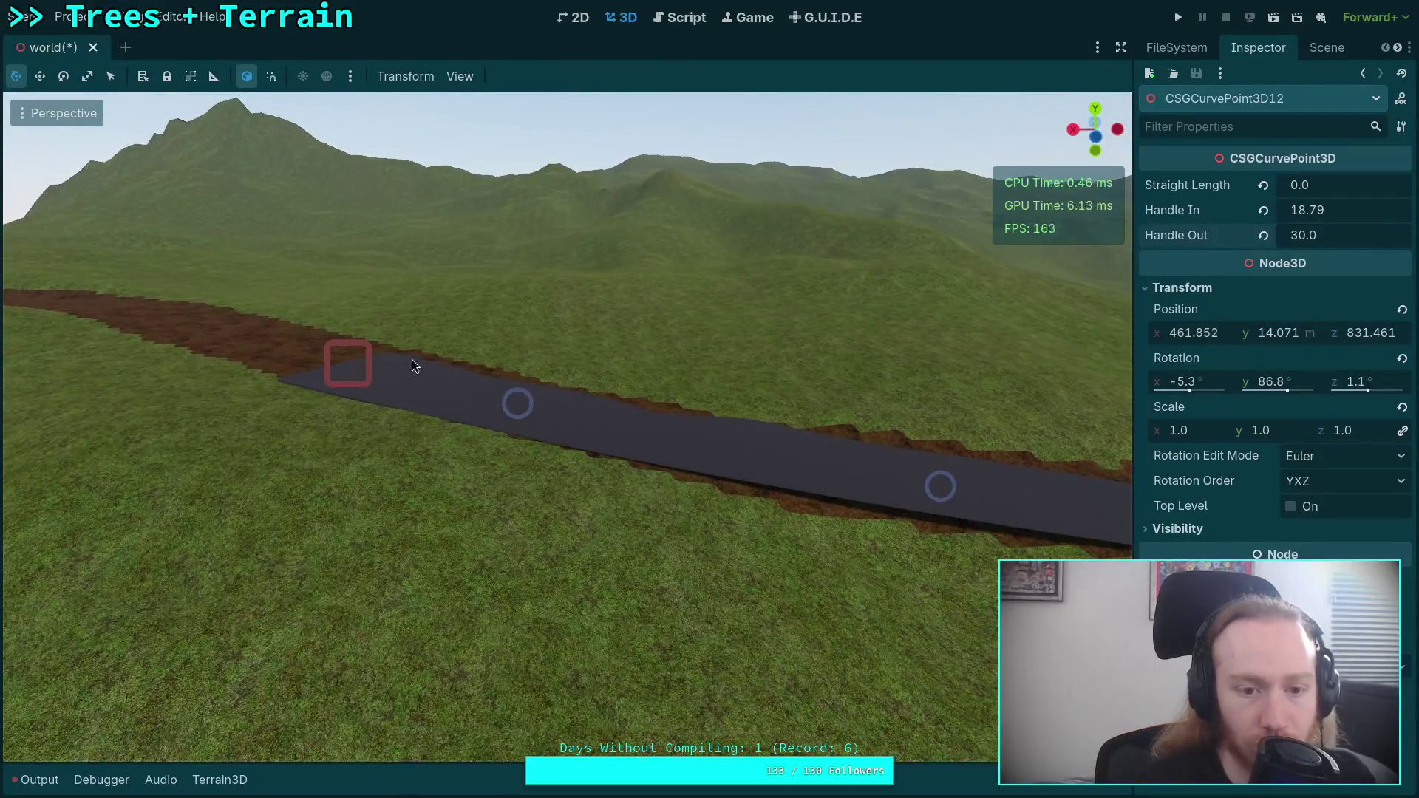
- Set the last curve point CSGCurvePoint3D13's Handle Out back to 10.0
{"action": "left_click", "coordinate": [349, 367]}
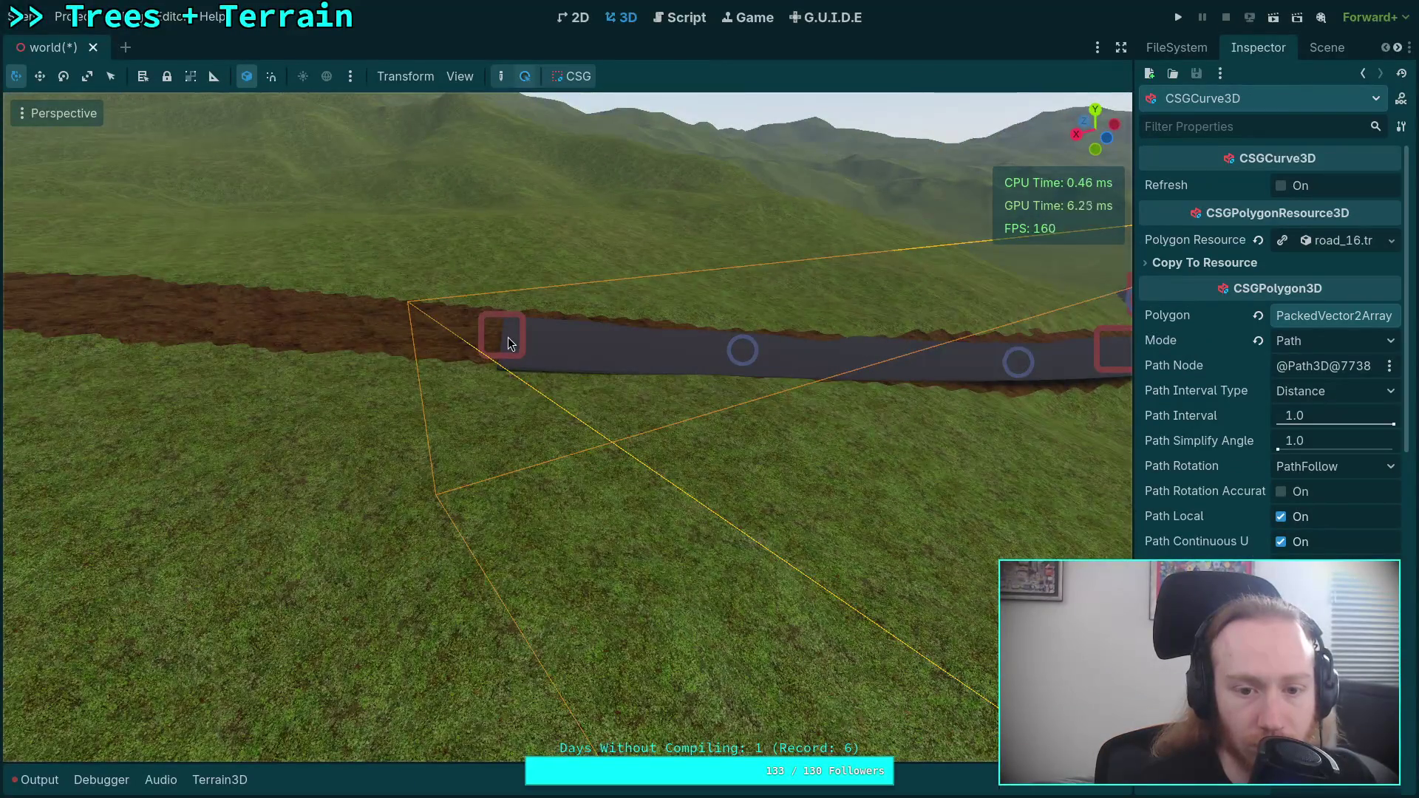
{"action": "left_click", "coordinate": [507, 337]}
{"action": "mouse_move", "coordinate": [1364, 230]}
{"action": "left_mouse_down"}
{"action": "mouse_move", "coordinate": [1331, 210]}
{"action": "mouse_move", "coordinate": [1353, 210]}
{"action": "left_mouse_up"}
{"action": "left_click", "coordinate": [1351, 234]}
{"action": "type", "text": "10.0"}
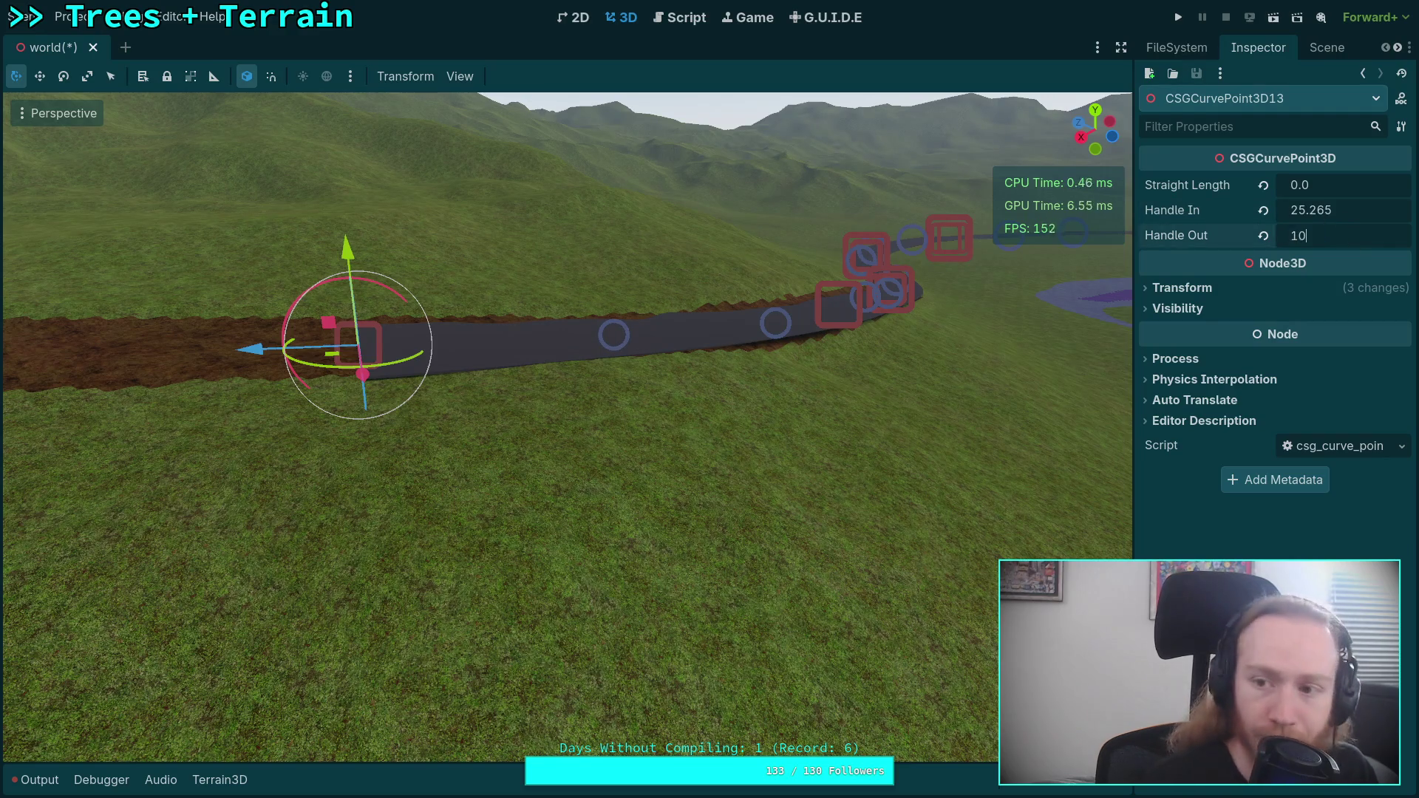
{"action": "key", "text": "Return"}
{"action": "left_click_drag", "start_coordinate": [742, 346], "coordinate": [742, 345]}
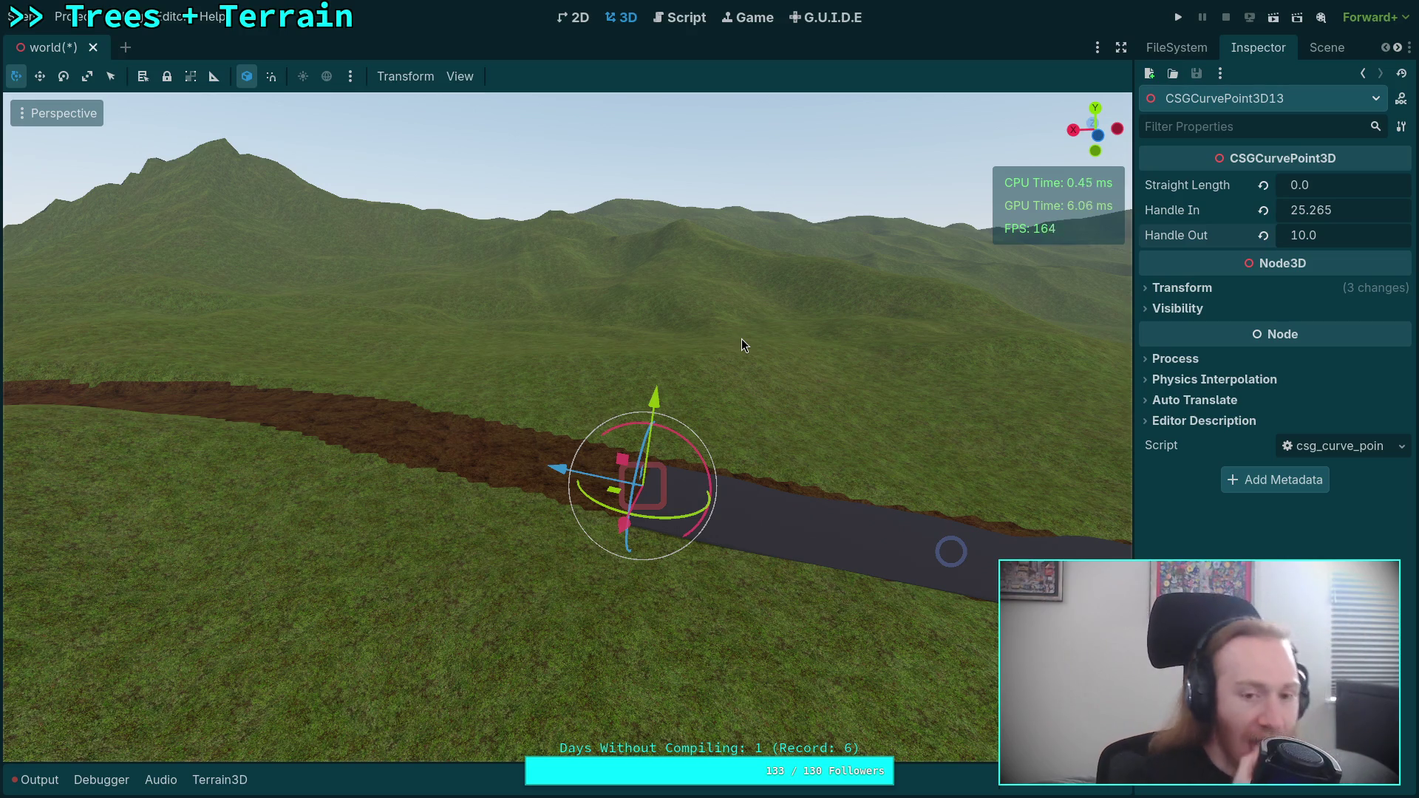
- Save, then duplicate the last curve point and move the new CSGCurvePoint3D14 forward along the dirt track
{"action": "key", "text": "ctrl+s"}
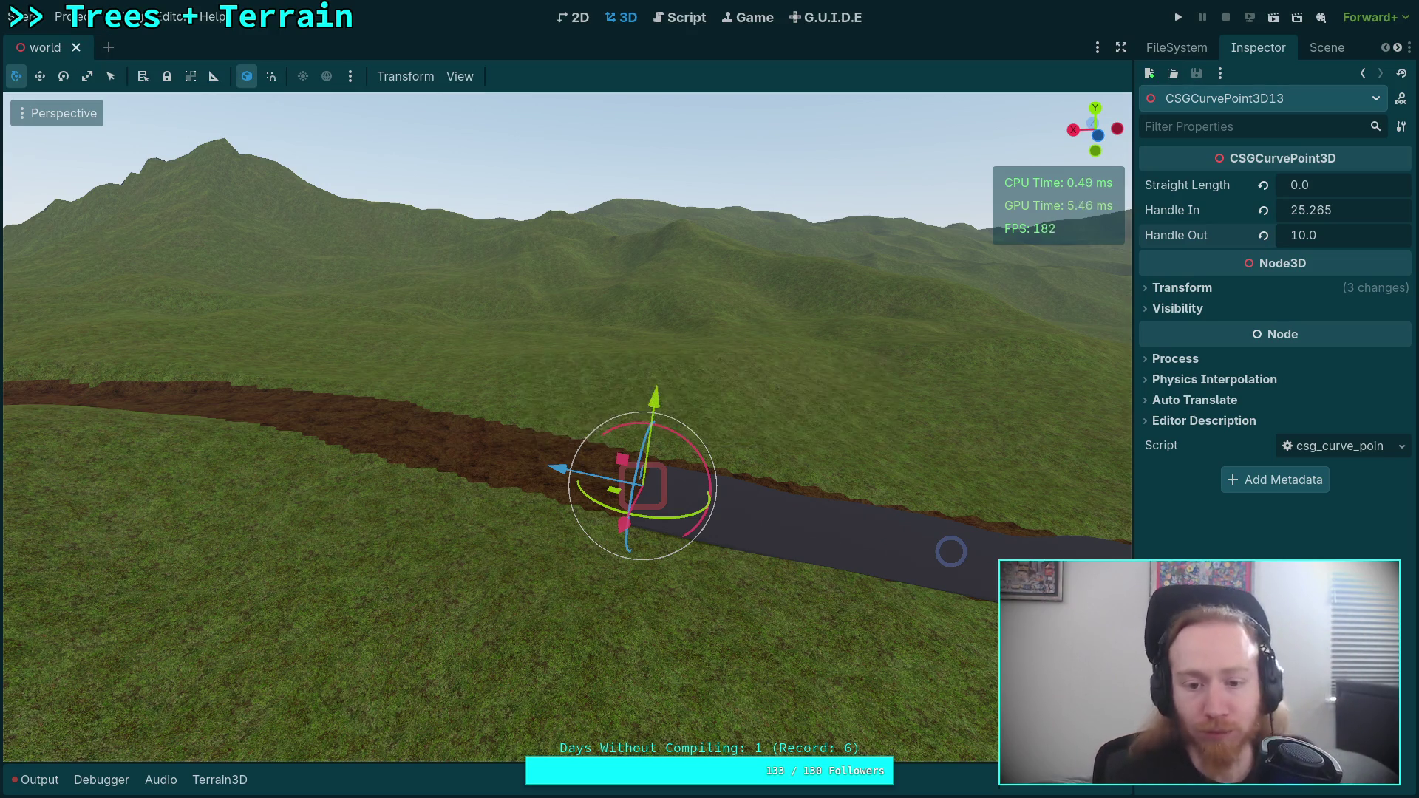
{"action": "key", "text": "w"}
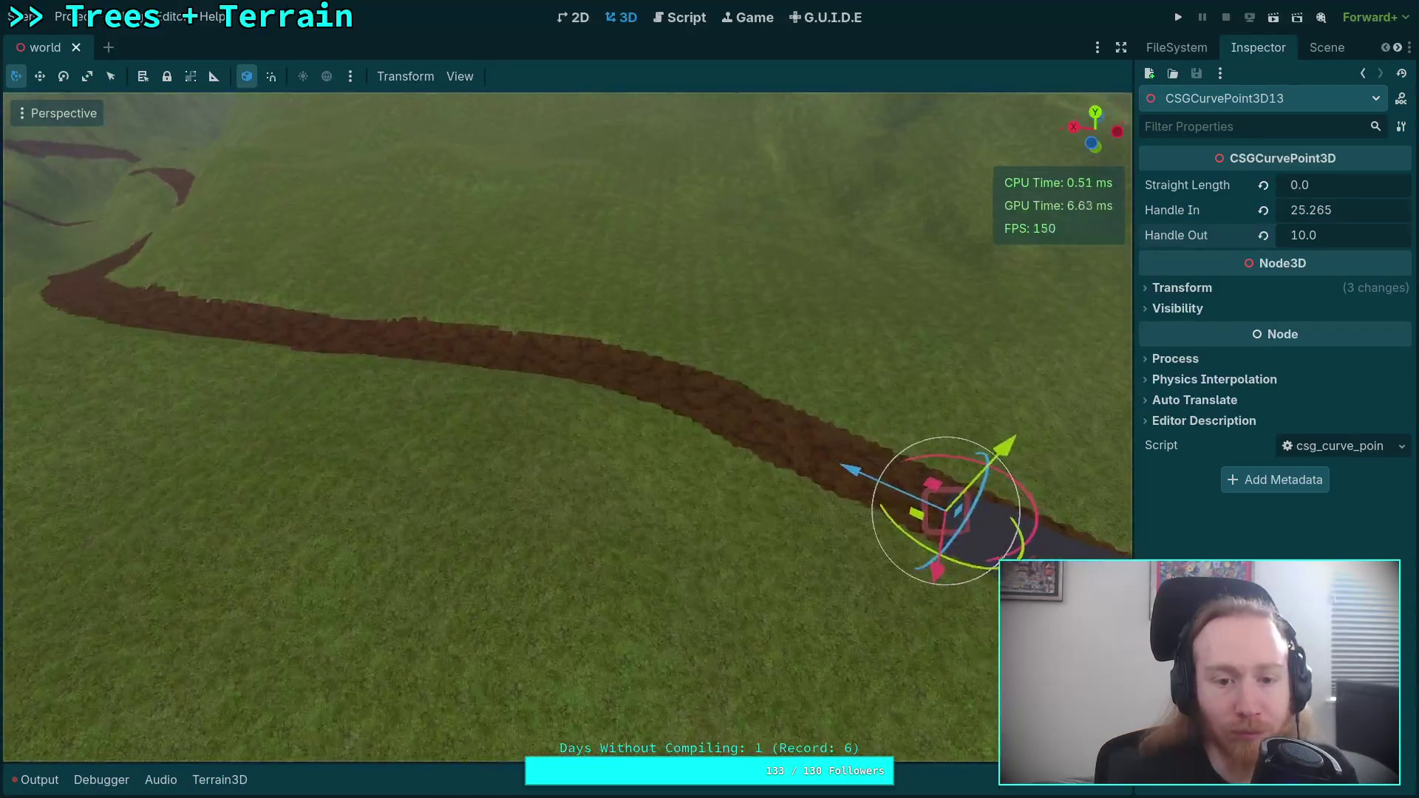
{"action": "key", "text": "w"}
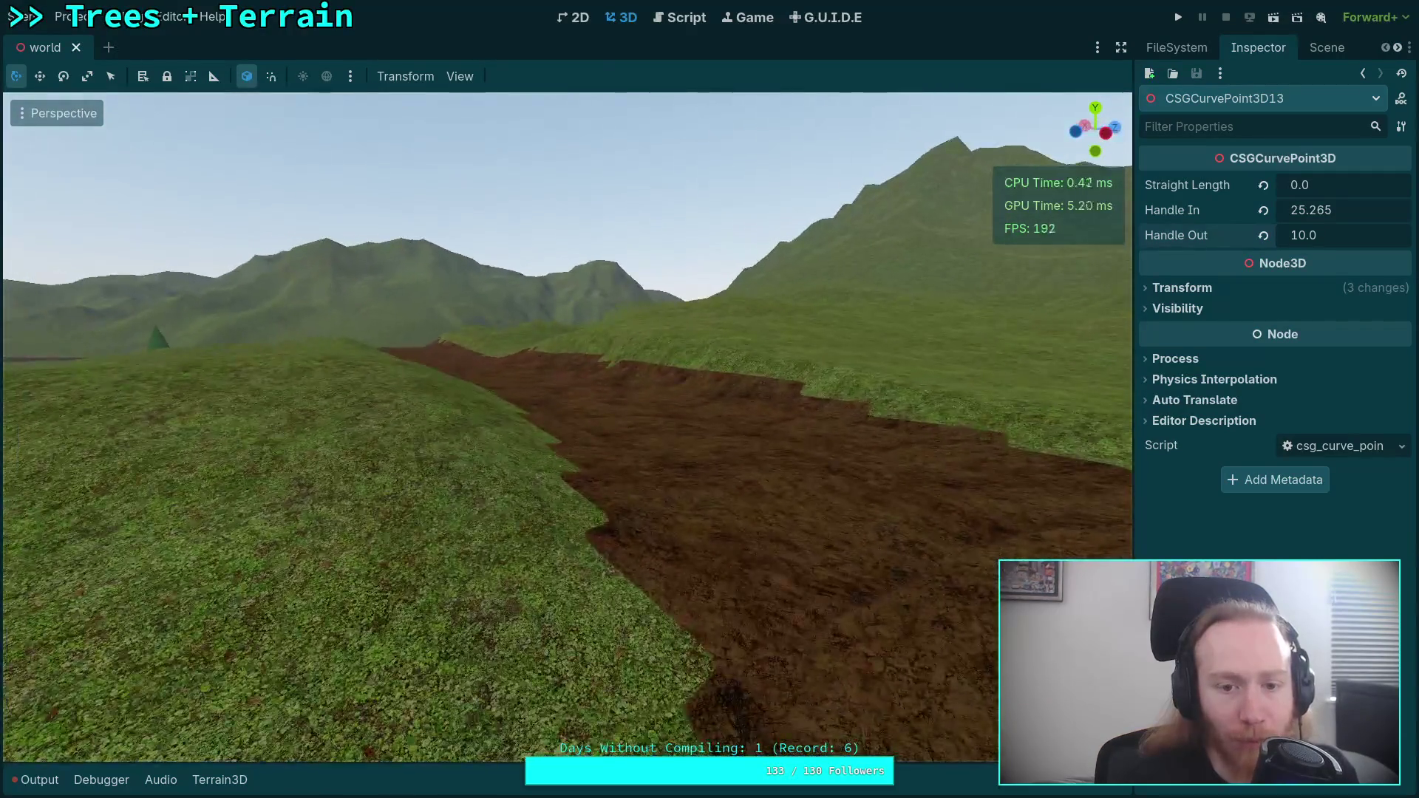
{"action": "key", "text": "s"}
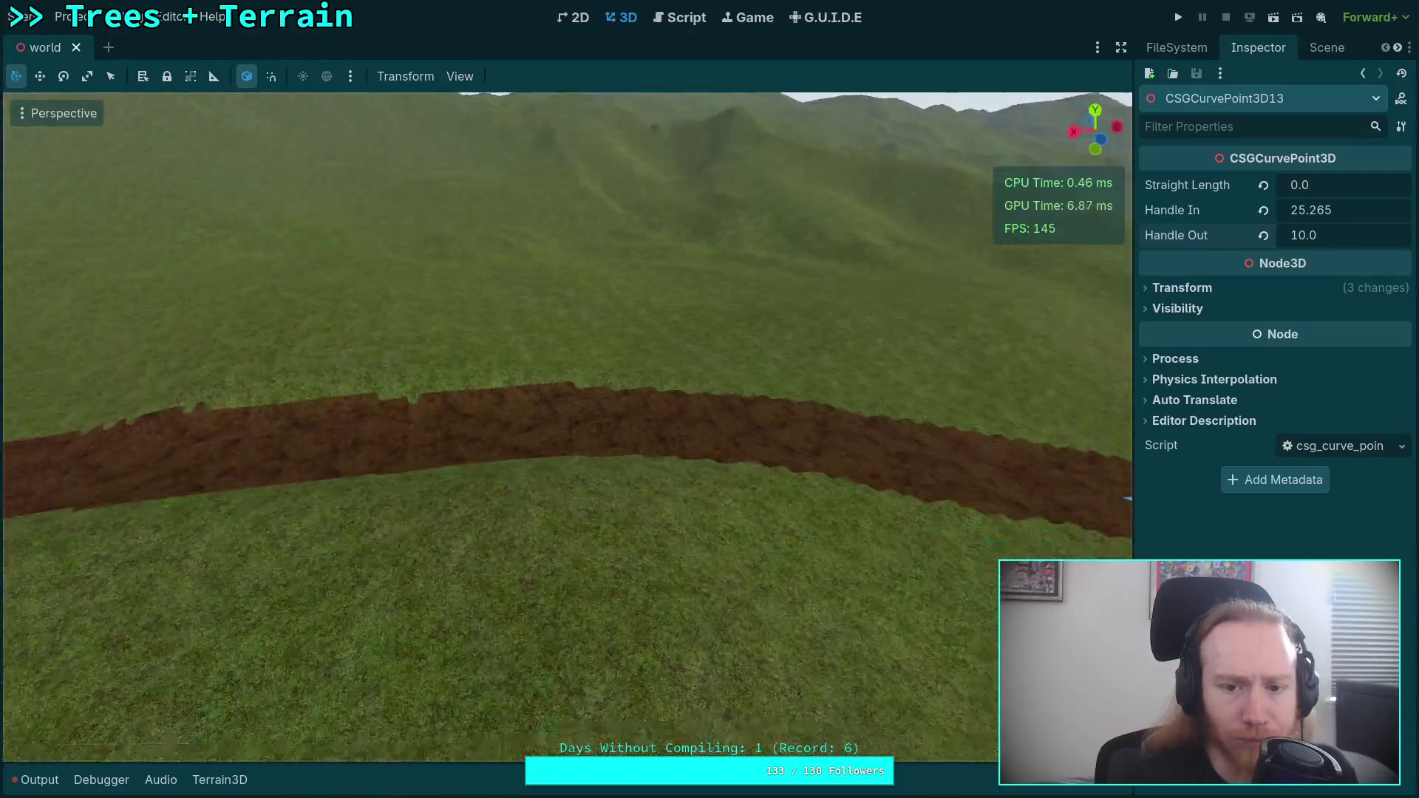
{"action": "key", "text": "ctrl+d"}
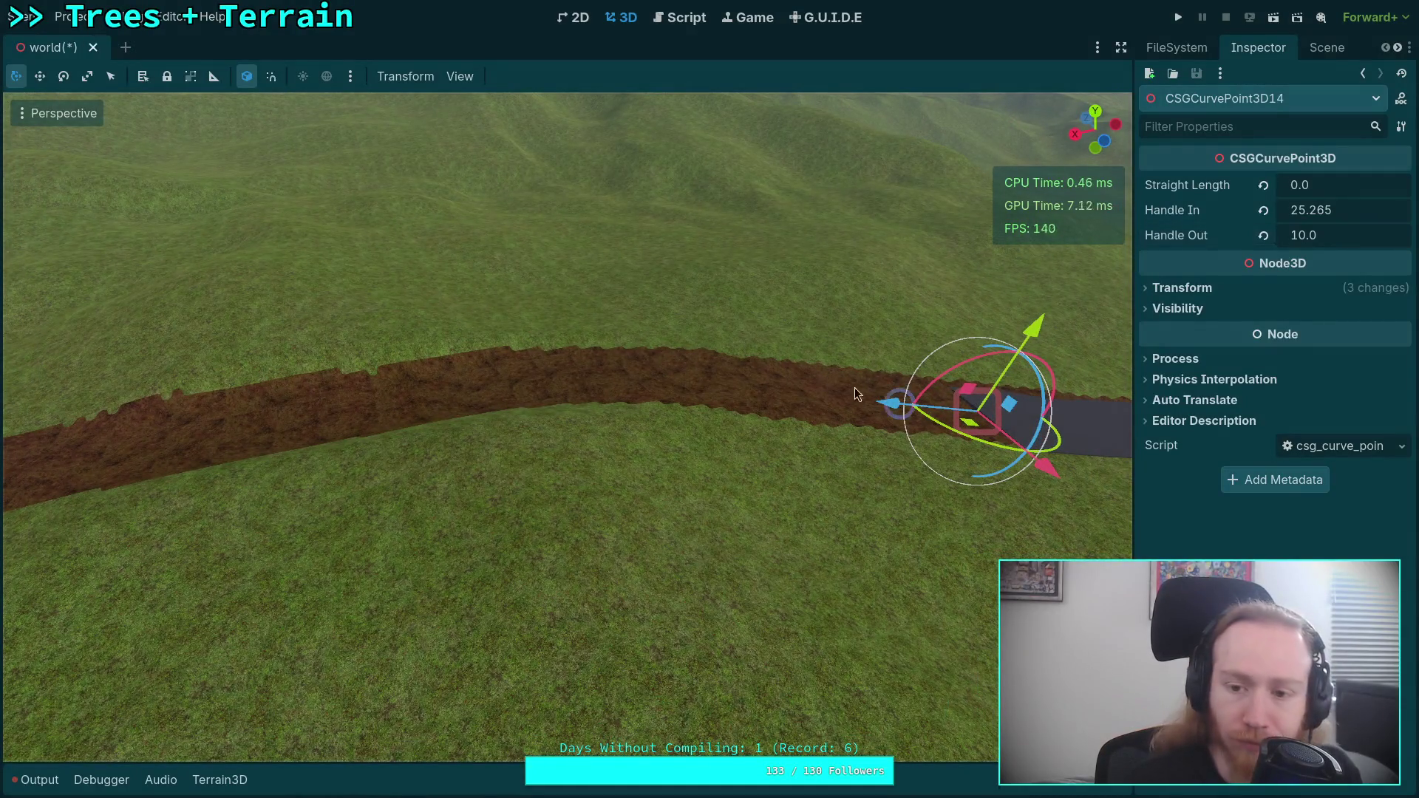
{"action": "left_click_drag", "start_coordinate": [890, 405], "coordinate": [344, 369]}
{"action": "key", "text": "w"}
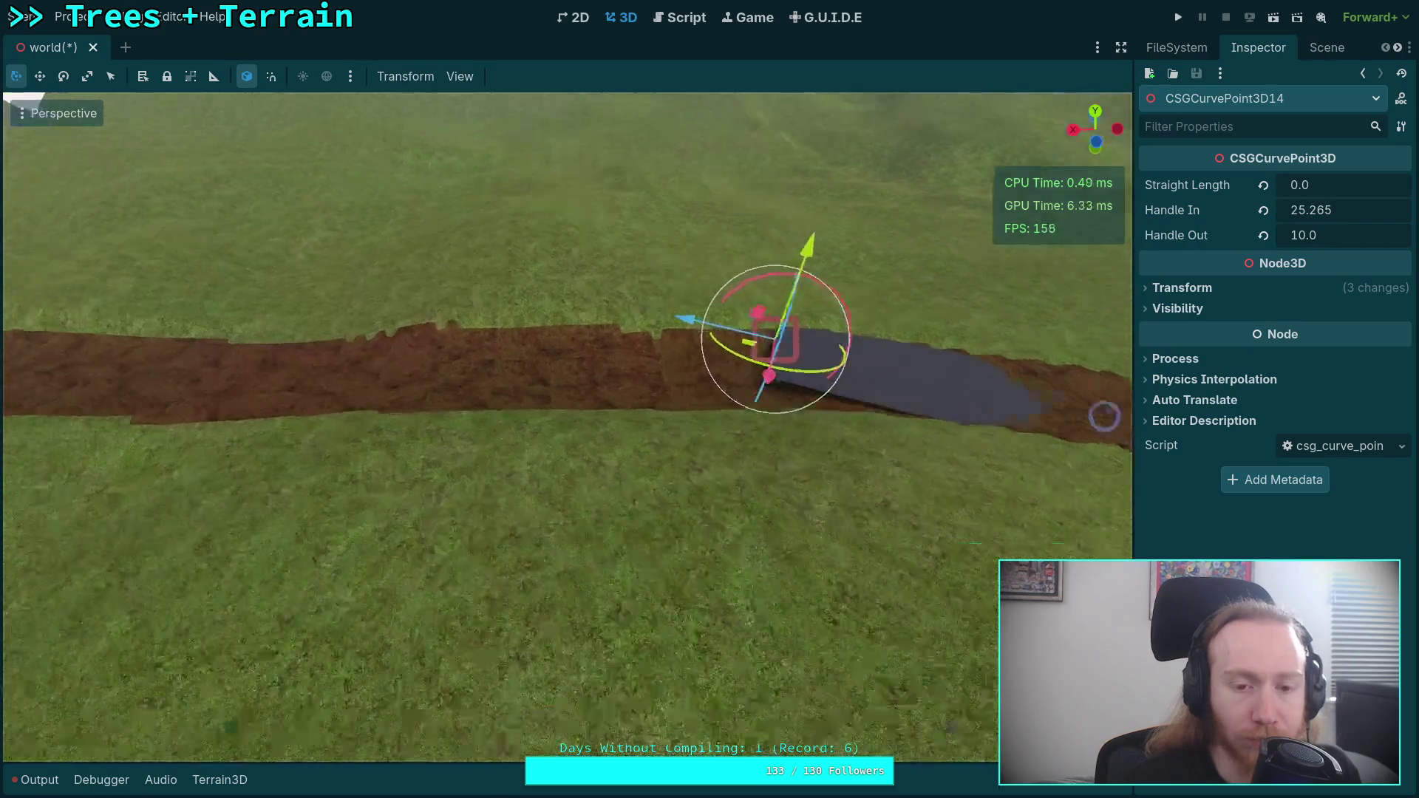
{"action": "key", "text": "s"}
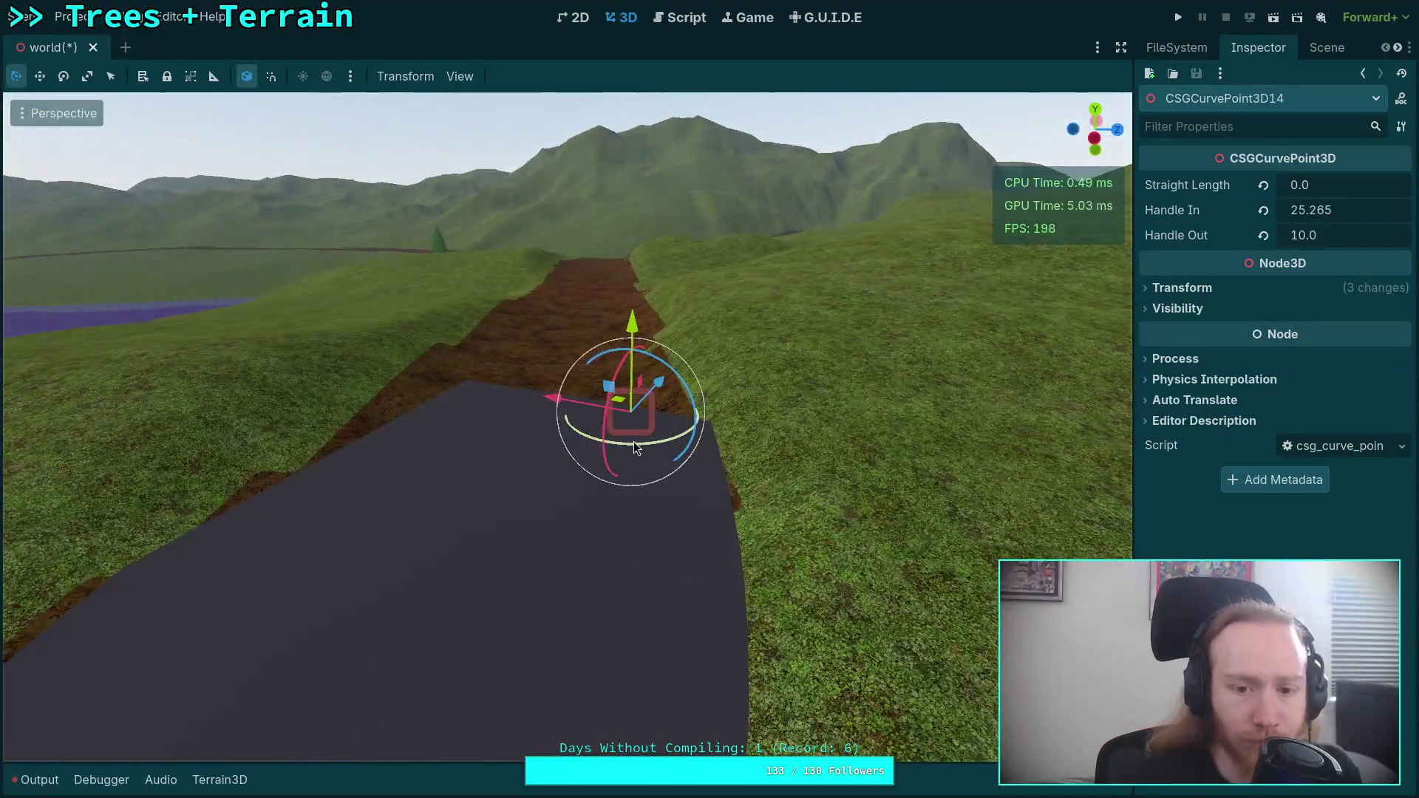
- Rotate and lift CSGCurvePoint3D14, reset its rotation, and set its heading to about 89.6°
{"action": "mouse_move", "coordinate": [633, 442]}
{"action": "left_mouse_down"}
{"action": "mouse_move", "coordinate": [647, 446]}
{"action": "mouse_move", "coordinate": [573, 402]}
{"action": "mouse_move", "coordinate": [472, 406]}
{"action": "left_mouse_up"}
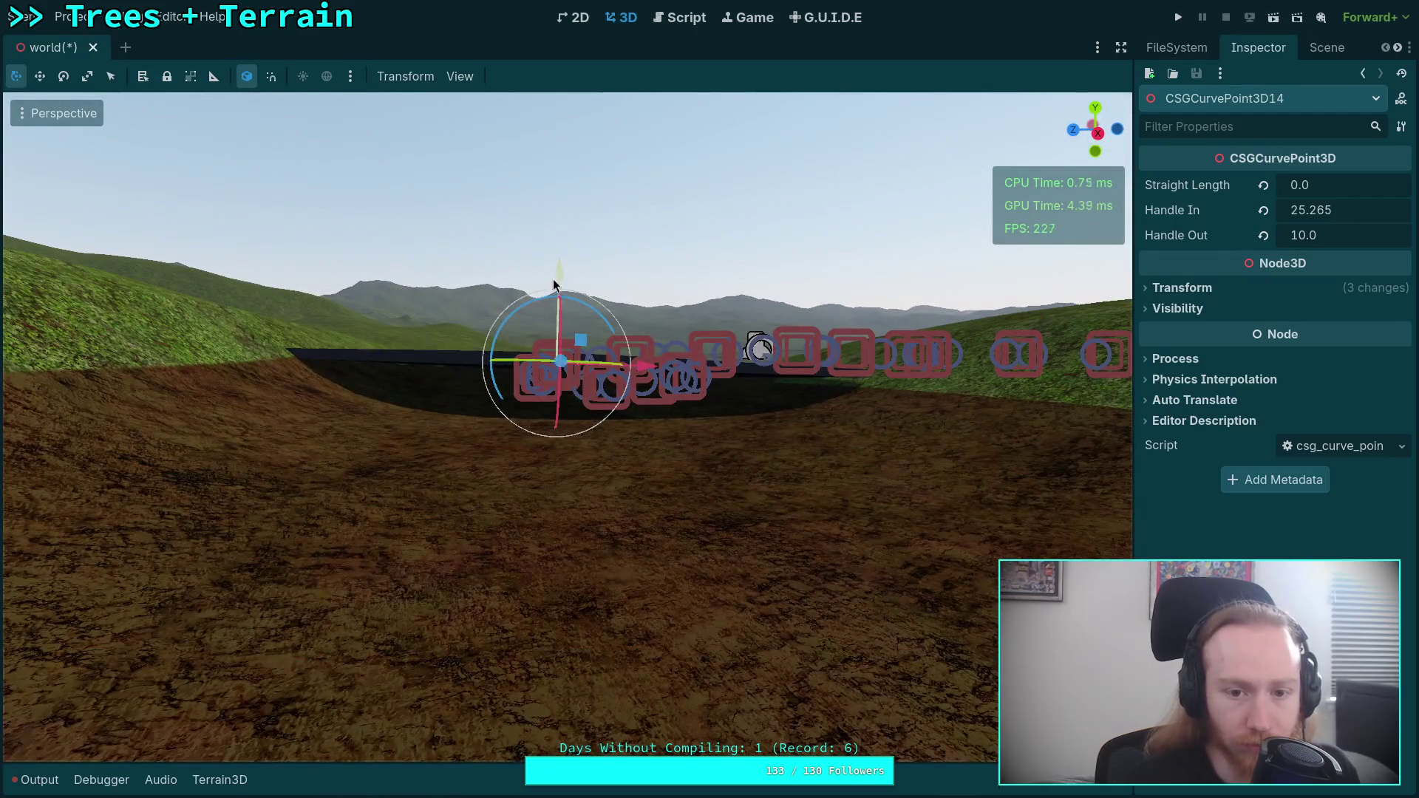
{"action": "left_click_drag", "start_coordinate": [556, 282], "coordinate": [560, 321]}
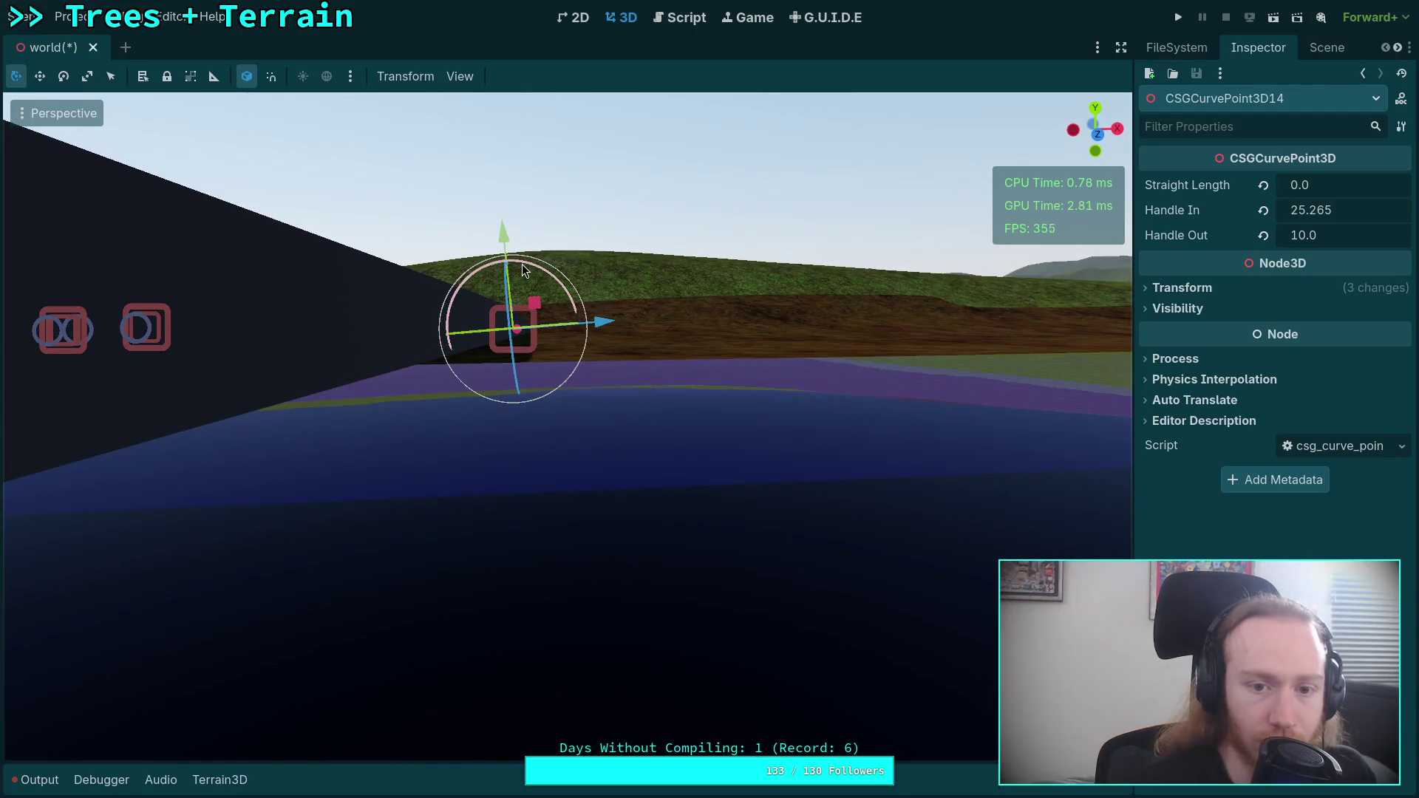
{"action": "left_click_drag", "start_coordinate": [522, 264], "coordinate": [534, 272]}
{"action": "left_click", "coordinate": [1295, 292]}
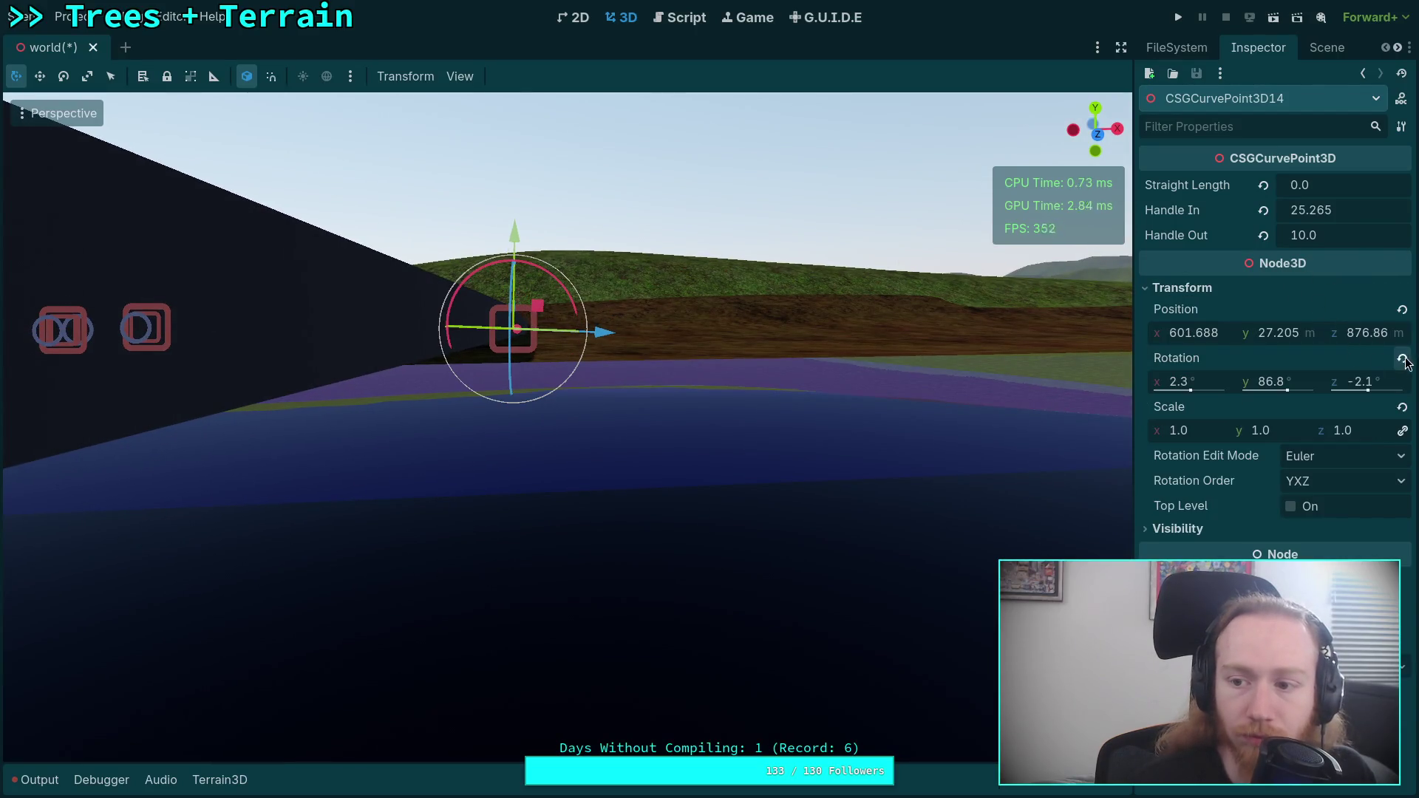
{"action": "left_click", "coordinate": [1403, 360]}
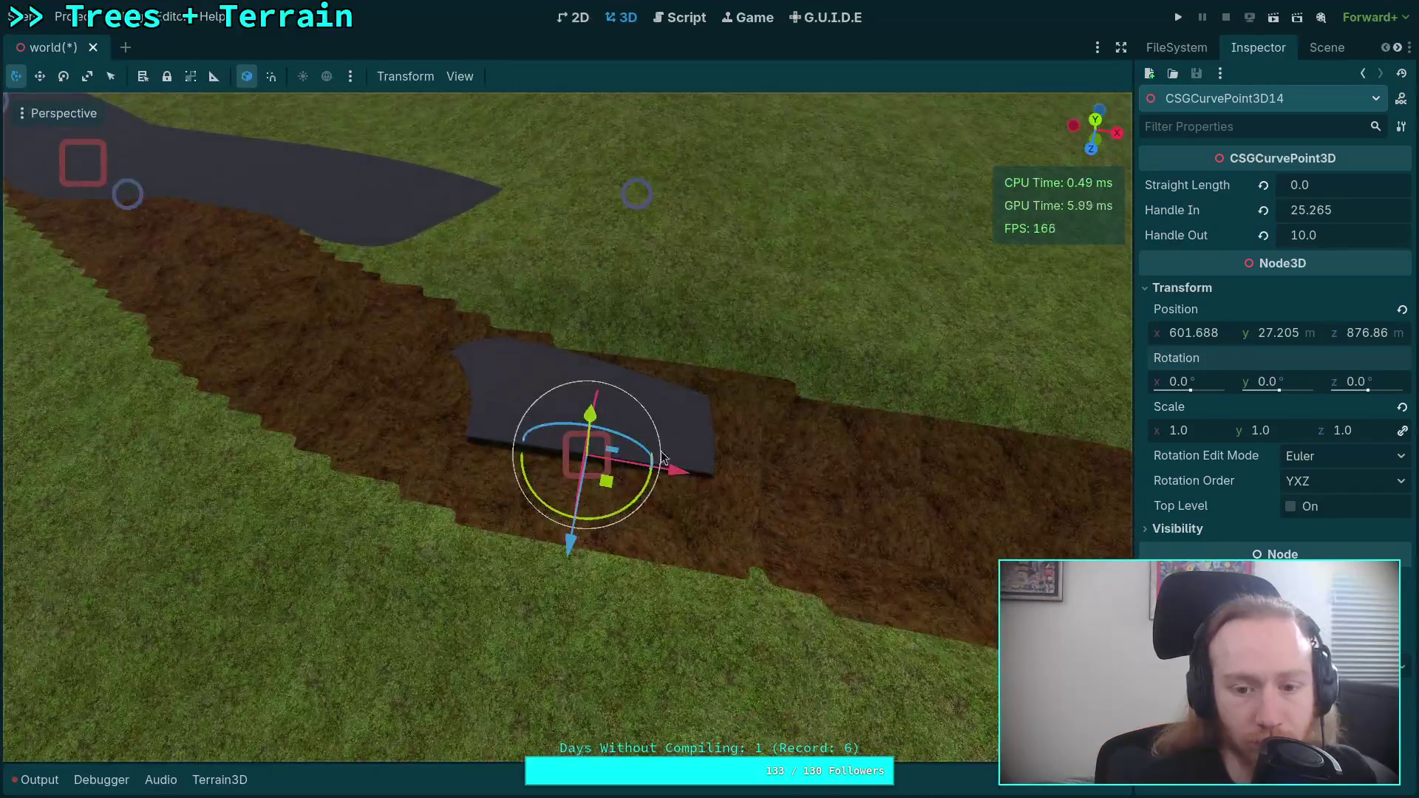
{"action": "mouse_move", "coordinate": [663, 458]}
{"action": "left_mouse_down"}
{"action": "mouse_move", "coordinate": [650, 504]}
{"action": "mouse_move", "coordinate": [760, 352]}
{"action": "mouse_move", "coordinate": [713, 305]}
{"action": "mouse_move", "coordinate": [722, 316]}
{"action": "left_mouse_up"}
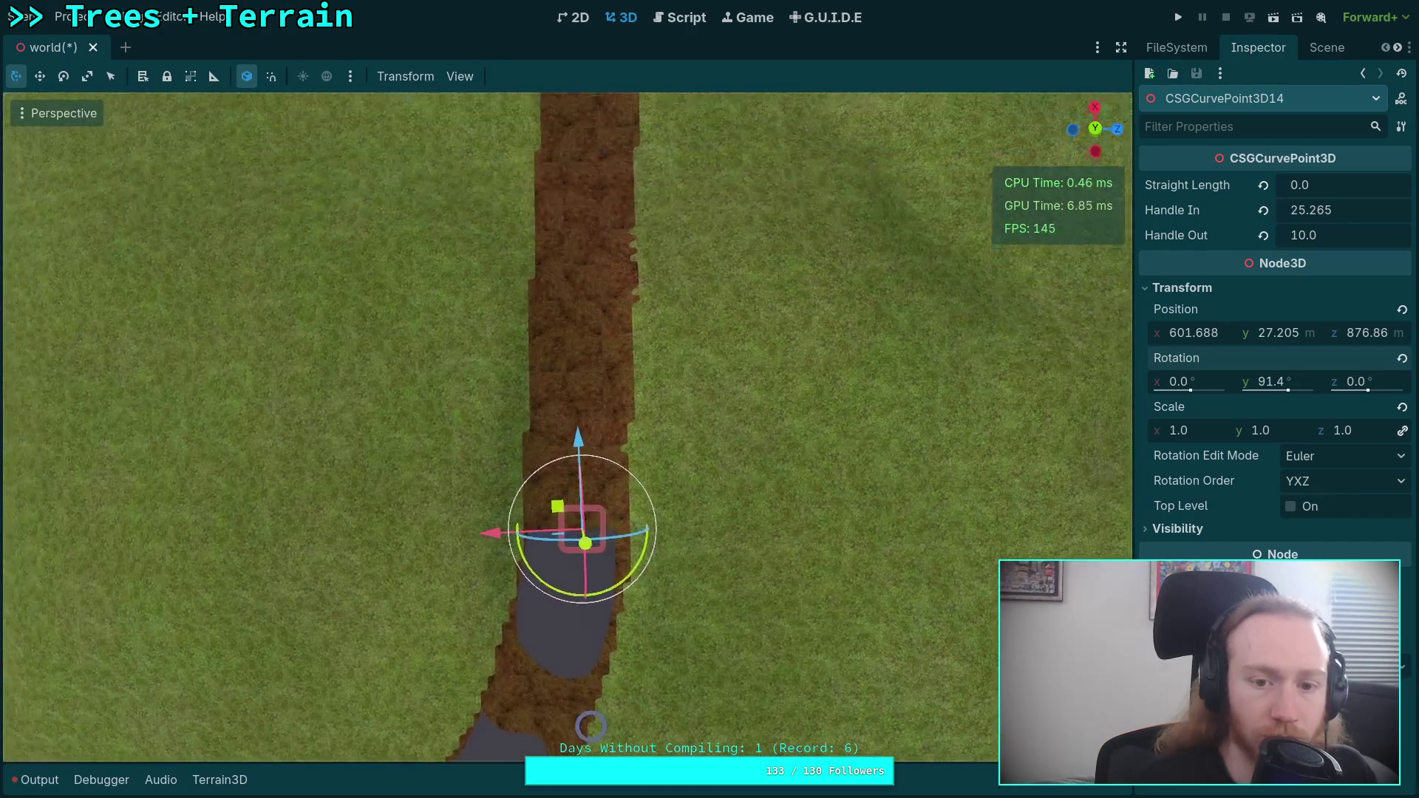
{"action": "left_click_drag", "start_coordinate": [631, 569], "coordinate": [629, 573]}
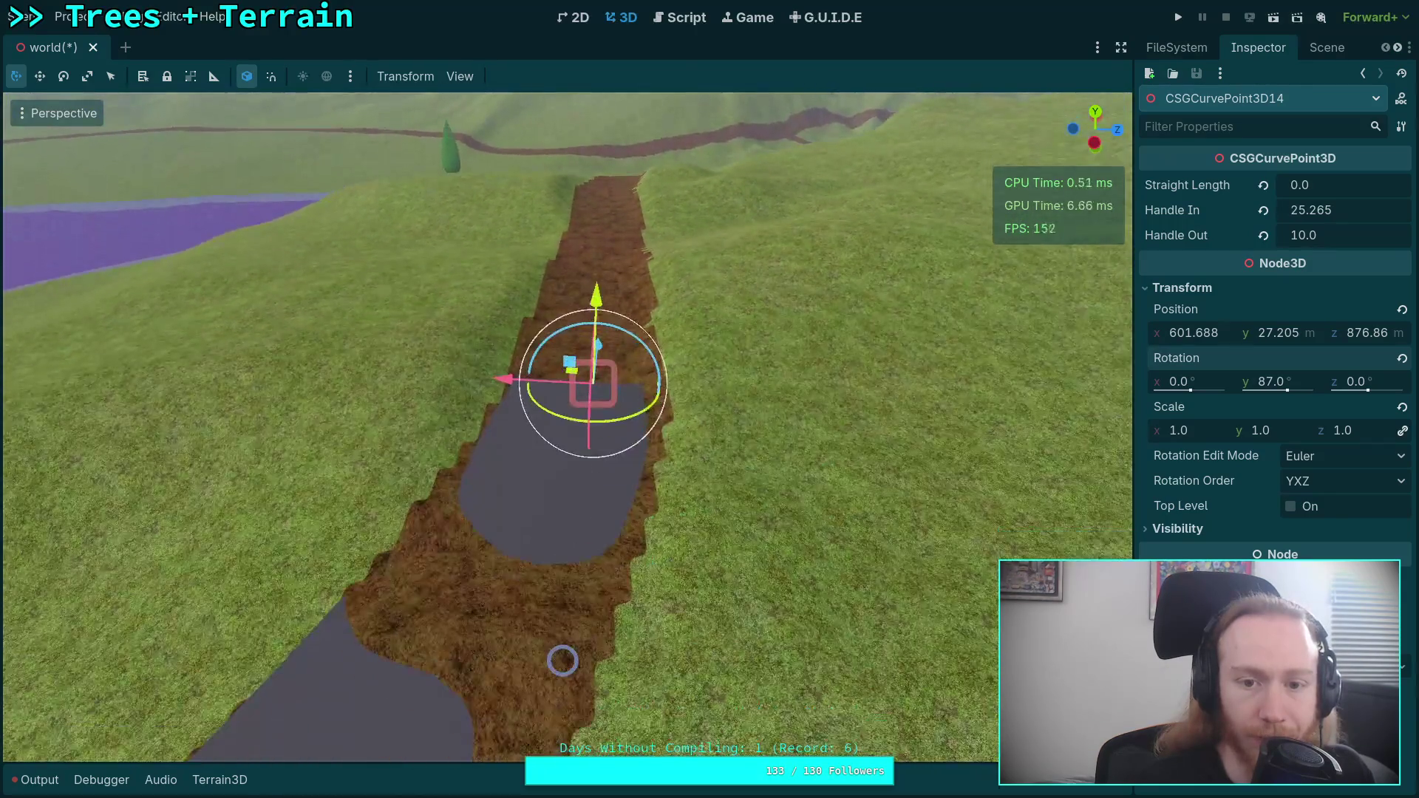
{"action": "mouse_move", "coordinate": [632, 423]}
{"action": "left_mouse_down"}
{"action": "mouse_move", "coordinate": [665, 384]}
{"action": "mouse_move", "coordinate": [620, 415]}
{"action": "mouse_move", "coordinate": [768, 417]}
{"action": "left_mouse_up"}
- Lengthen CSGCurvePoint3D14's Handle In to 37.1 and bank it slightly sideways
{"action": "left_click_drag", "start_coordinate": [1359, 210], "coordinate": [1386, 210]}
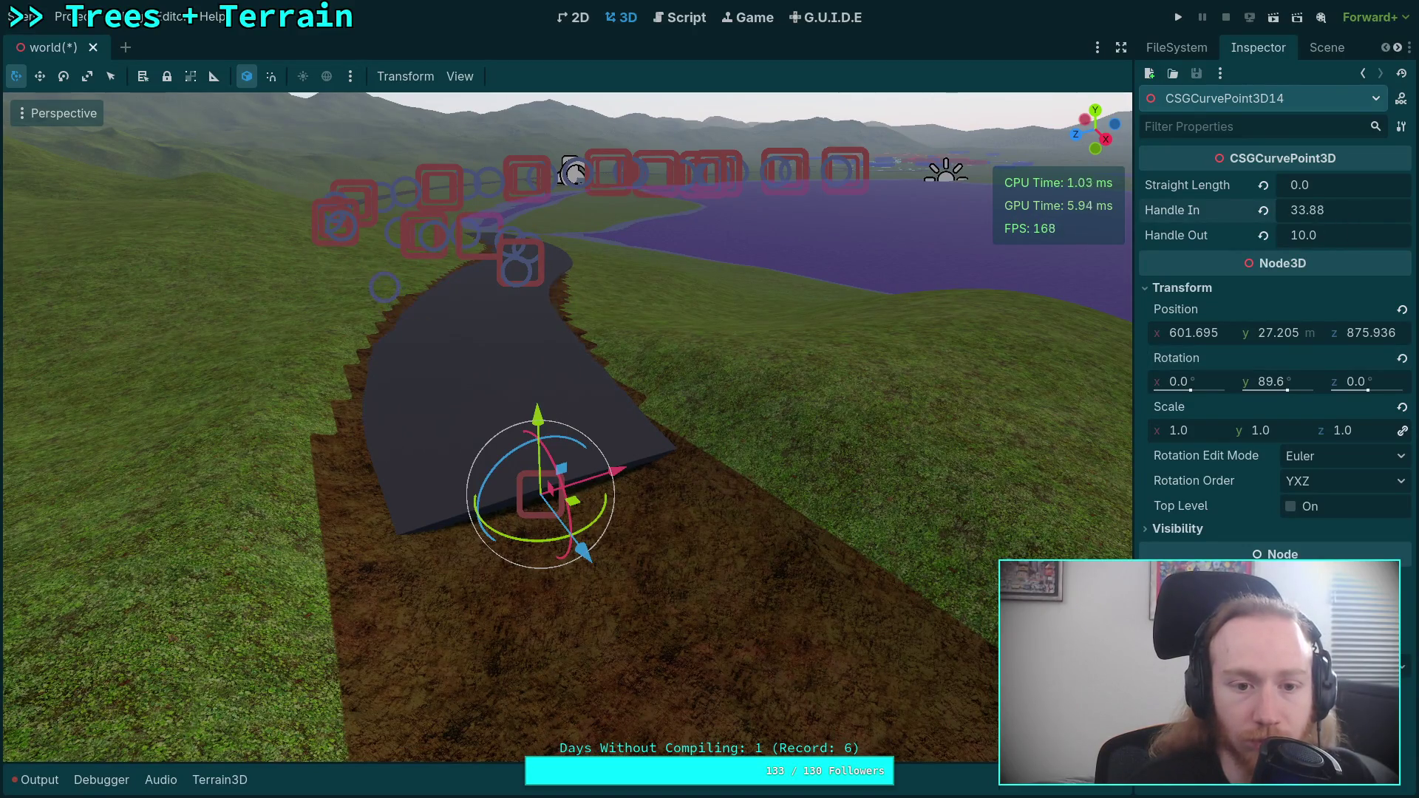
{"action": "left_click_drag", "start_coordinate": [568, 428], "coordinate": [588, 452]}
{"action": "scroll", "coordinate": [587, 450], "scroll_direction": "up", "scroll_amount": 1}
{"action": "mouse_move", "coordinate": [599, 352]}
{"action": "left_mouse_down"}
{"action": "mouse_move", "coordinate": [577, 209]}
{"action": "mouse_move", "coordinate": [549, 151]}
{"action": "mouse_move", "coordinate": [570, 222]}
{"action": "mouse_move", "coordinate": [632, 290]}
{"action": "mouse_move", "coordinate": [623, 348]}
{"action": "left_mouse_up"}
{"action": "left_click", "coordinate": [806, 392]}
- Deselect the LakeWater mesh and shorten the end curve point's incoming handle
{"action": "left_click", "coordinate": [633, 290]}
{"action": "left_click", "coordinate": [403, 390]}
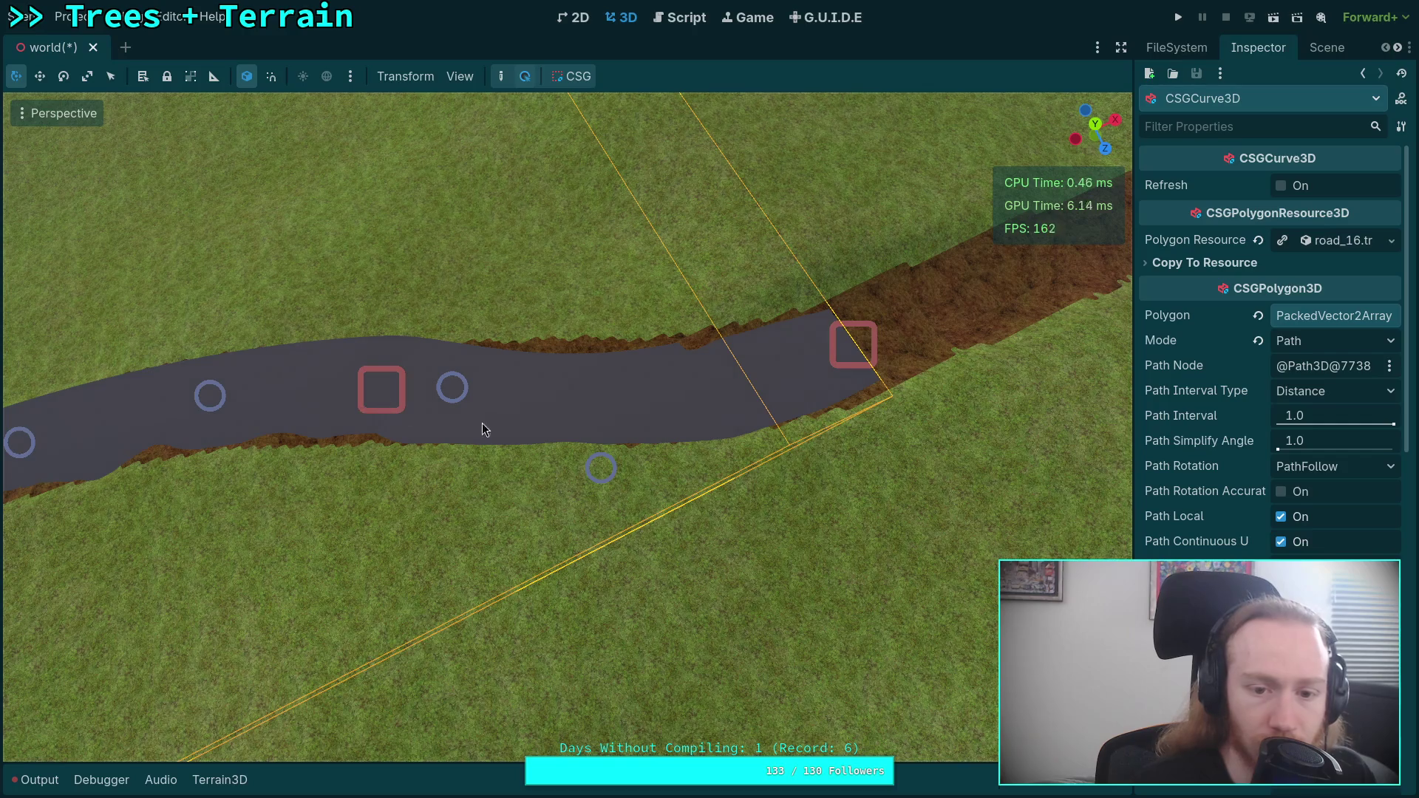
{"action": "left_click", "coordinate": [850, 347]}
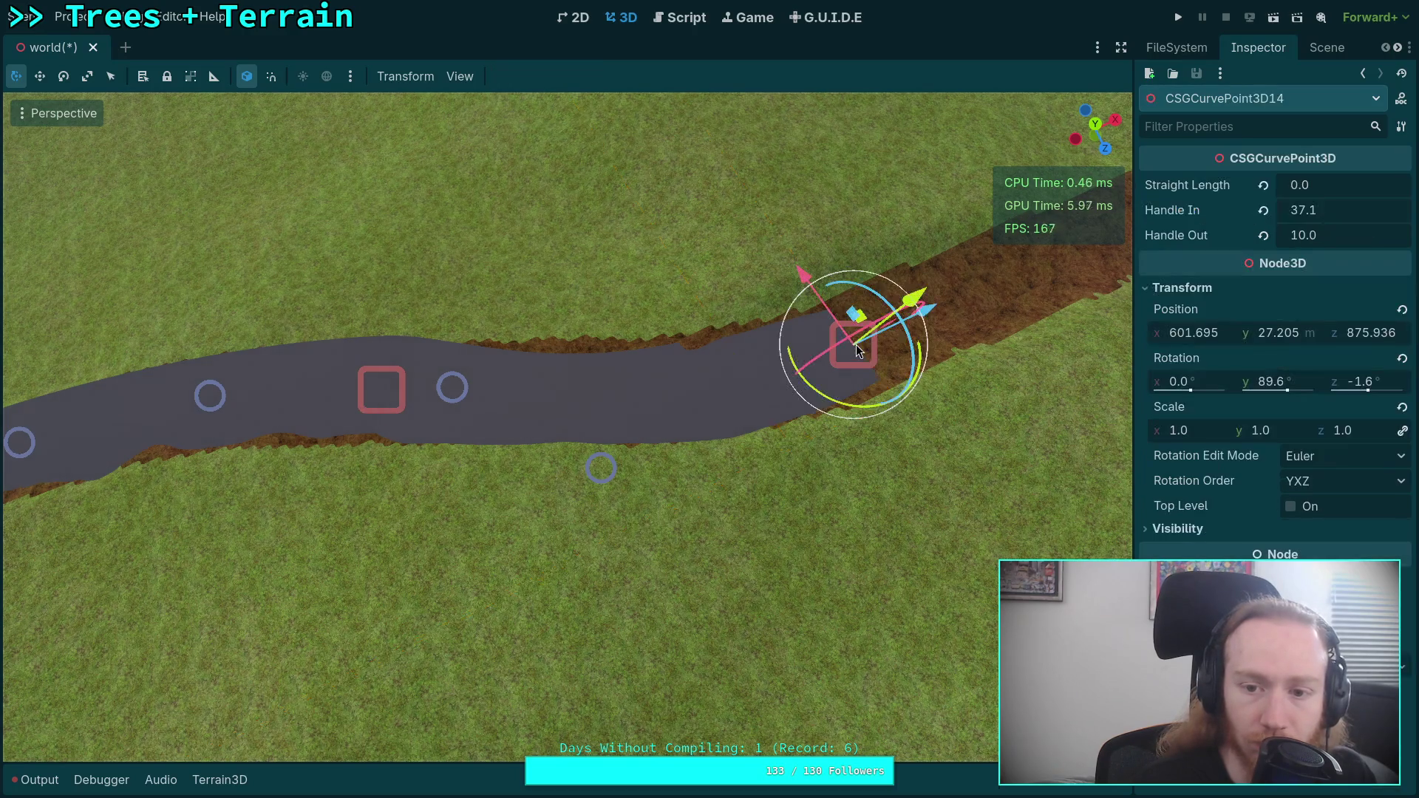
{"action": "left_click_drag", "start_coordinate": [1343, 214], "coordinate": [1313, 214]}
- Lengthen CSGCurvePoint3D13's Handle Out to about 20.69 and set CSGCurvePoint3D14's Handle In to 31.61
{"action": "left_click", "coordinate": [383, 390]}
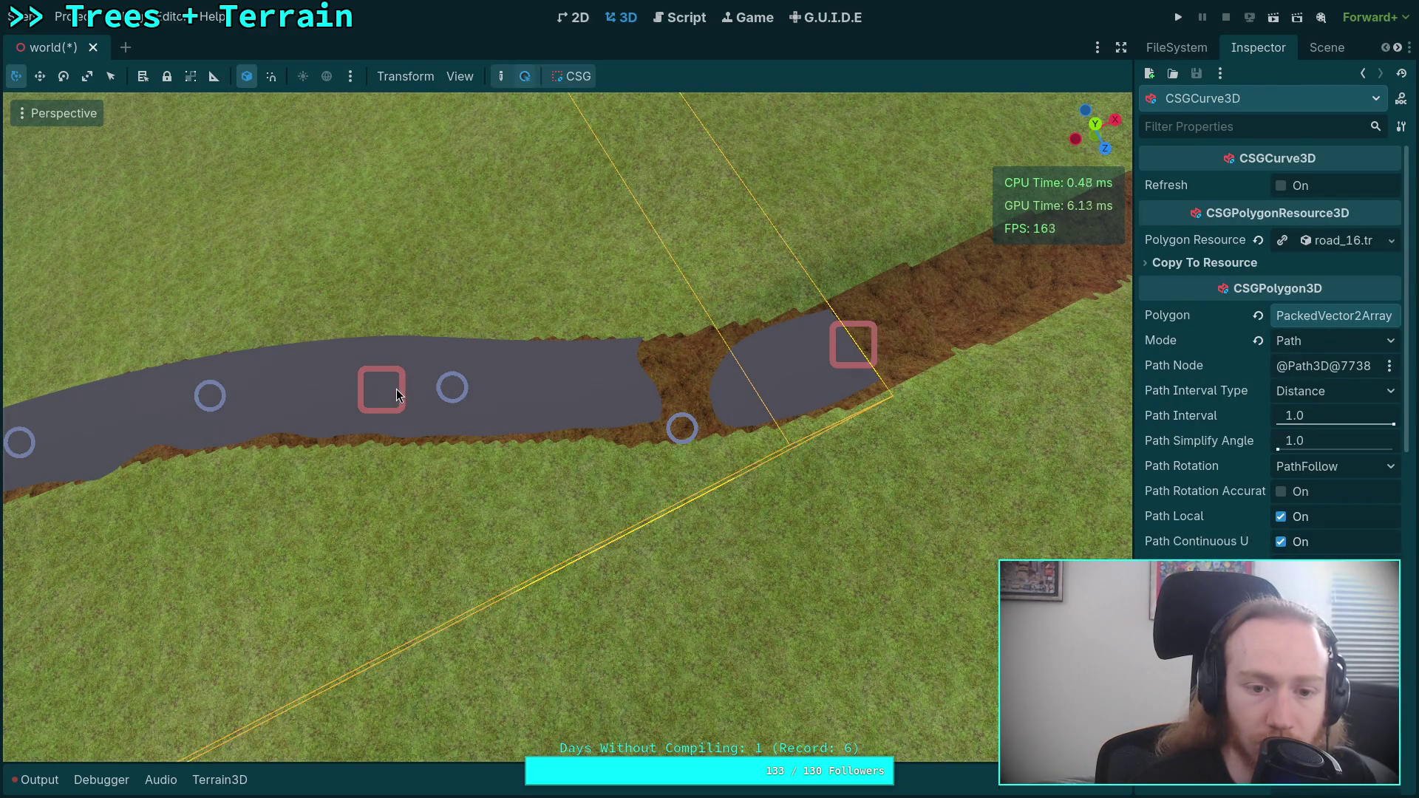
{"action": "left_click", "coordinate": [377, 394]}
{"action": "left_click_drag", "start_coordinate": [1331, 235], "coordinate": [1379, 235]}
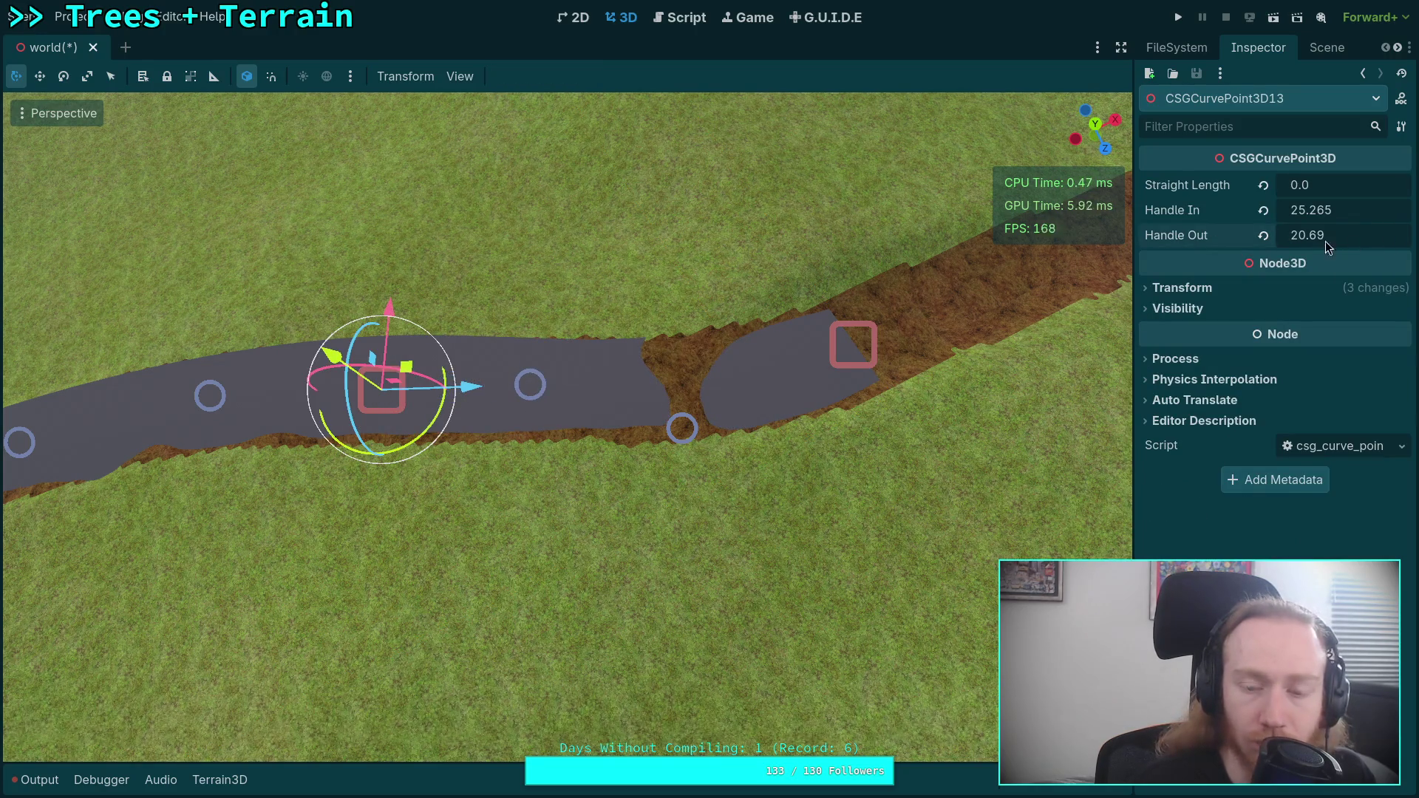
{"action": "left_click", "coordinate": [854, 352]}
{"action": "left_click", "coordinate": [859, 349]}
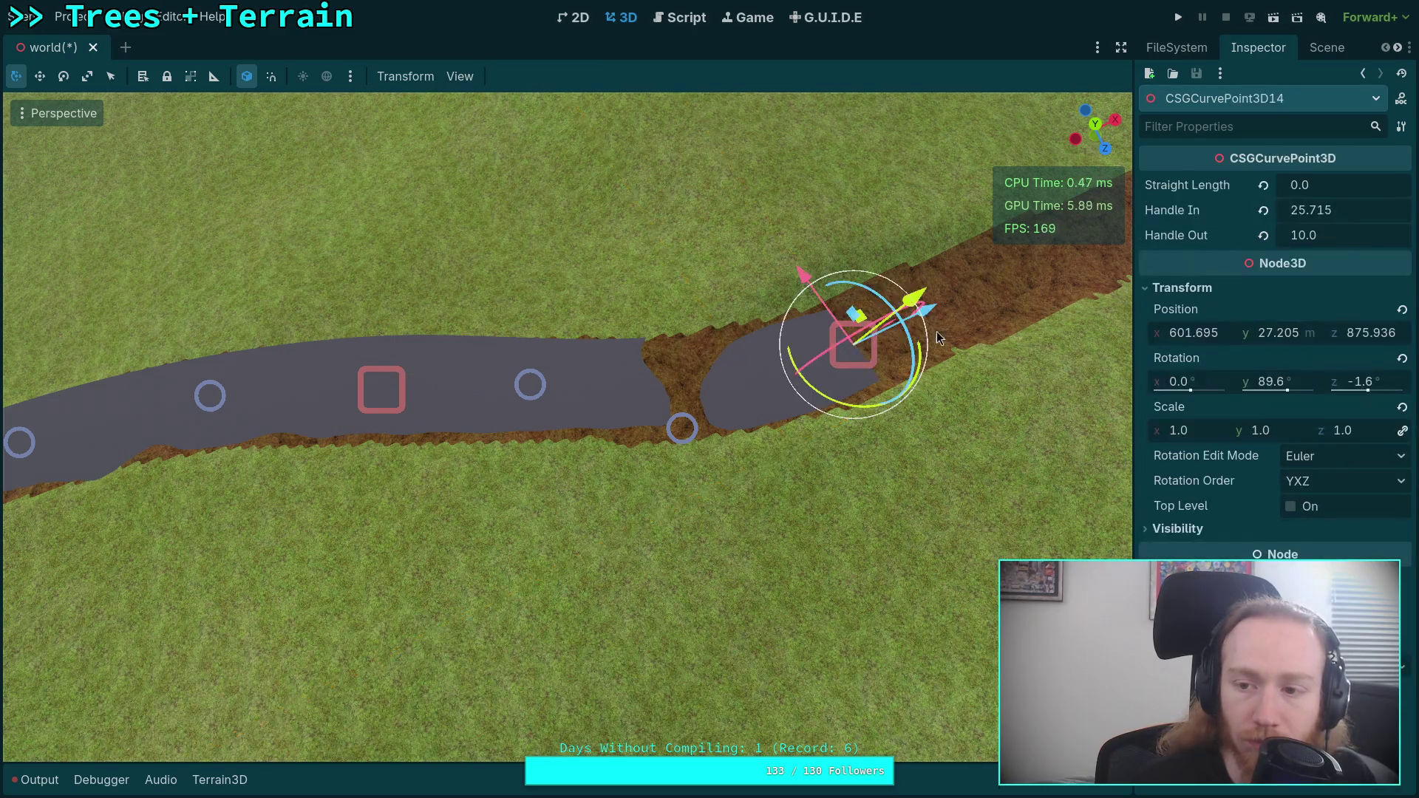
{"action": "left_click_drag", "start_coordinate": [1331, 210], "coordinate": [1361, 210]}
{"action": "mouse_move", "coordinate": [567, 428]}
{"action": "left_mouse_down"}
{"action": "mouse_move", "coordinate": [568, 311]}
{"action": "mouse_move", "coordinate": [459, 311]}
{"action": "mouse_move", "coordinate": [651, 312]}
{"action": "mouse_move", "coordinate": [708, 355]}
{"action": "mouse_move", "coordinate": [708, 385]}
{"action": "left_mouse_up"}
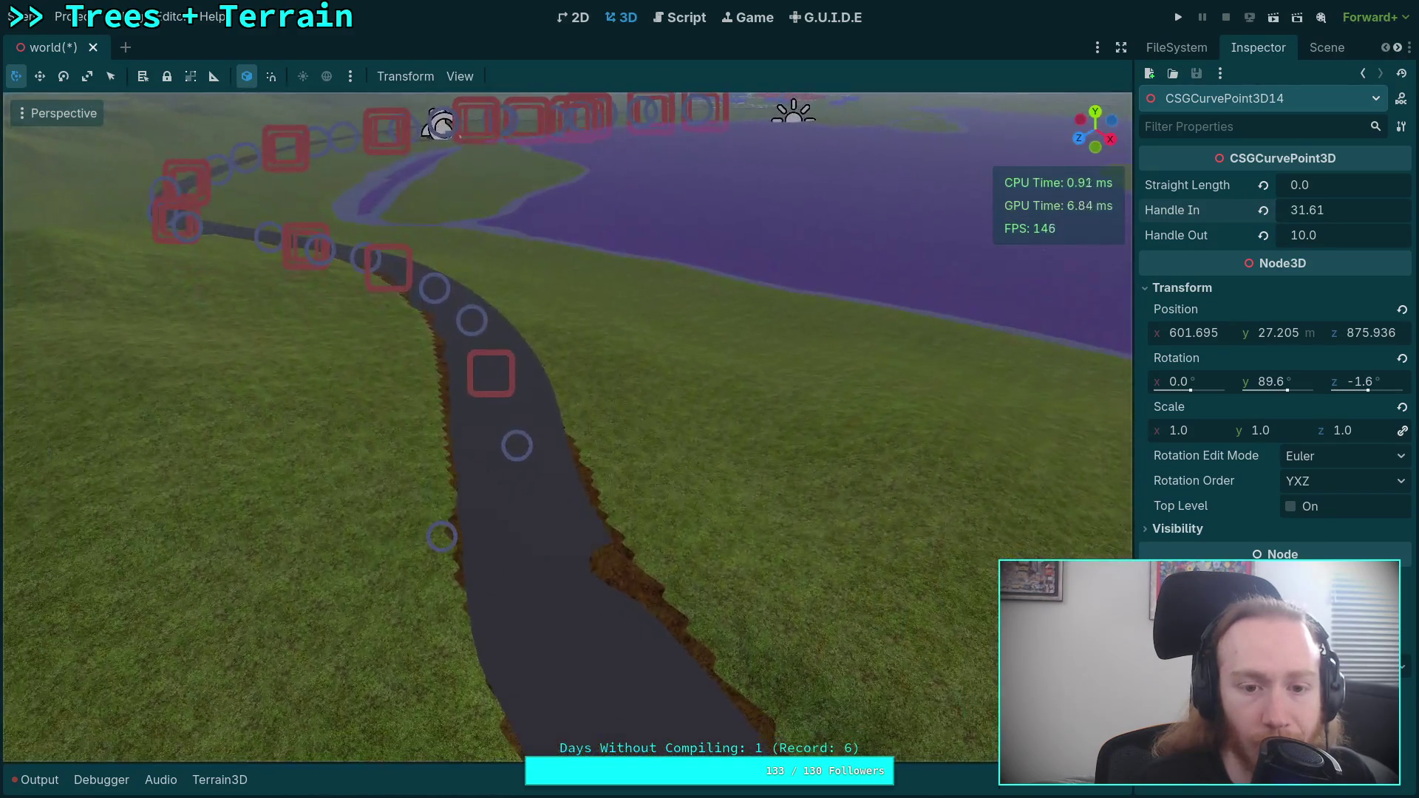
{"action": "left_click", "coordinate": [729, 408]}
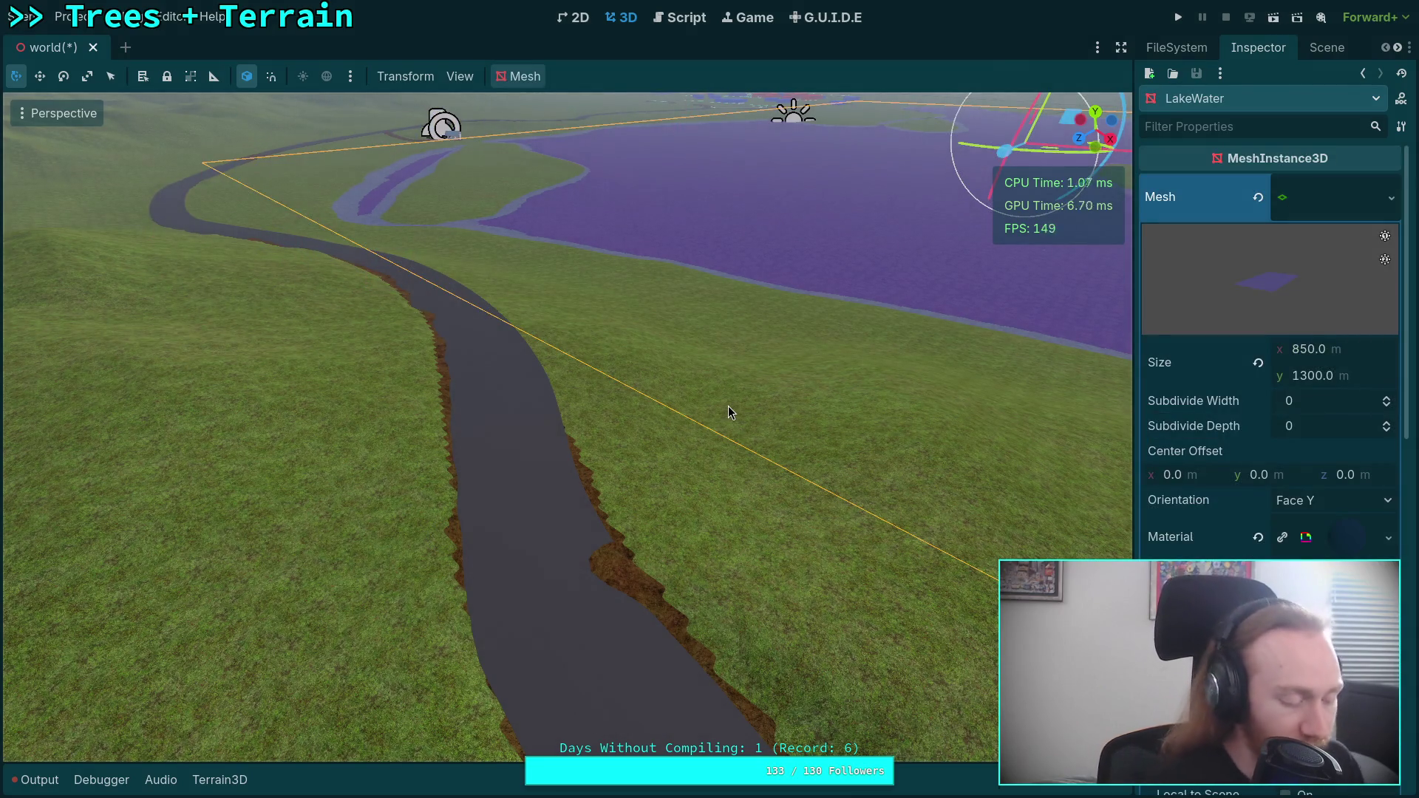
- Enable the CSGShape3D wireframe gizmo under View > Gizmos
{"action": "left_click", "coordinate": [460, 76]}
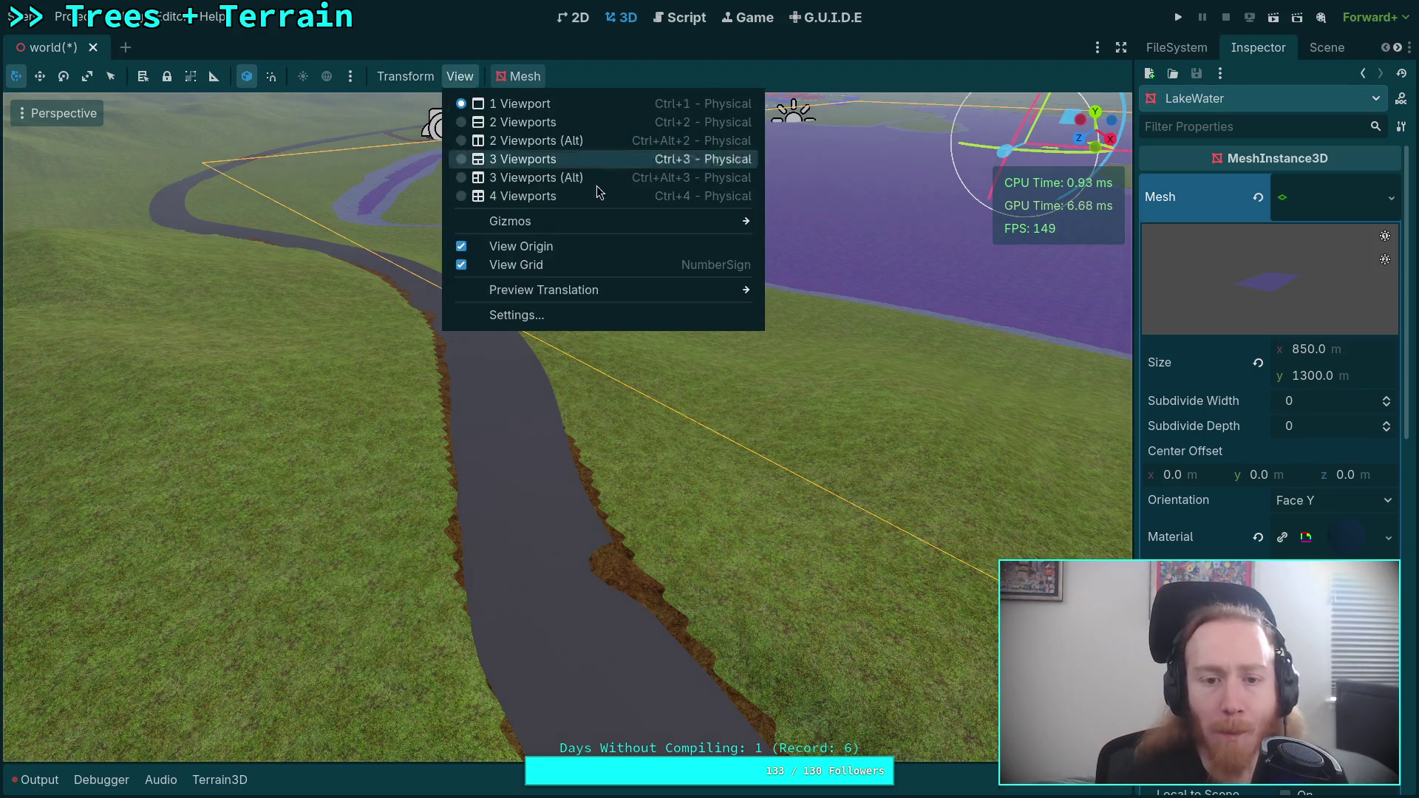
{"action": "mouse_move", "coordinate": [702, 221]}
{"action": "left_click", "coordinate": [784, 135]}
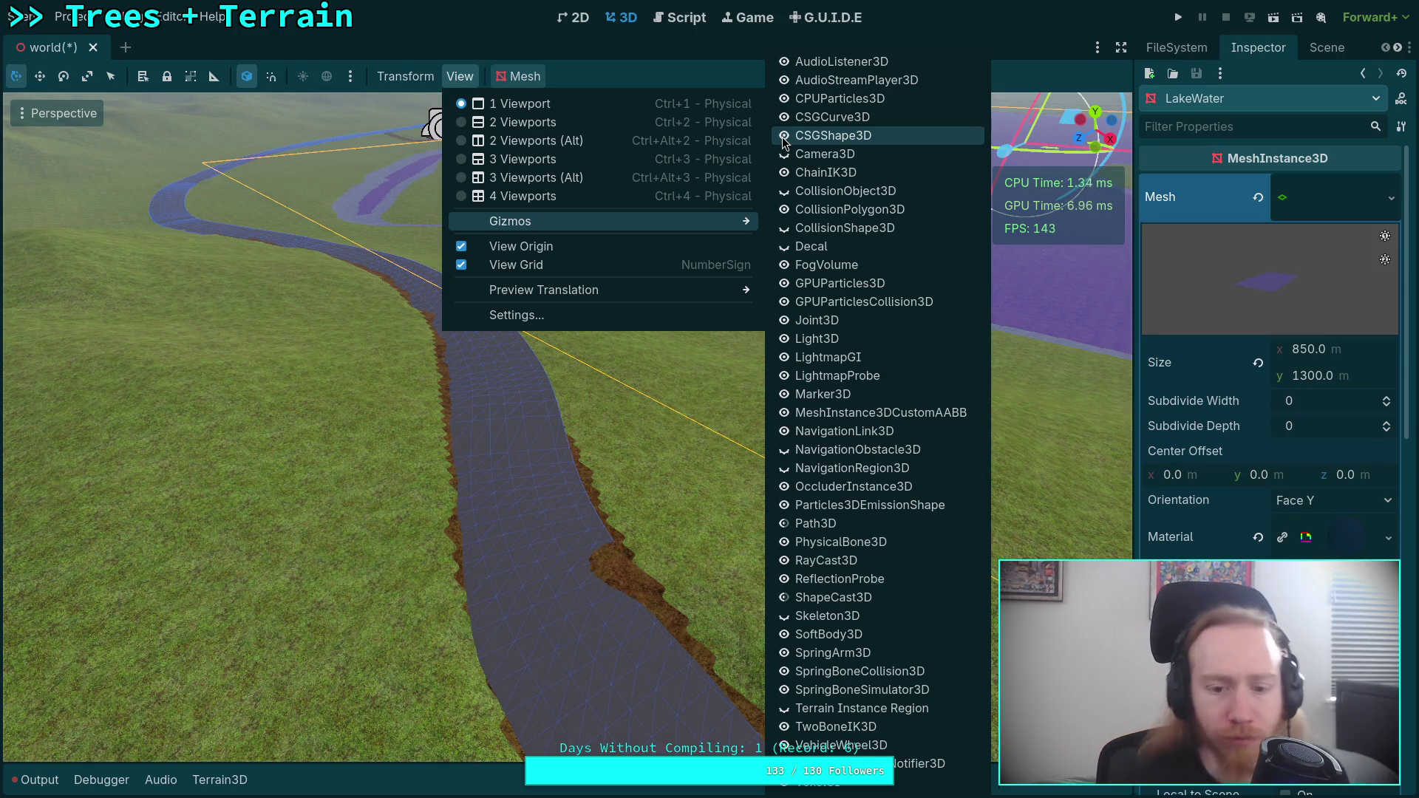
{"action": "left_click", "coordinate": [840, 211]}
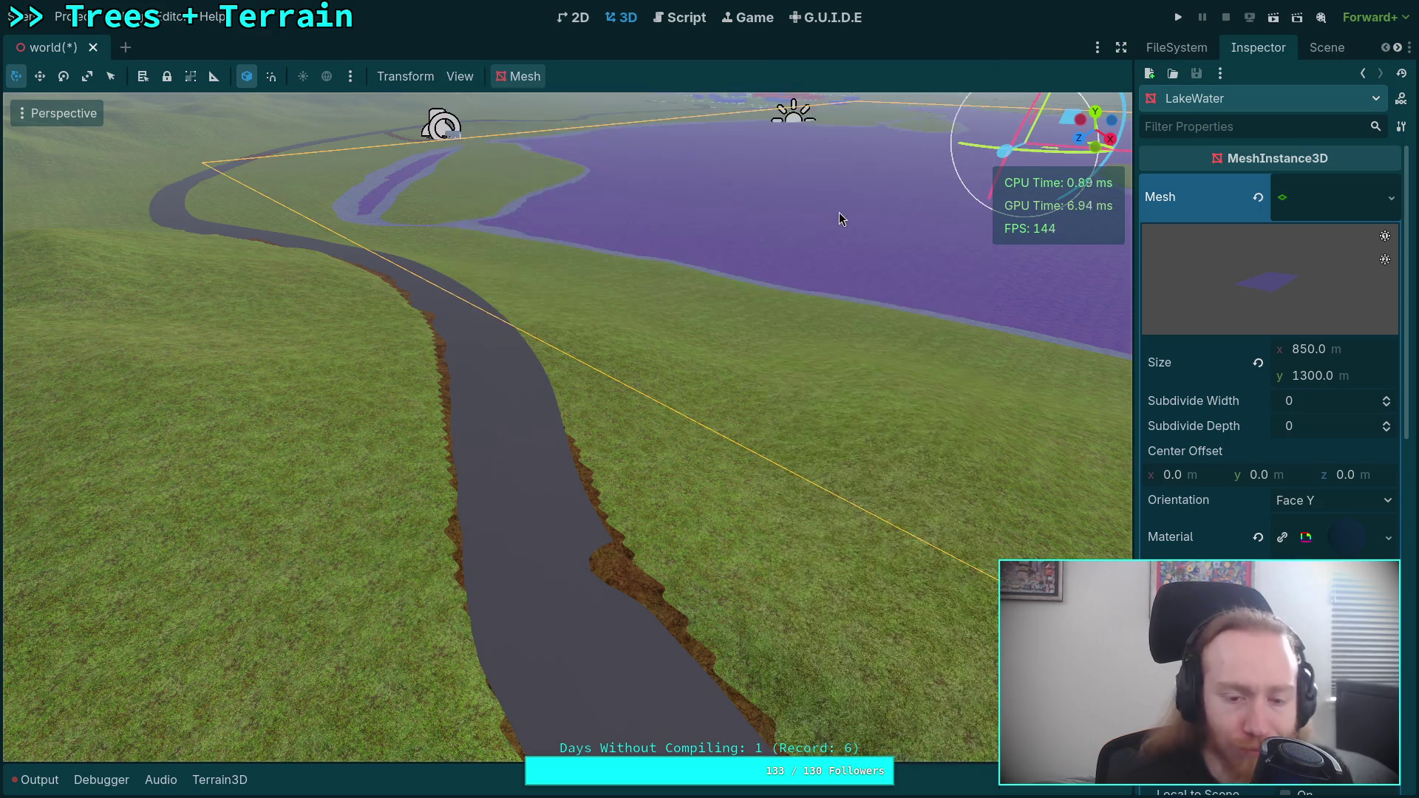
- Duplicate CSGCurvePoint3D14 and push the new CSGCurvePoint3D15 forward along the trench
{"action": "key", "text": "w"}
{"action": "left_click", "coordinate": [632, 542]}
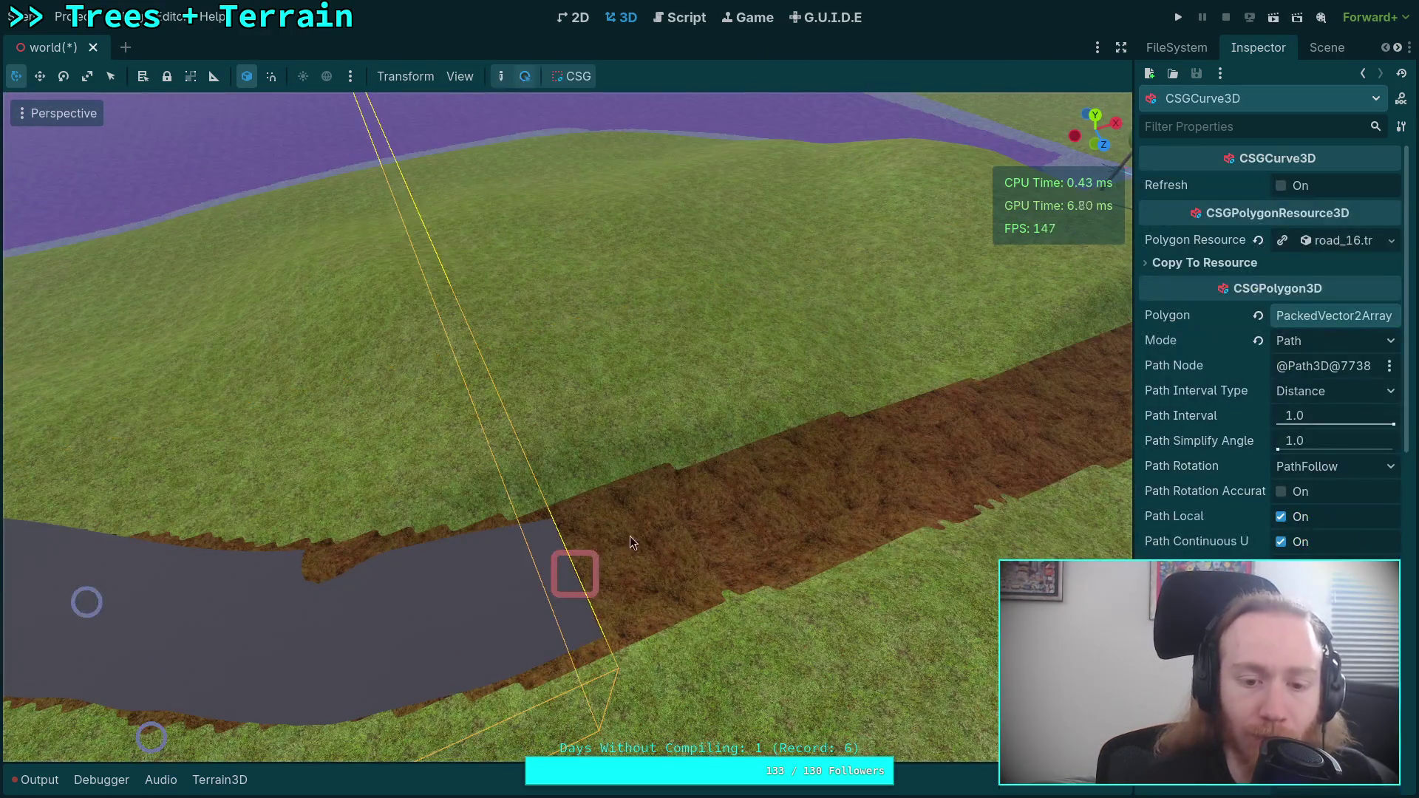
{"action": "left_click", "coordinate": [580, 571]}
{"action": "key", "text": "s"}
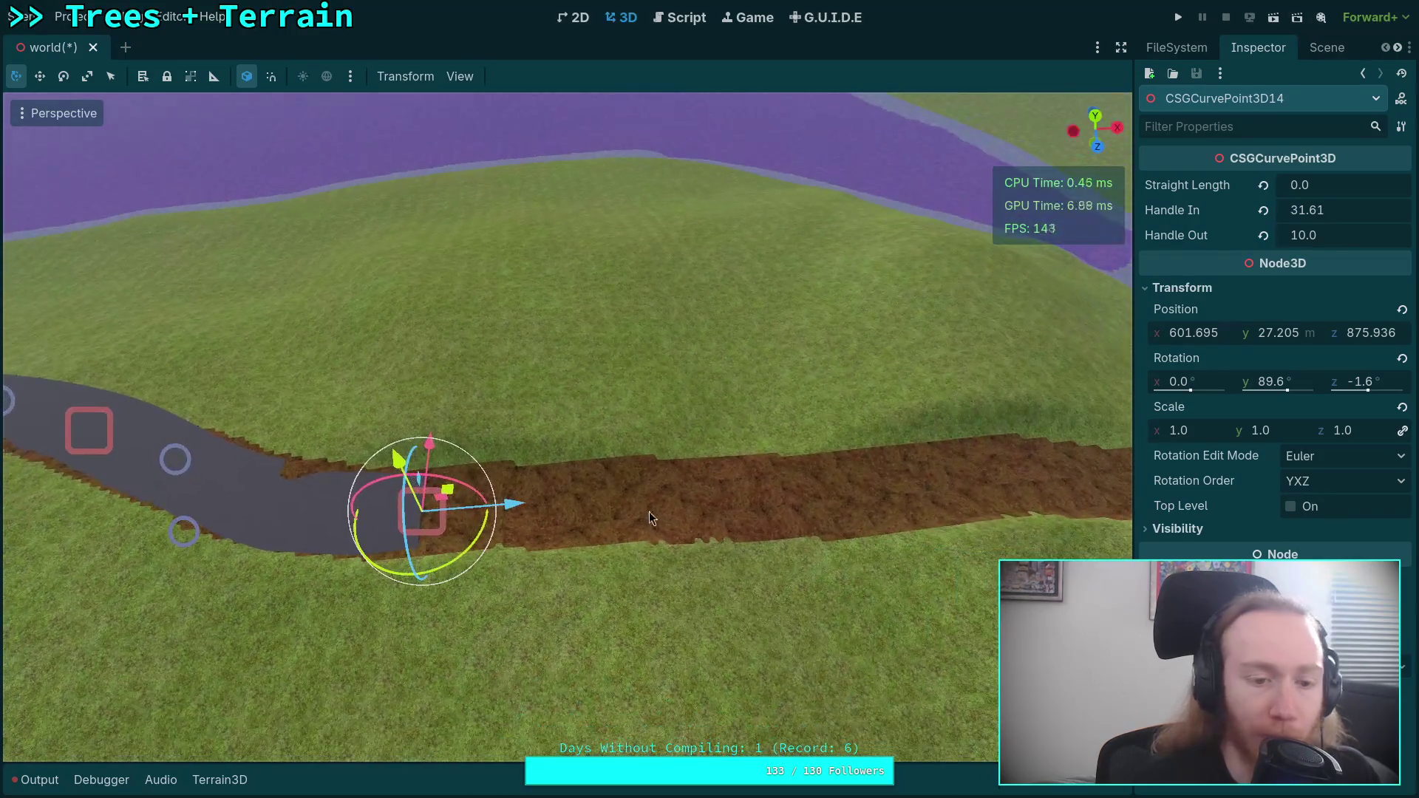
{"action": "key", "text": "ctrl+d"}
{"action": "left_click_drag", "start_coordinate": [513, 509], "coordinate": [1071, 476]}
{"action": "right_click", "coordinate": [1070, 476]}
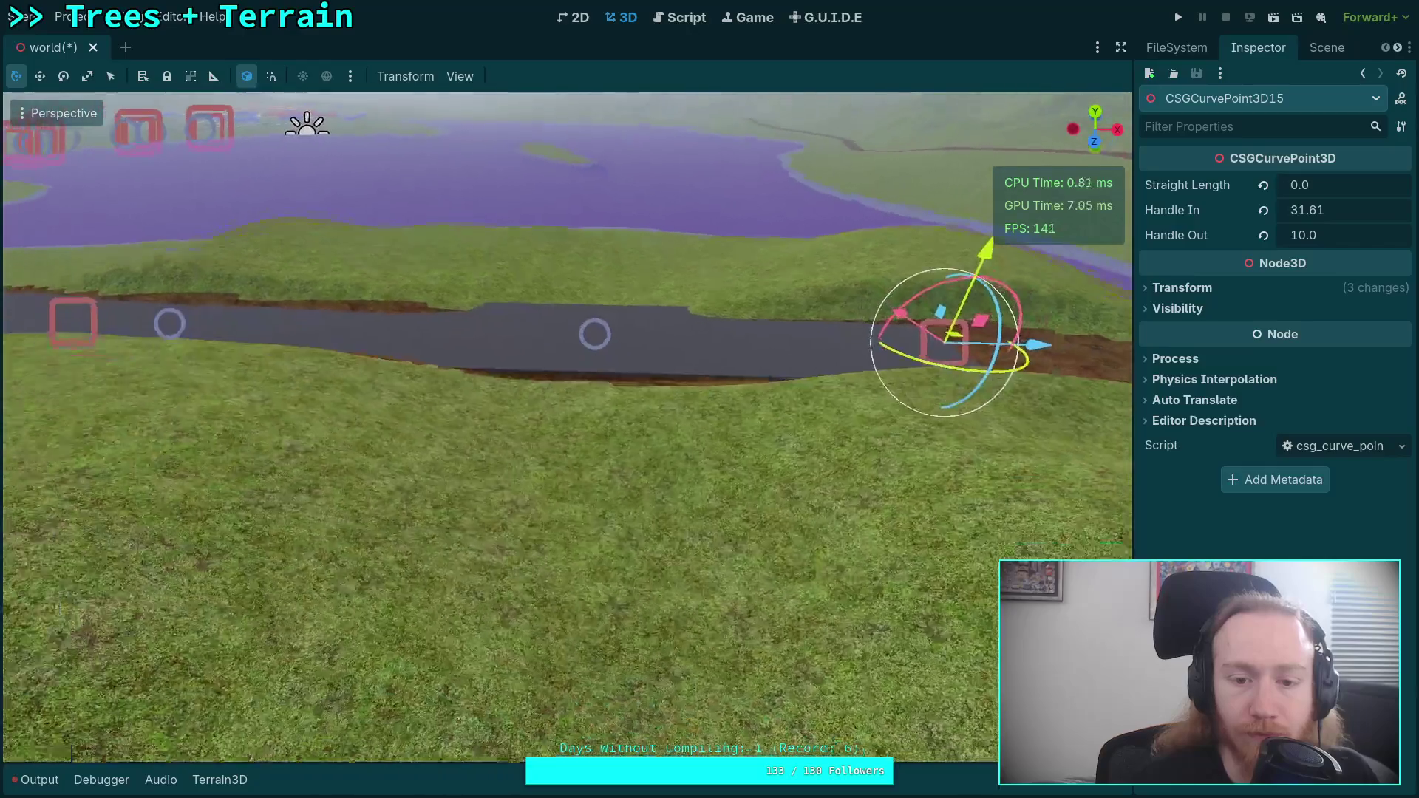
{"action": "key", "text": "w"}
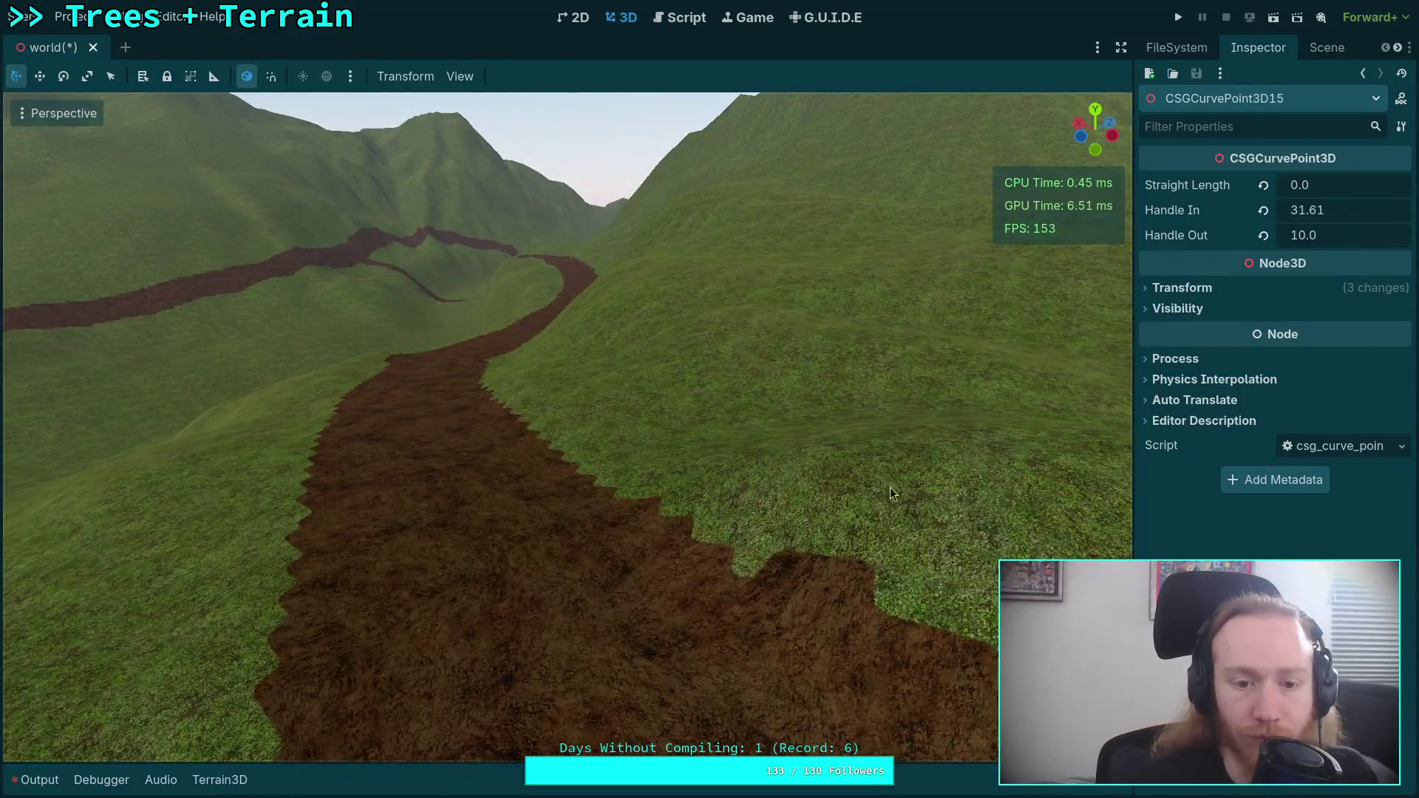
{"action": "right_click", "coordinate": [892, 494]}
{"action": "key", "text": "w"}
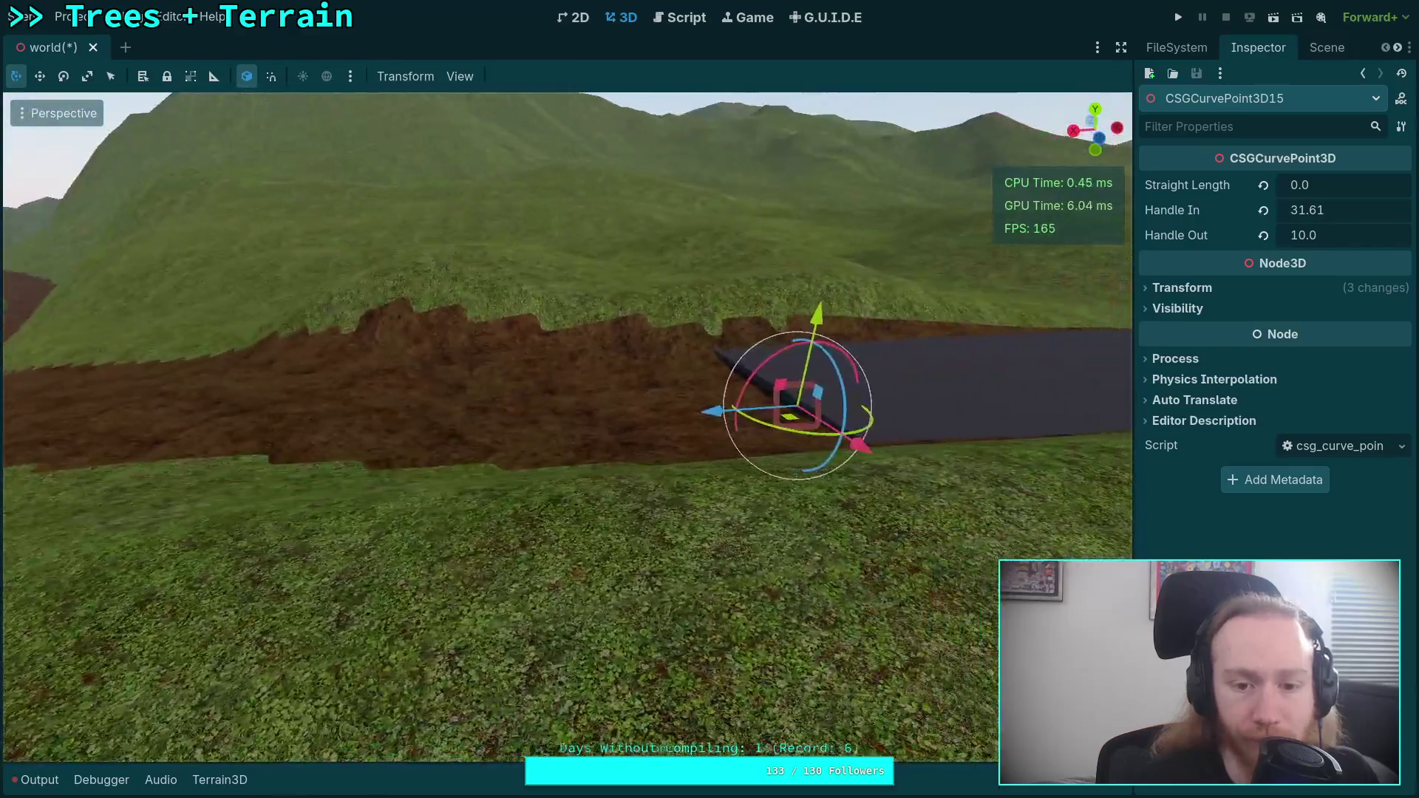
{"action": "right_click", "coordinate": [618, 534]}
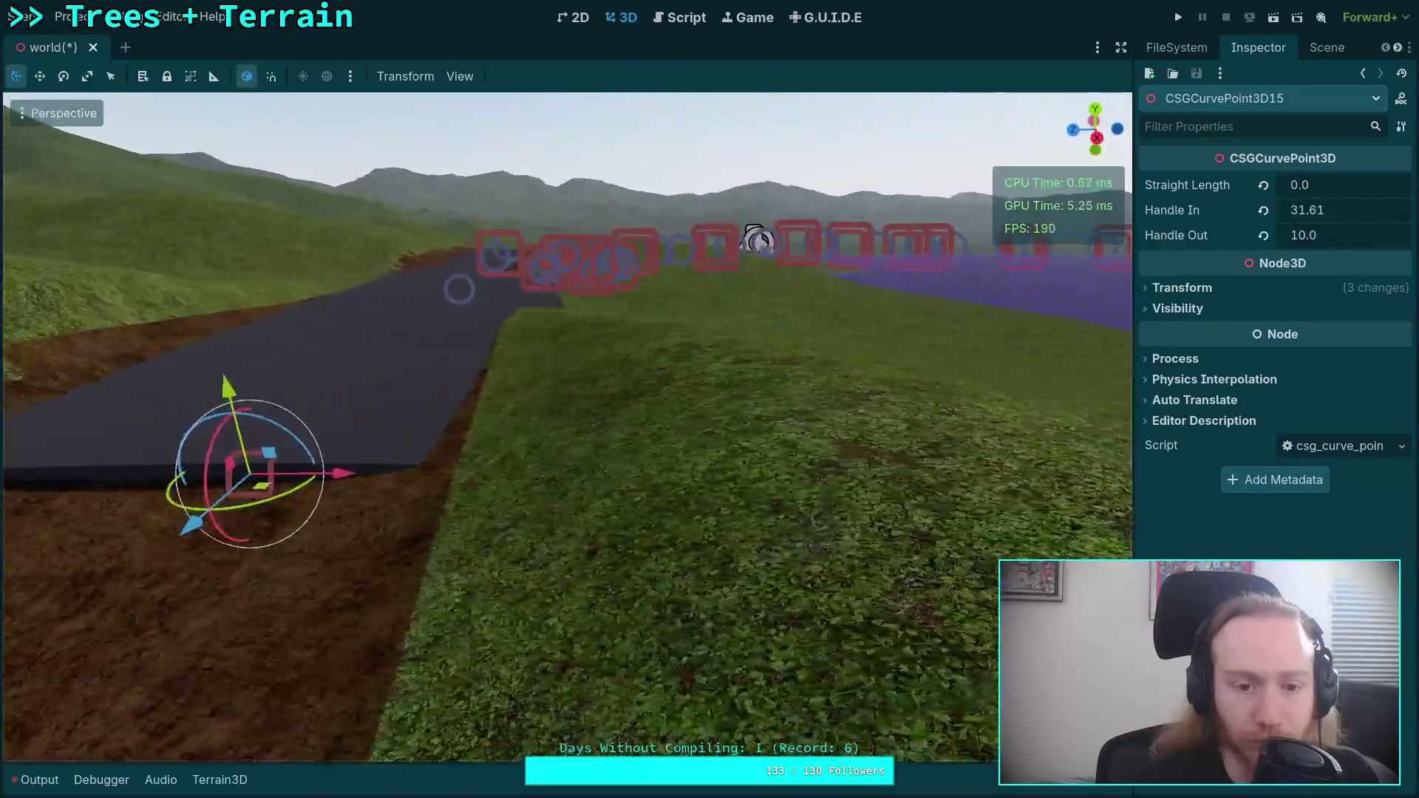
- Shift CSGCurvePoint3D15 into the trench and rotate it to -0.1°, 85.7°, 0.0° with zero sideways tilt
{"action": "left_click_drag", "start_coordinate": [796, 478], "coordinate": [673, 472]}
{"action": "right_click", "coordinate": [673, 472]}
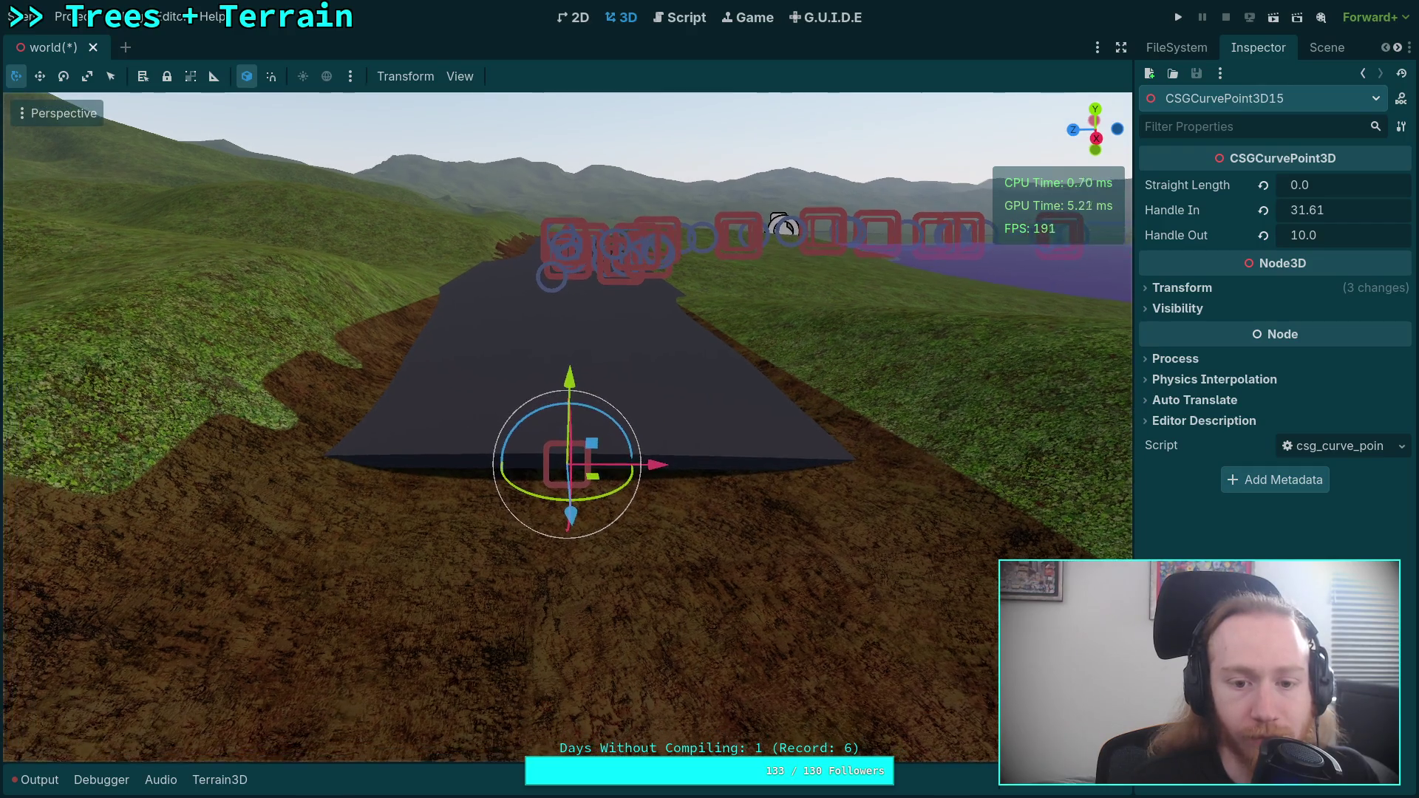
{"action": "right_click", "coordinate": [605, 495]}
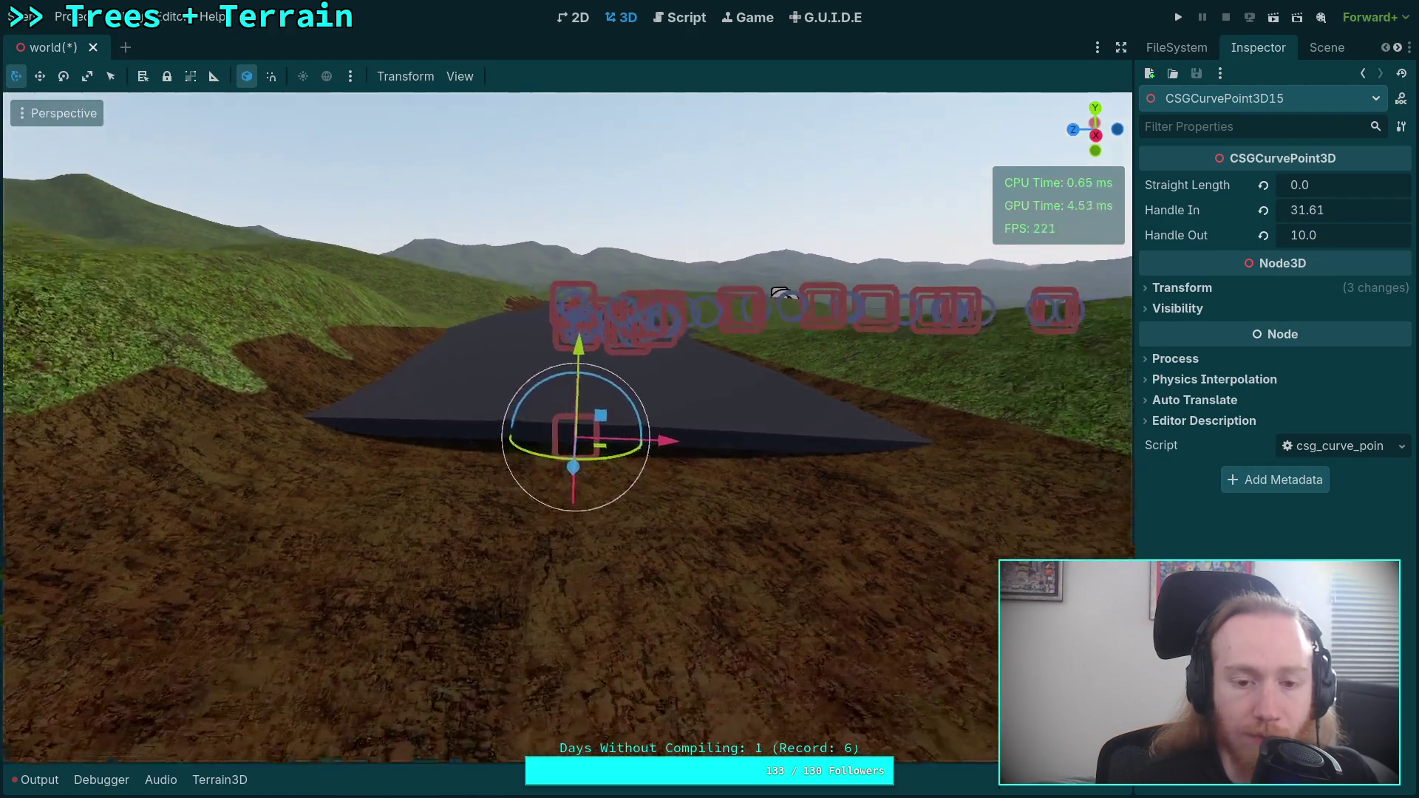
{"action": "right_click", "coordinate": [605, 495]}
{"action": "mouse_move", "coordinate": [635, 400]}
{"action": "left_mouse_down"}
{"action": "mouse_move", "coordinate": [676, 330]}
{"action": "mouse_move", "coordinate": [747, 325]}
{"action": "left_mouse_up"}
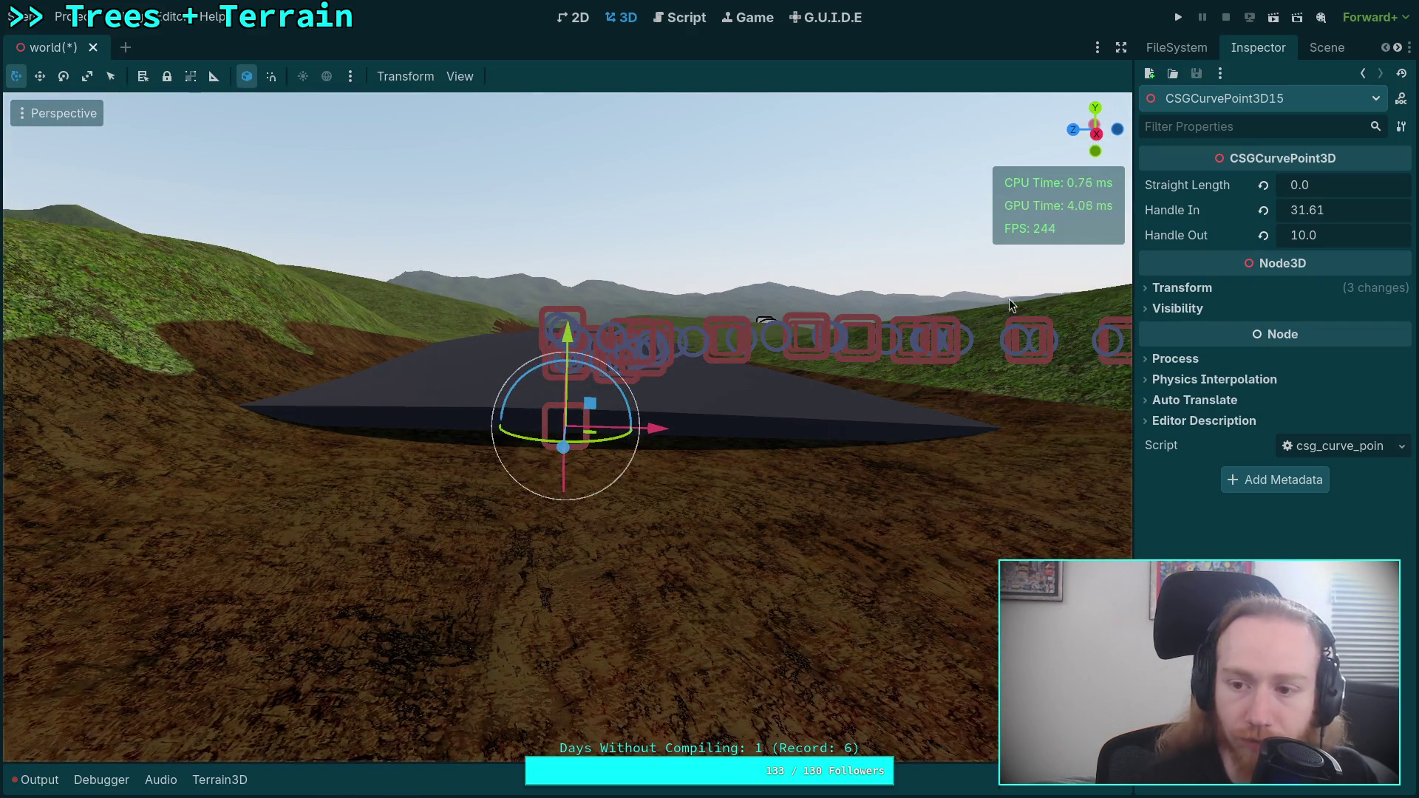
{"action": "left_click", "coordinate": [1266, 288]}
{"action": "mouse_move", "coordinate": [614, 385]}
{"action": "left_mouse_down"}
{"action": "mouse_move", "coordinate": [871, 128]}
{"action": "mouse_move", "coordinate": [852, 131]}
{"action": "left_mouse_up"}
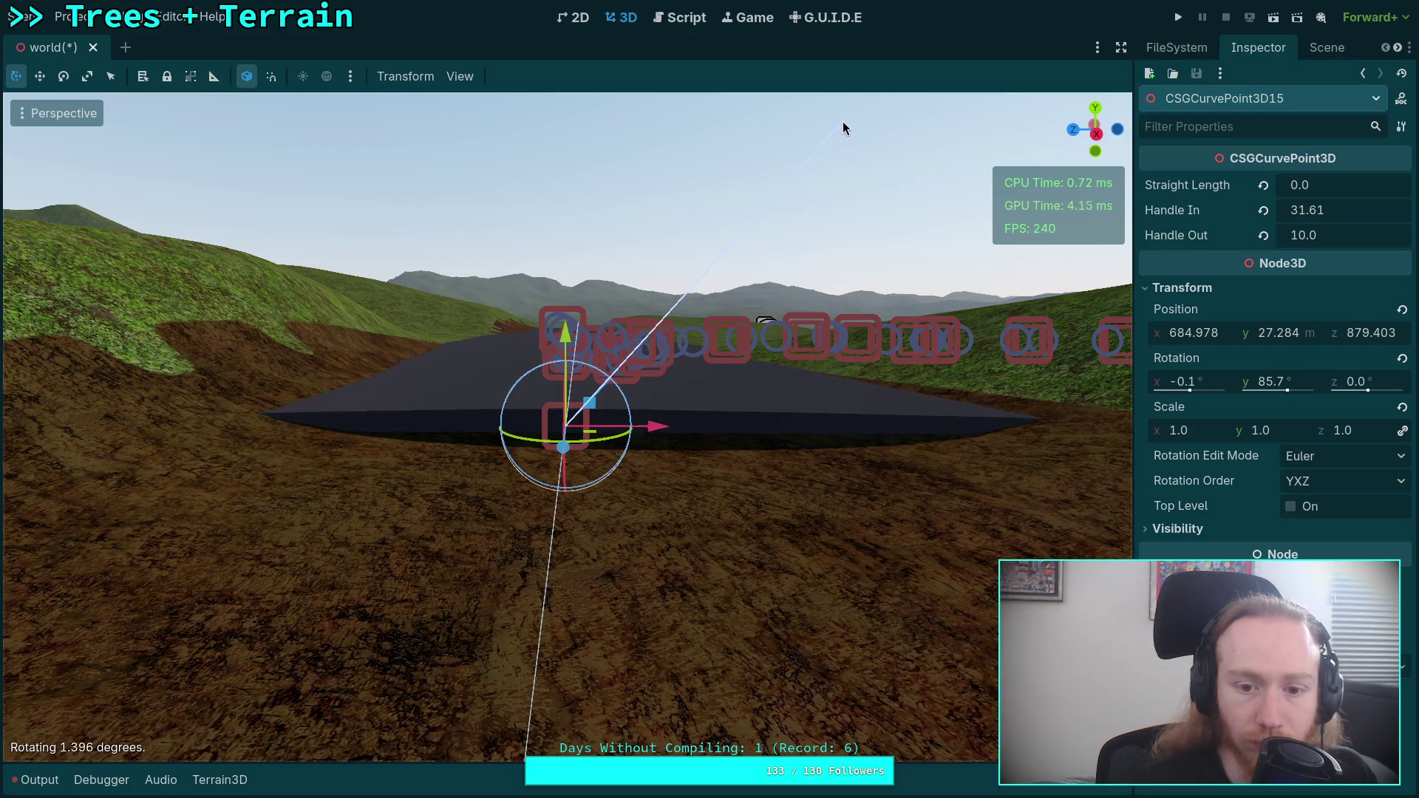
{"action": "left_click_drag", "start_coordinate": [842, 123], "coordinate": [836, 121]}
{"action": "left_click_drag", "start_coordinate": [670, 325], "coordinate": [670, 325]}
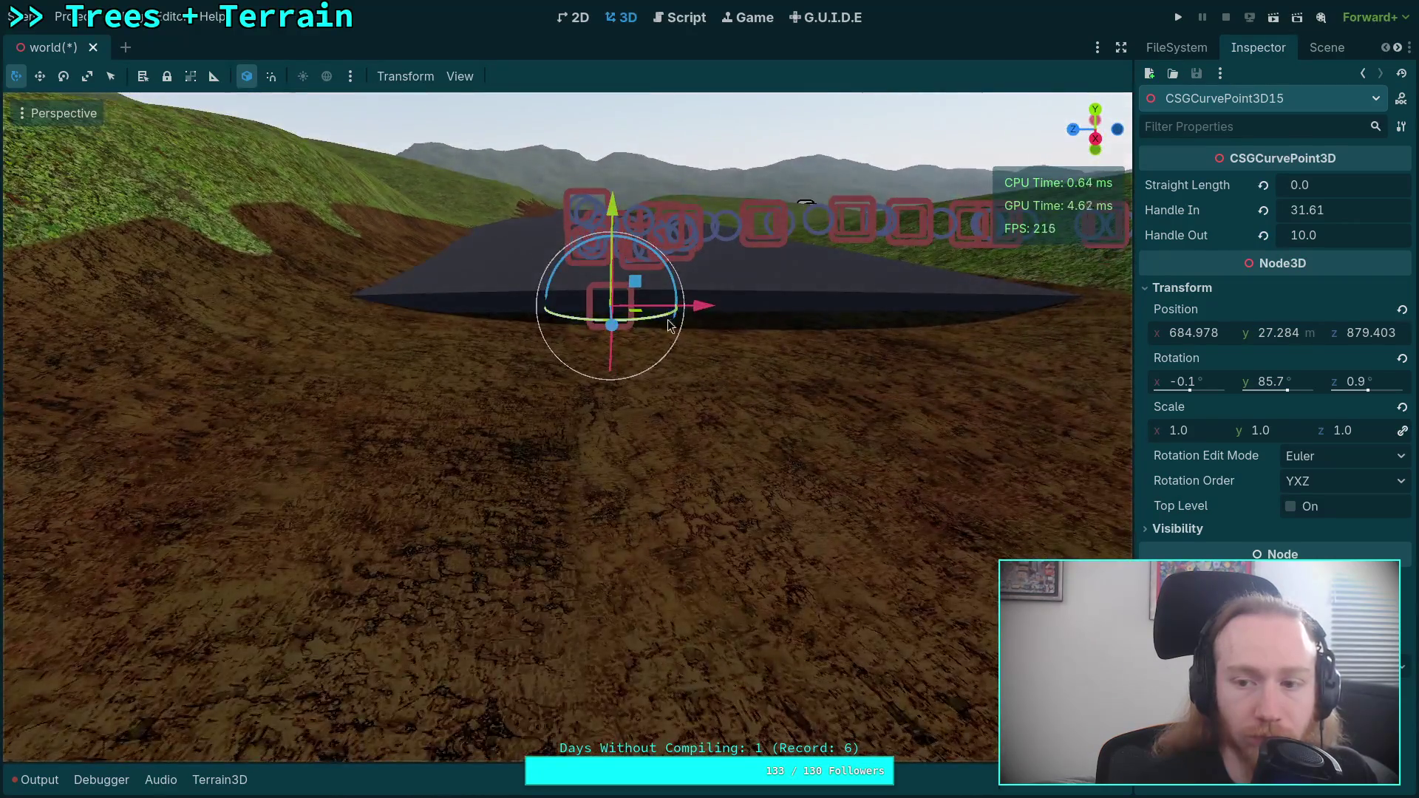
{"action": "left_click", "coordinate": [1357, 380]}
{"action": "type", "text": "0"}
{"action": "key", "text": "Return"}
{"action": "left_click_drag", "start_coordinate": [914, 330], "coordinate": [914, 330]}
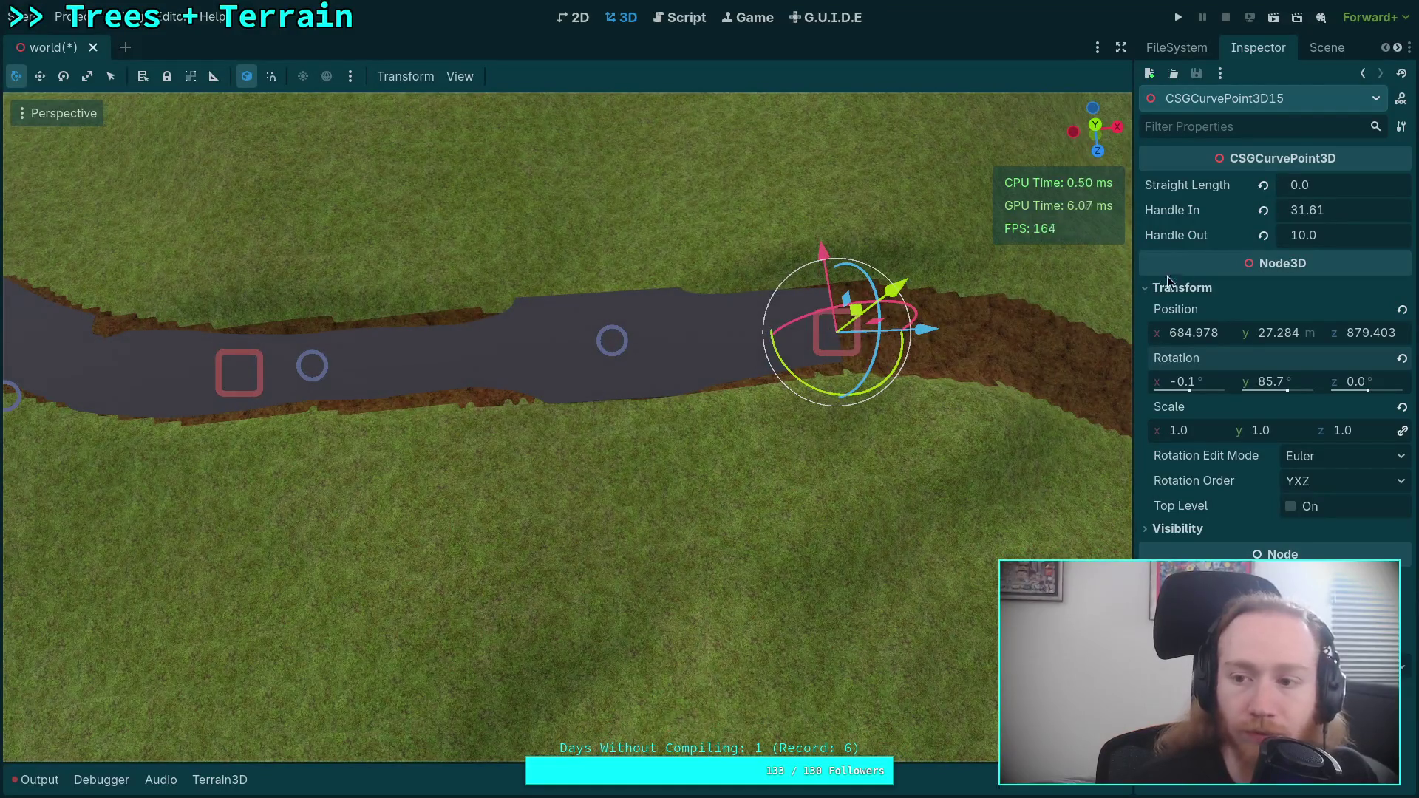
{"action": "left_click", "coordinate": [1335, 213]}
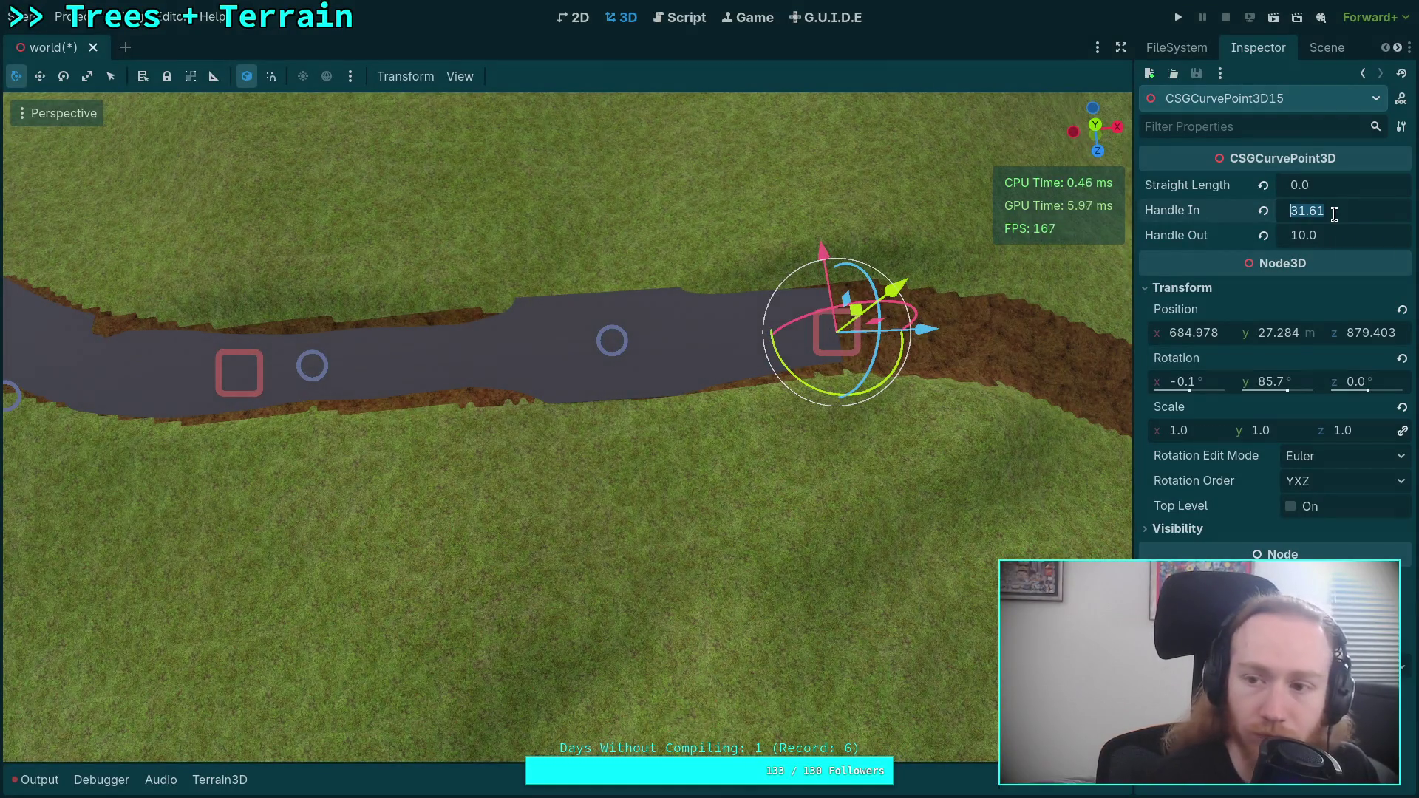
{"action": "type", "text": "20"}
- Select CSGCurvePoint3D14 and change its Handle Out from 10 to 20
{"action": "left_click", "coordinate": [242, 378]}
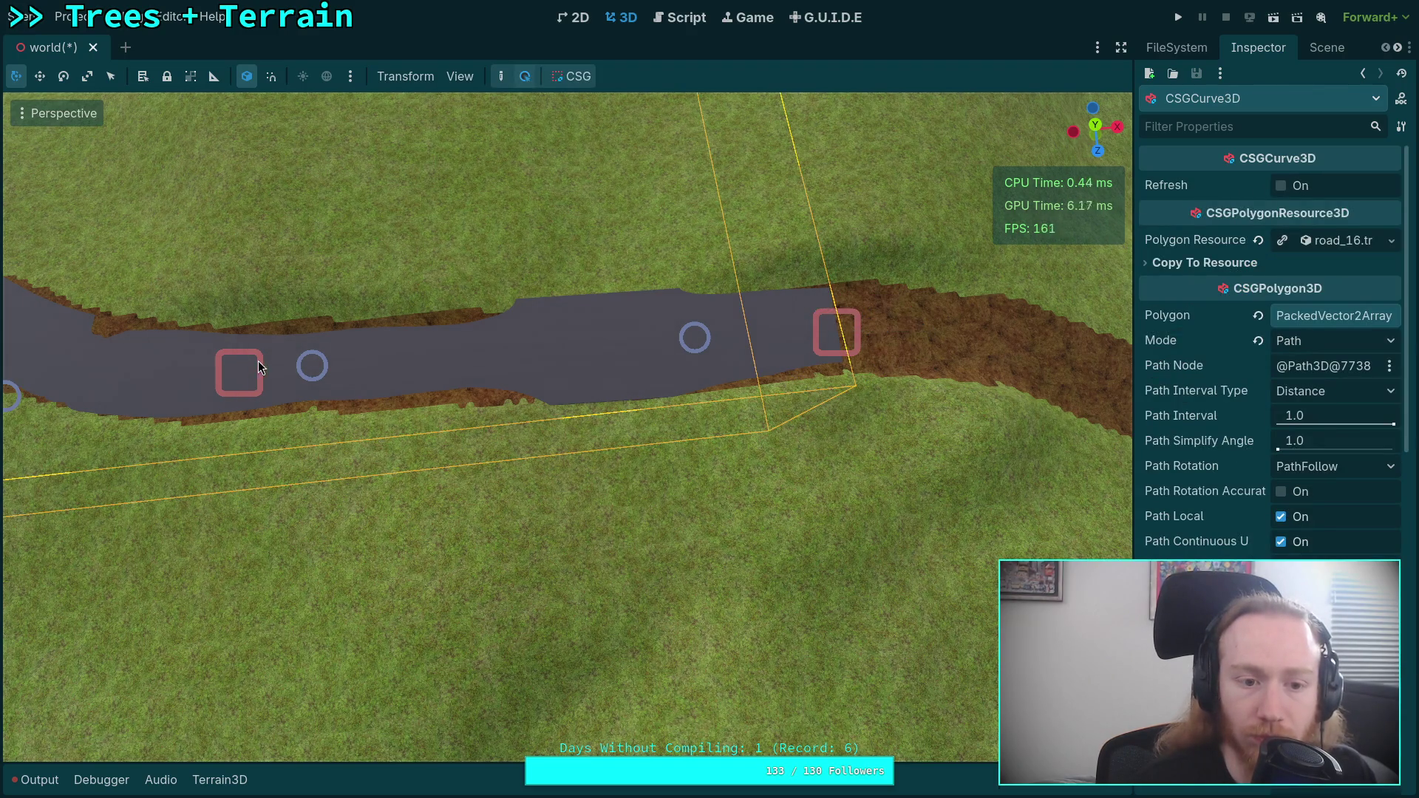
{"action": "left_click", "coordinate": [1307, 51]}
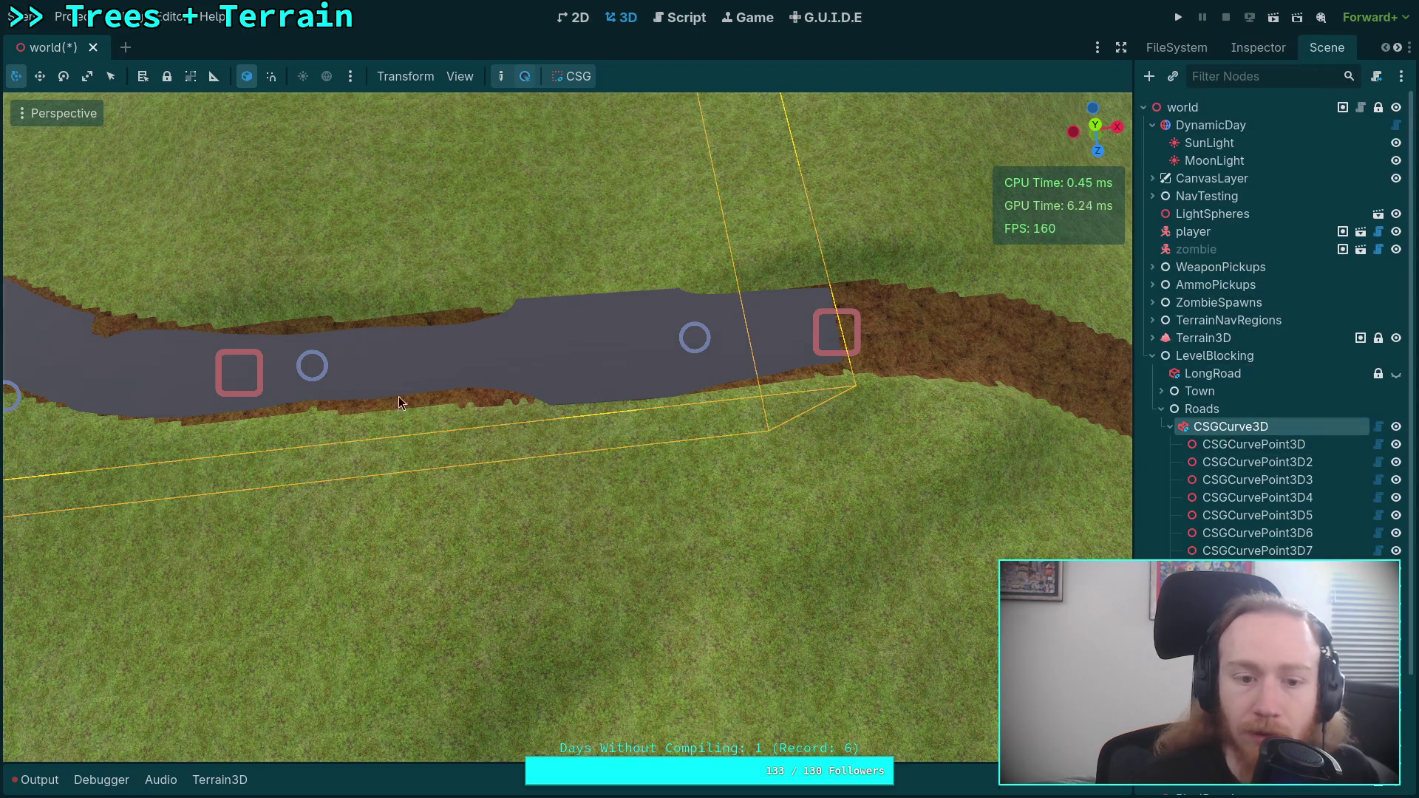
{"action": "left_click", "coordinate": [240, 370]}
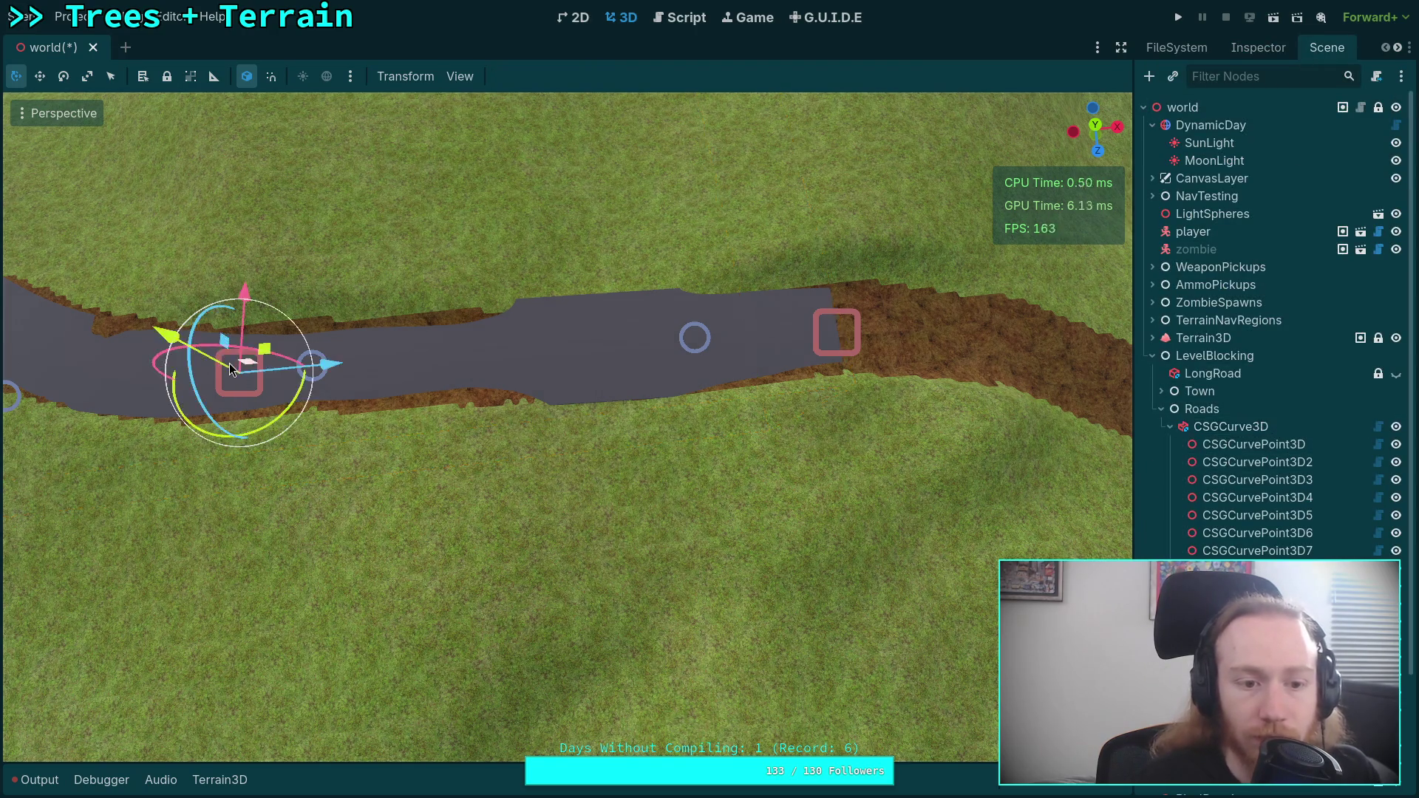
{"action": "left_click", "coordinate": [1258, 47]}
{"action": "left_click", "coordinate": [1348, 214]}
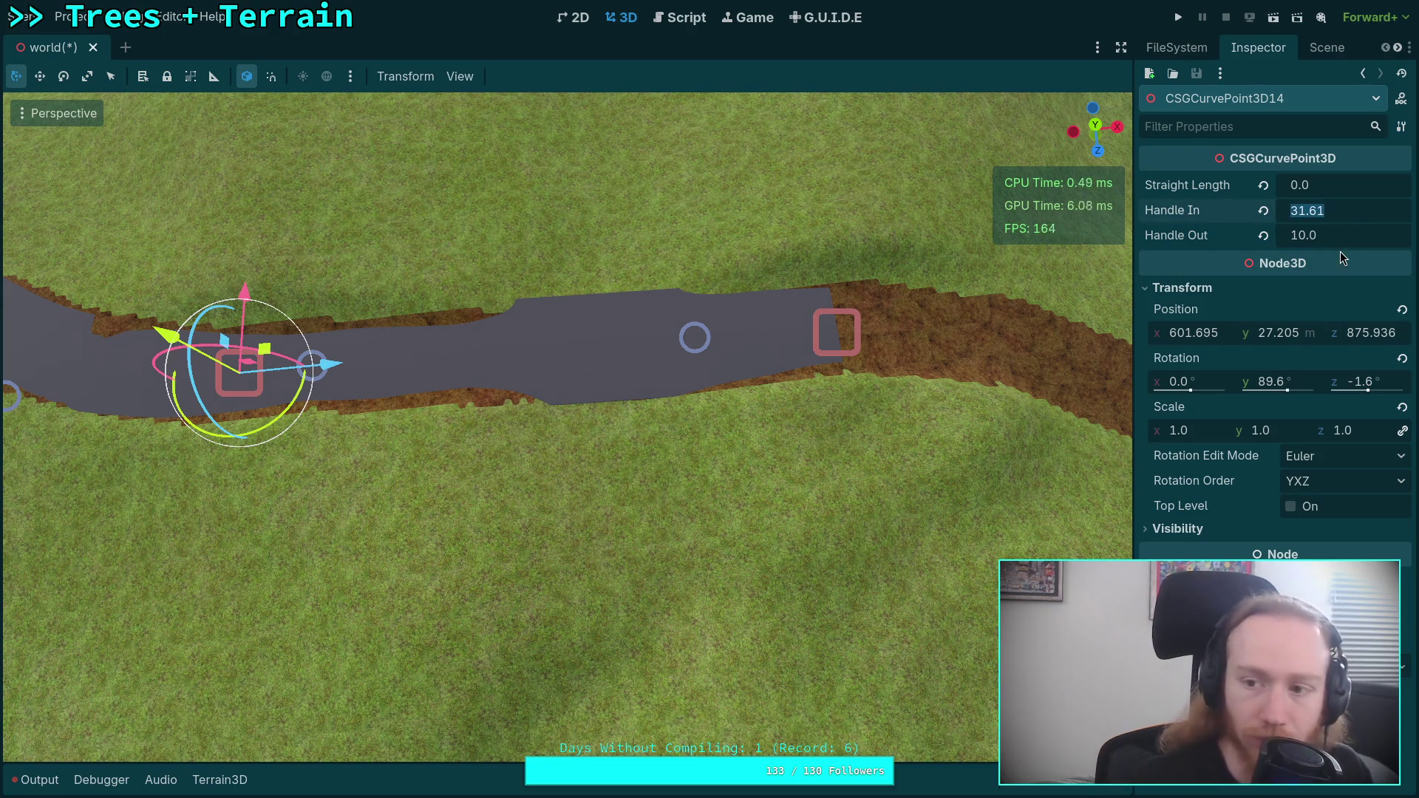
{"action": "key", "text": "Return"}
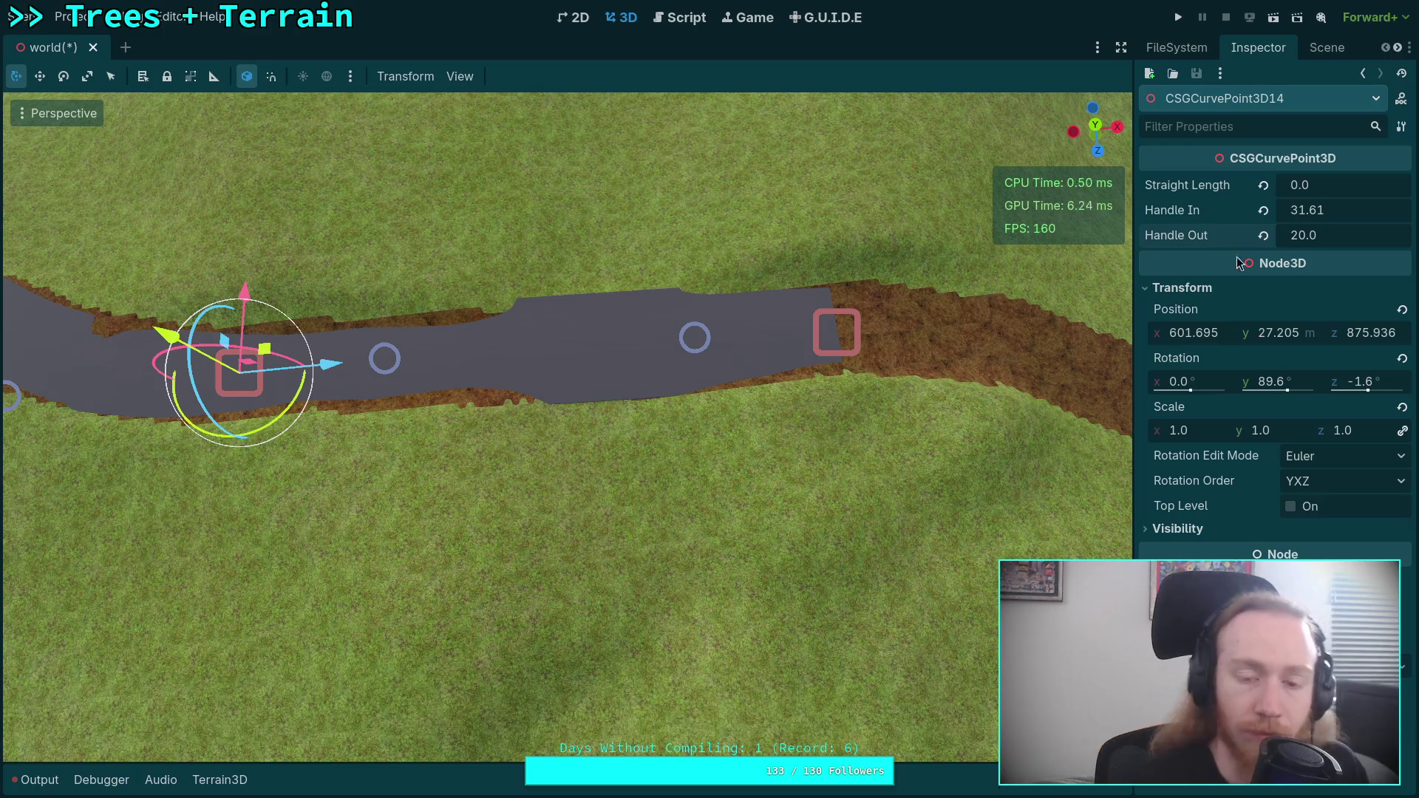
- Fly the view along the road and select the next point, CSGCurvePoint3D15
{"action": "key", "text": "shift+f"}
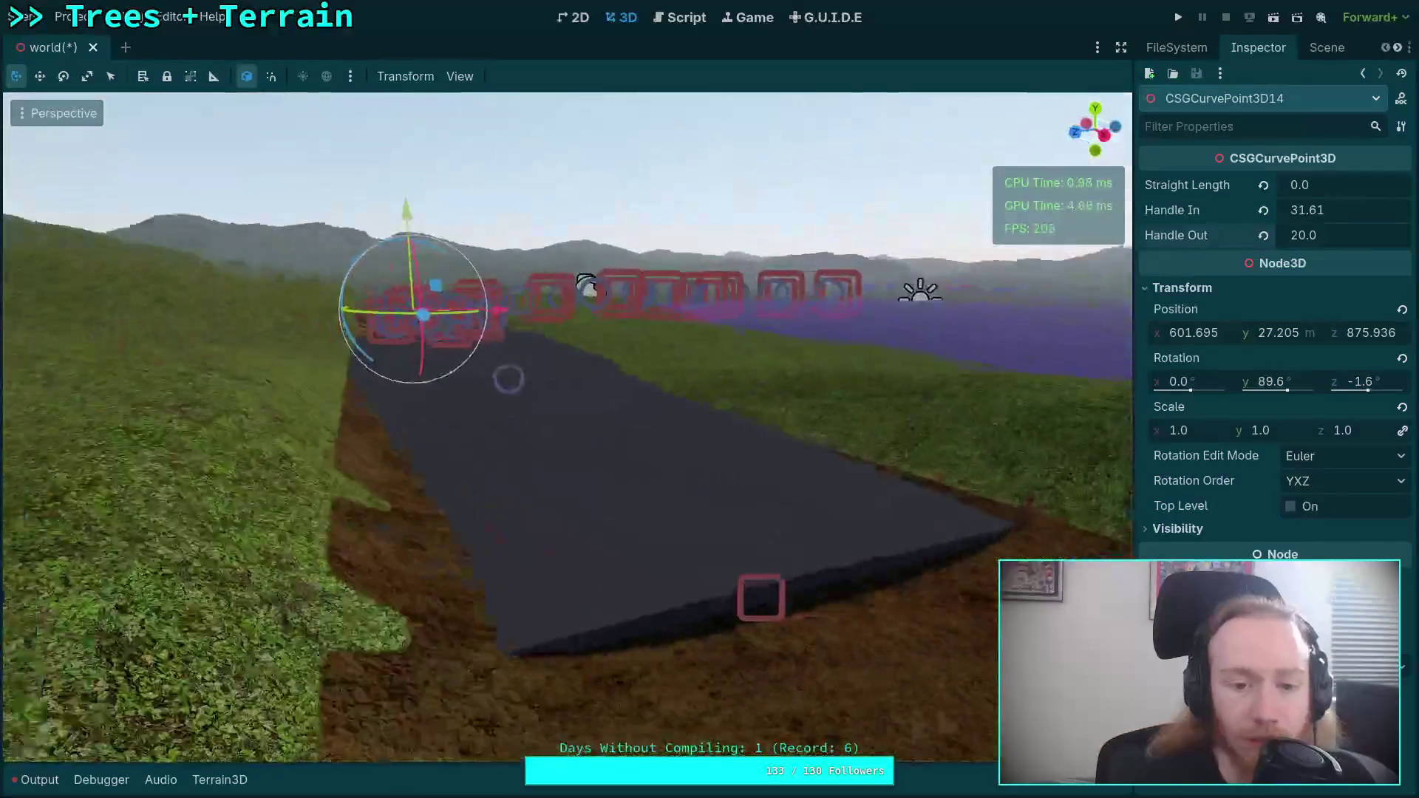
{"action": "key", "text": "w"}
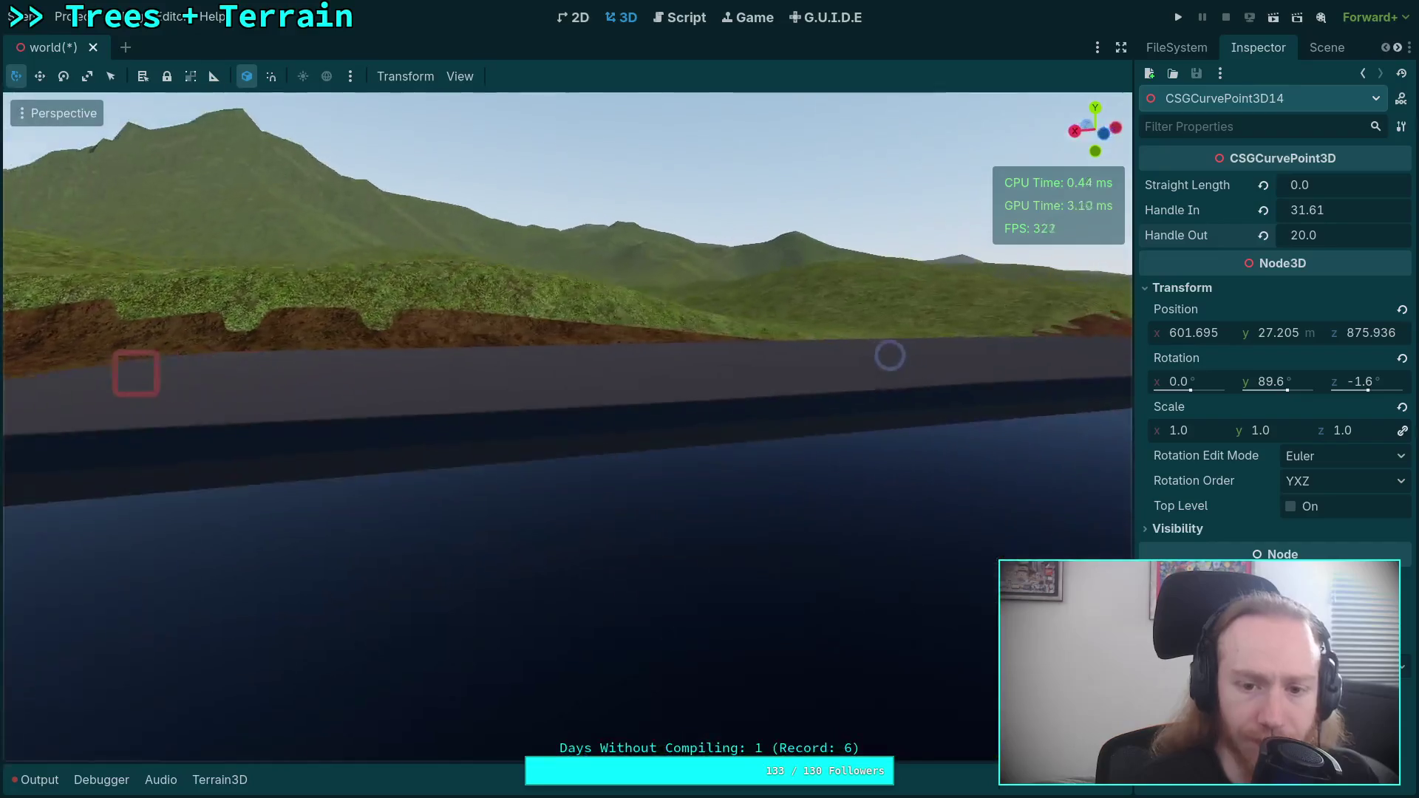
{"action": "key", "text": "s"}
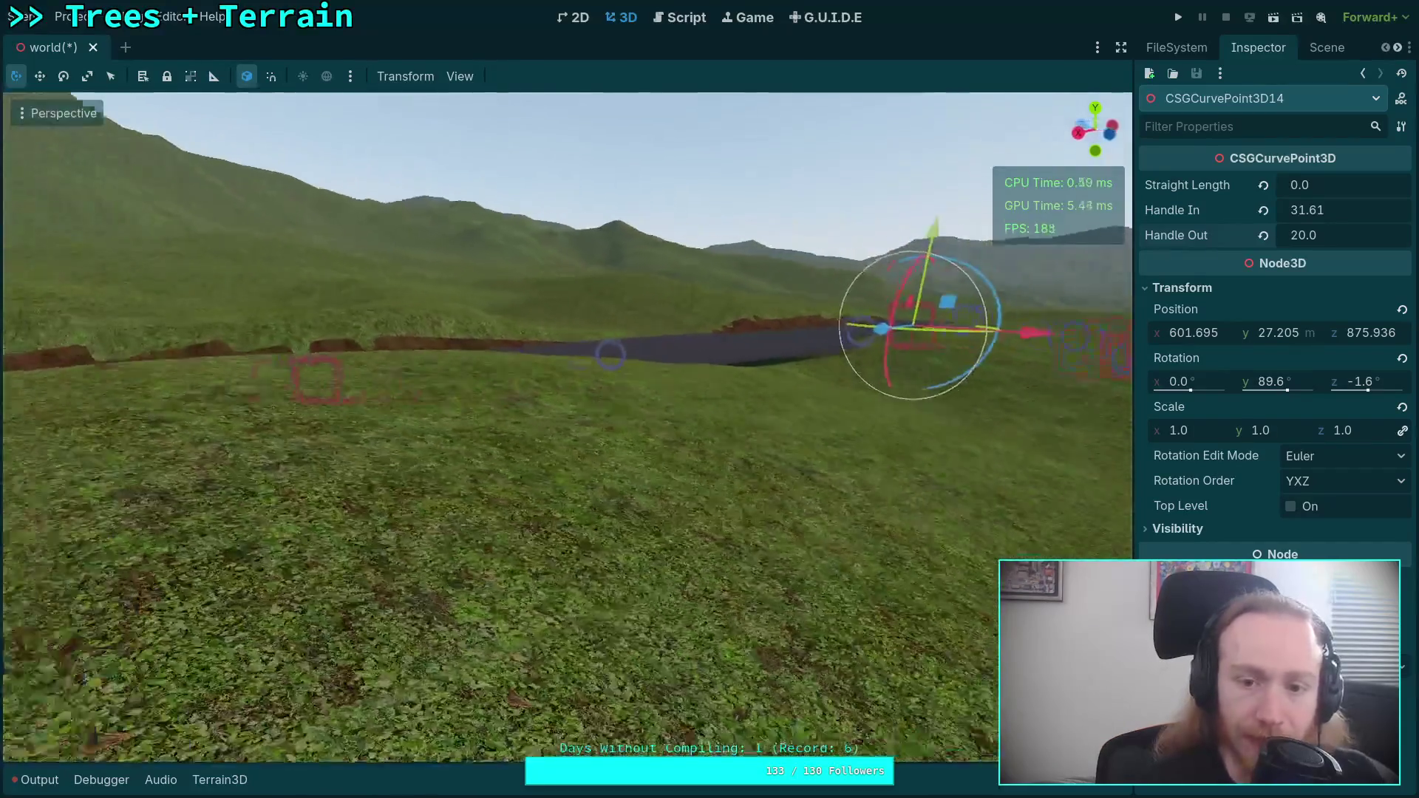
{"action": "key", "text": "w"}
{"action": "left_click", "coordinate": [559, 423]}
{"action": "key", "text": "s"}
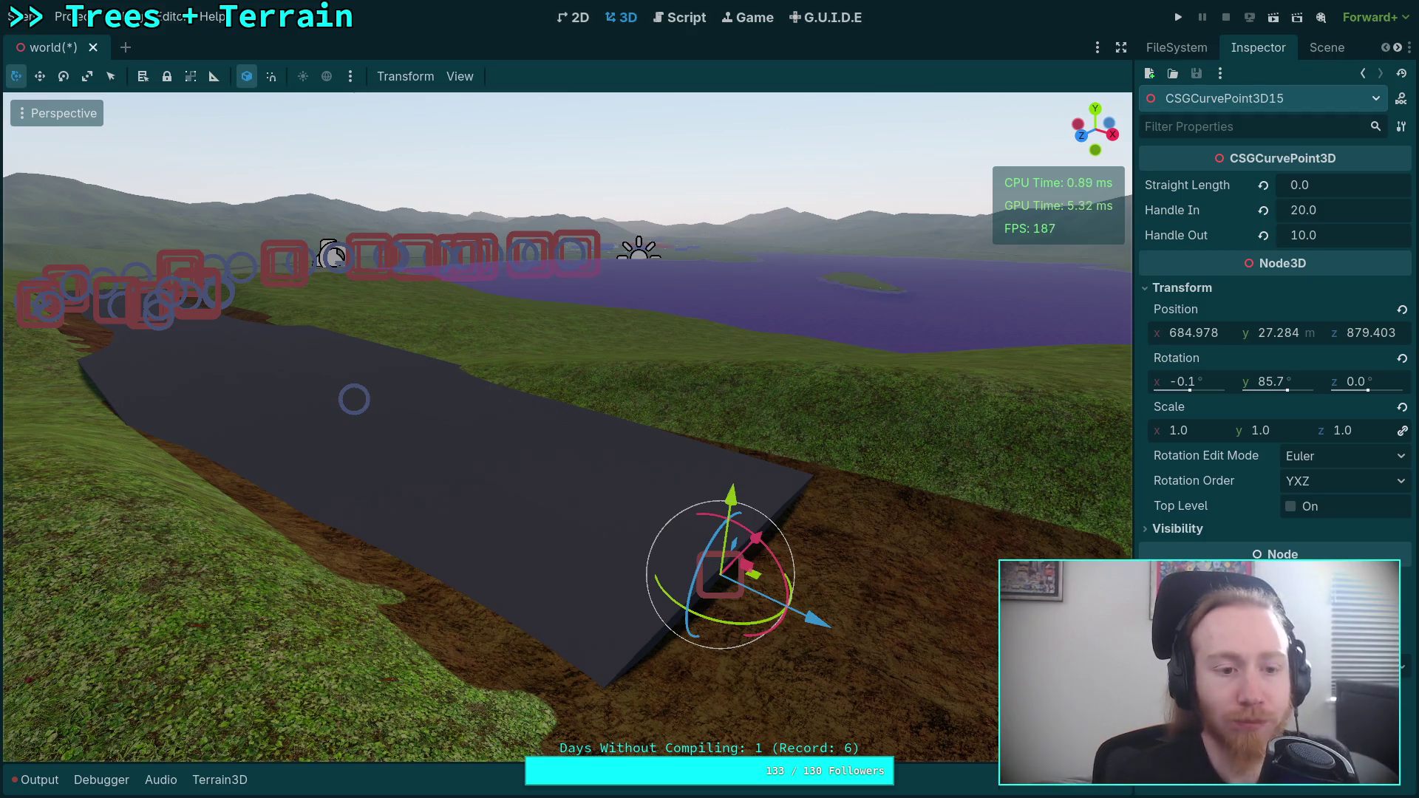
- Lower CSGCurvePoint3D15's height slightly, from 27.284 to 27.016
{"action": "key", "text": "w"}
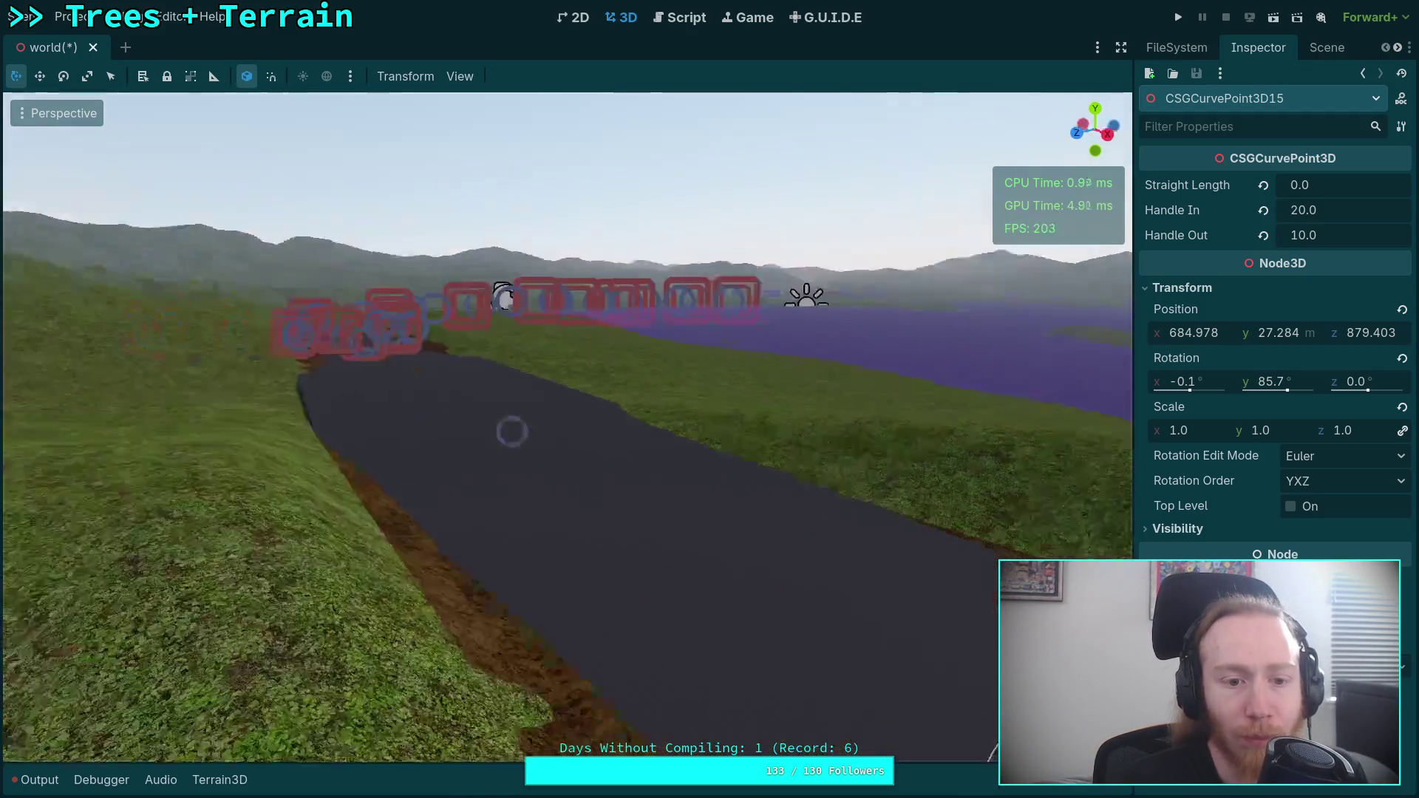
{"action": "key", "text": "a"}
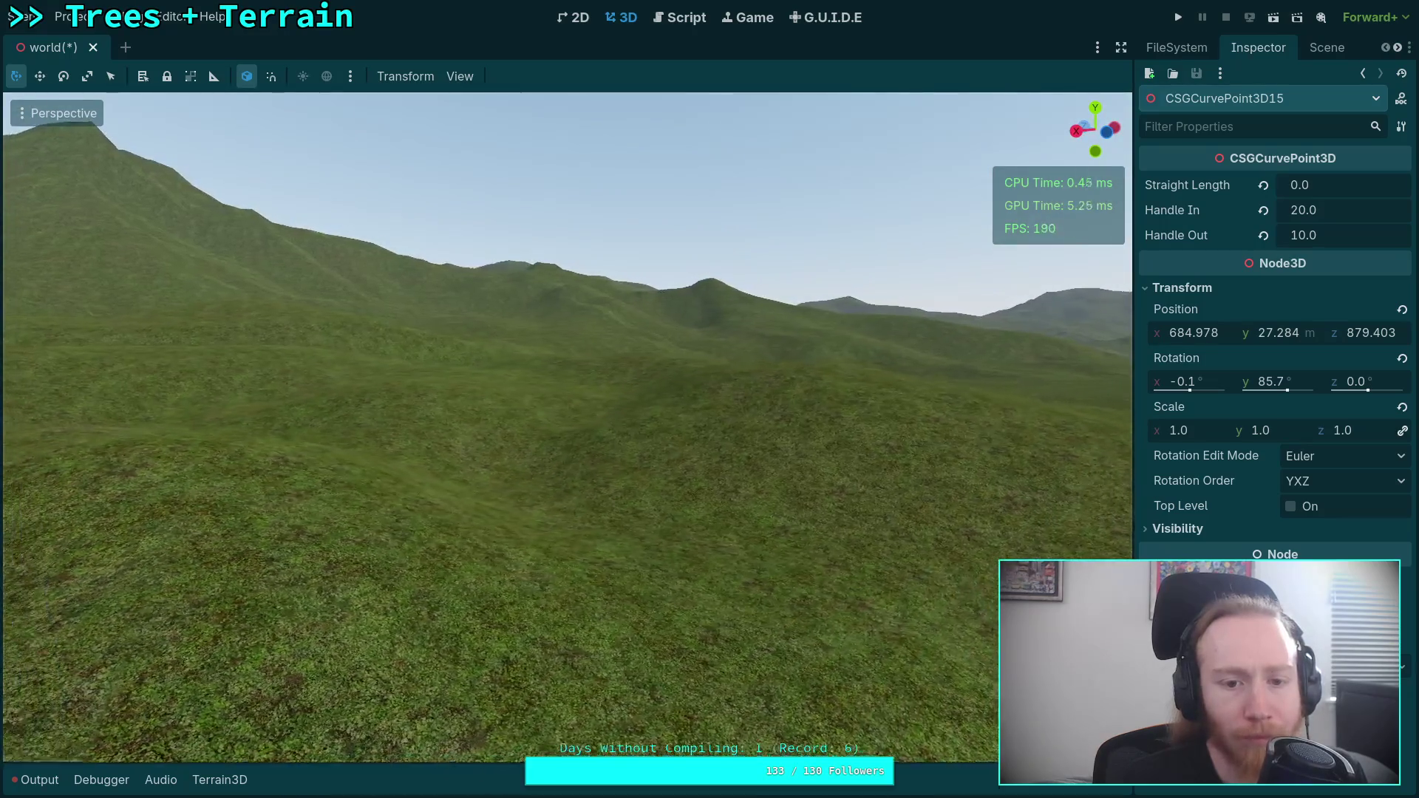
{"action": "key", "text": "s"}
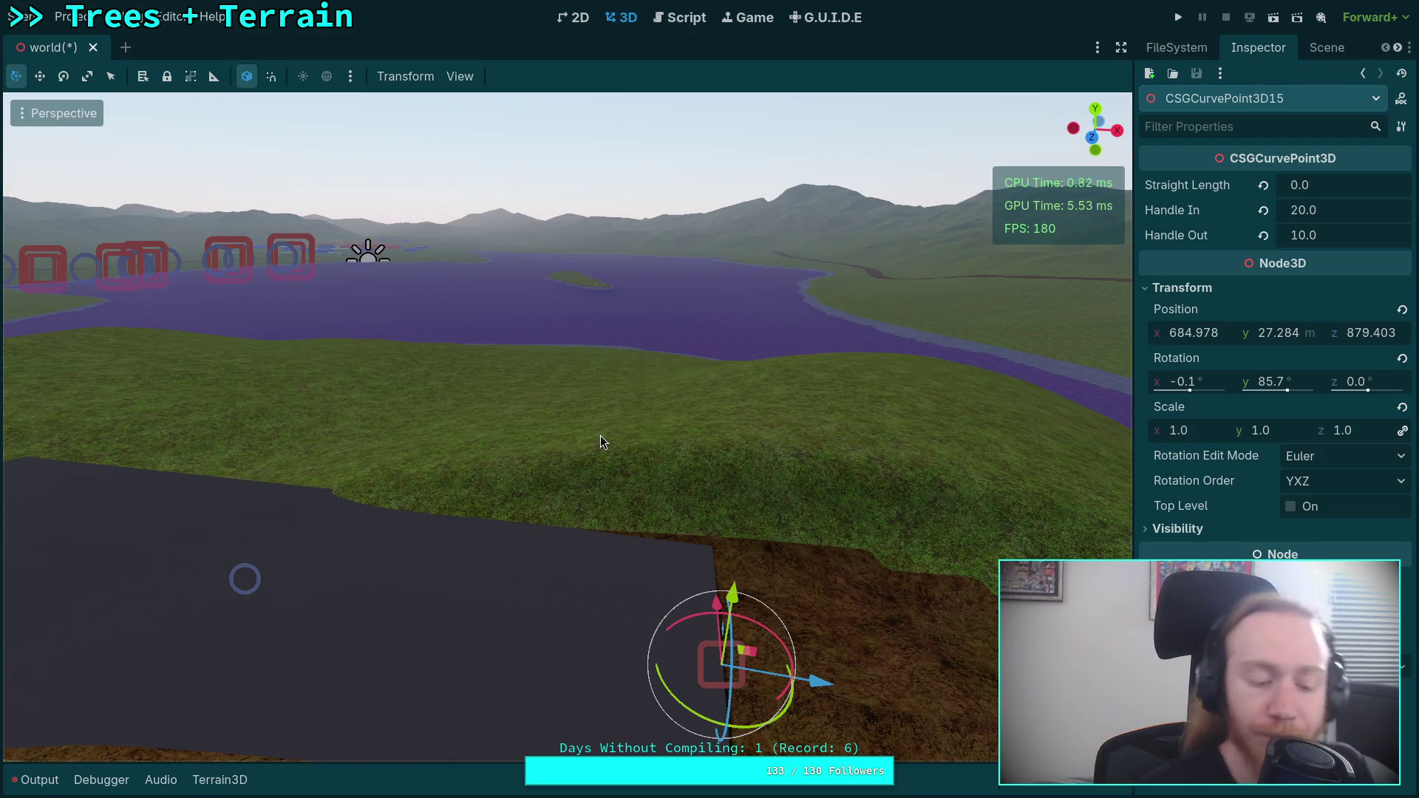
{"action": "key", "text": "w"}
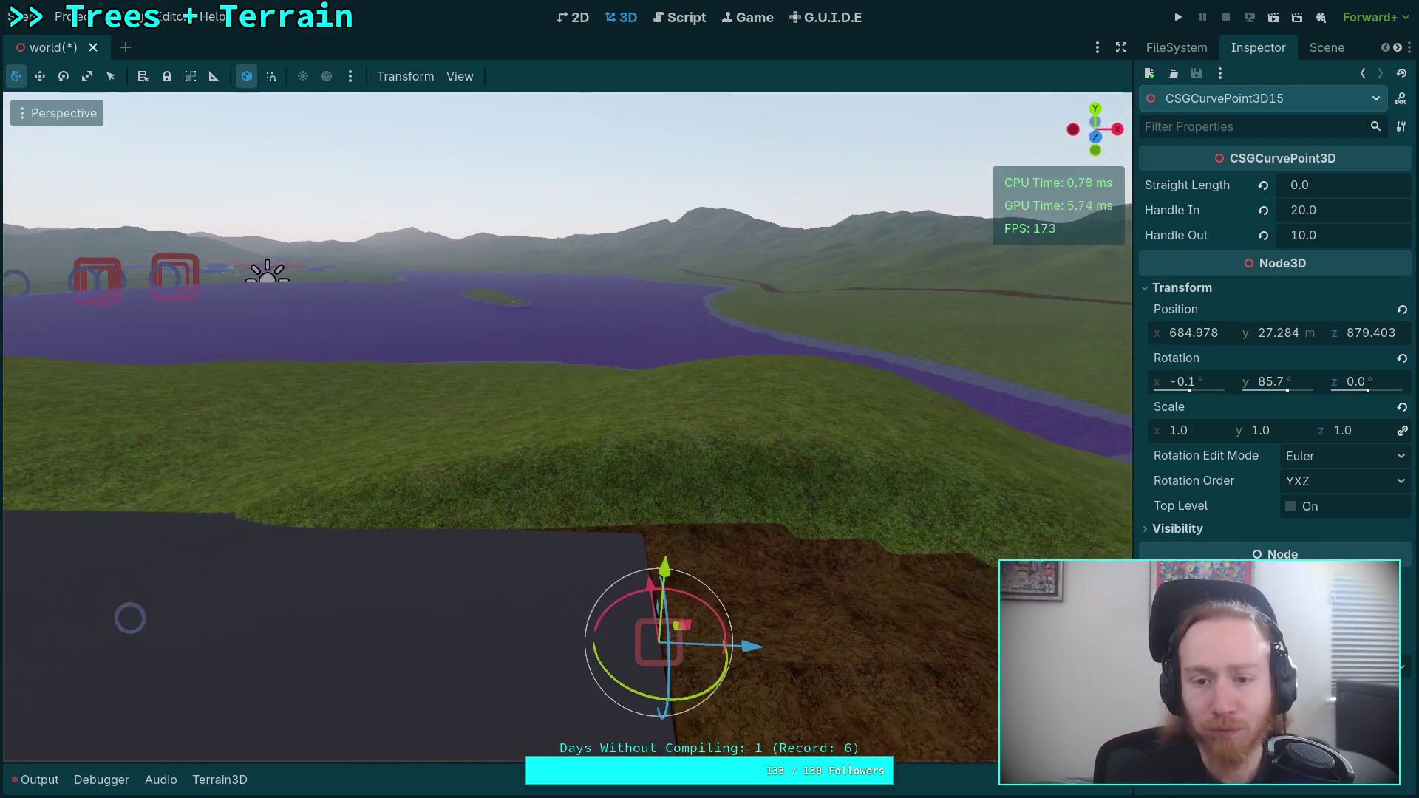
{"action": "key", "text": "q"}
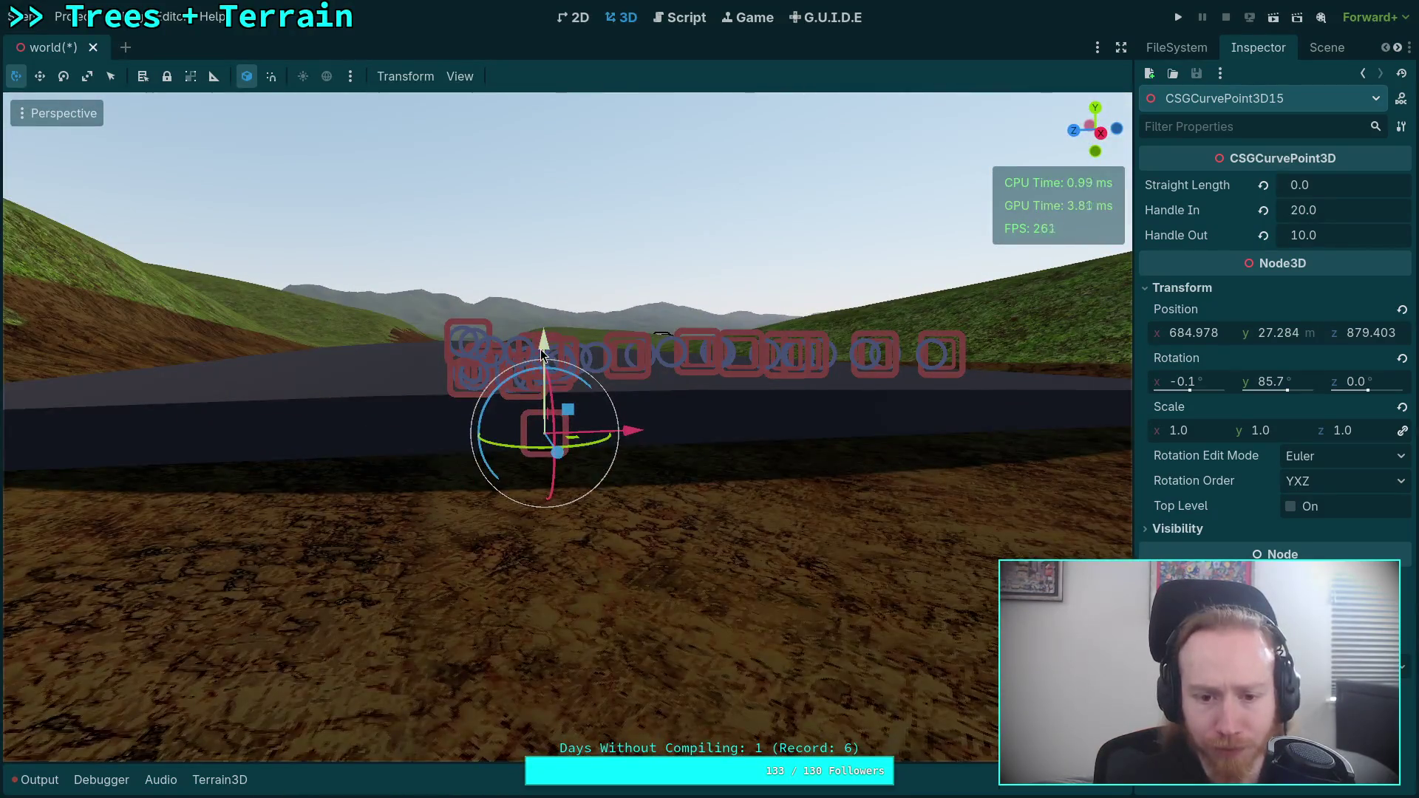
{"action": "scroll", "coordinate": [758, 473], "scroll_direction": "up", "scroll_amount": 2}
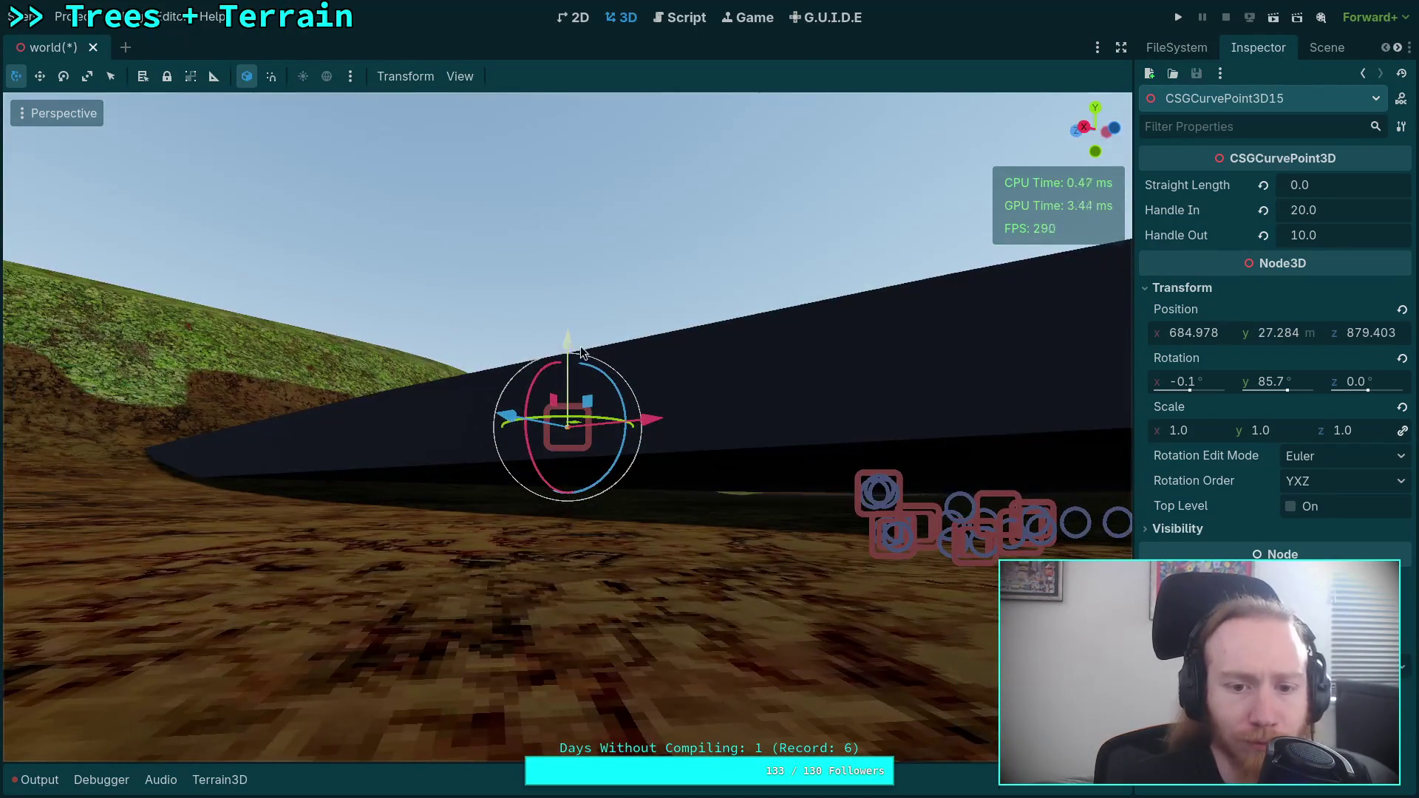
{"action": "left_click_drag", "start_coordinate": [575, 351], "coordinate": [573, 419]}
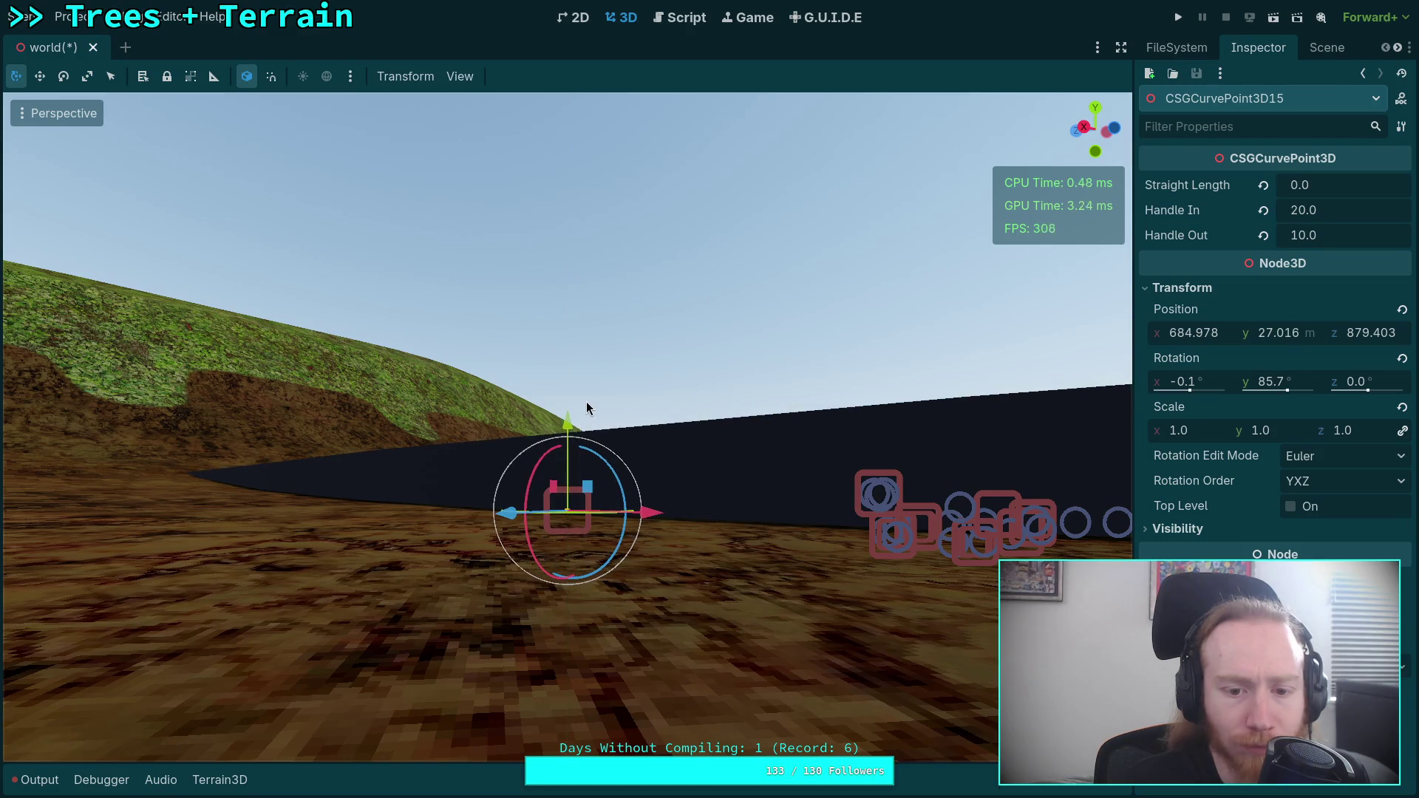
- Duplicate the road's end curve point
{"action": "left_click_drag", "start_coordinate": [711, 494], "coordinate": [714, 491]}
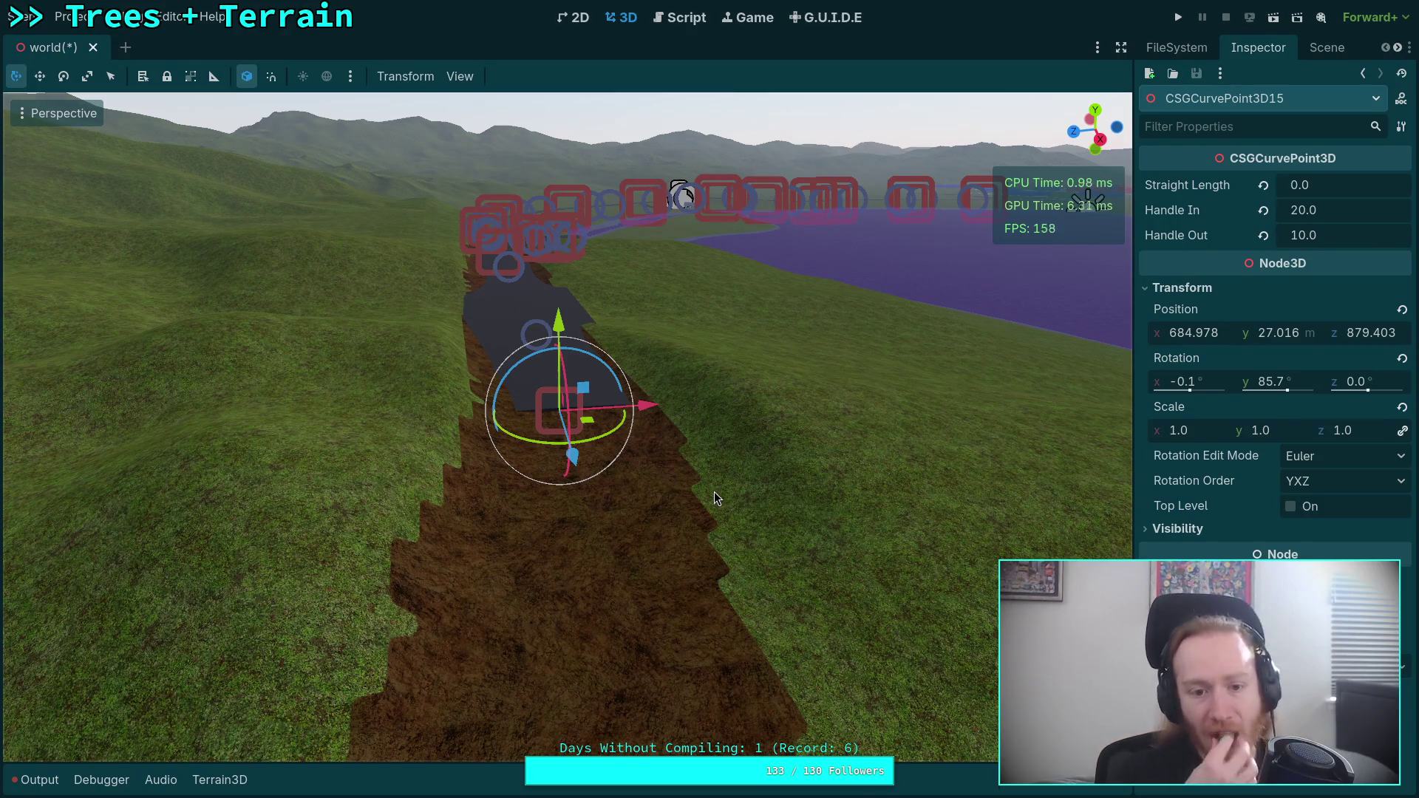
{"action": "left_click_drag", "start_coordinate": [715, 491], "coordinate": [714, 491]}
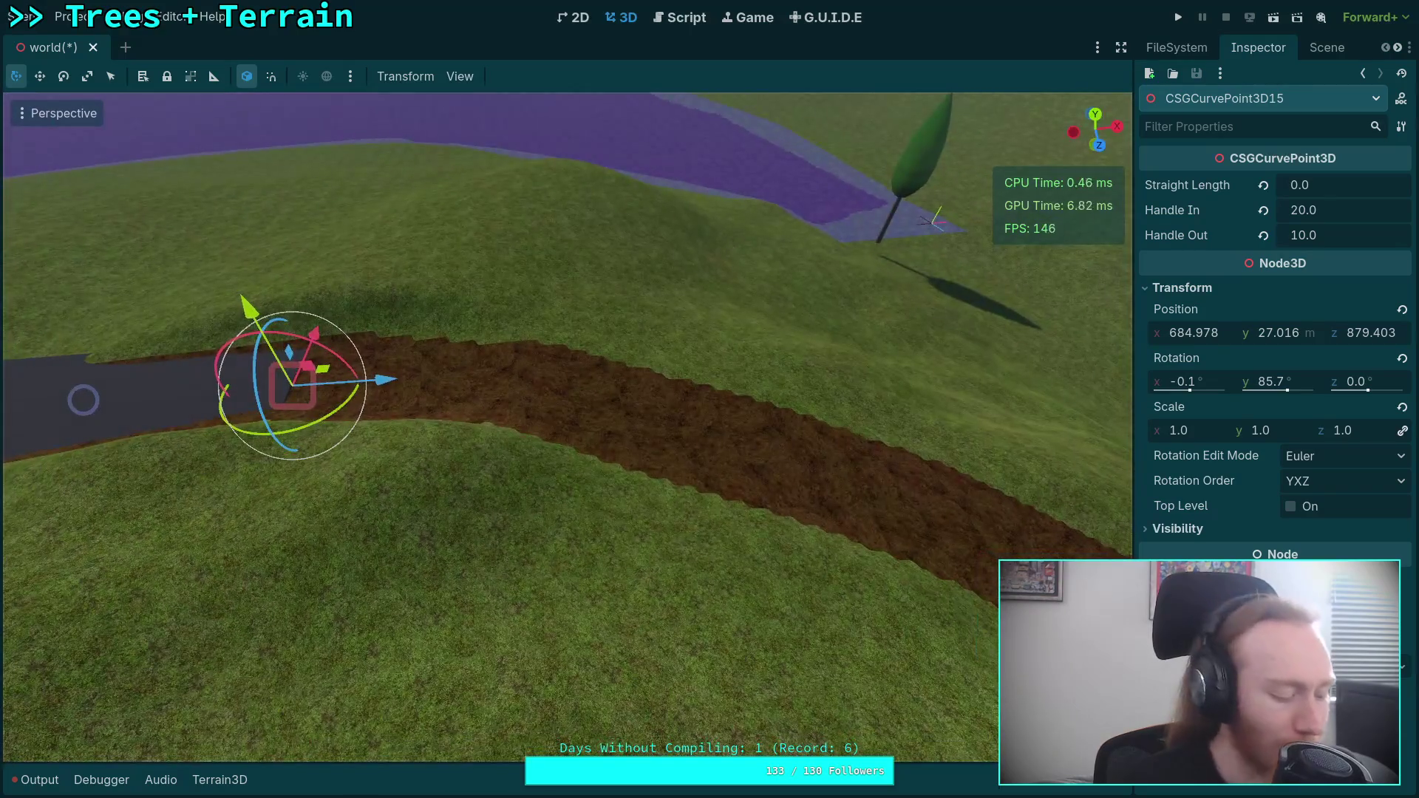
{"action": "key", "text": "ctrl+d"}
- Push CSGCurvePoint3D16 forward along the track, rotate it to follow the bend, and lower it
{"action": "left_click_drag", "start_coordinate": [385, 380], "coordinate": [796, 344]}
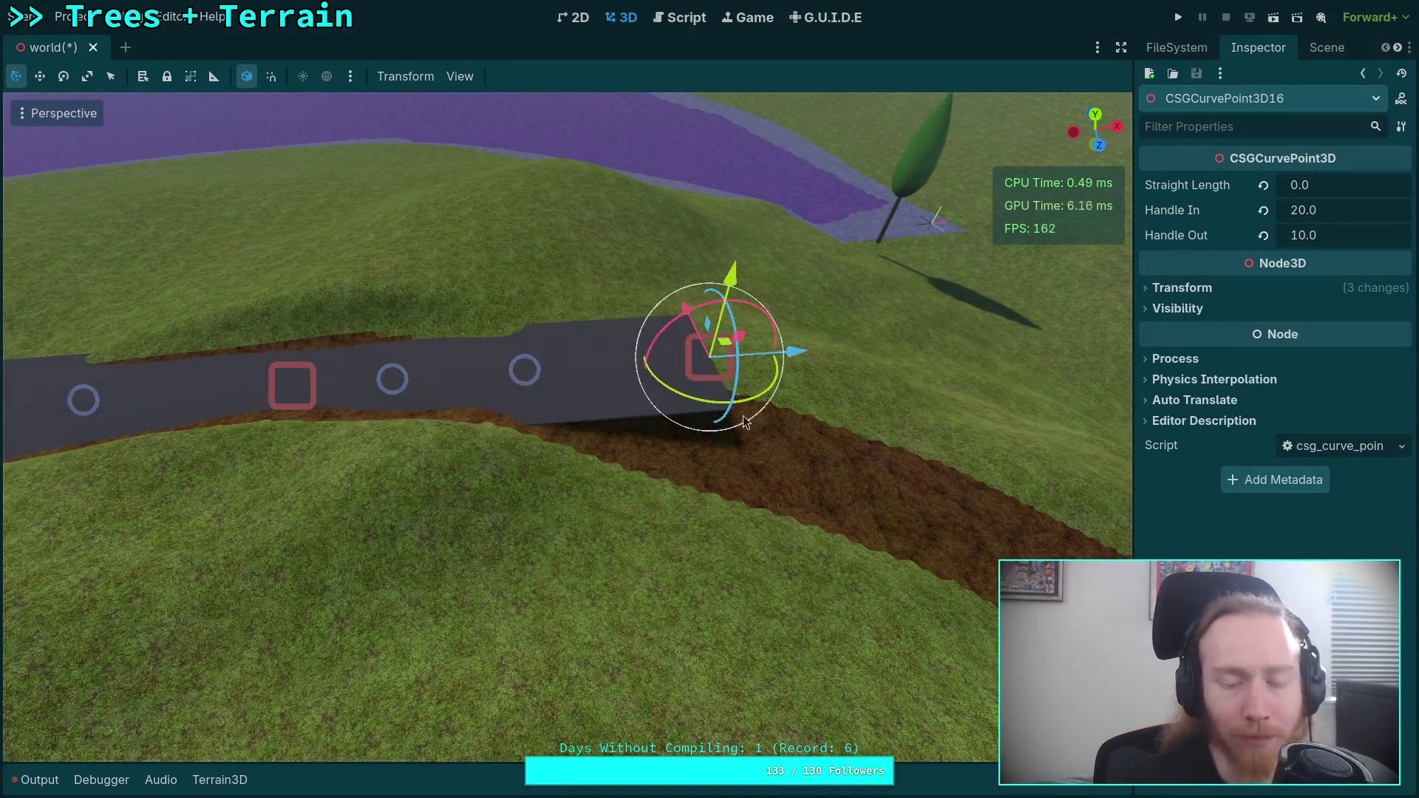
{"action": "mouse_move", "coordinate": [180, 571]}
{"action": "left_mouse_down"}
{"action": "mouse_move", "coordinate": [545, 557]}
{"action": "mouse_move", "coordinate": [853, 606]}
{"action": "mouse_move", "coordinate": [810, 479]}
{"action": "mouse_move", "coordinate": [630, 409]}
{"action": "left_mouse_up"}
{"action": "left_click_drag", "start_coordinate": [788, 454], "coordinate": [784, 427]}
{"action": "mouse_move", "coordinate": [820, 346]}
{"action": "left_mouse_down"}
{"action": "mouse_move", "coordinate": [629, 314]}
{"action": "mouse_move", "coordinate": [584, 336]}
{"action": "mouse_move", "coordinate": [565, 552]}
{"action": "left_mouse_up"}
{"action": "key", "text": "f"}
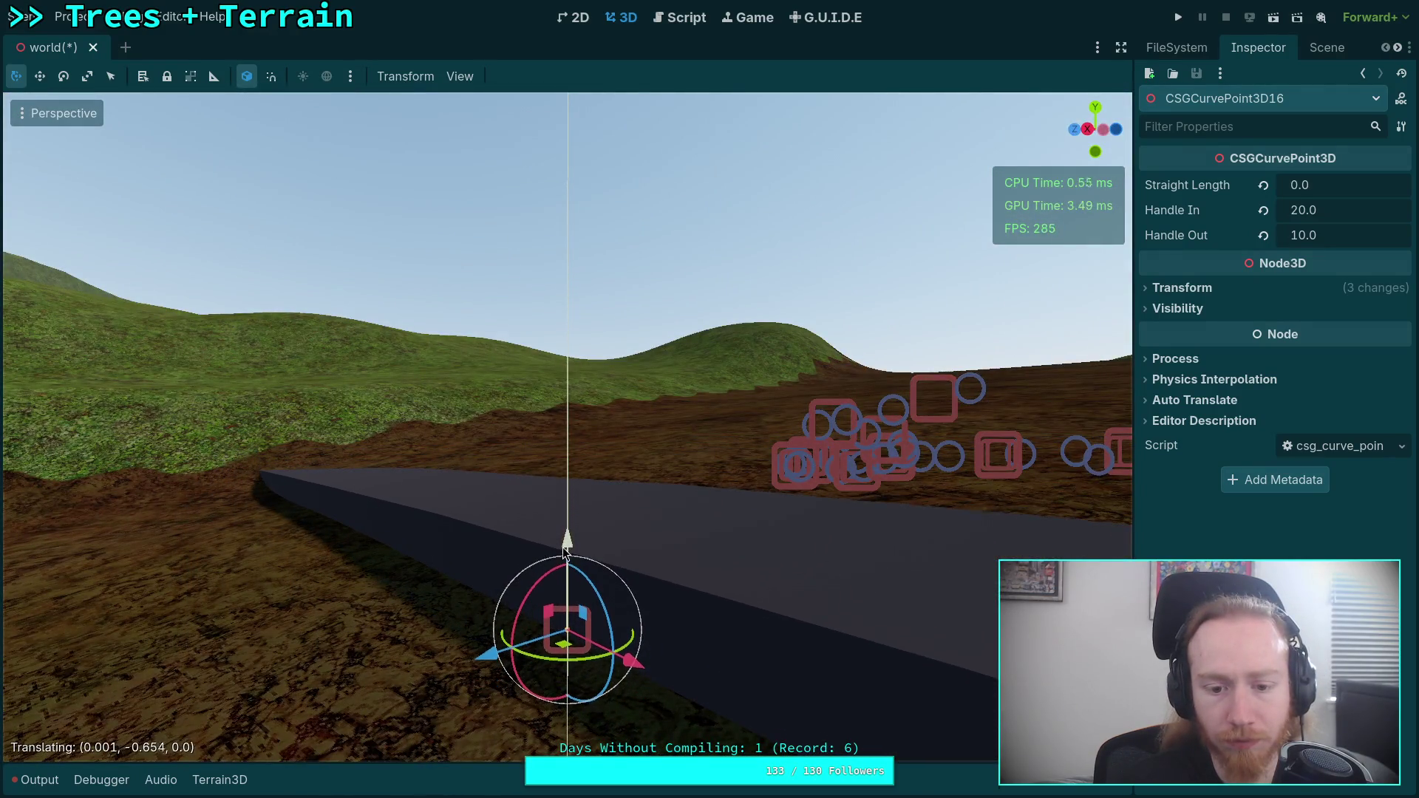
{"action": "key", "text": "f"}
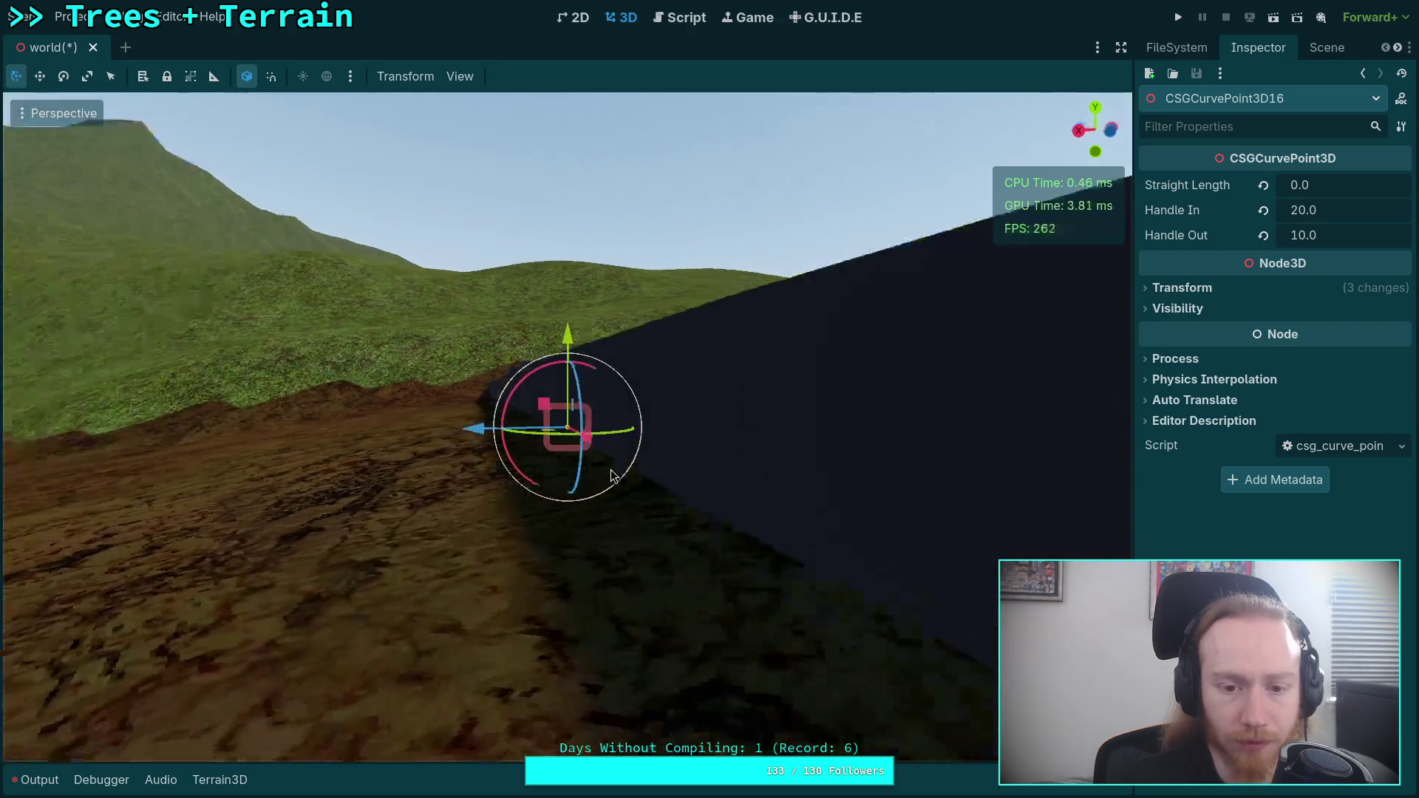
{"action": "mouse_move", "coordinate": [639, 357]}
{"action": "left_mouse_down"}
{"action": "mouse_move", "coordinate": [717, 386]}
{"action": "mouse_move", "coordinate": [716, 405]}
{"action": "mouse_move", "coordinate": [617, 391]}
{"action": "mouse_move", "coordinate": [765, 155]}
{"action": "mouse_move", "coordinate": [791, 177]}
{"action": "mouse_move", "coordinate": [695, 293]}
{"action": "mouse_move", "coordinate": [686, 343]}
{"action": "left_mouse_up"}
{"action": "scroll", "coordinate": [769, 374], "scroll_direction": "down", "scroll_amount": 3}
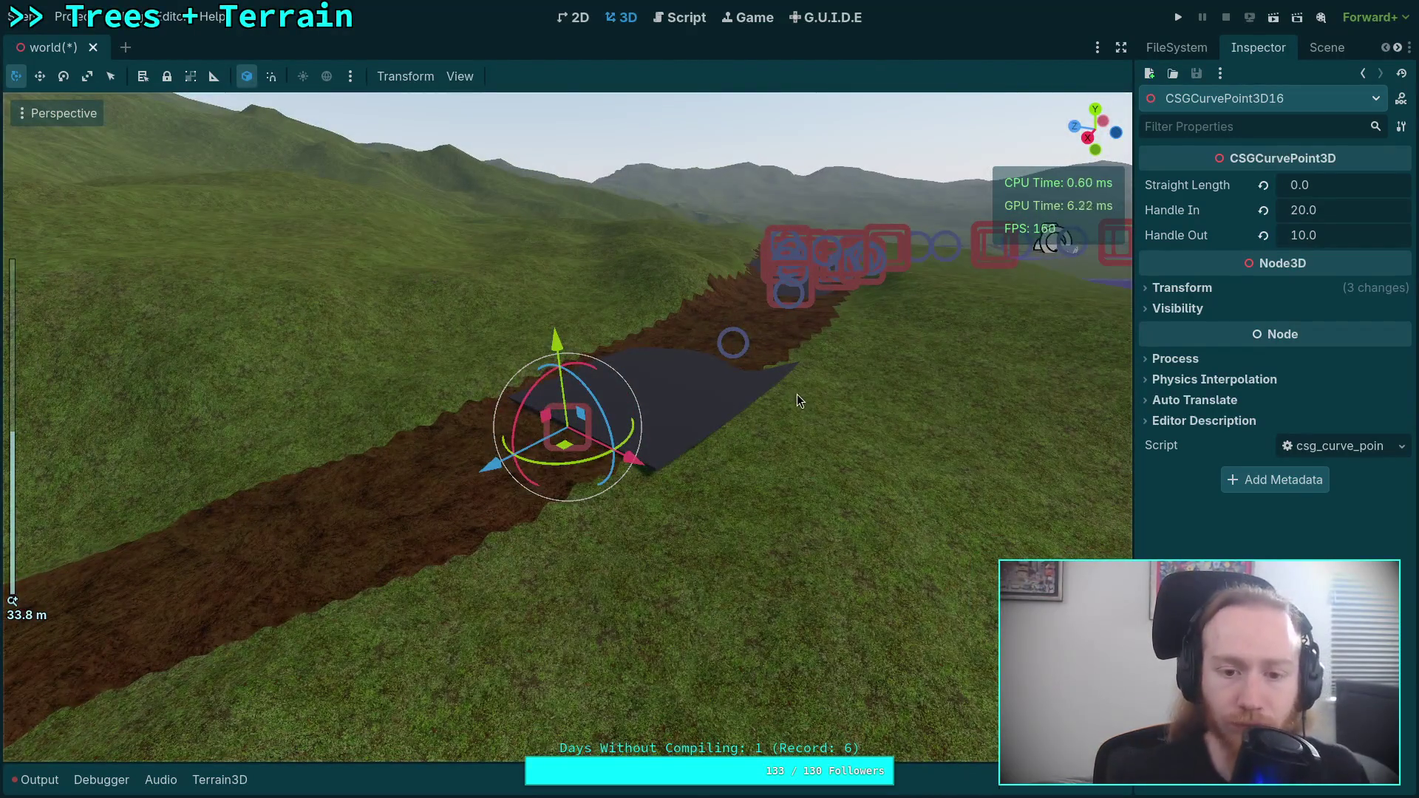
{"action": "mouse_move", "coordinate": [795, 393]}
{"action": "left_mouse_down"}
{"action": "mouse_move", "coordinate": [606, 481]}
{"action": "mouse_move", "coordinate": [754, 439]}
{"action": "left_mouse_up"}
- Lengthen the gap point's Handle Out to about 28 and set the left end point's Handle In to 10
{"action": "left_click", "coordinate": [893, 380]}
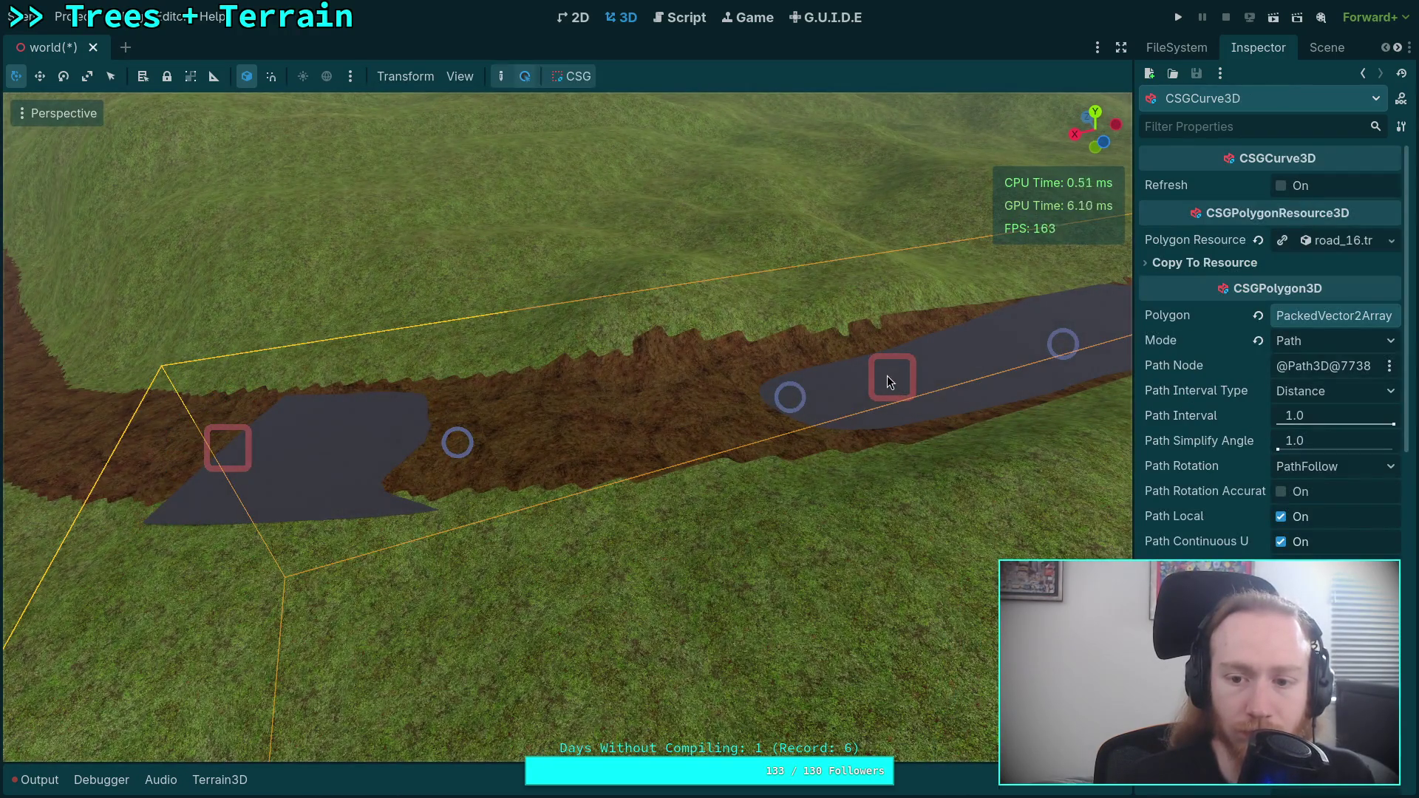
{"action": "left_click", "coordinate": [897, 377]}
{"action": "left_click_drag", "start_coordinate": [1311, 235], "coordinate": [1325, 235]}
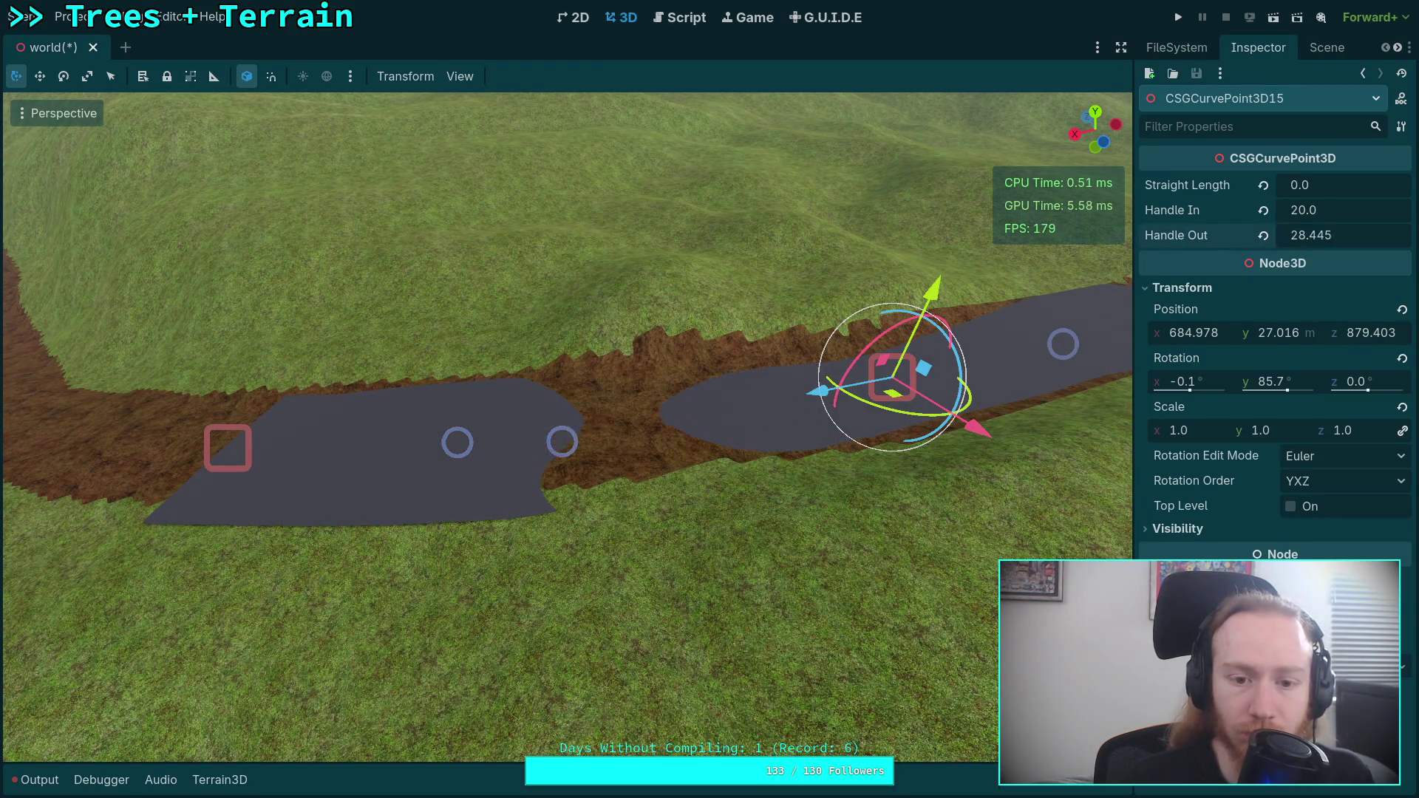
{"action": "left_click", "coordinate": [229, 457]}
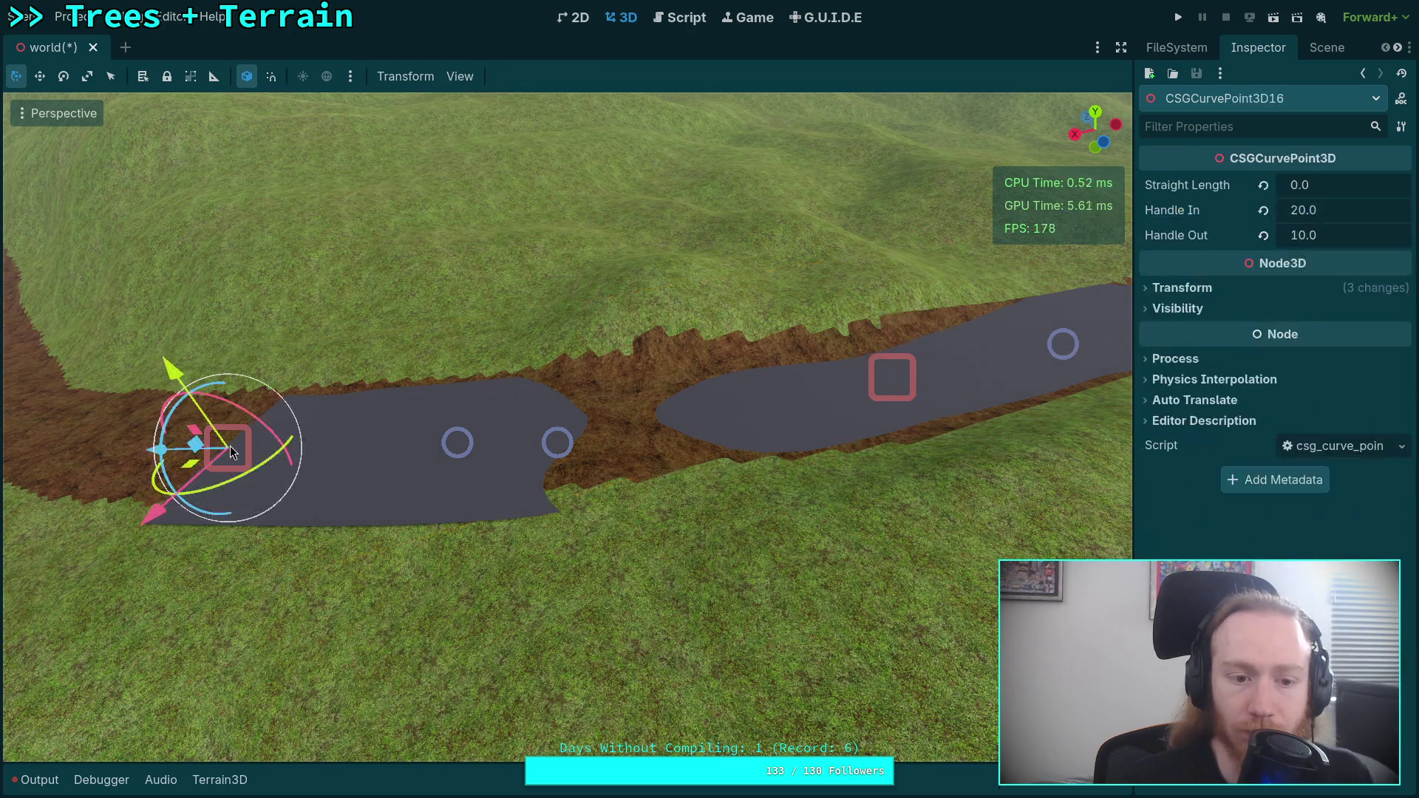
{"action": "left_click", "coordinate": [1343, 209]}
{"action": "type", "text": "10"}
{"action": "key", "text": "Return"}
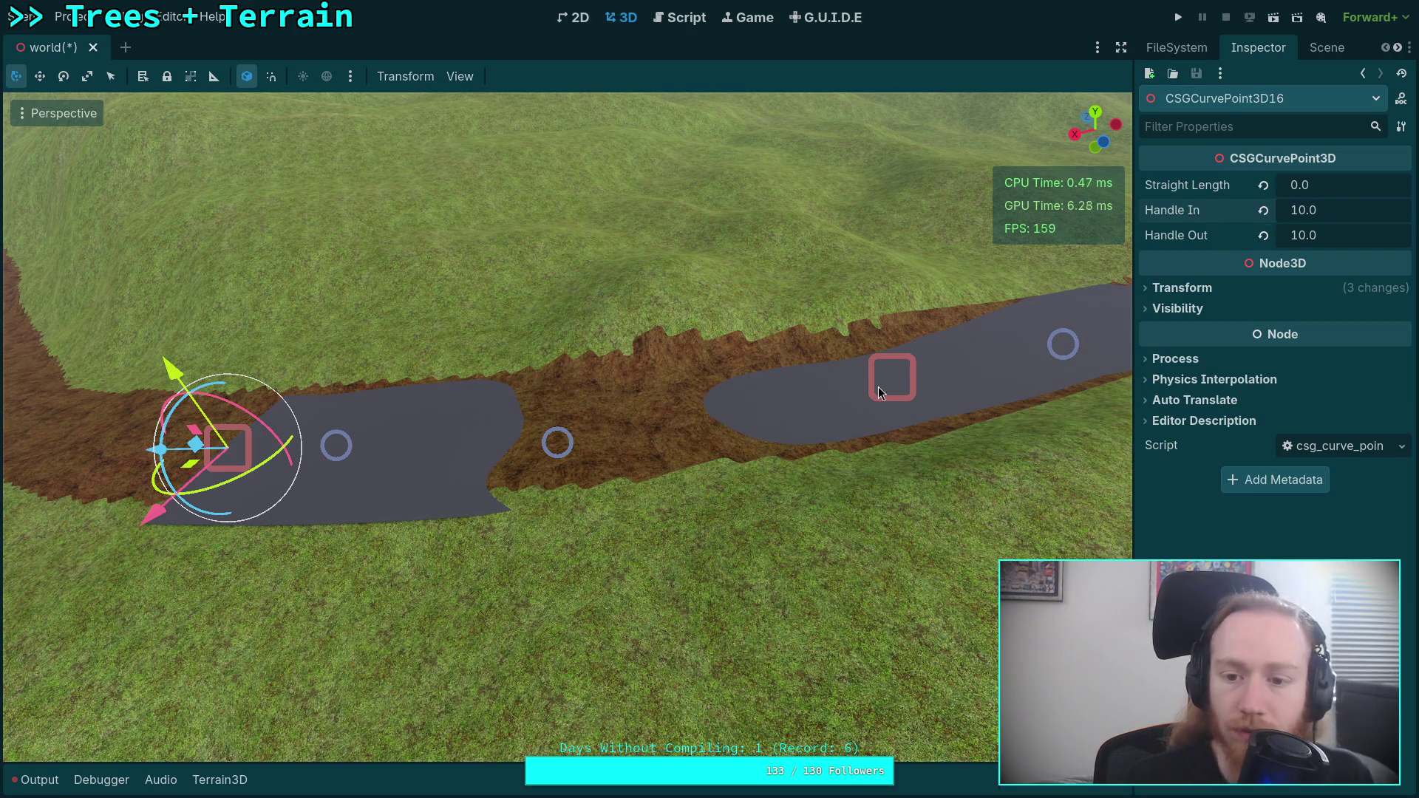
- Select the newest curve point and tilt it slightly sideways
{"action": "left_click", "coordinate": [880, 393]}
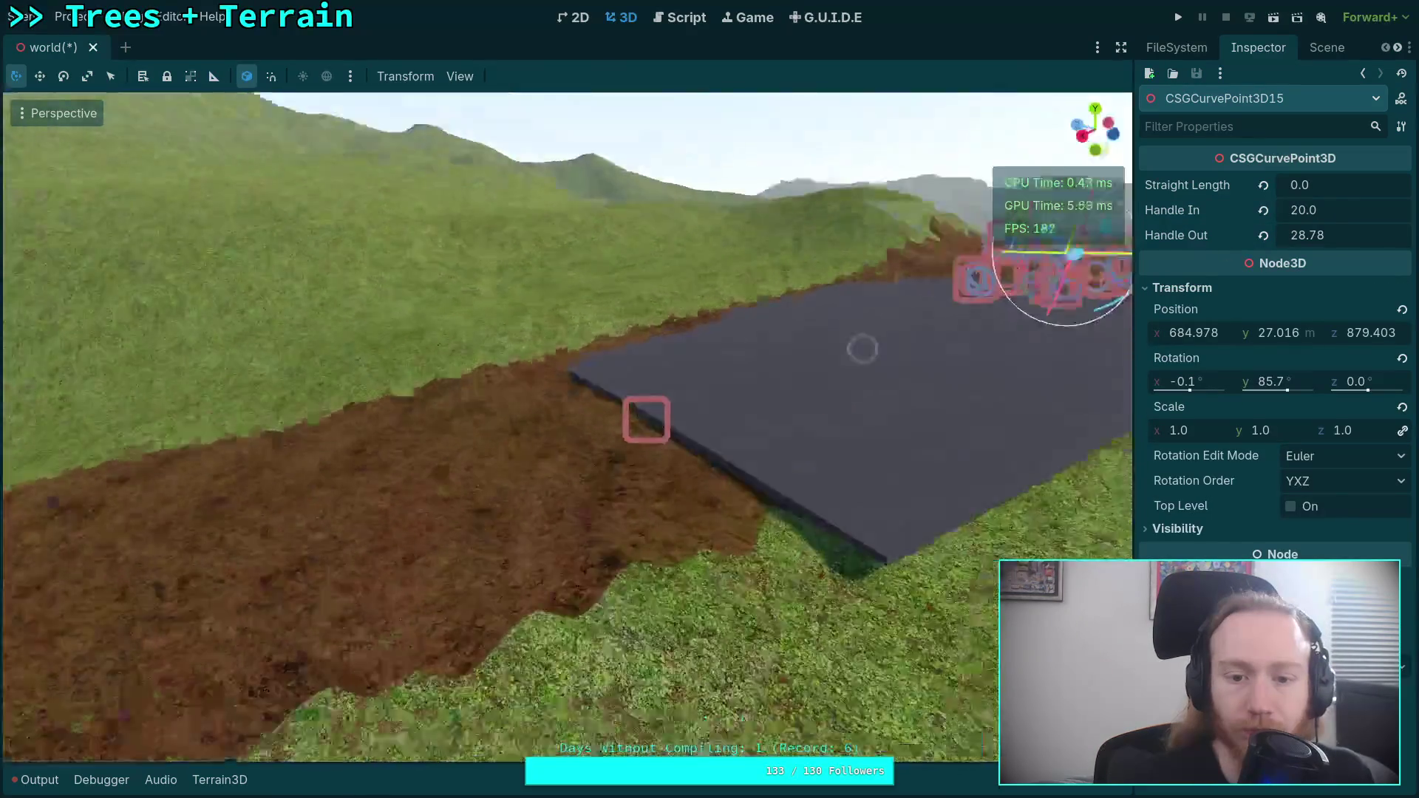
{"action": "left_click", "coordinate": [660, 477]}
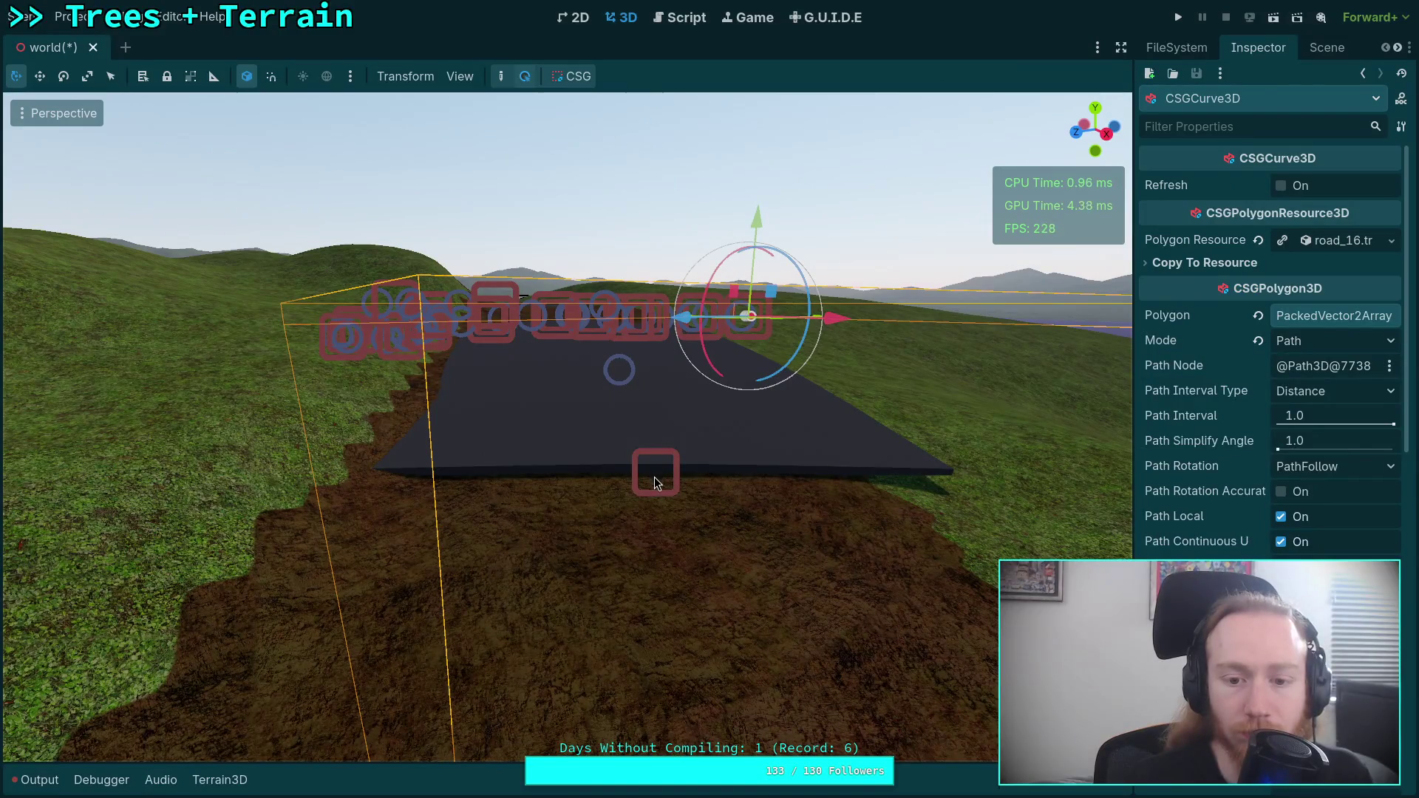
{"action": "left_click", "coordinate": [654, 482]}
{"action": "key", "text": "f"}
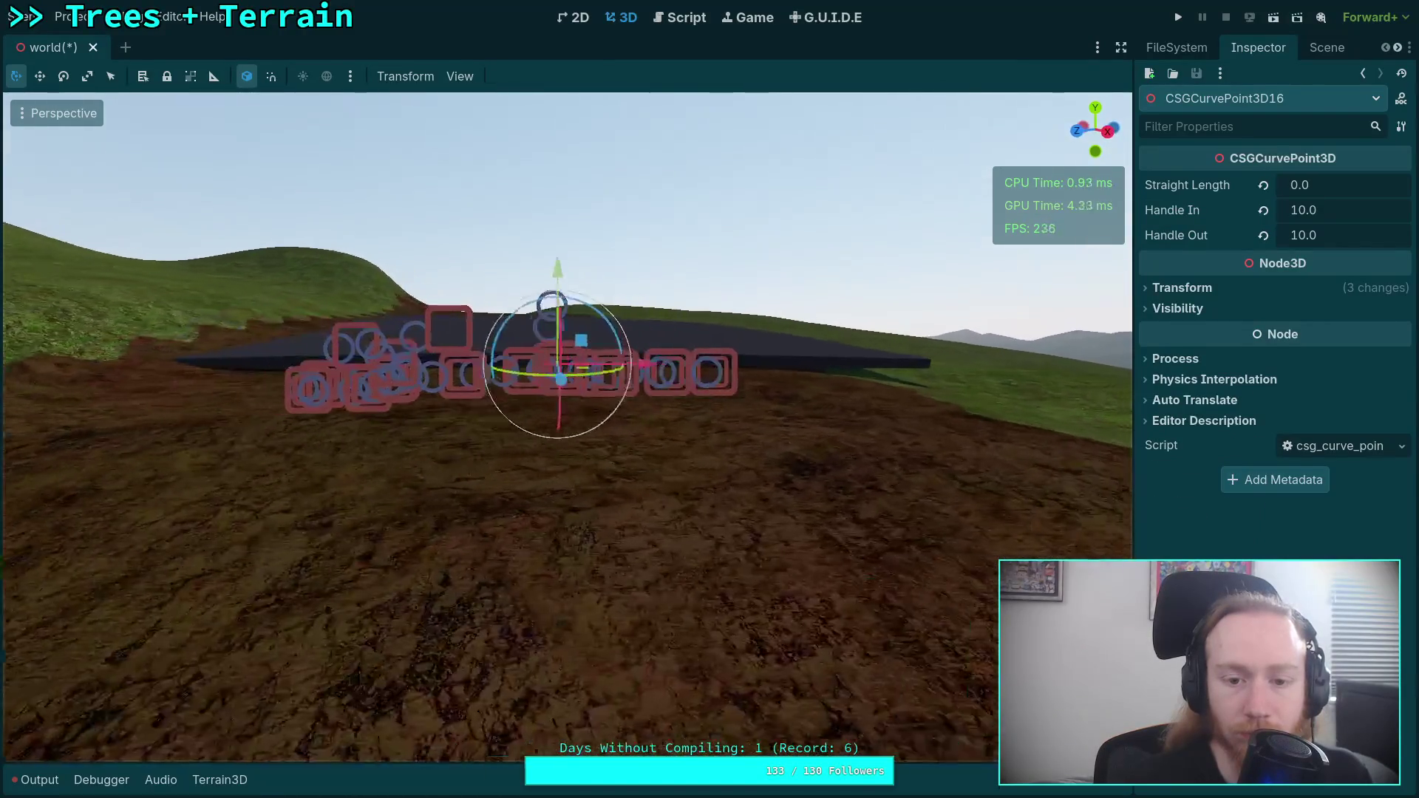
{"action": "mouse_move", "coordinate": [584, 323]}
{"action": "left_mouse_down"}
{"action": "mouse_move", "coordinate": [547, 329]}
{"action": "mouse_move", "coordinate": [606, 325]}
{"action": "mouse_move", "coordinate": [602, 336]}
{"action": "mouse_move", "coordinate": [671, 260]}
{"action": "mouse_move", "coordinate": [725, 245]}
{"action": "mouse_move", "coordinate": [711, 241]}
{"action": "left_mouse_up"}
{"action": "left_click", "coordinate": [1183, 288]}
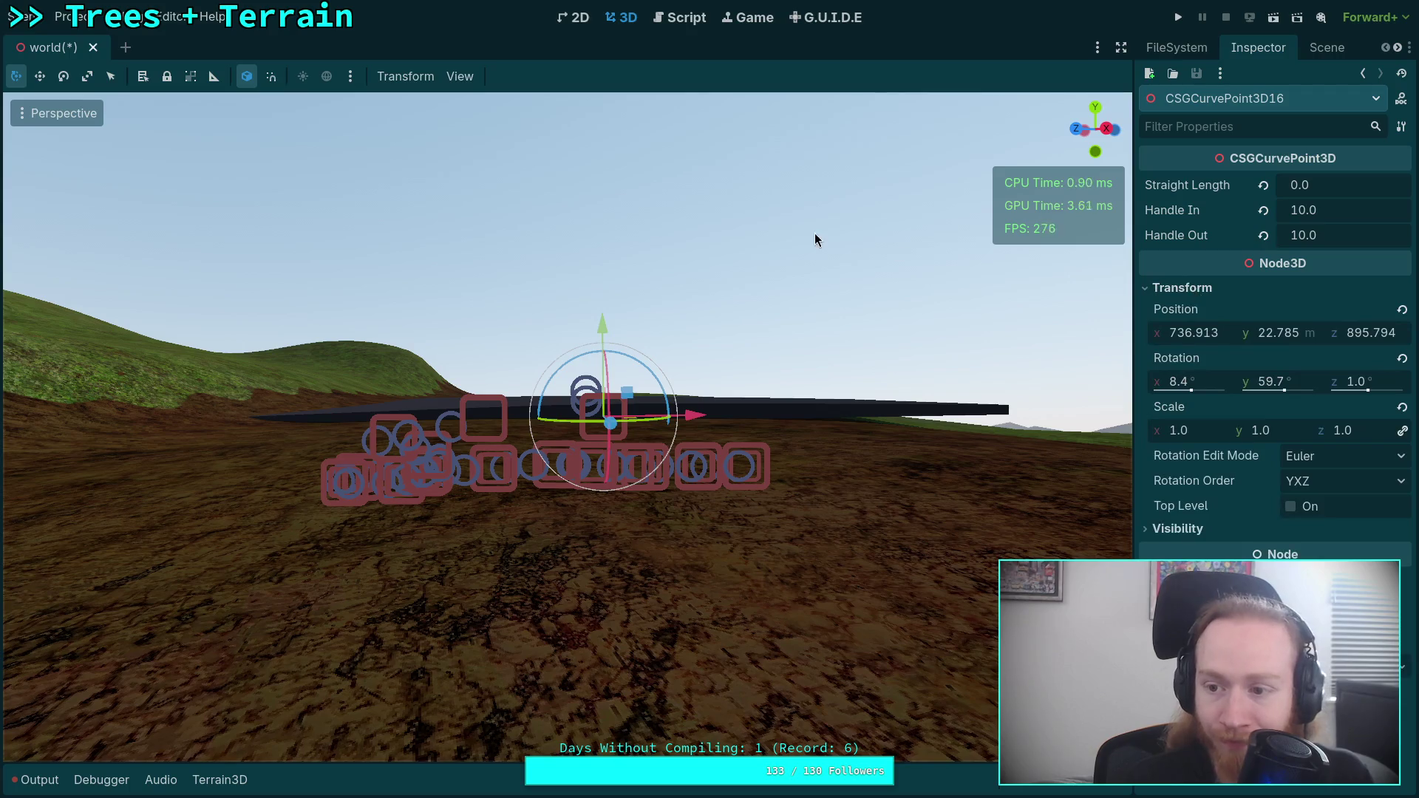
{"action": "mouse_move", "coordinate": [630, 352]}
{"action": "left_mouse_down"}
{"action": "mouse_move", "coordinate": [685, 255]}
{"action": "mouse_move", "coordinate": [662, 241]}
{"action": "left_mouse_up"}
{"action": "left_click_drag", "start_coordinate": [648, 298], "coordinate": [706, 422]}
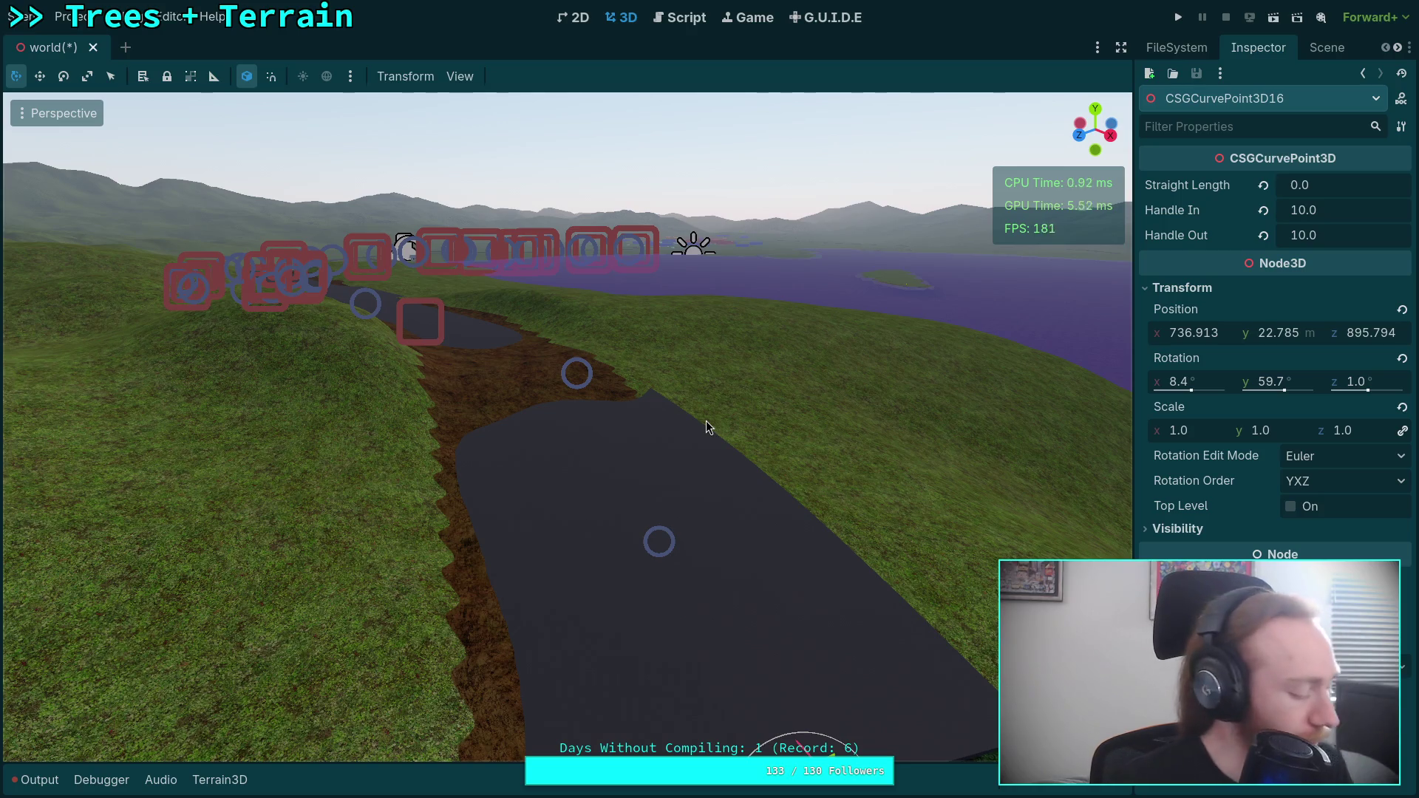
{"action": "key", "text": "f"}
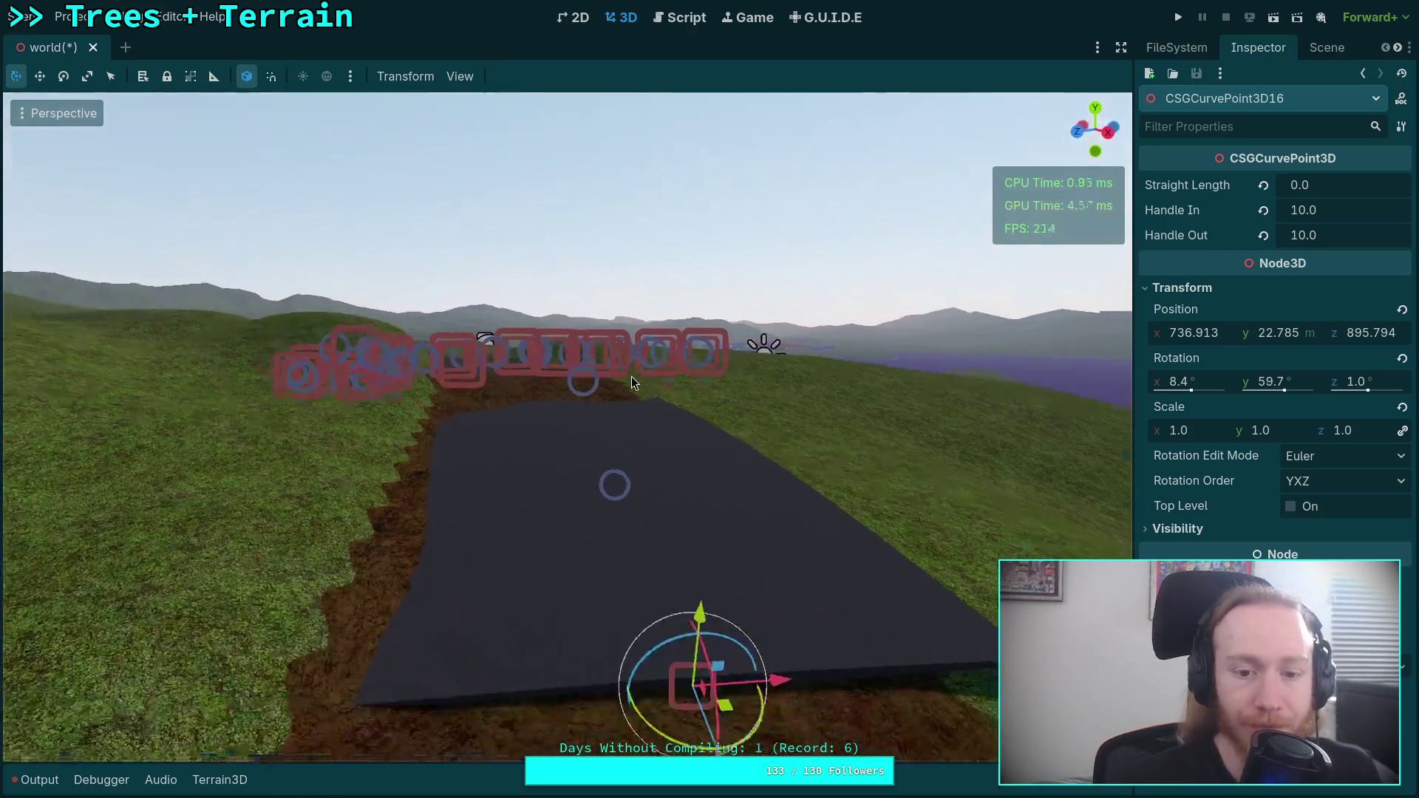
{"action": "scroll", "coordinate": [568, 427], "scroll_direction": "down", "scroll_amount": 5}
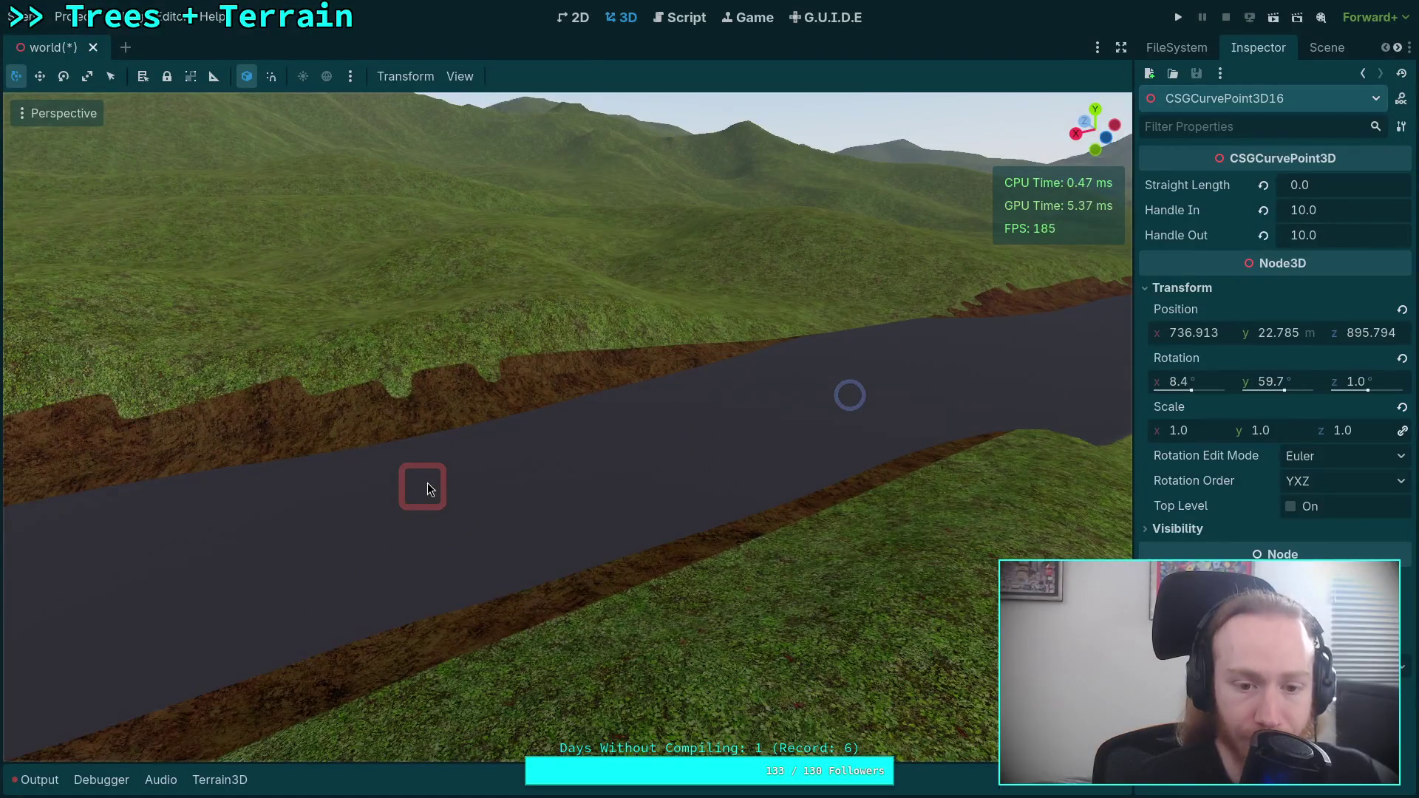
- Raise CSGCurvePoint3D15, set its Handle Out to 18, and lengthen CSGCurvePoint3D16's Handle In to 33.495
{"action": "left_click", "coordinate": [427, 492]}
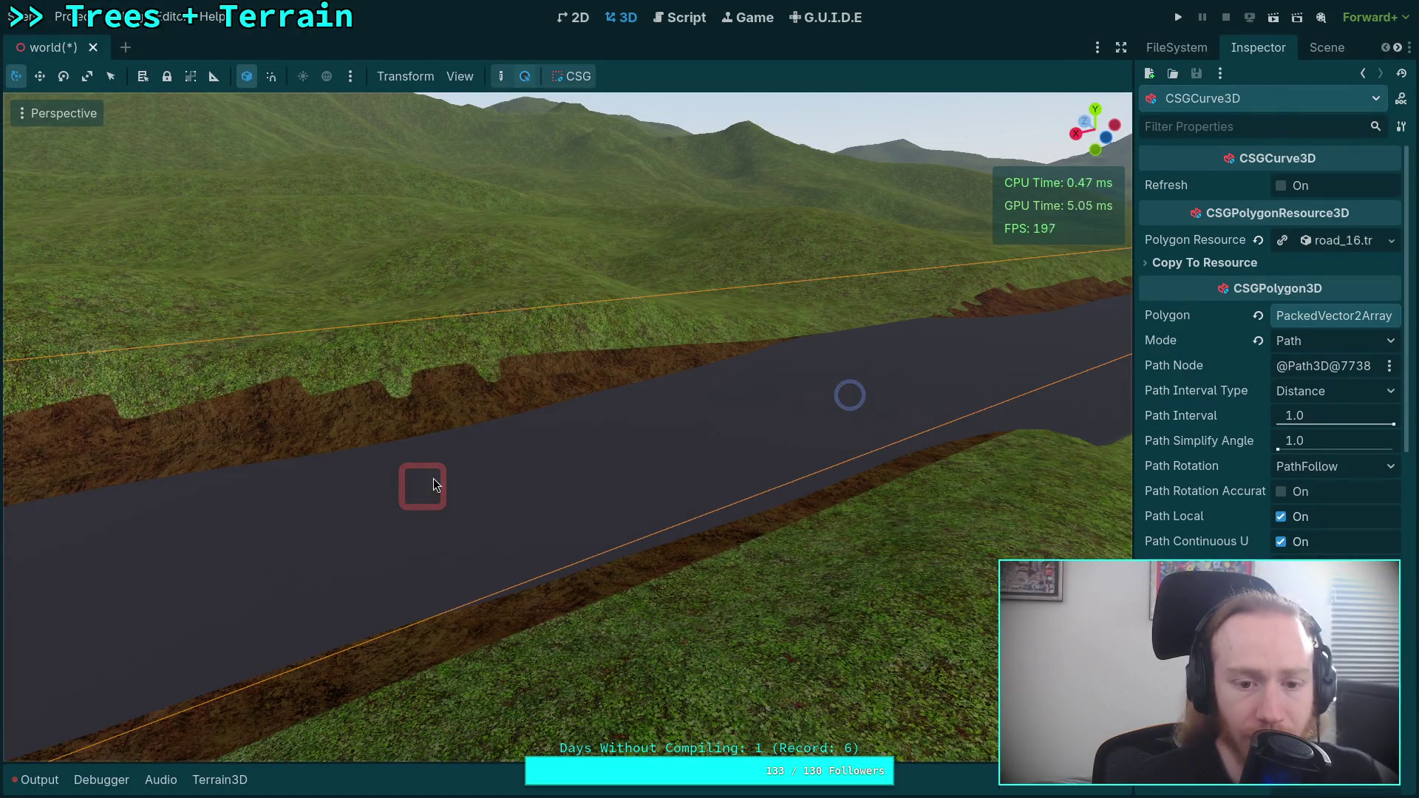
{"action": "left_click", "coordinate": [427, 497]}
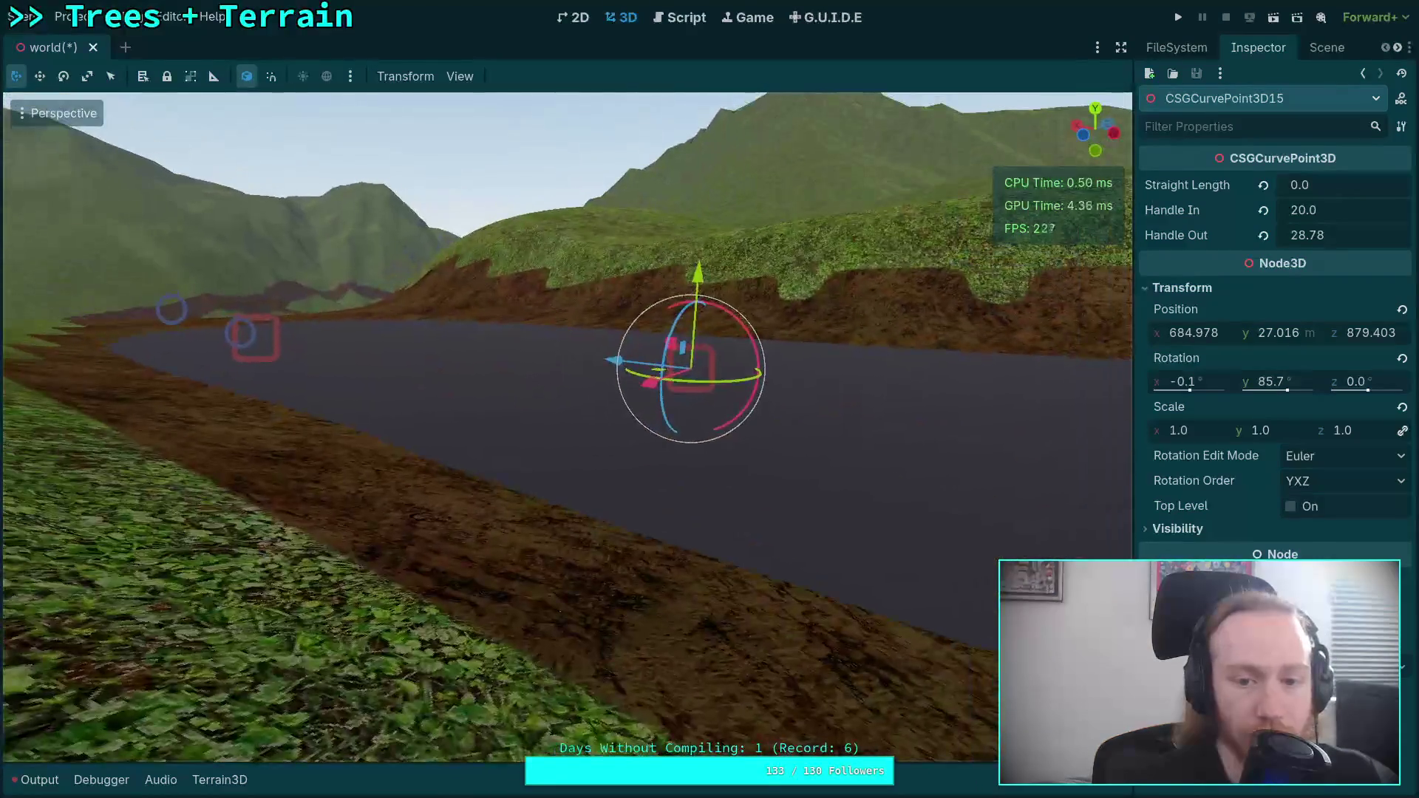
{"action": "left_click_drag", "start_coordinate": [703, 274], "coordinate": [699, 240]}
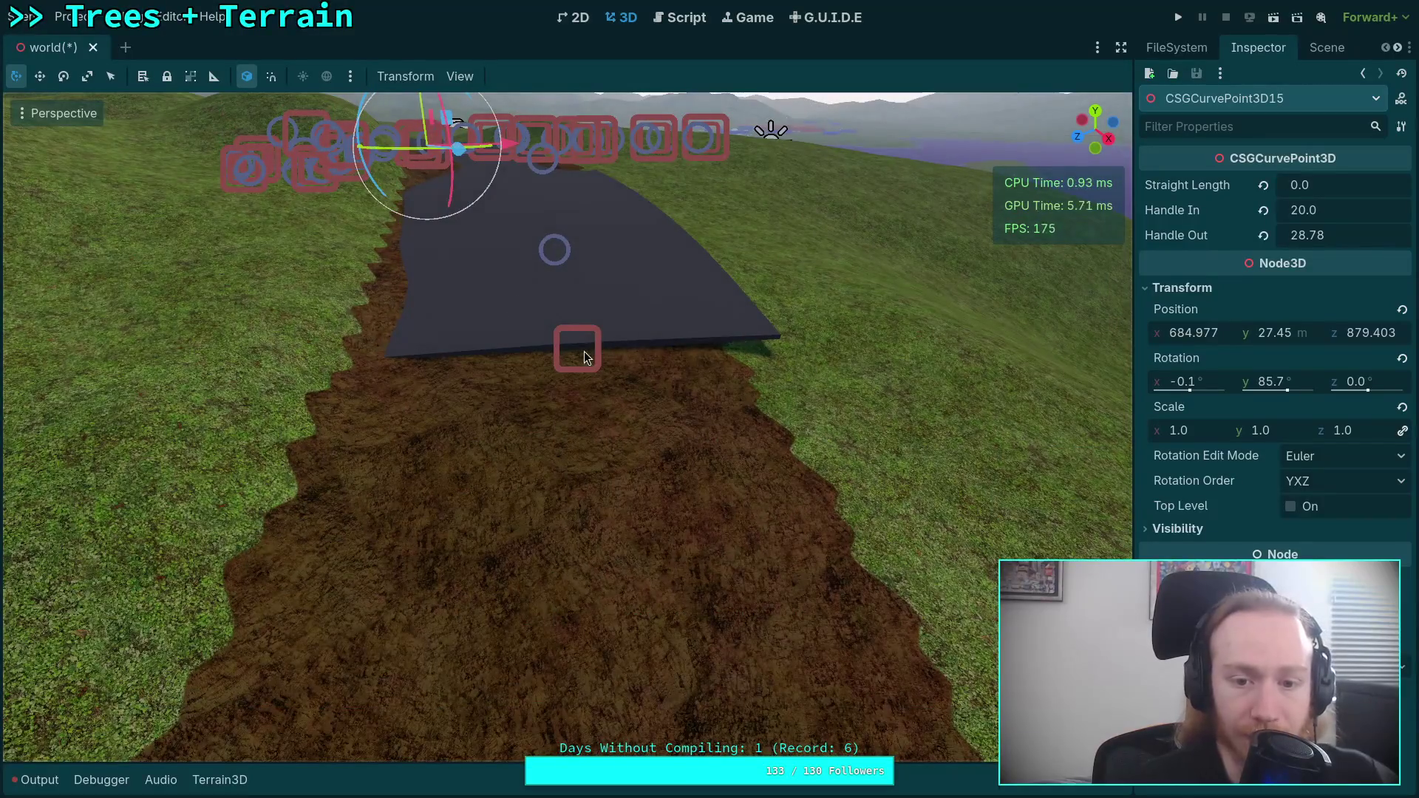
{"action": "left_click", "coordinate": [584, 357]}
{"action": "mouse_move", "coordinate": [650, 341]}
{"action": "left_mouse_down"}
{"action": "mouse_move", "coordinate": [633, 349]}
{"action": "mouse_move", "coordinate": [661, 348]}
{"action": "left_mouse_up"}
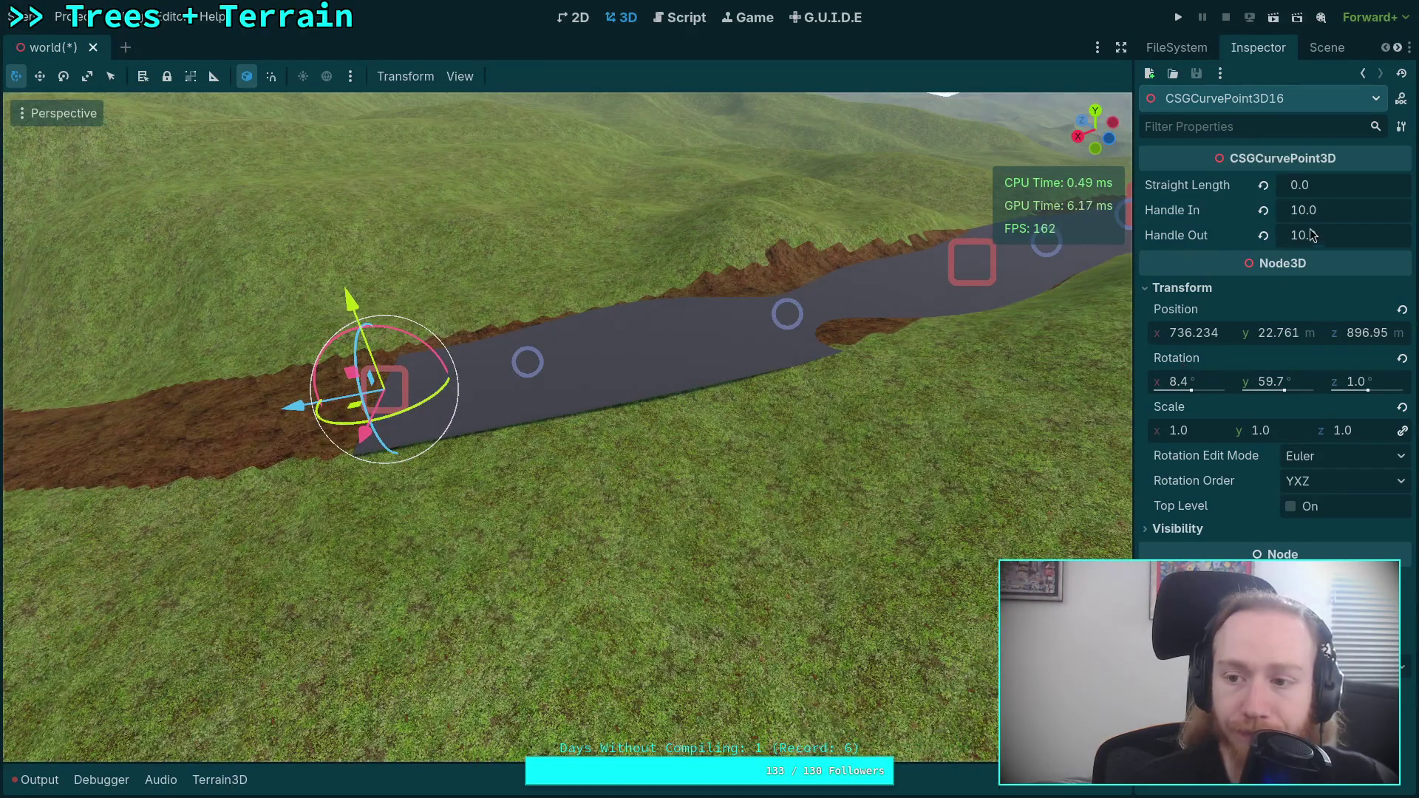
{"action": "left_click_drag", "start_coordinate": [1312, 210], "coordinate": [1375, 210]}
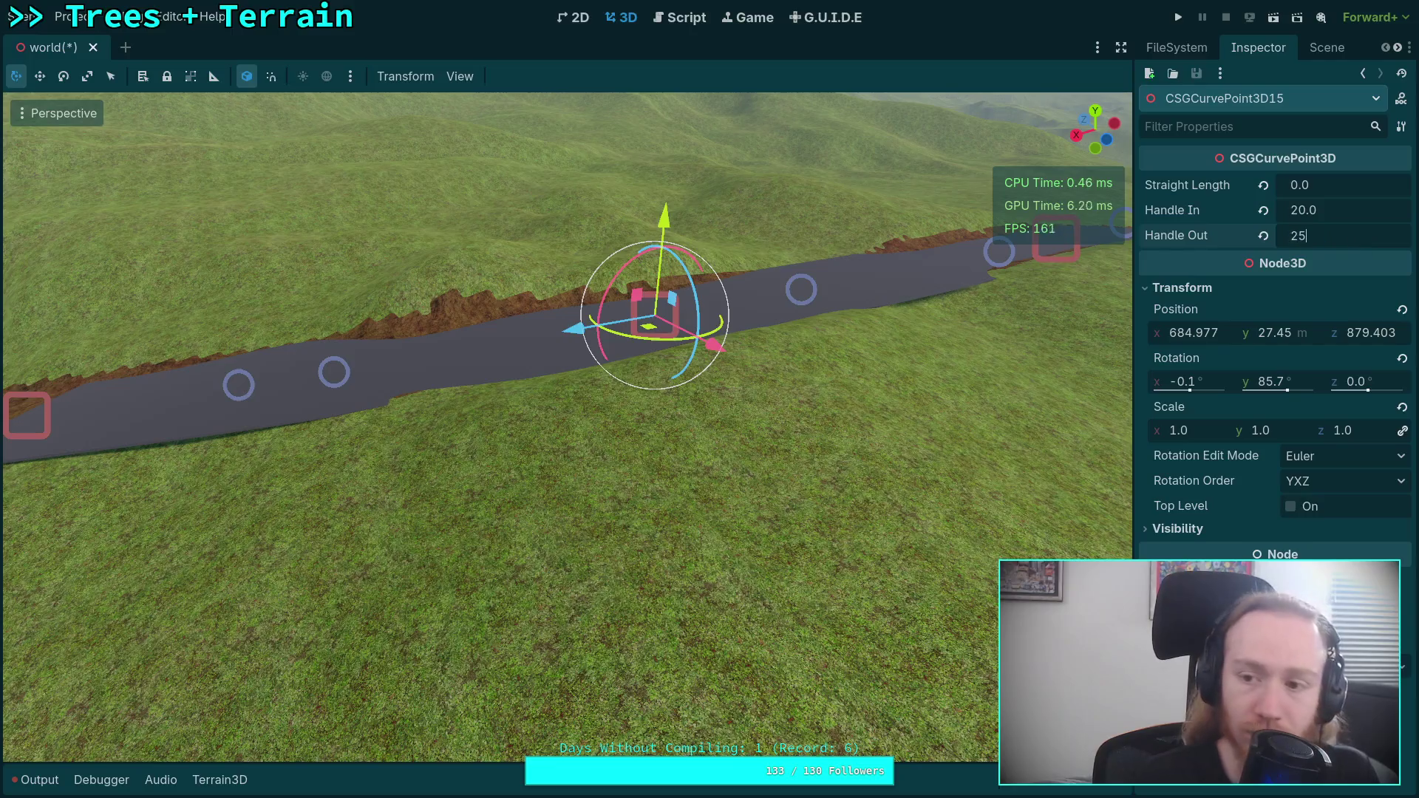
{"action": "left_click_drag", "start_coordinate": [1317, 238], "coordinate": [1276, 238]}
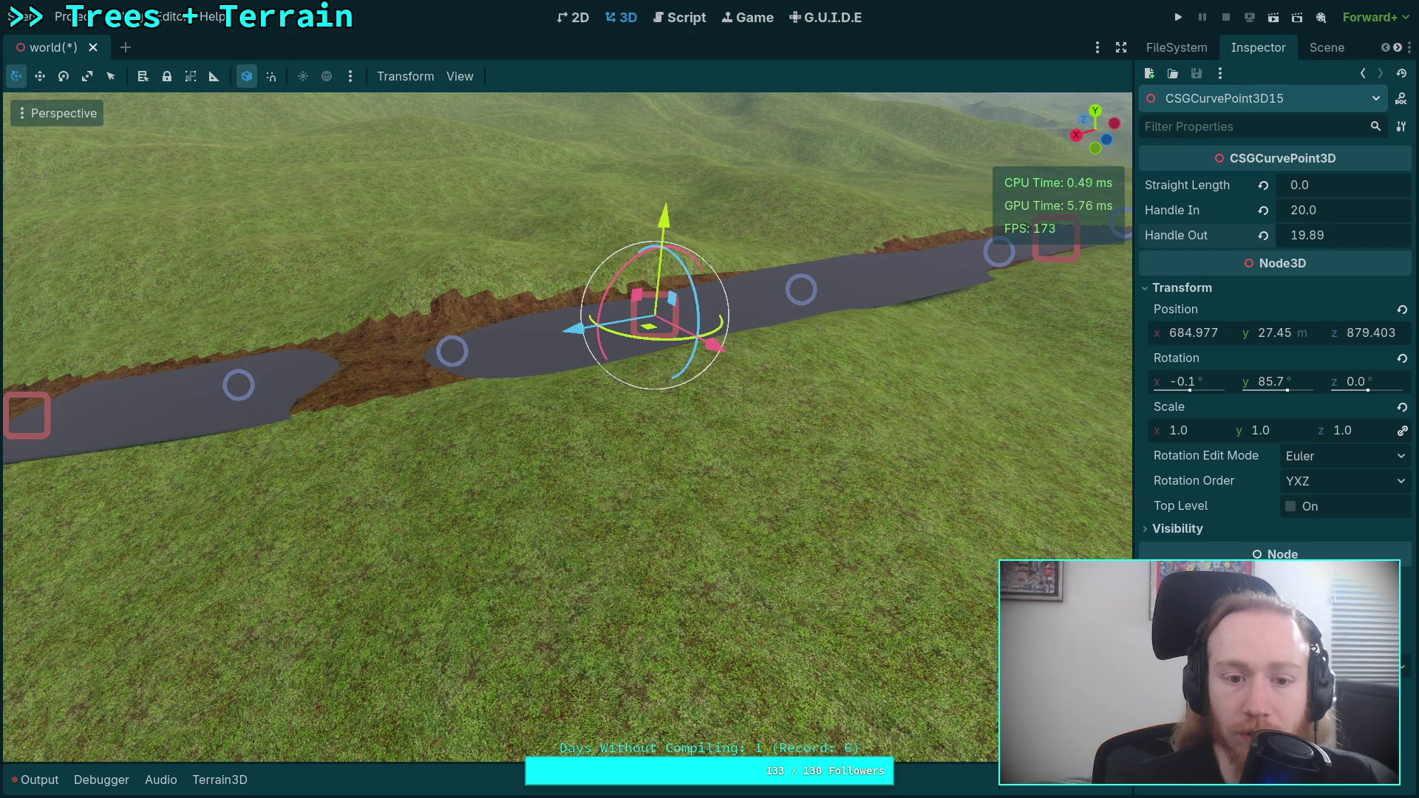
{"action": "type", "text": "18"}
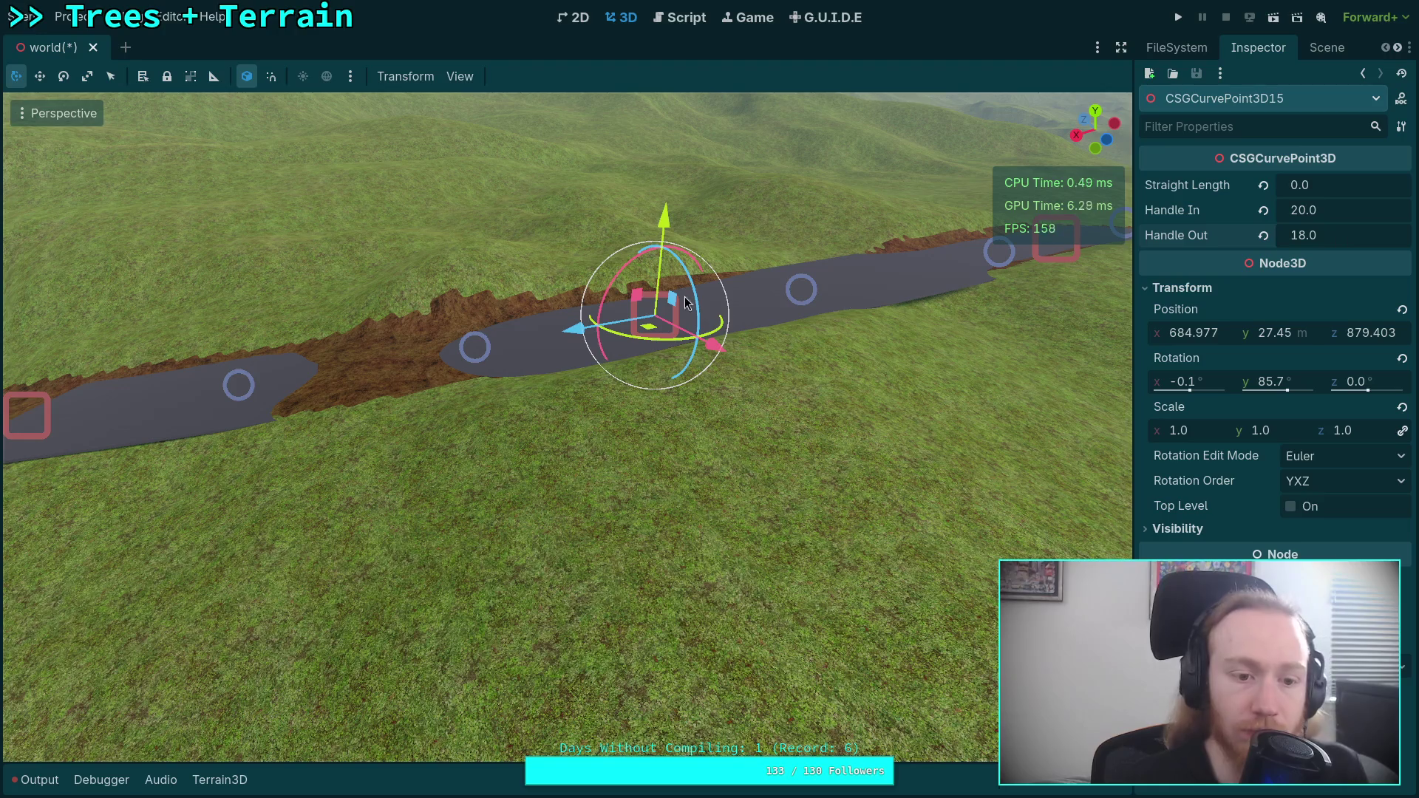
{"action": "left_click", "coordinate": [20, 403]}
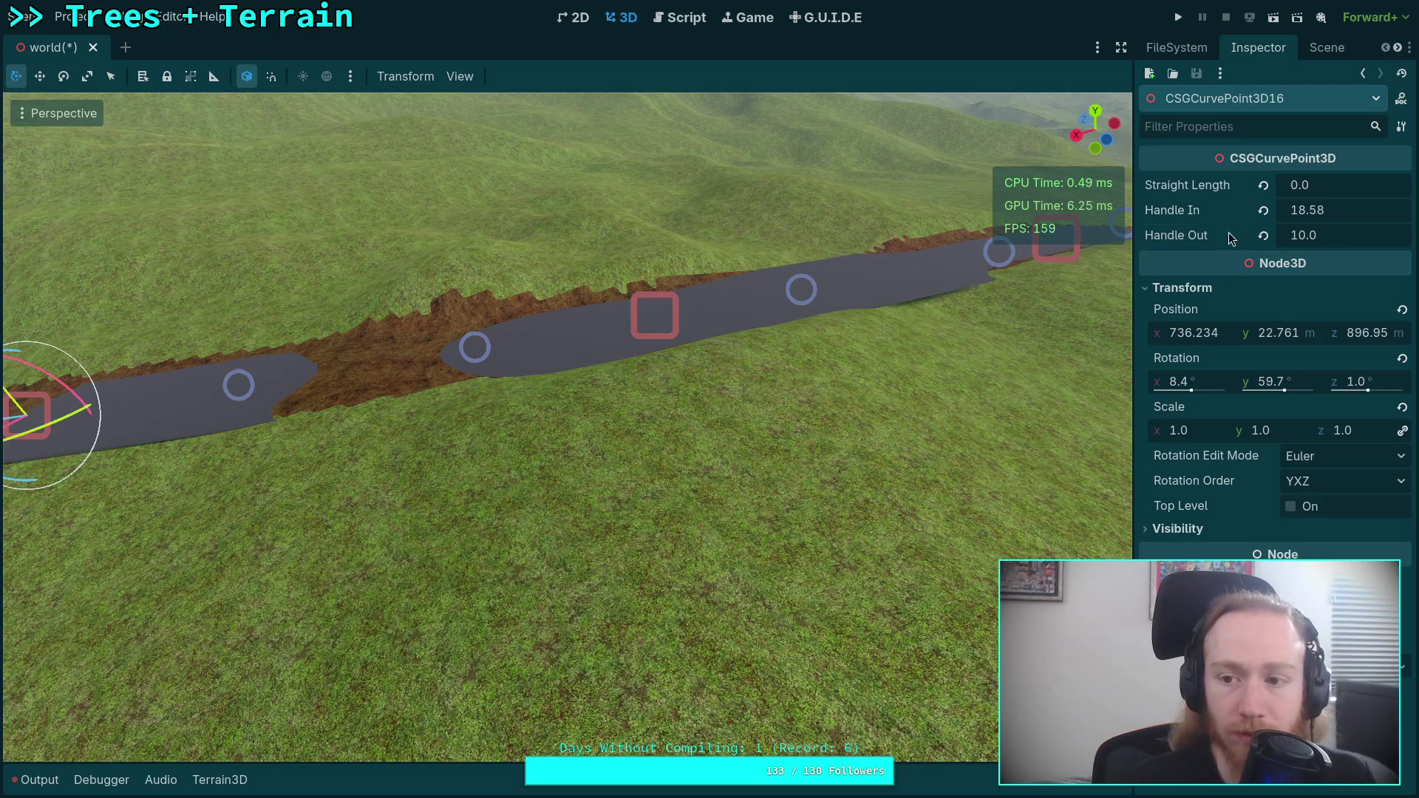
{"action": "left_click_drag", "start_coordinate": [1316, 216], "coordinate": [1350, 216]}
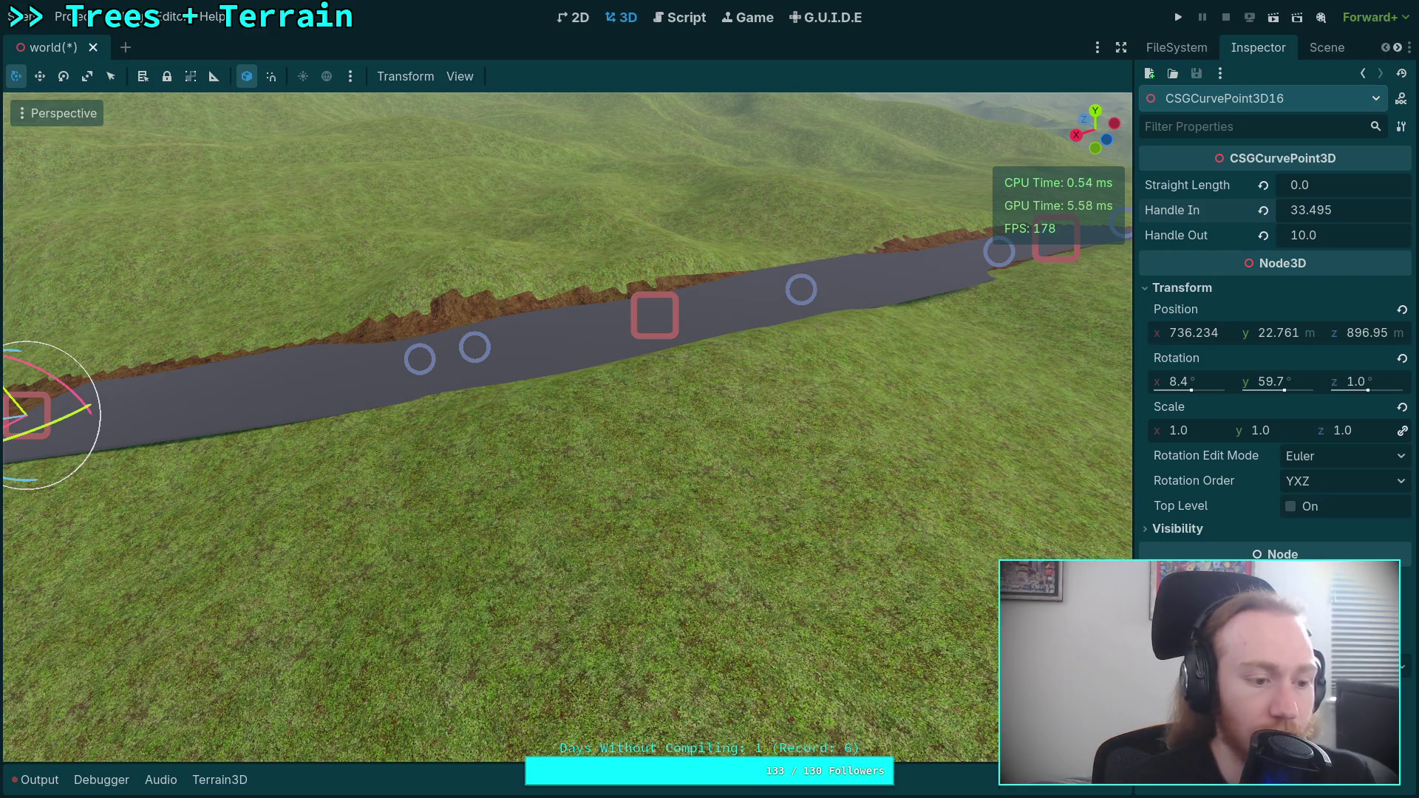
- Tilt CSGCurvePoint3D16 about 2.3° on Z and shorten its Handle In to 21.31
{"action": "key", "text": "q"}
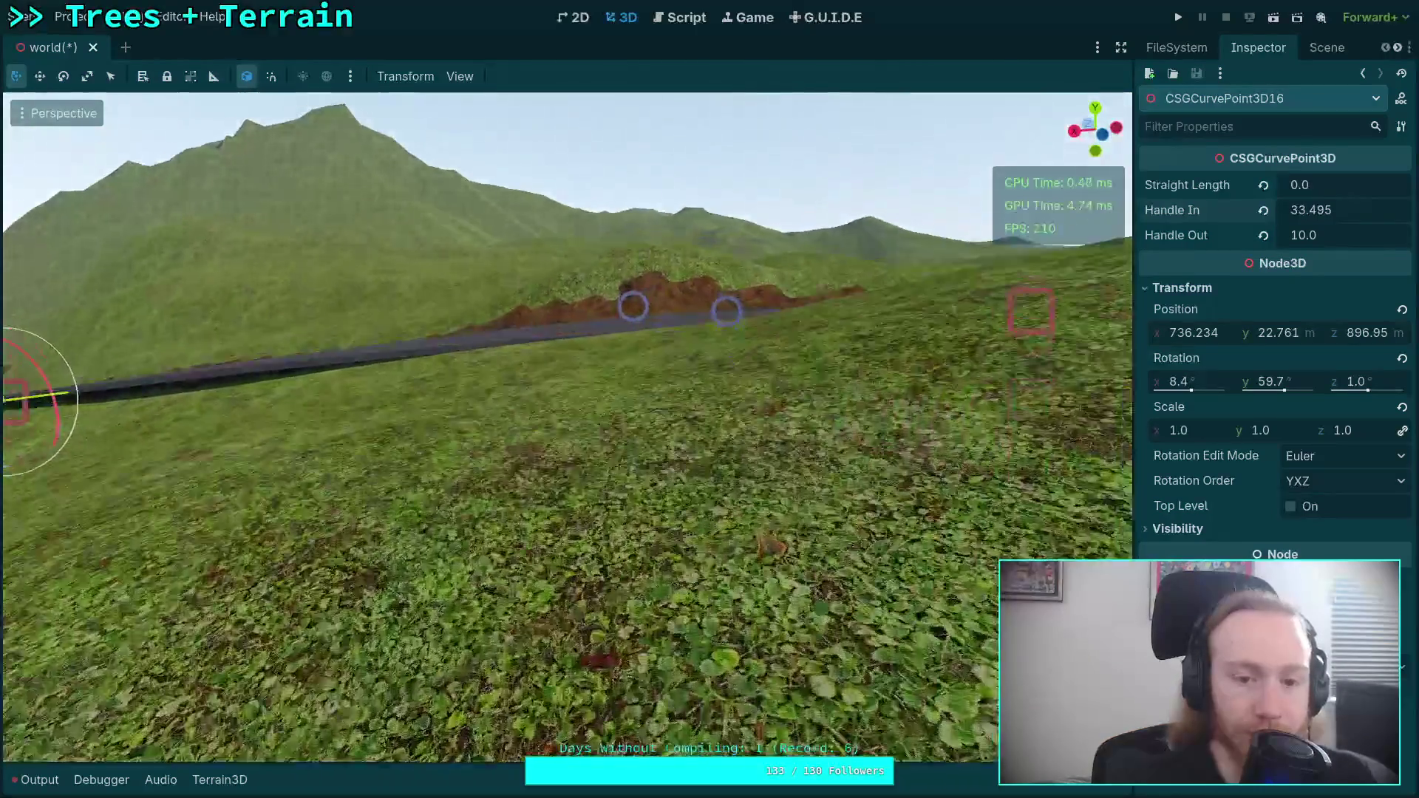
{"action": "key", "text": "w"}
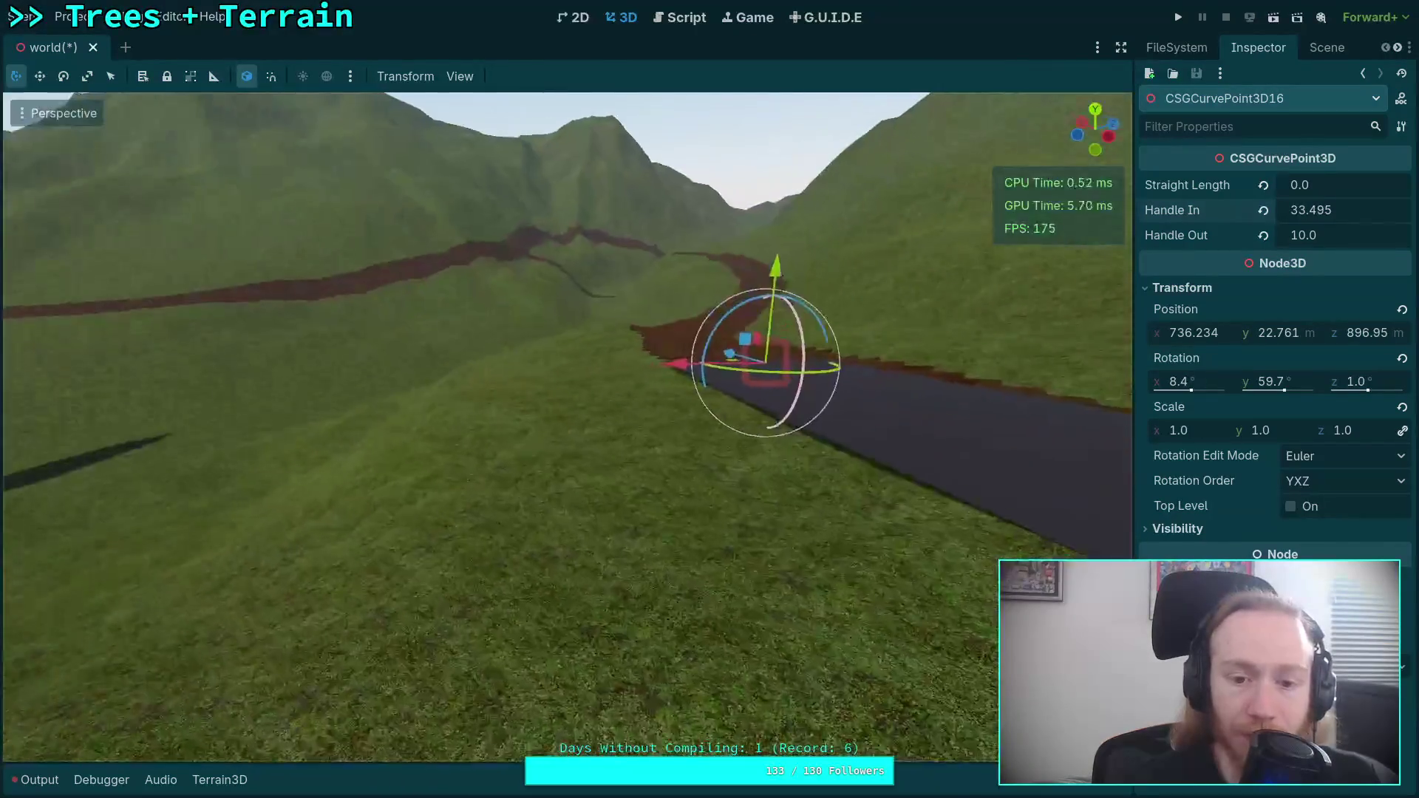
{"action": "key", "text": "s"}
{"action": "key", "text": "w"}
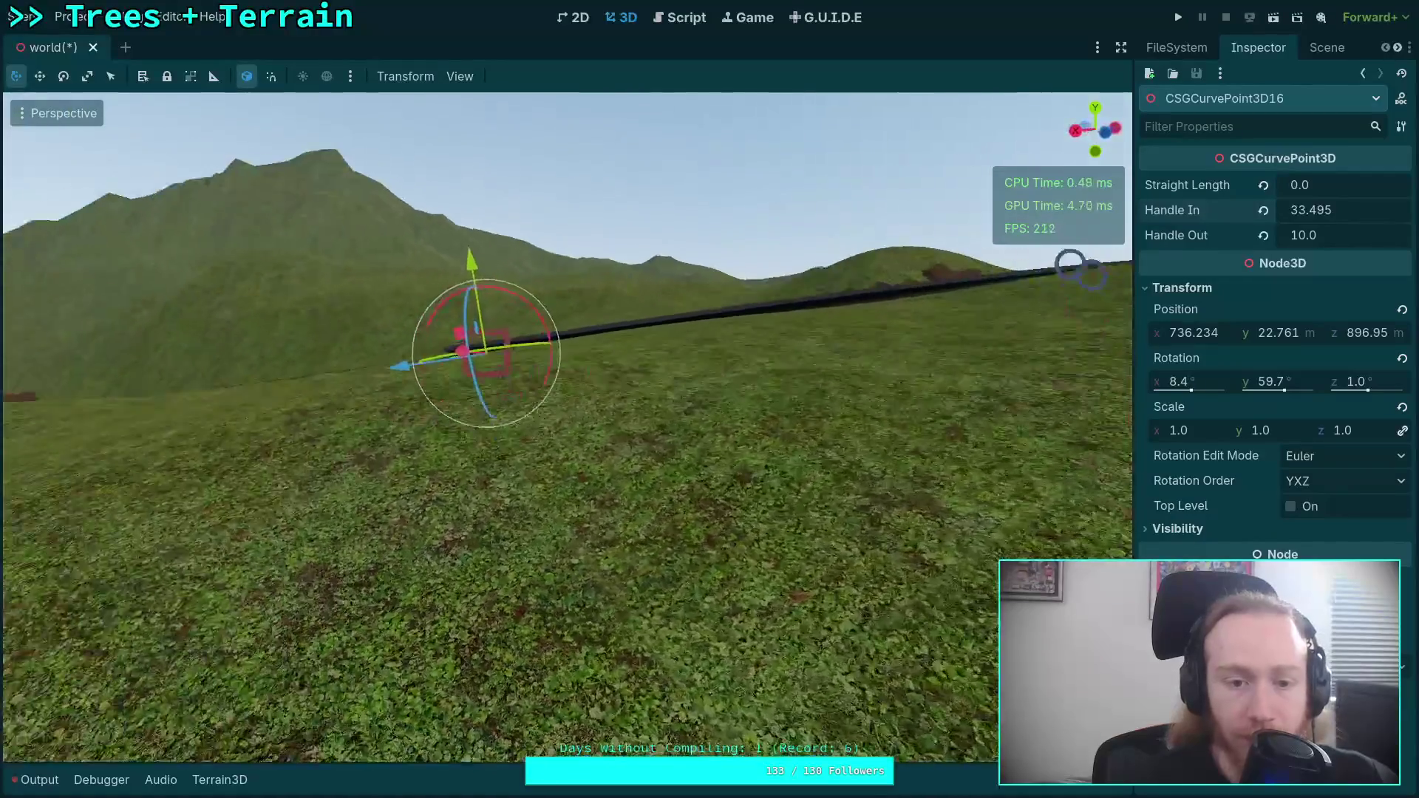
{"action": "key", "text": "w"}
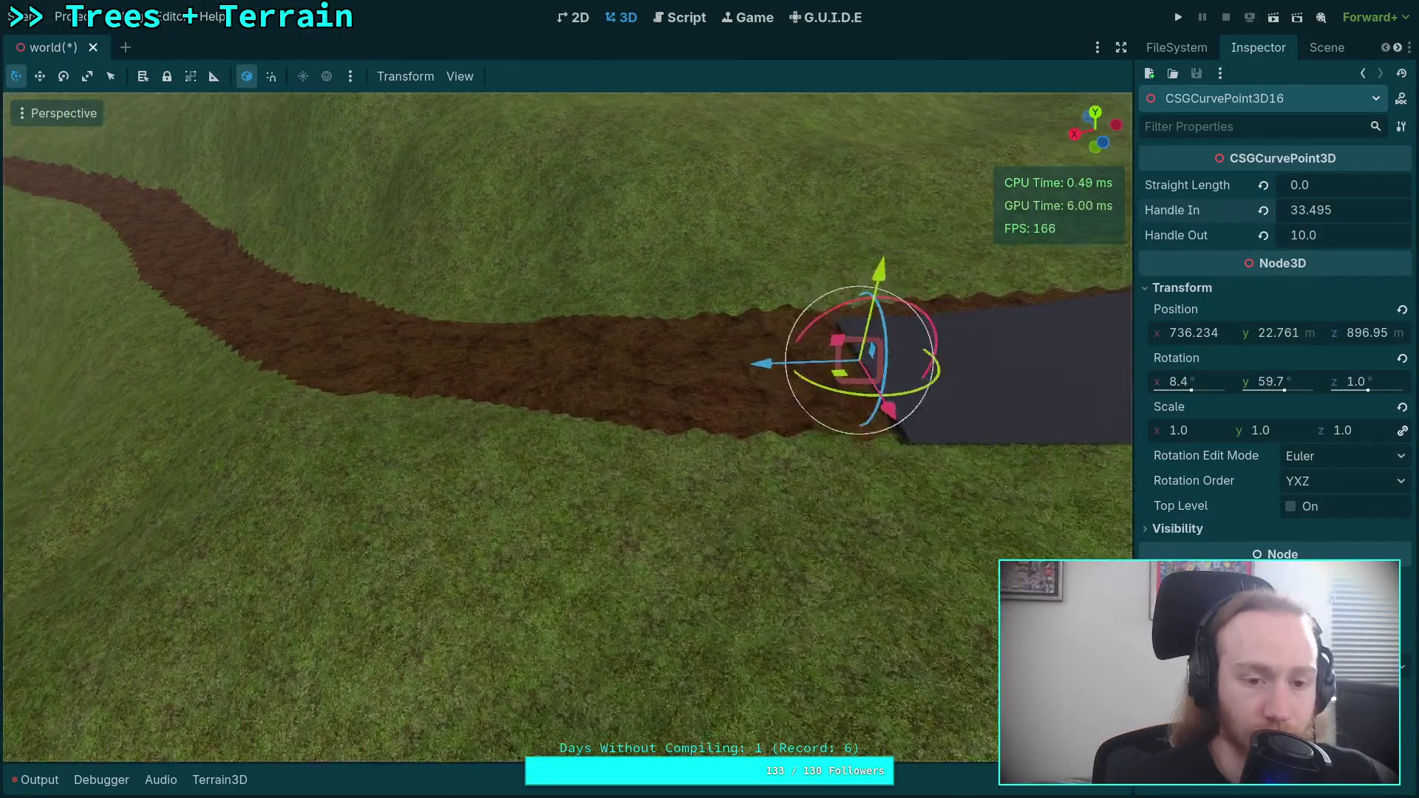
{"action": "key", "text": "f"}
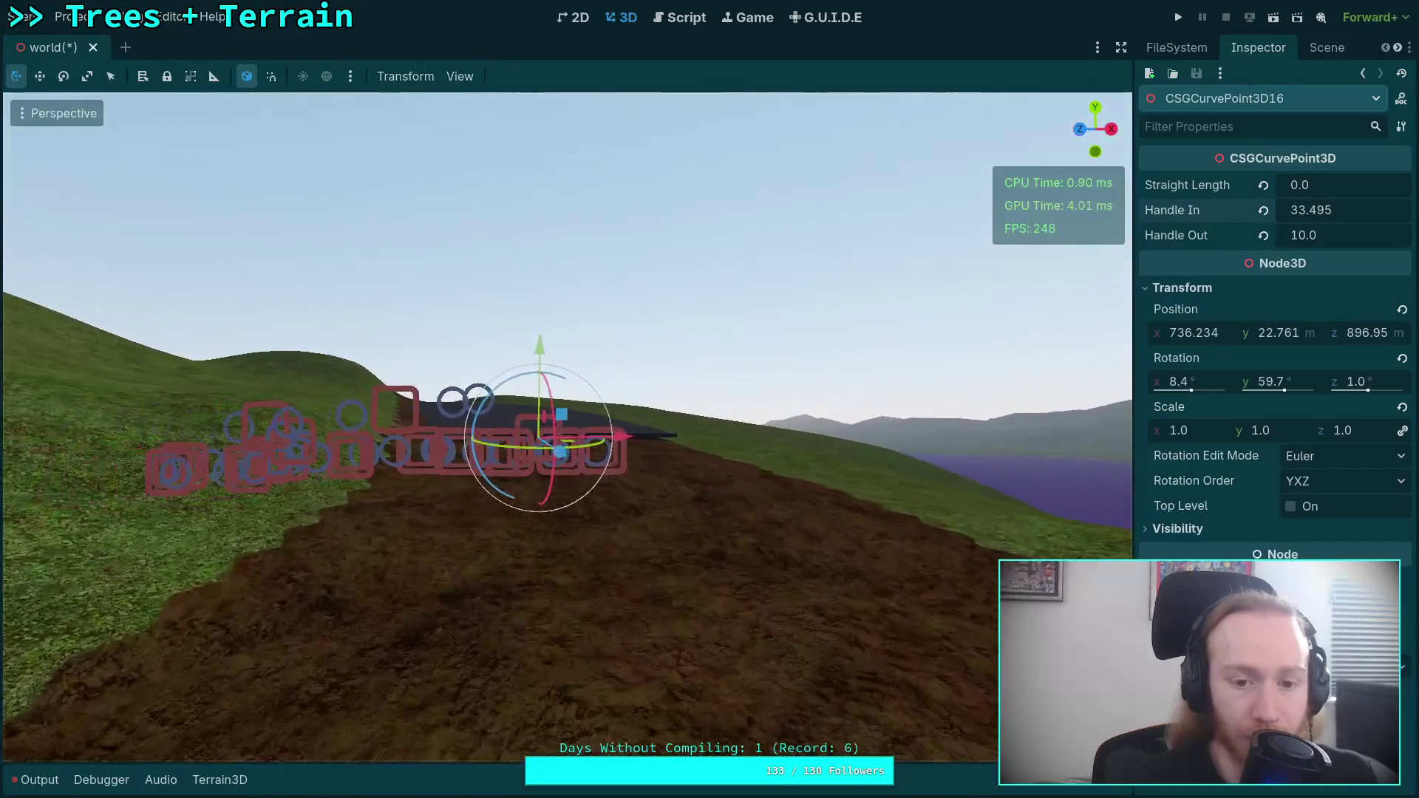
{"action": "key", "text": "q"}
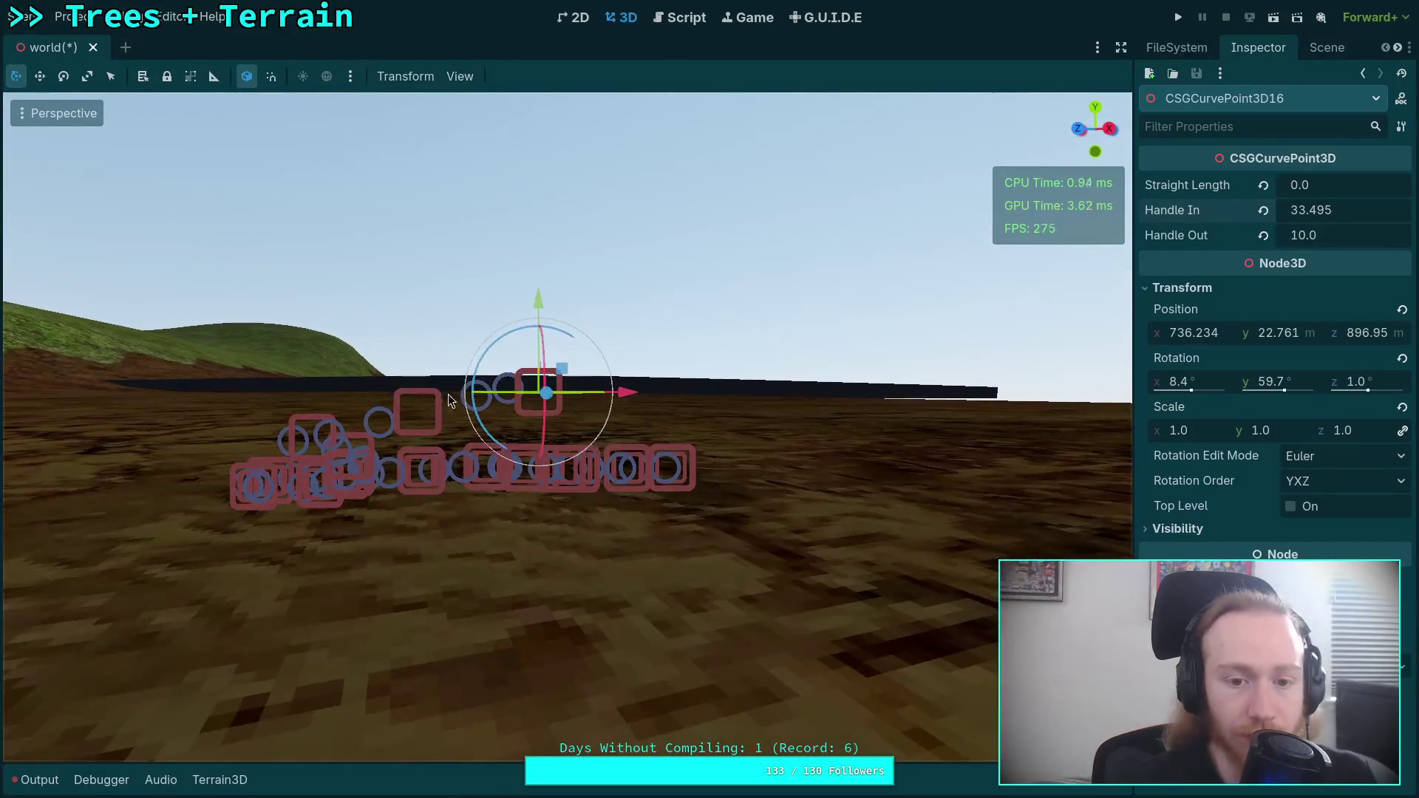
{"action": "left_click_drag", "start_coordinate": [560, 336], "coordinate": [595, 228]}
{"action": "key", "text": "e"}
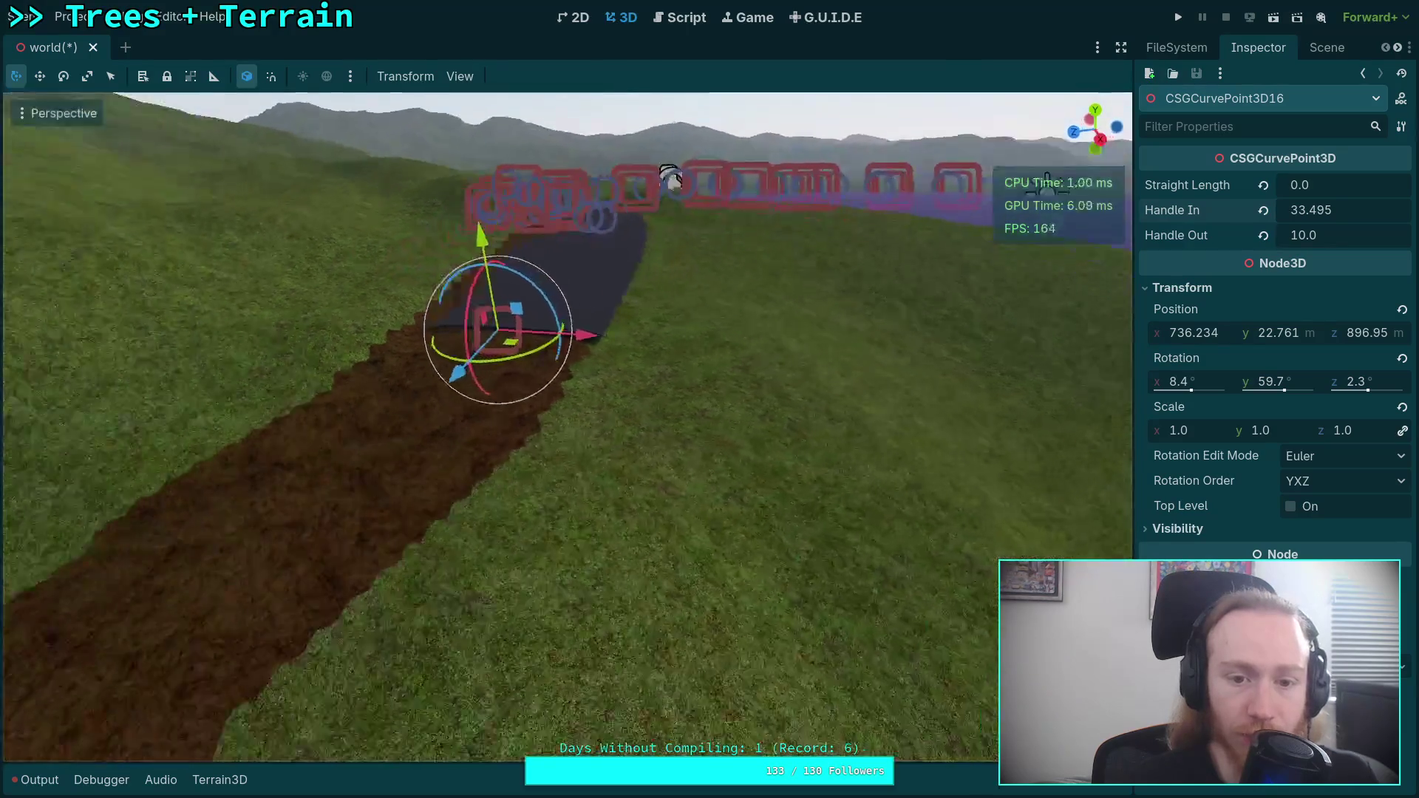
{"action": "key", "text": "a"}
{"action": "left_click_drag", "start_coordinate": [515, 278], "coordinate": [559, 305]}
{"action": "left_click_drag", "start_coordinate": [1359, 211], "coordinate": [1342, 212]}
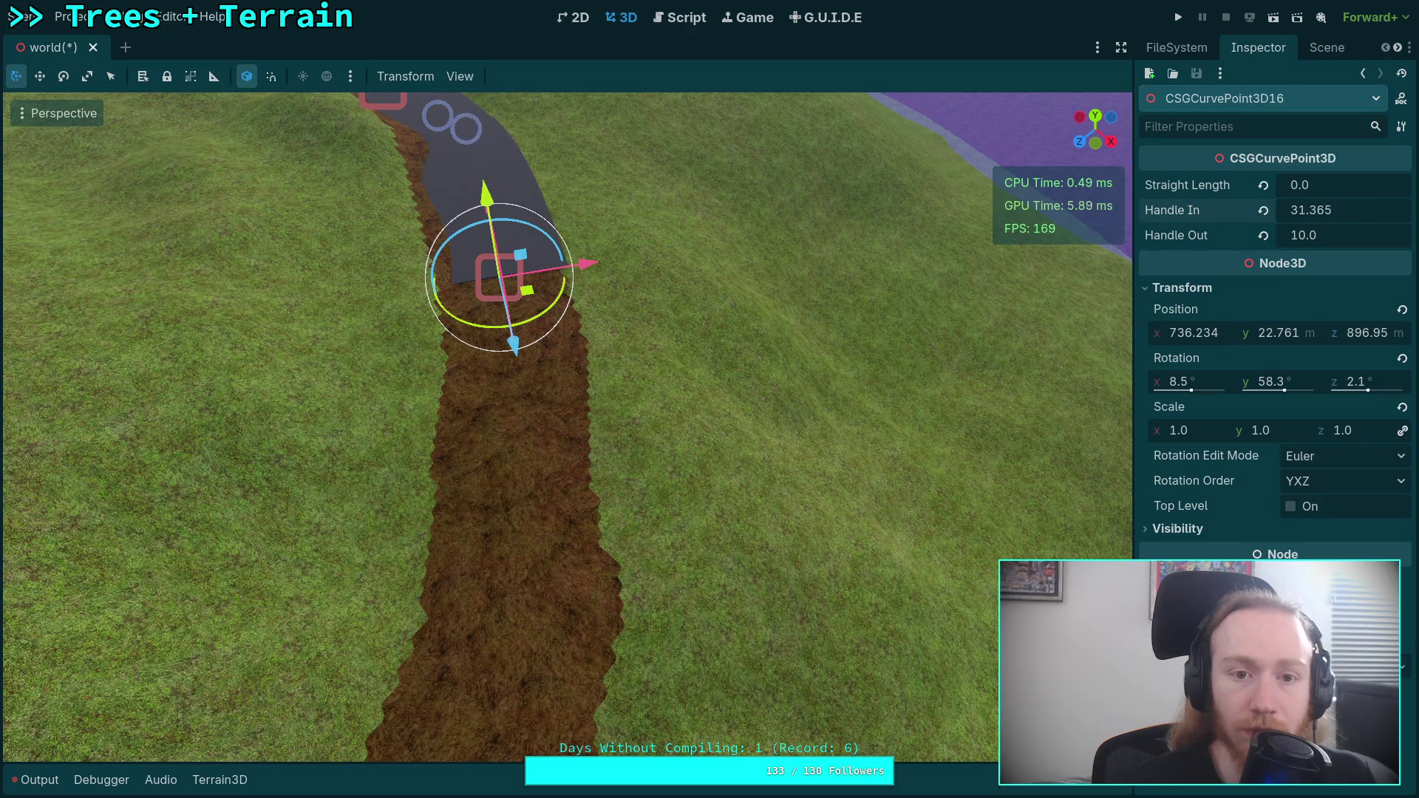
- Duplicate it as CSGCurvePoint3D17, moving and turning the copy along the dirt path
{"action": "left_click_drag", "start_coordinate": [516, 278], "coordinate": [515, 278]}
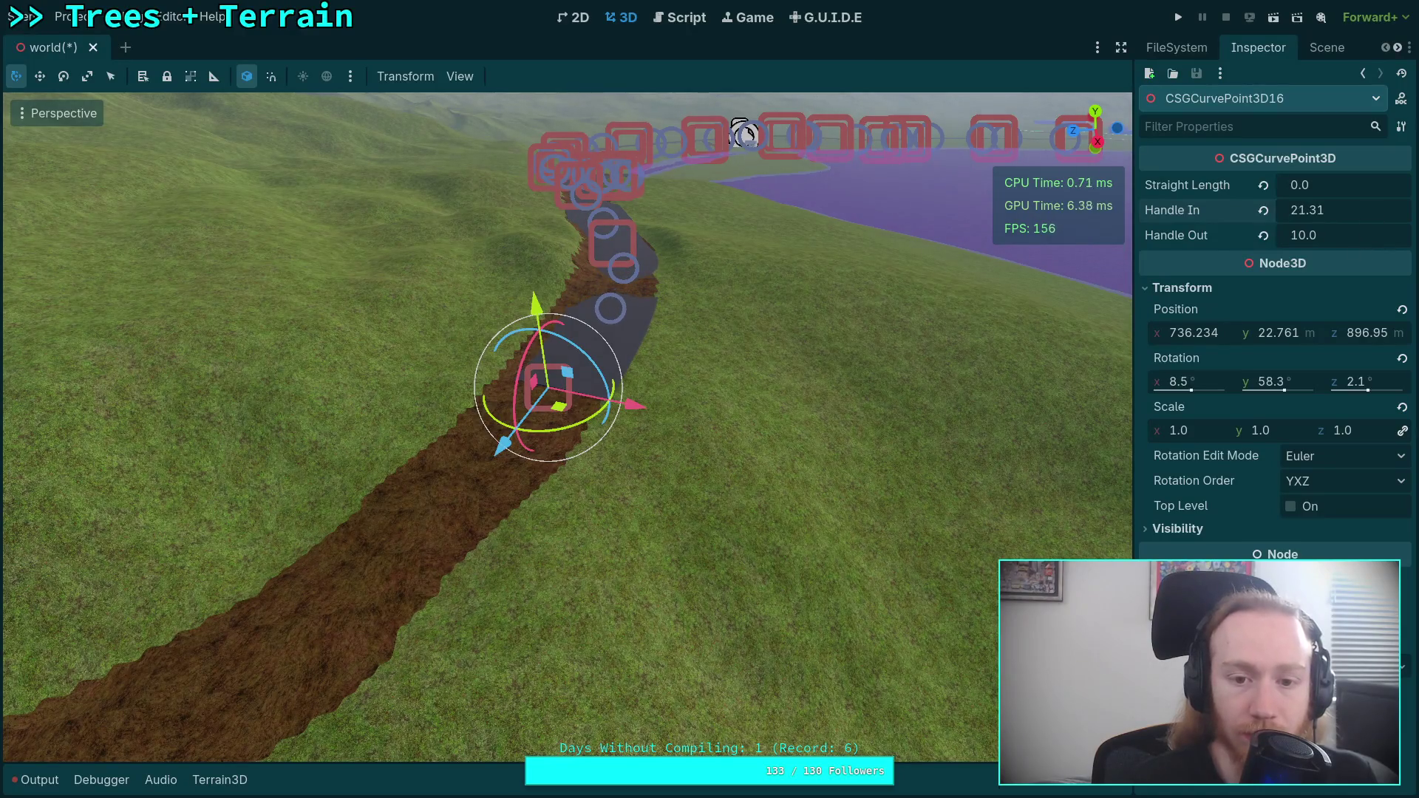
{"action": "left_click_drag", "start_coordinate": [1103, 281], "coordinate": [1103, 281]}
{"action": "left_click_drag", "start_coordinate": [827, 302], "coordinate": [827, 302]}
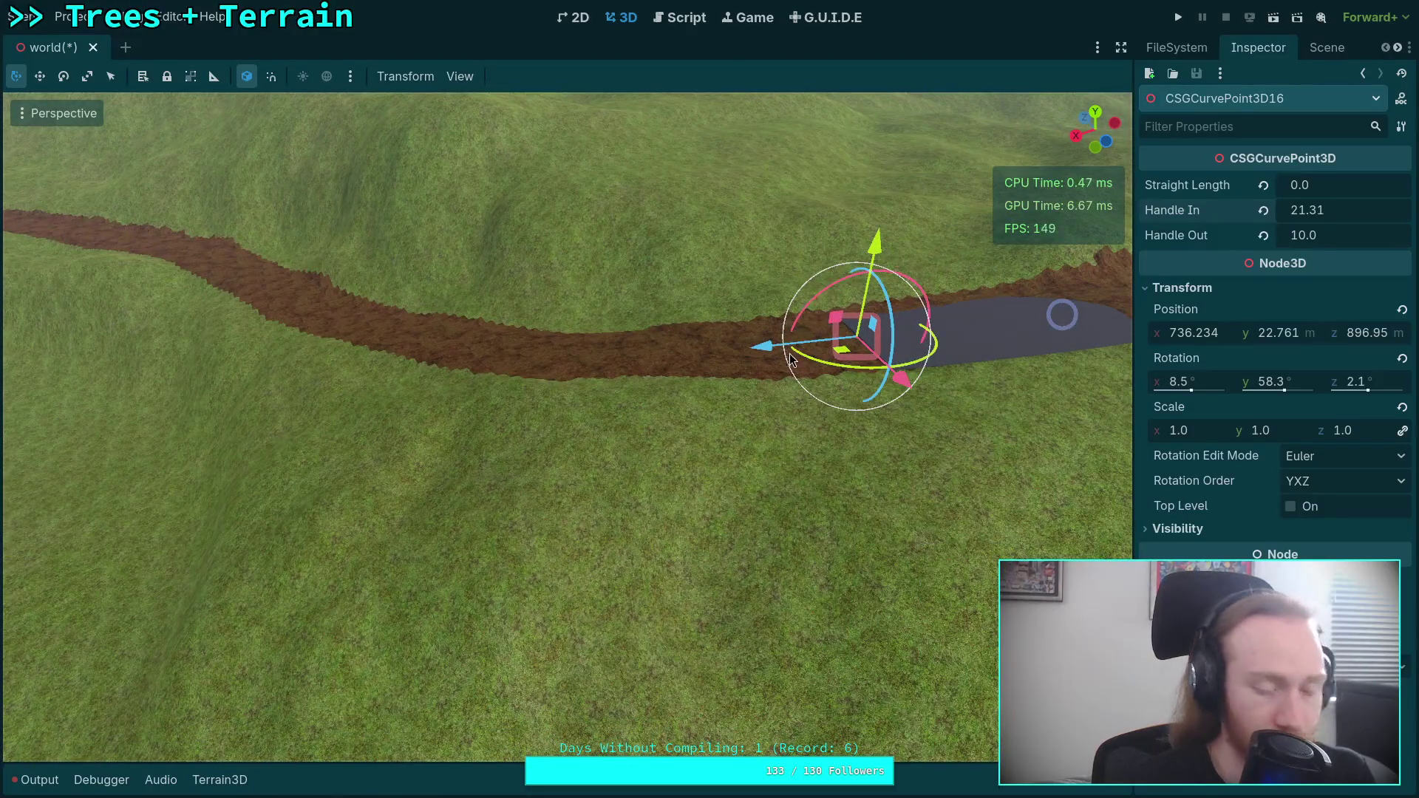
{"action": "key", "text": "ctrl+d"}
{"action": "mouse_move", "coordinate": [783, 353]}
{"action": "left_mouse_down"}
{"action": "mouse_move", "coordinate": [422, 375]}
{"action": "mouse_move", "coordinate": [536, 388]}
{"action": "left_mouse_up"}
{"action": "mouse_move", "coordinate": [686, 433]}
{"action": "left_mouse_down"}
{"action": "mouse_move", "coordinate": [654, 453]}
{"action": "mouse_move", "coordinate": [645, 403]}
{"action": "mouse_move", "coordinate": [392, 421]}
{"action": "mouse_move", "coordinate": [241, 456]}
{"action": "mouse_move", "coordinate": [562, 385]}
{"action": "left_mouse_up"}
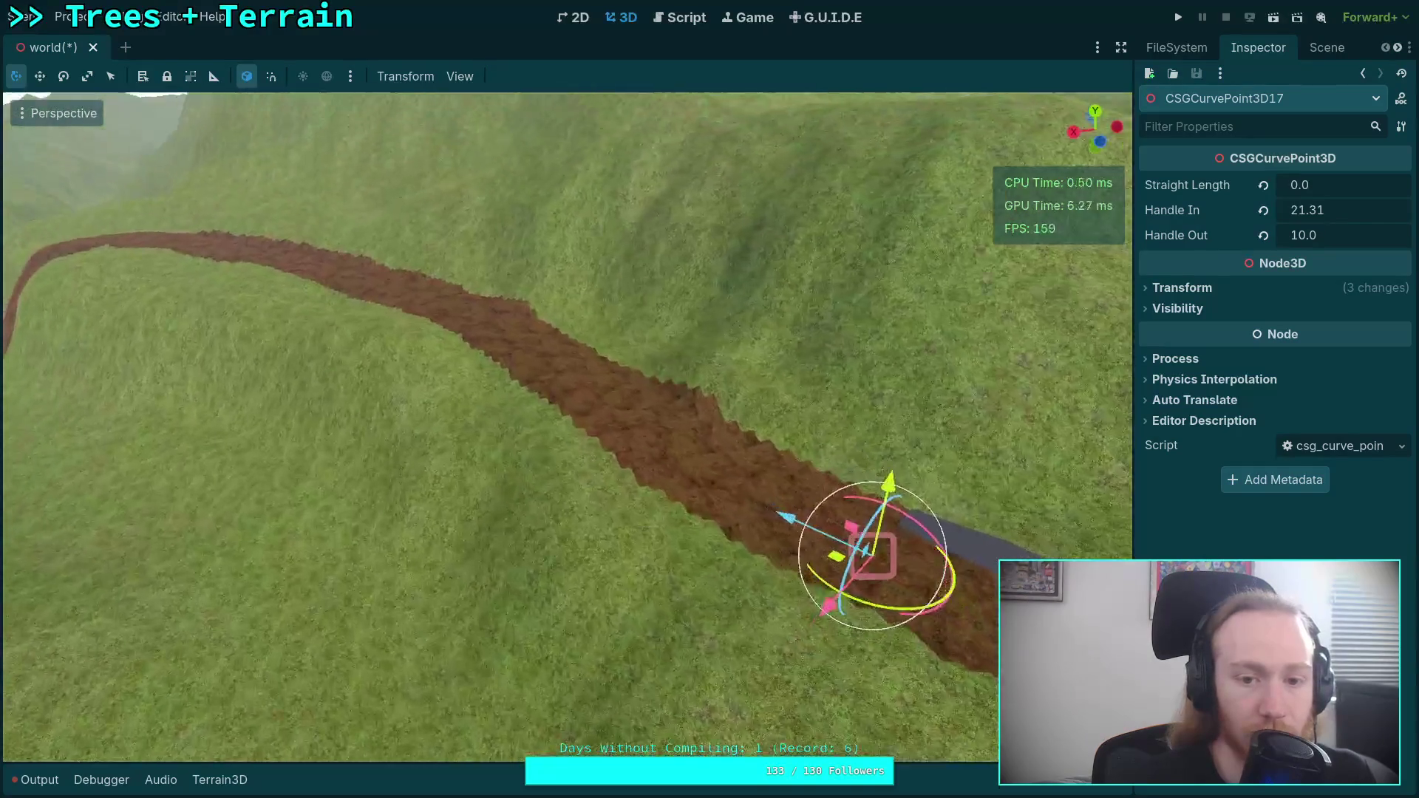
- Lower the new road point CSGCurvePoint3D17 onto the ground
{"action": "key", "text": "w"}
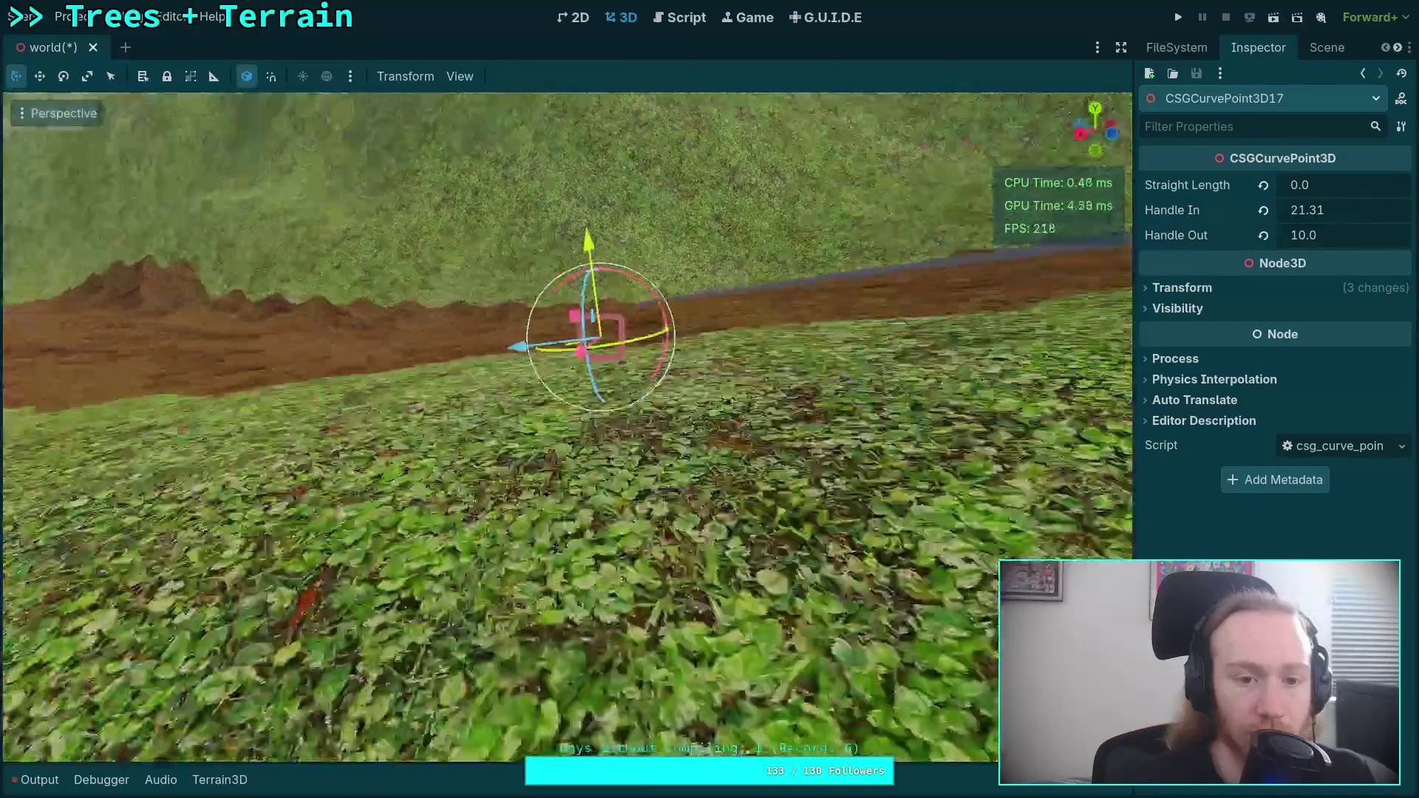
{"action": "key", "text": "s"}
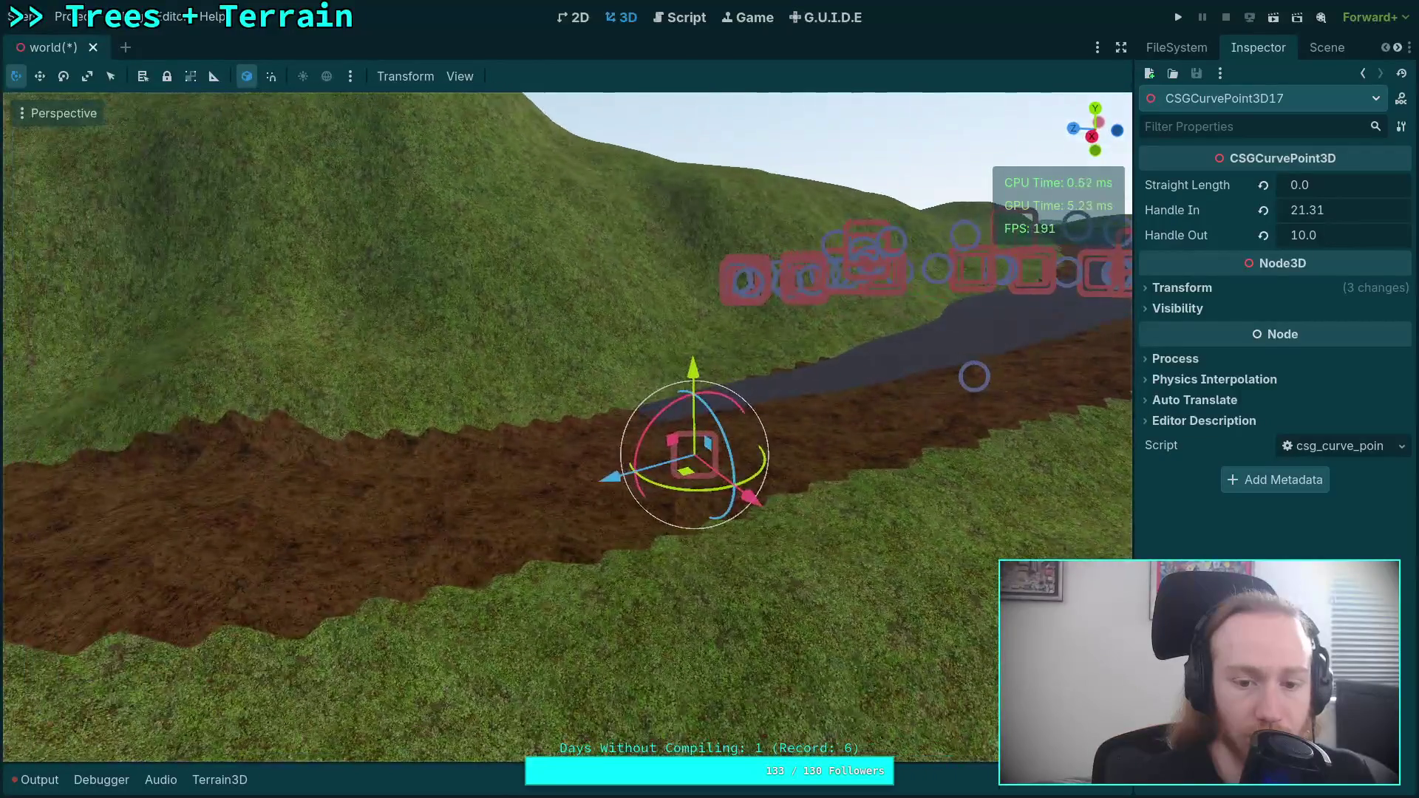
{"action": "key", "text": "w"}
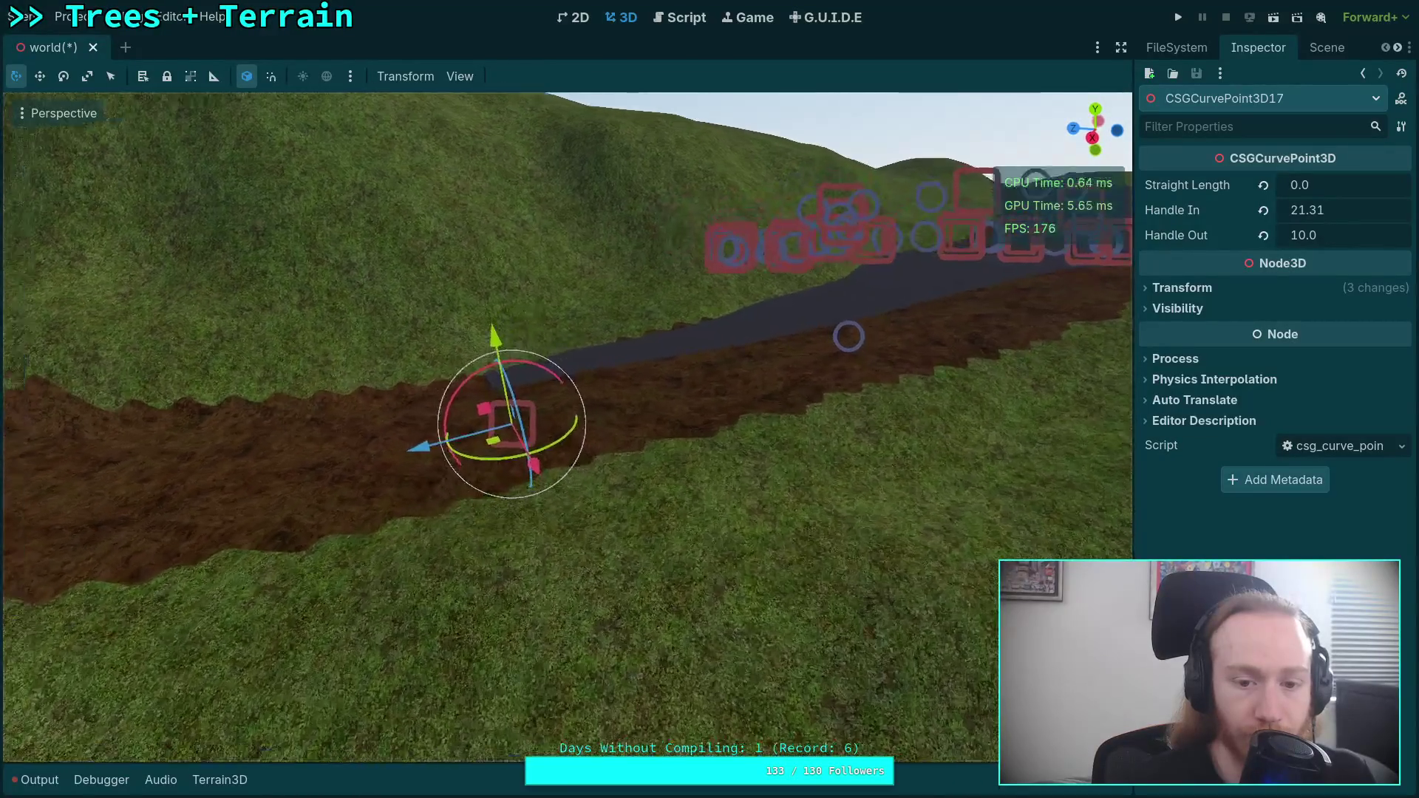
{"action": "key", "text": "s"}
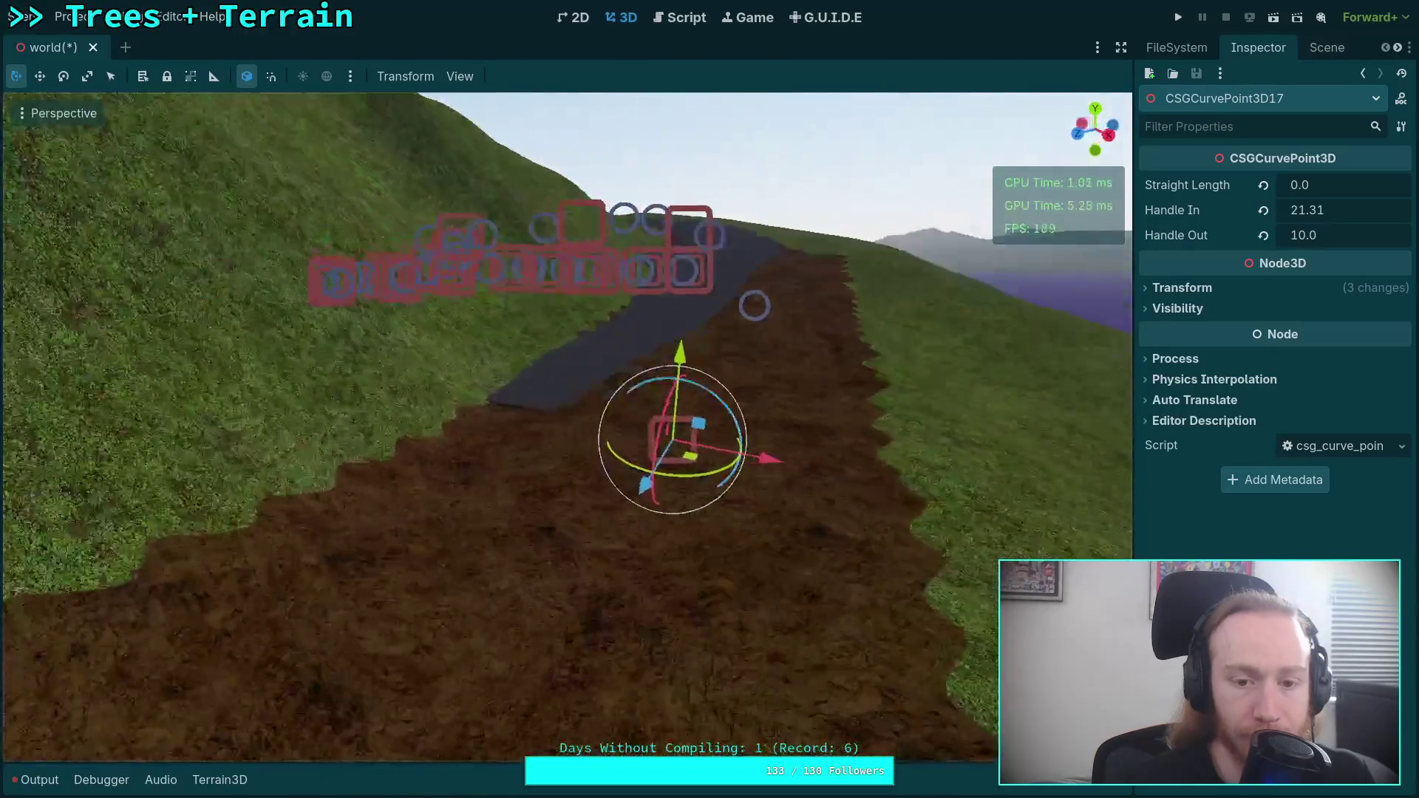
{"action": "key", "text": "w"}
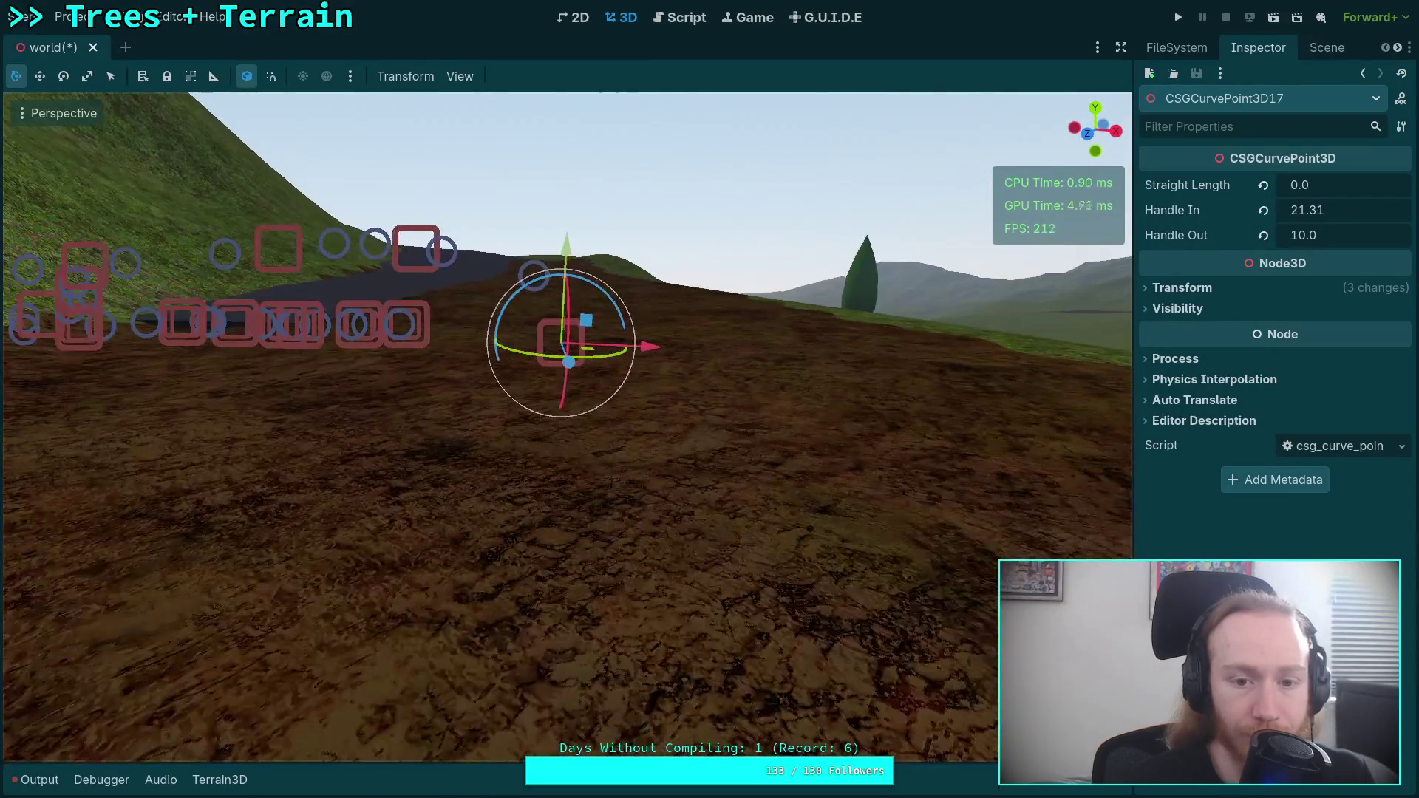
{"action": "key", "text": "w"}
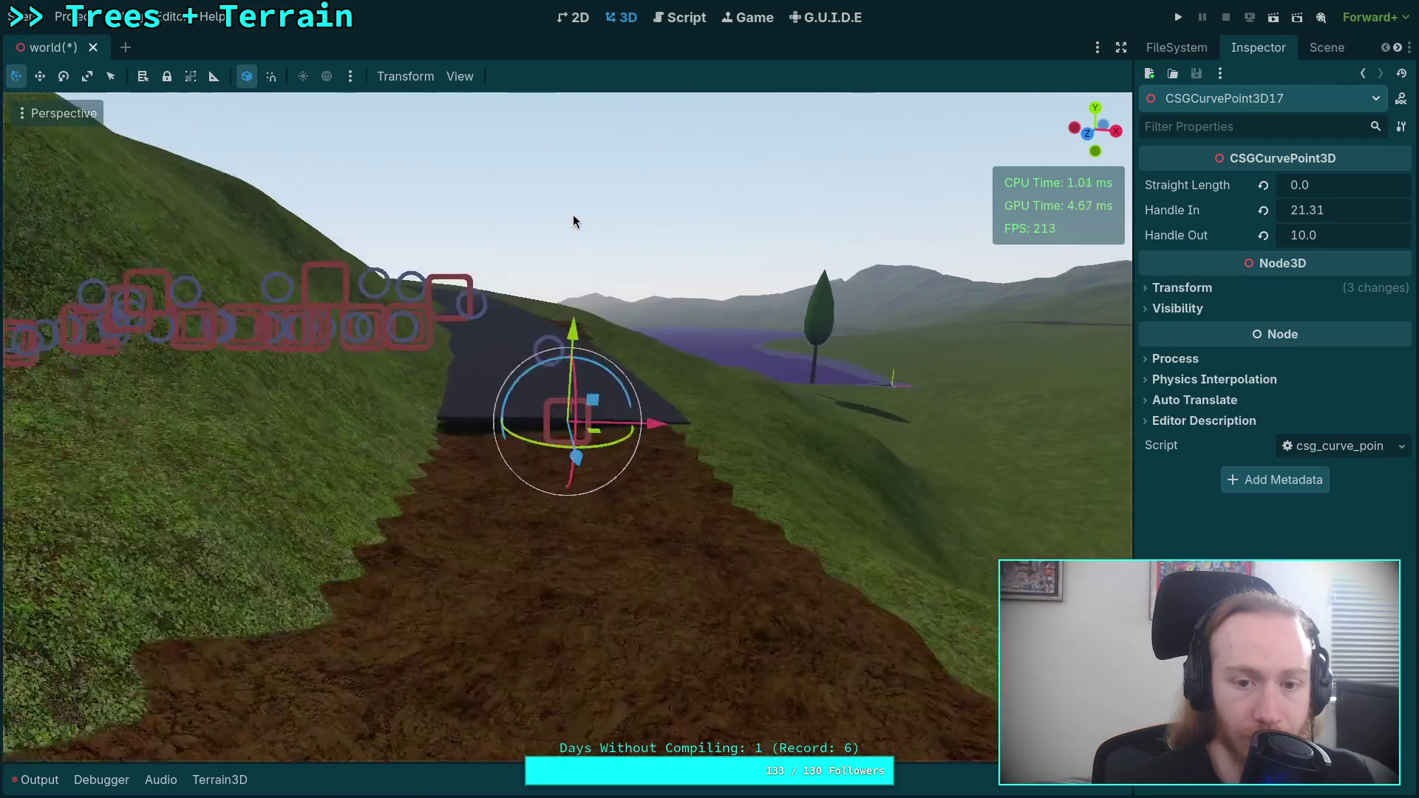
{"action": "key", "text": "f"}
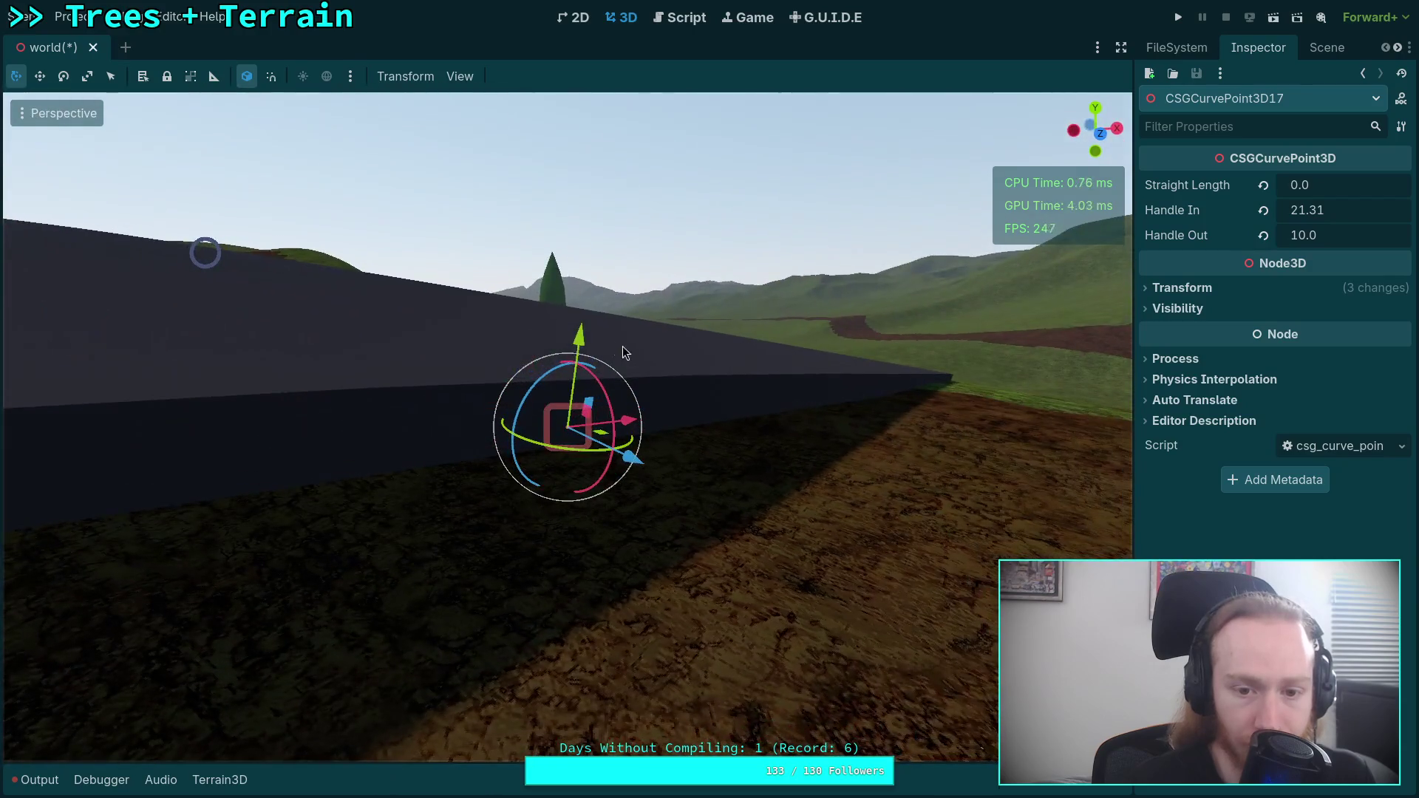
{"action": "mouse_move", "coordinate": [574, 348]}
{"action": "left_mouse_down"}
{"action": "mouse_move", "coordinate": [579, 418]}
{"action": "mouse_move", "coordinate": [670, 392]}
{"action": "mouse_move", "coordinate": [664, 373]}
{"action": "mouse_move", "coordinate": [703, 327]}
{"action": "mouse_move", "coordinate": [764, 297]}
{"action": "mouse_move", "coordinate": [761, 244]}
{"action": "mouse_move", "coordinate": [761, 325]}
{"action": "mouse_move", "coordinate": [760, 303]}
{"action": "left_mouse_up"}
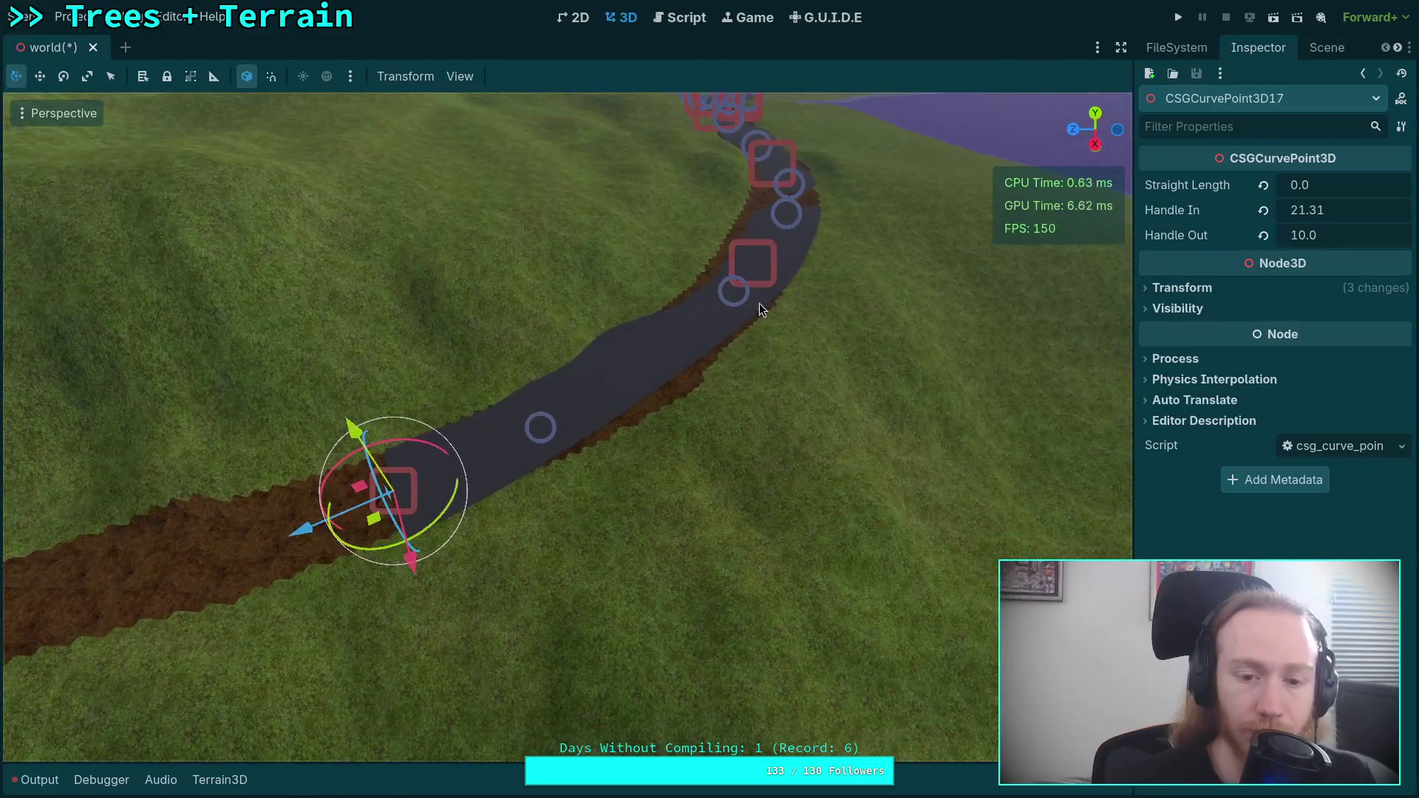
- Set the previous point's Handle Out to 33 and CSGCurvePoint3D17's Handle In to 25
{"action": "left_click", "coordinate": [757, 266]}
{"action": "left_click", "coordinate": [739, 257]}
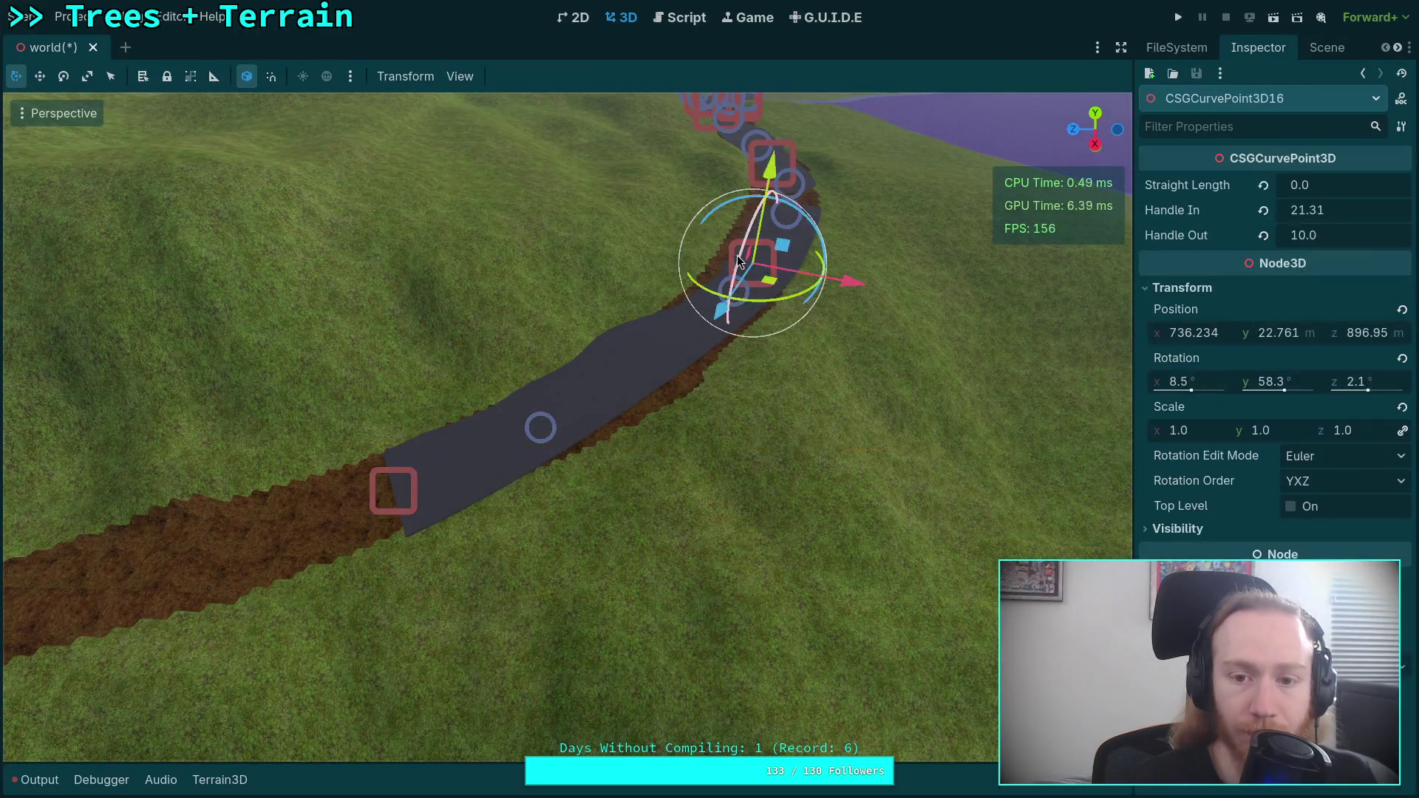
{"action": "left_click_drag", "start_coordinate": [1305, 236], "coordinate": [1342, 235]}
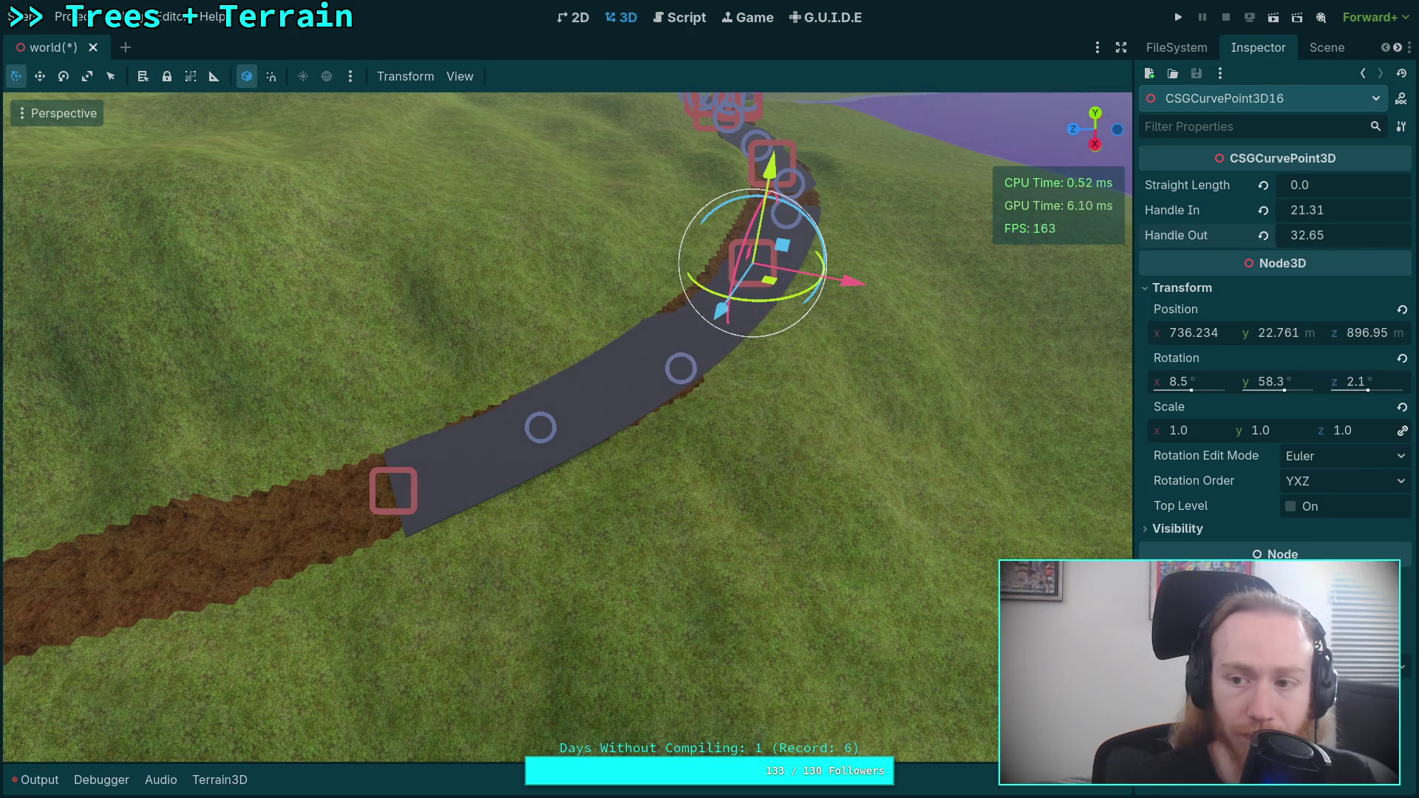
{"action": "left_click", "coordinate": [1346, 245]}
{"action": "type", "text": "33"}
{"action": "key", "text": "Return"}
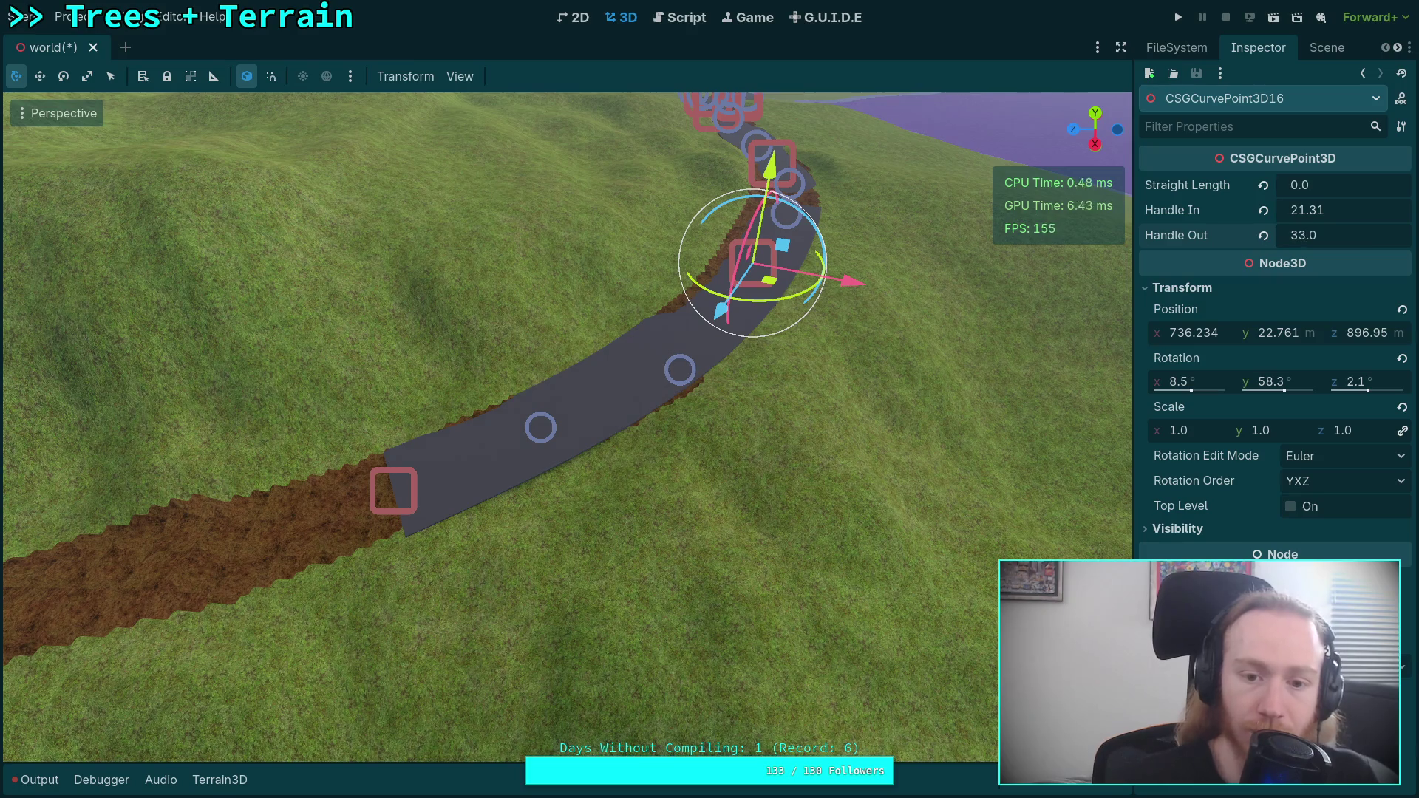
{"action": "left_click", "coordinate": [384, 480]}
{"action": "left_click", "coordinate": [1342, 215]}
{"action": "type", "text": "25"}
{"action": "key", "text": "Return"}
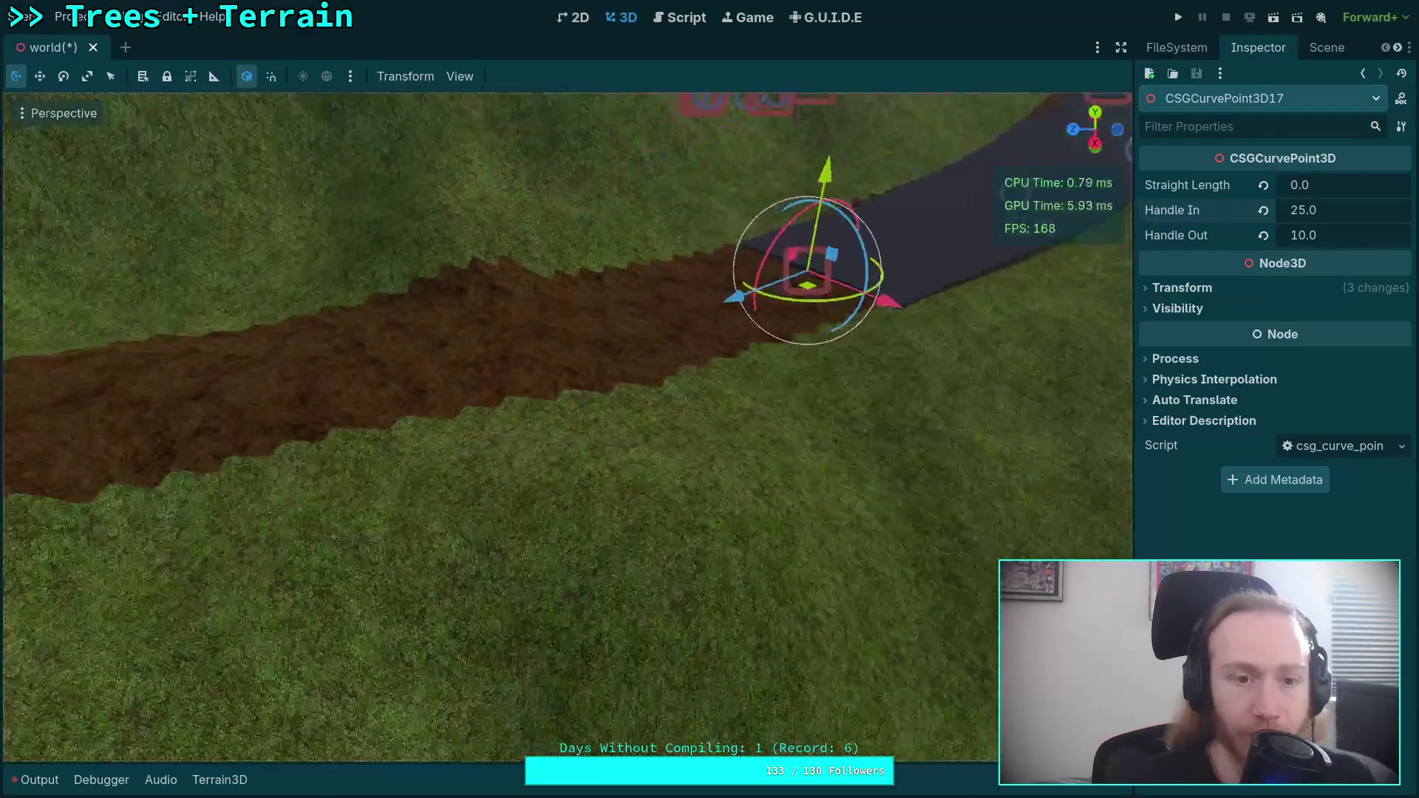
- Save the scene and duplicate a new point, CSGCurvePoint3D18, moved along the dirt path
{"action": "key", "text": "ctrl+s"}
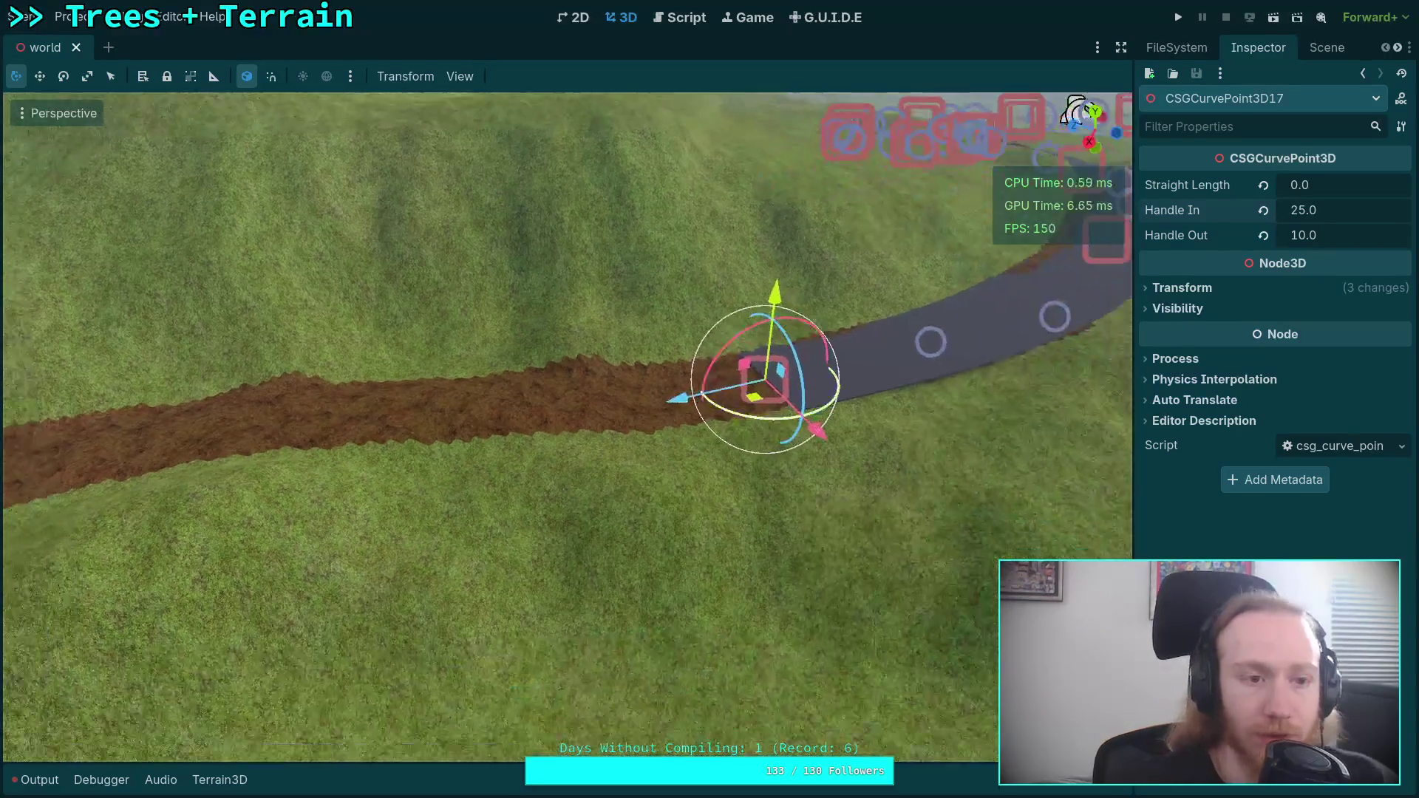
{"action": "key", "text": "ctrl+s"}
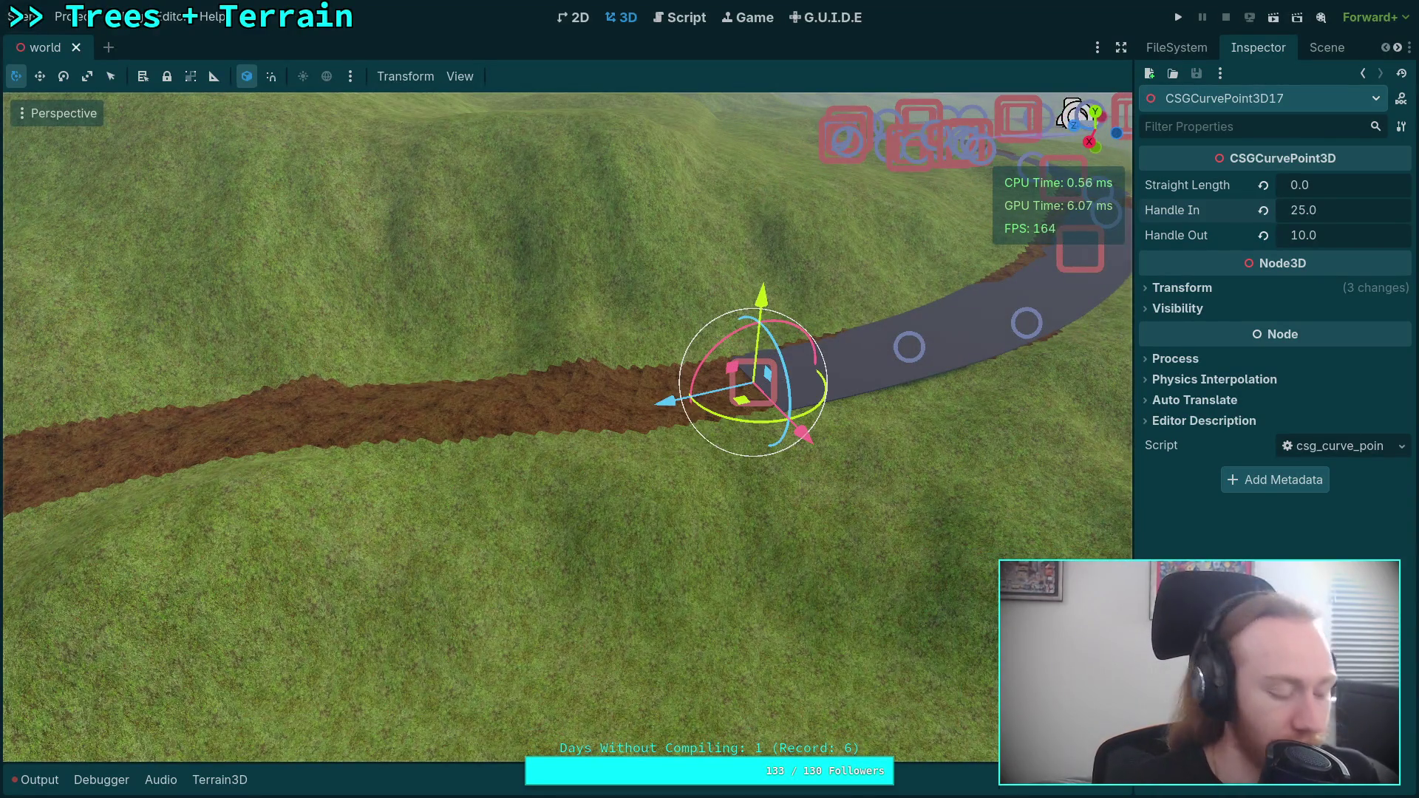
{"action": "key", "text": "ctrl+d"}
{"action": "left_click_drag", "start_coordinate": [666, 403], "coordinate": [447, 428]}
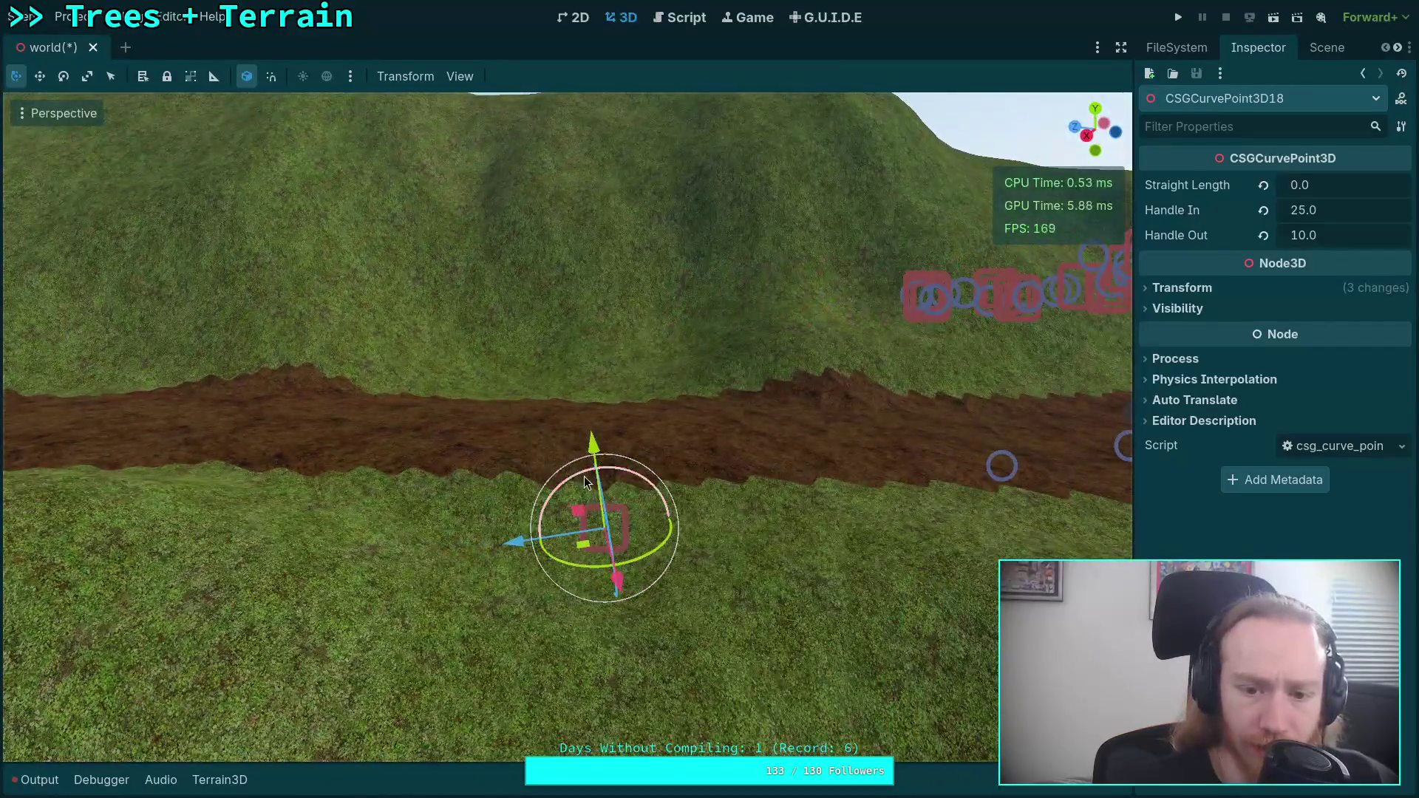
- Reset CSGCurvePoint3D18's rotation, raise it above the terrain, and turn it along the path
{"action": "left_click_drag", "start_coordinate": [584, 476], "coordinate": [586, 473]}
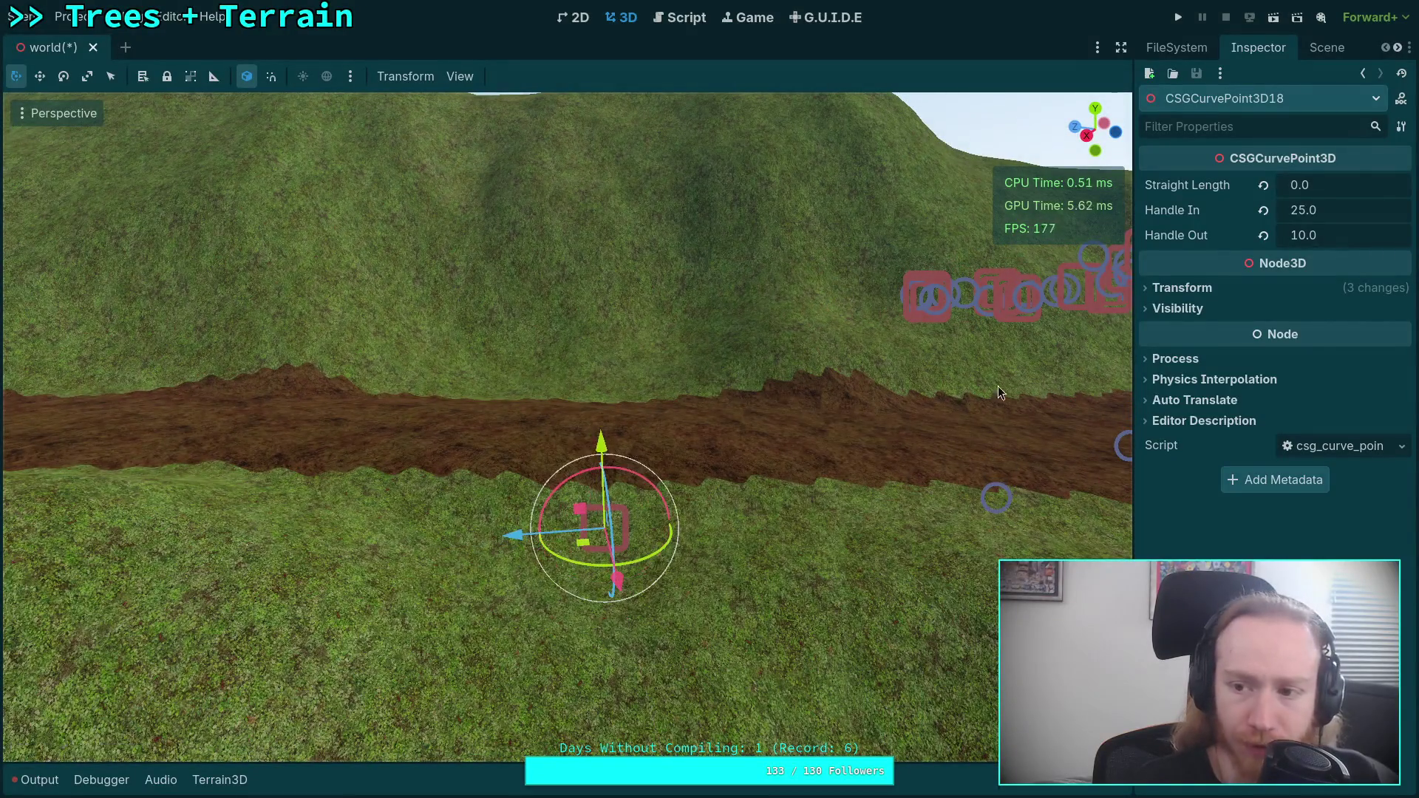
{"action": "left_click", "coordinate": [1183, 288]}
{"action": "left_click", "coordinate": [1402, 357]}
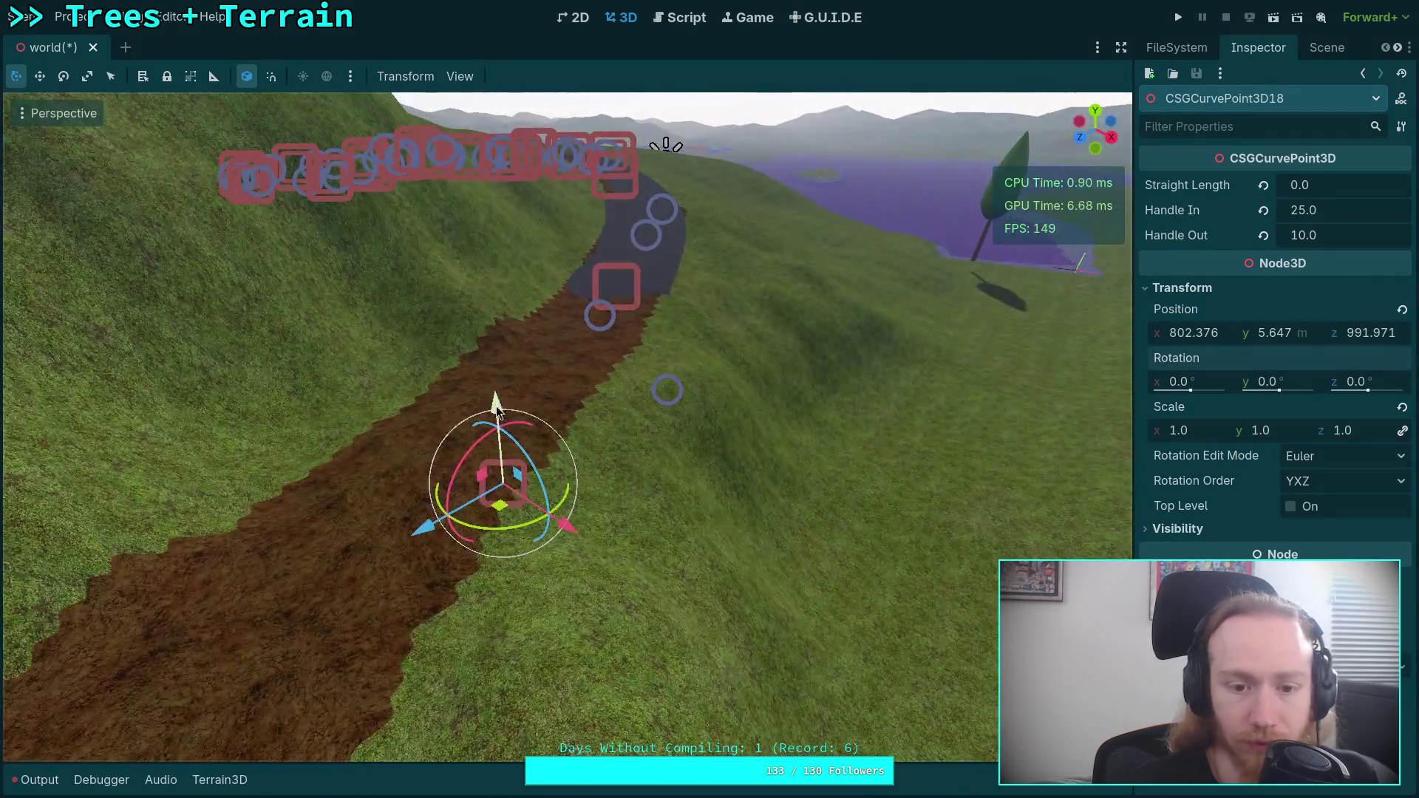
{"action": "left_click_drag", "start_coordinate": [497, 410], "coordinate": [492, 329]}
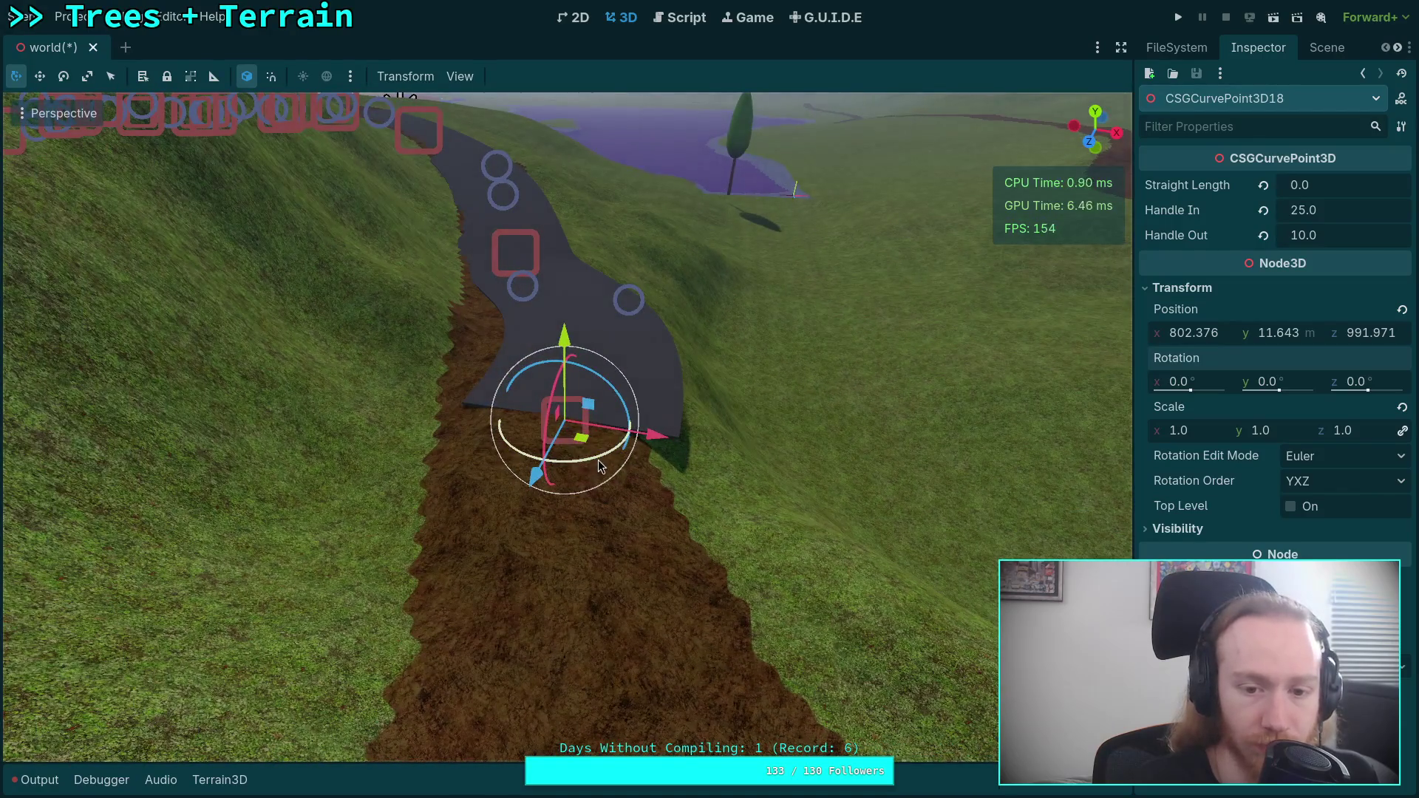
{"action": "mouse_move", "coordinate": [598, 460]}
{"action": "left_mouse_down"}
{"action": "mouse_move", "coordinate": [641, 457]}
{"action": "mouse_move", "coordinate": [538, 485]}
{"action": "mouse_move", "coordinate": [576, 650]}
{"action": "left_mouse_up"}
{"action": "key", "text": "q"}
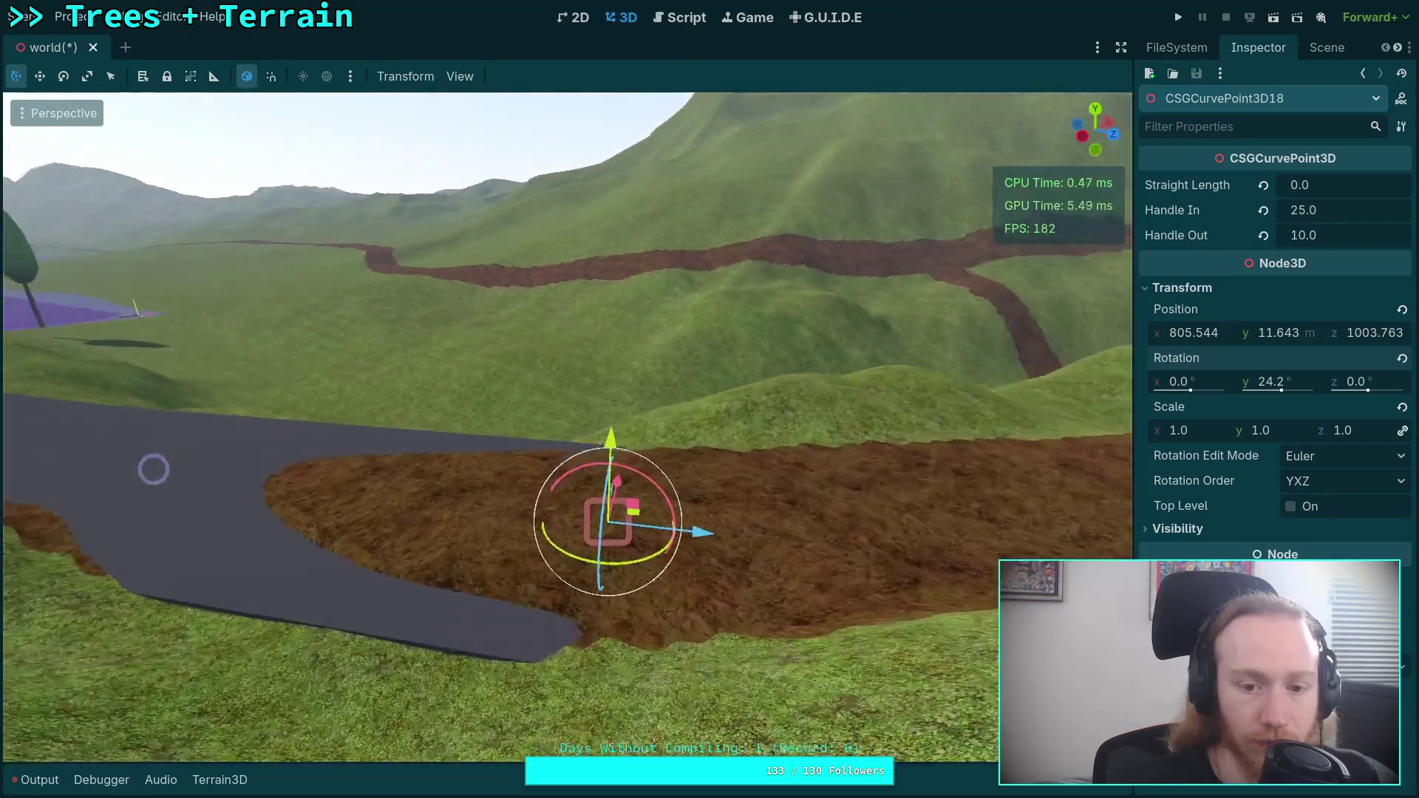
{"action": "key", "text": "e"}
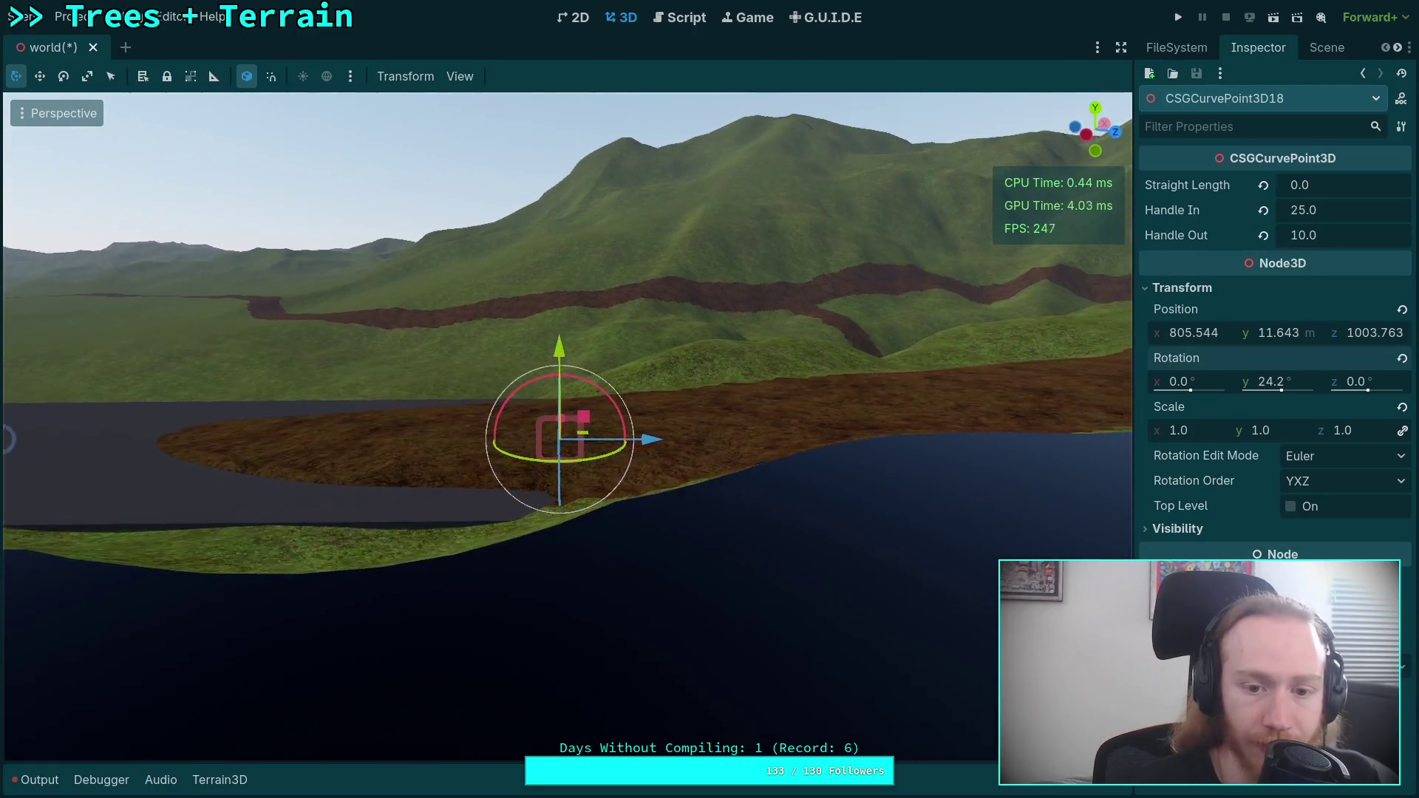
- Angle the point to -3.0°, 24.2°, -1.2° to match the slope, then save the scene
{"action": "mouse_move", "coordinate": [595, 412]}
{"action": "left_mouse_down"}
{"action": "mouse_move", "coordinate": [781, 139]}
{"action": "mouse_move", "coordinate": [836, 134]}
{"action": "left_mouse_up"}
{"action": "left_click_drag", "start_coordinate": [548, 358], "coordinate": [547, 337]}
{"action": "mouse_move", "coordinate": [695, 366]}
{"action": "left_mouse_down"}
{"action": "mouse_move", "coordinate": [548, 397]}
{"action": "mouse_move", "coordinate": [713, 393]}
{"action": "mouse_move", "coordinate": [615, 362]}
{"action": "mouse_move", "coordinate": [569, 303]}
{"action": "mouse_move", "coordinate": [455, 376]}
{"action": "mouse_move", "coordinate": [687, 377]}
{"action": "left_mouse_up"}
{"action": "mouse_move", "coordinate": [318, 351]}
{"action": "left_mouse_down"}
{"action": "mouse_move", "coordinate": [374, 159]}
{"action": "mouse_move", "coordinate": [444, 172]}
{"action": "left_mouse_up"}
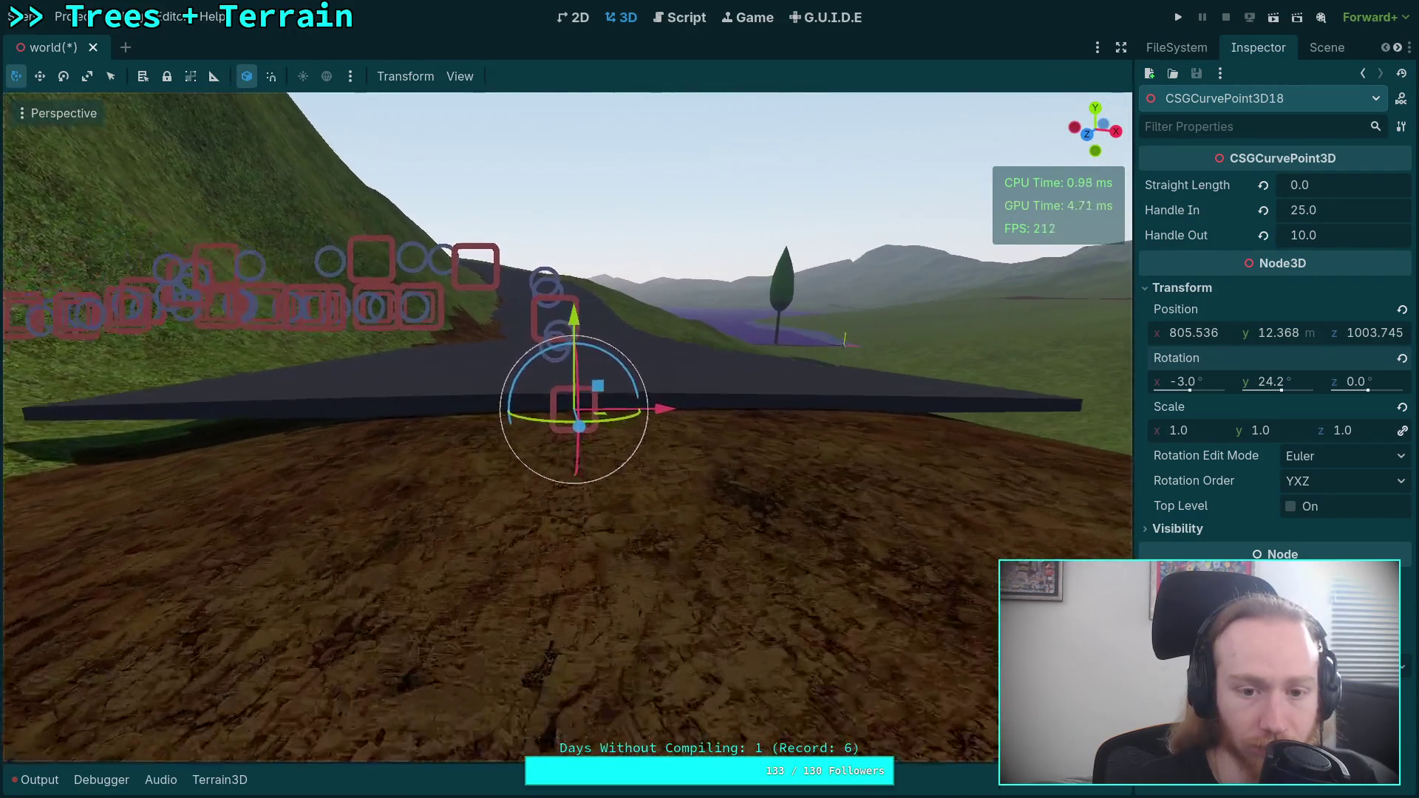
{"action": "mouse_move", "coordinate": [536, 353]}
{"action": "left_mouse_down"}
{"action": "mouse_move", "coordinate": [488, 218]}
{"action": "mouse_move", "coordinate": [401, 188]}
{"action": "mouse_move", "coordinate": [423, 178]}
{"action": "left_mouse_up"}
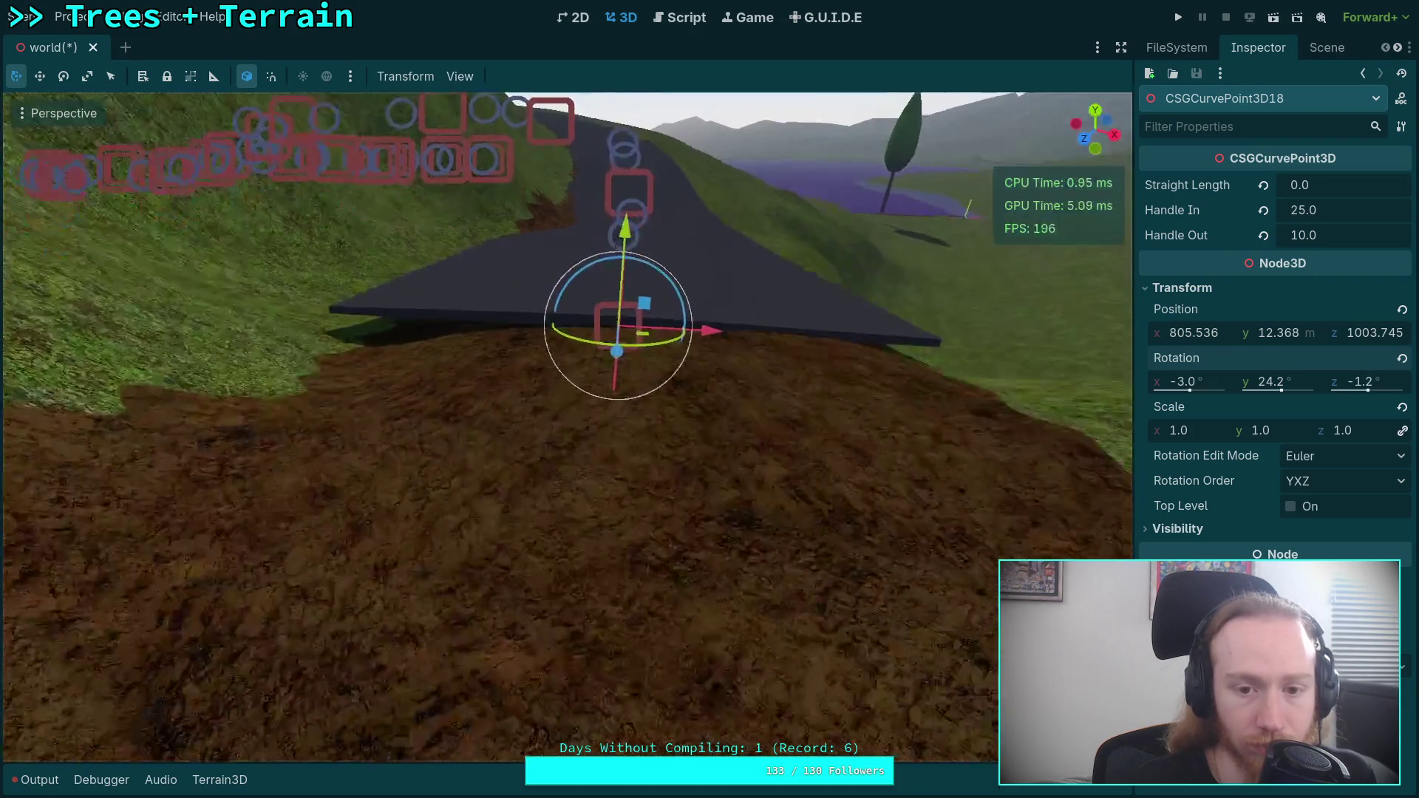
{"action": "key", "text": "ctrl+s"}
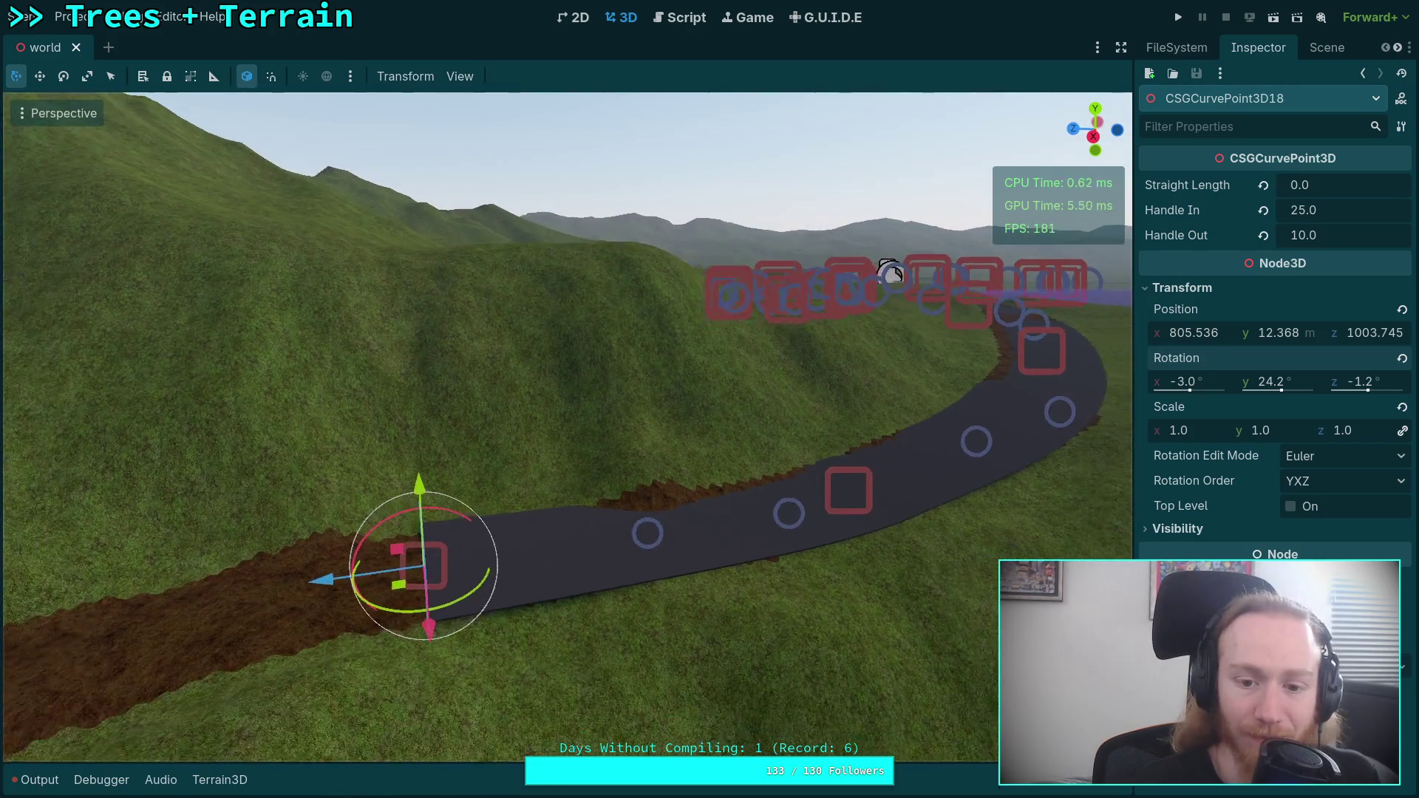
{"action": "left_click", "coordinate": [680, 18]}
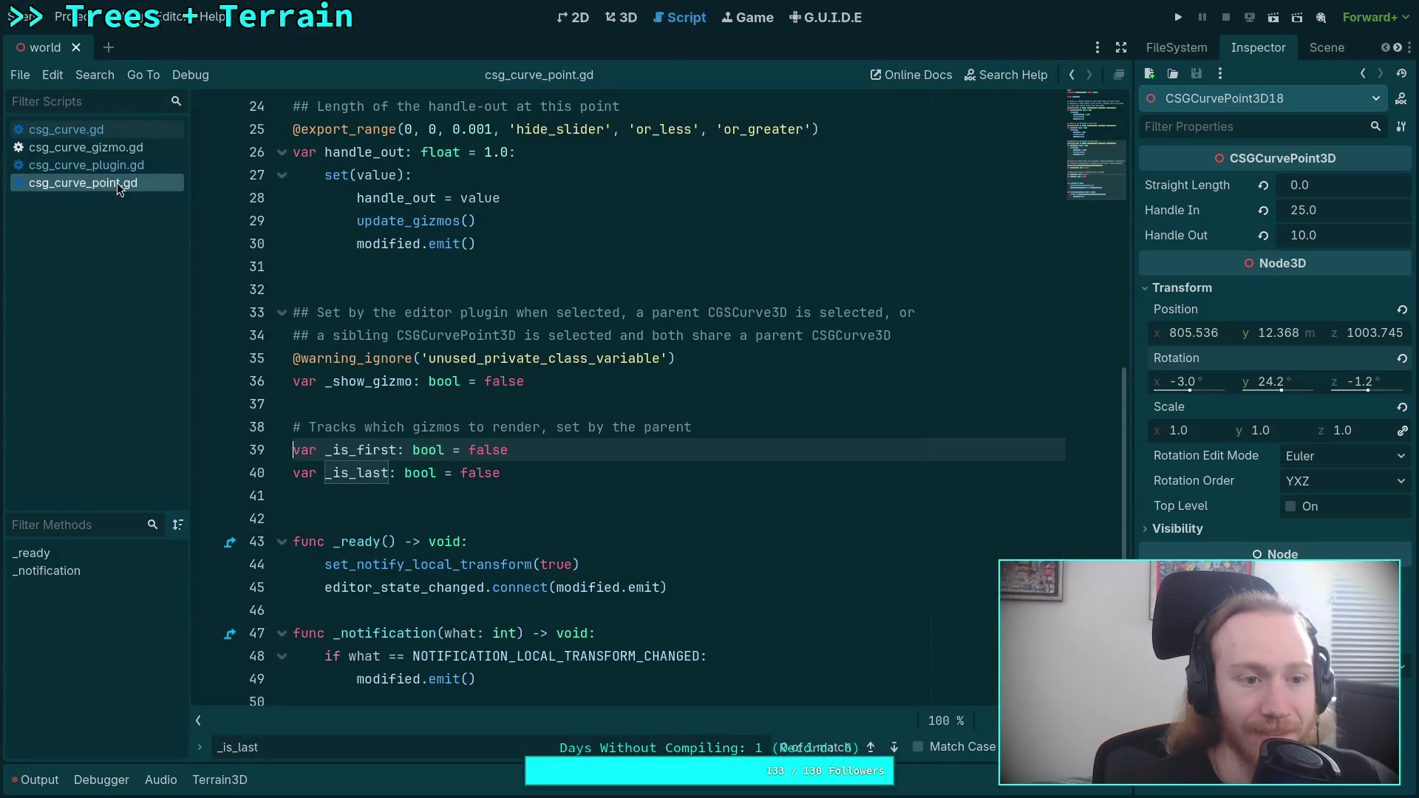
- Open csg_curve_gizmo.gd in the Script editor and scroll through it
{"action": "left_click", "coordinate": [144, 148]}
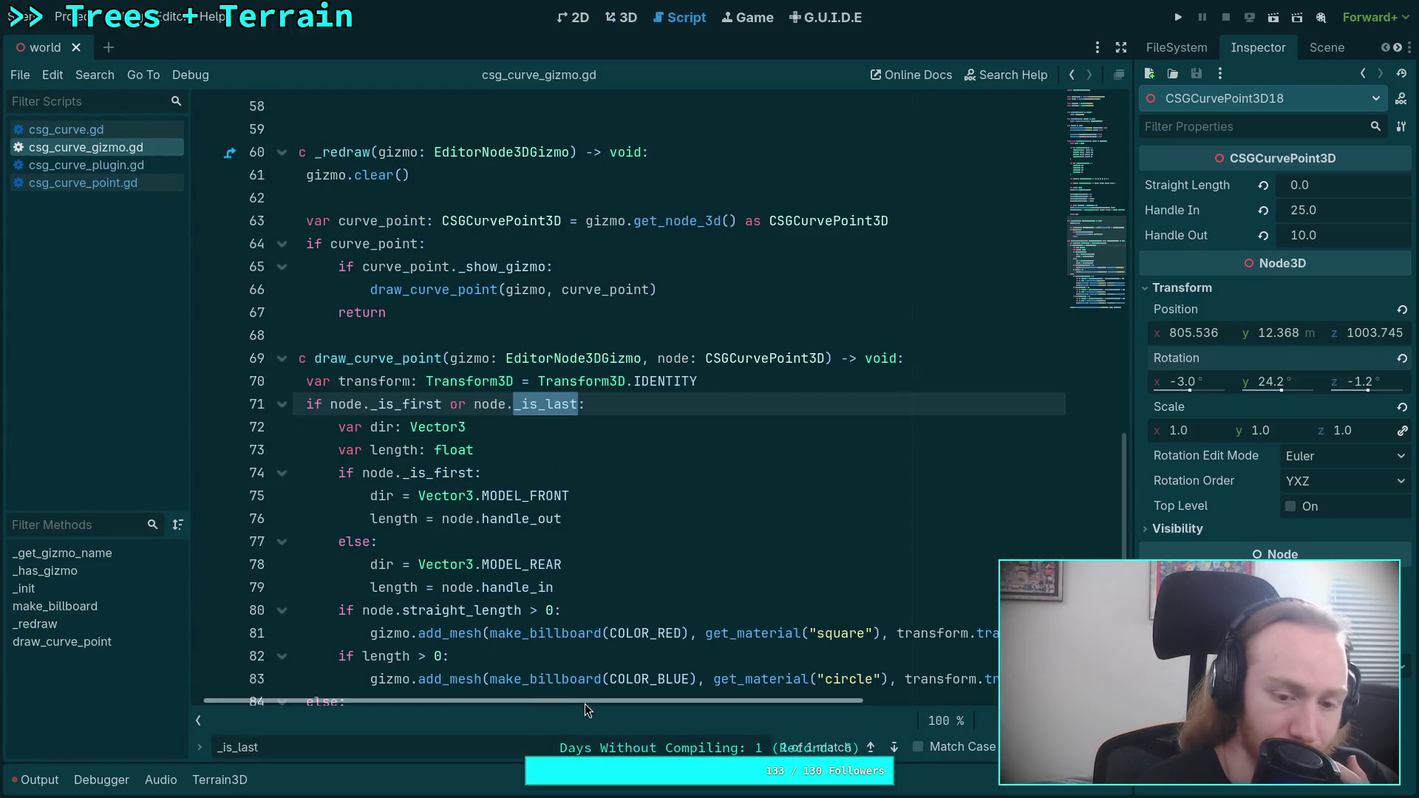
{"action": "left_click_drag", "start_coordinate": [584, 704], "coordinate": [411, 691]}
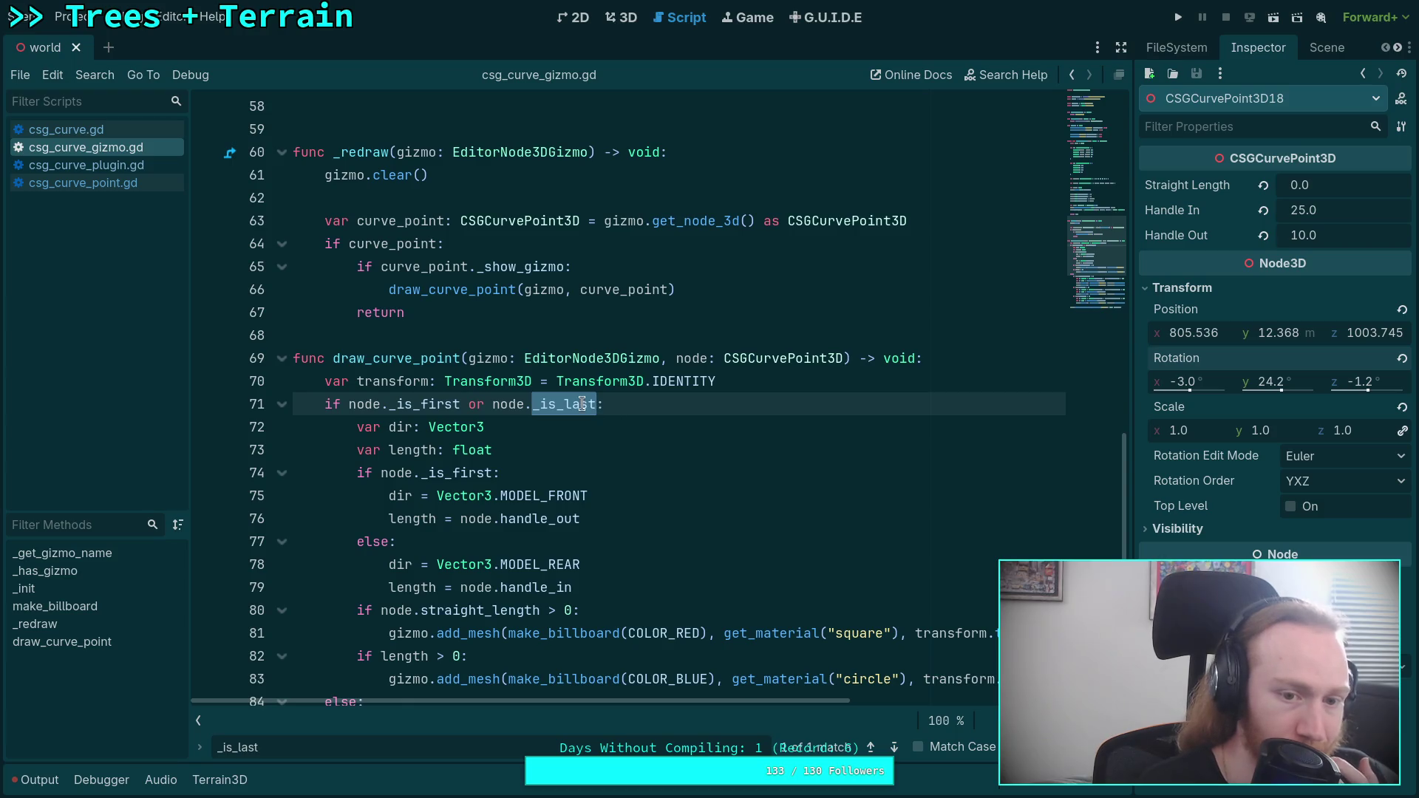
{"action": "scroll", "coordinate": [570, 398], "scroll_direction": "up", "scroll_amount": 3}
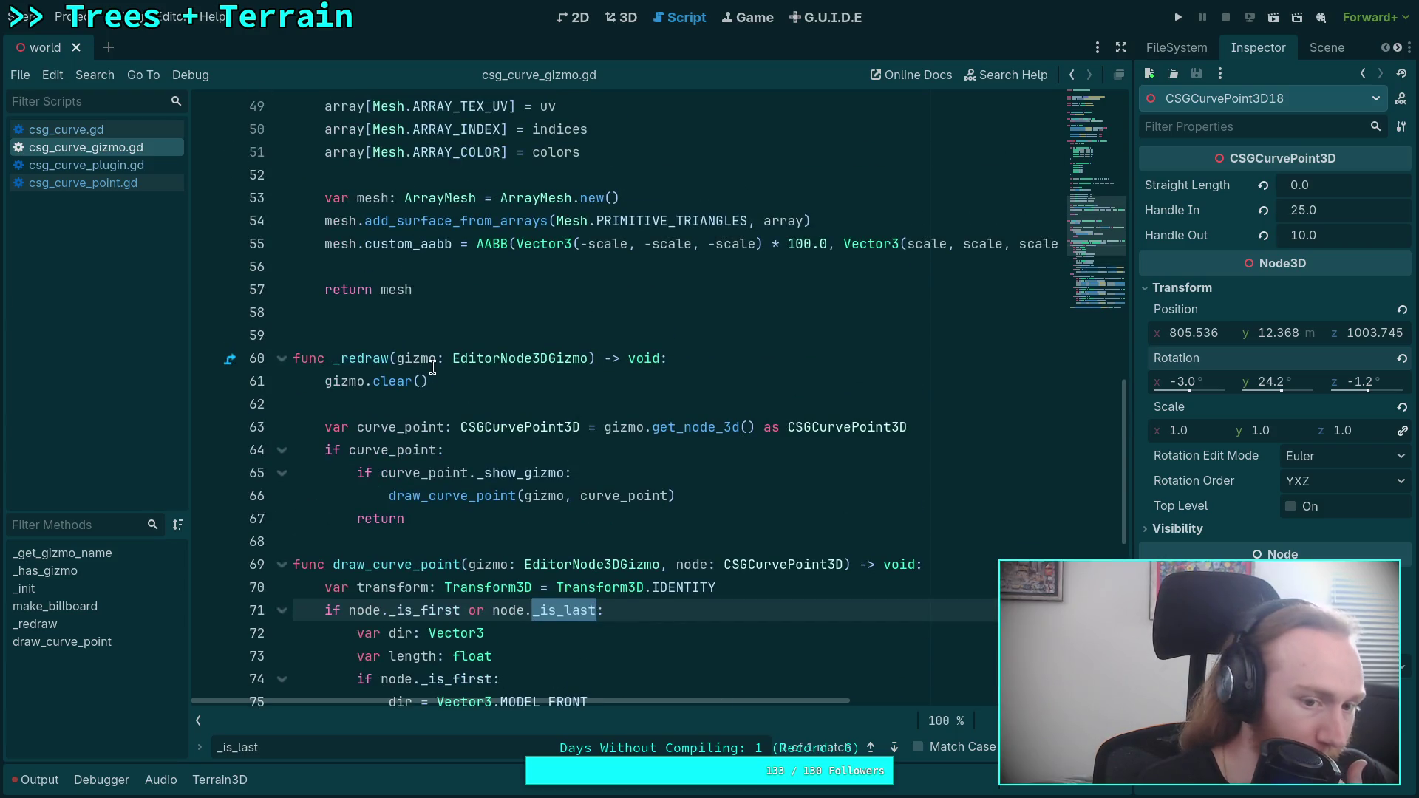
{"action": "scroll", "coordinate": [494, 373], "scroll_direction": "down", "scroll_amount": 3}
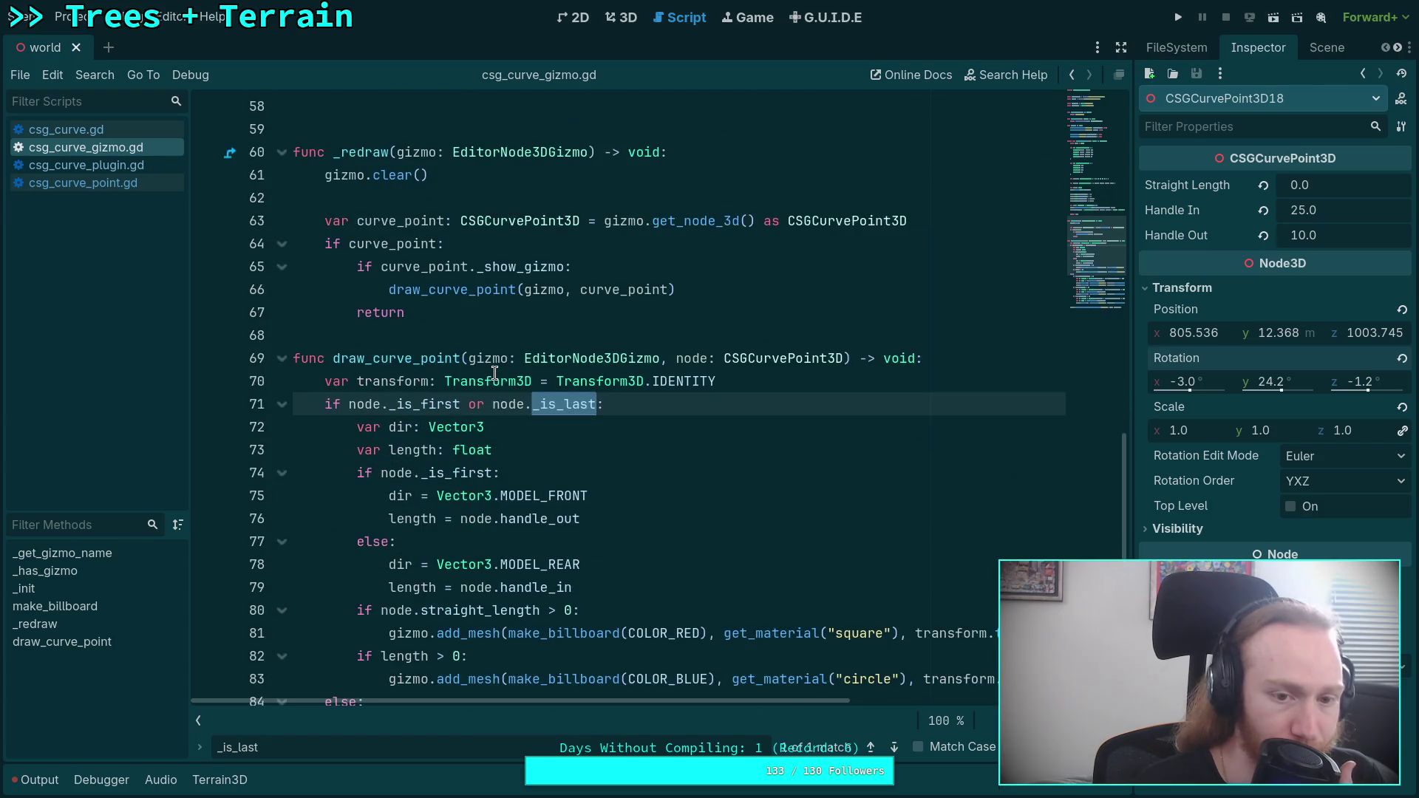
{"action": "scroll", "coordinate": [494, 373], "scroll_direction": "up", "scroll_amount": 6}
{"action": "scroll", "coordinate": [494, 374], "scroll_direction": "up", "scroll_amount": 11}
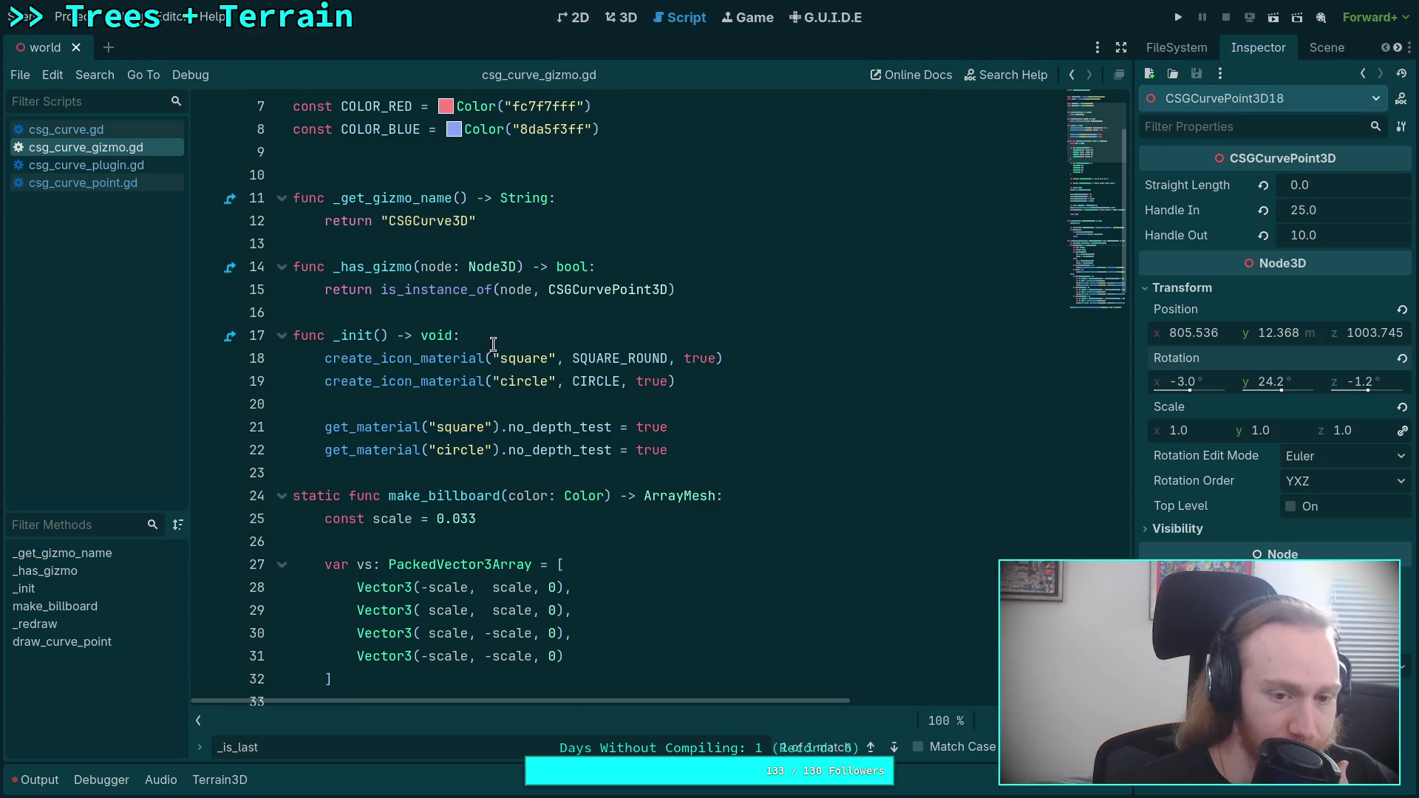
- Back in the 3D view, rotate CSGCurvePoint3D18 to -2.8°, 31.5°, -1.5°
{"action": "left_click", "coordinate": [621, 18]}
{"action": "left_click_drag", "start_coordinate": [717, 466], "coordinate": [711, 401]}
{"action": "mouse_move", "coordinate": [577, 518]}
{"action": "left_mouse_down"}
{"action": "mouse_move", "coordinate": [592, 513]}
{"action": "mouse_move", "coordinate": [319, 368]}
{"action": "left_mouse_up"}
{"action": "scroll", "coordinate": [320, 367], "scroll_direction": "up", "scroll_amount": 2}
- Fly the view over the road and save the scene
{"action": "key", "text": "w"}
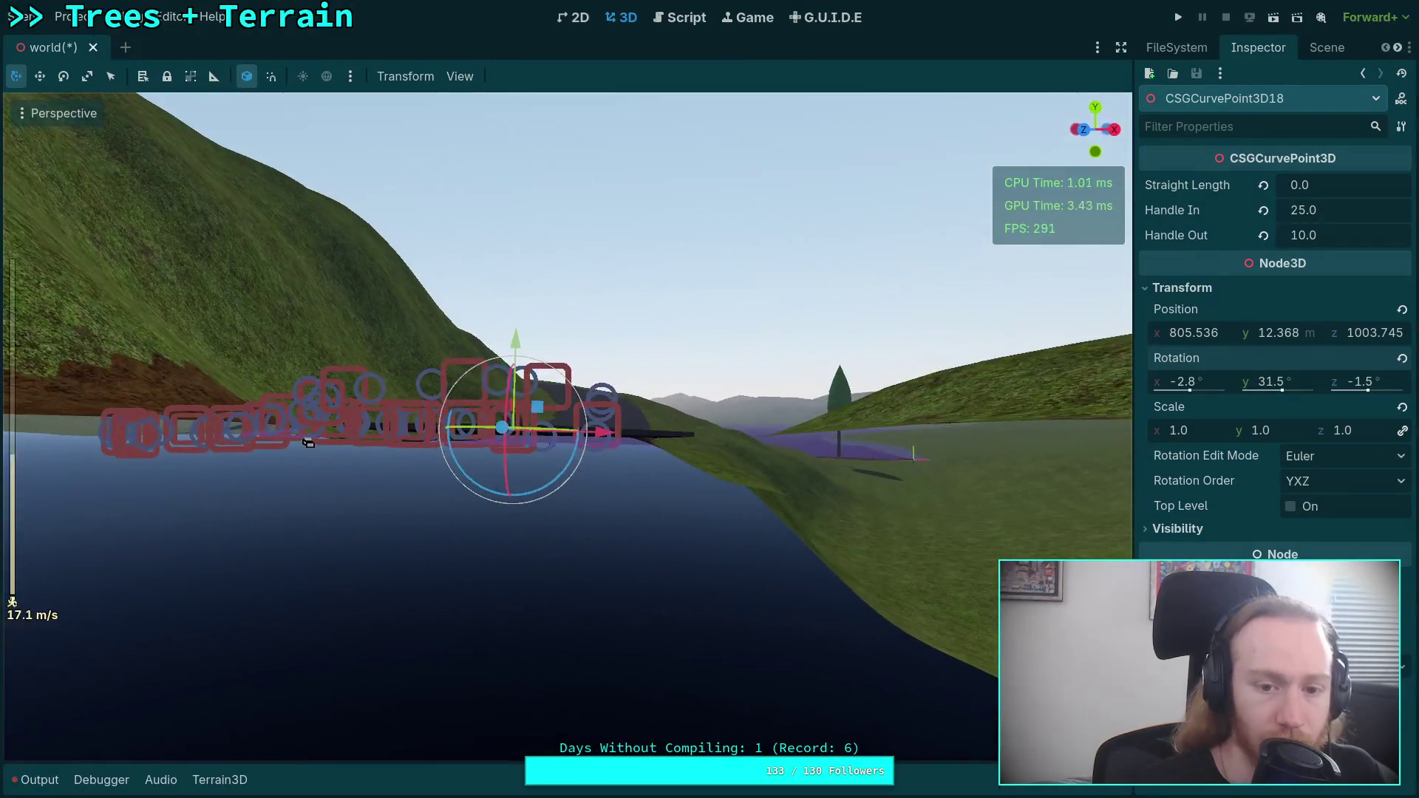
{"action": "right_click", "coordinate": [599, 542]}
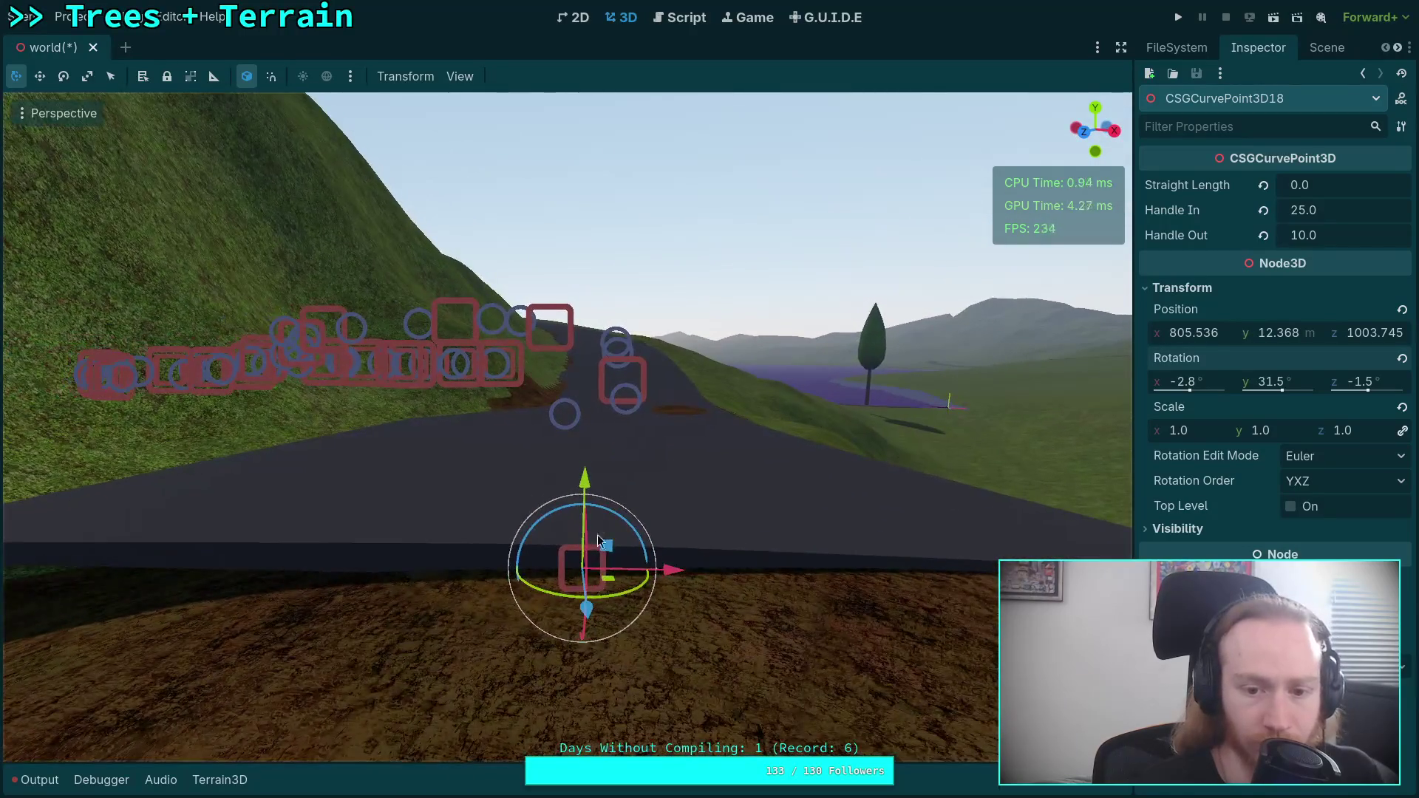
{"action": "right_click", "coordinate": [702, 570]}
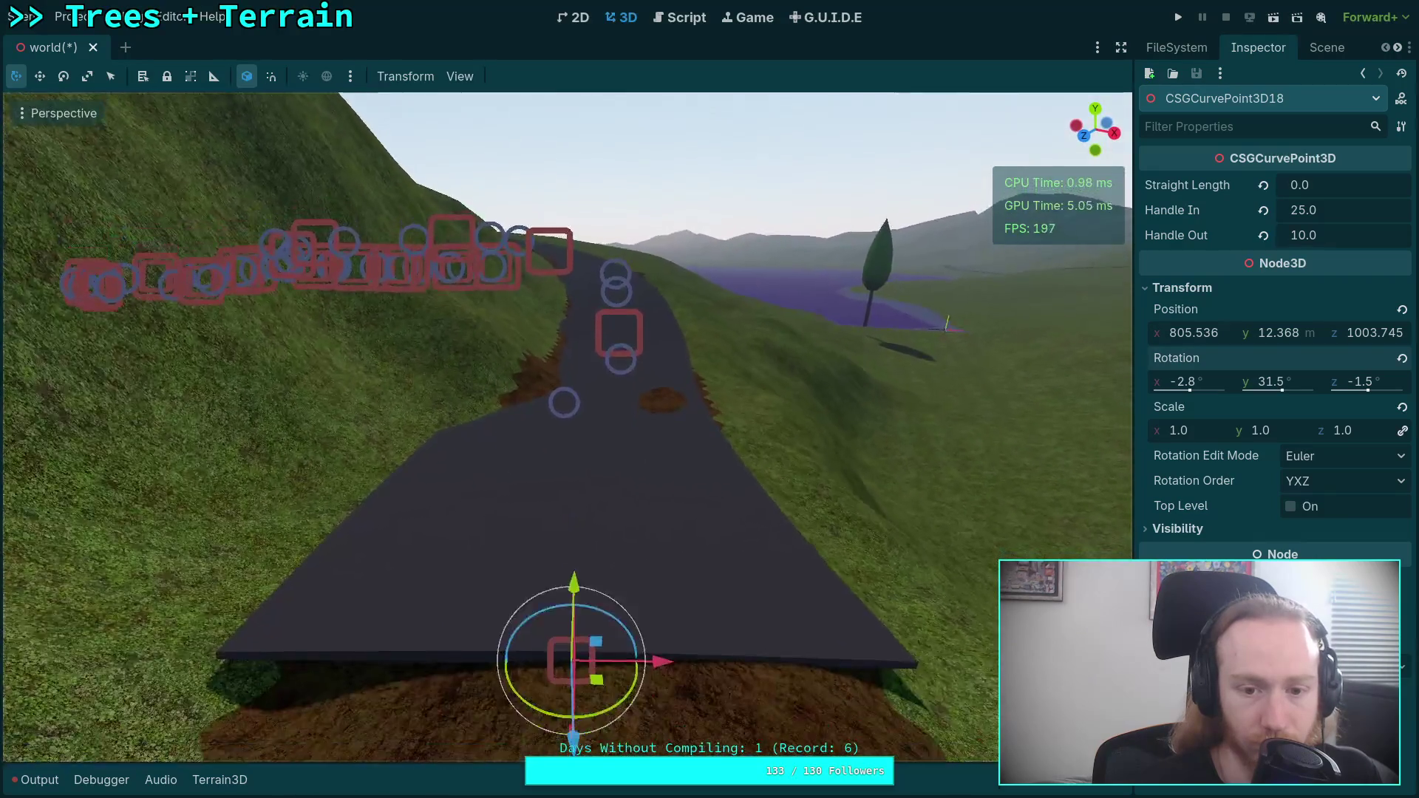
{"action": "key", "text": "s"}
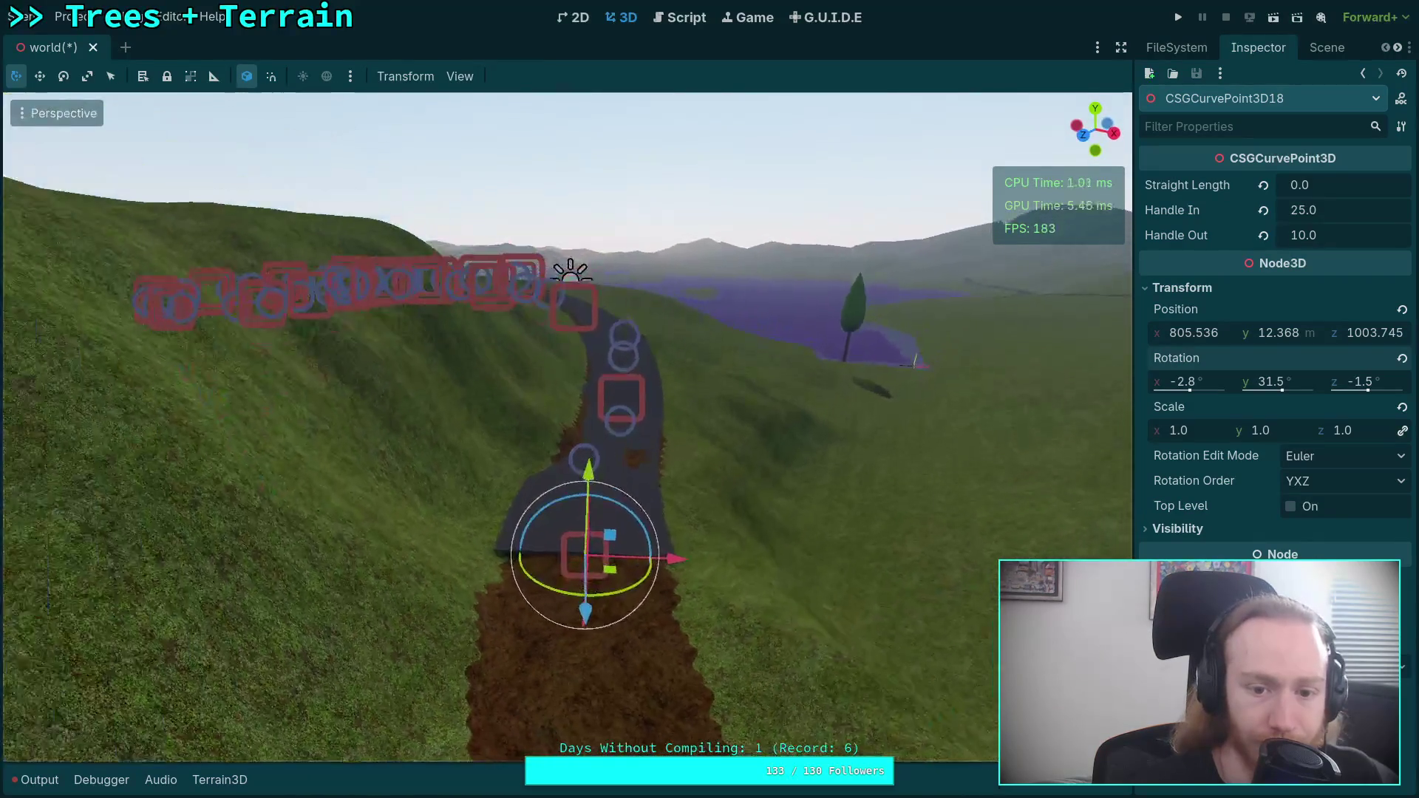
{"action": "right_click", "coordinate": [711, 565]}
{"action": "key", "text": "ctrl+s"}
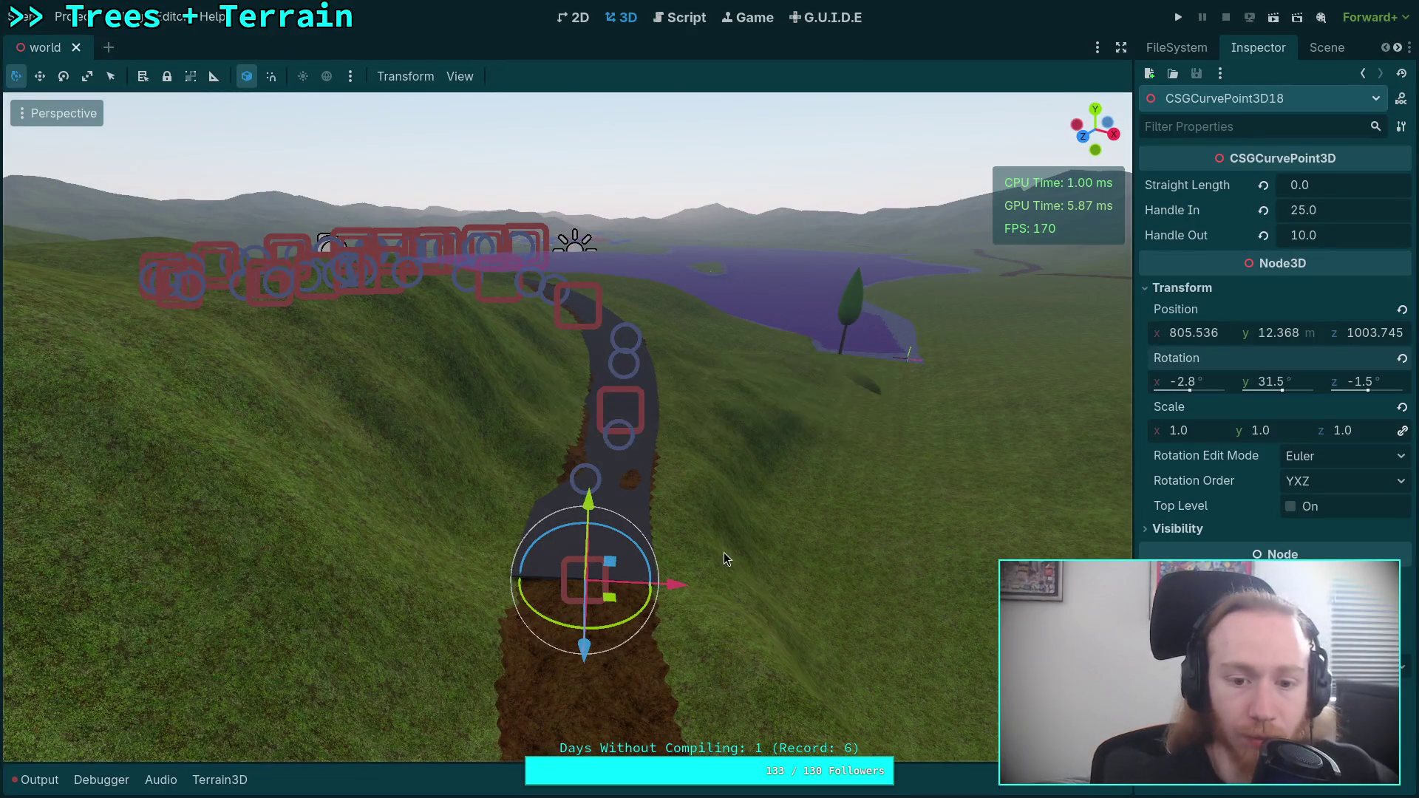
- Add CSGCurvePoint3D19 at the road's end, move it along the dirt path and turn it to 53.4°
{"action": "right_click", "coordinate": [726, 559]}
{"action": "key", "text": "w"}
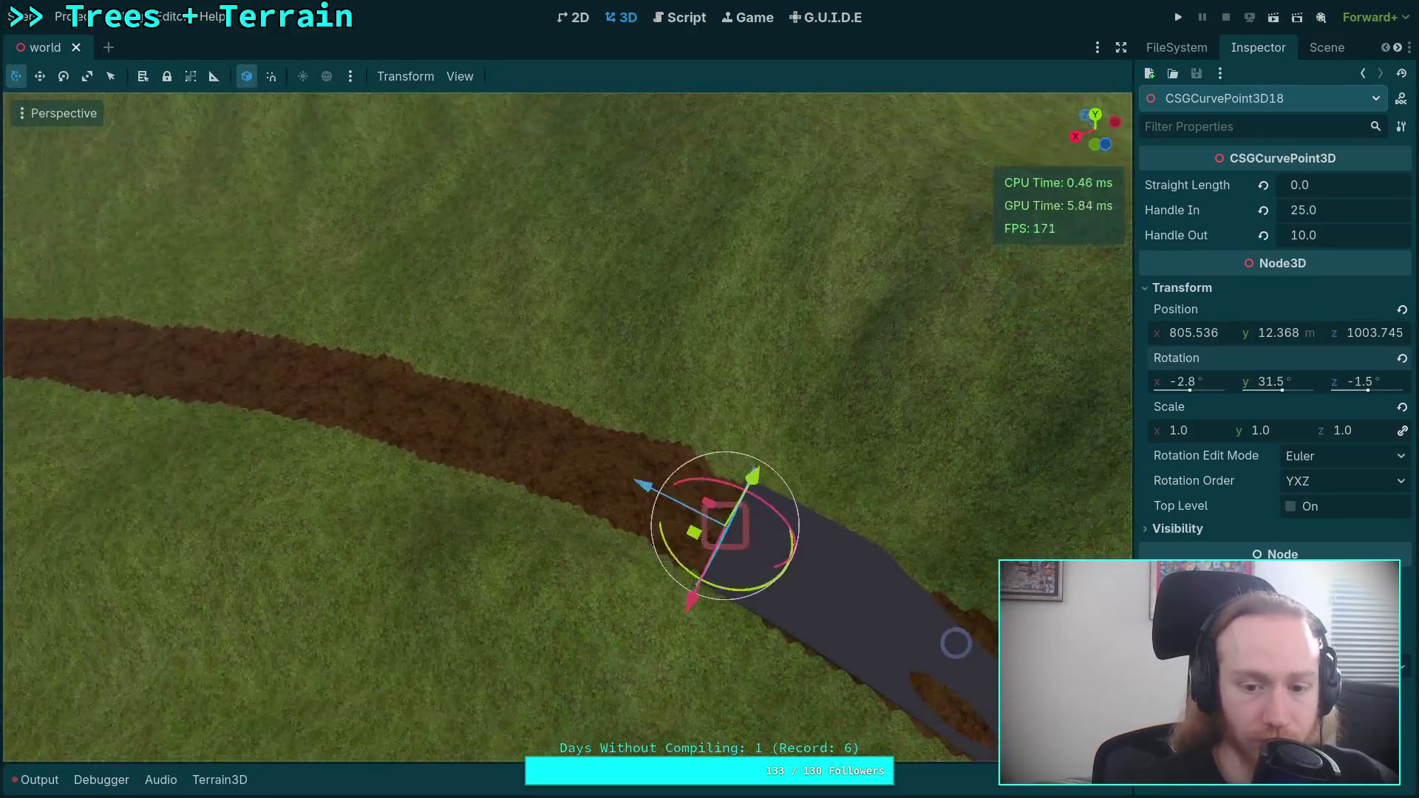
{"action": "key", "text": "ctrl+d"}
{"action": "mouse_move", "coordinate": [642, 492]}
{"action": "left_mouse_down"}
{"action": "mouse_move", "coordinate": [397, 439]}
{"action": "mouse_move", "coordinate": [237, 288]}
{"action": "left_mouse_up"}
{"action": "right_click", "coordinate": [237, 288]}
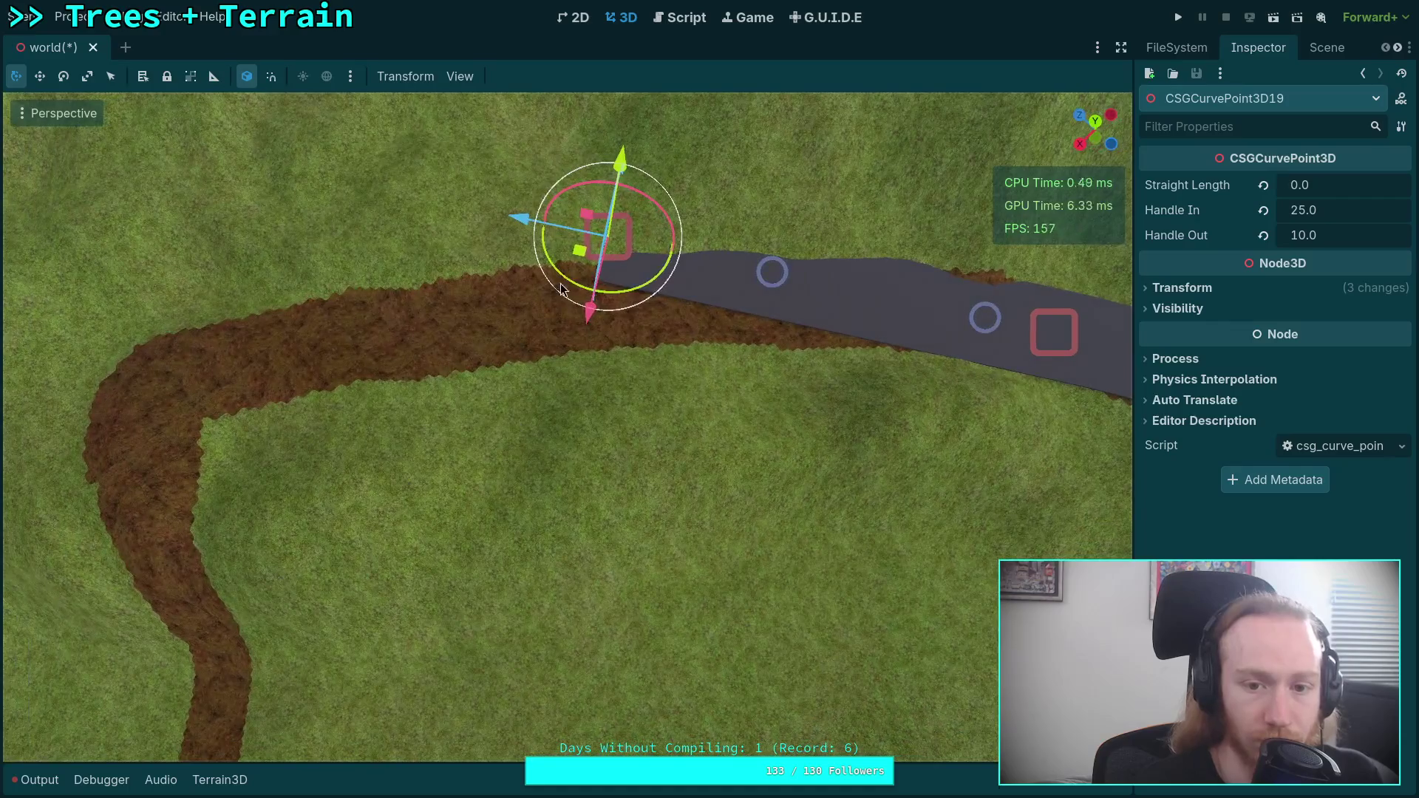
{"action": "mouse_move", "coordinate": [564, 290]}
{"action": "left_mouse_down"}
{"action": "mouse_move", "coordinate": [590, 292]}
{"action": "mouse_move", "coordinate": [594, 367]}
{"action": "left_mouse_up"}
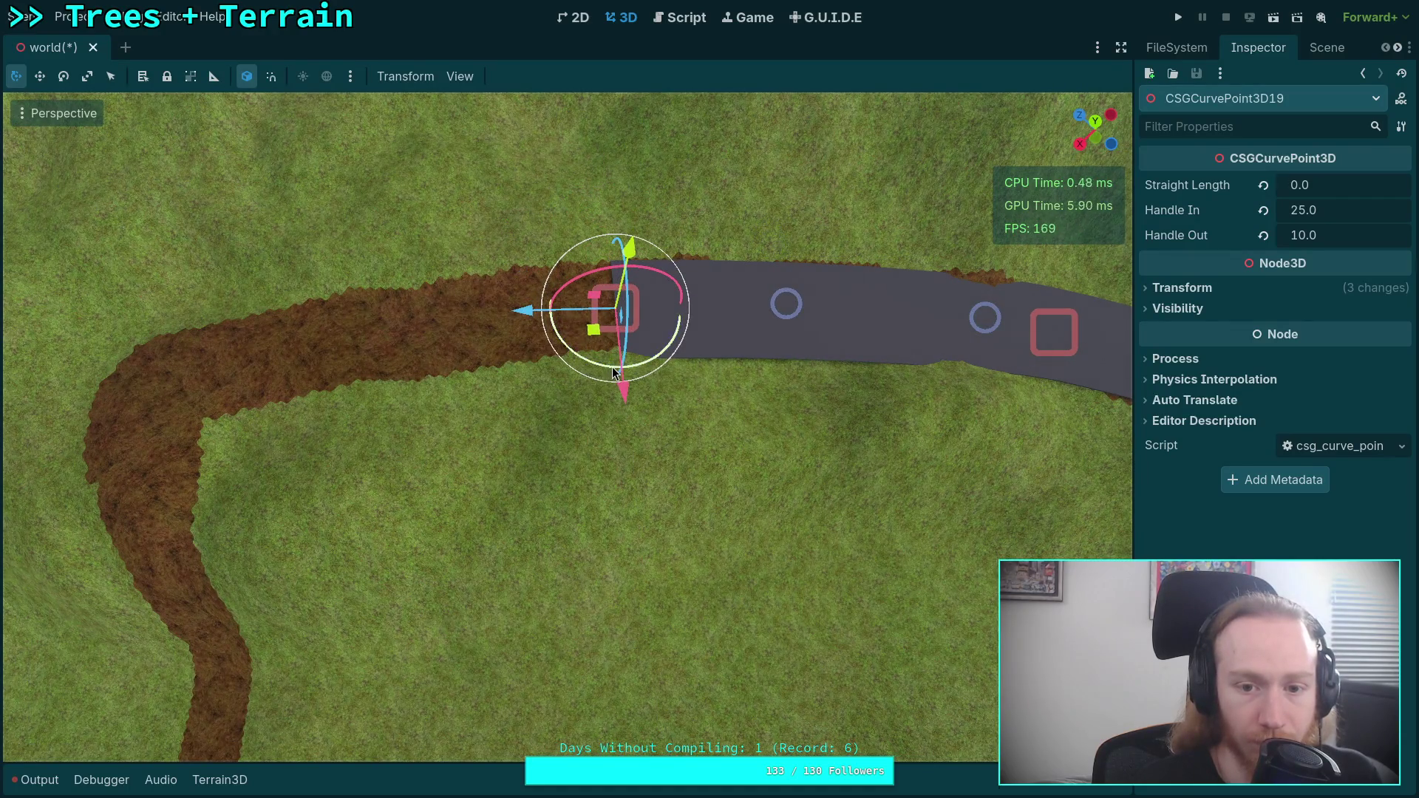
{"action": "left_click_drag", "start_coordinate": [518, 312], "coordinate": [447, 323]}
{"action": "left_click", "coordinate": [1198, 288]}
{"action": "left_click", "coordinate": [1403, 359]}
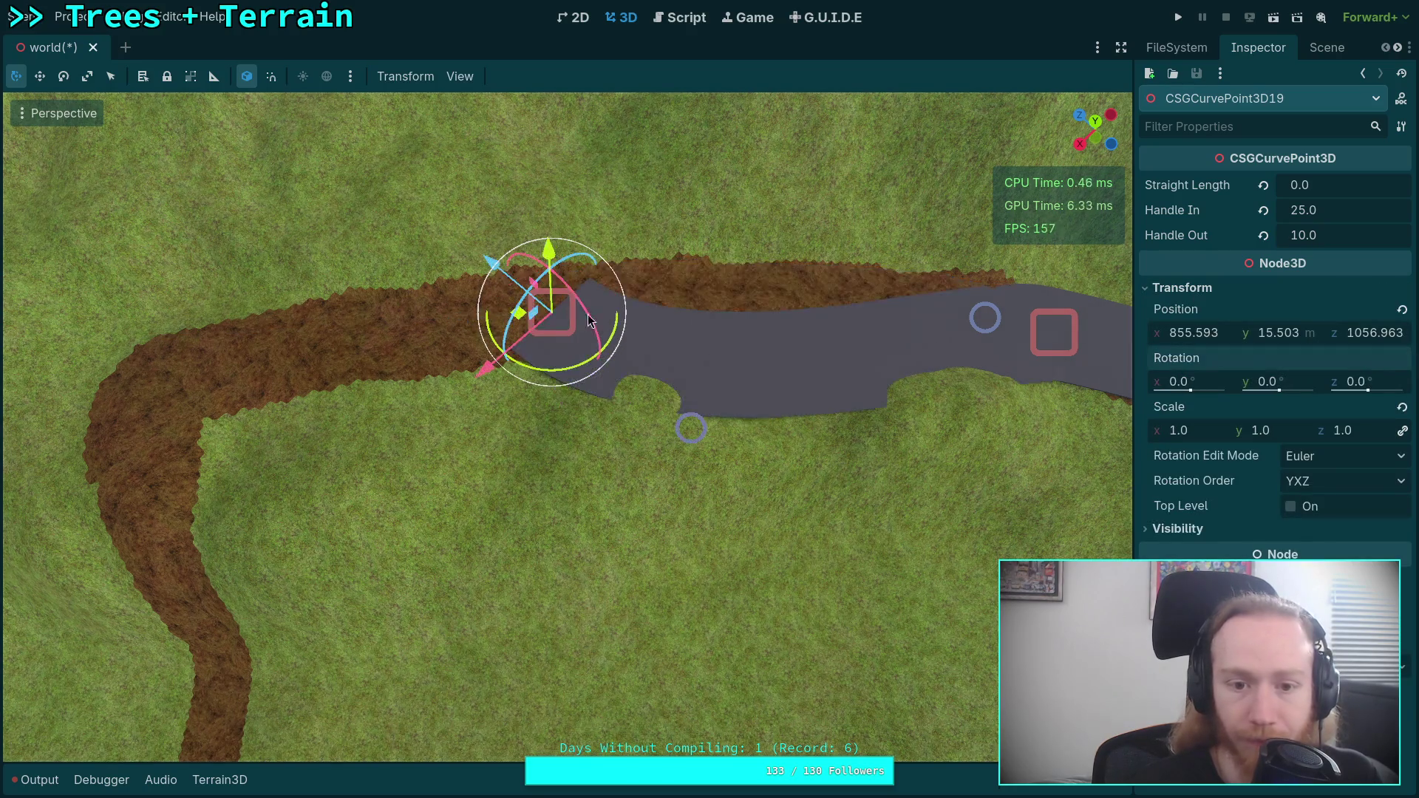
{"action": "left_click_drag", "start_coordinate": [532, 359], "coordinate": [585, 375]}
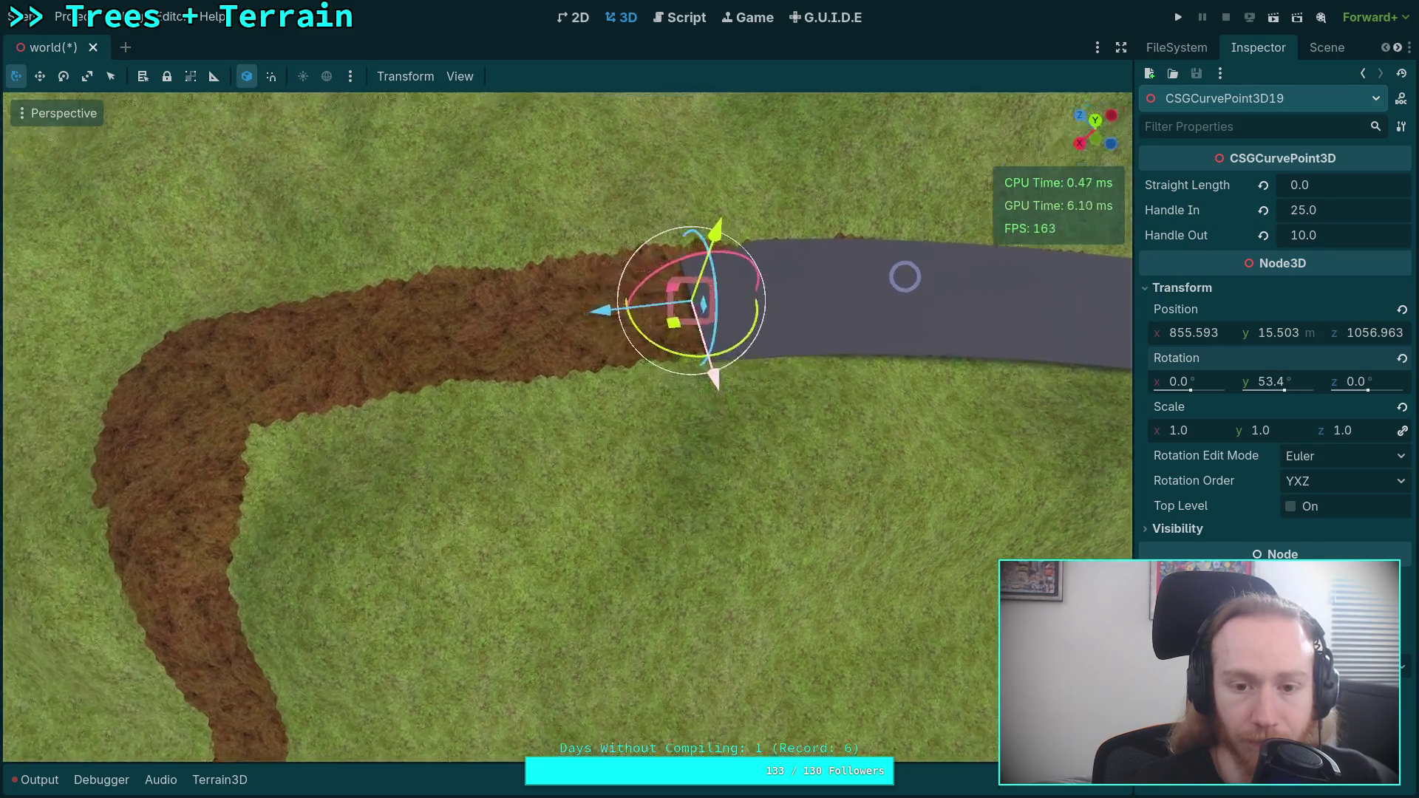
- Lower CSGCurvePoint3D19 onto the terrain and bank it slightly sideways
{"action": "left_click_drag", "start_coordinate": [906, 276], "coordinate": [906, 233]}
{"action": "key", "text": "w"}
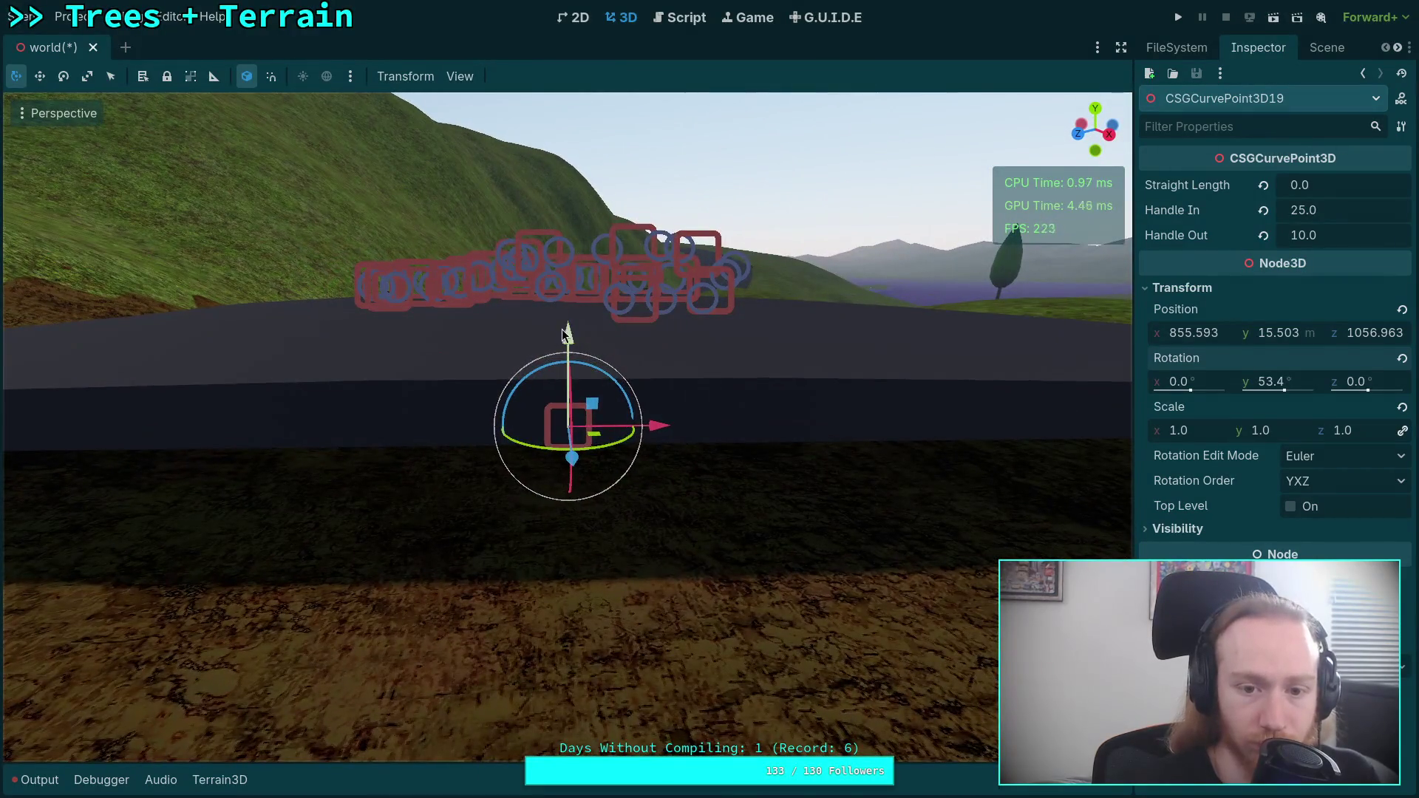
{"action": "left_click_drag", "start_coordinate": [568, 336], "coordinate": [562, 429]}
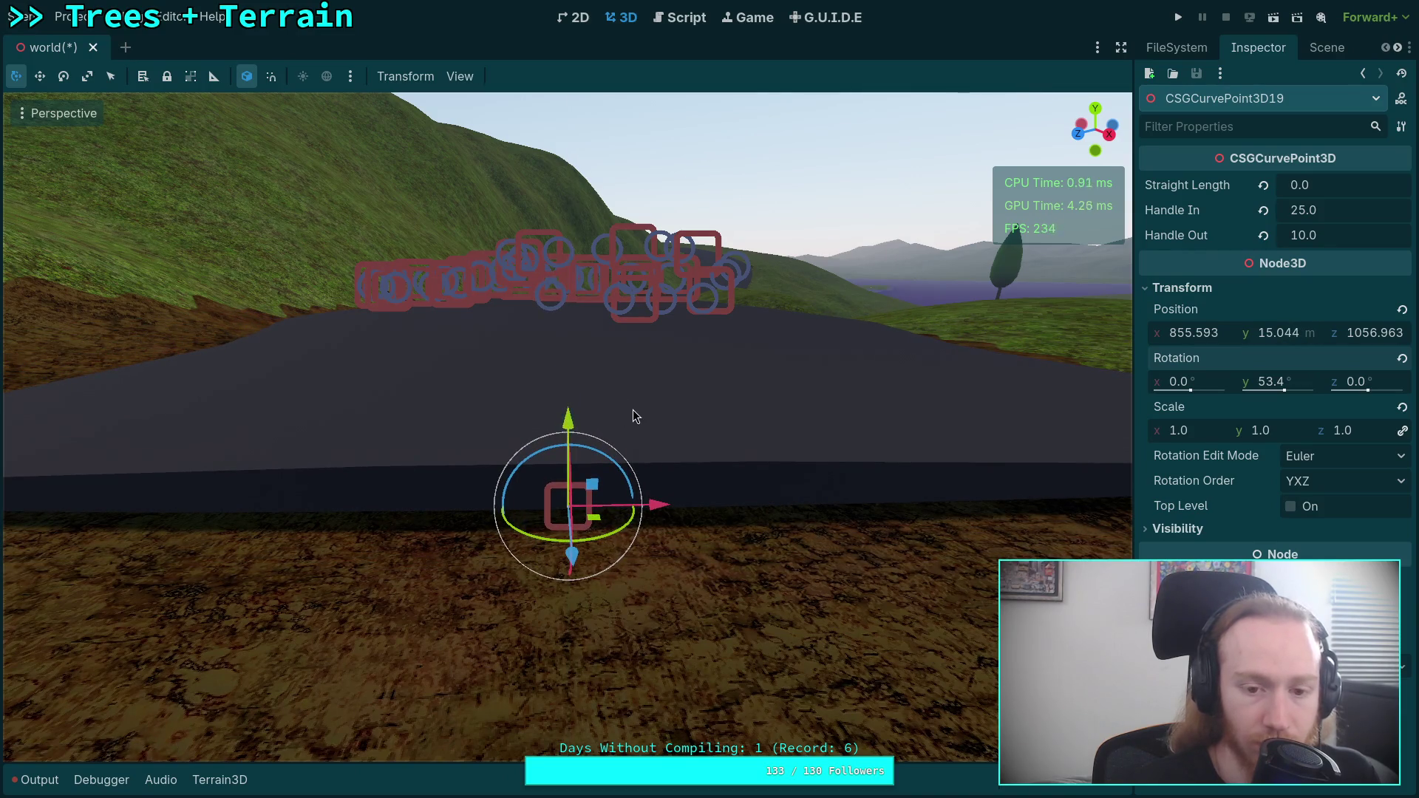
{"action": "key", "text": "q"}
{"action": "scroll", "coordinate": [747, 414], "scroll_direction": "down", "scroll_amount": 4}
{"action": "mouse_move", "coordinate": [598, 362]}
{"action": "left_mouse_down"}
{"action": "mouse_move", "coordinate": [615, 70]}
{"action": "mouse_move", "coordinate": [668, 93]}
{"action": "left_mouse_up"}
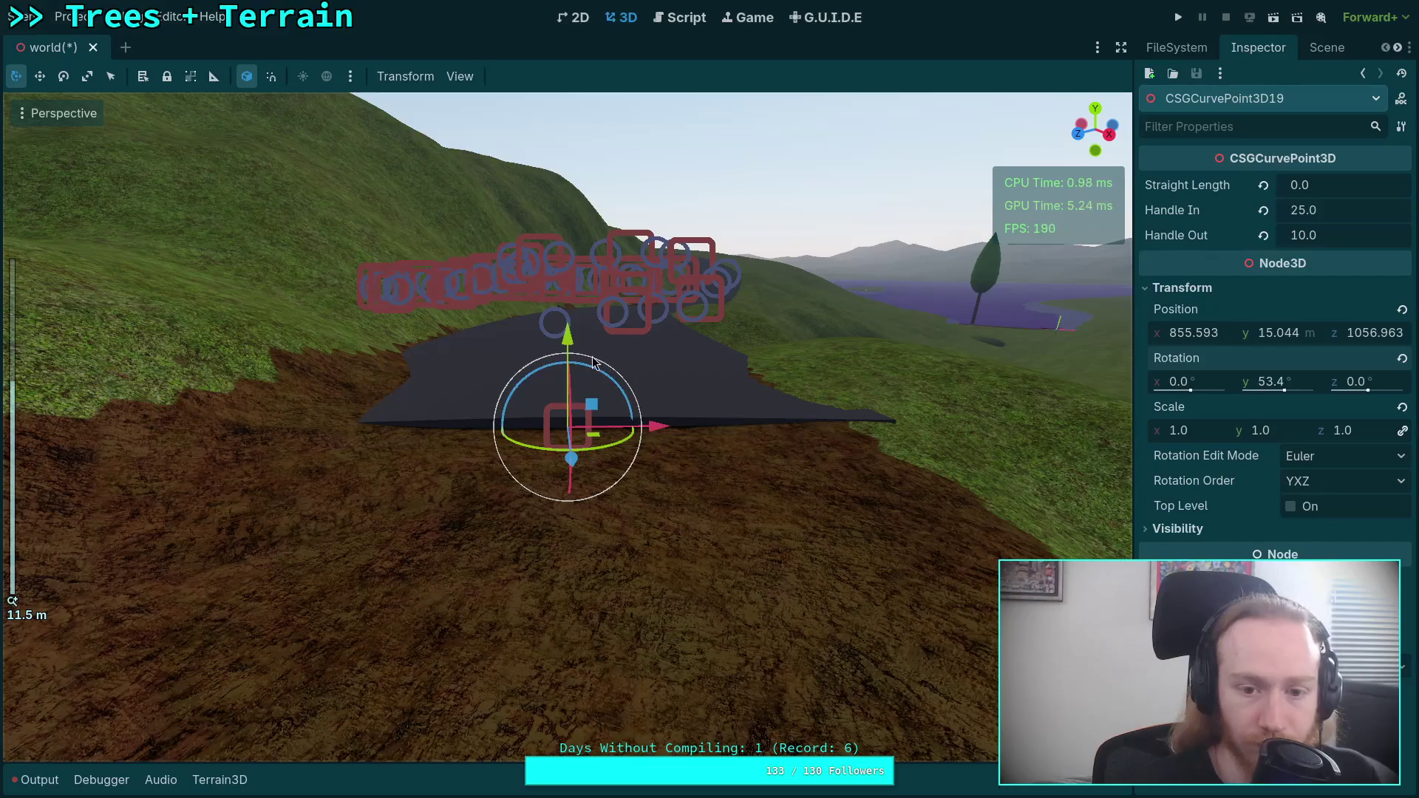
{"action": "mouse_move", "coordinate": [716, 408]}
{"action": "left_mouse_down"}
{"action": "mouse_move", "coordinate": [734, 408]}
{"action": "mouse_move", "coordinate": [493, 408]}
{"action": "mouse_move", "coordinate": [715, 388]}
{"action": "mouse_move", "coordinate": [743, 450]}
{"action": "mouse_move", "coordinate": [906, 152]}
{"action": "mouse_move", "coordinate": [1080, 148]}
{"action": "left_mouse_up"}
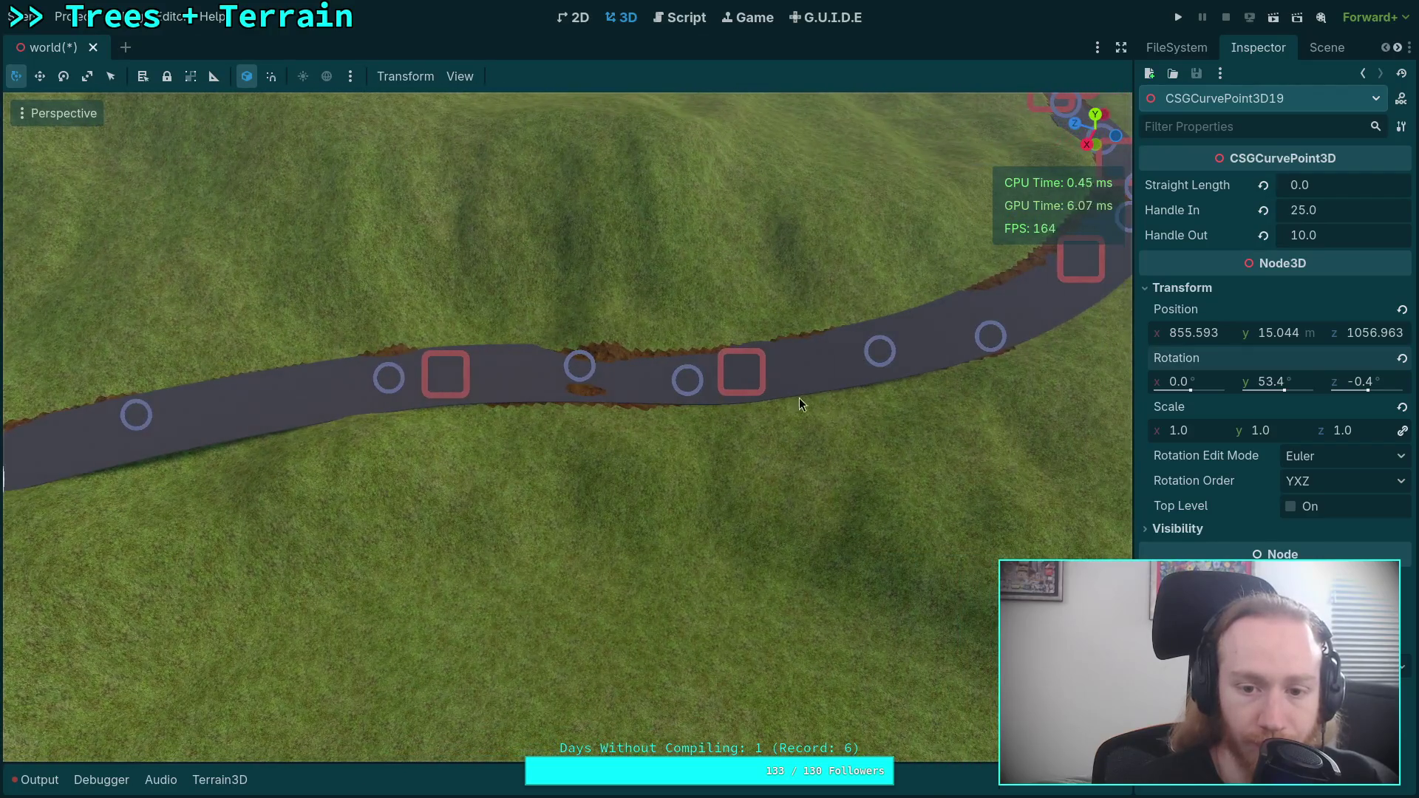
- Set CSGCurvePoint3D17's Handle Out to 6.415 and reselect the road curve
{"action": "left_click", "coordinate": [748, 369]}
{"action": "mouse_move", "coordinate": [1301, 235]}
{"action": "left_mouse_down"}
{"action": "mouse_move", "coordinate": [1330, 236]}
{"action": "mouse_move", "coordinate": [1309, 235]}
{"action": "left_mouse_up"}
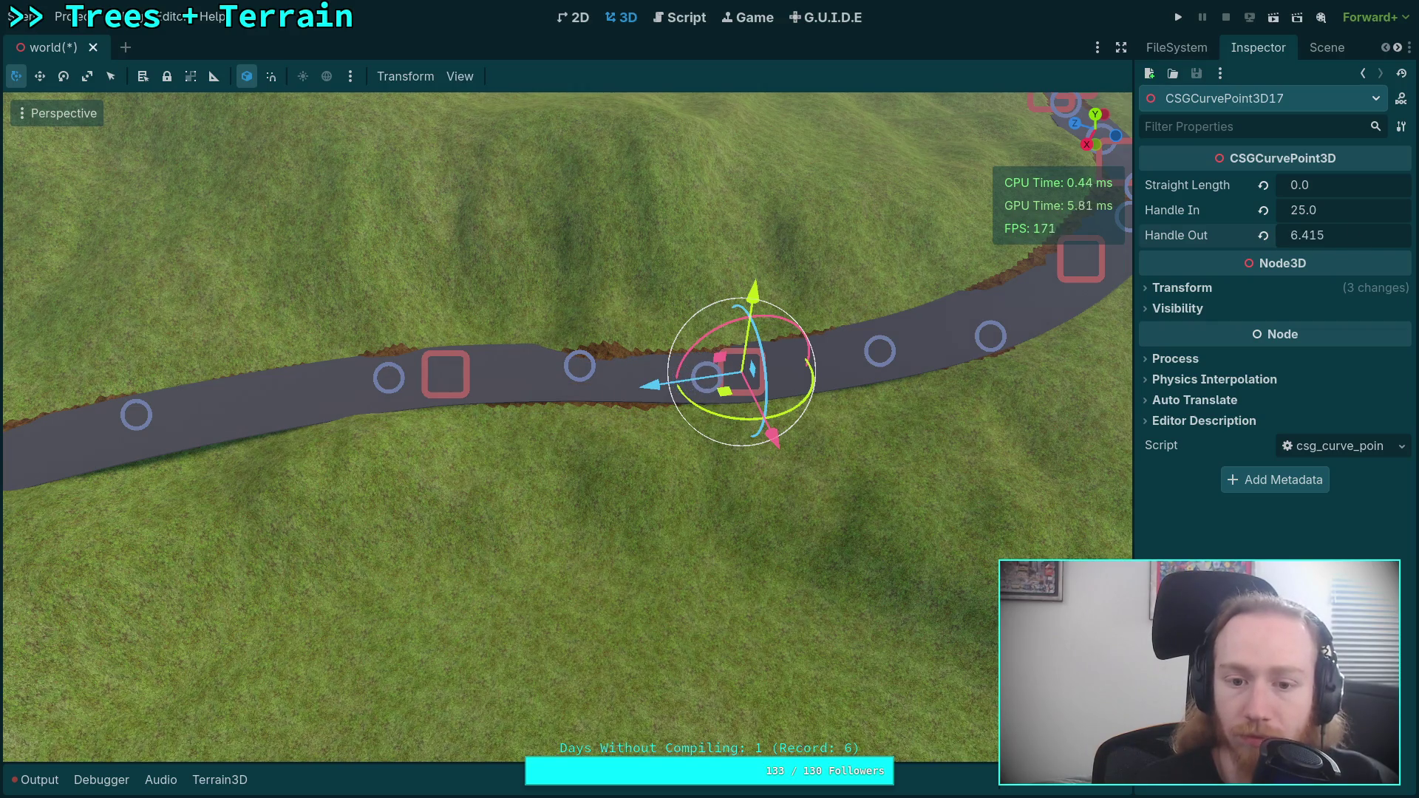
{"action": "left_click", "coordinate": [451, 380]}
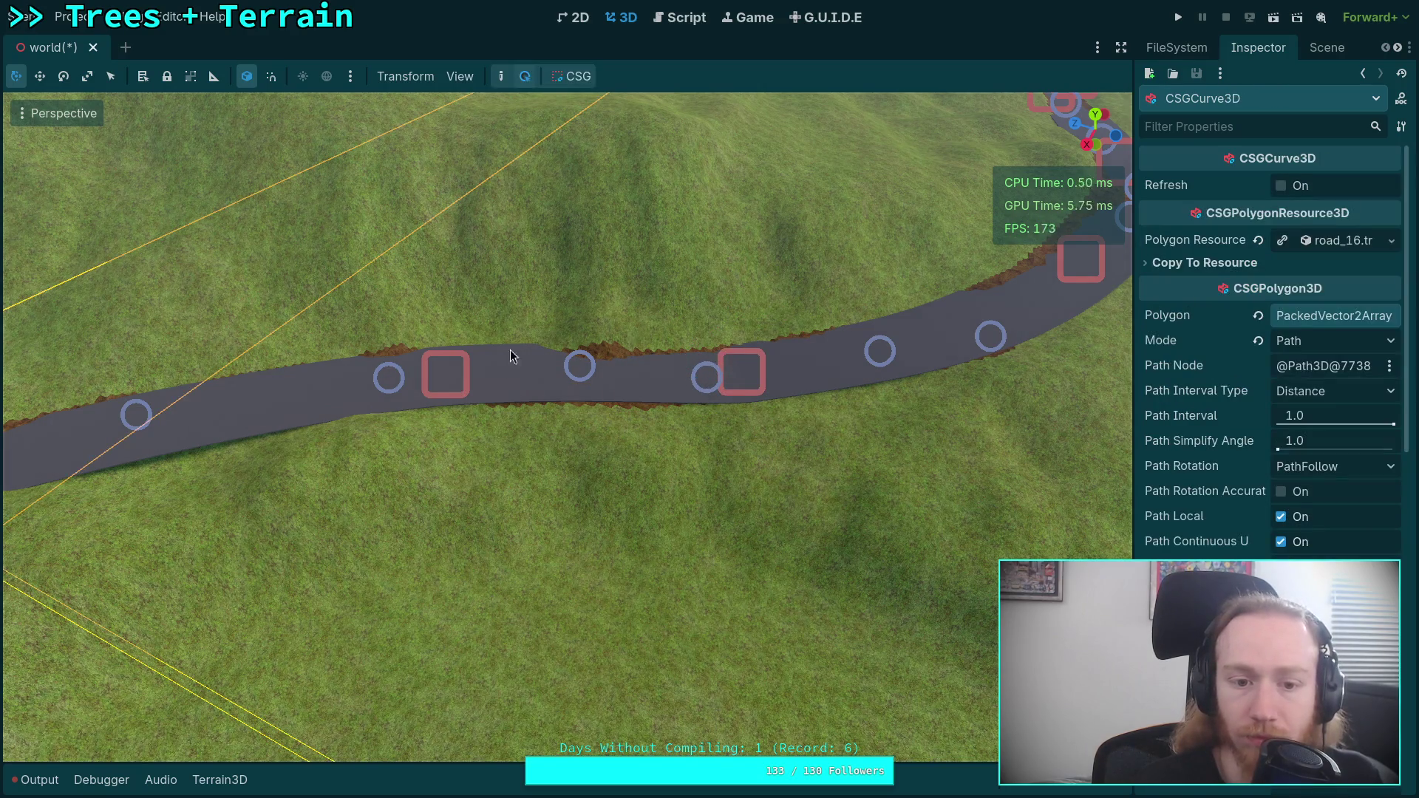
- Lengthen CSGCurvePoint3D18's Handle Out to 25
{"action": "left_click", "coordinate": [436, 370]}
{"action": "key", "text": "f"}
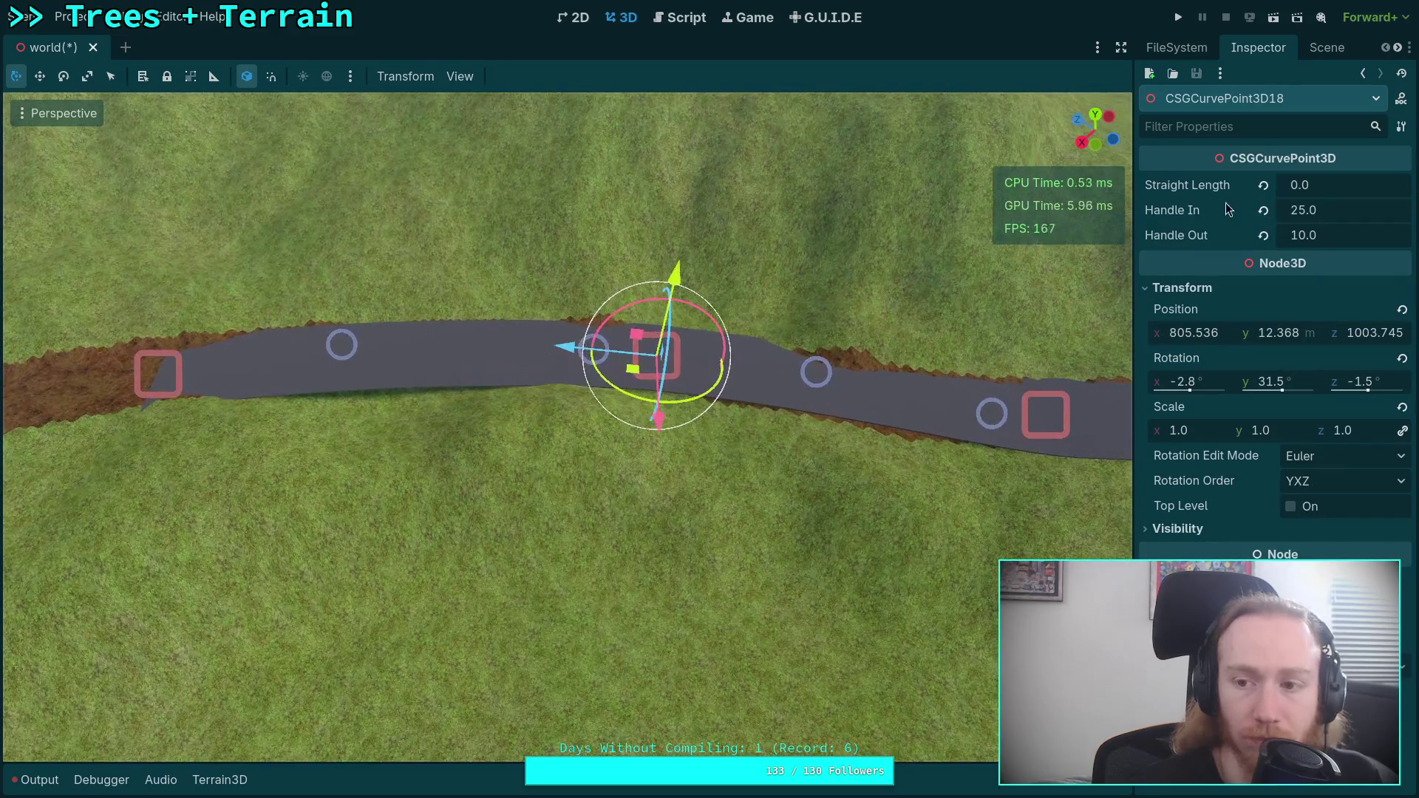
{"action": "left_click_drag", "start_coordinate": [1309, 235], "coordinate": [1339, 235]}
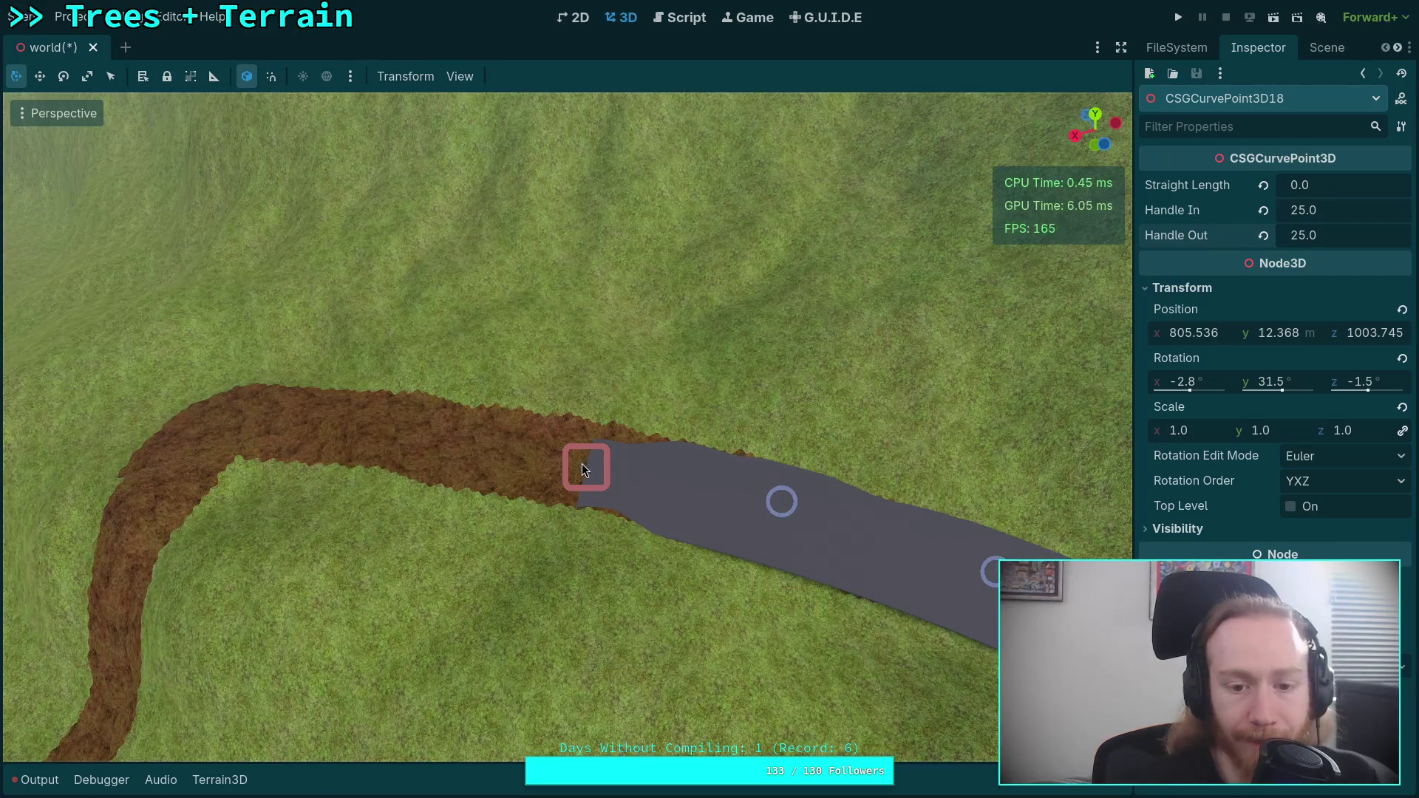
- Add CSGCurvePoint3D20 past the road end and drag it along the dirt track
{"action": "left_click", "coordinate": [604, 474]}
{"action": "left_click", "coordinate": [584, 466]}
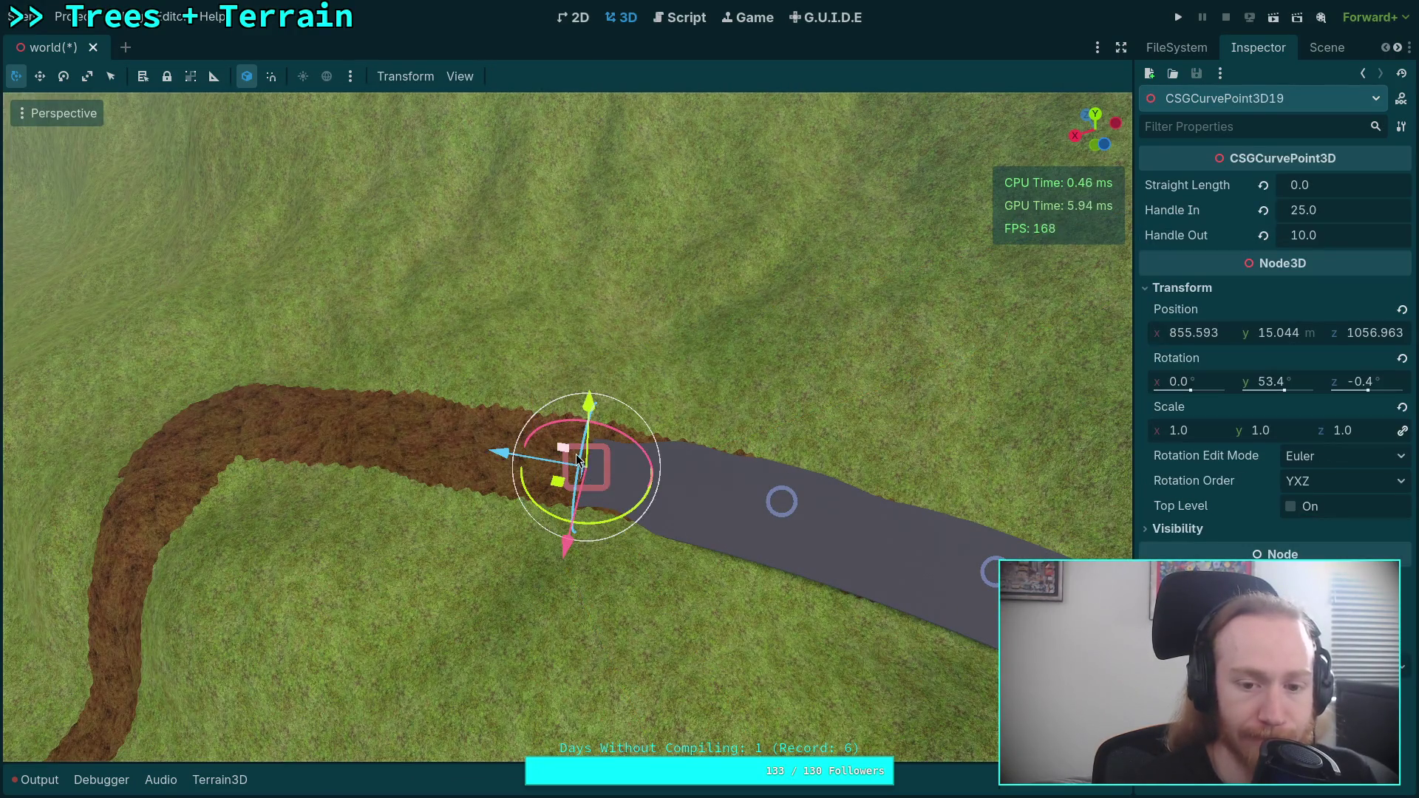
{"action": "left_click", "coordinate": [653, 503]}
{"action": "mouse_move", "coordinate": [502, 460]}
{"action": "left_mouse_down"}
{"action": "mouse_move", "coordinate": [443, 462]}
{"action": "mouse_move", "coordinate": [229, 414]}
{"action": "left_mouse_up"}
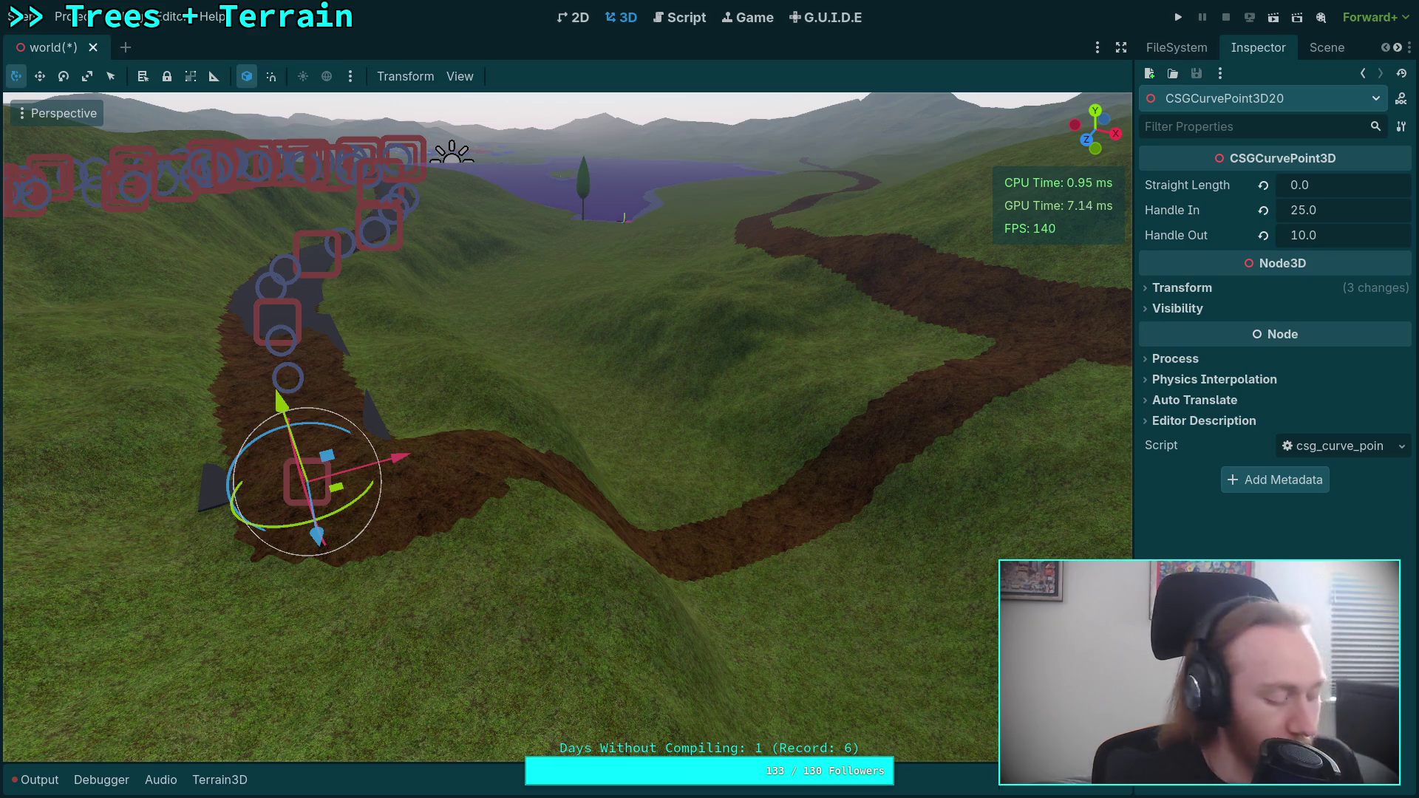
- Reposition CSGCurvePoint3D20 onto the dirt track
{"action": "key", "text": "w"}
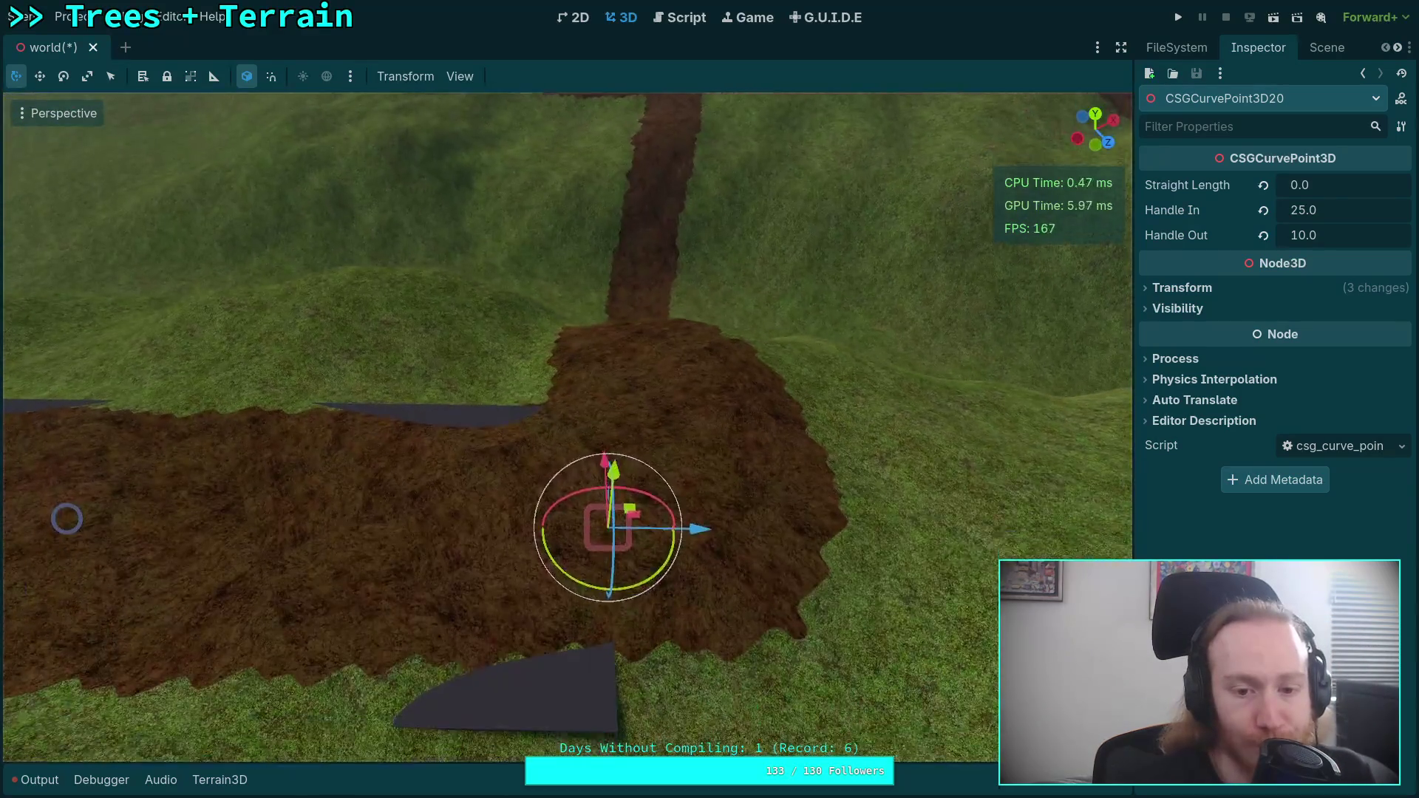
{"action": "key", "text": "s"}
{"action": "left_click_drag", "start_coordinate": [699, 500], "coordinate": [603, 503]}
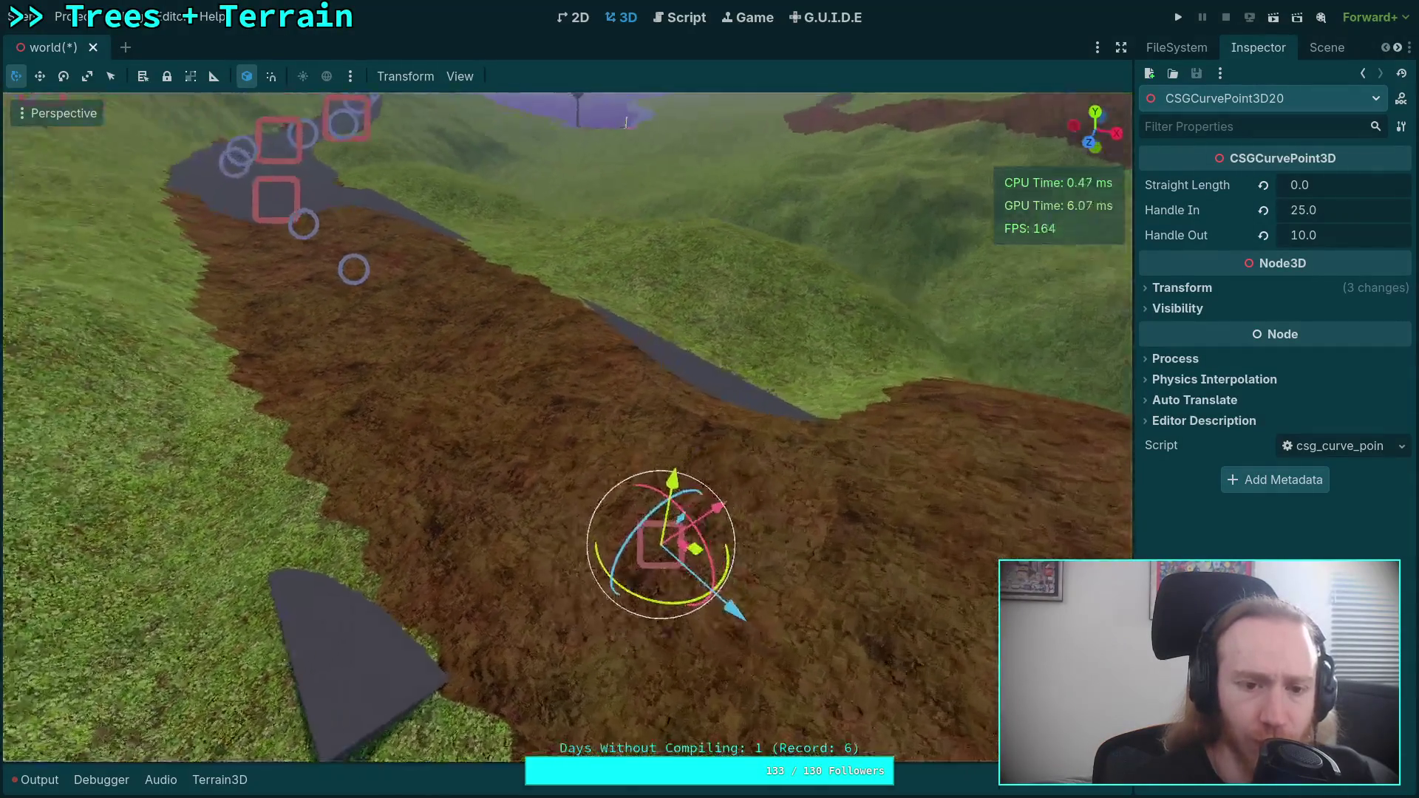
{"action": "left_click_drag", "start_coordinate": [518, 359], "coordinate": [517, 339]}
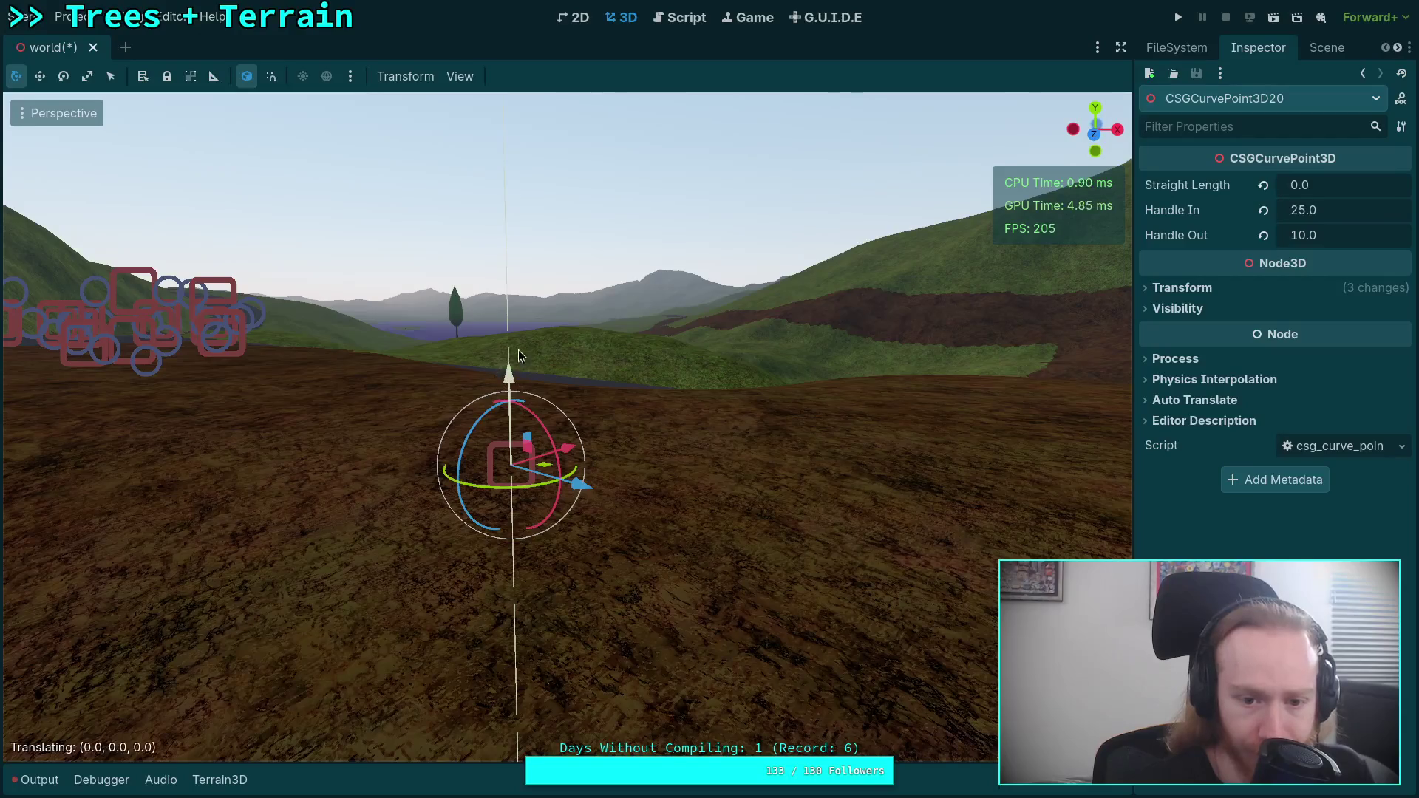
{"action": "scroll", "coordinate": [517, 366], "scroll_direction": "up", "scroll_amount": 3}
{"action": "mouse_move", "coordinate": [625, 449]}
{"action": "left_mouse_down"}
{"action": "mouse_move", "coordinate": [508, 425]}
{"action": "mouse_move", "coordinate": [445, 470]}
{"action": "left_mouse_up"}
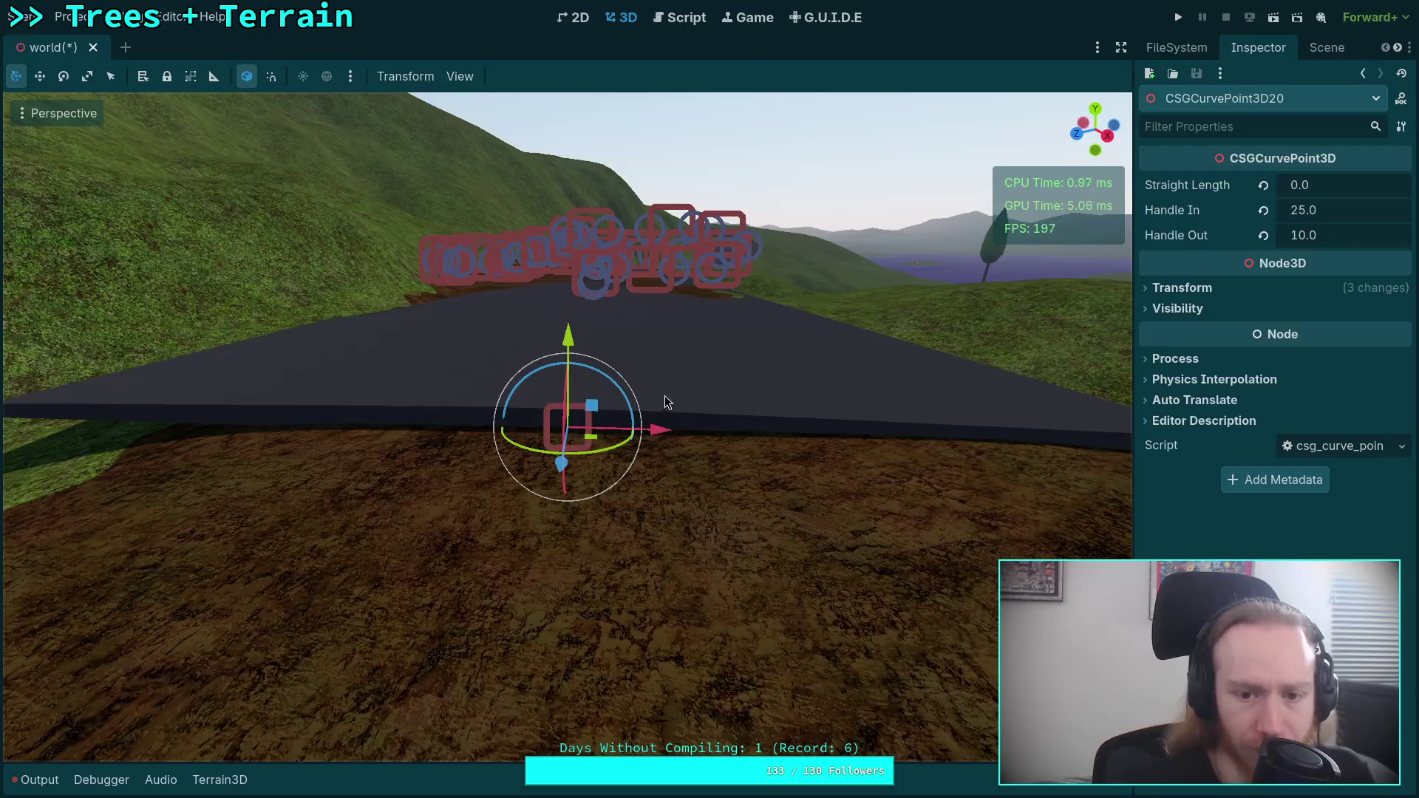
- Reset CSGCurvePoint3D20's rotation and turn it to about 53.7° on Y
{"action": "left_click", "coordinate": [1181, 287]}
{"action": "left_click", "coordinate": [1403, 358]}
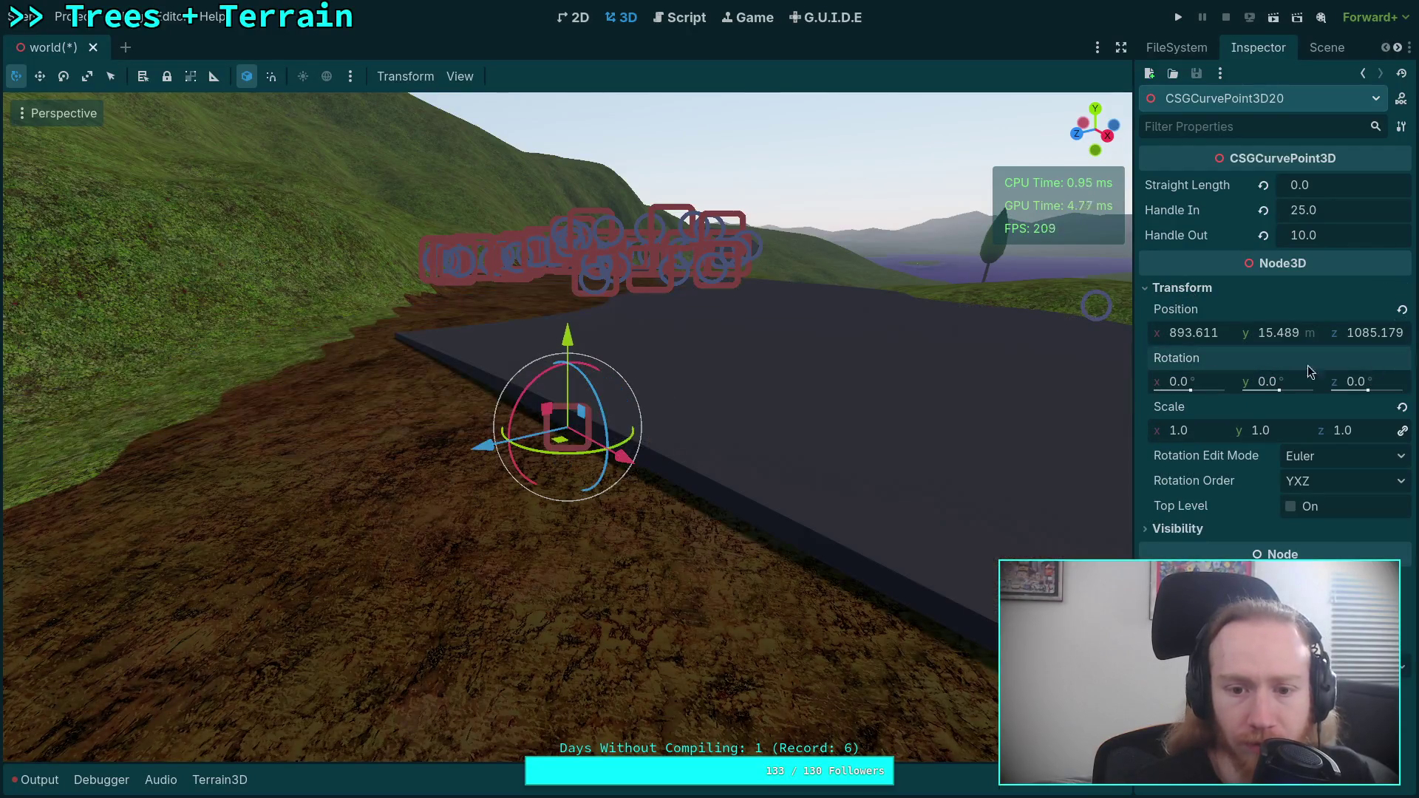
{"action": "mouse_move", "coordinate": [600, 464]}
{"action": "left_mouse_down"}
{"action": "mouse_move", "coordinate": [673, 463]}
{"action": "mouse_move", "coordinate": [681, 418]}
{"action": "mouse_move", "coordinate": [650, 532]}
{"action": "left_mouse_up"}
{"action": "left_click_drag", "start_coordinate": [613, 392], "coordinate": [867, 457]}
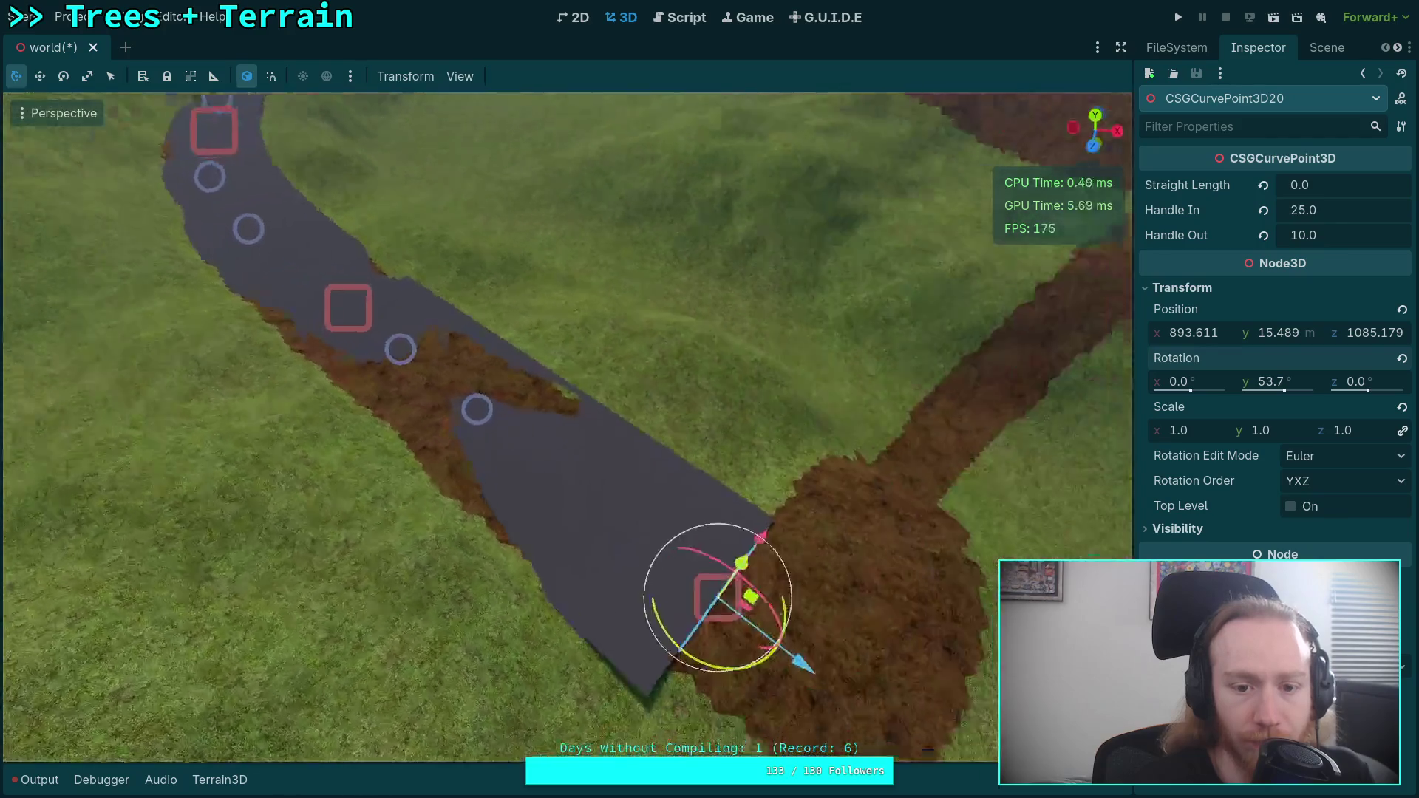
{"action": "left_click_drag", "start_coordinate": [795, 426], "coordinate": [795, 426]}
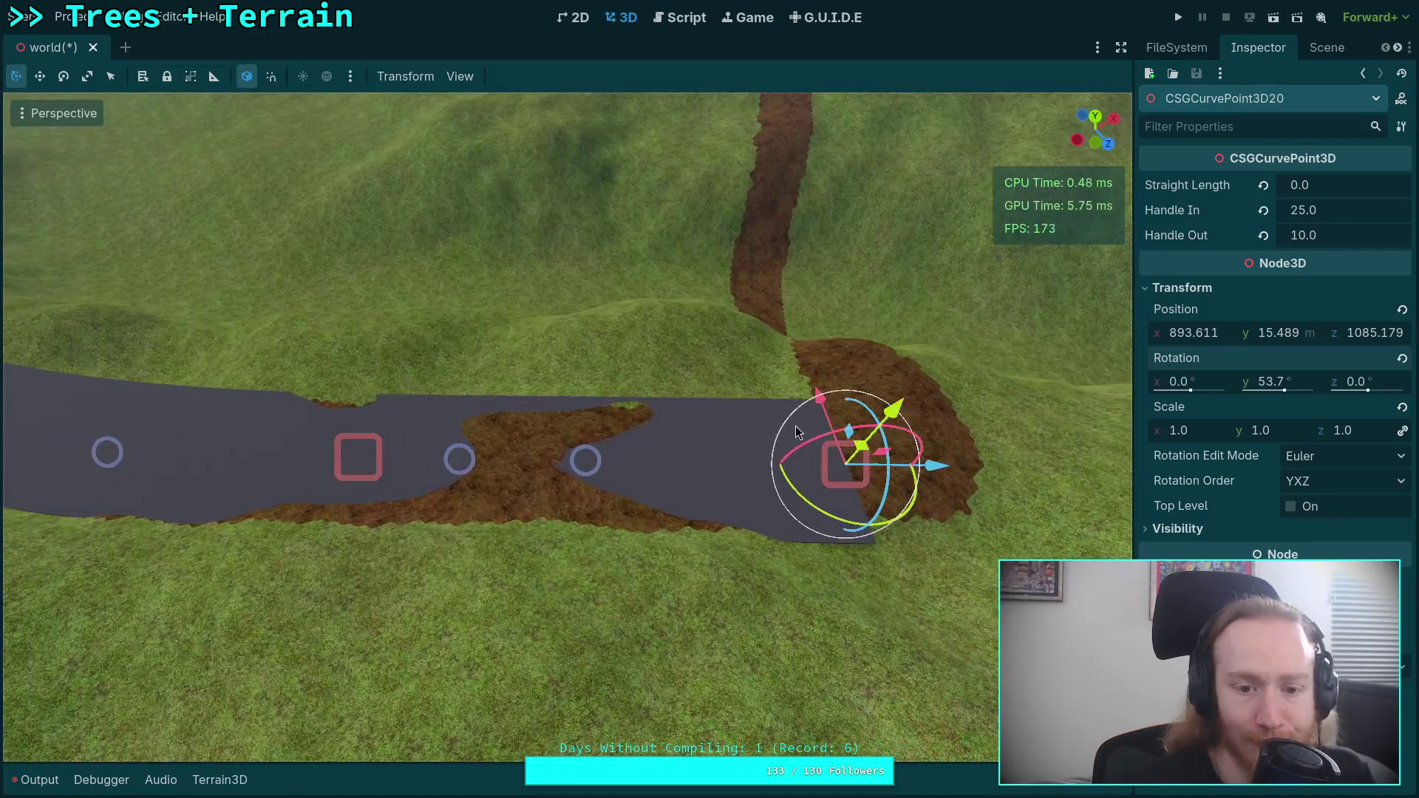
- Set CSGCurvePoint3D20's Handle In to 19.625 and raise CSGCurvePoint3D19's Handle Out to 14.4
{"action": "left_click_drag", "start_coordinate": [1342, 207], "coordinate": [1281, 198]}
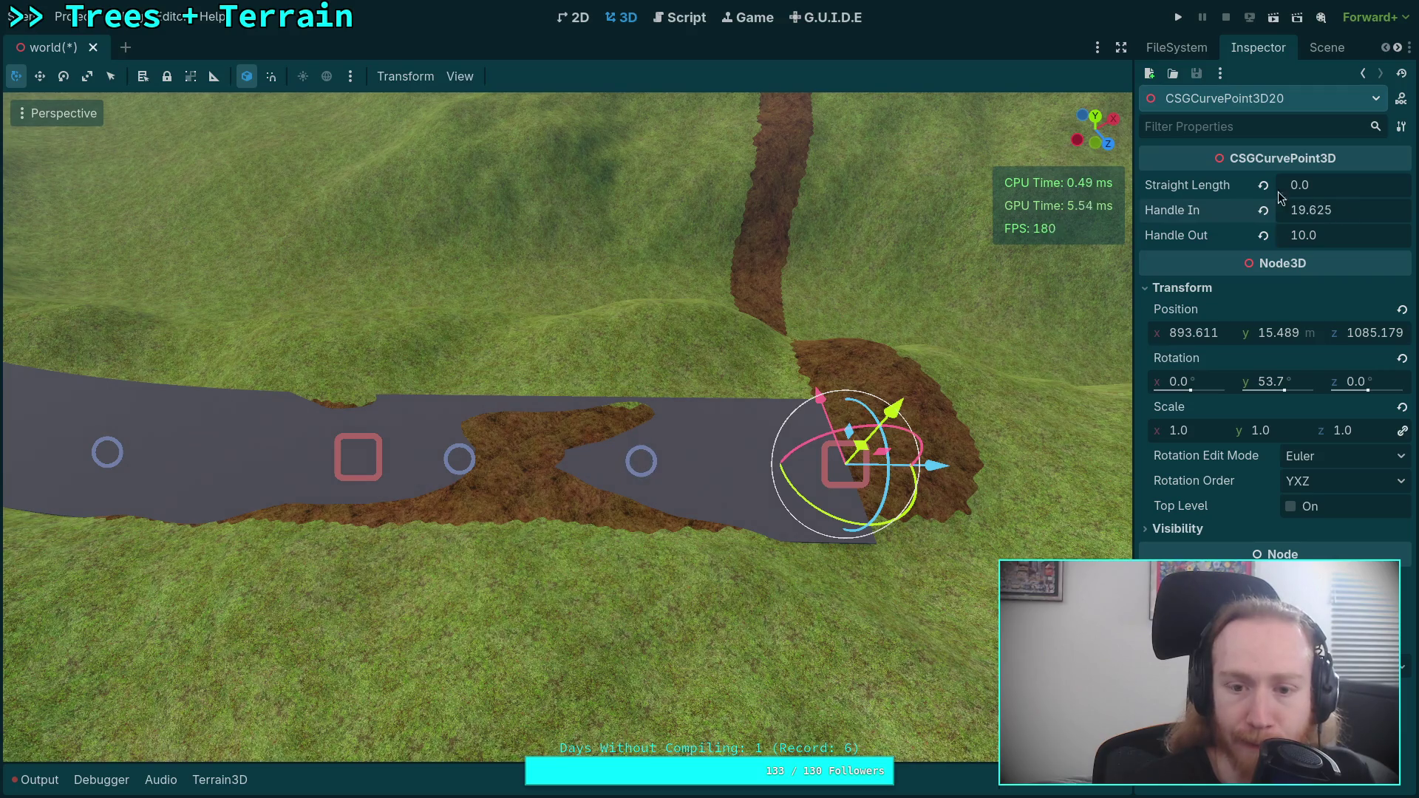
{"action": "left_click", "coordinate": [372, 447]}
{"action": "left_click_drag", "start_coordinate": [1318, 235], "coordinate": [1334, 235]}
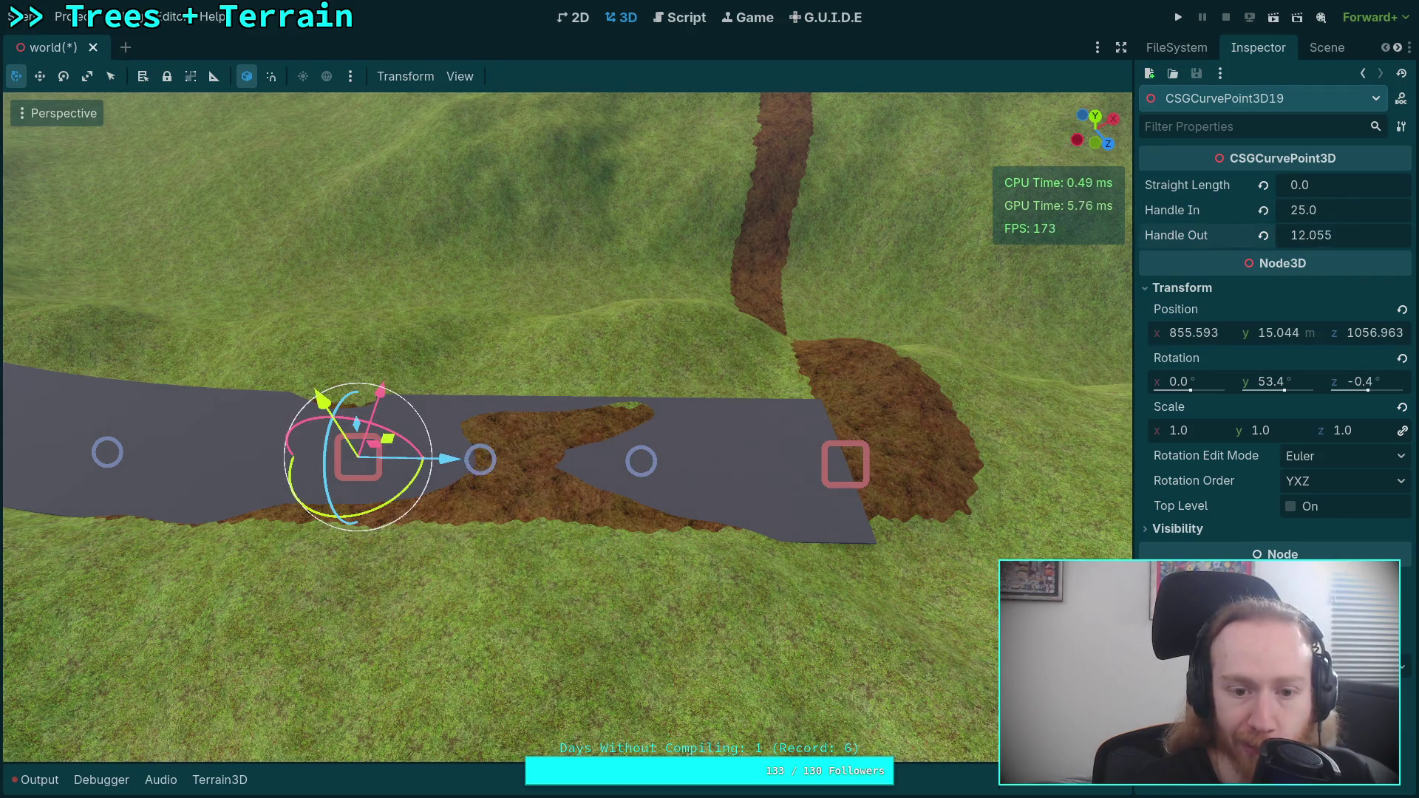
{"action": "mouse_move", "coordinate": [562, 444]}
{"action": "left_mouse_down"}
{"action": "mouse_move", "coordinate": [488, 355]}
{"action": "mouse_move", "coordinate": [547, 421]}
{"action": "mouse_move", "coordinate": [533, 436]}
{"action": "mouse_move", "coordinate": [503, 414]}
{"action": "mouse_move", "coordinate": [862, 416]}
{"action": "left_mouse_up"}
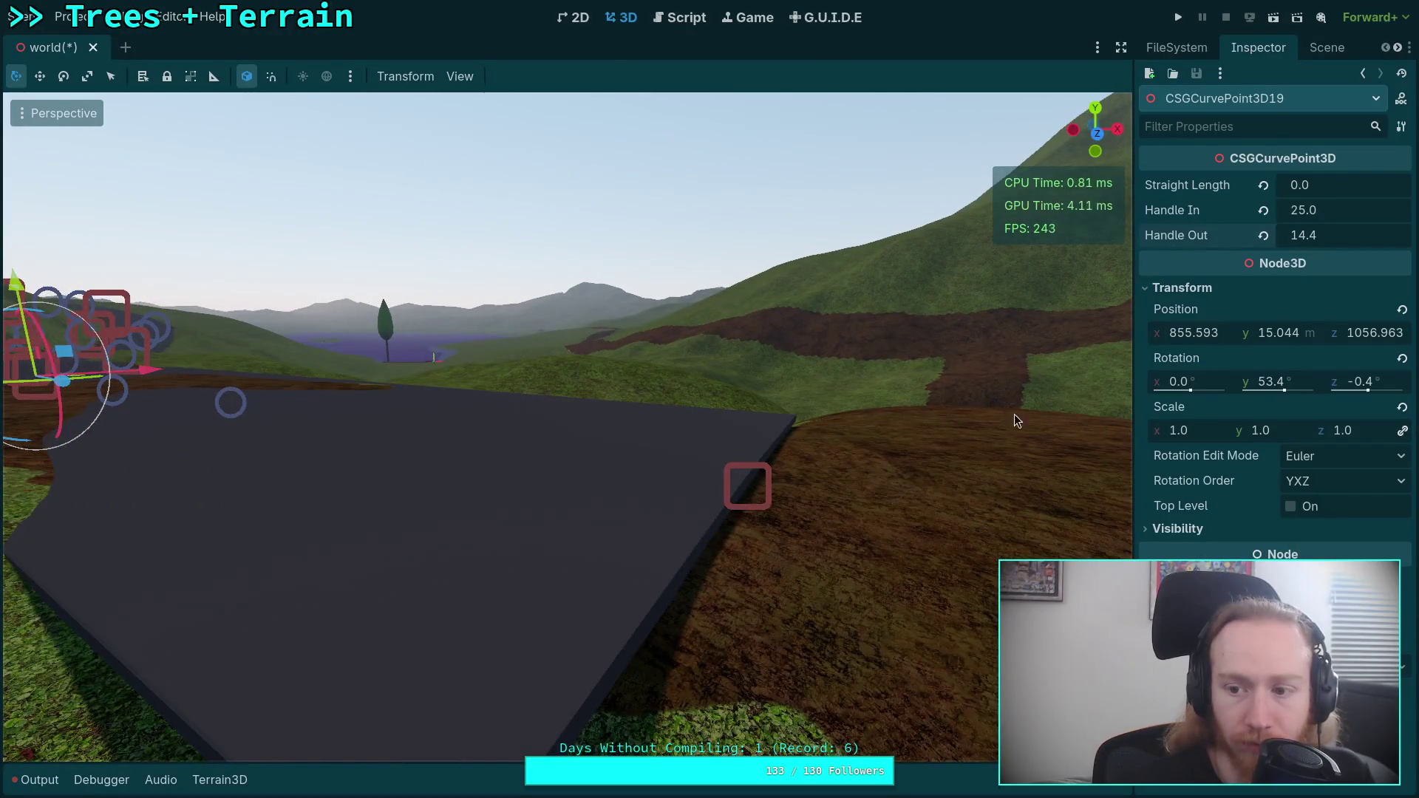
- Tilt CSGCurvePoint3D19 on X to about -3.3° to match the hillside
{"action": "mouse_move", "coordinate": [976, 406]}
{"action": "left_mouse_down"}
{"action": "mouse_move", "coordinate": [799, 421]}
{"action": "mouse_move", "coordinate": [953, 395]}
{"action": "left_mouse_up"}
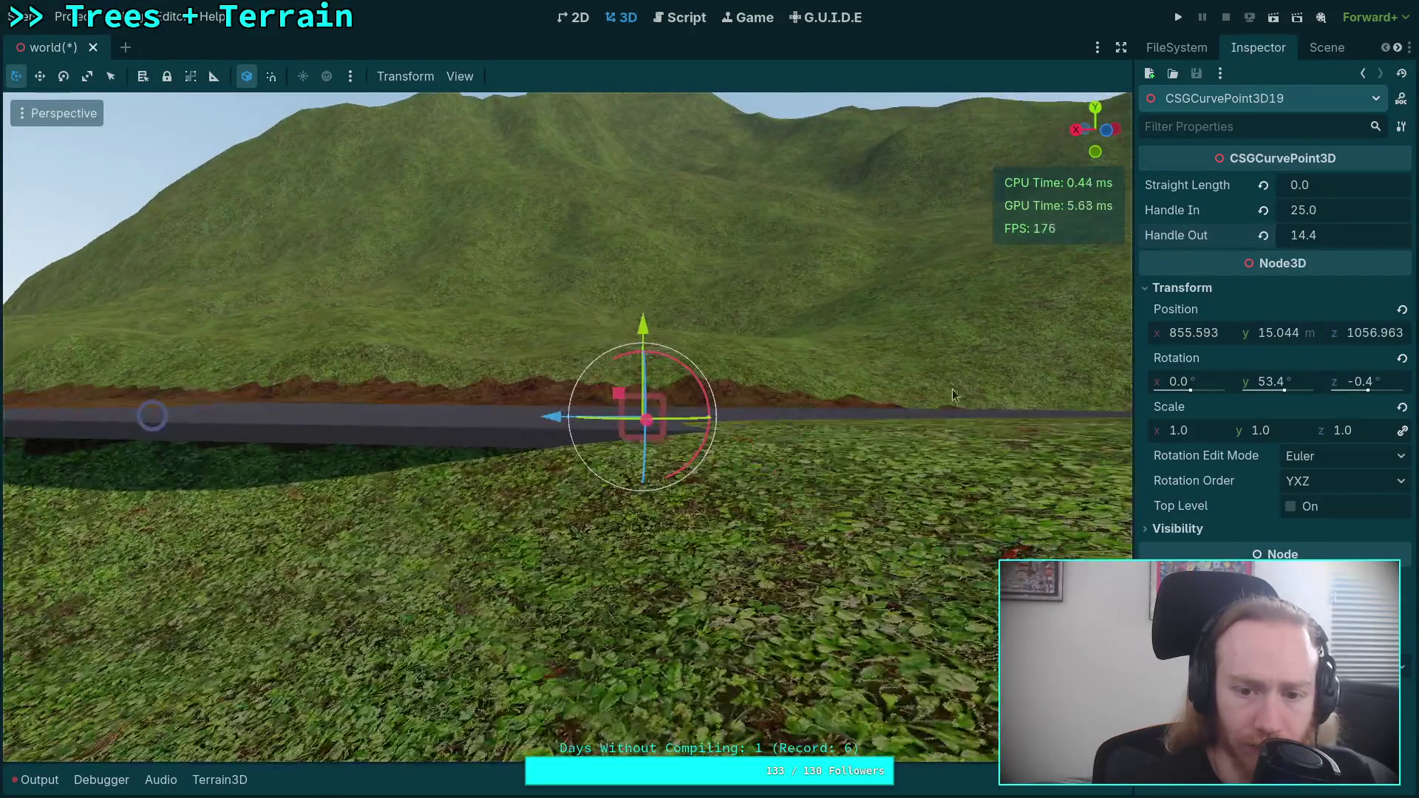
{"action": "mouse_move", "coordinate": [679, 363]}
{"action": "left_mouse_down"}
{"action": "mouse_move", "coordinate": [682, 287]}
{"action": "mouse_move", "coordinate": [743, 270]}
{"action": "mouse_move", "coordinate": [742, 362]}
{"action": "left_mouse_up"}
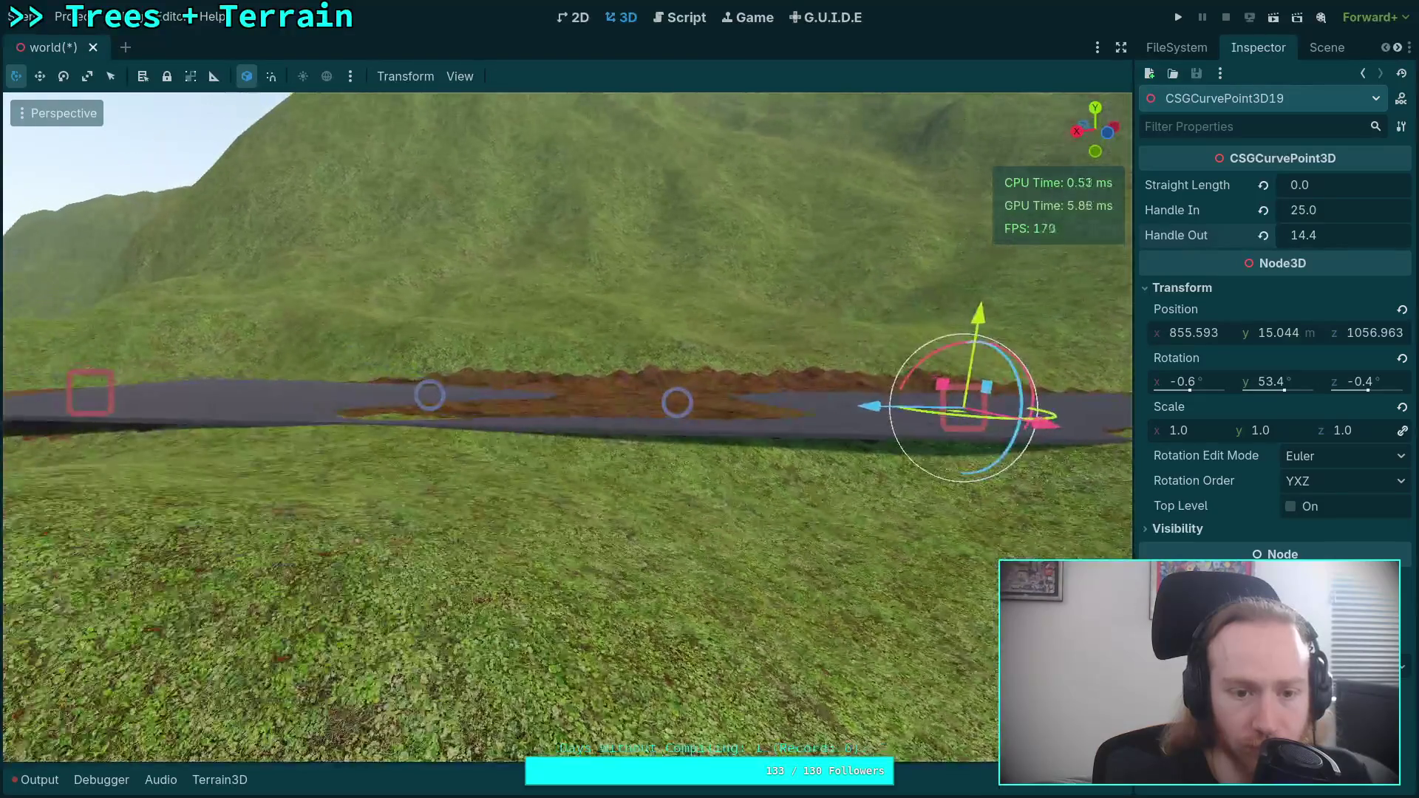
{"action": "mouse_move", "coordinate": [897, 344]}
{"action": "left_mouse_down"}
{"action": "mouse_move", "coordinate": [836, 136]}
{"action": "mouse_move", "coordinate": [840, 106]}
{"action": "mouse_move", "coordinate": [867, 104]}
{"action": "left_mouse_up"}
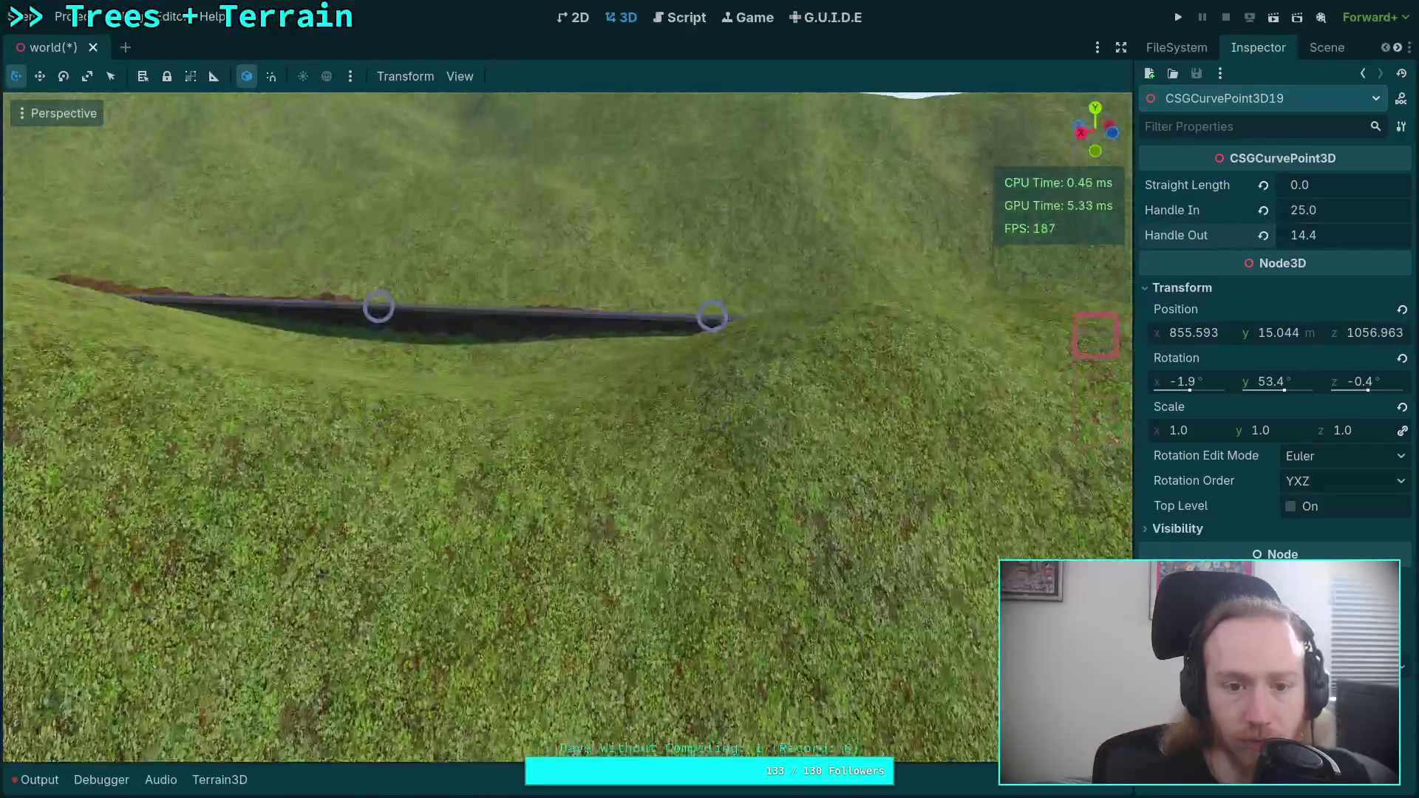
{"action": "scroll", "coordinate": [567, 429], "scroll_direction": "down", "scroll_amount": 2}
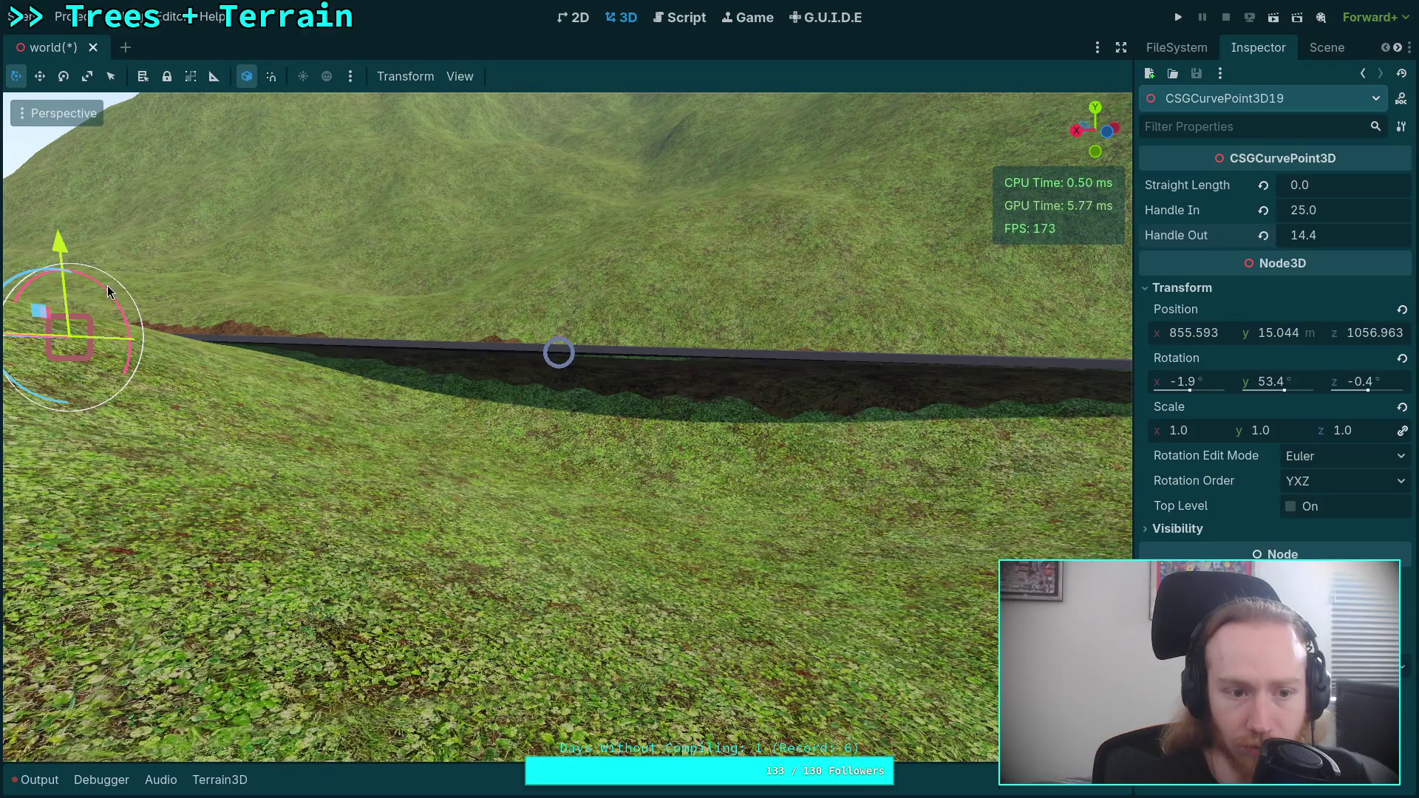
{"action": "mouse_move", "coordinate": [108, 285]}
{"action": "left_mouse_down"}
{"action": "mouse_move", "coordinate": [227, 79]}
{"action": "mouse_move", "coordinate": [272, 99]}
{"action": "mouse_move", "coordinate": [253, 95]}
{"action": "left_mouse_up"}
{"action": "left_click_drag", "start_coordinate": [253, 94], "coordinate": [255, 94]}
{"action": "key", "text": "f"}
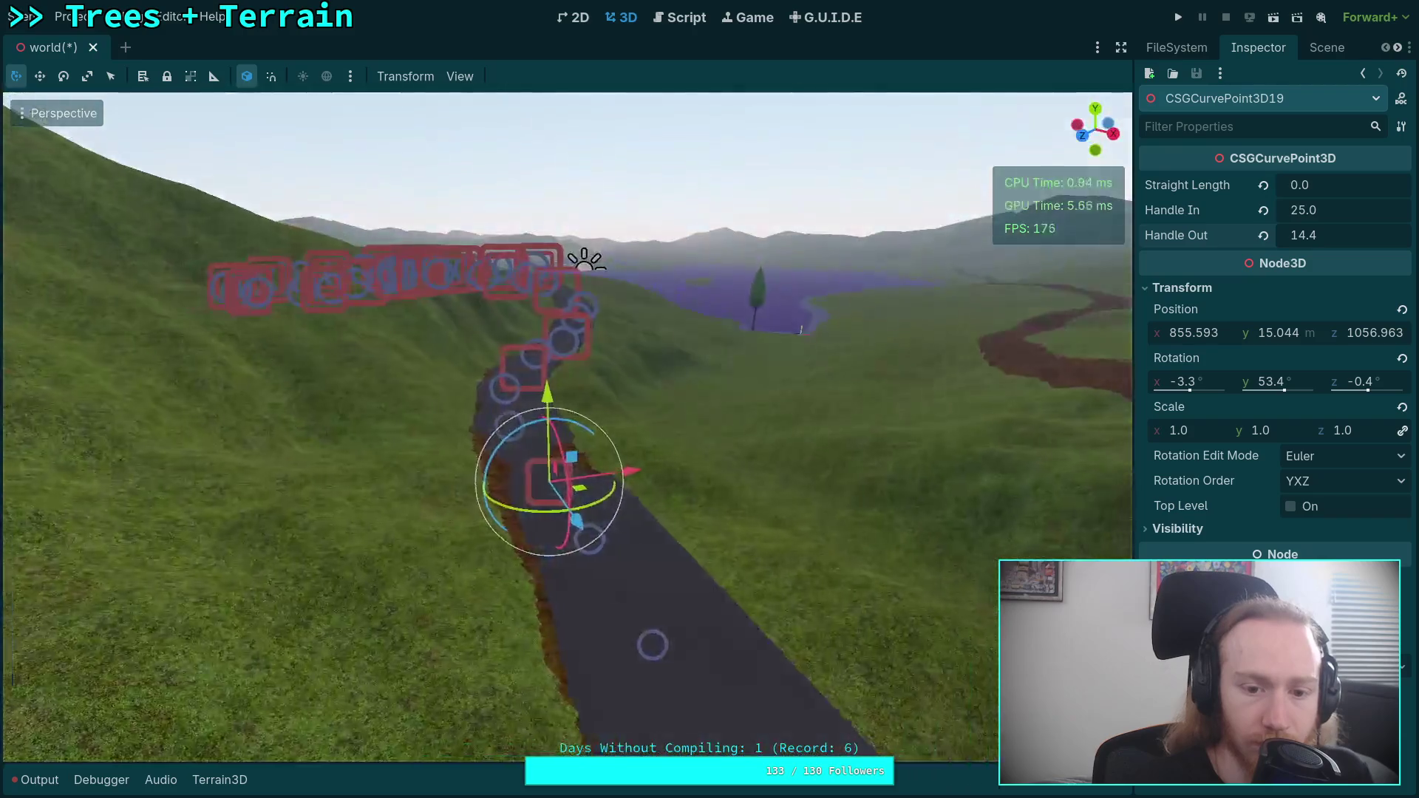
- Save the scene and fly the view over the road toward the village
{"action": "key", "text": "ctrl+s"}
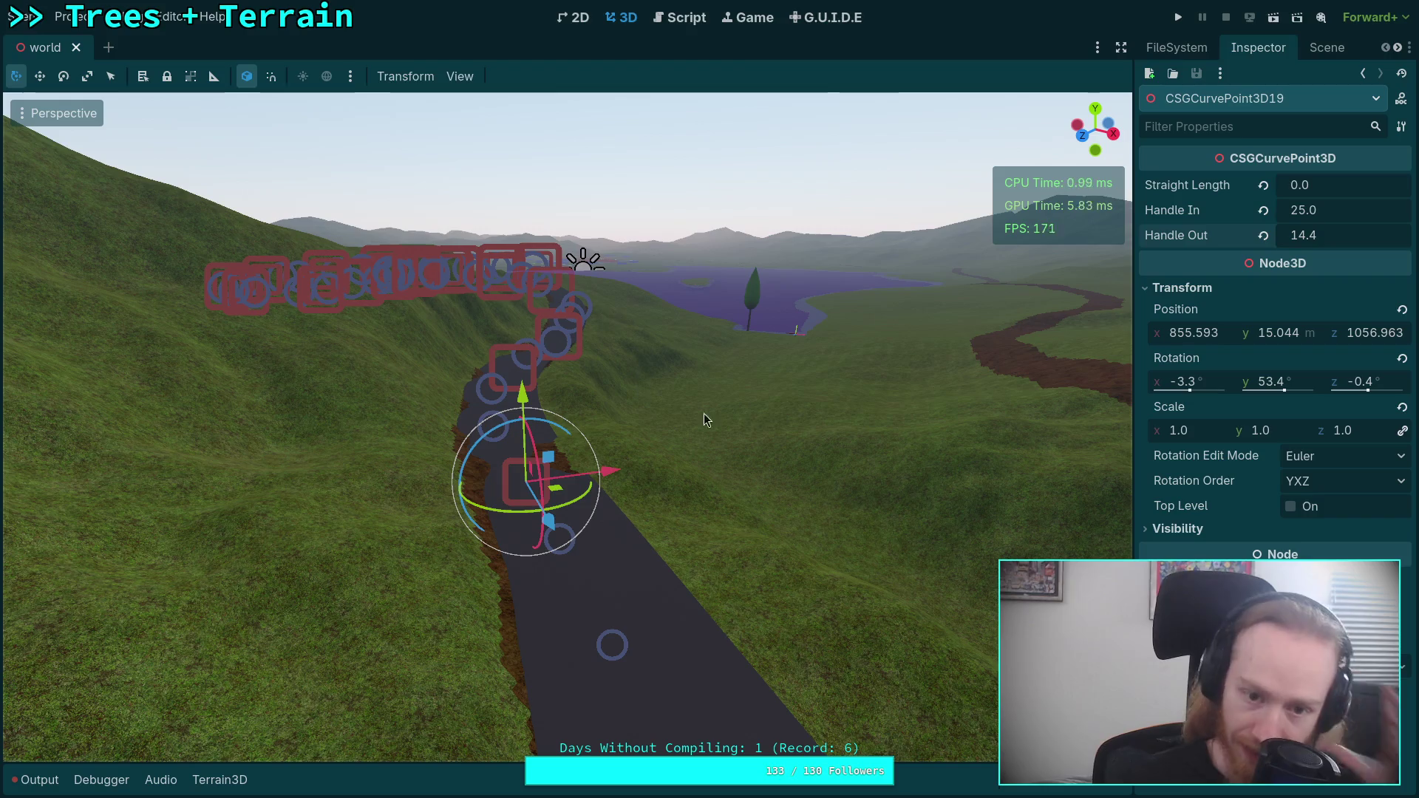
{"action": "left_click", "coordinate": [811, 211]}
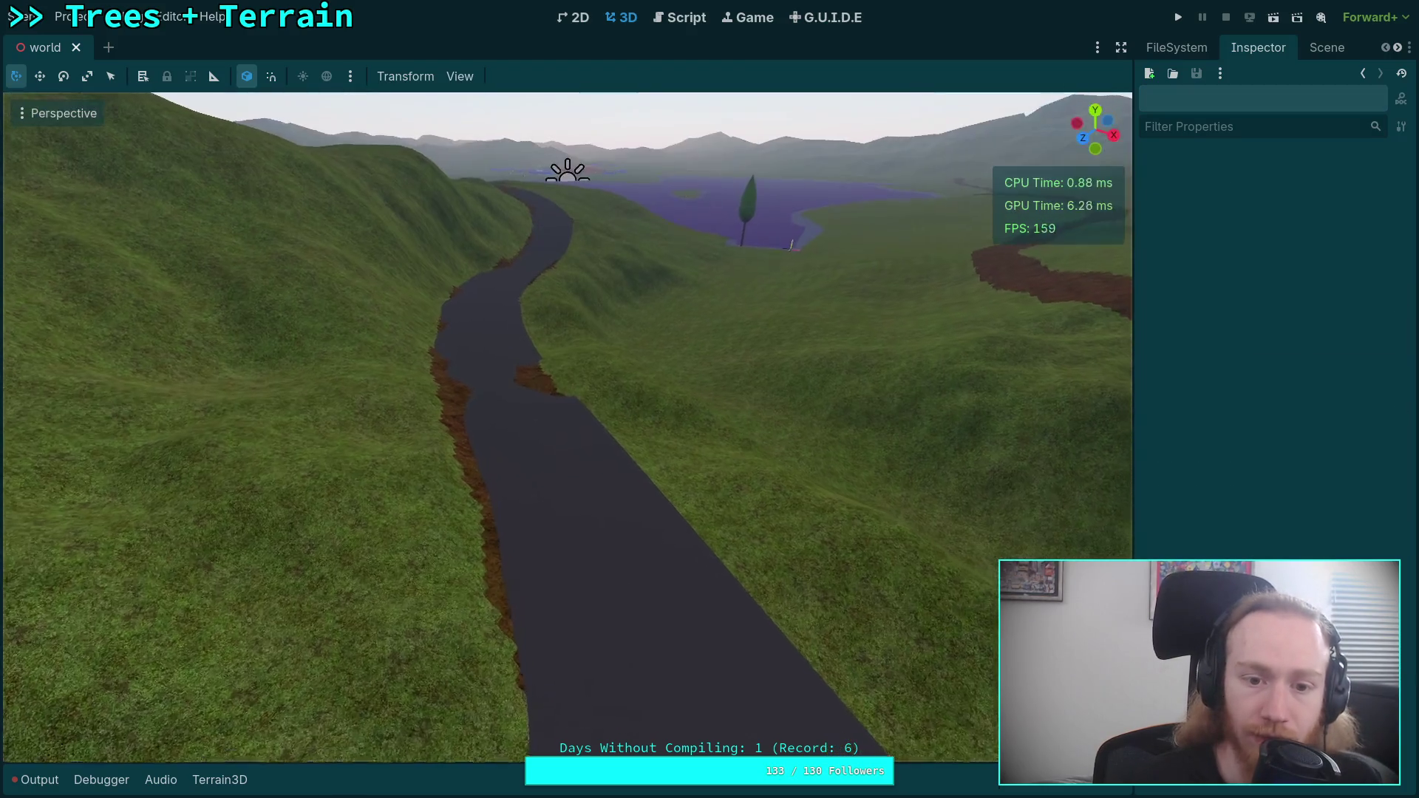
{"action": "scroll", "coordinate": [568, 426], "scroll_direction": "up", "scroll_amount": 5}
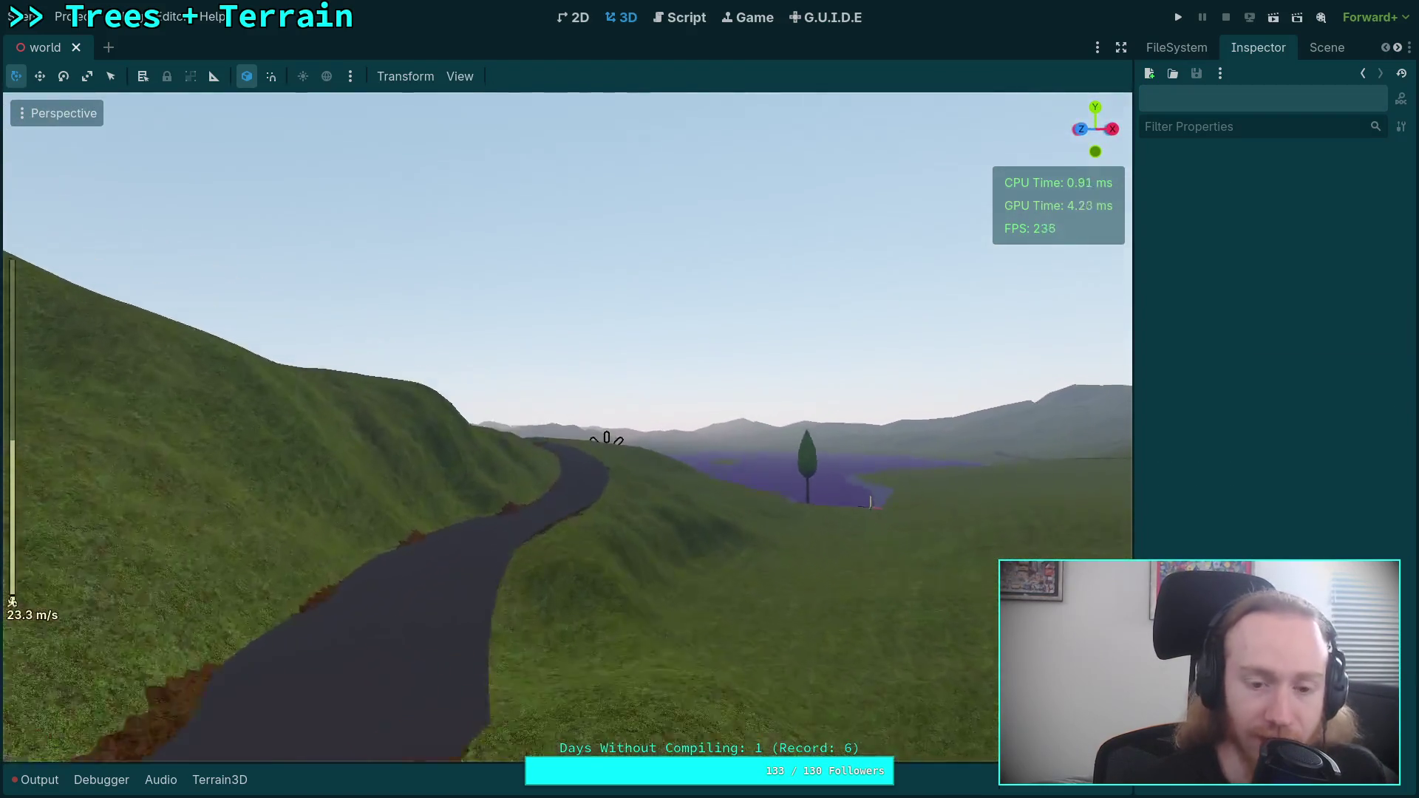
{"action": "scroll", "coordinate": [568, 426], "scroll_direction": "up", "scroll_amount": 10}
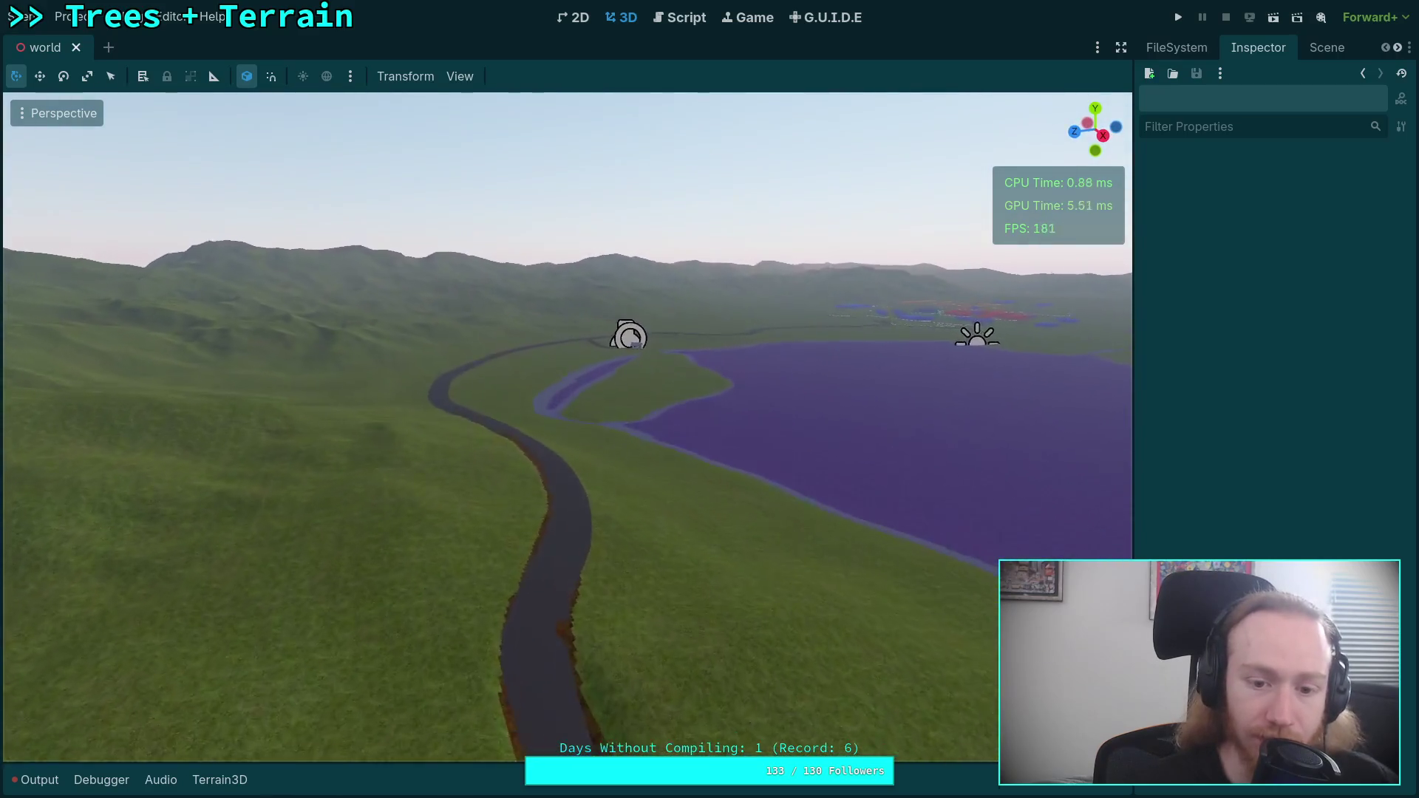
{"action": "key", "text": "w"}
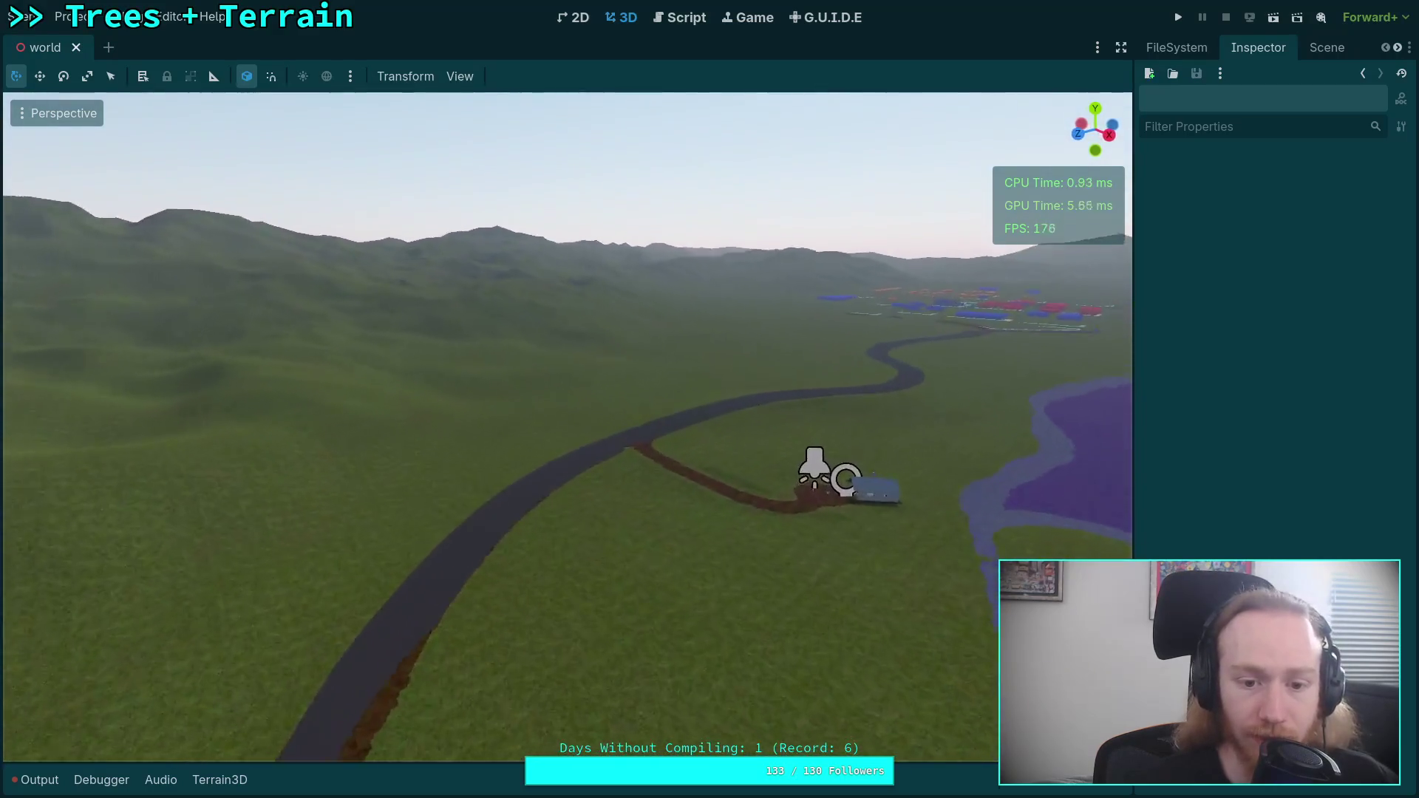
{"action": "key", "text": "w"}
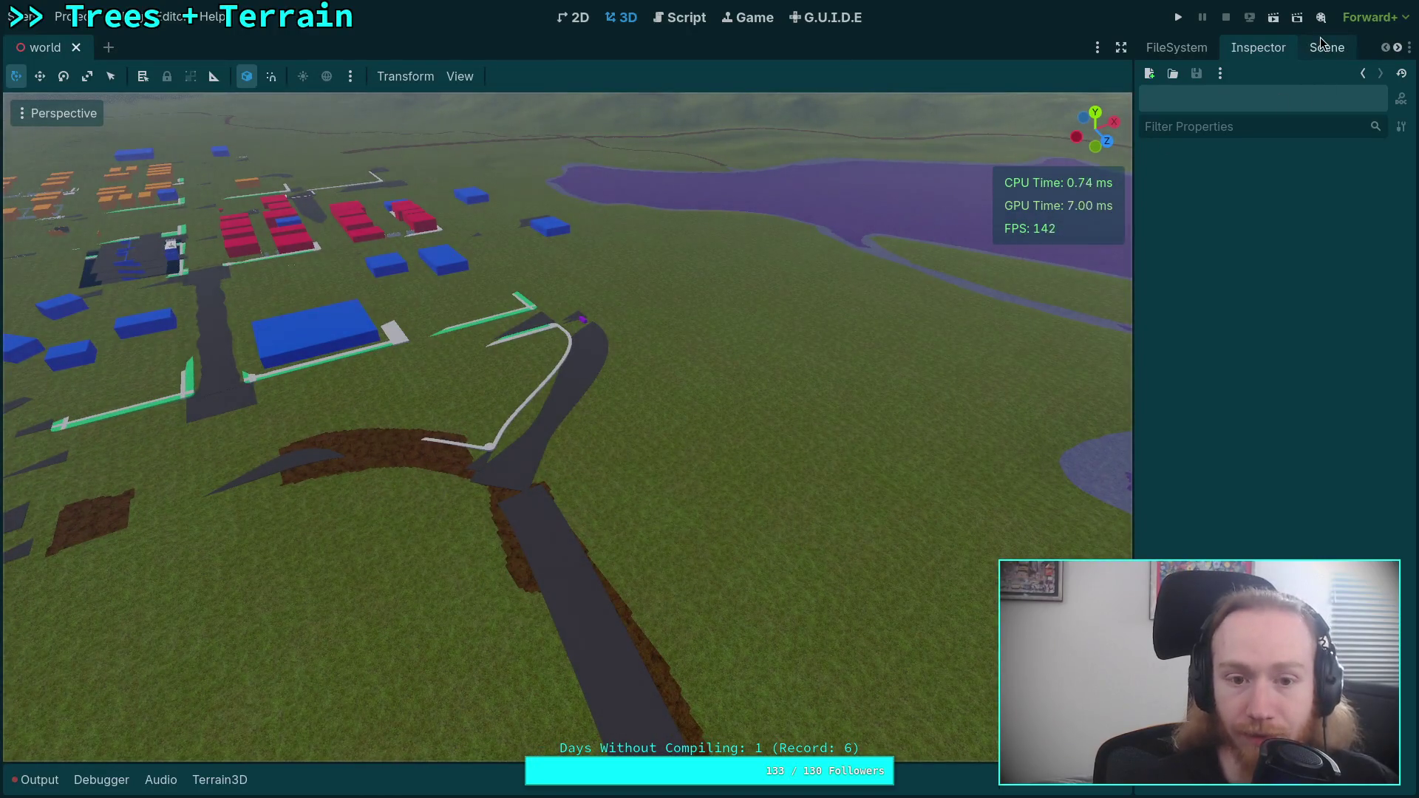
- Select the player in the scene tree and move it onto the road
{"action": "left_click", "coordinate": [1323, 48]}
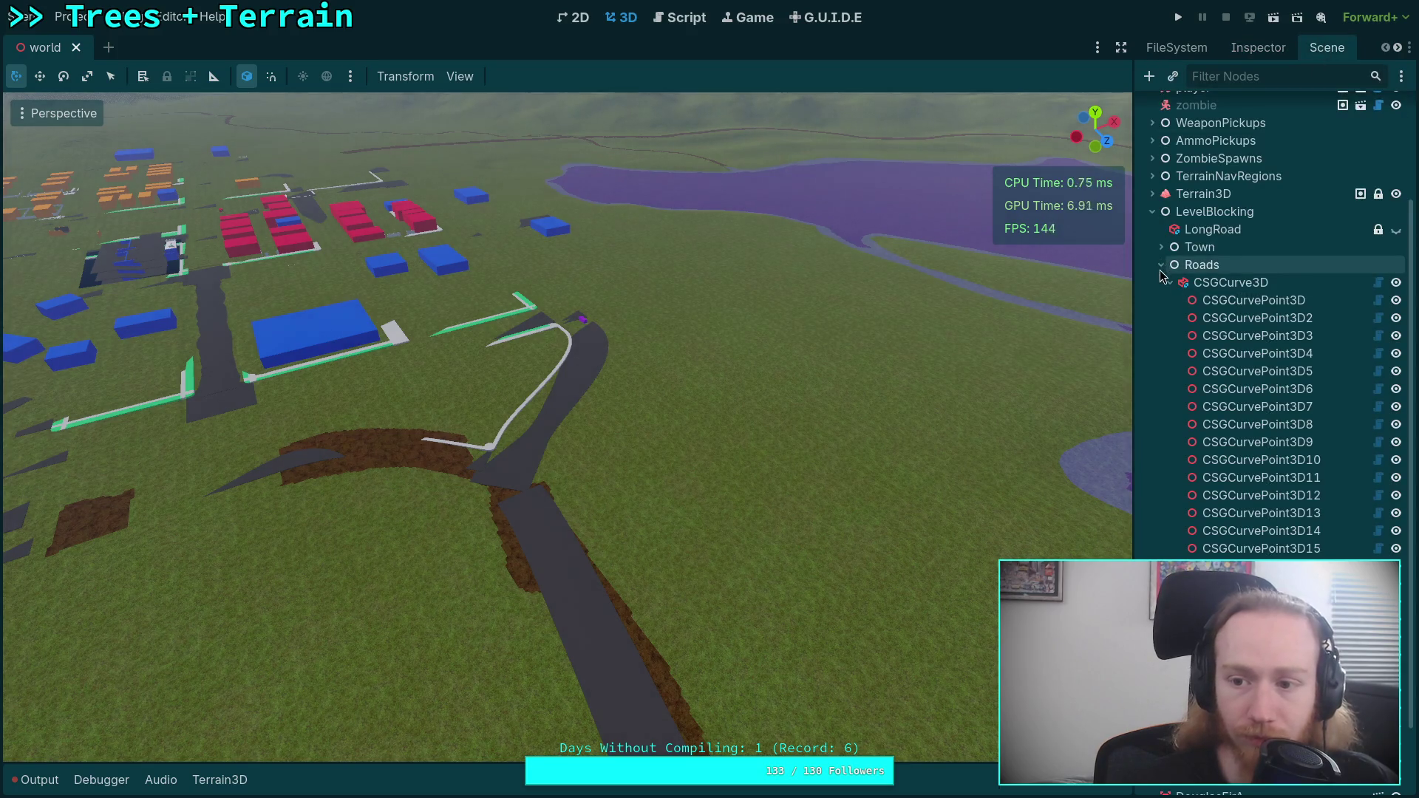
{"action": "key", "text": "ctrl+s"}
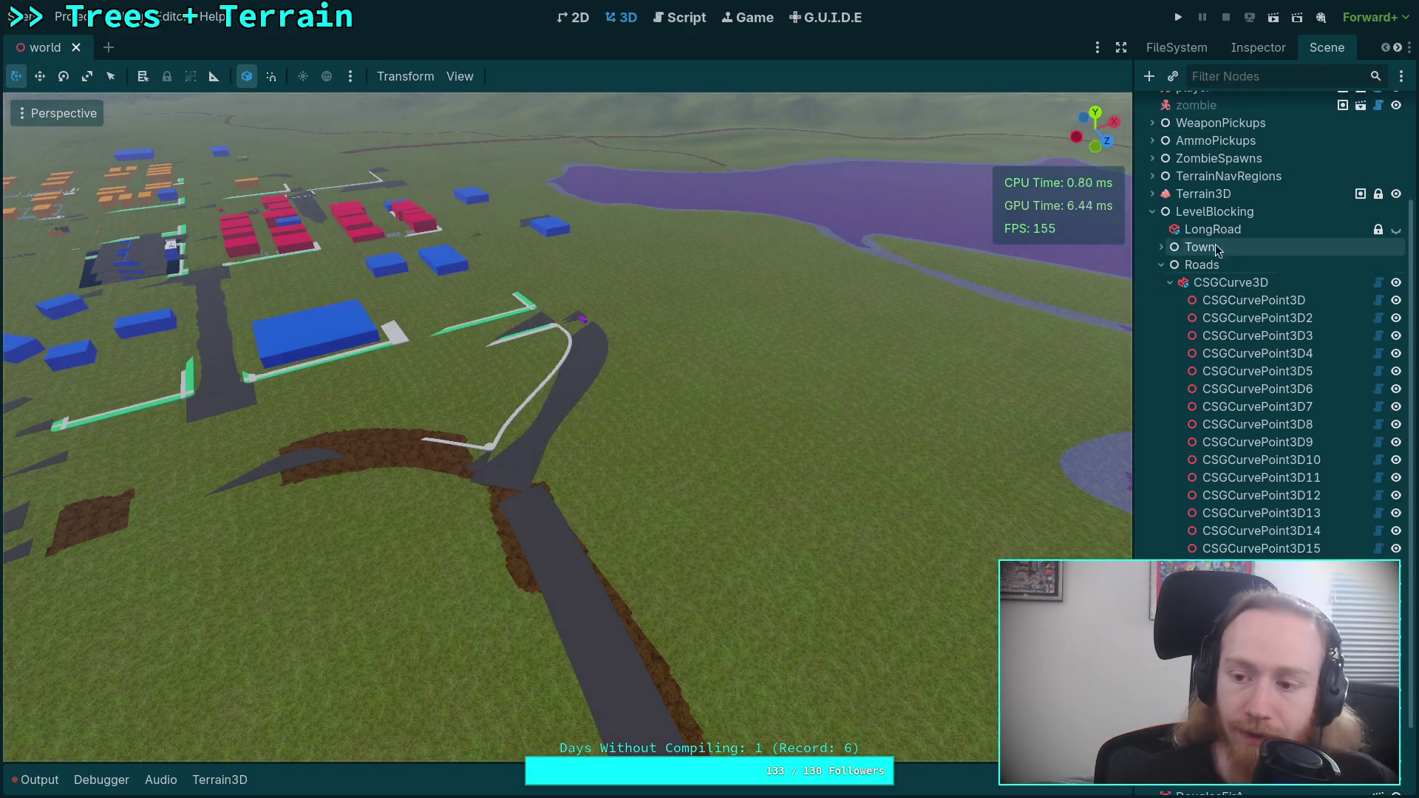
{"action": "scroll", "coordinate": [1227, 252], "scroll_direction": "up", "scroll_amount": 4}
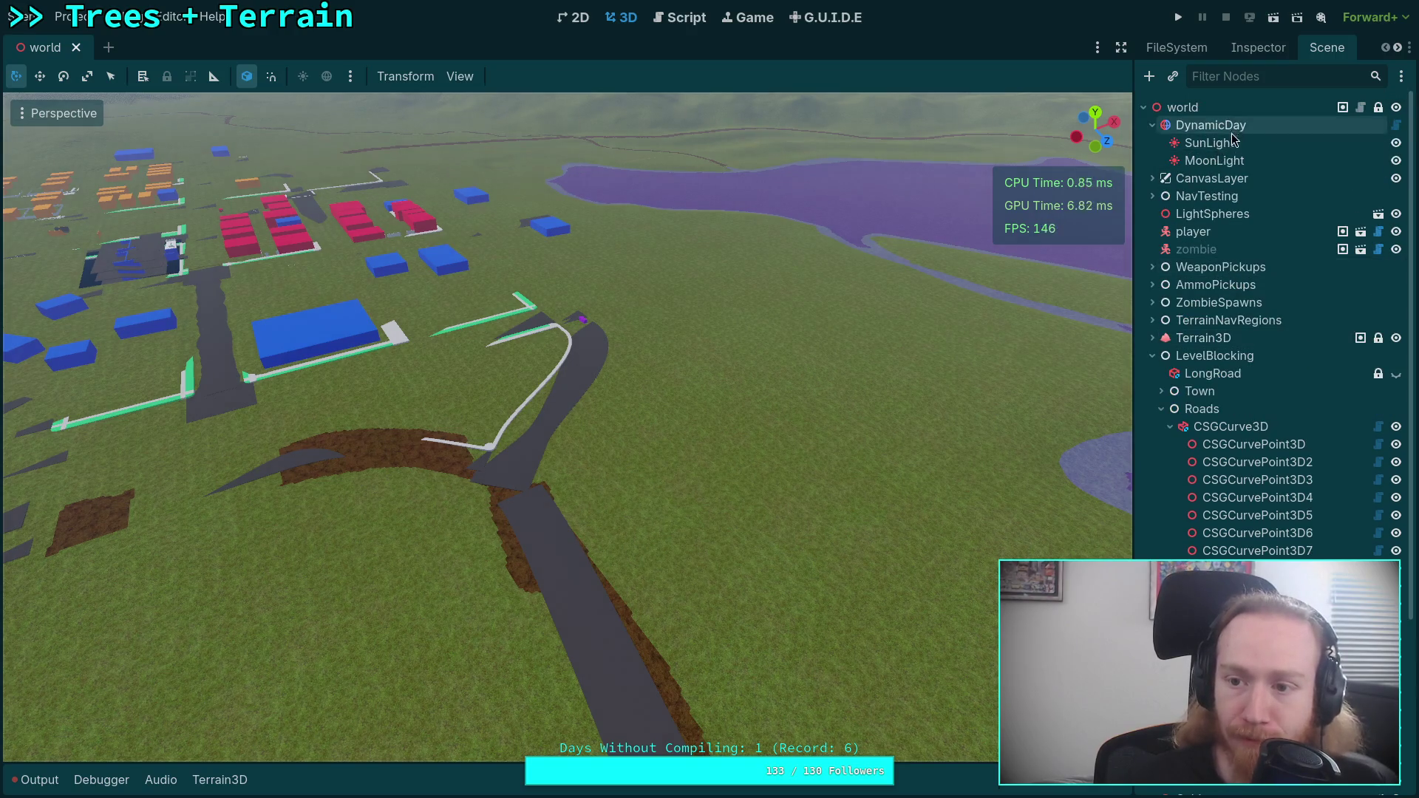
{"action": "double_click", "coordinate": [1195, 231]}
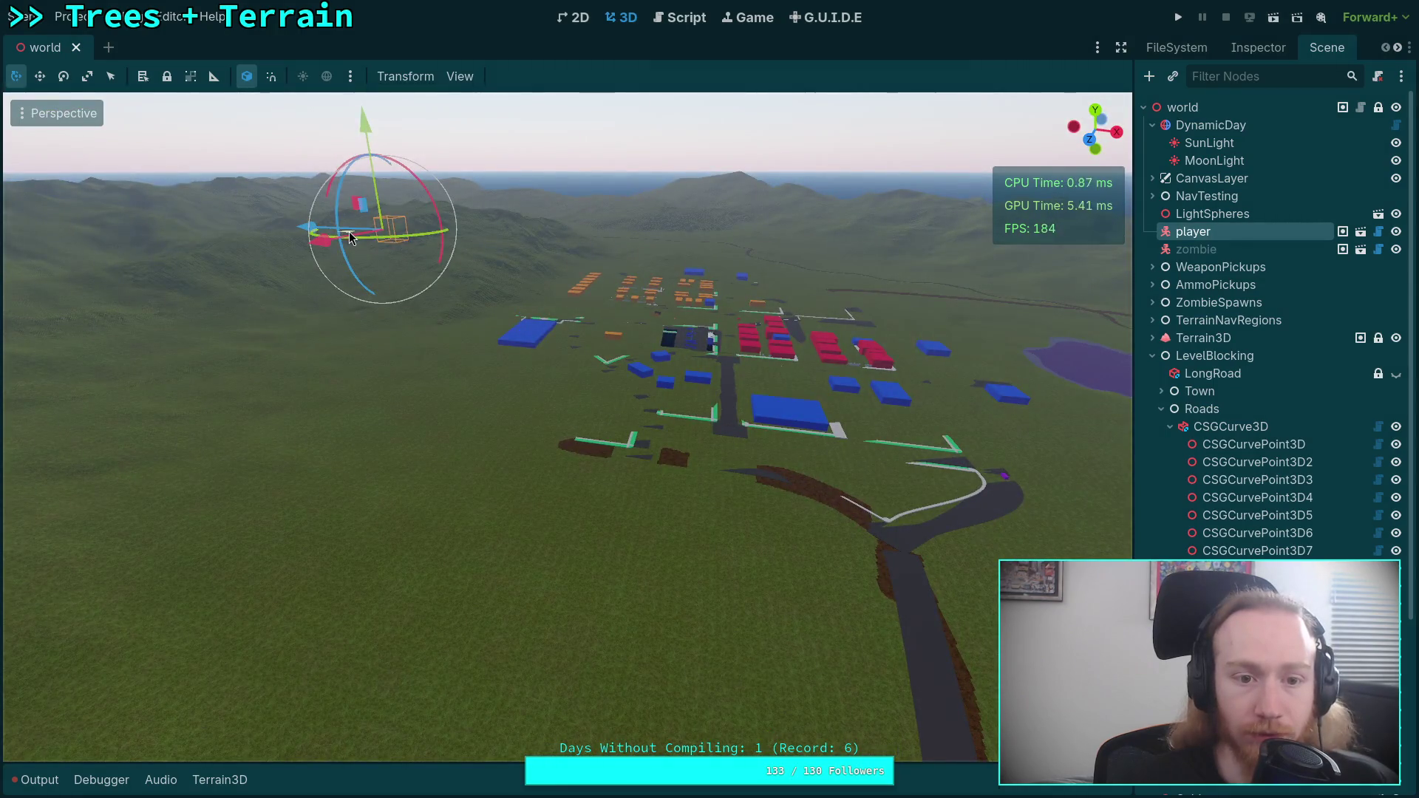
{"action": "mouse_move", "coordinate": [350, 237]}
{"action": "left_mouse_down"}
{"action": "mouse_move", "coordinate": [791, 530]}
{"action": "mouse_move", "coordinate": [701, 578]}
{"action": "mouse_move", "coordinate": [745, 583]}
{"action": "left_mouse_up"}
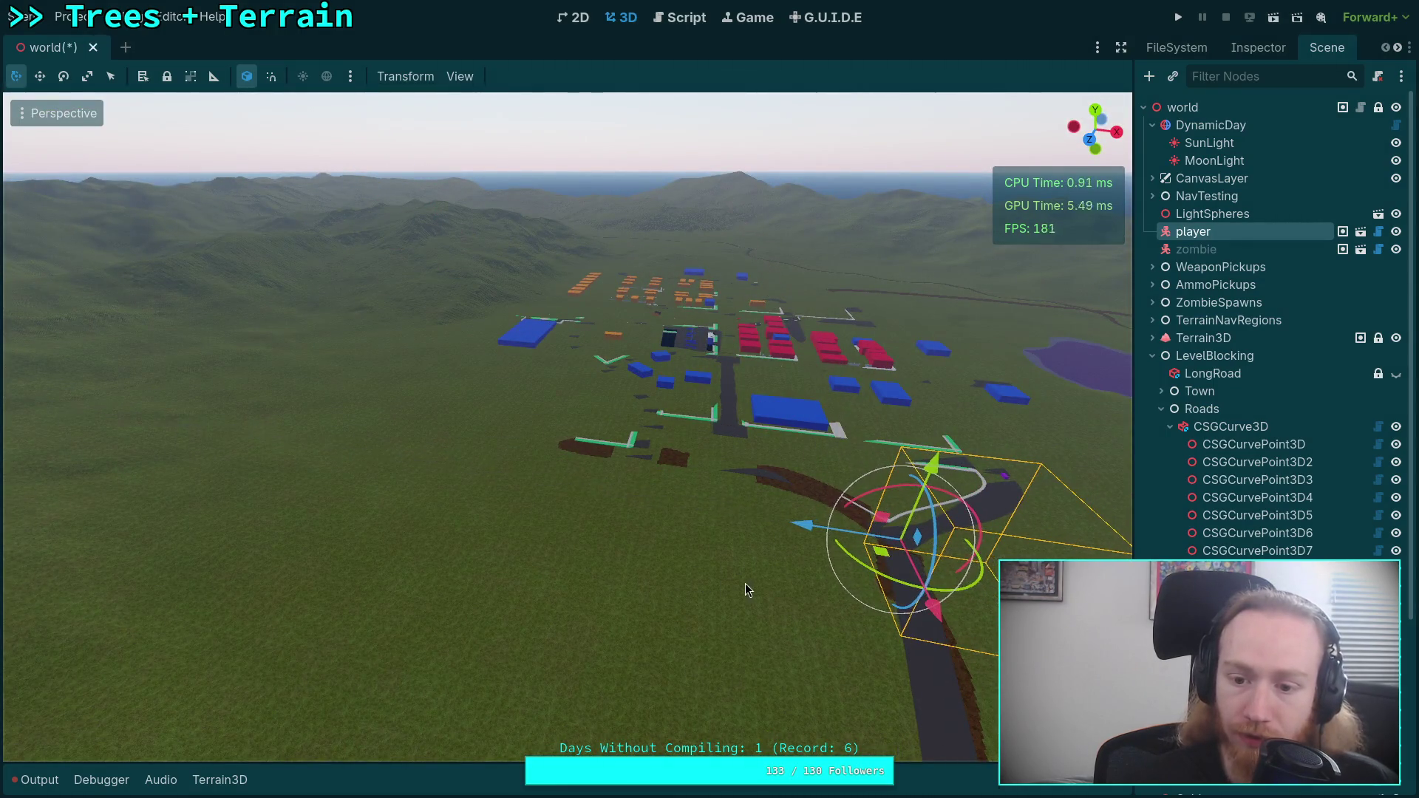
- Lower the player capsule onto the dark road and nudge it sideways
{"action": "key", "text": "f"}
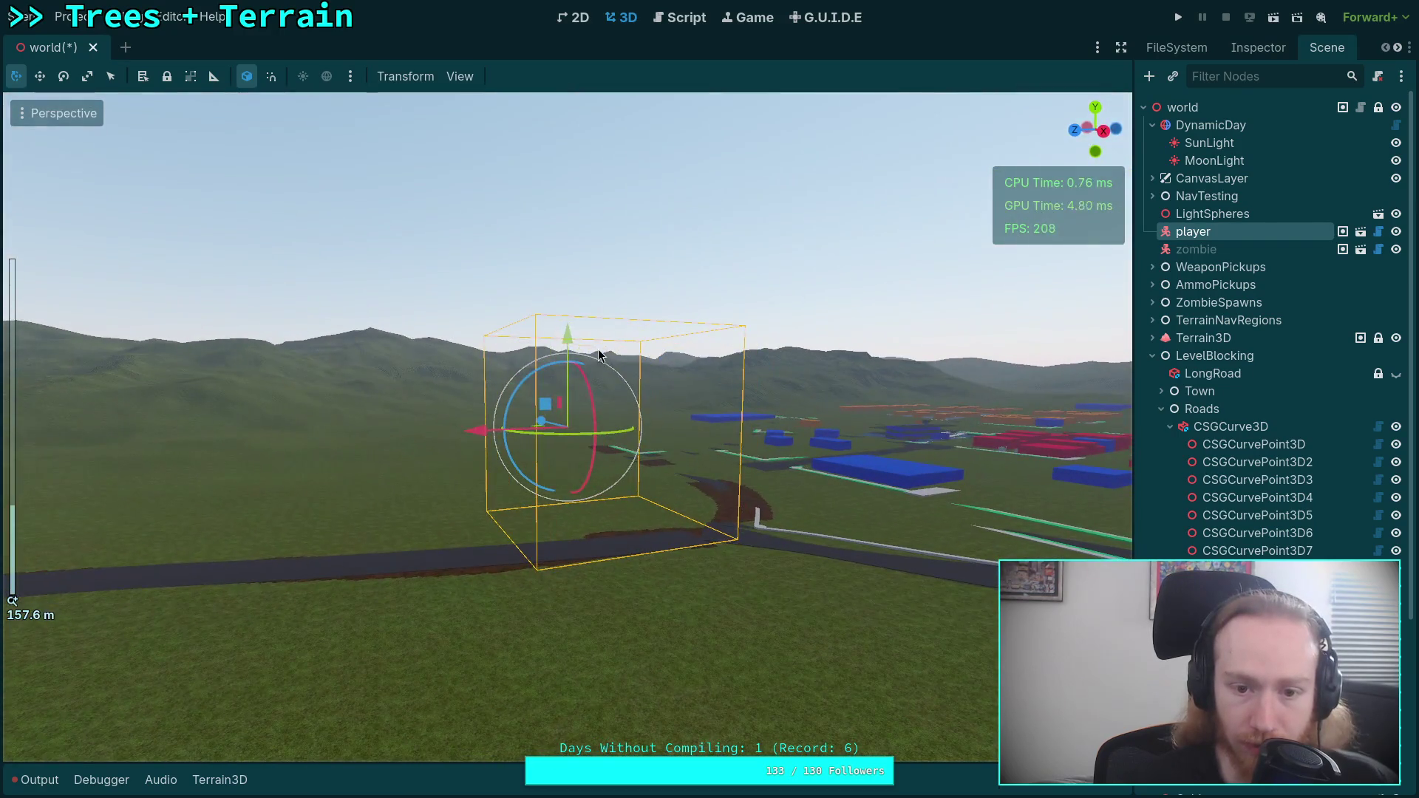
{"action": "left_click_drag", "start_coordinate": [570, 353], "coordinate": [576, 436]}
{"action": "mouse_move", "coordinate": [643, 481]}
{"action": "left_mouse_down"}
{"action": "mouse_move", "coordinate": [698, 519]}
{"action": "mouse_move", "coordinate": [858, 556]}
{"action": "mouse_move", "coordinate": [644, 460]}
{"action": "left_mouse_up"}
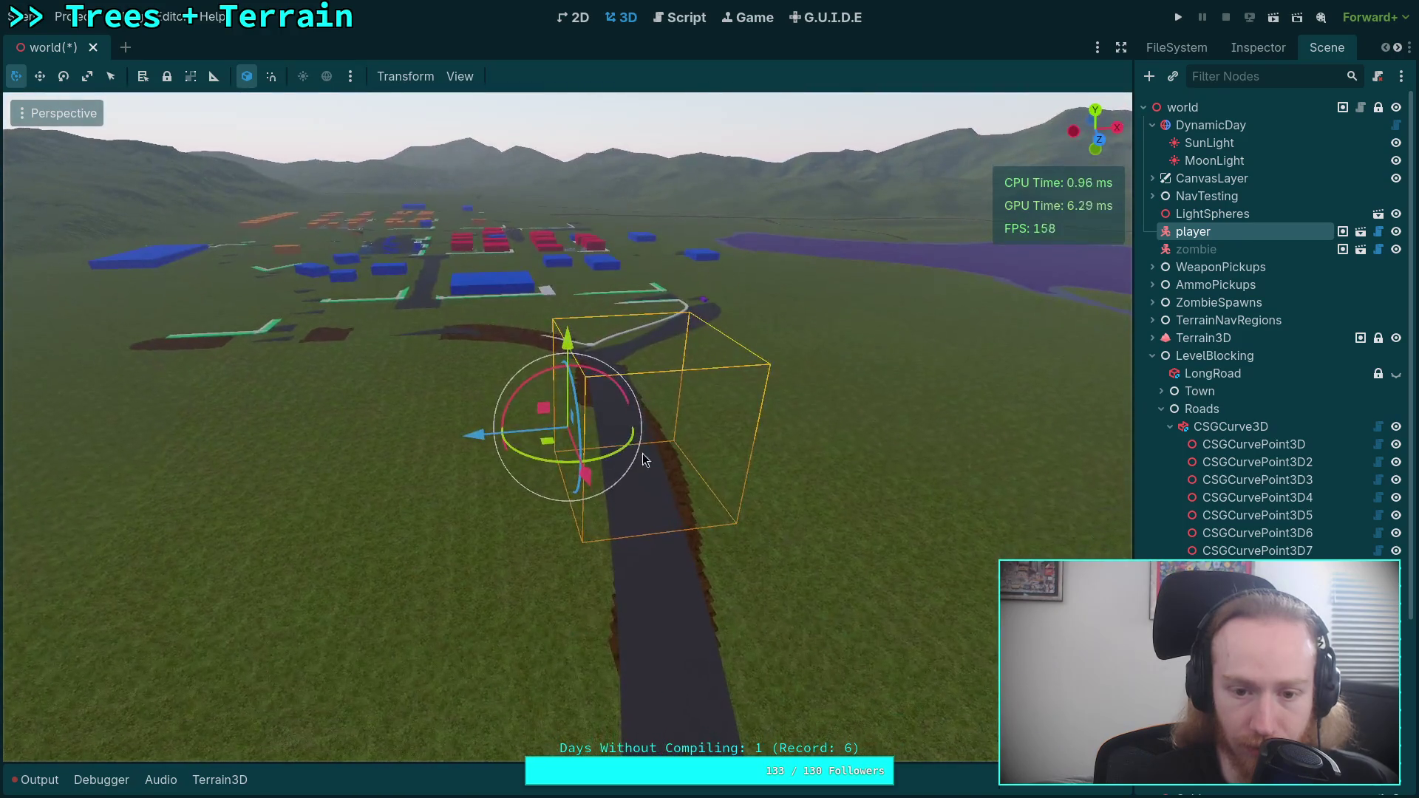
{"action": "mouse_move", "coordinate": [504, 454]}
{"action": "left_mouse_down"}
{"action": "mouse_move", "coordinate": [556, 433]}
{"action": "mouse_move", "coordinate": [596, 371]}
{"action": "mouse_move", "coordinate": [708, 437]}
{"action": "left_mouse_up"}
{"action": "scroll", "coordinate": [717, 437], "scroll_direction": "up", "scroll_amount": 5}
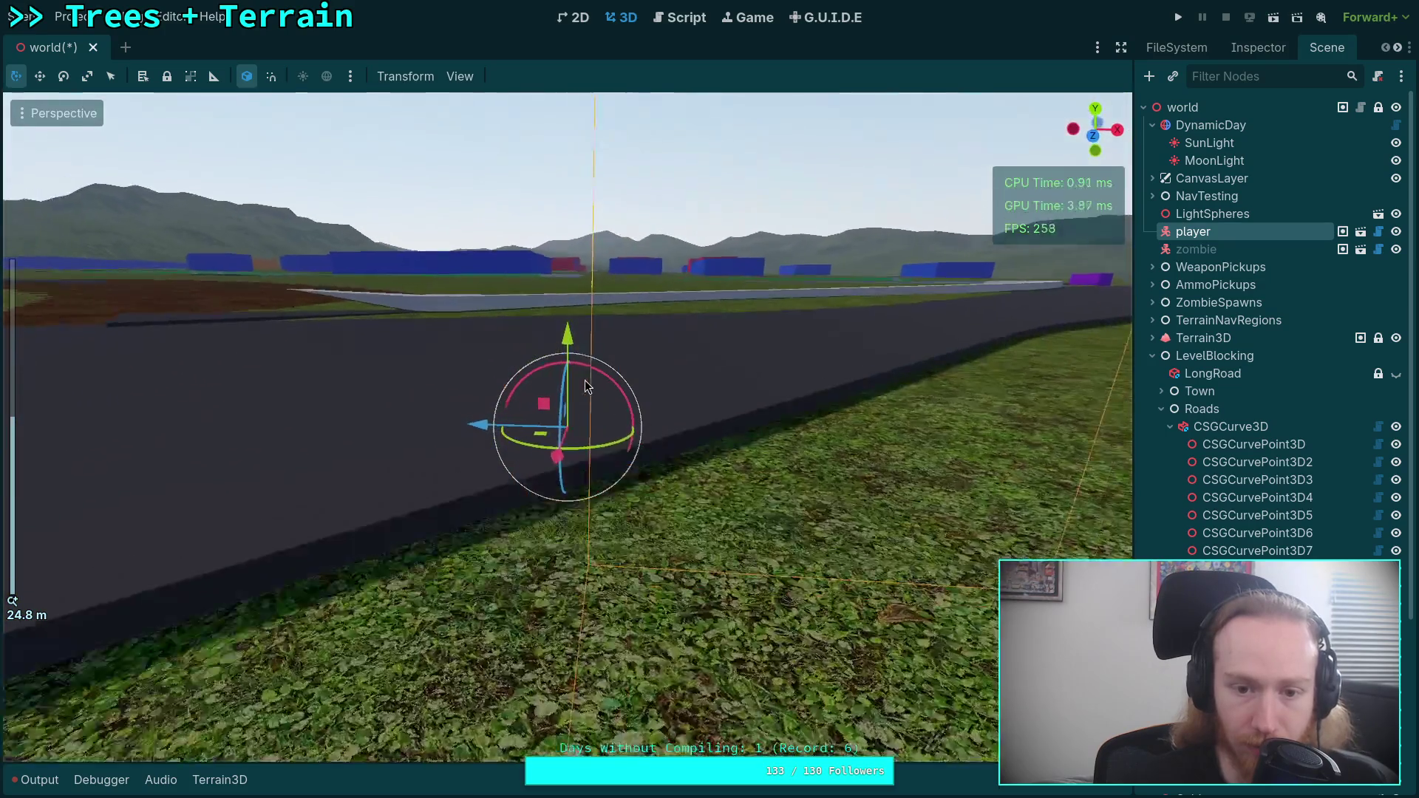
{"action": "mouse_move", "coordinate": [568, 332]}
{"action": "left_mouse_down"}
{"action": "mouse_move", "coordinate": [575, 170]}
{"action": "mouse_move", "coordinate": [696, 238]}
{"action": "mouse_move", "coordinate": [825, 251]}
{"action": "left_mouse_up"}
{"action": "left_click_drag", "start_coordinate": [568, 190], "coordinate": [574, 228]}
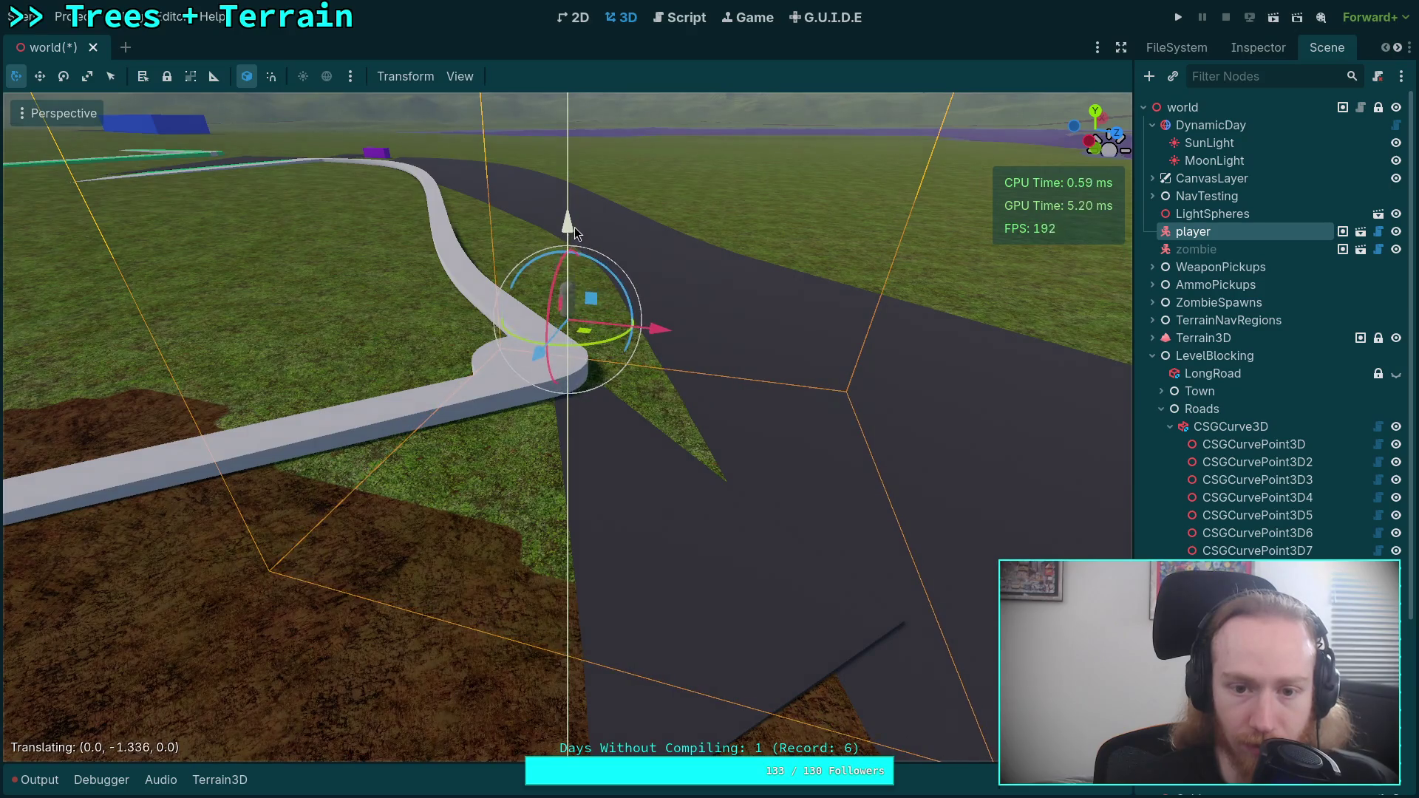
{"action": "left_click_drag", "start_coordinate": [593, 333], "coordinate": [742, 338]}
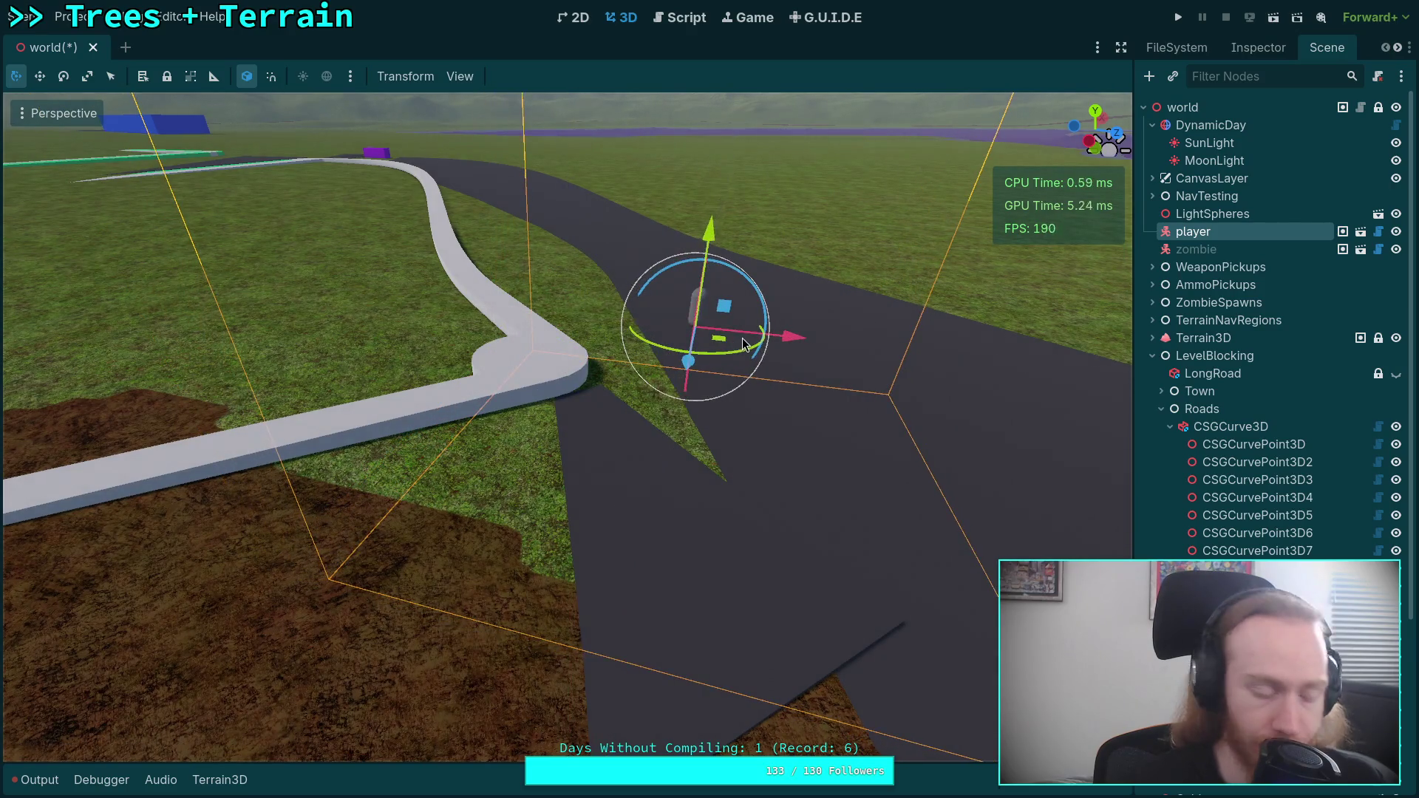
- Save the world scene and select the TruckVehicle node
{"action": "key", "text": "ctrl+s"}
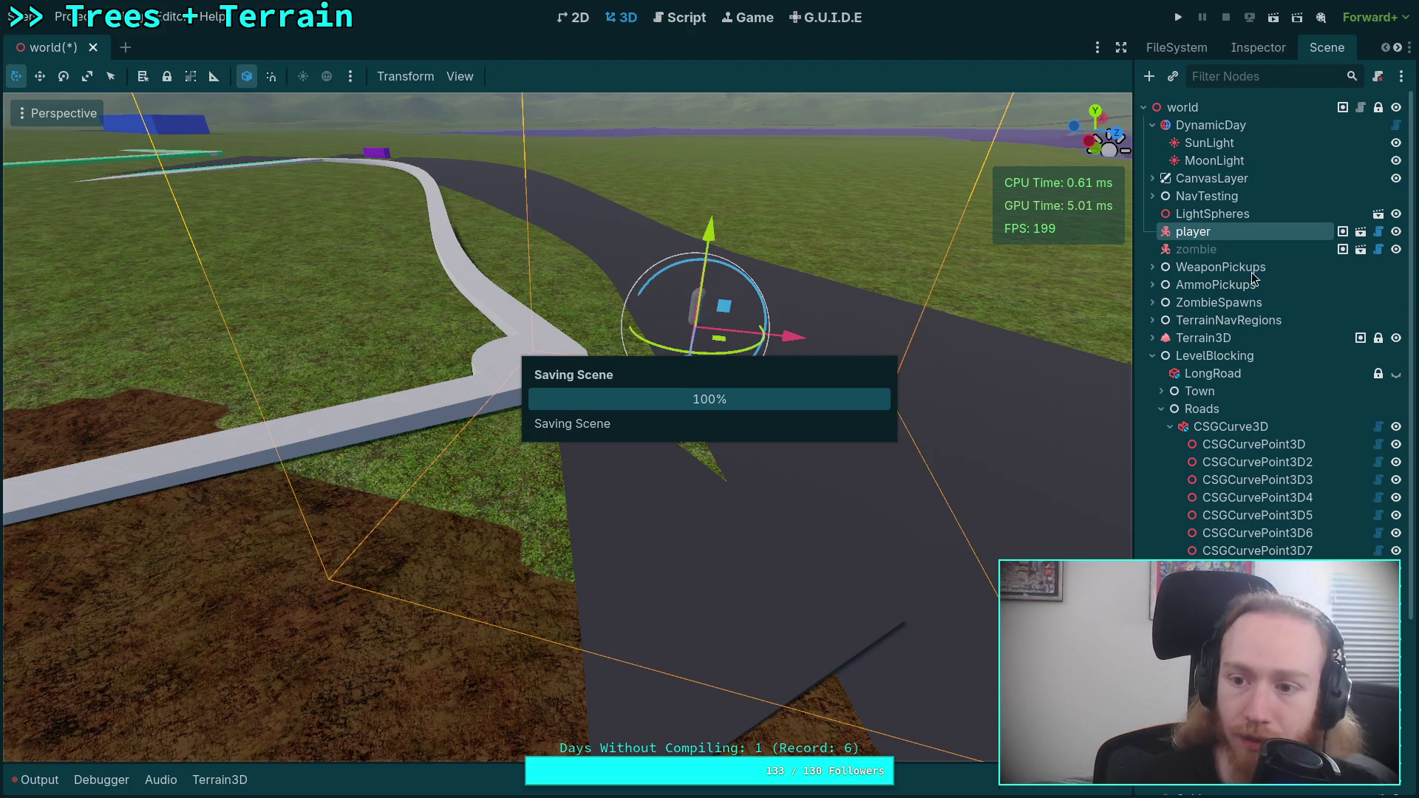
{"action": "left_click", "coordinate": [1152, 356]}
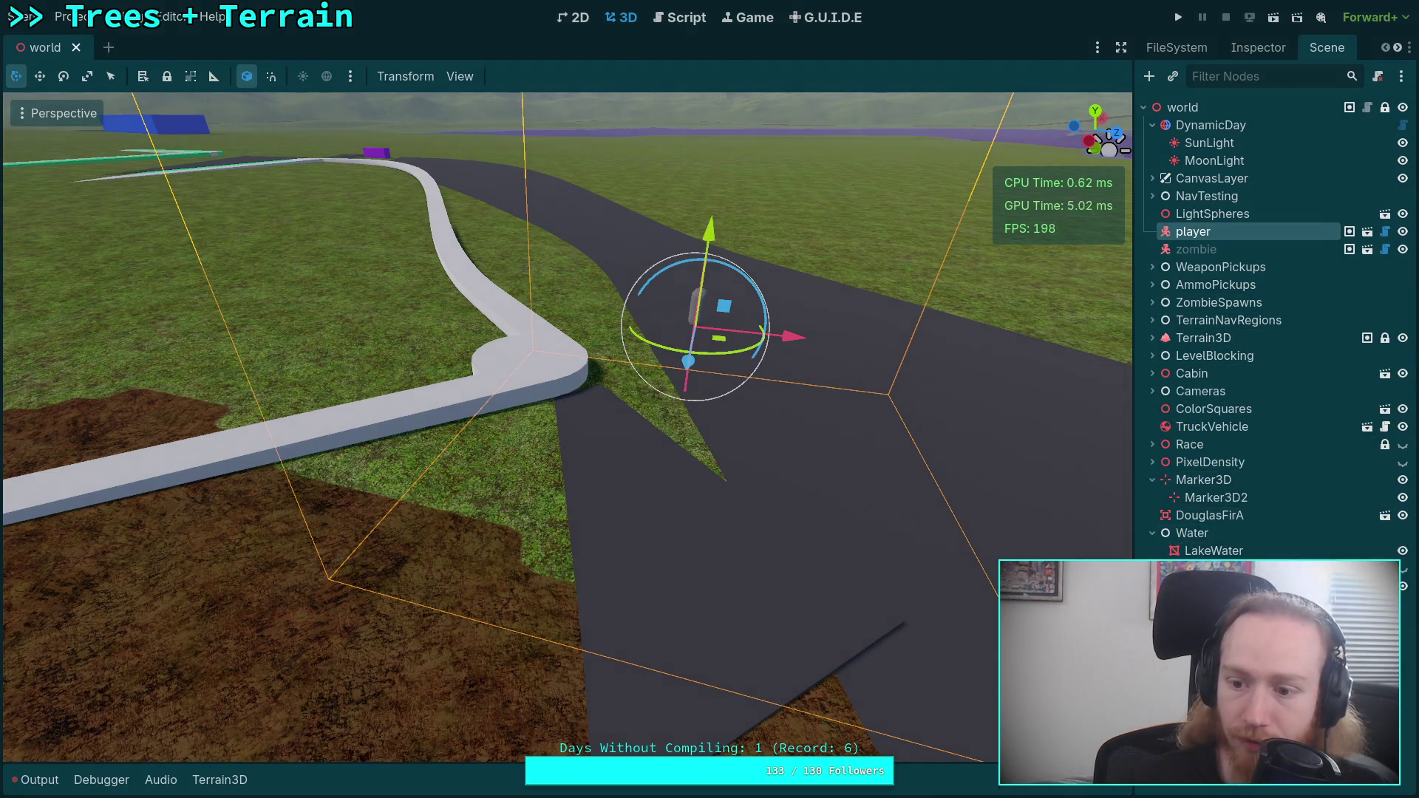
{"action": "left_click", "coordinate": [1212, 426]}
- Lower the purple truck down onto the road and save the scene
{"action": "key", "text": "f"}
{"action": "mouse_move", "coordinate": [341, 174]}
{"action": "left_mouse_down"}
{"action": "mouse_move", "coordinate": [783, 544]}
{"action": "mouse_move", "coordinate": [792, 519]}
{"action": "left_mouse_up"}
{"action": "left_click", "coordinate": [1097, 116]}
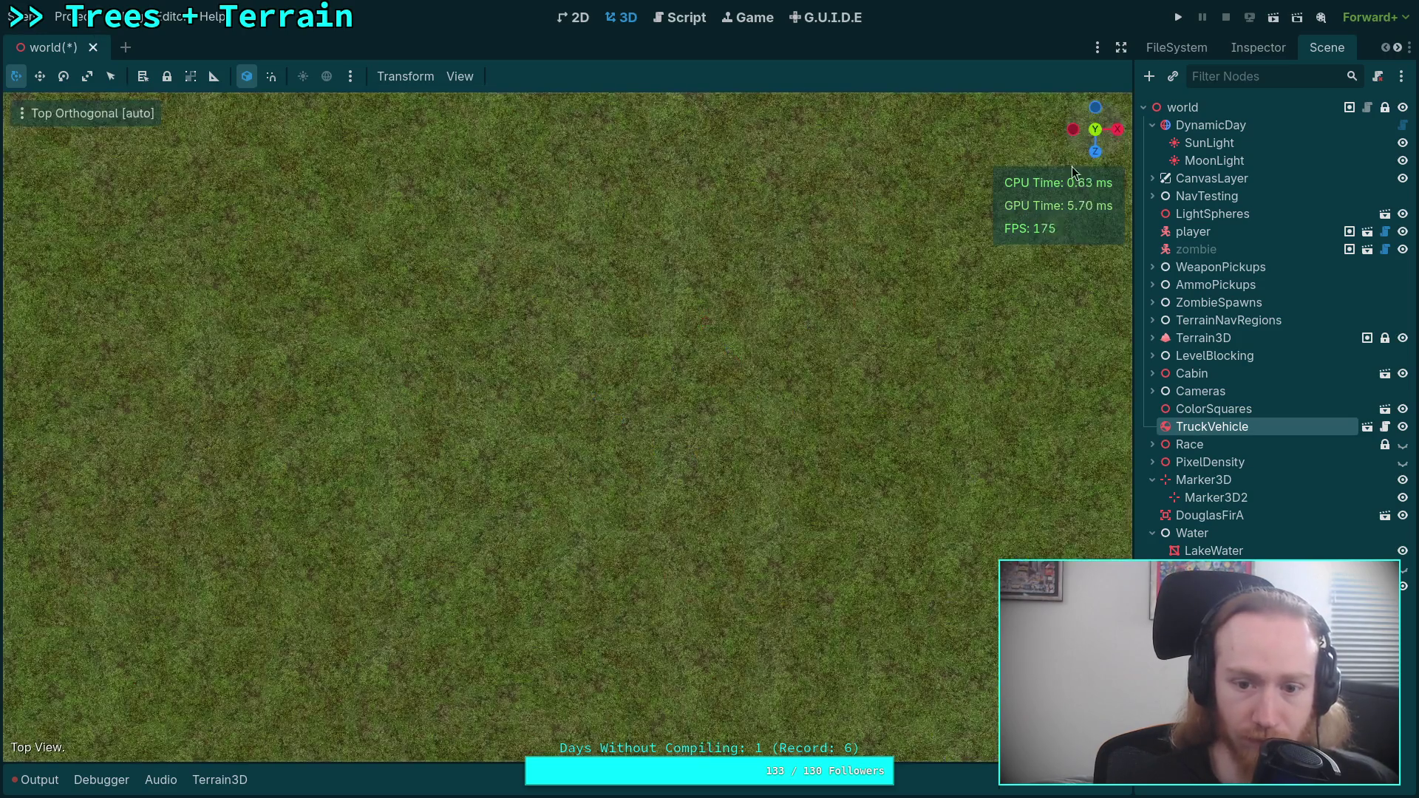
{"action": "scroll", "coordinate": [735, 428], "scroll_direction": "down", "scroll_amount": 10}
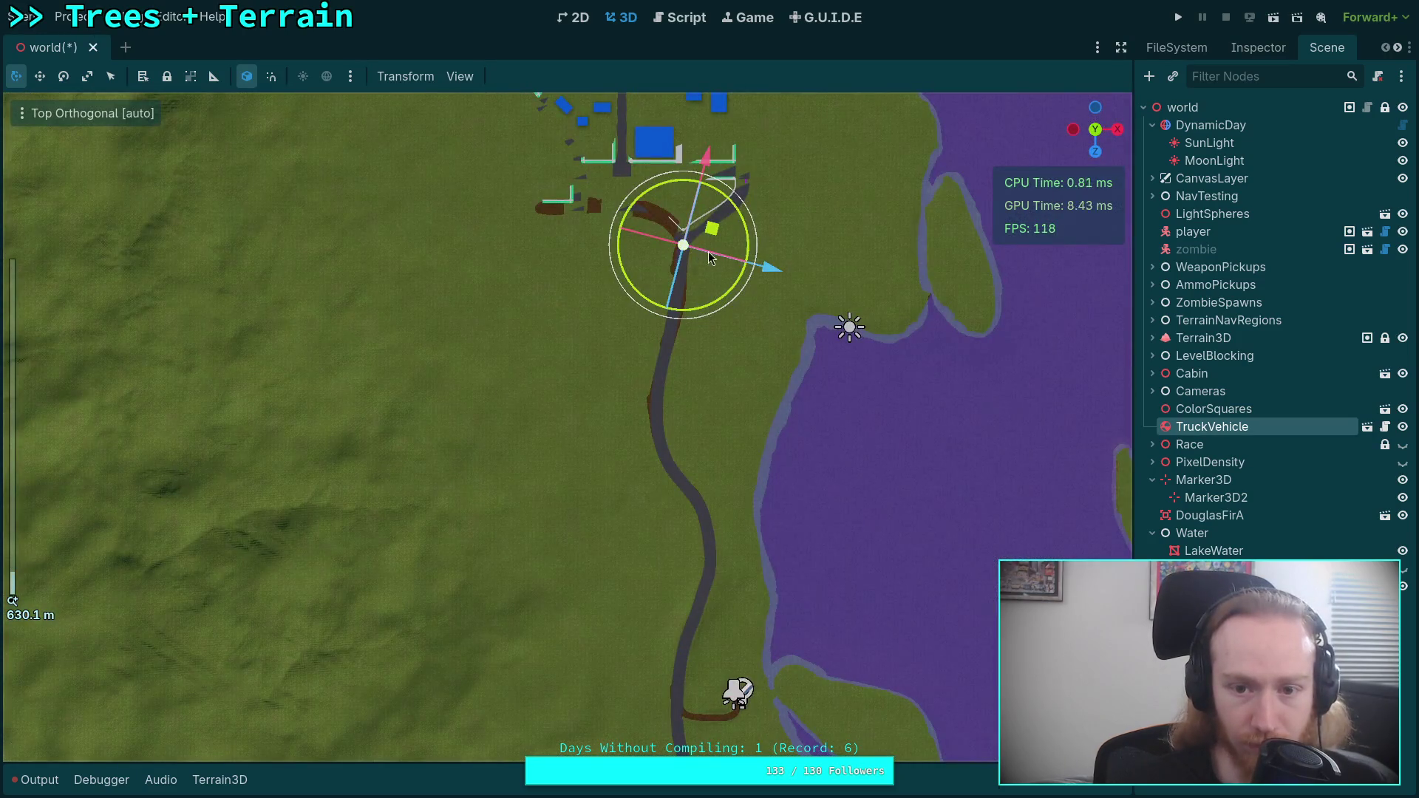
{"action": "mouse_move", "coordinate": [735, 400]}
{"action": "left_mouse_down"}
{"action": "mouse_move", "coordinate": [510, 268]}
{"action": "mouse_move", "coordinate": [775, 561]}
{"action": "mouse_move", "coordinate": [681, 509]}
{"action": "left_mouse_up"}
{"action": "scroll", "coordinate": [681, 508], "scroll_direction": "up", "scroll_amount": 4}
{"action": "mouse_move", "coordinate": [575, 373]}
{"action": "left_mouse_down"}
{"action": "mouse_move", "coordinate": [579, 533]}
{"action": "mouse_move", "coordinate": [582, 503]}
{"action": "mouse_move", "coordinate": [654, 531]}
{"action": "mouse_move", "coordinate": [742, 455]}
{"action": "mouse_move", "coordinate": [564, 535]}
{"action": "mouse_move", "coordinate": [526, 461]}
{"action": "mouse_move", "coordinate": [539, 450]}
{"action": "mouse_move", "coordinate": [251, 512]}
{"action": "mouse_move", "coordinate": [189, 439]}
{"action": "mouse_move", "coordinate": [306, 438]}
{"action": "left_mouse_up"}
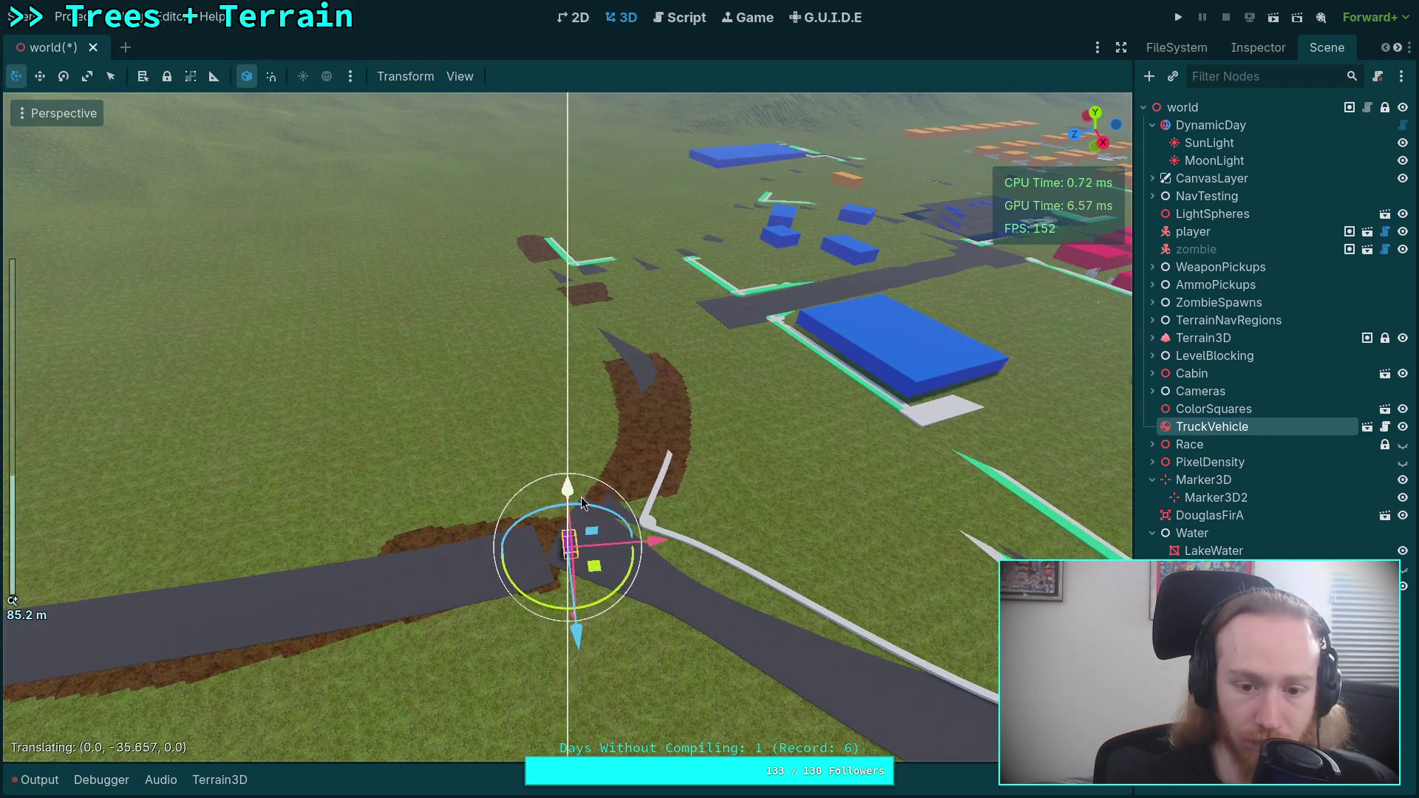
{"action": "scroll", "coordinate": [629, 417], "scroll_direction": "up", "scroll_amount": 4}
{"action": "scroll", "coordinate": [629, 418], "scroll_direction": "up", "scroll_amount": 8}
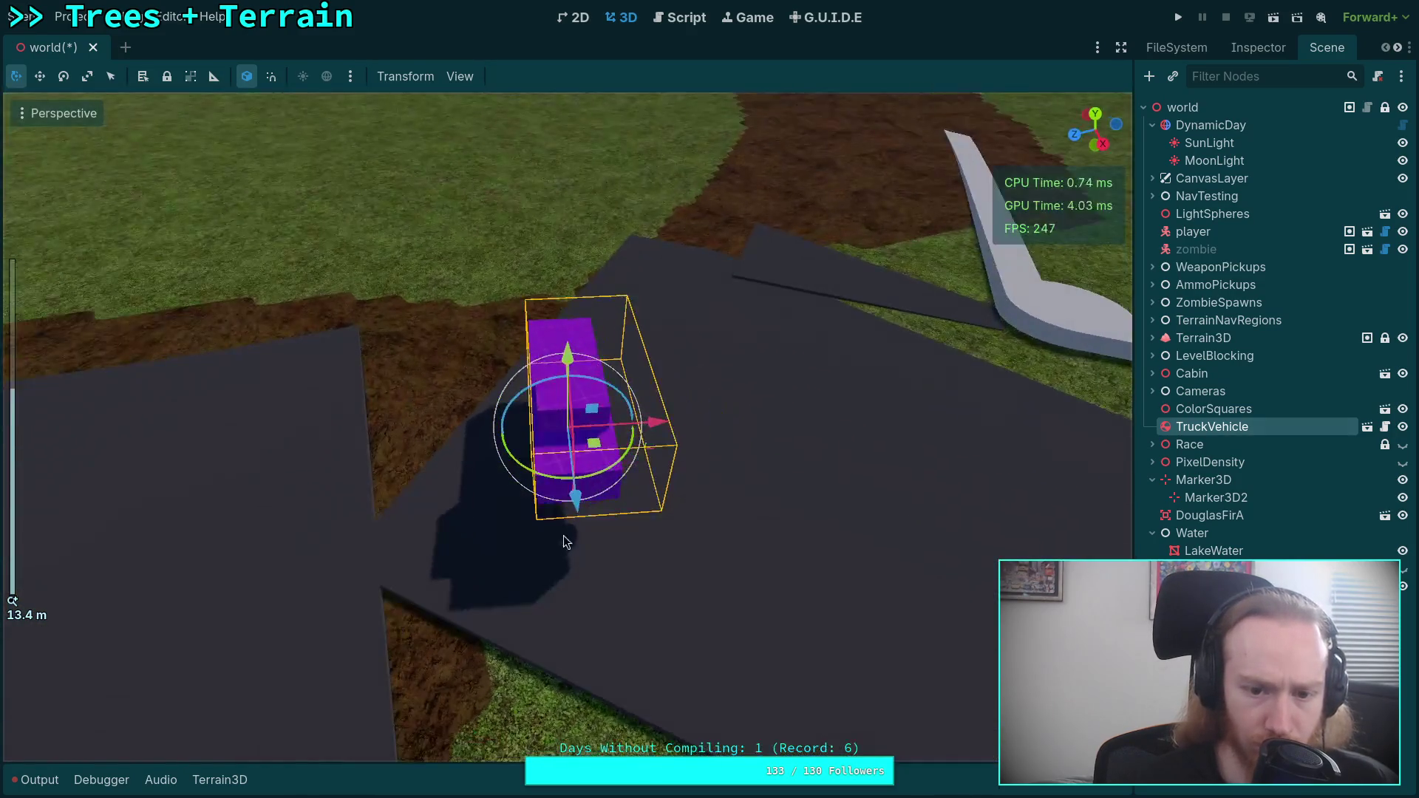
{"action": "key", "text": "ctrl+s"}
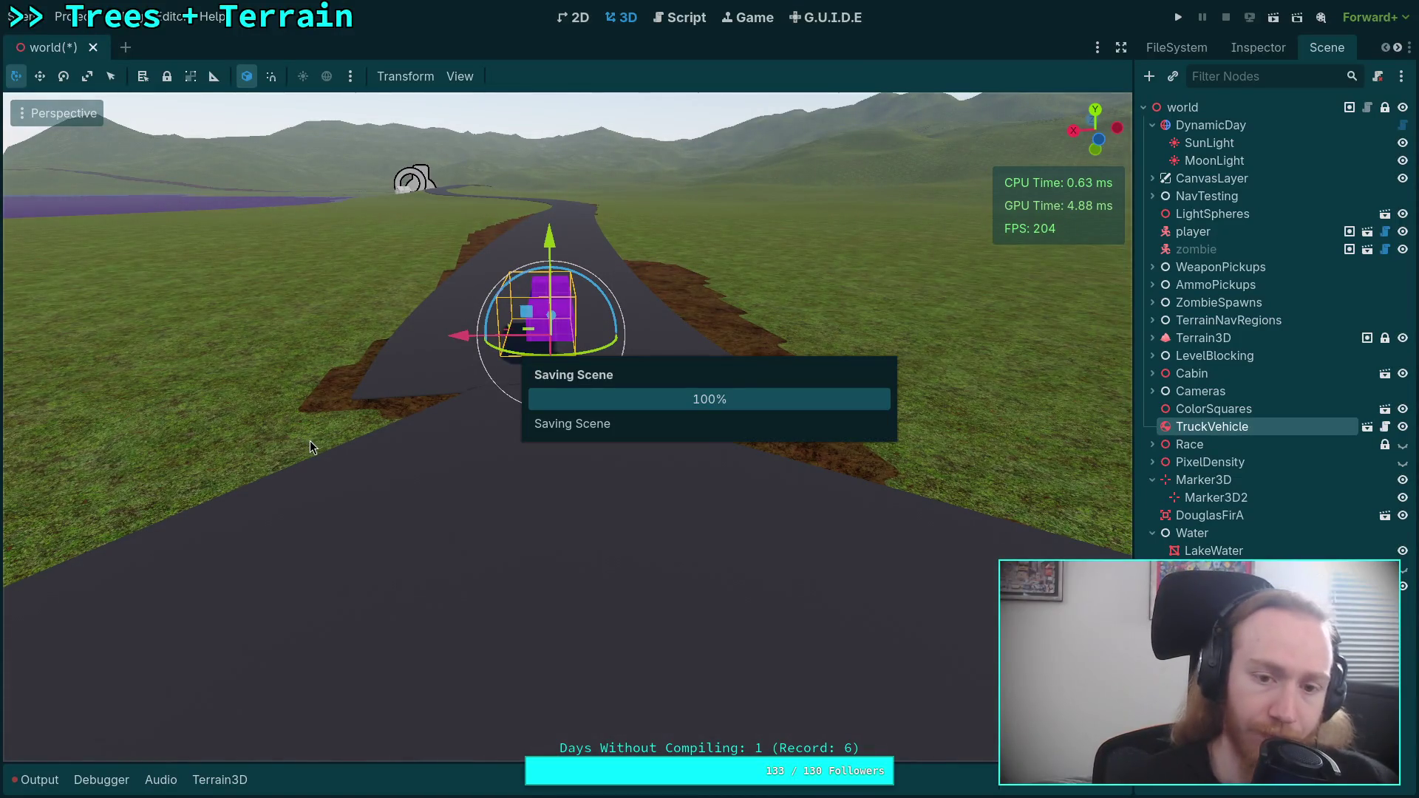
- Turn the player about 100° and move it sideways along the road, then save
{"action": "scroll", "coordinate": [311, 447], "scroll_direction": "up", "scroll_amount": 3}
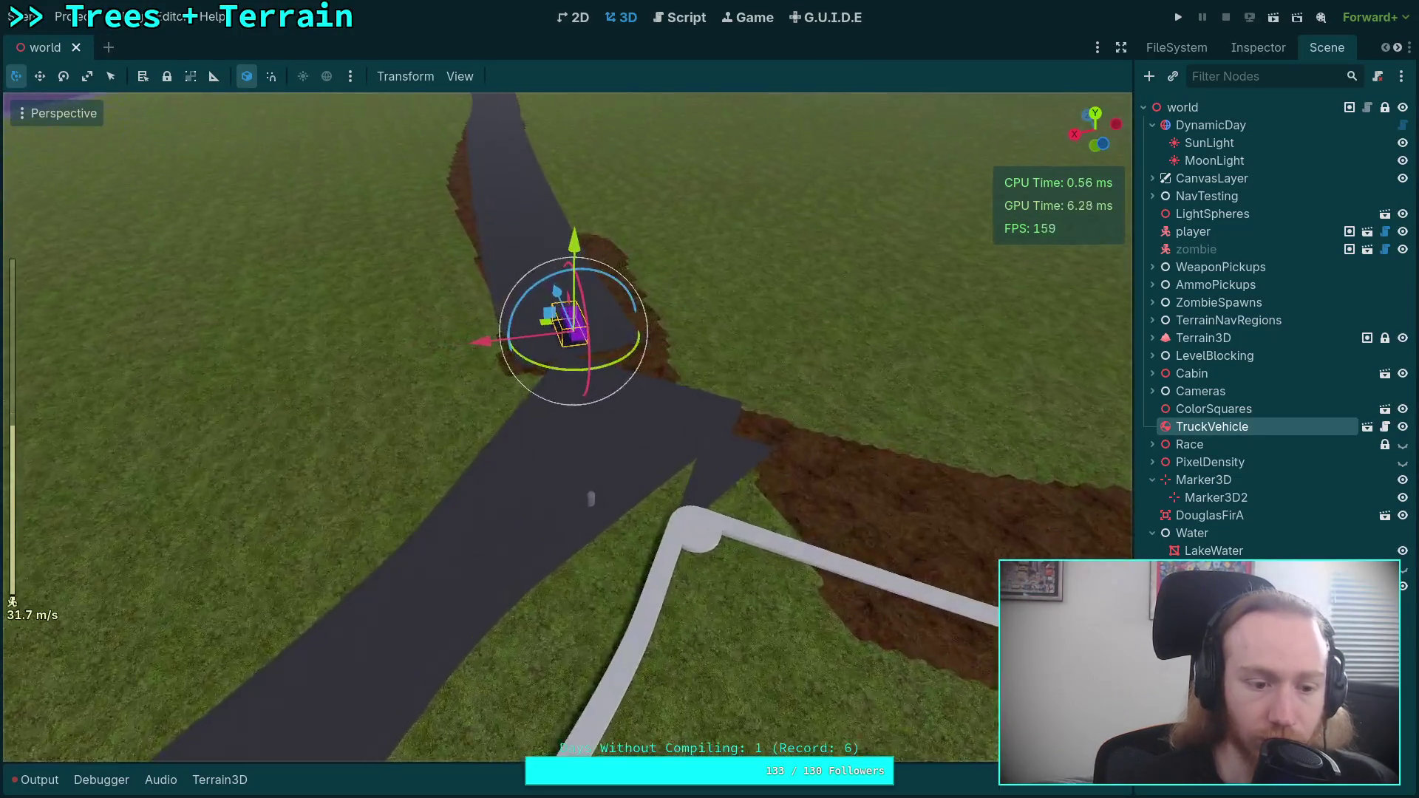
{"action": "scroll", "coordinate": [614, 529], "scroll_direction": "down", "scroll_amount": 3}
{"action": "left_click", "coordinate": [597, 526]}
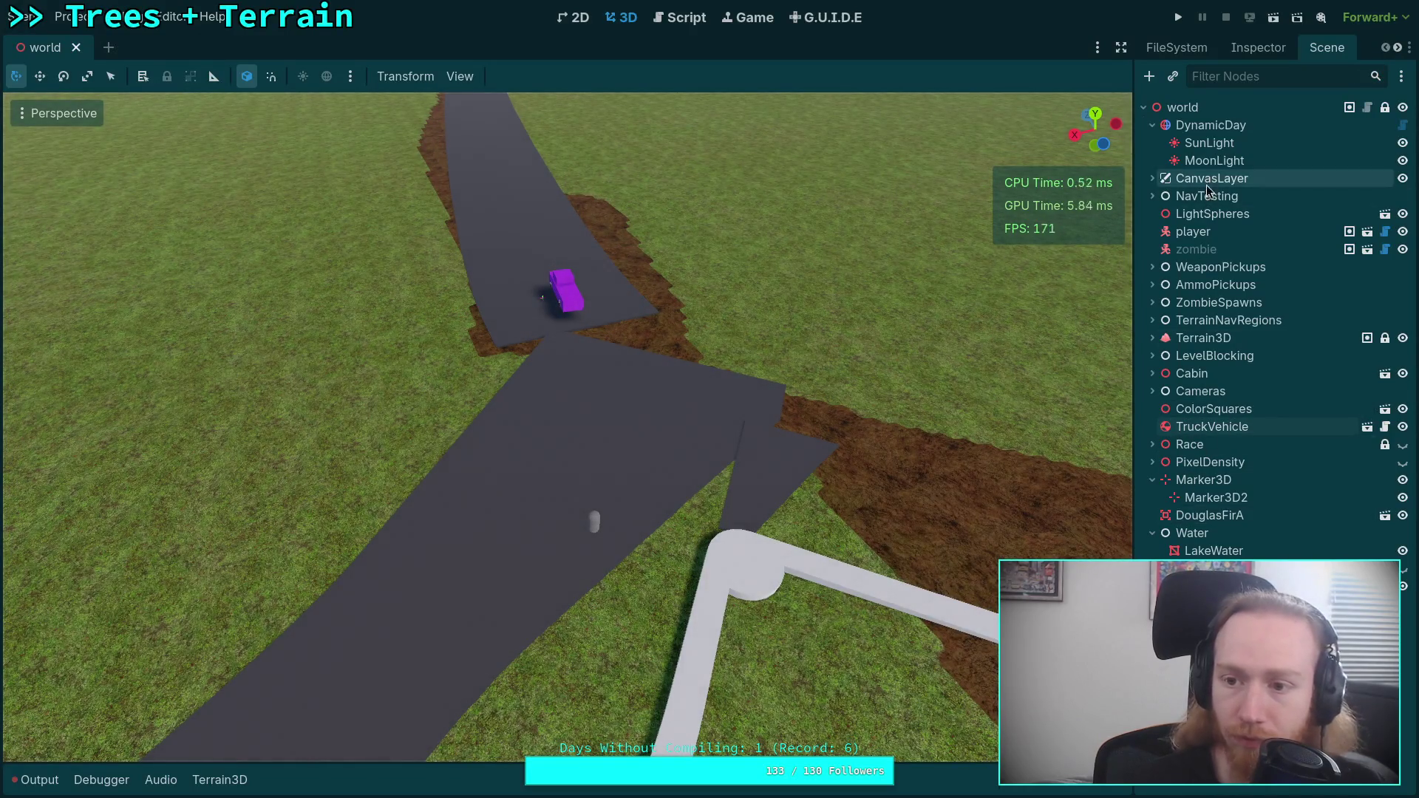
{"action": "left_click", "coordinate": [1221, 231]}
{"action": "mouse_move", "coordinate": [583, 598]}
{"action": "left_mouse_down"}
{"action": "mouse_move", "coordinate": [517, 584]}
{"action": "mouse_move", "coordinate": [336, 437]}
{"action": "left_mouse_up"}
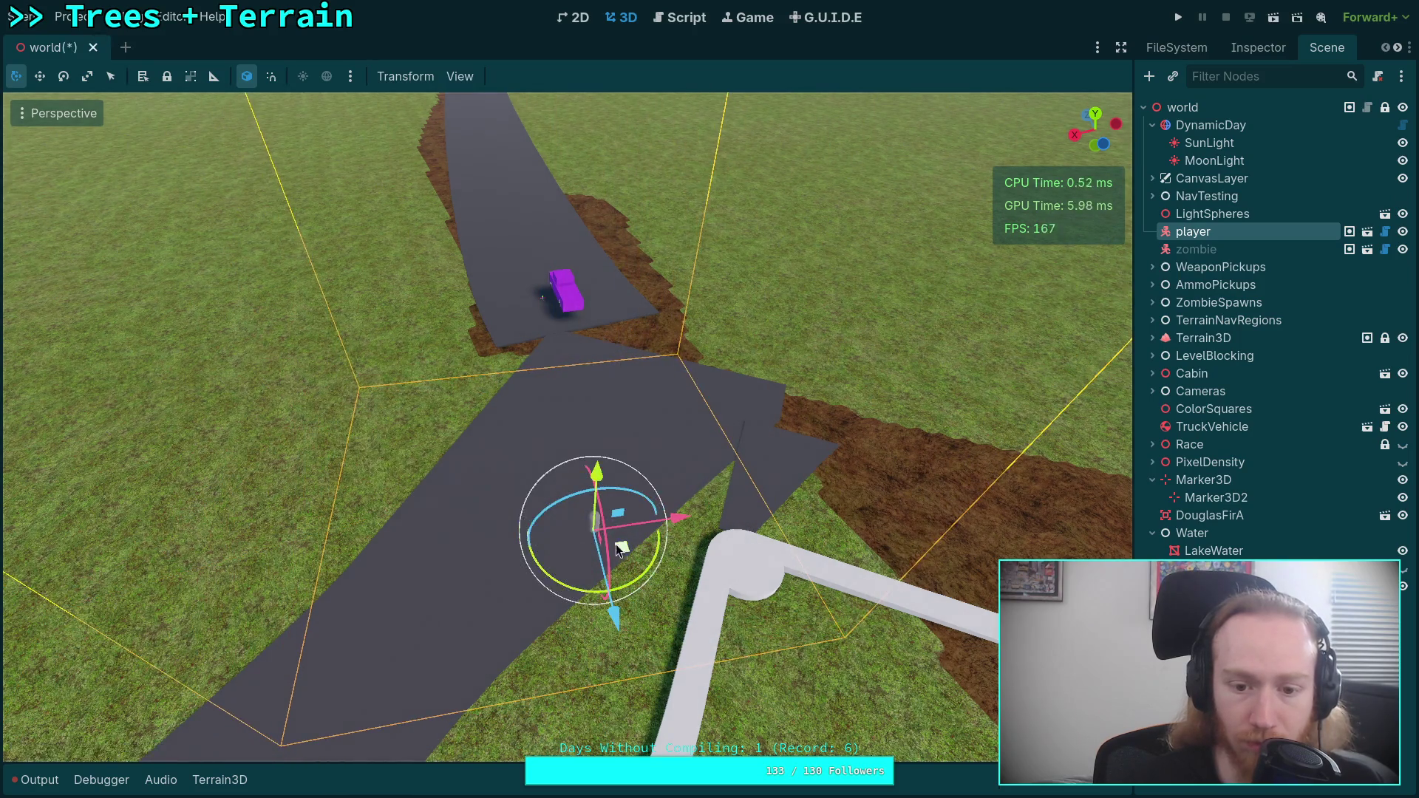
{"action": "scroll", "coordinate": [335, 437], "scroll_direction": "up", "scroll_amount": 5}
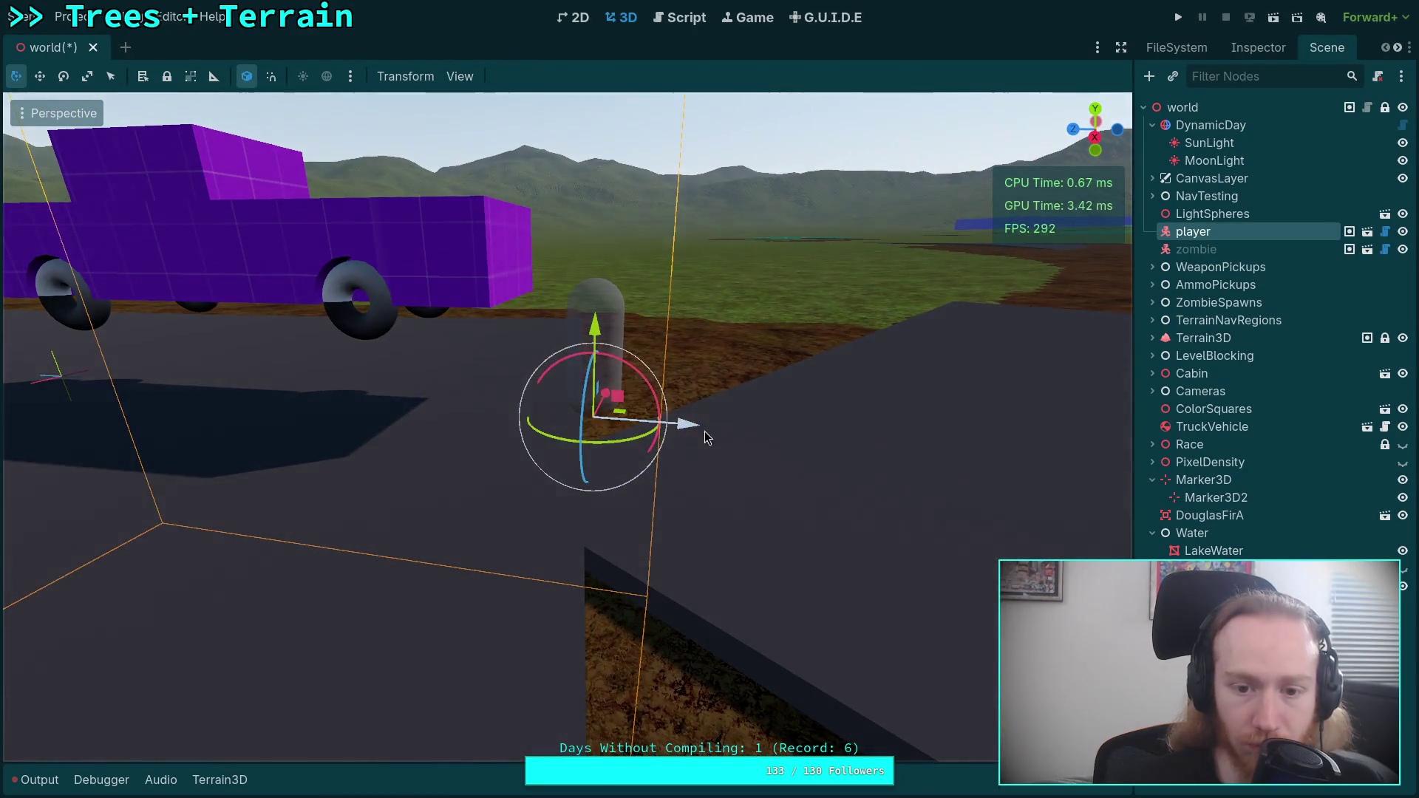
{"action": "left_click_drag", "start_coordinate": [703, 436], "coordinate": [816, 442]}
{"action": "key", "text": "ctrl+s"}
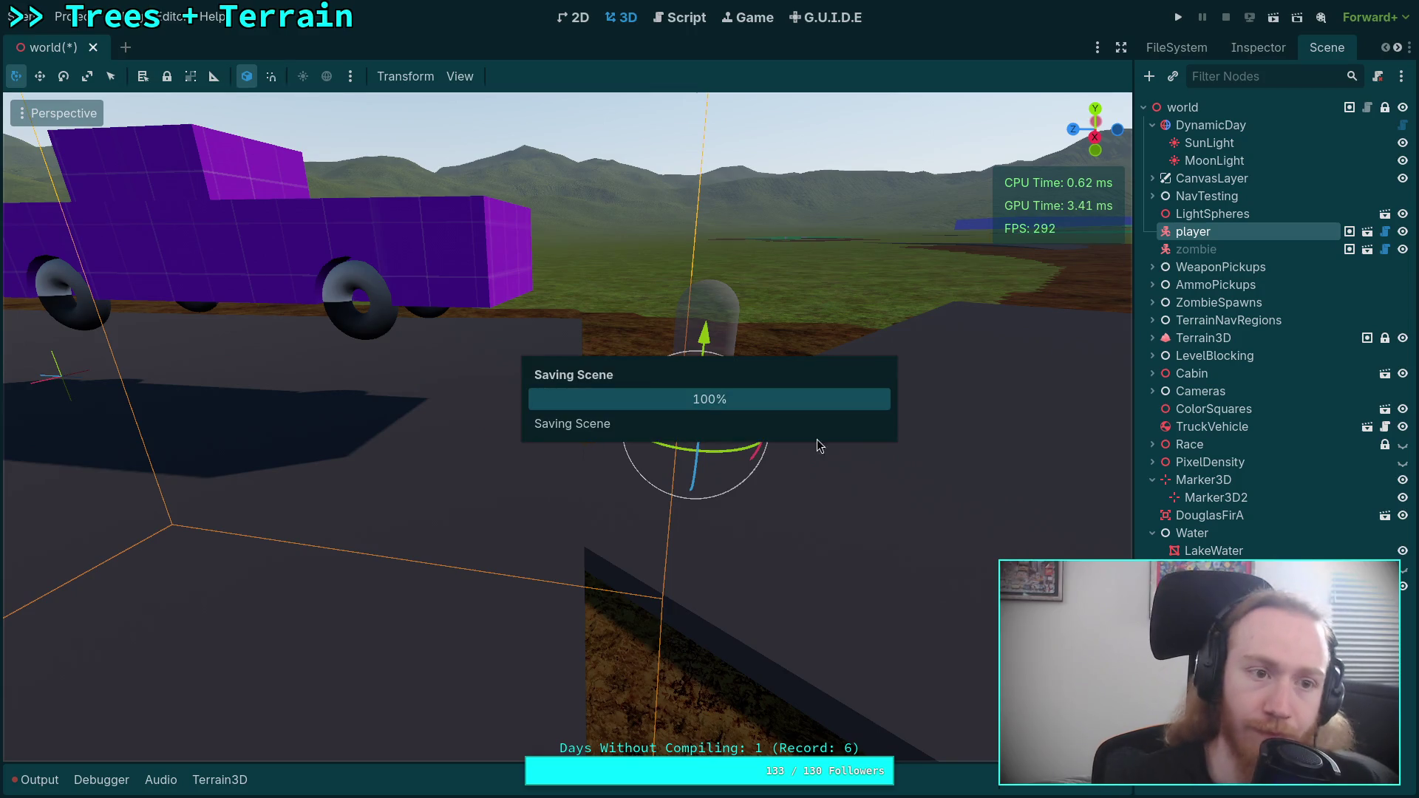
- Lower the truck slightly onto the road, save, and start the game
{"action": "left_click", "coordinate": [270, 221]}
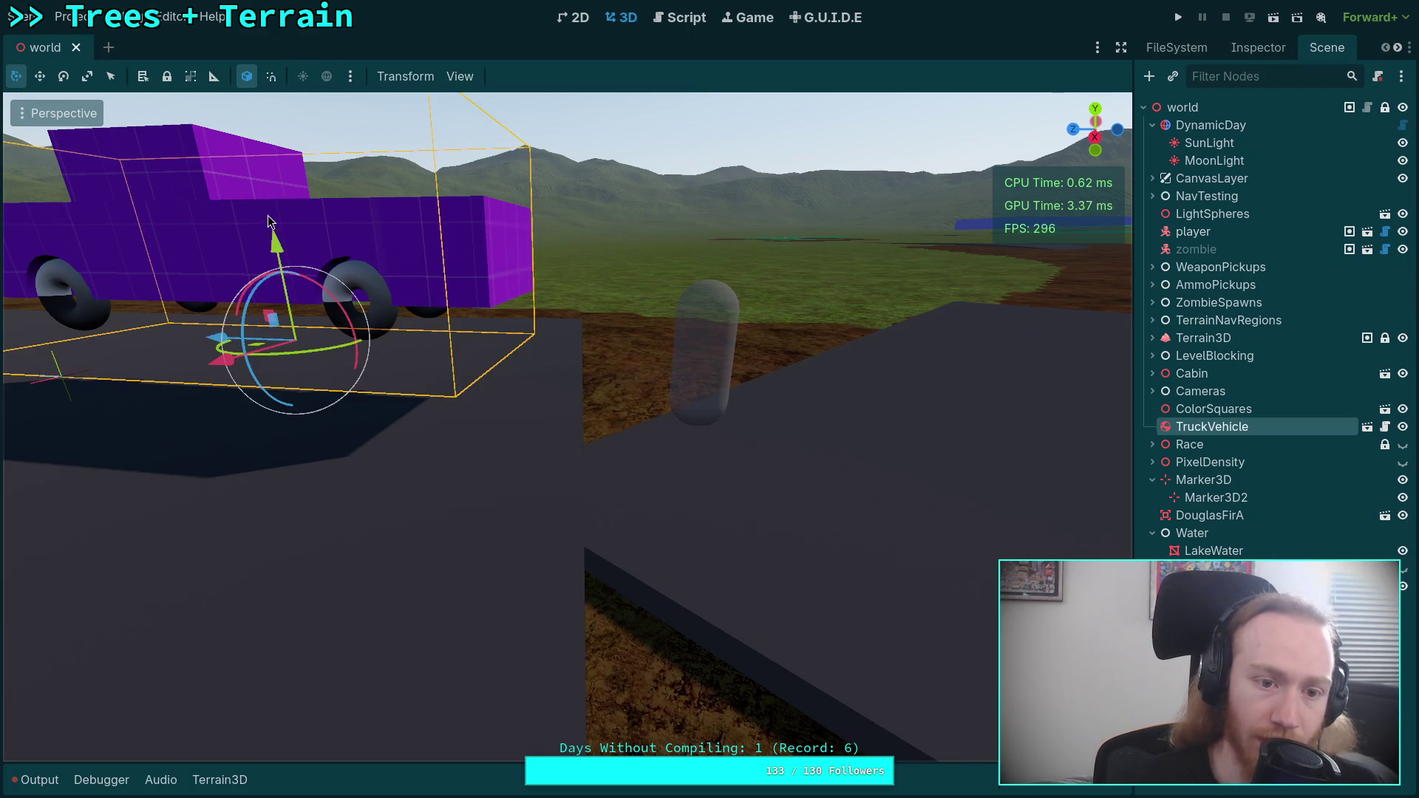
{"action": "key", "text": "f"}
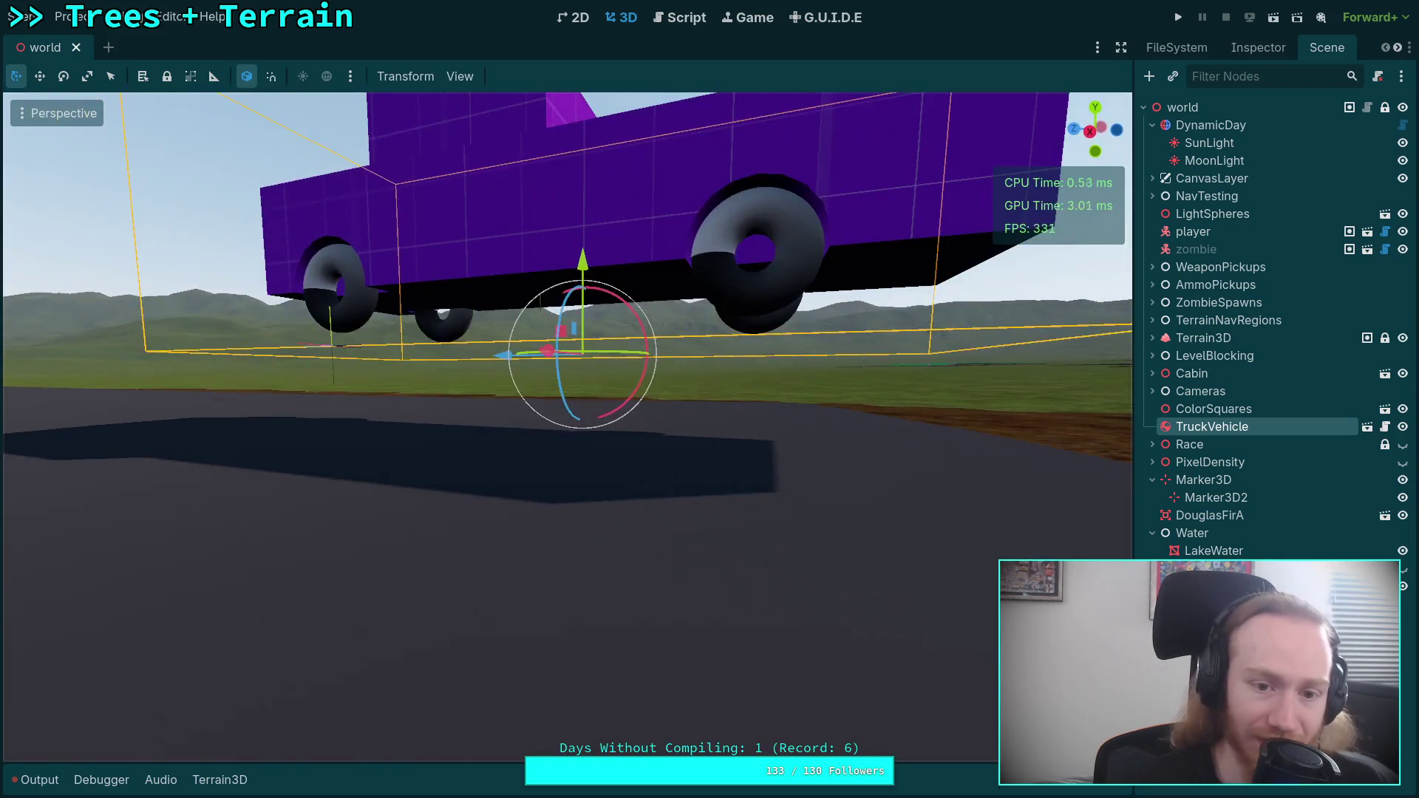
{"action": "left_click_drag", "start_coordinate": [592, 264], "coordinate": [583, 352]}
{"action": "key", "text": "ctrl+s"}
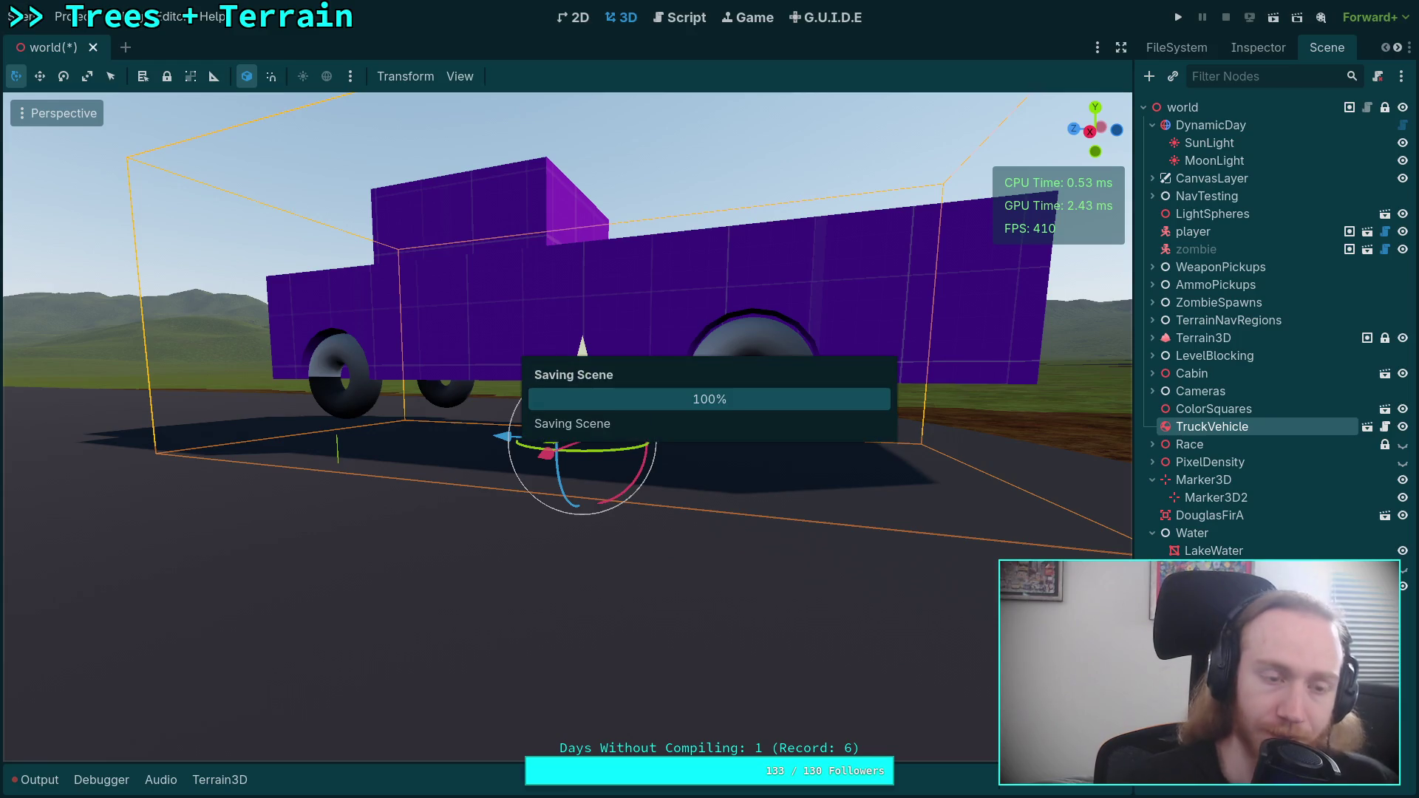
{"action": "left_click", "coordinate": [1175, 21]}
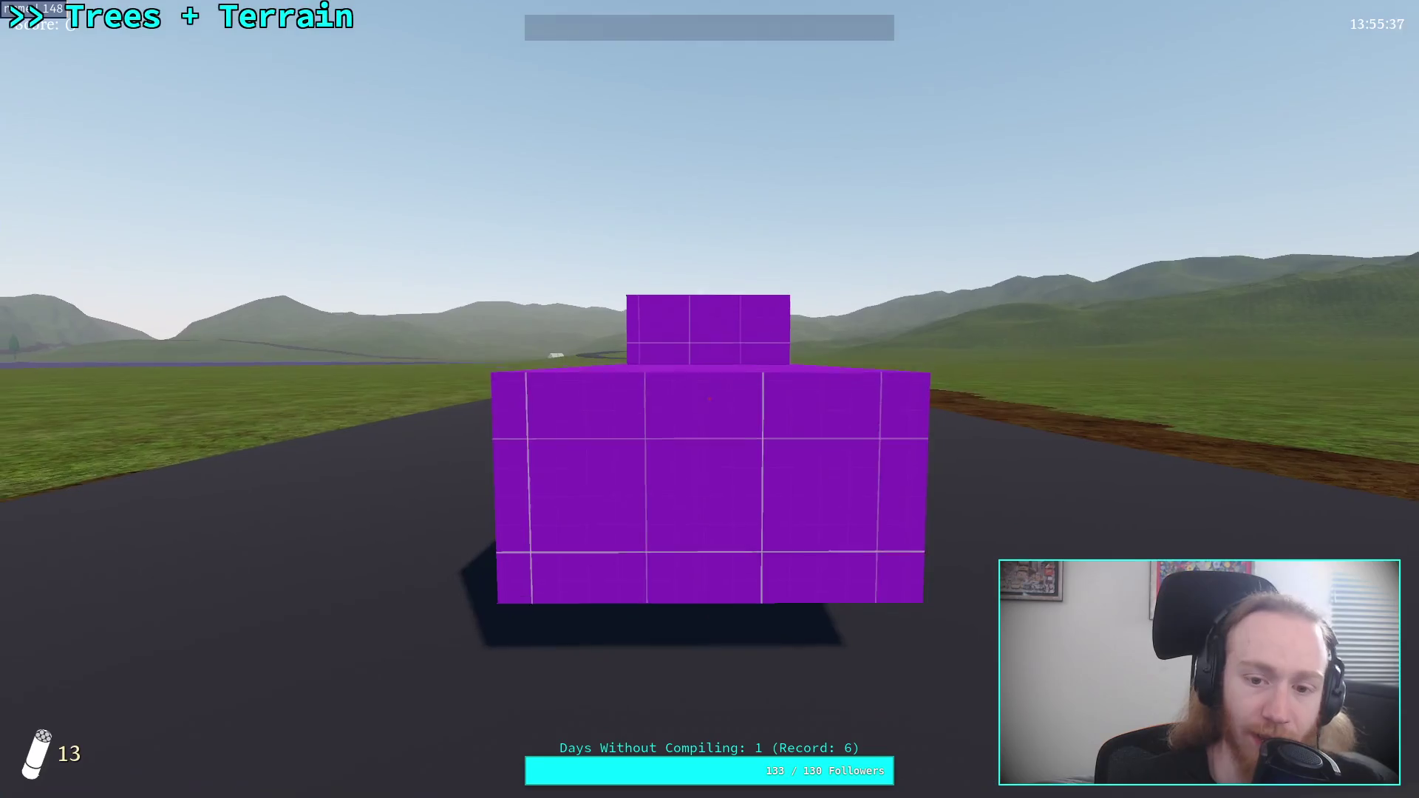
- Drive the truck along the winding road at up to 80 mph, then exit to the editor
{"action": "key", "text": "w"}
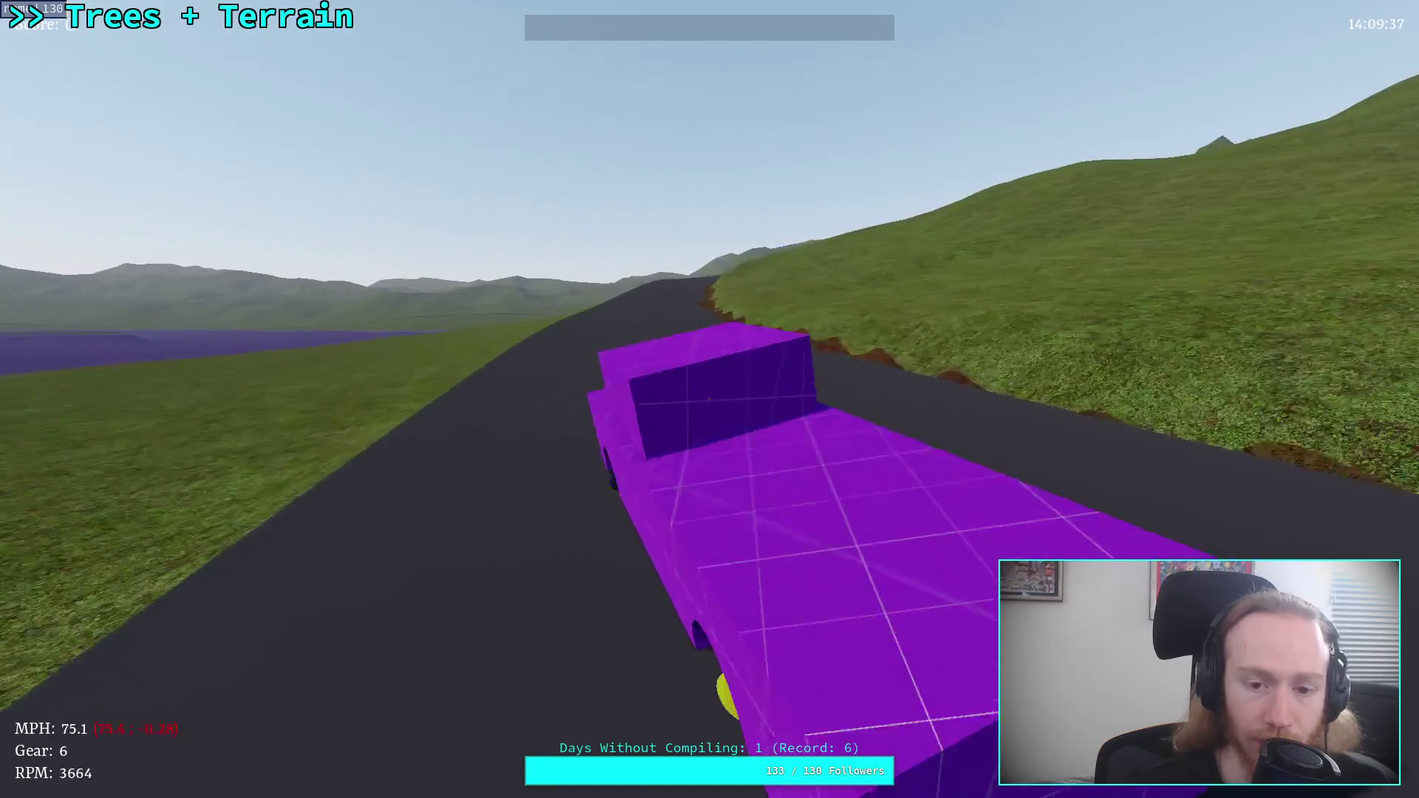
{"action": "key", "text": "Escape"}
{"action": "left_click", "coordinate": [735, 434]}
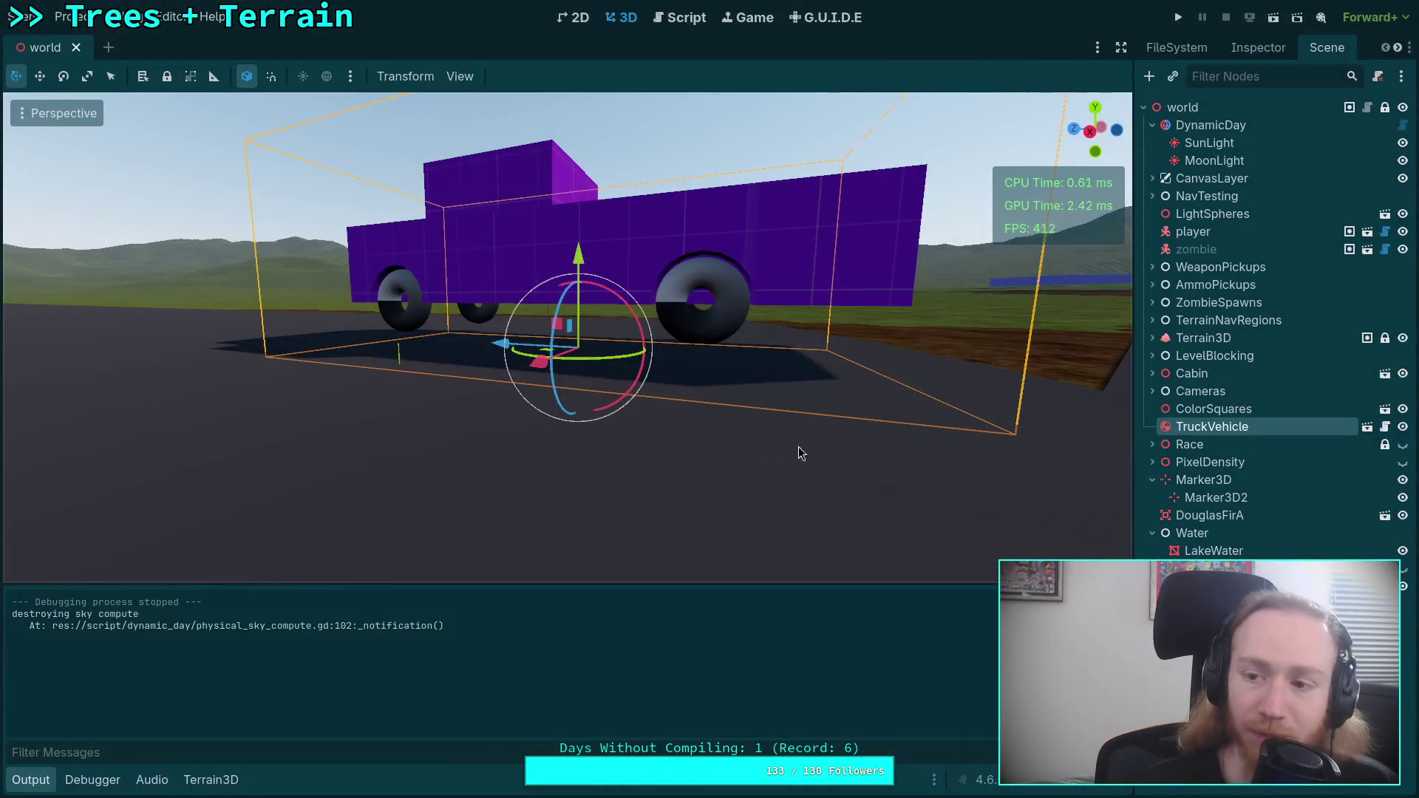
- Turn on Use Collision for the CSGCurve3D road on layer 5, save, and run the game
{"action": "scroll", "coordinate": [799, 447], "scroll_direction": "down", "scroll_amount": 5}
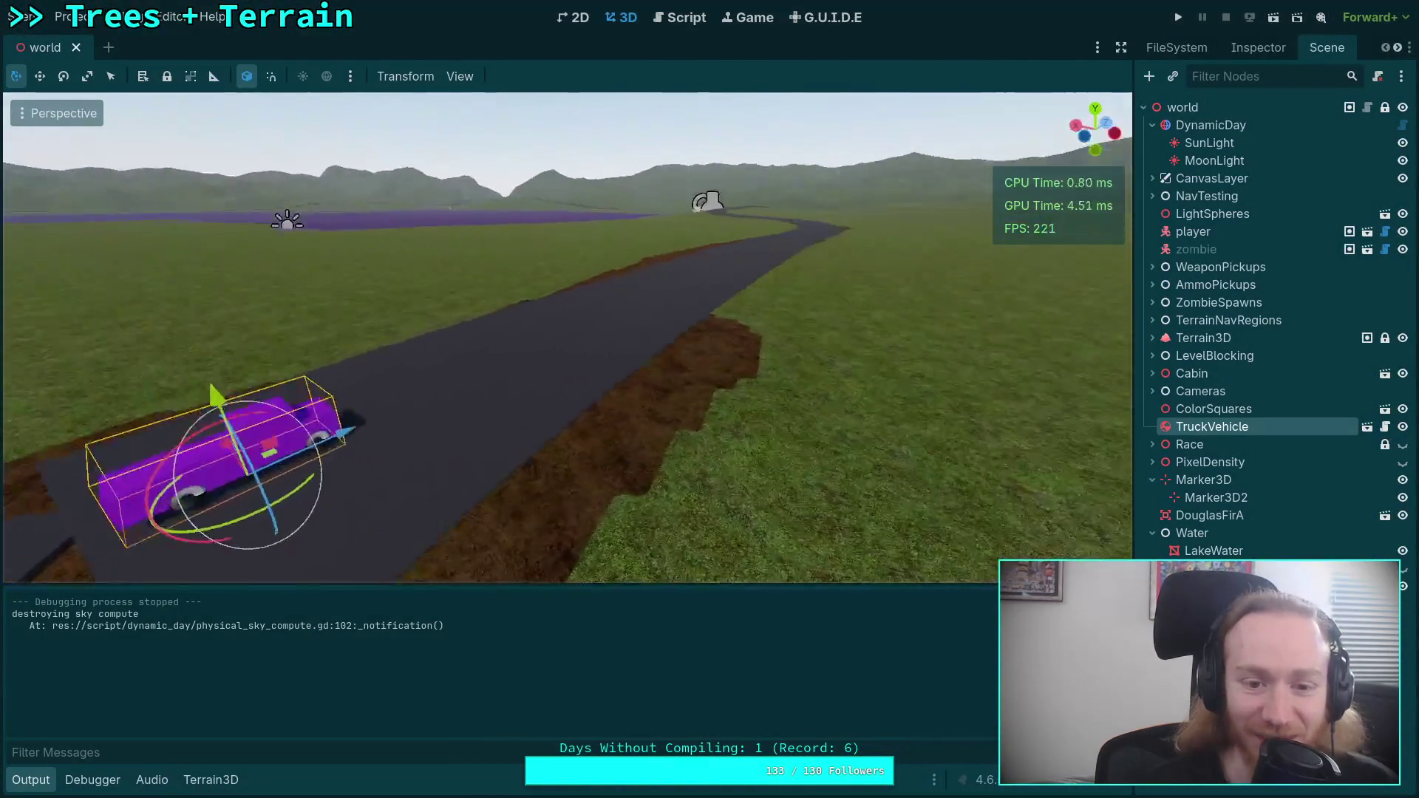
{"action": "key", "text": "f"}
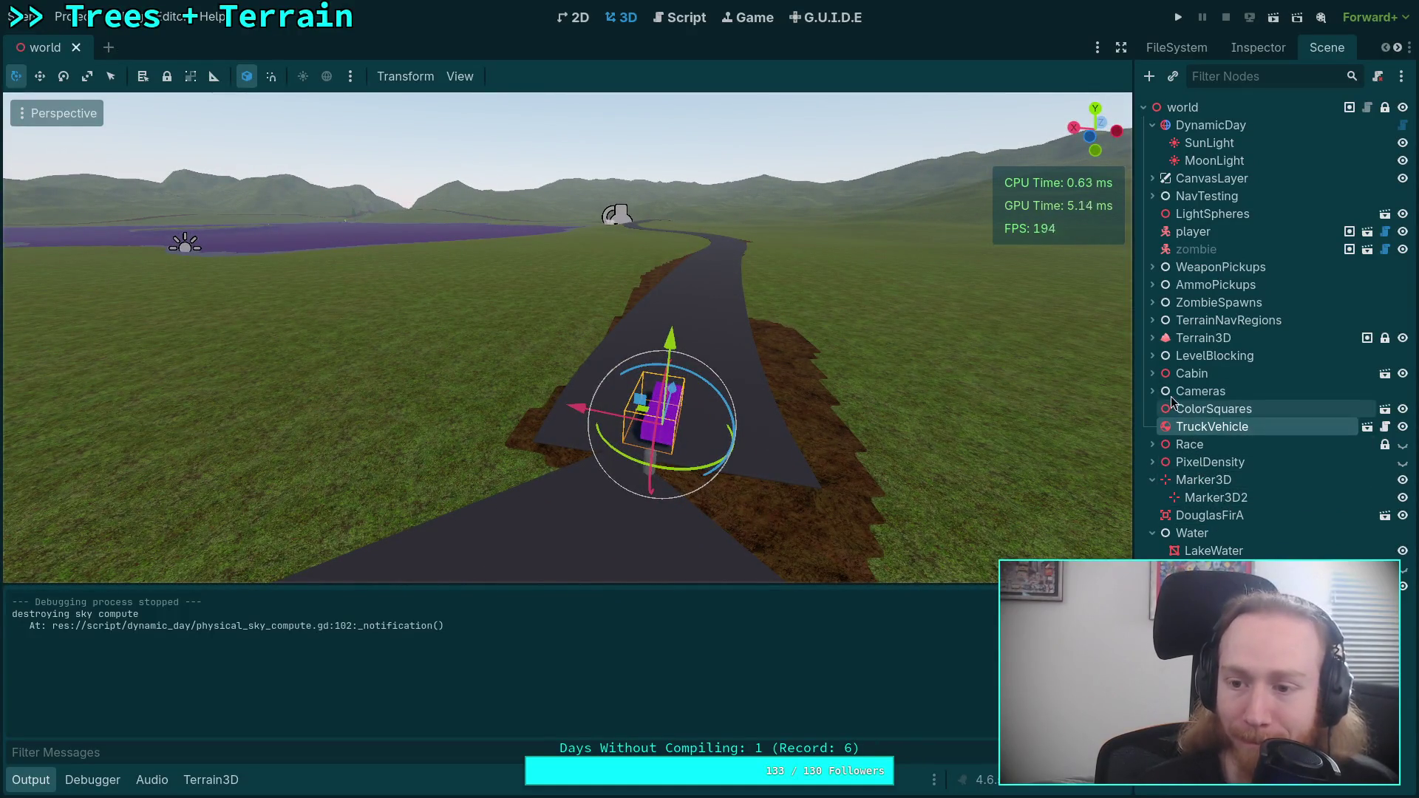
{"action": "left_click", "coordinate": [1153, 356]}
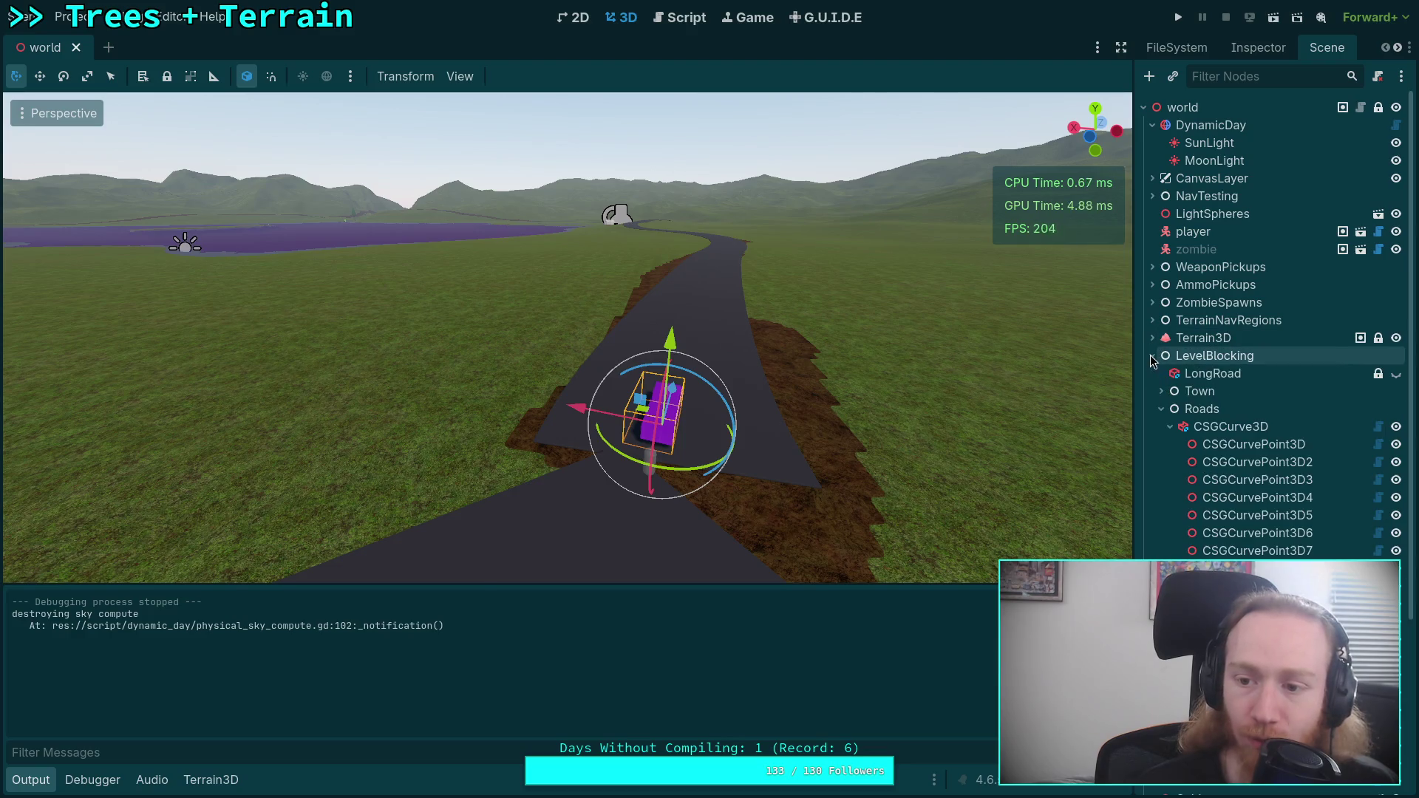
{"action": "left_click", "coordinate": [1171, 426]}
{"action": "left_click", "coordinate": [1251, 428]}
{"action": "left_click", "coordinate": [1242, 51]}
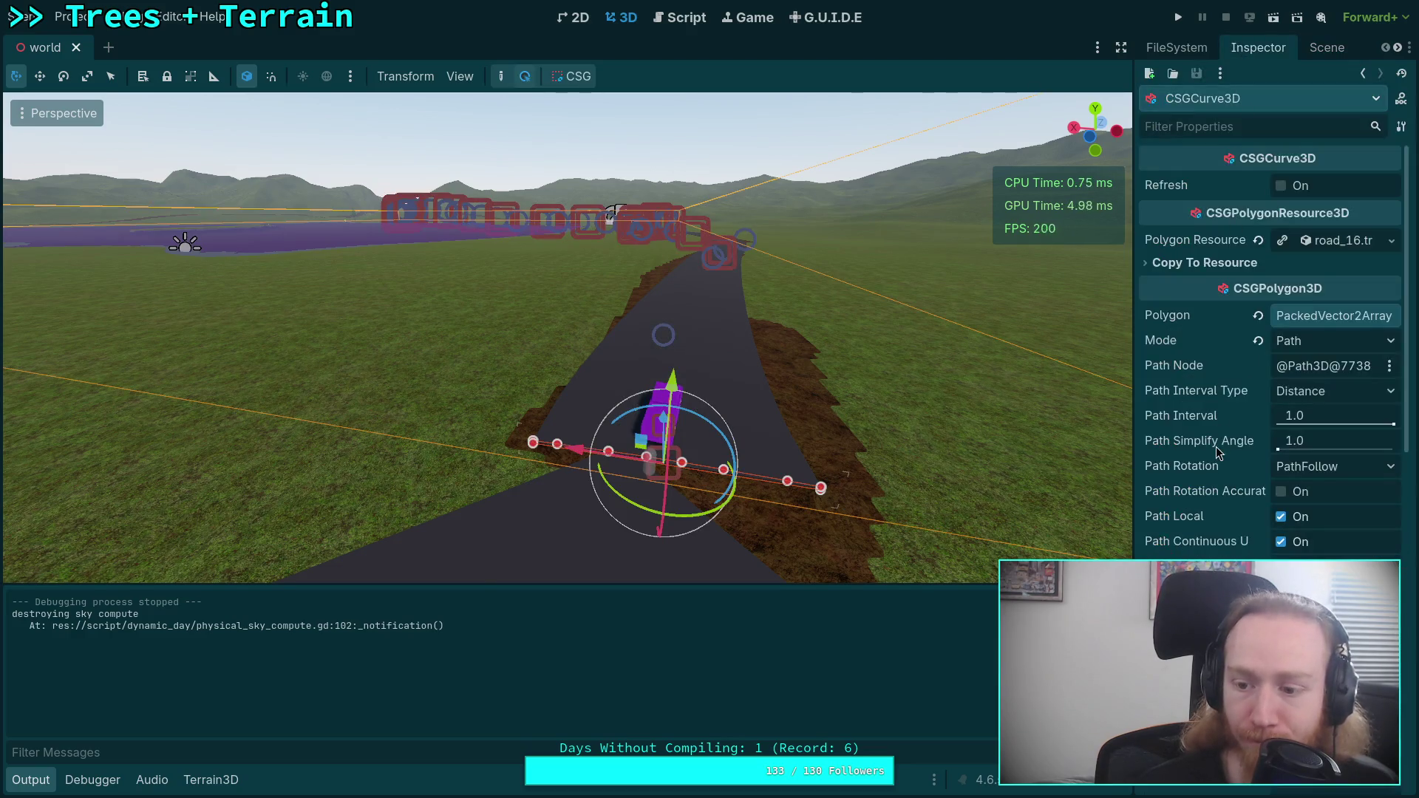
{"action": "scroll", "coordinate": [1218, 445], "scroll_direction": "down", "scroll_amount": 10}
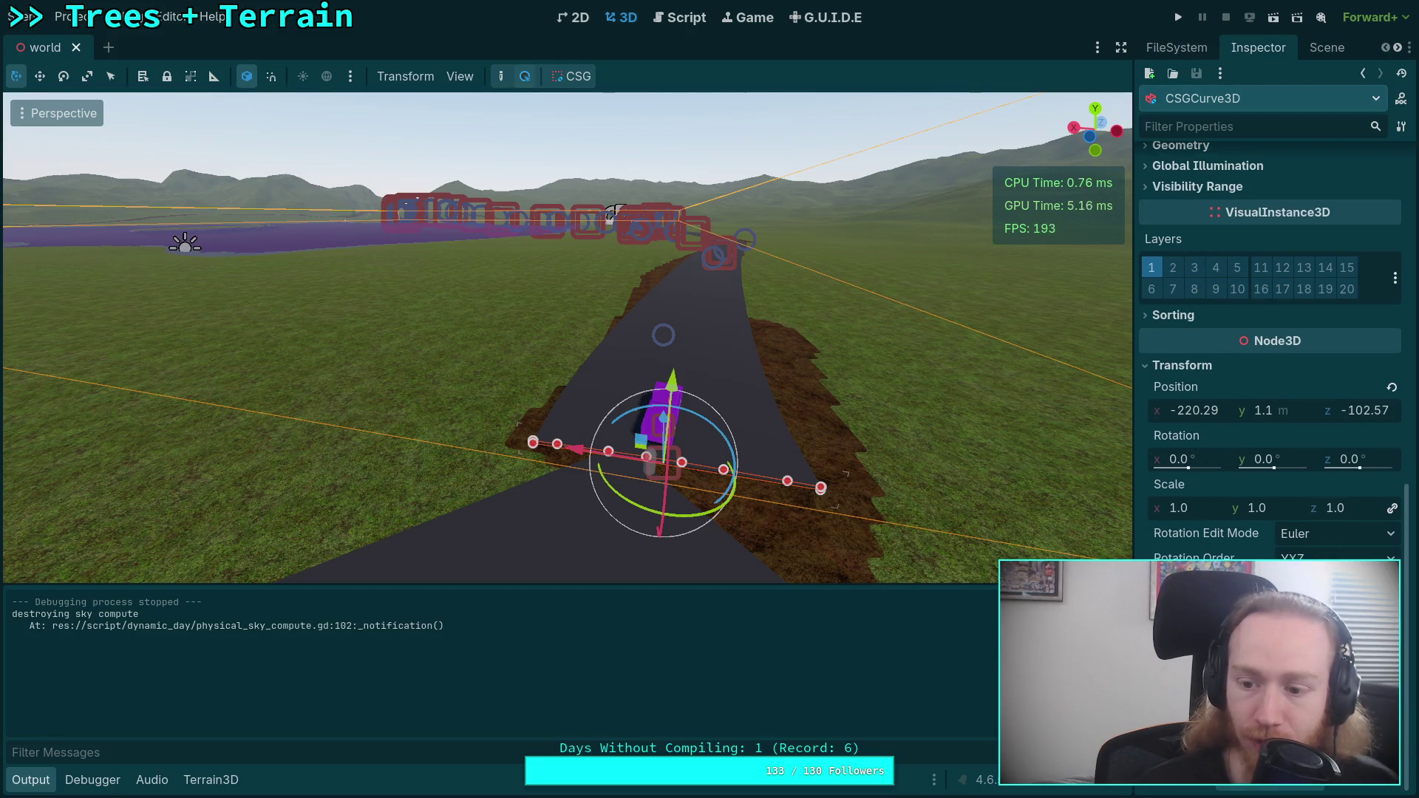
{"action": "scroll", "coordinate": [1219, 461], "scroll_direction": "up", "scroll_amount": 10}
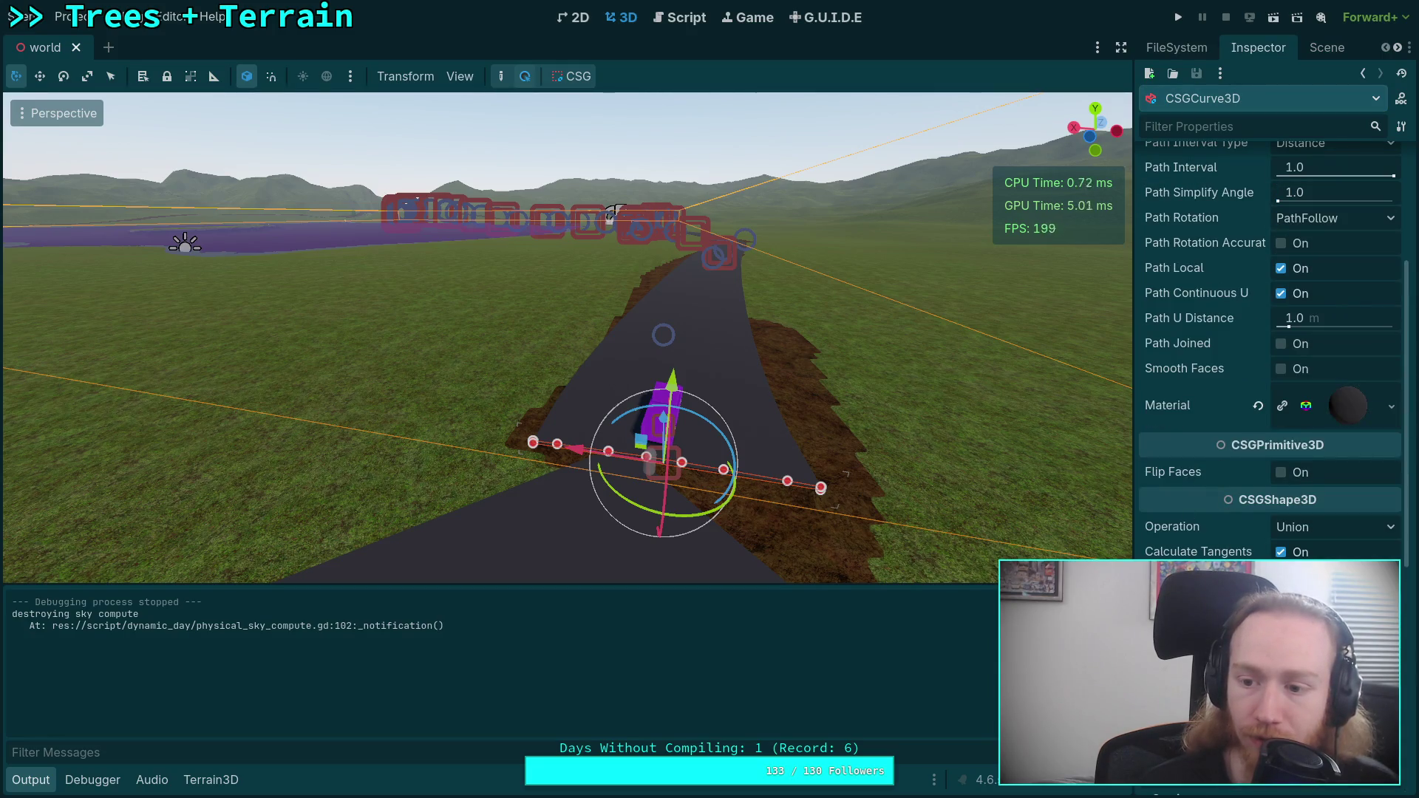
{"action": "scroll", "coordinate": [1175, 521], "scroll_direction": "down", "scroll_amount": 3}
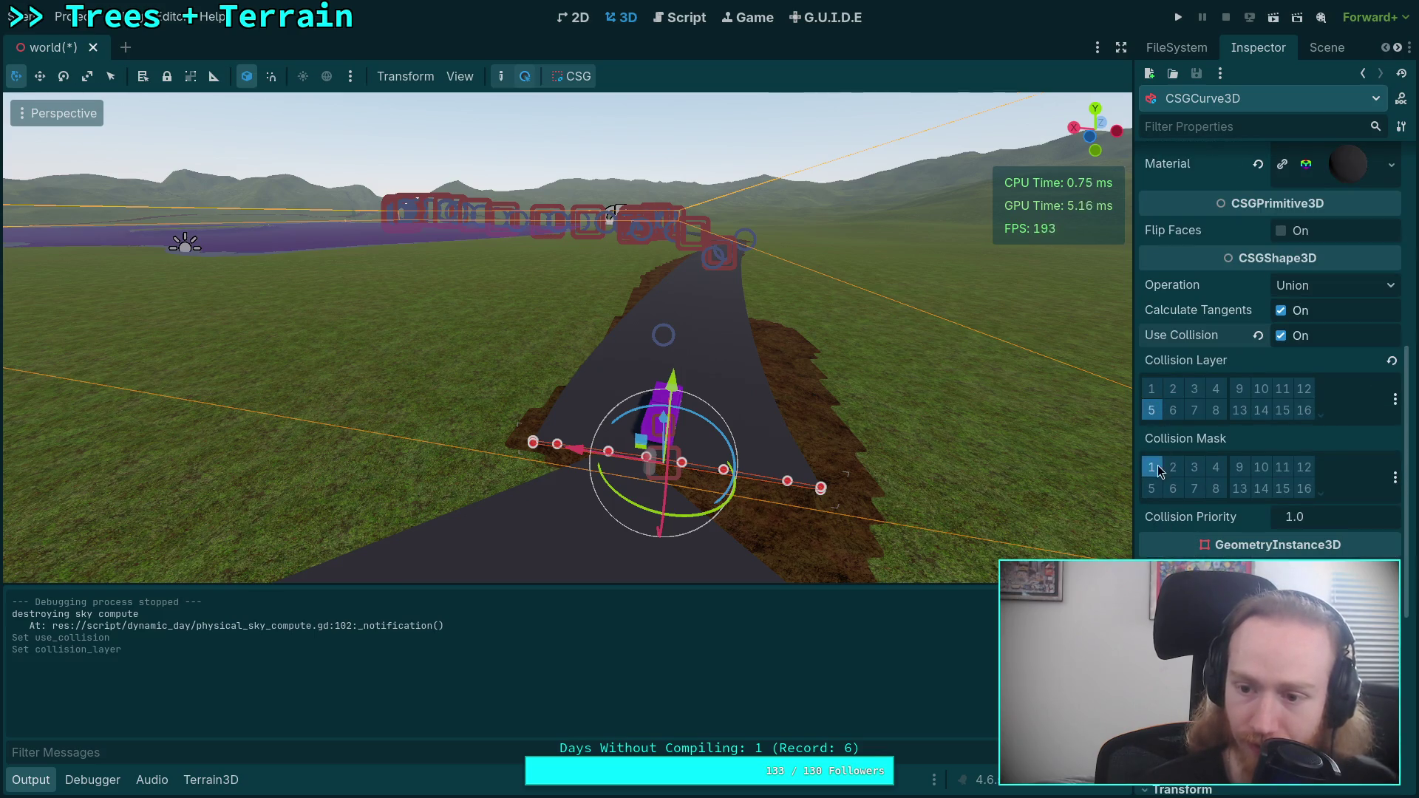
{"action": "key", "text": "ctrl+s"}
{"action": "key", "text": "F5"}
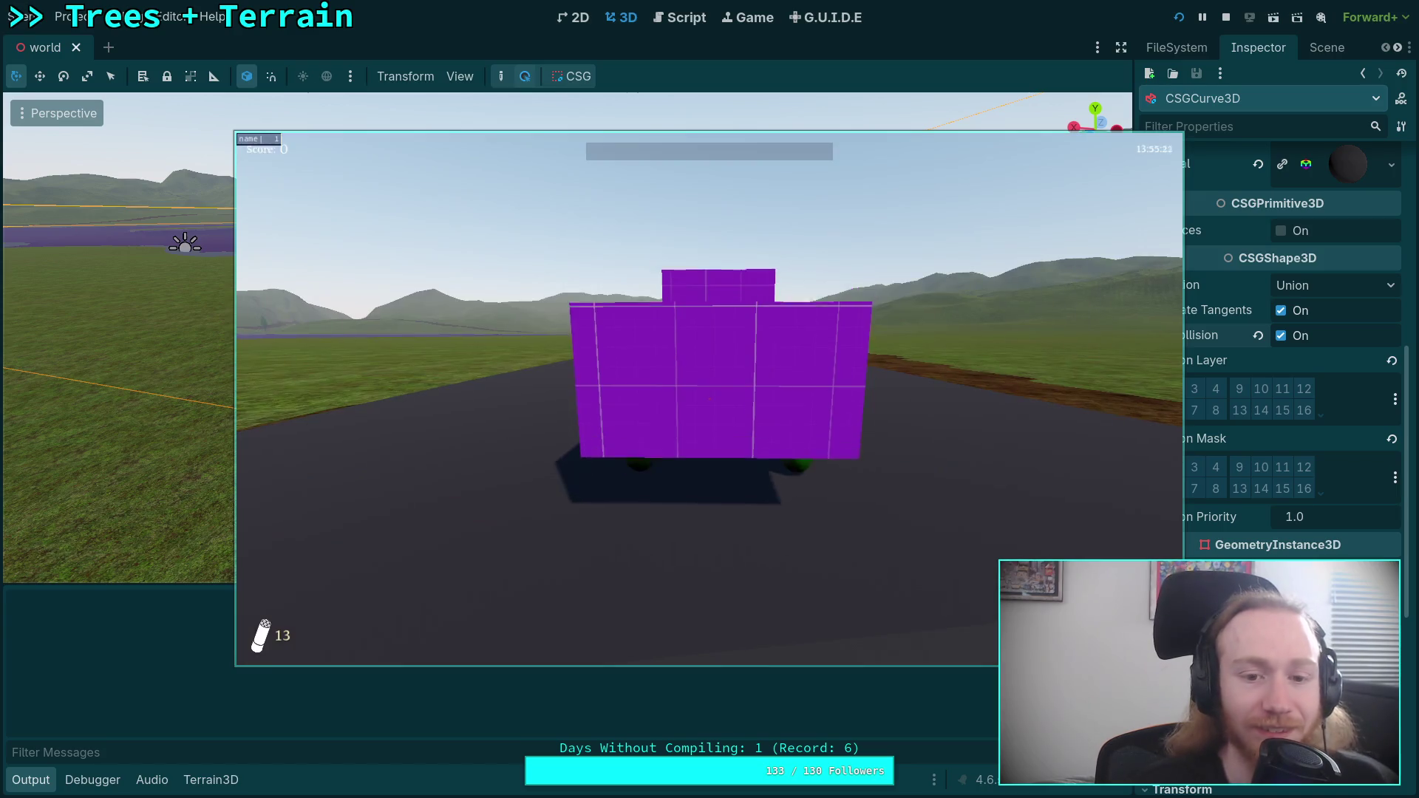
- Drive the truck up the winding hill road at up to 74 mph, reversing back onto it once
{"action": "key", "text": "w"}
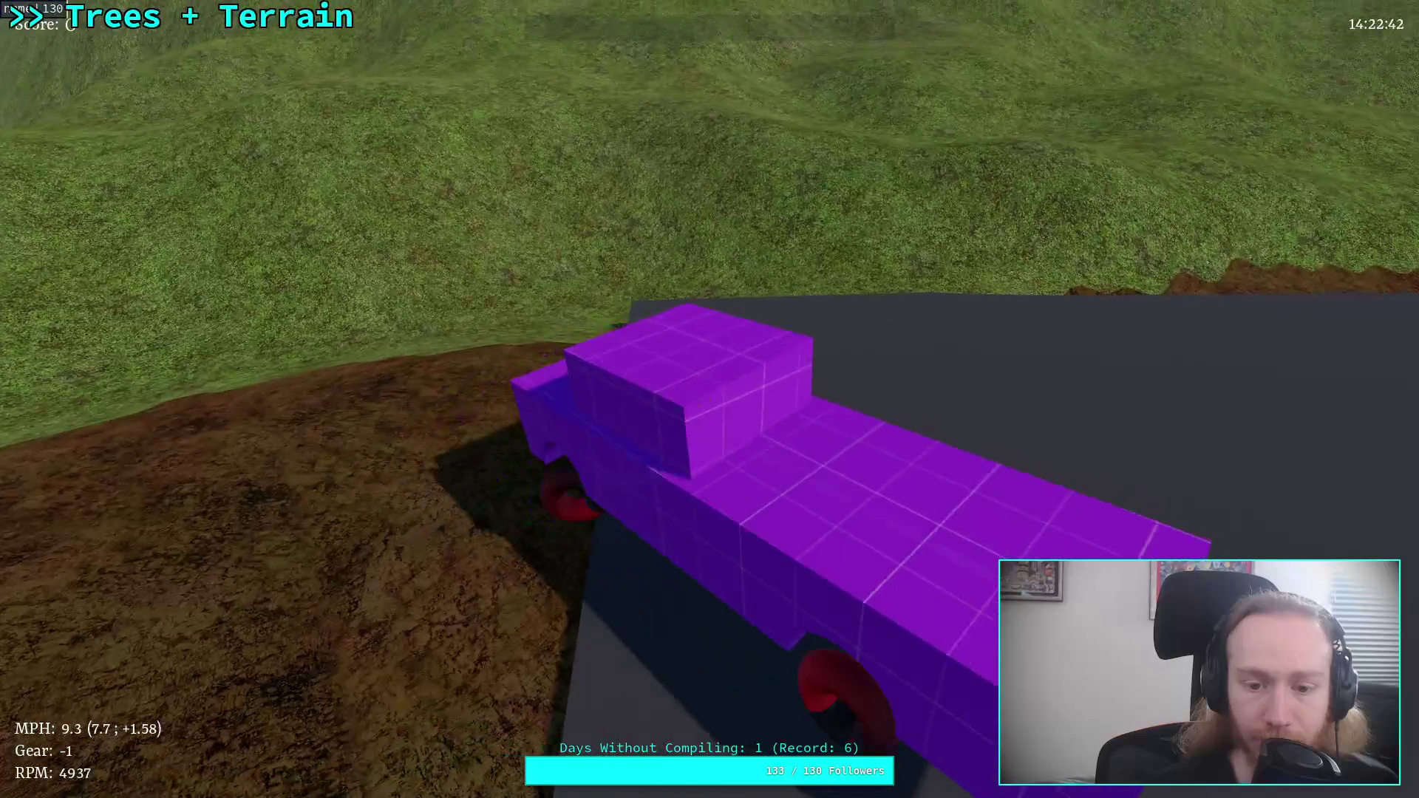
{"action": "key", "text": "w"}
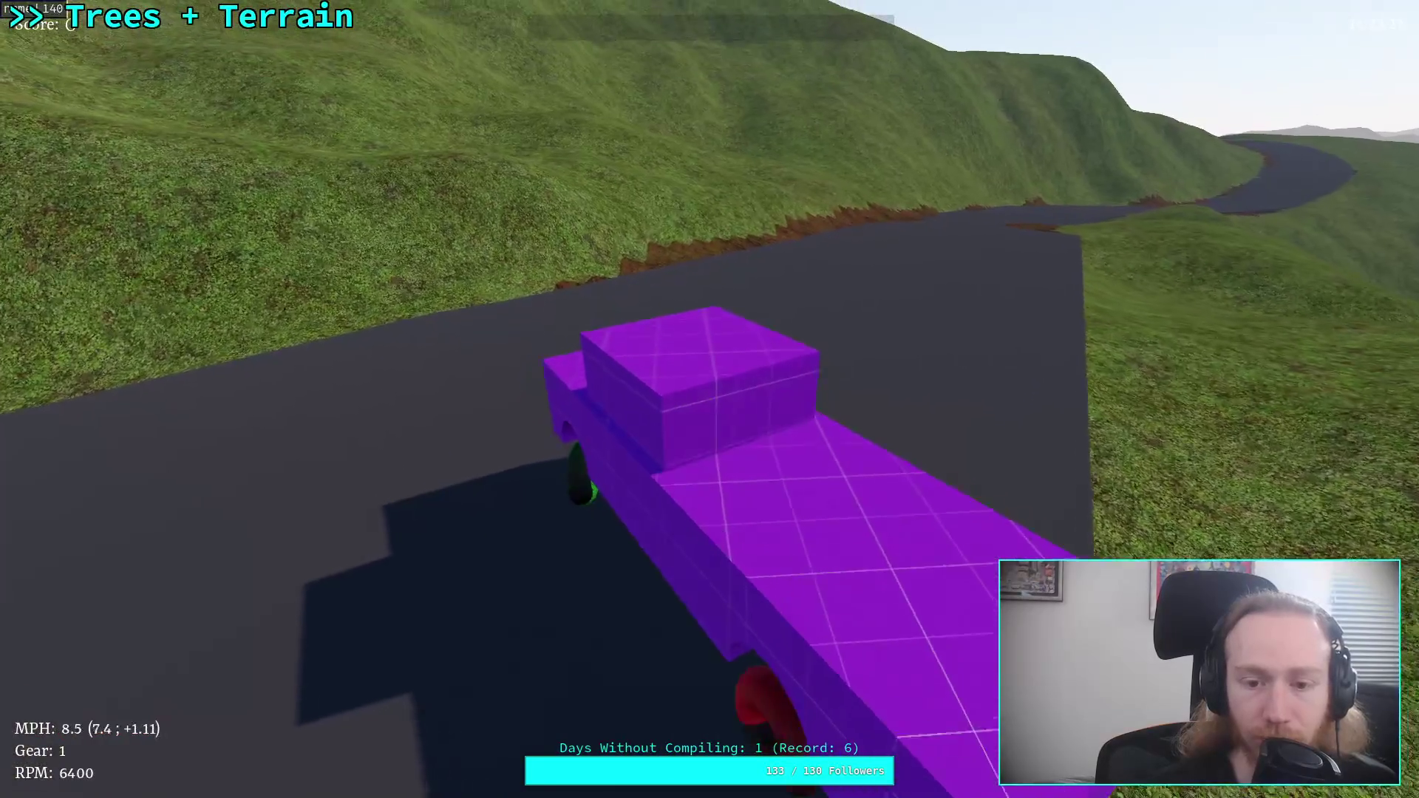
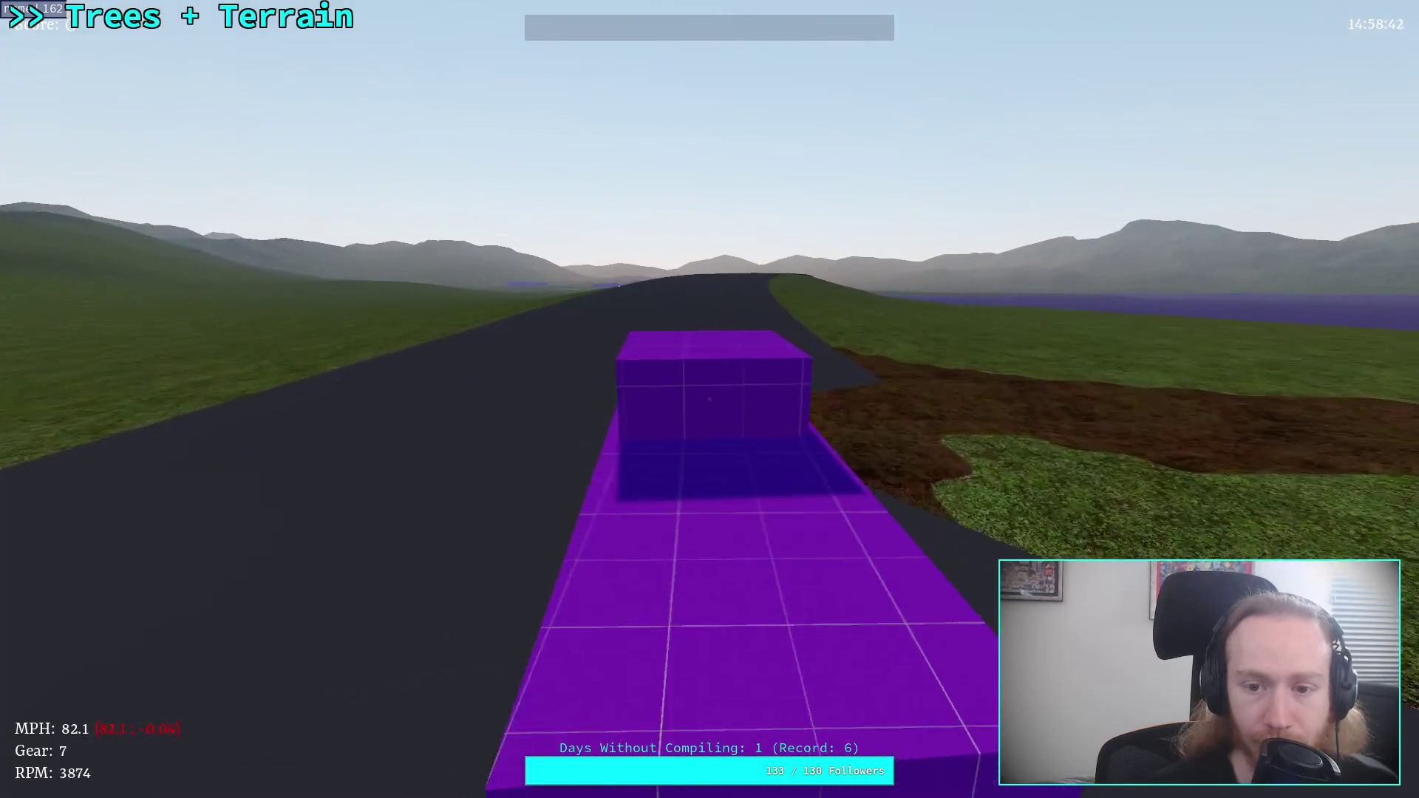
- Accelerate the truck down the road and steer it around the curves
{"action": "key", "text": "w"}
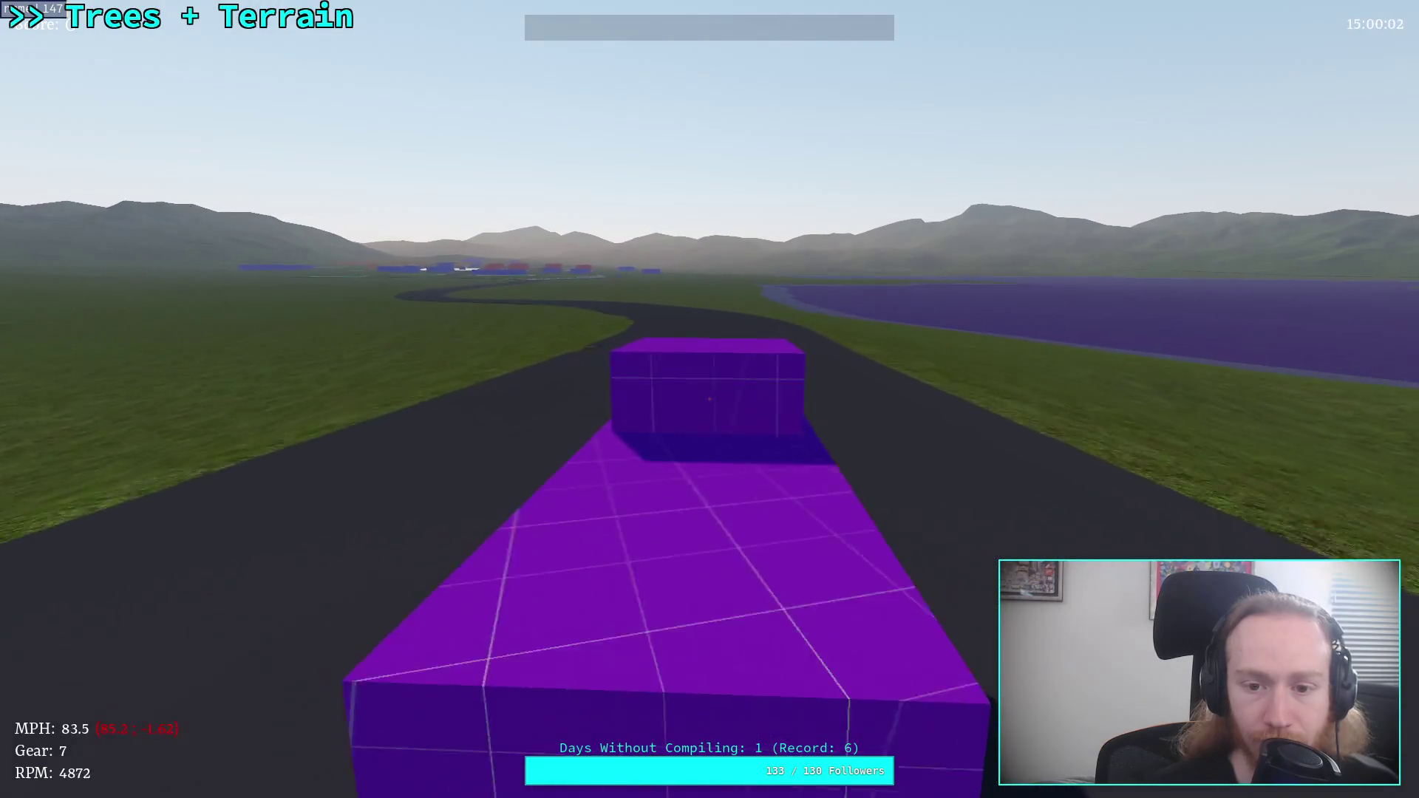
{"action": "key", "text": "a"}
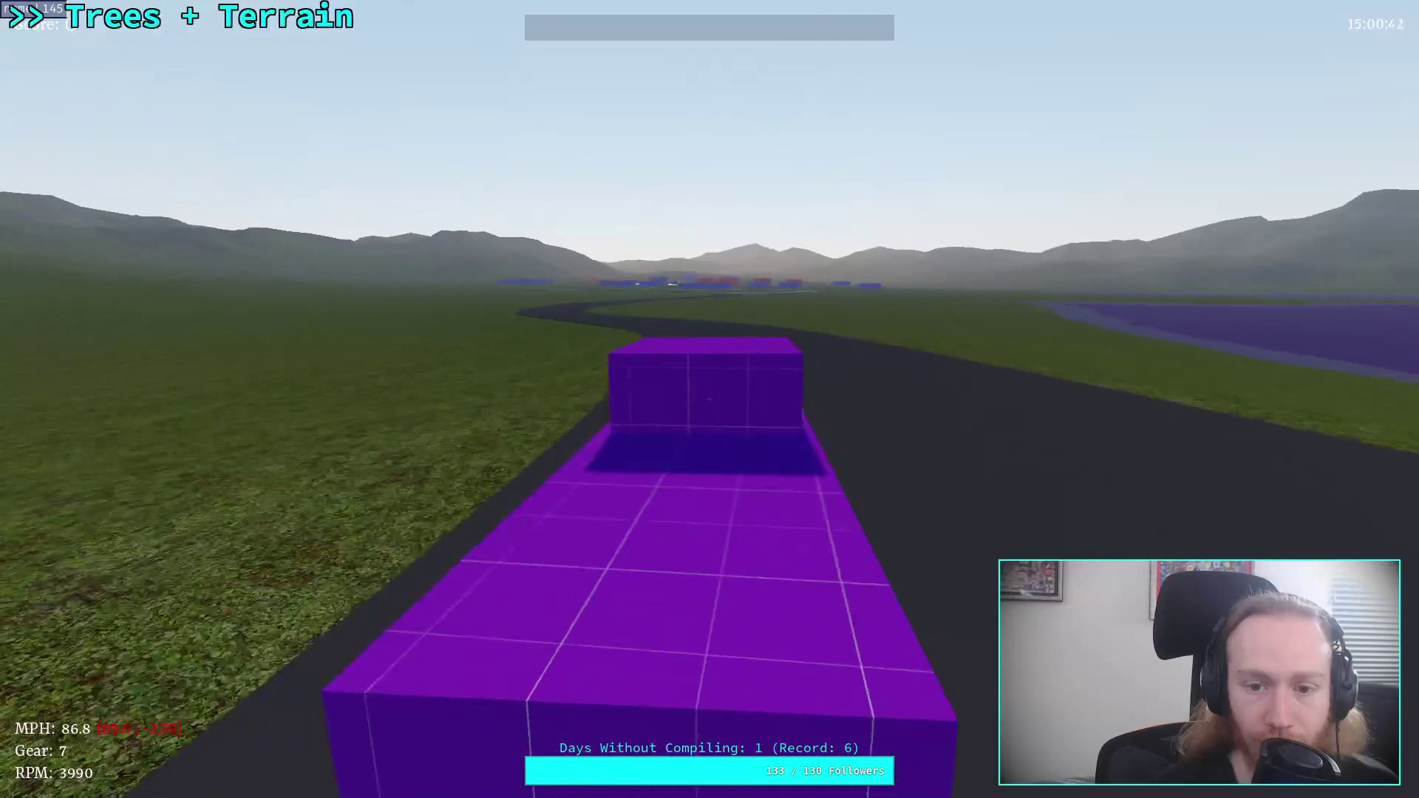
{"action": "key", "text": "a"}
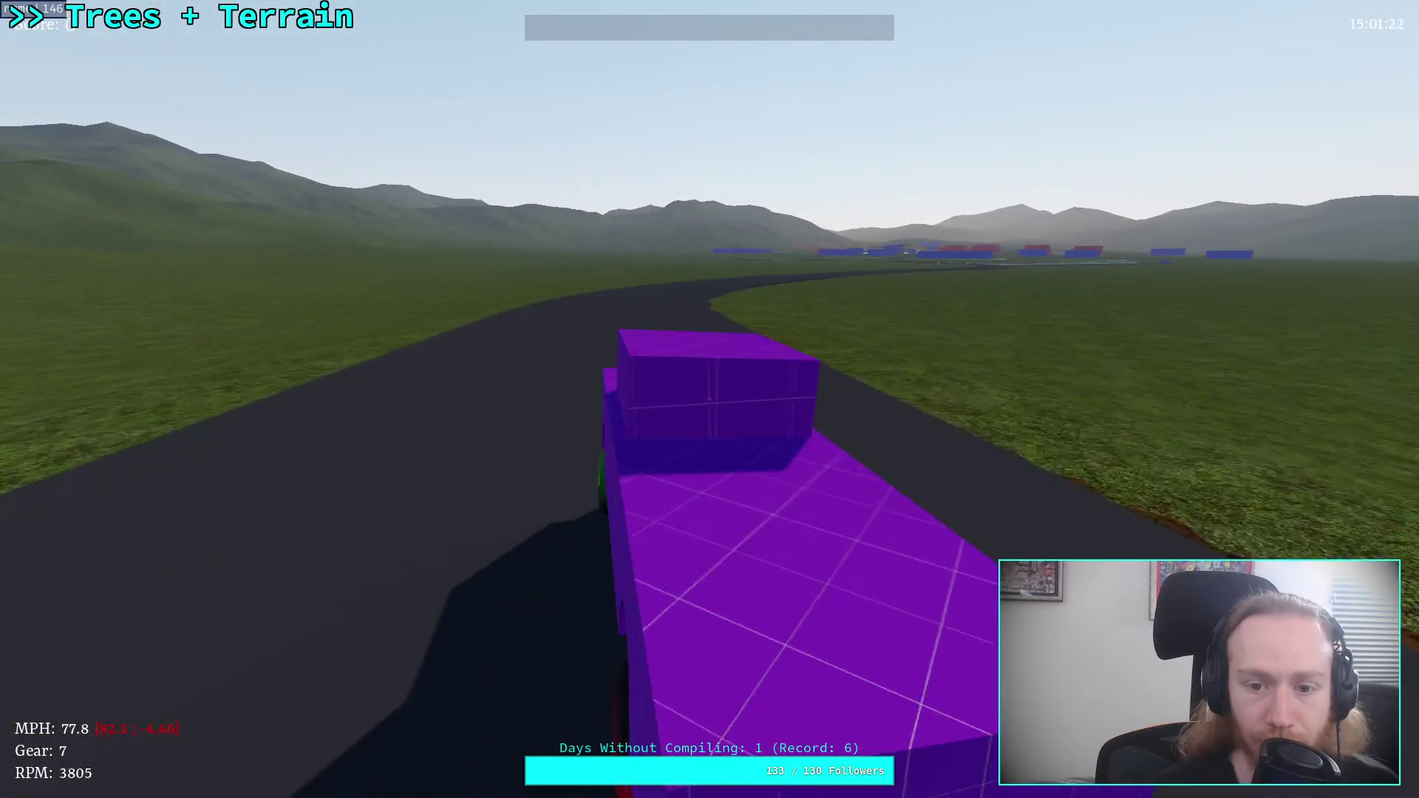
{"action": "key", "text": "d"}
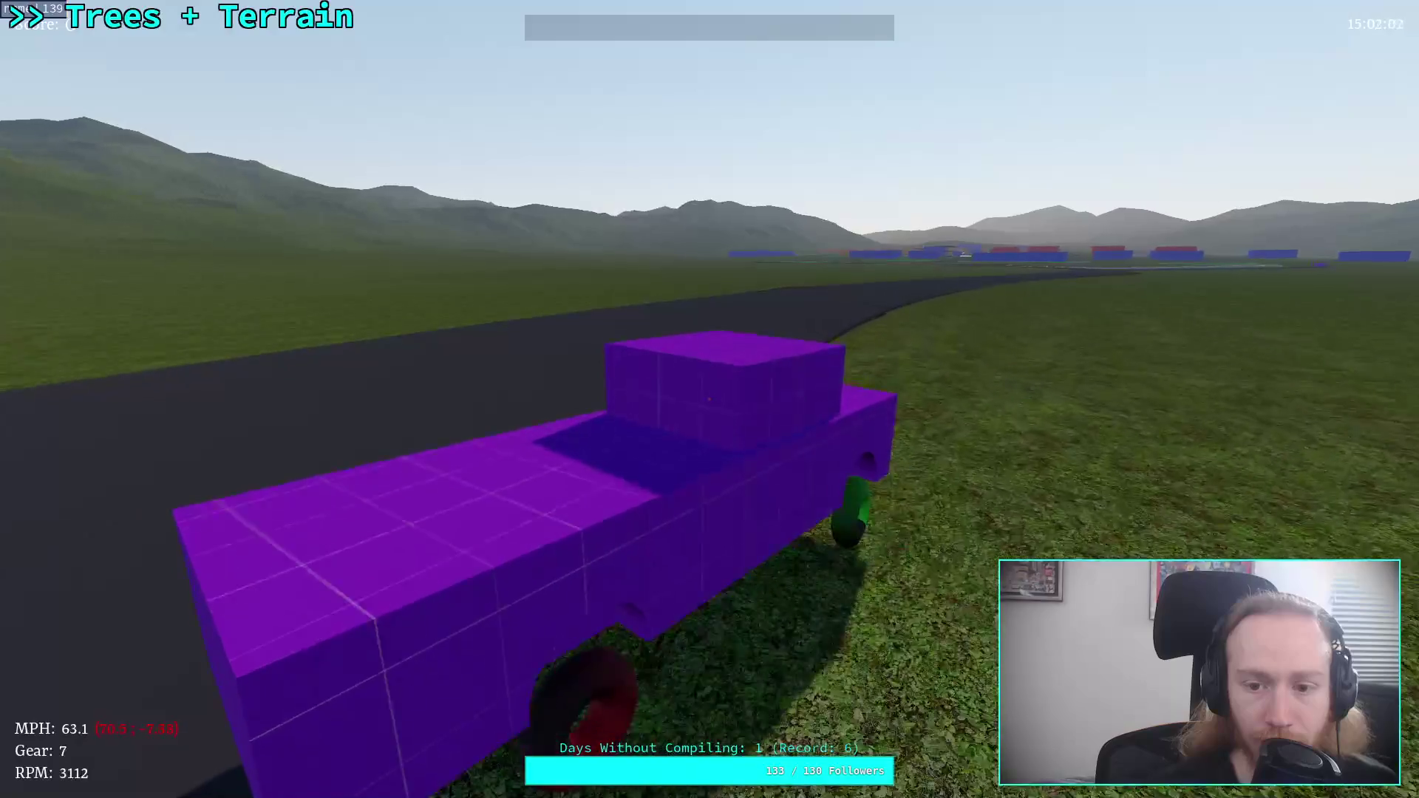
{"action": "key", "text": "a"}
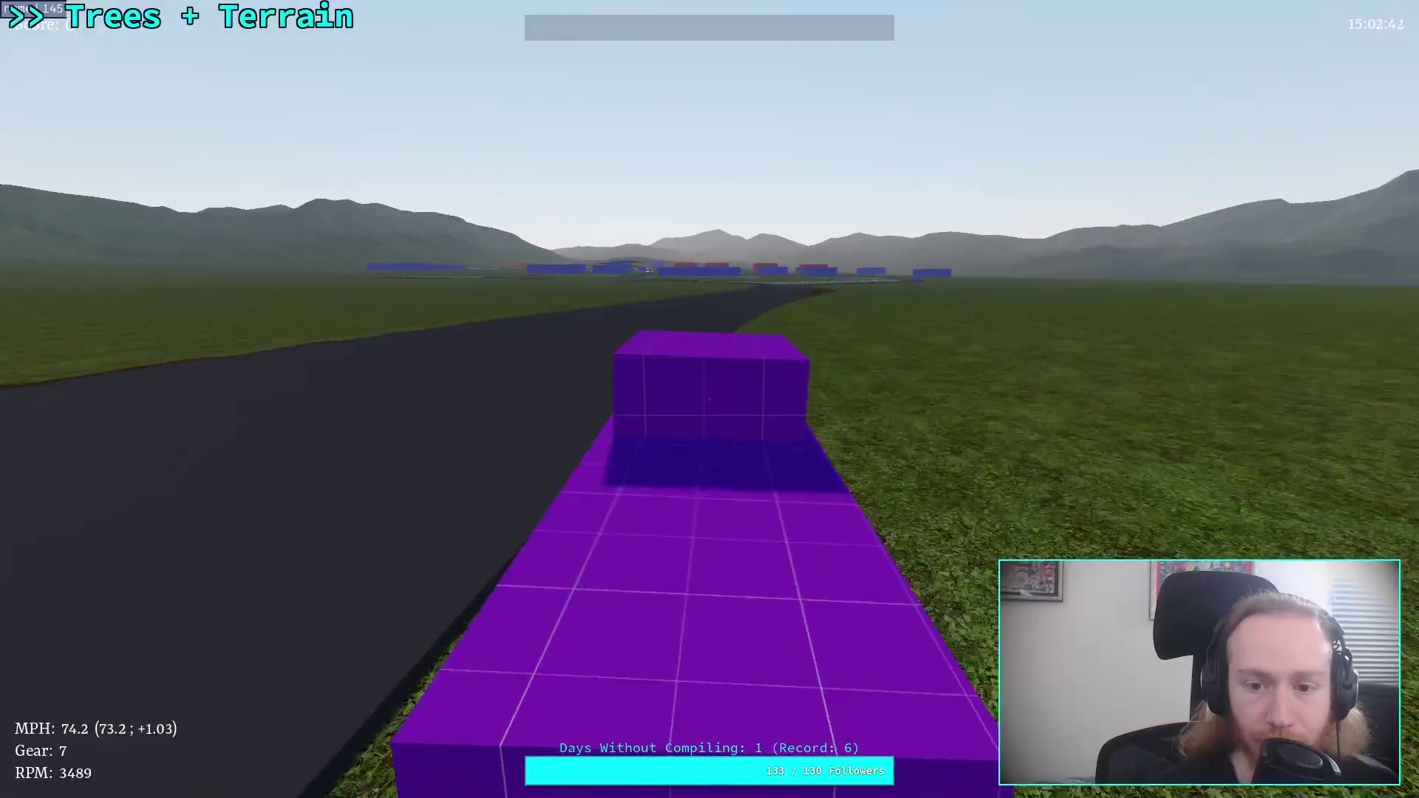
{"action": "key", "text": "d"}
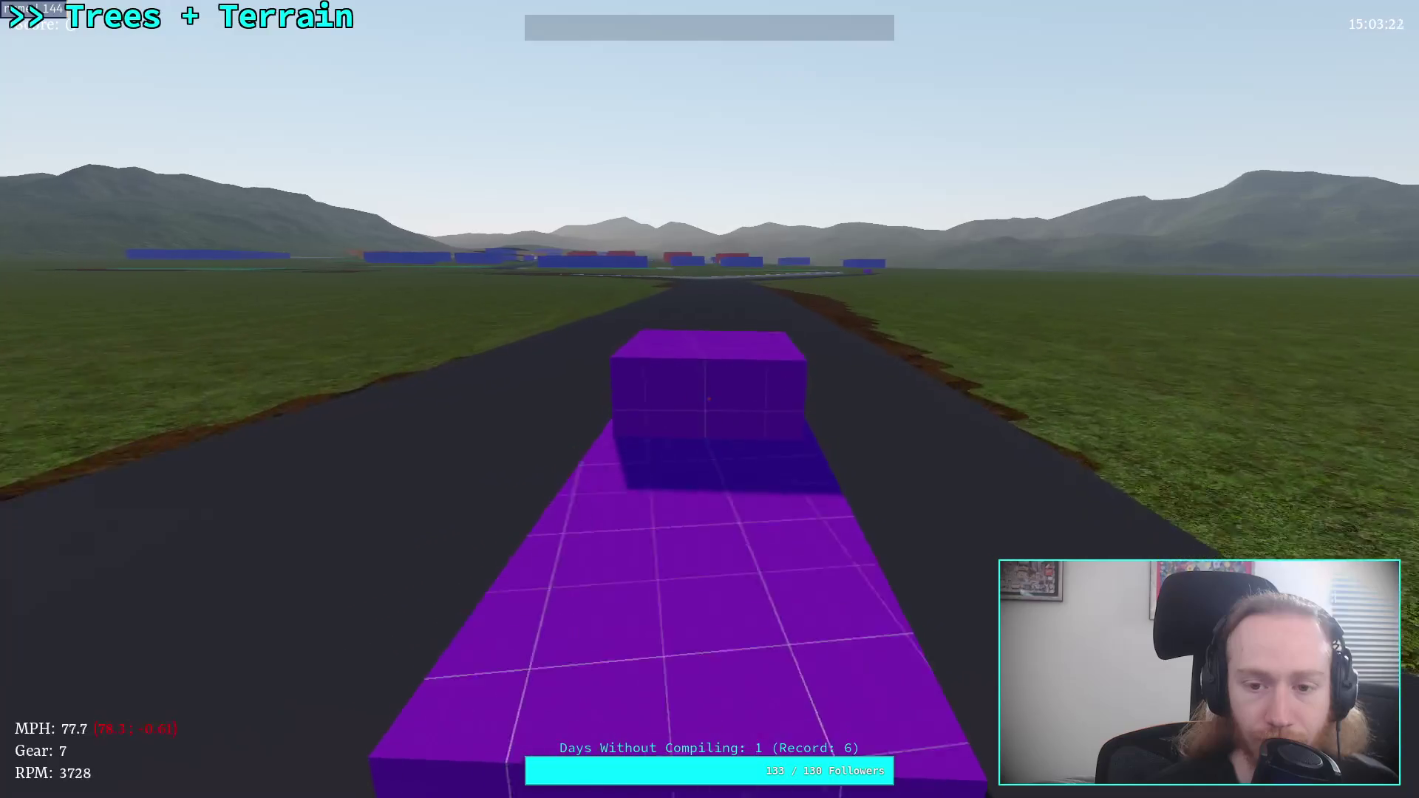
- Turn onto the side road, brake by the concrete barrier, then pause and exit to the editor
{"action": "key", "text": "d"}
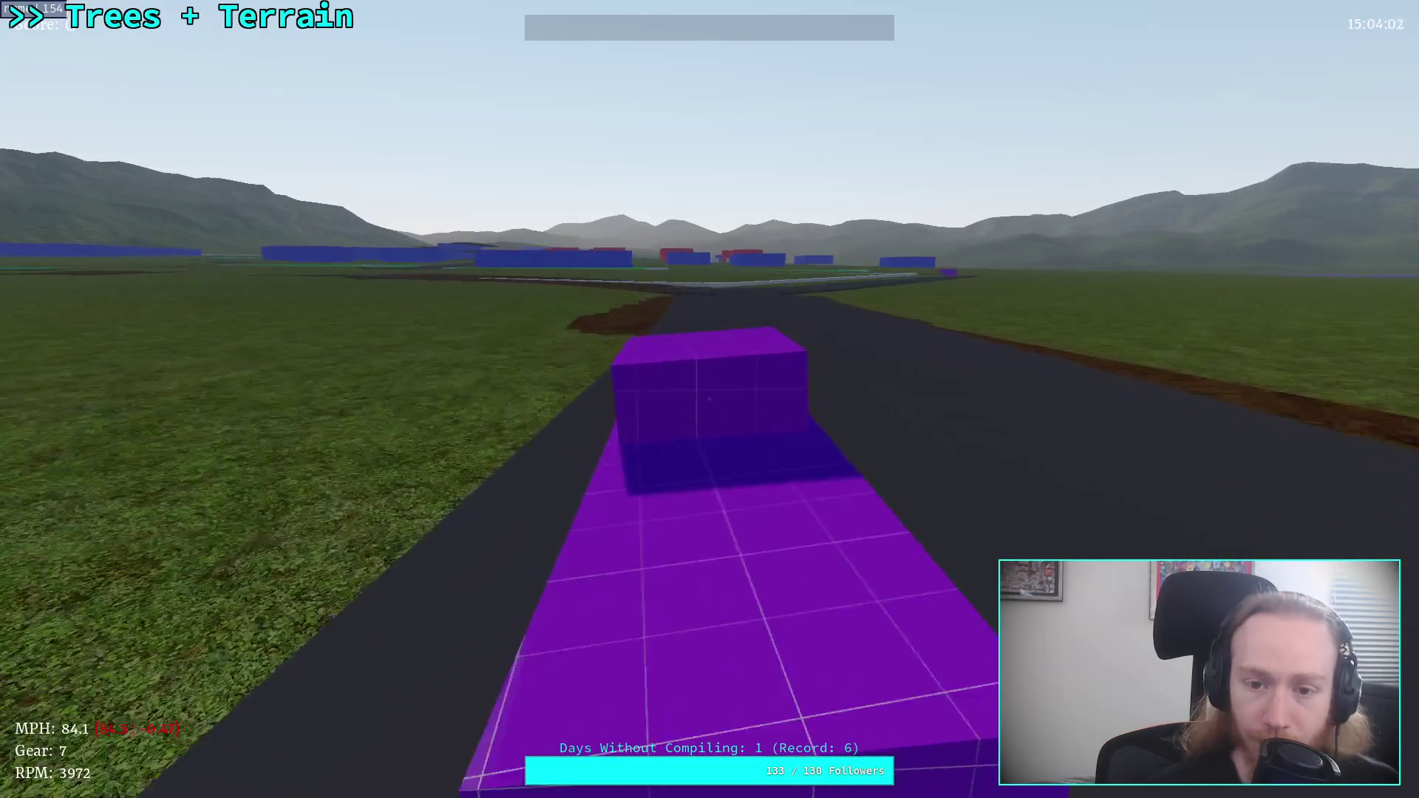
{"action": "key", "text": "s"}
{"action": "key", "text": "d"}
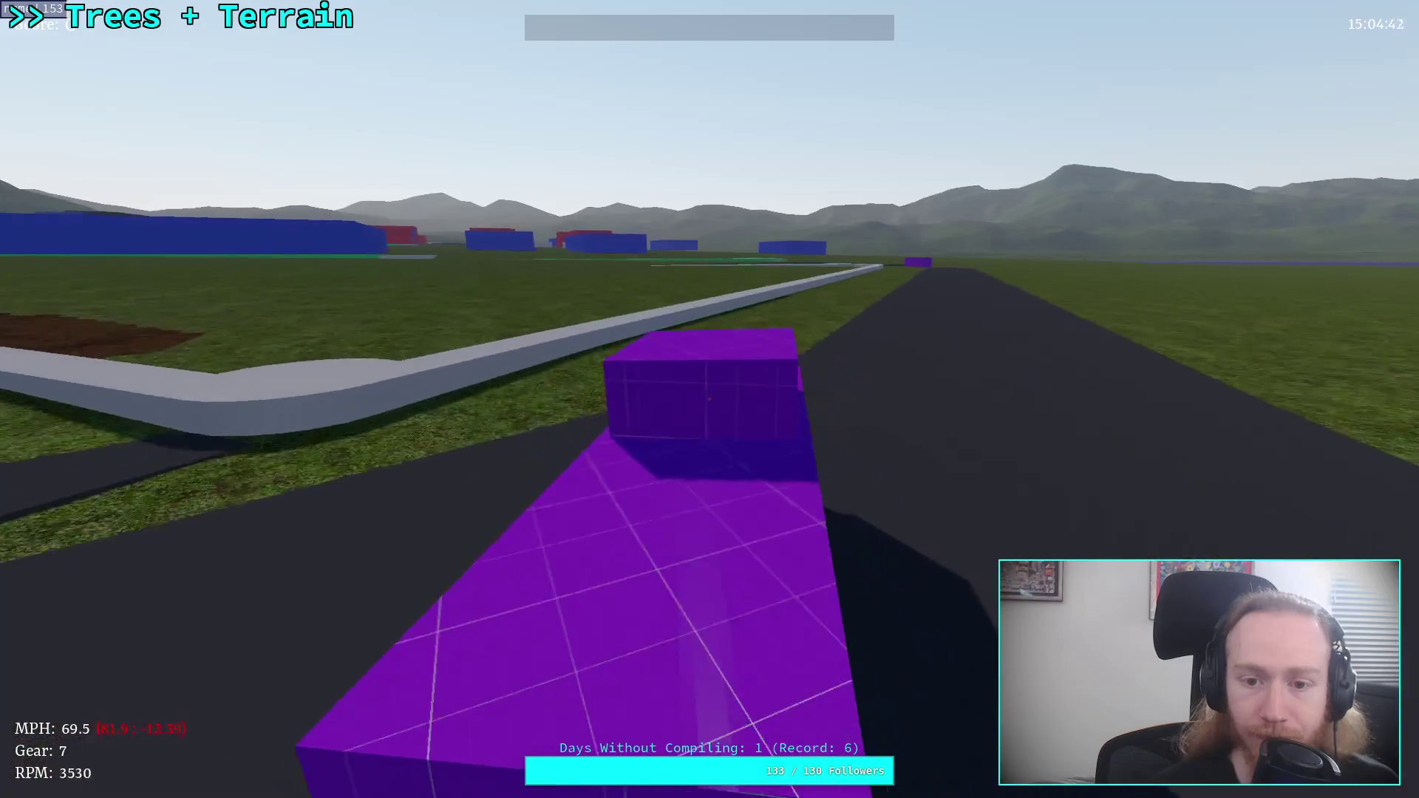
{"action": "key", "text": "Escape"}
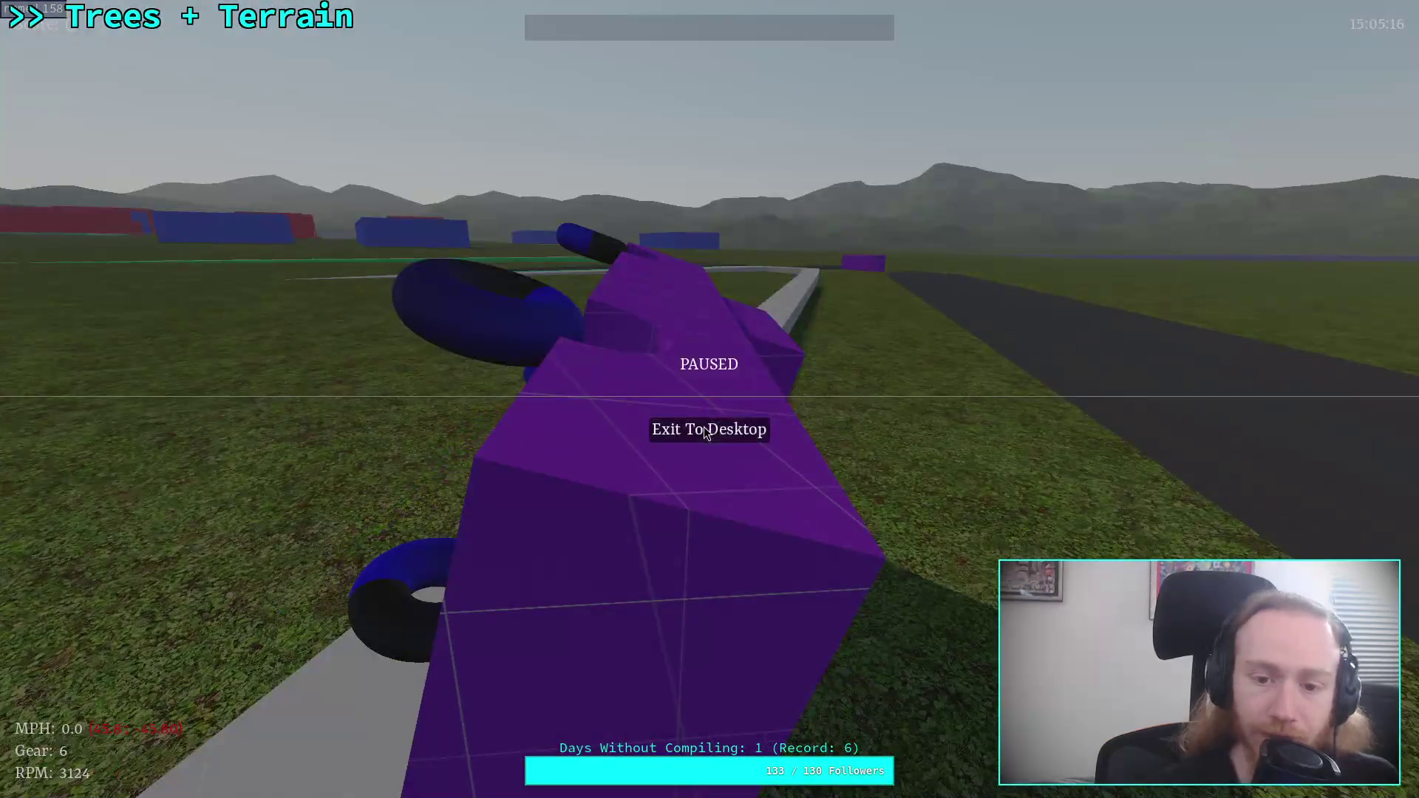
{"action": "left_click", "coordinate": [706, 428]}
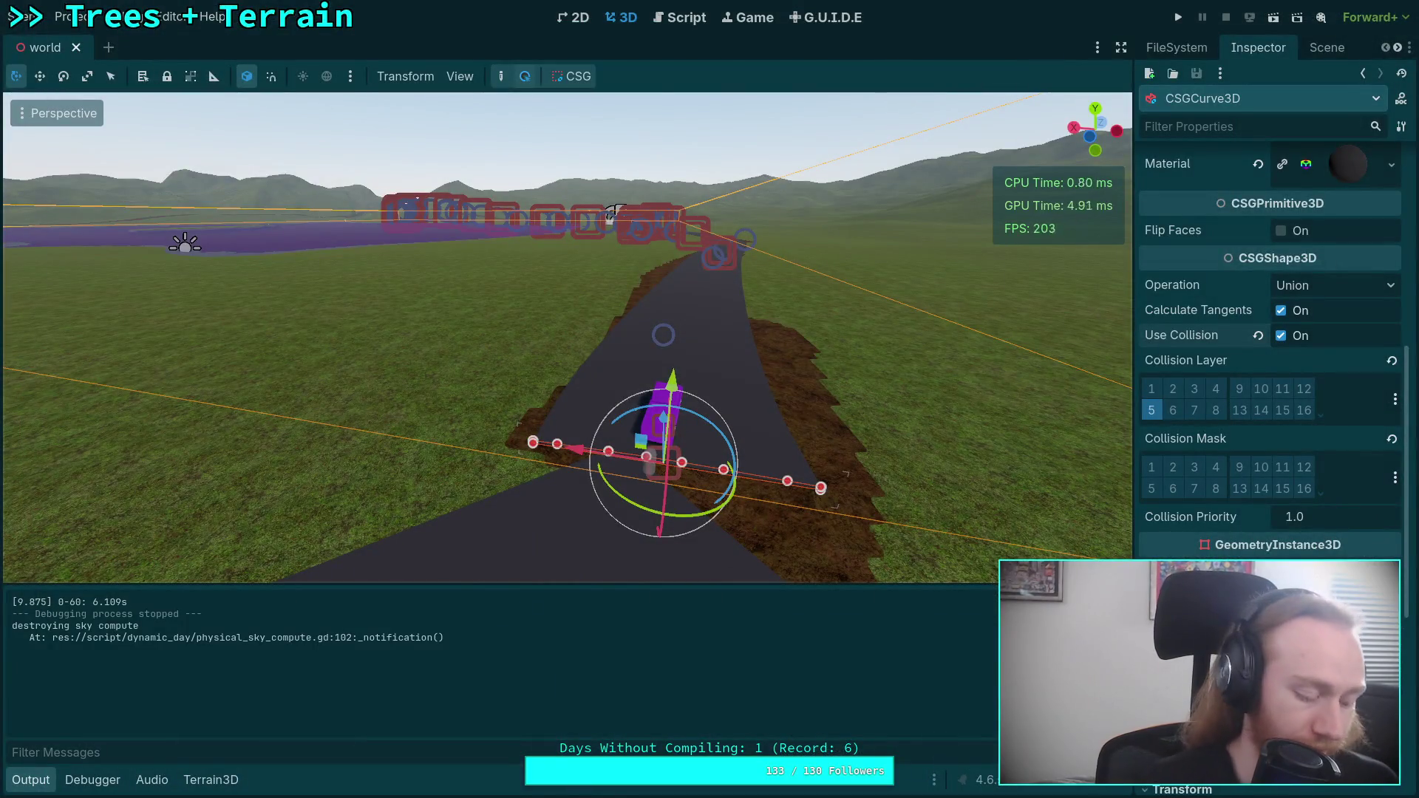
- Save the world scene, deselect the road curve, and fly the camera over the lake and terrain
{"action": "key", "text": "ctrl+s"}
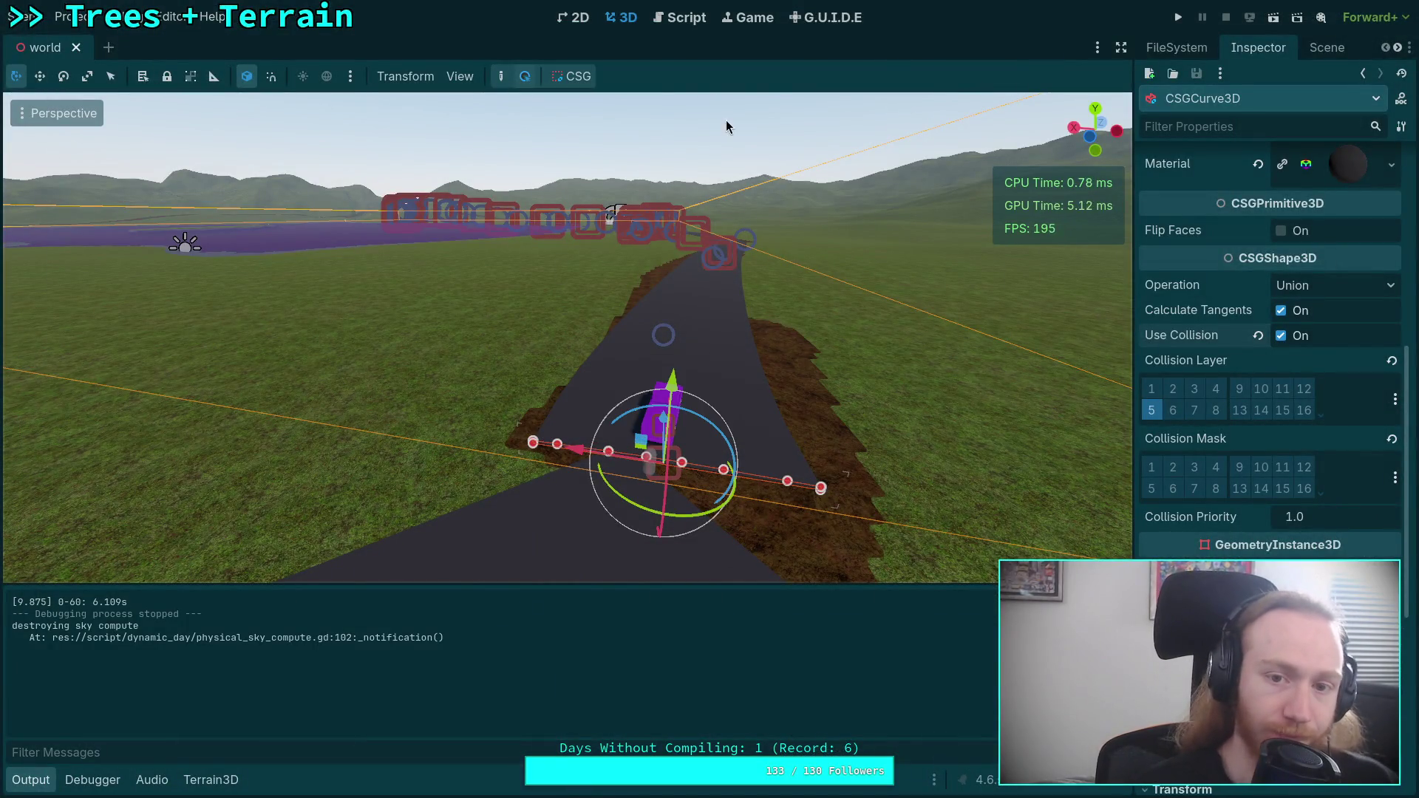
{"action": "left_click", "coordinate": [593, 337]}
{"action": "key", "text": "w"}
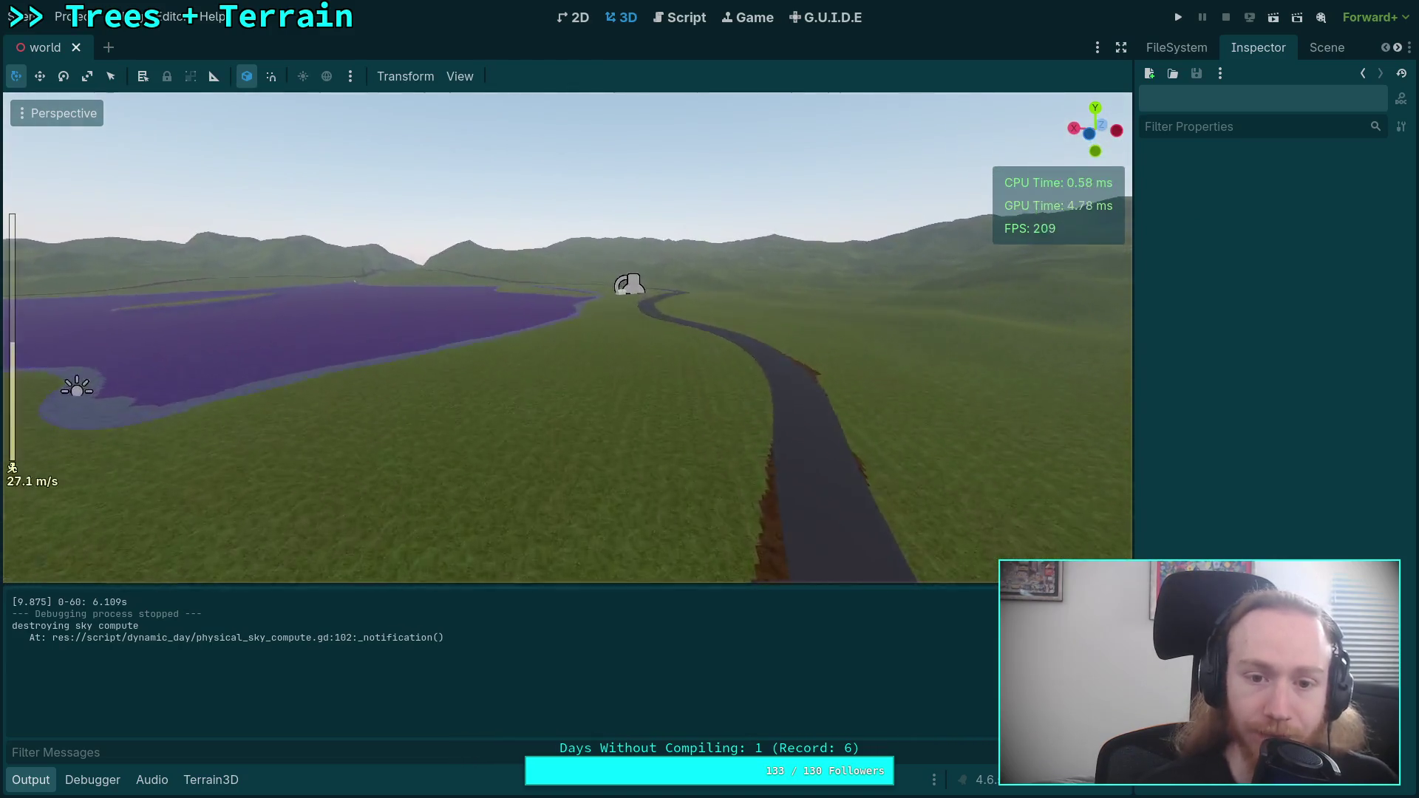
{"action": "key", "text": "e"}
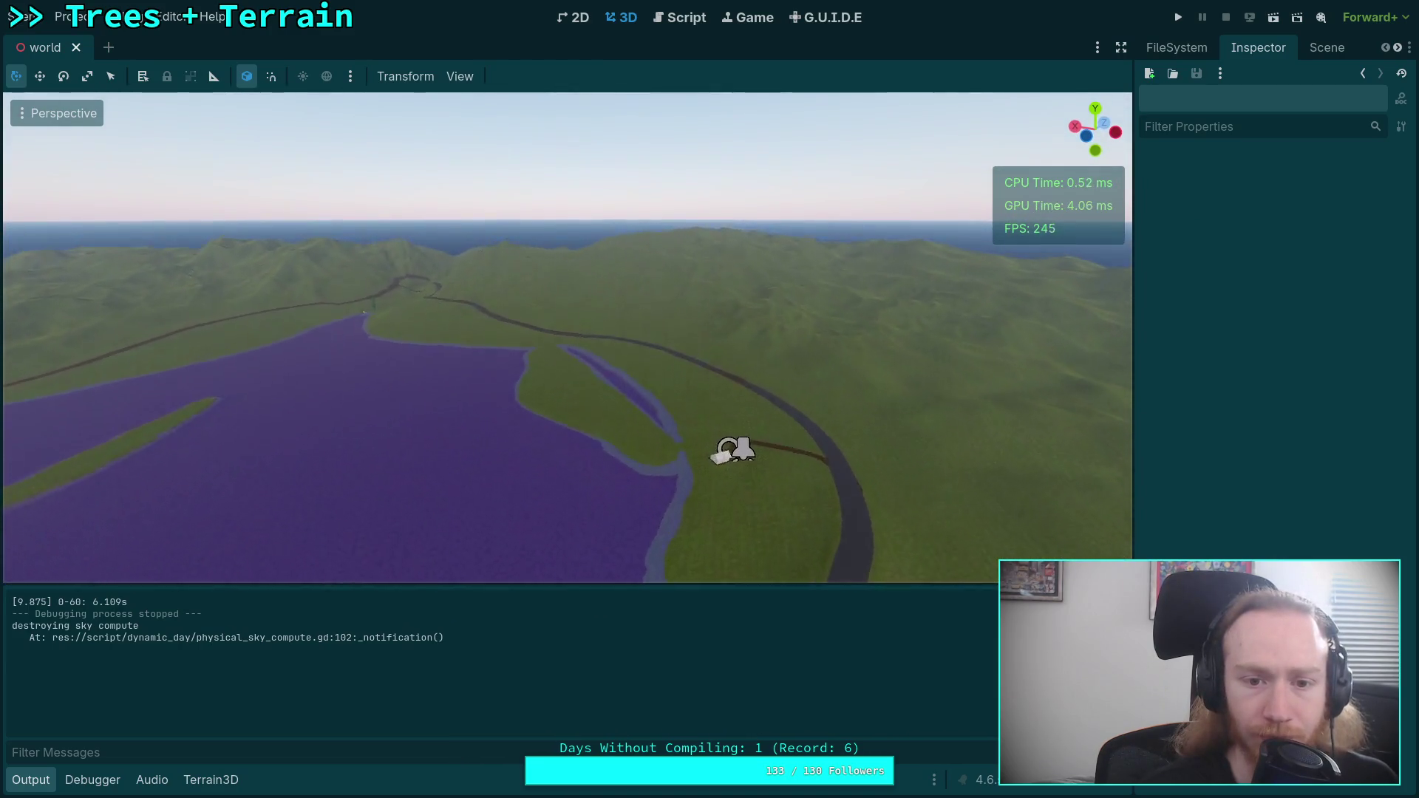
{"action": "key", "text": "w"}
{"action": "key", "text": "w"}
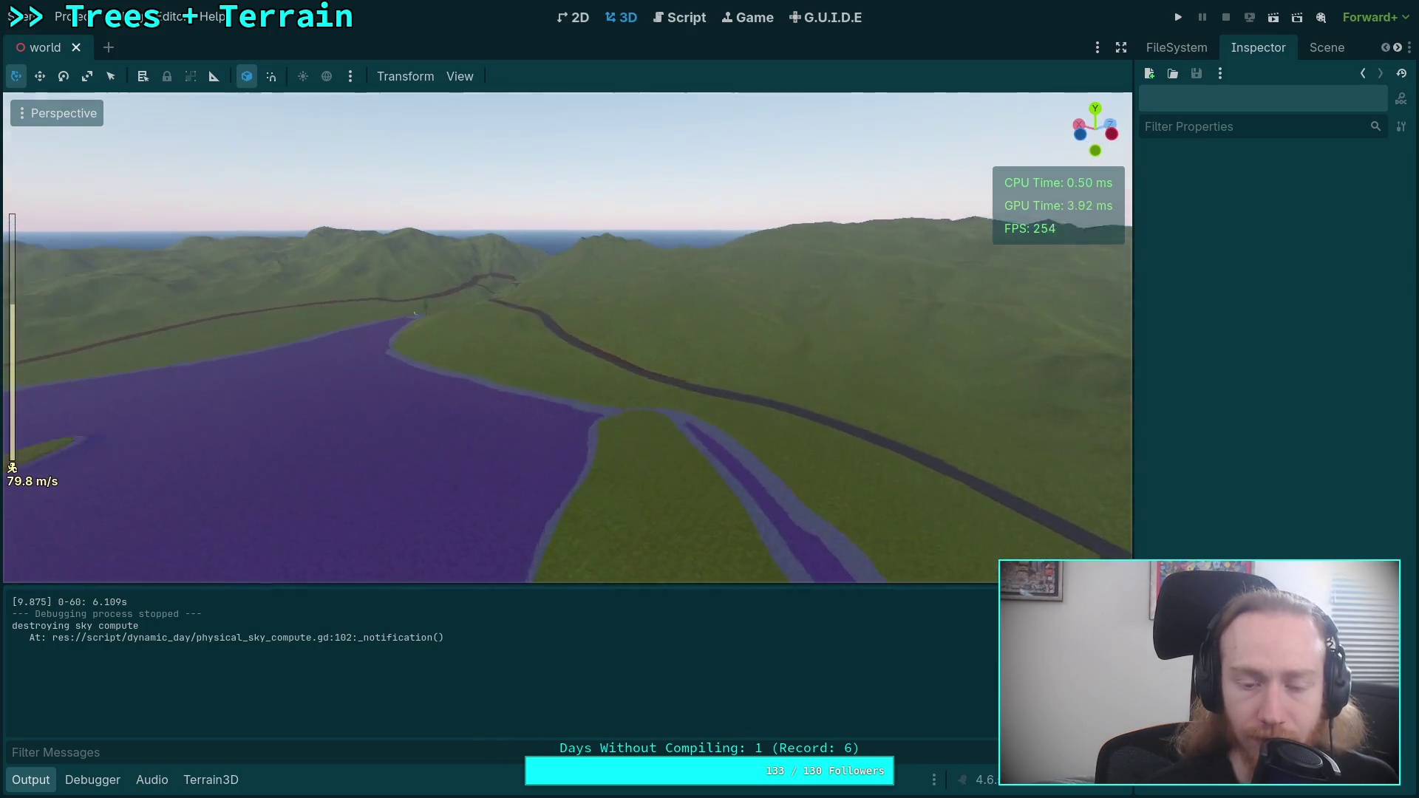
{"action": "key", "text": "w"}
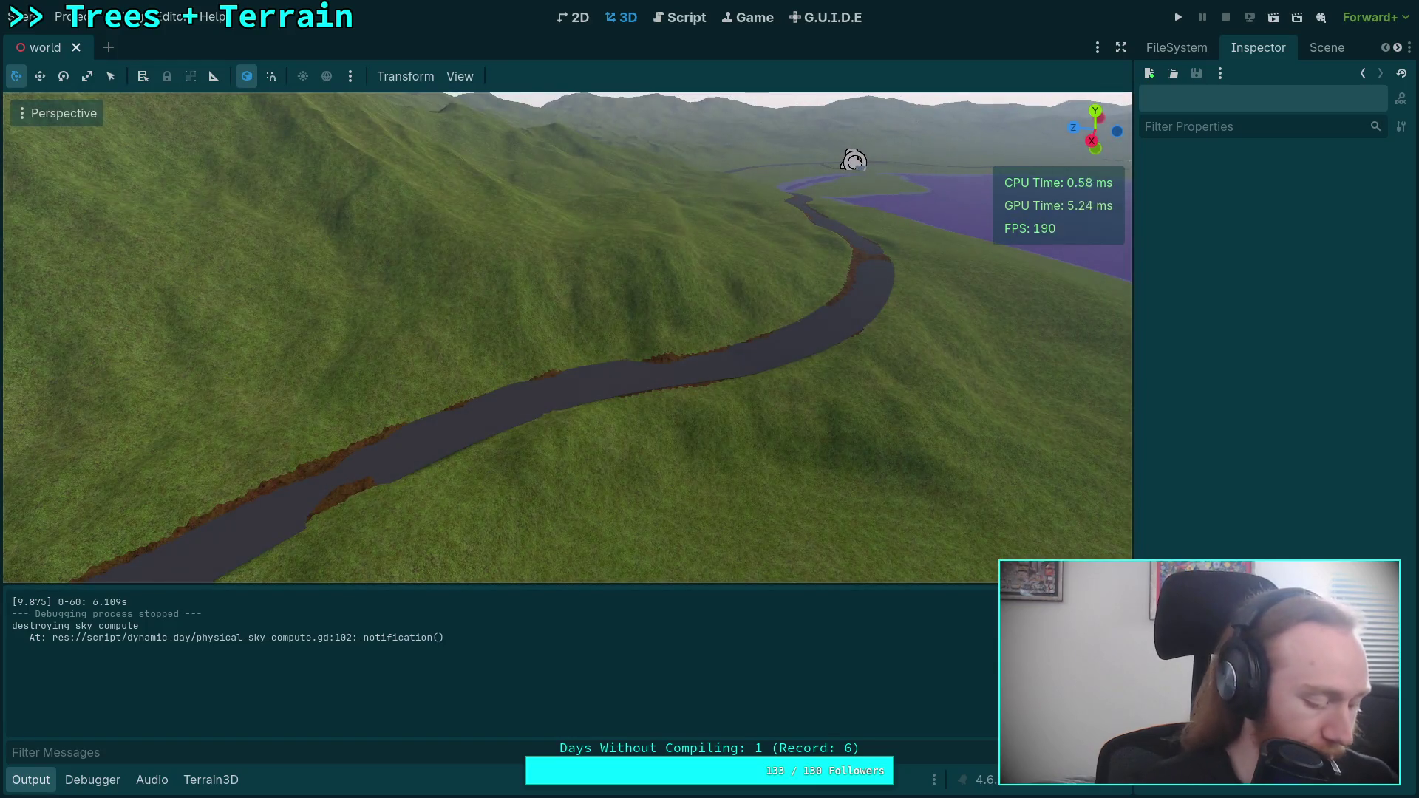
- Save again, collapse the output log, and view the purple lake and terrain from above
{"action": "key", "text": "ctrl+s"}
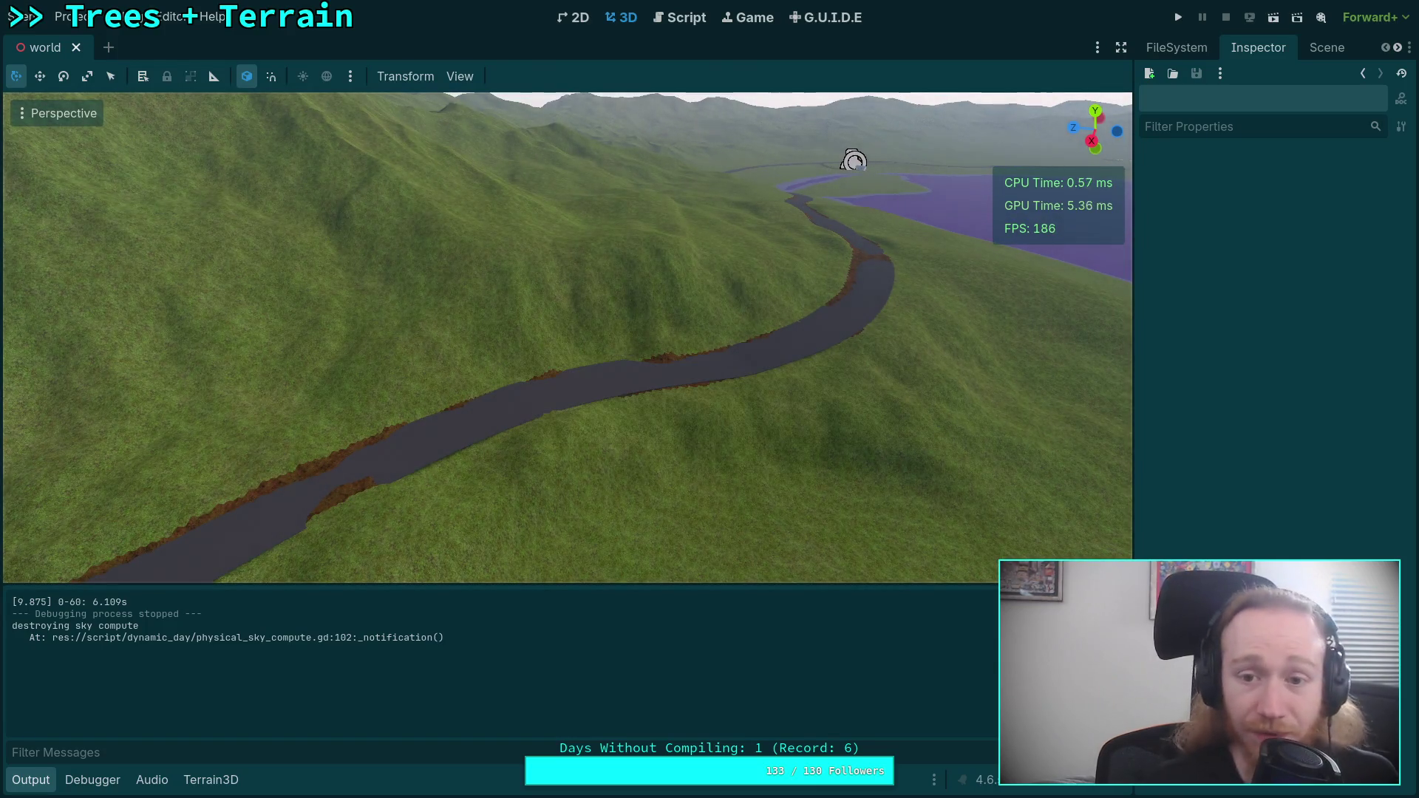
{"action": "key", "text": "w"}
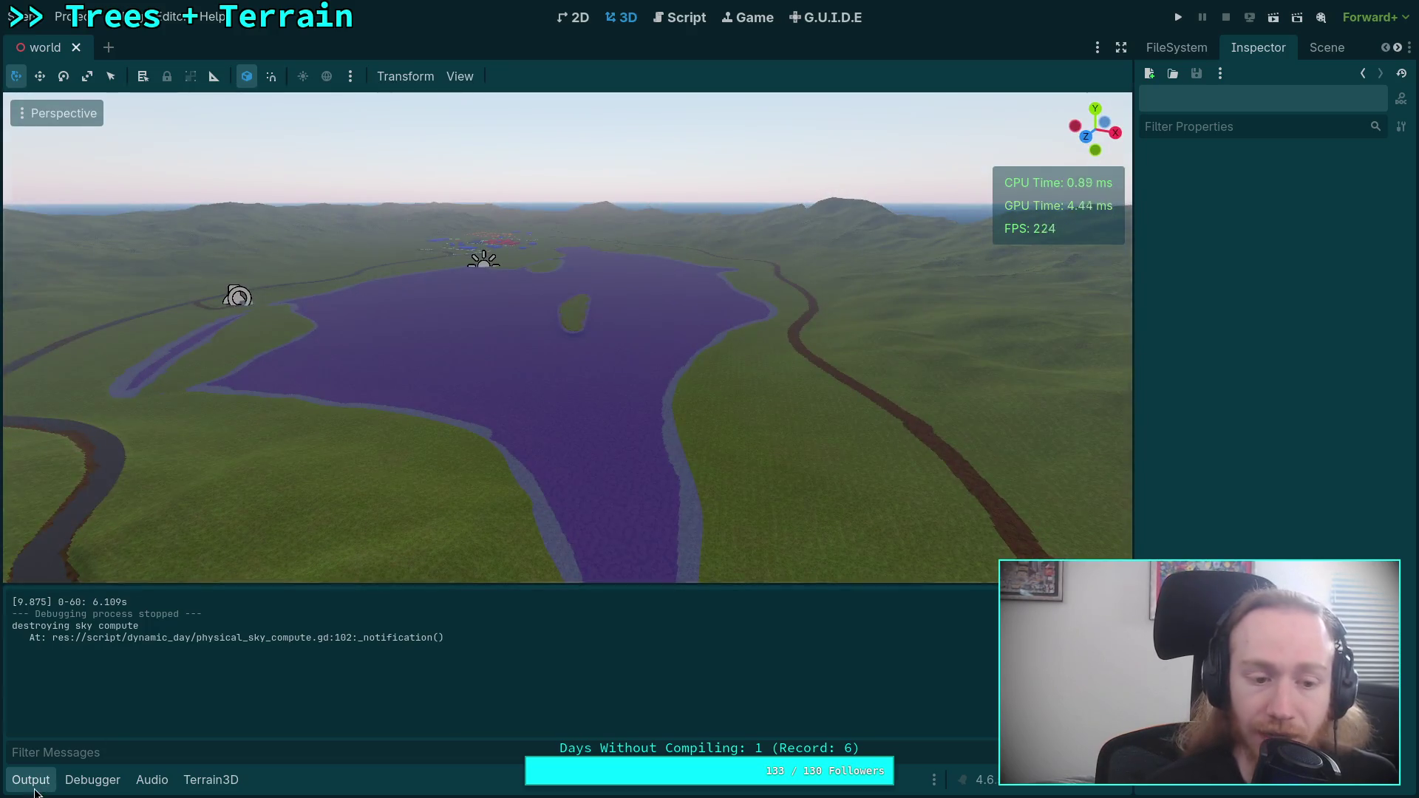
{"action": "left_click", "coordinate": [30, 780]}
{"action": "key", "text": "w"}
{"action": "key", "text": "s"}
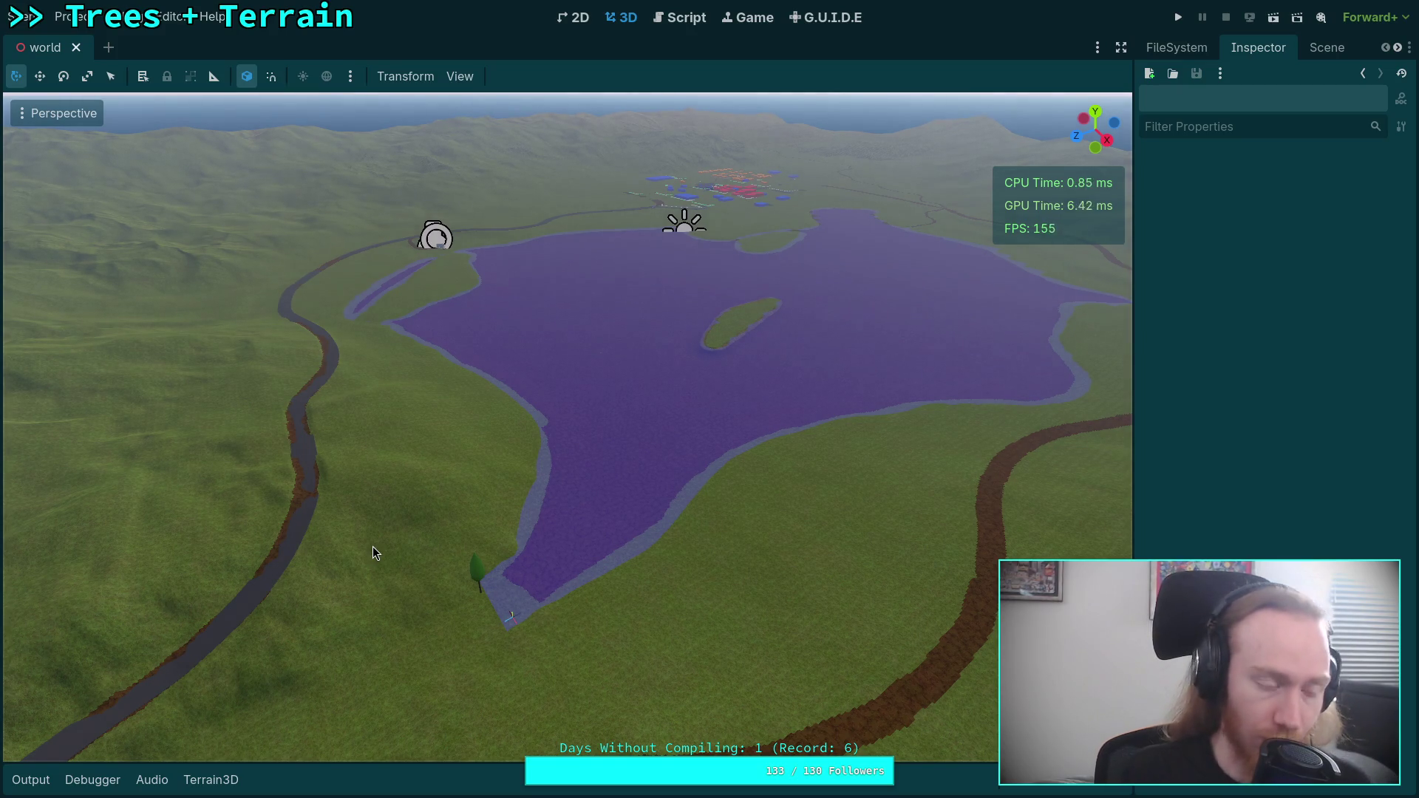
{"action": "key", "text": "super+4"}
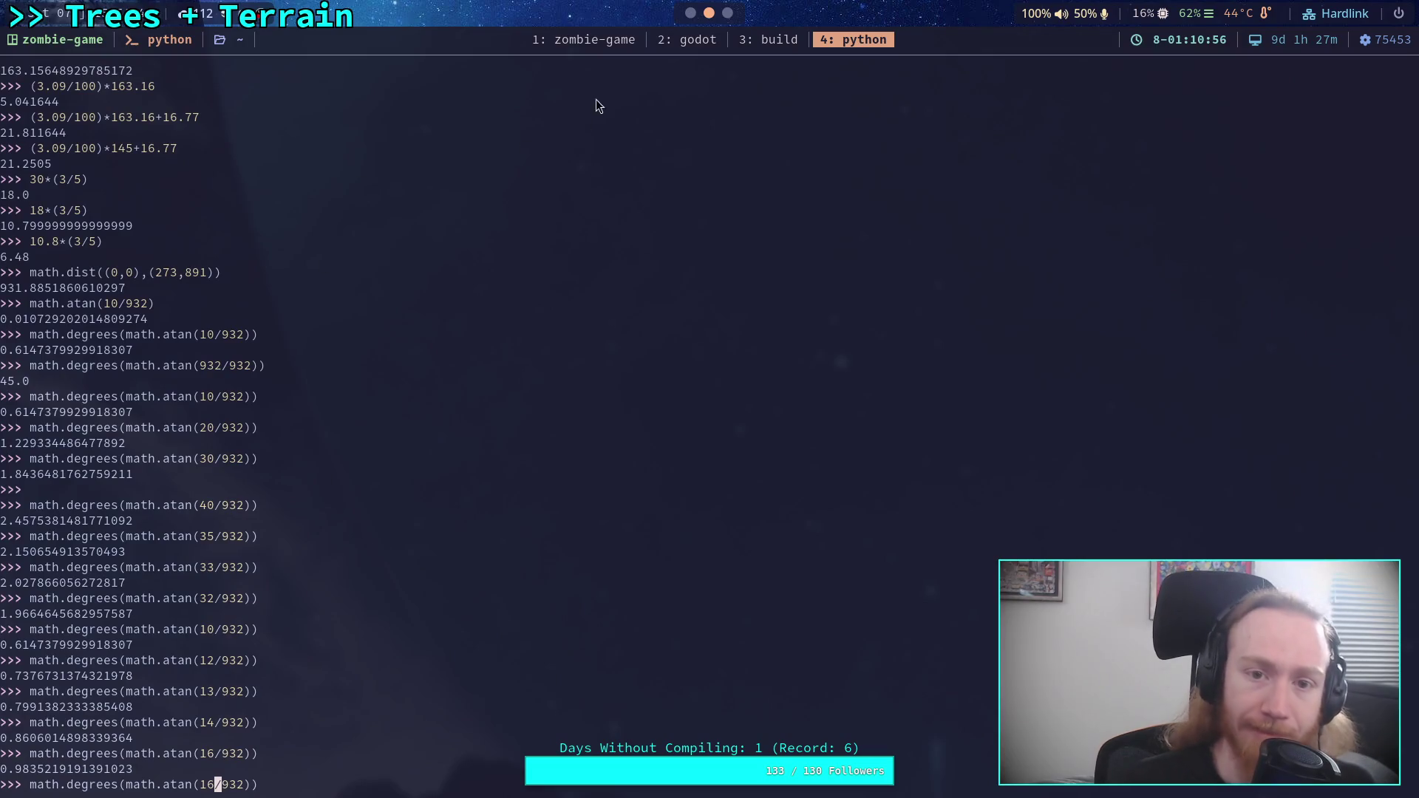
- Save the file with :w, run git status, and find the road_16 file among the changes
{"action": "key", "text": "super+1"}
{"action": "type", "text": ":w"}
{"action": "key", "text": "Return"}
{"action": "key", "text": "Return"}
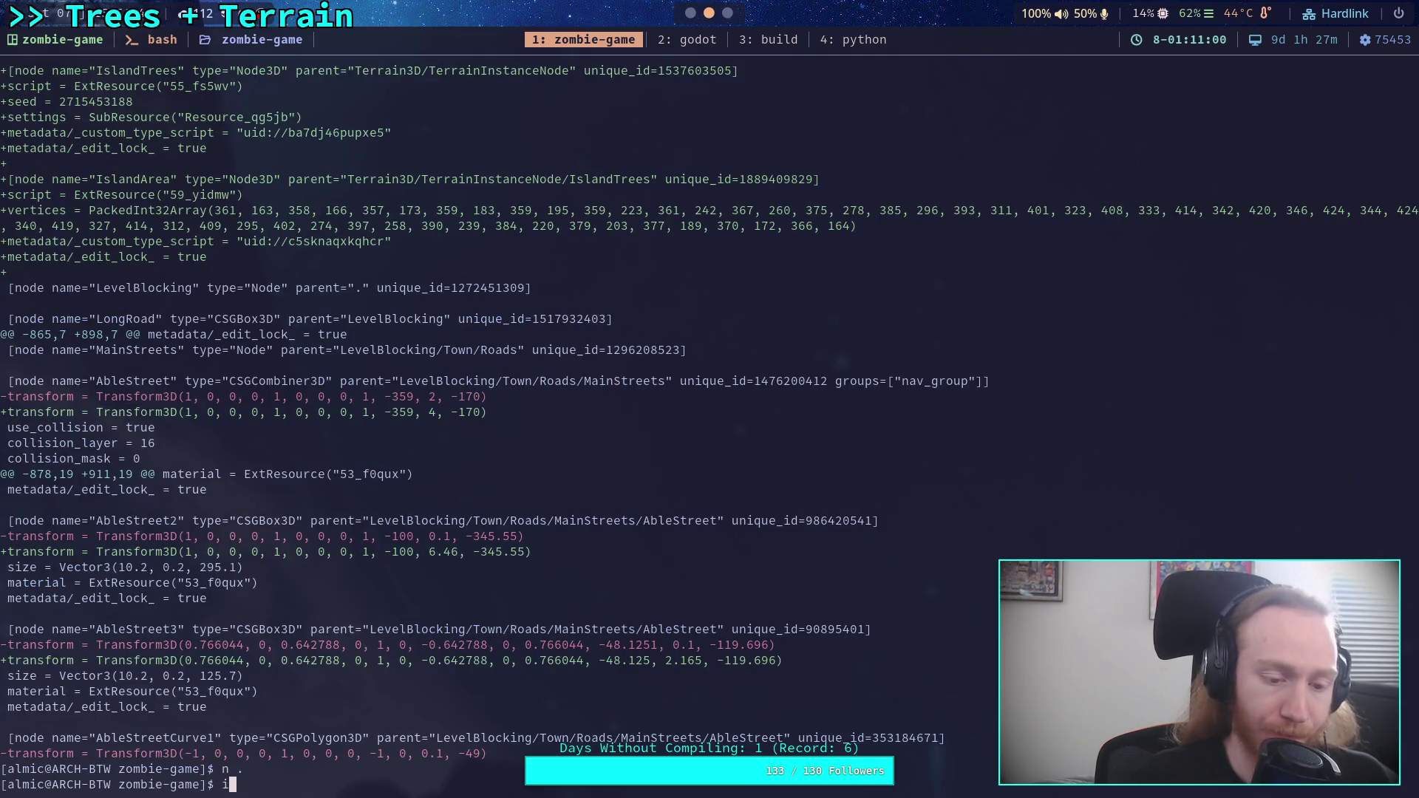
{"action": "type", "text": "git status"}
{"action": "key", "text": "Return"}
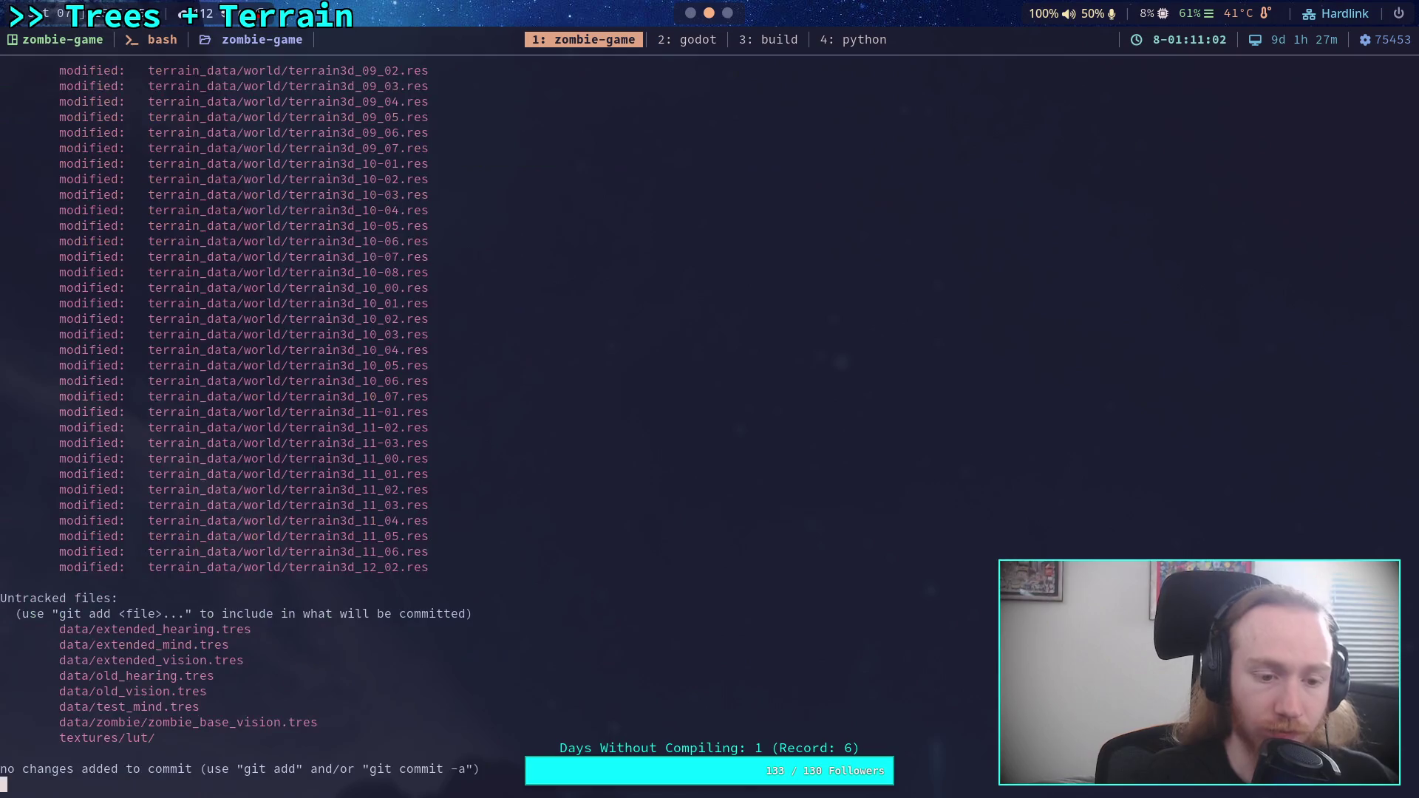
{"action": "scroll", "coordinate": [508, 346], "scroll_direction": "up", "scroll_amount": 20}
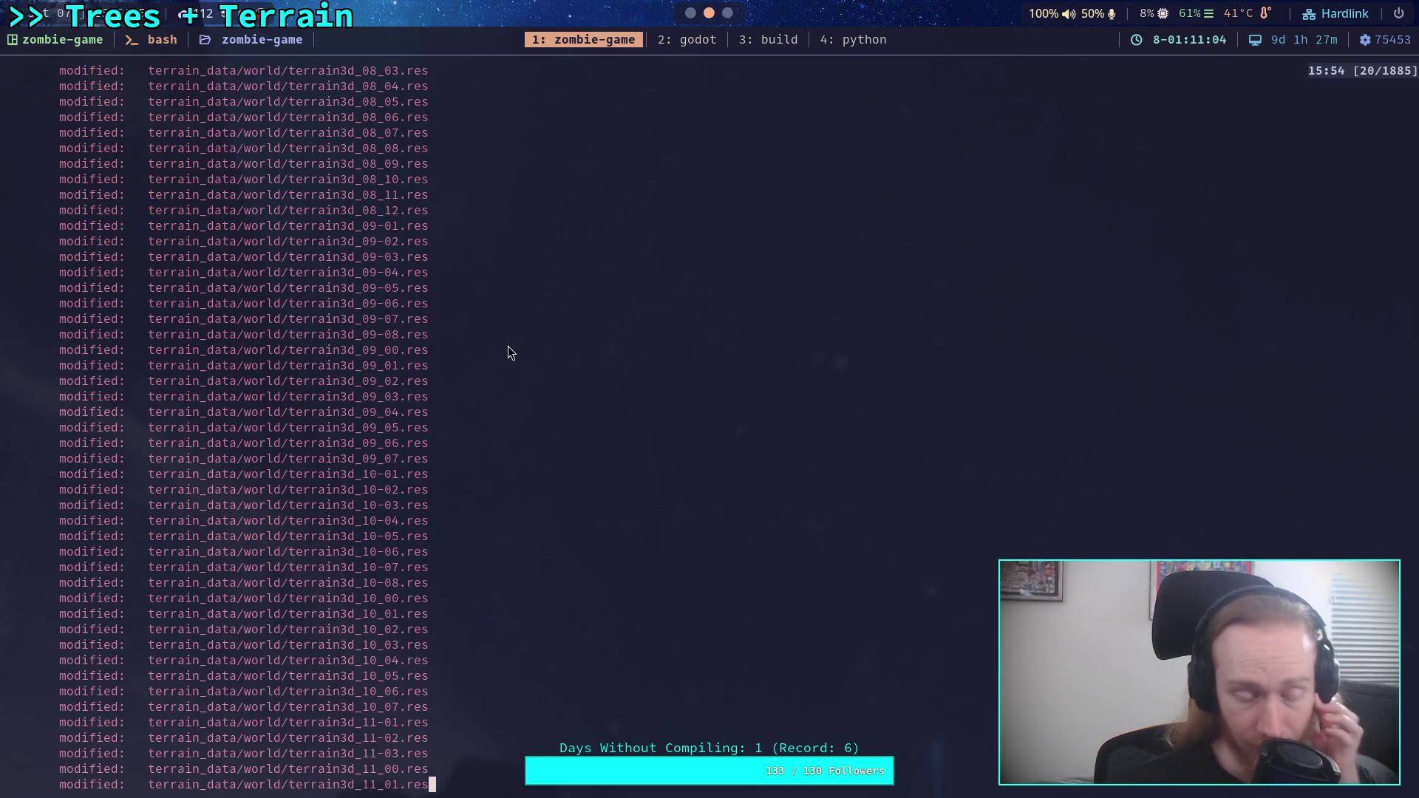
{"action": "scroll", "coordinate": [503, 348], "scroll_direction": "up", "scroll_amount": 20}
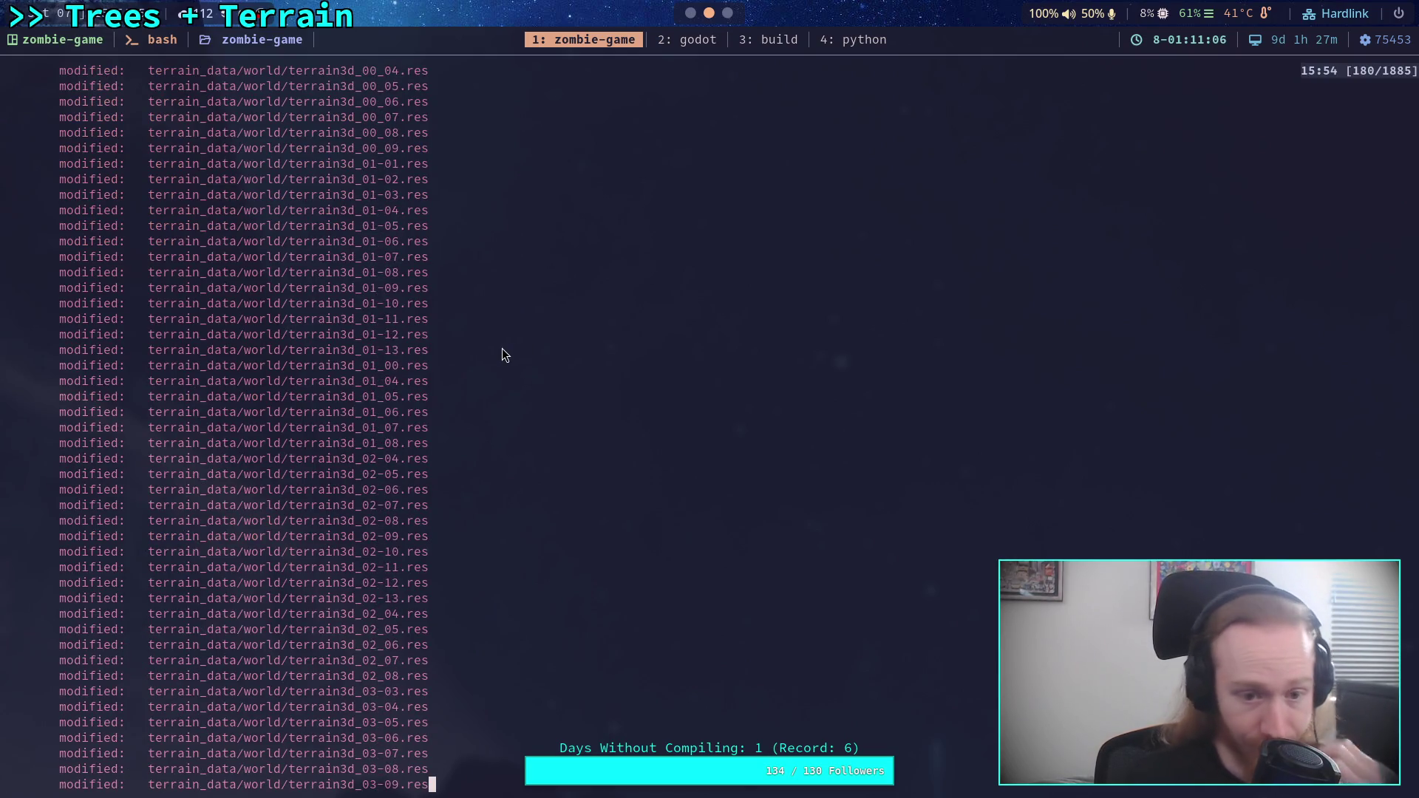
{"action": "scroll", "coordinate": [497, 345], "scroll_direction": "up", "scroll_amount": 20}
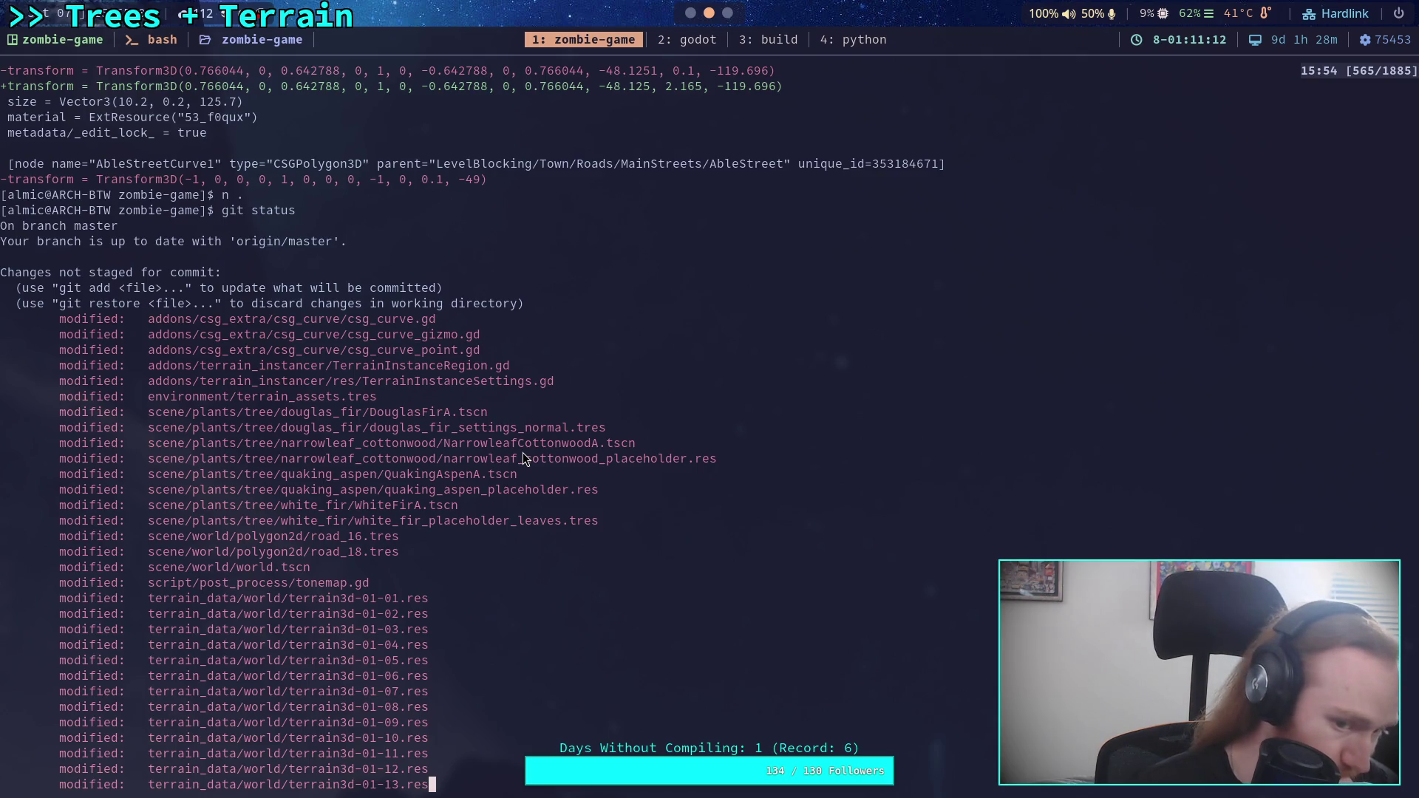
{"action": "double_click", "coordinate": [295, 536]}
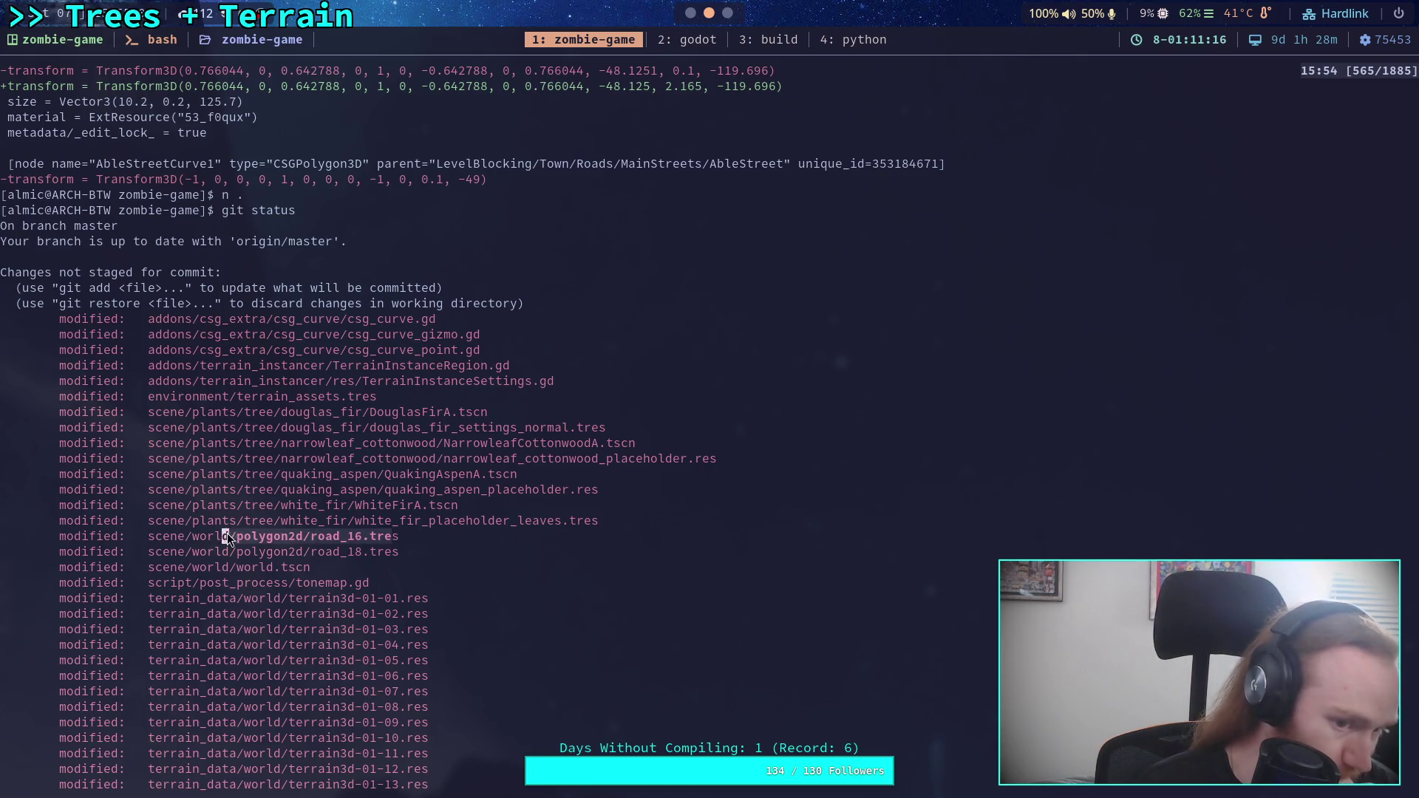
{"action": "scroll", "coordinate": [584, 514], "scroll_direction": "up", "scroll_amount": 20}
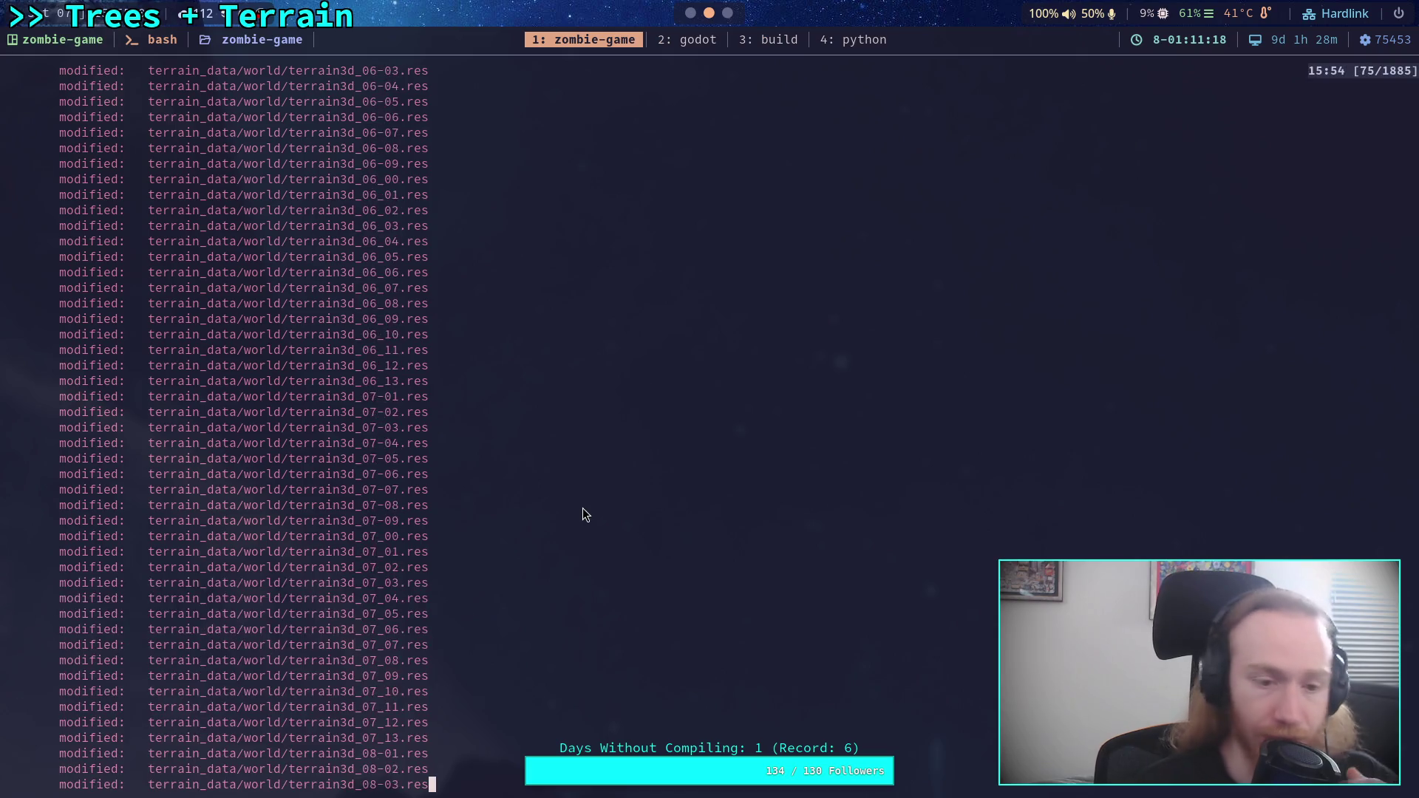
{"action": "scroll", "coordinate": [583, 510], "scroll_direction": "up", "scroll_amount": 20}
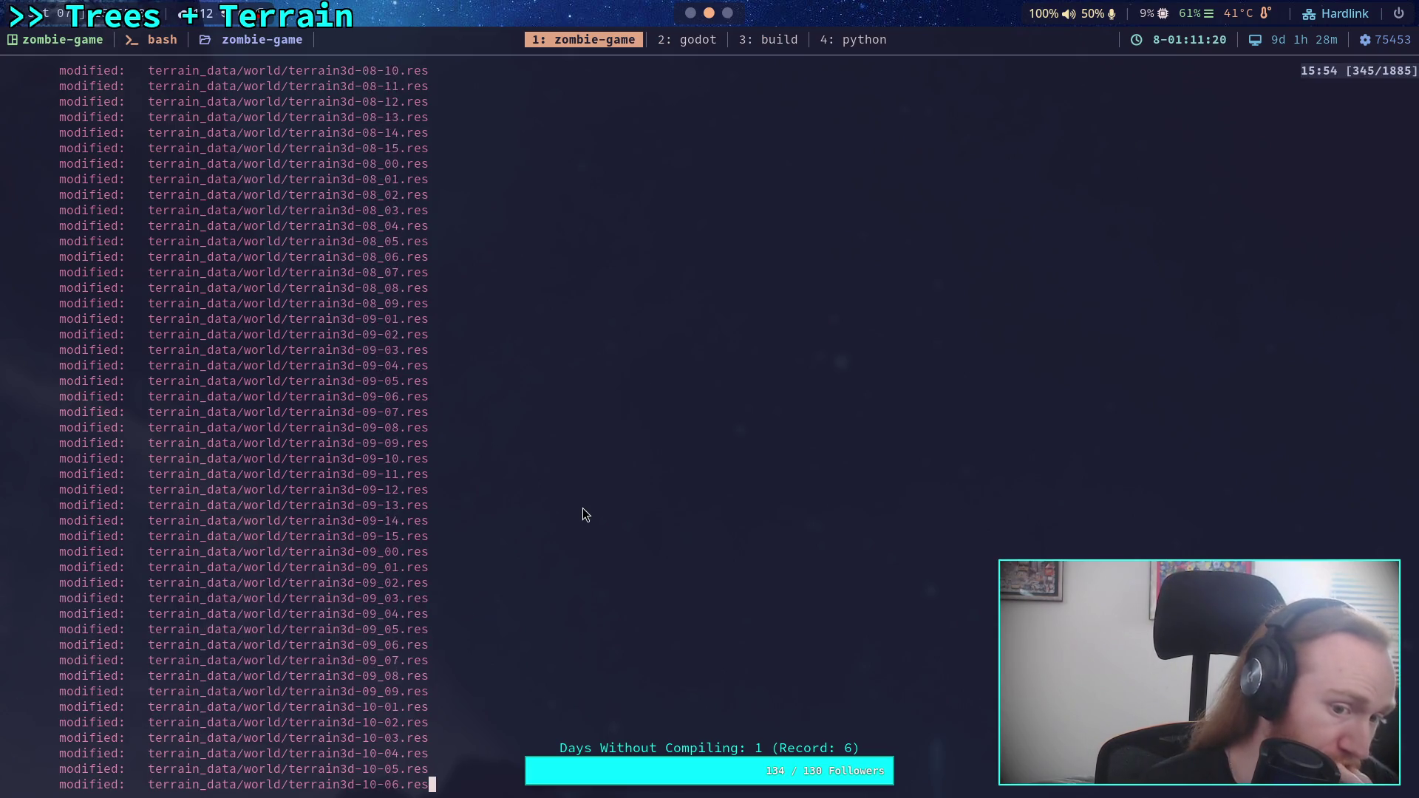
{"action": "scroll", "coordinate": [583, 517], "scroll_direction": "down", "scroll_amount": 20}
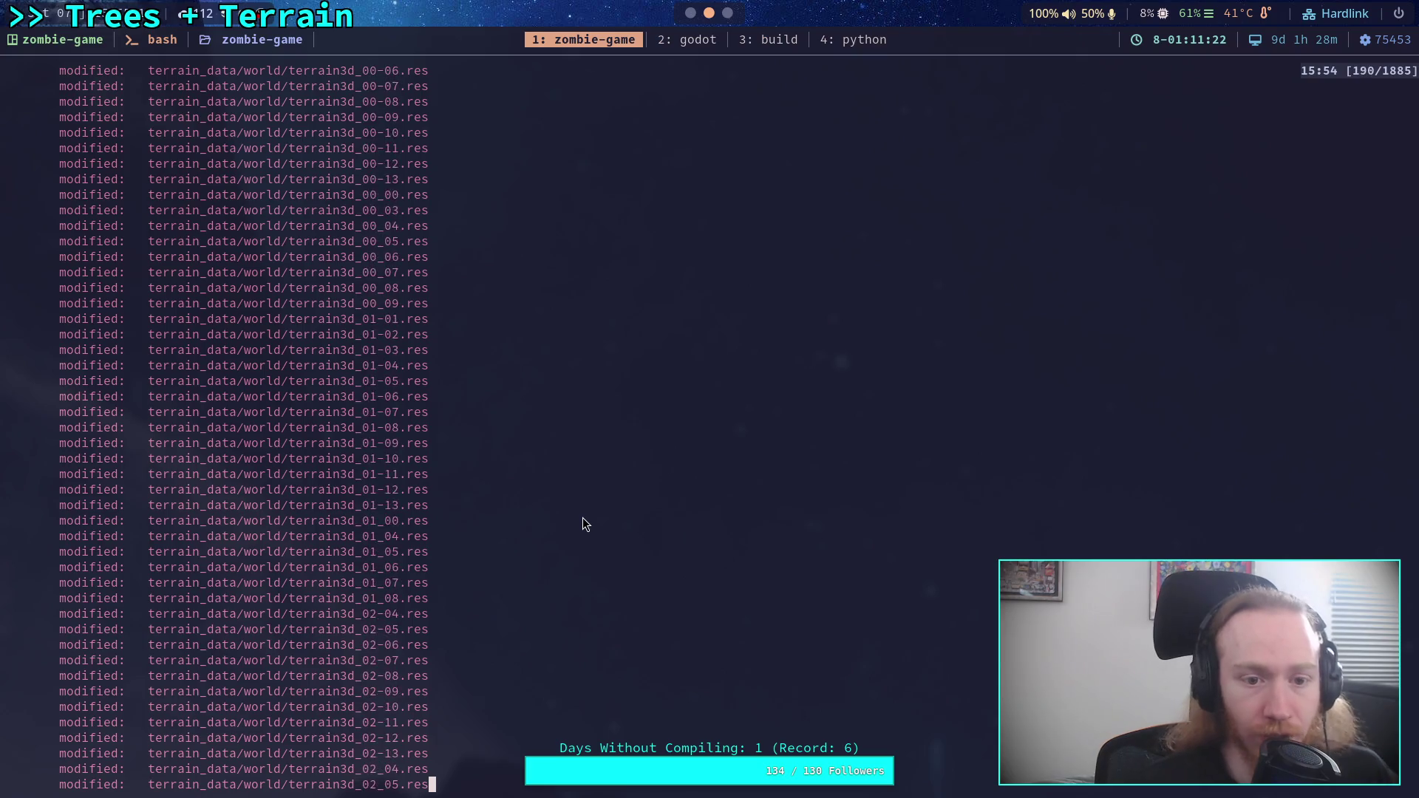
{"action": "scroll", "coordinate": [566, 539], "scroll_direction": "down", "scroll_amount": 1}
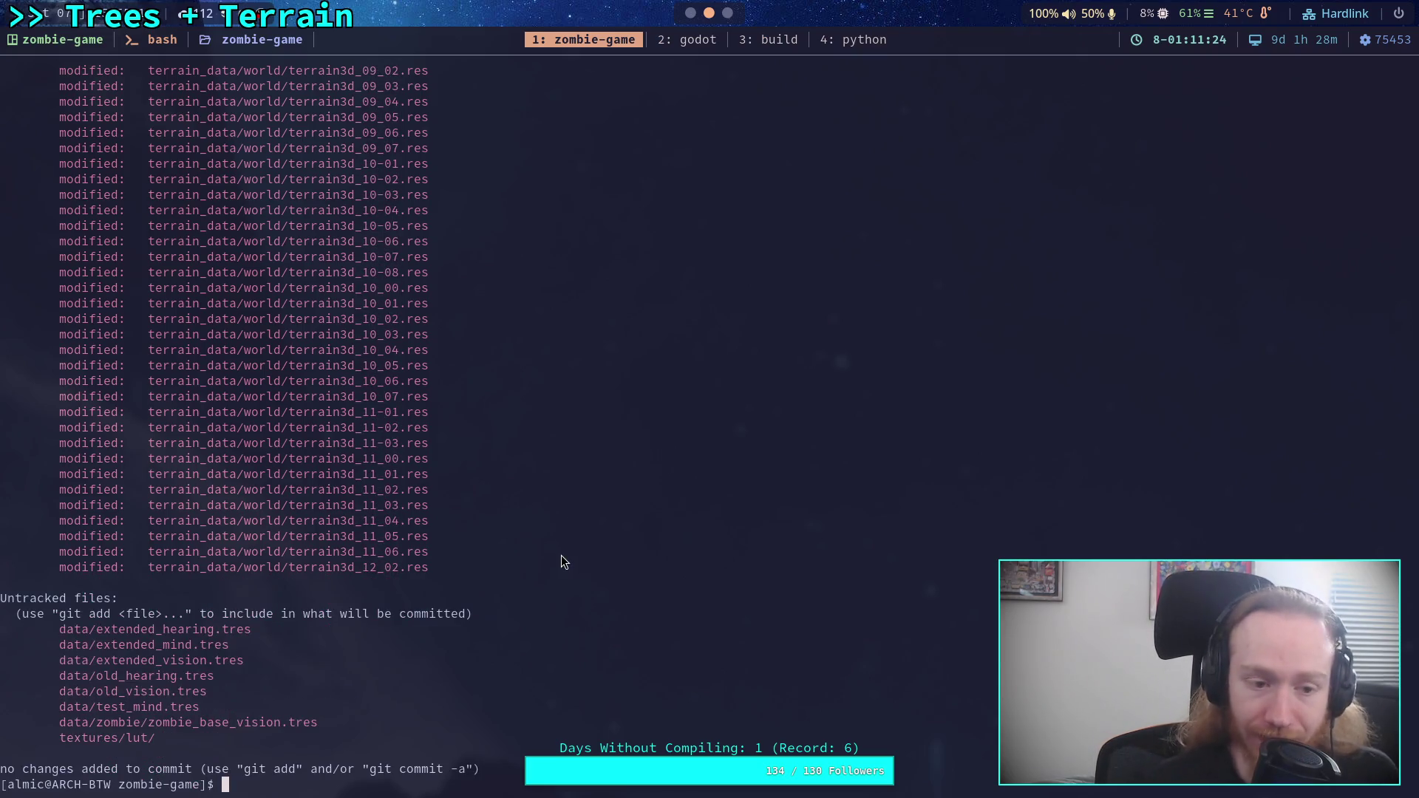
- Stage all files under terrain_data/world/* with git add
{"action": "type", "text": "git add ter"}
{"action": "key", "text": "Tab"}
{"action": "type", "text": "wo"}
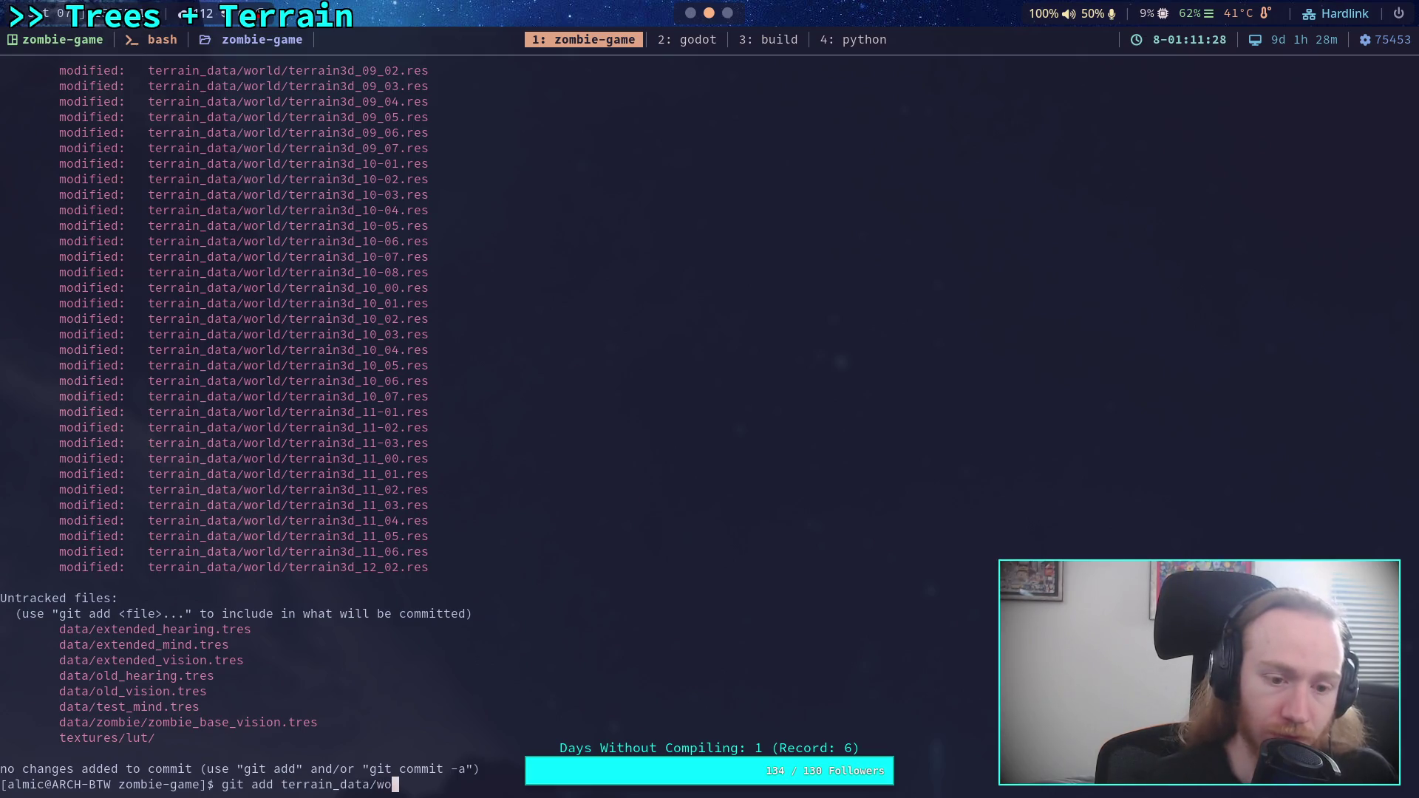
{"action": "key", "text": "Tab"}
{"action": "type", "text": "*"}
{"action": "key", "text": "Return"}
- Check git status and open git diff of the remaining unstaged changes
{"action": "type", "text": "git status"}
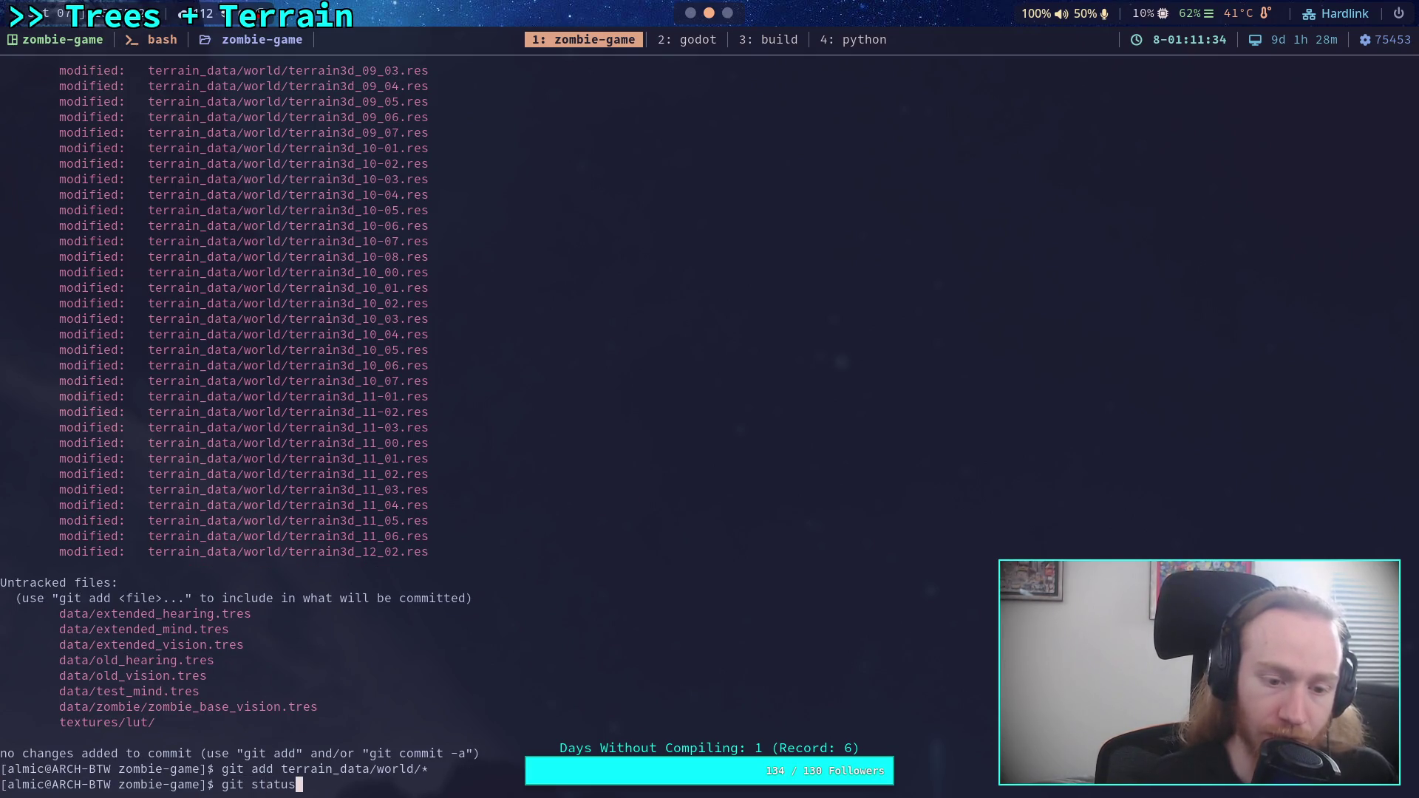
{"action": "key", "text": "Return"}
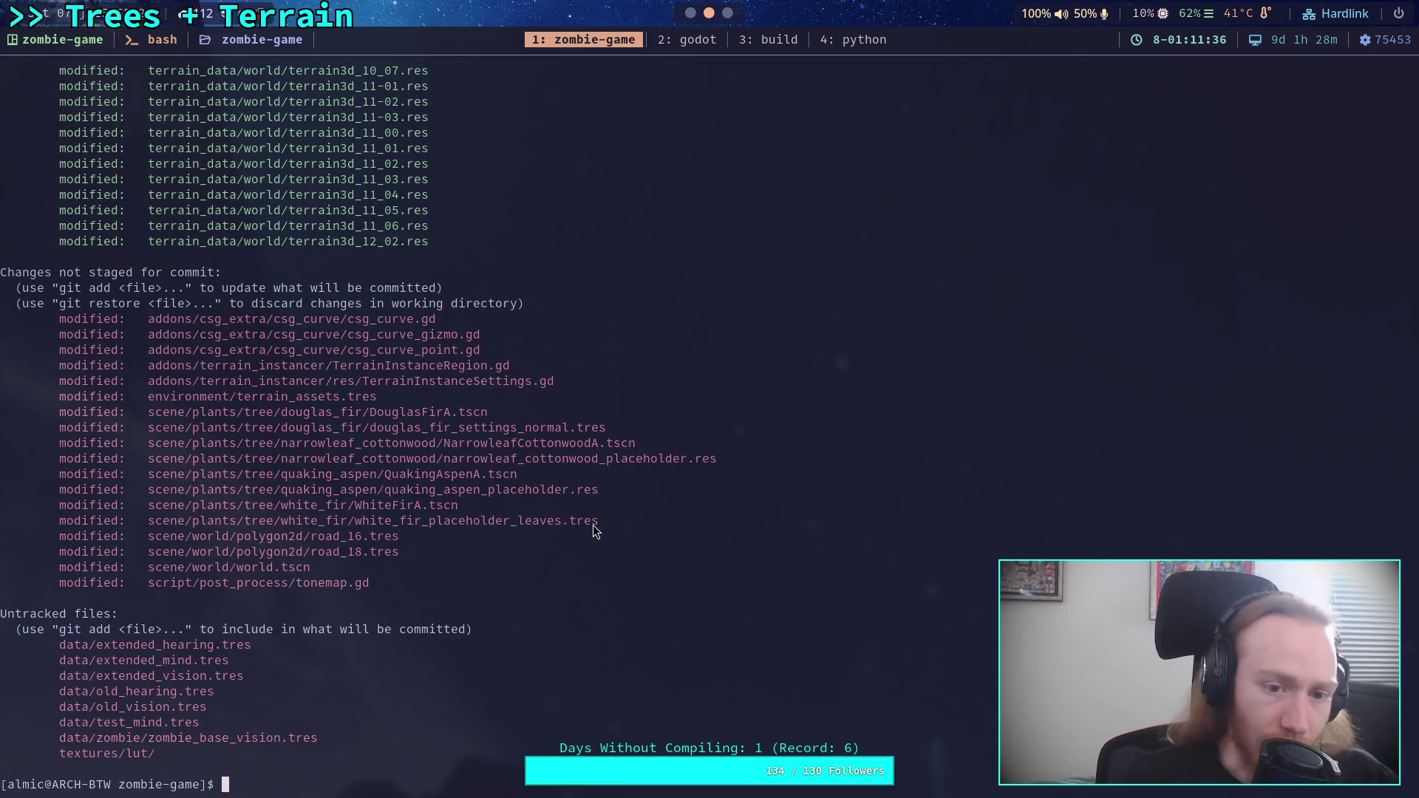
{"action": "type", "text": "git diff"}
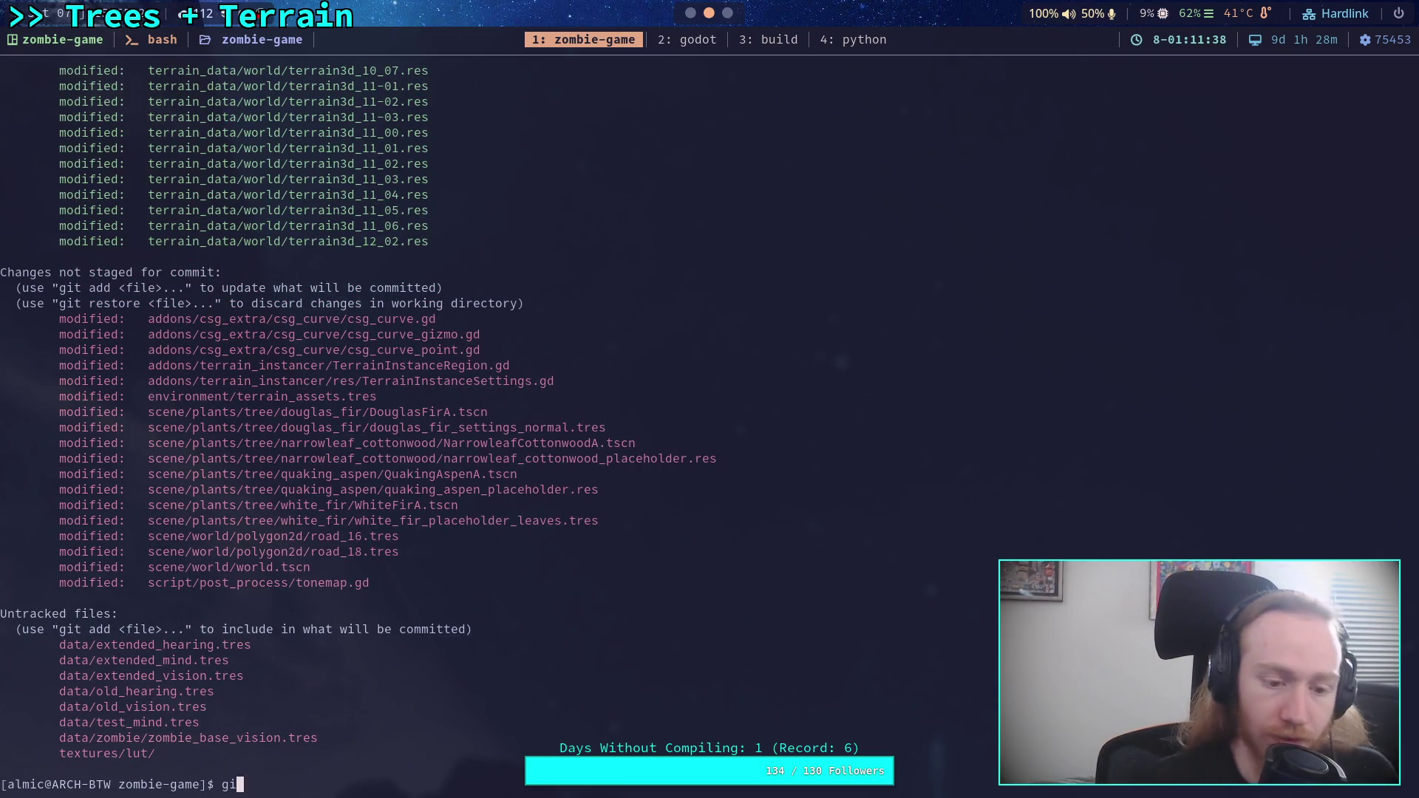
{"action": "key", "text": "Return"}
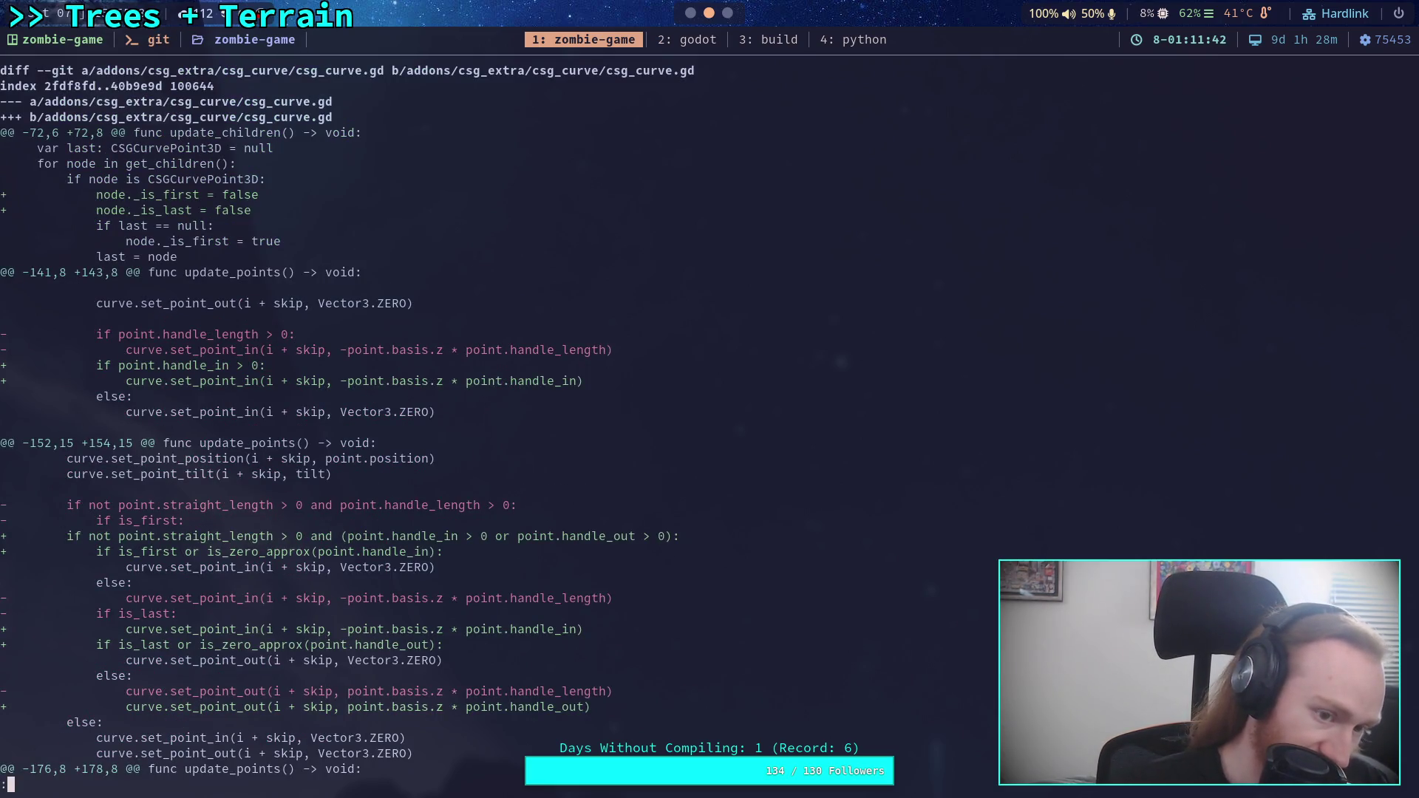
- Scroll through the unstaged diff to review the changes
{"action": "scroll", "coordinate": [348, 420], "scroll_direction": "down", "scroll_amount": 8}
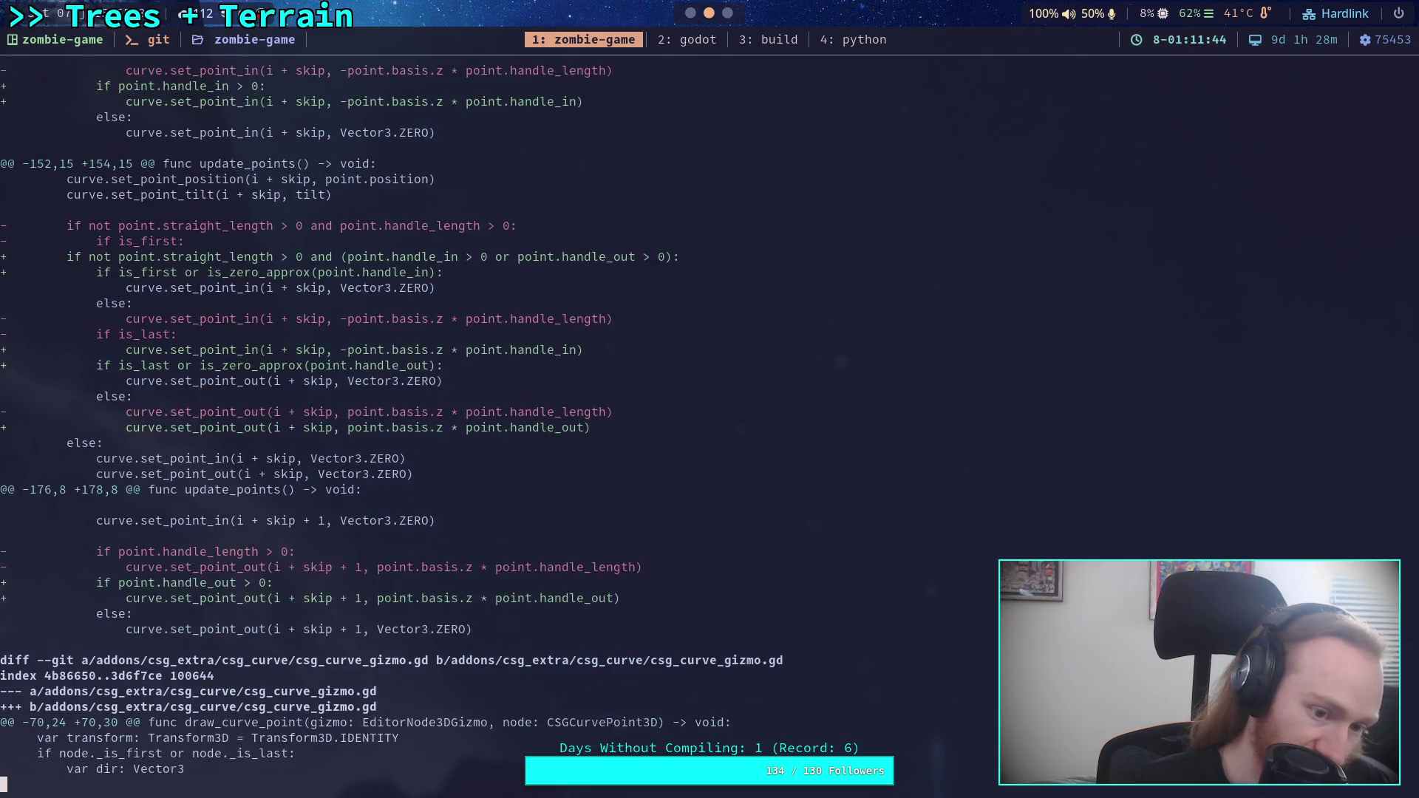
{"action": "scroll", "coordinate": [347, 420], "scroll_direction": "down", "scroll_amount": 8}
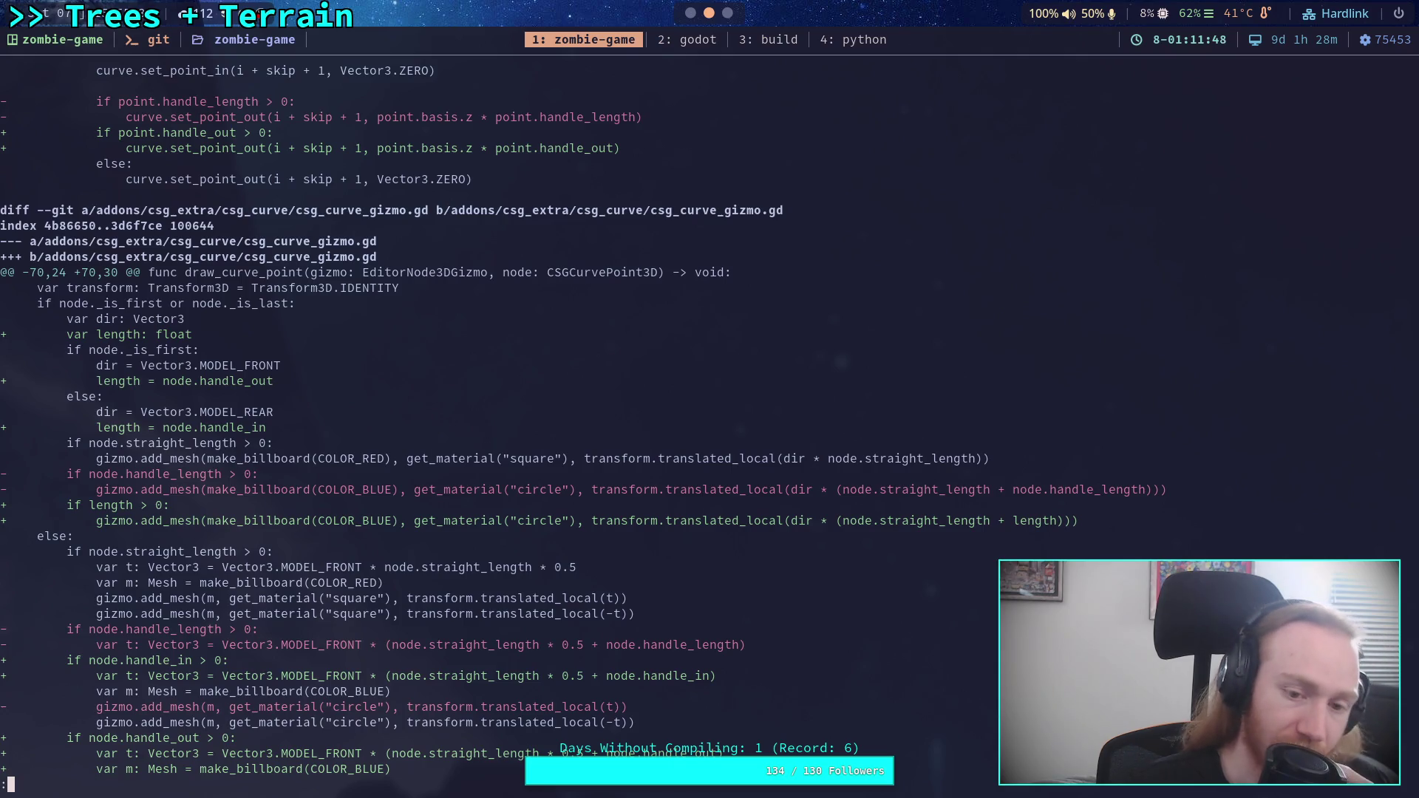
{"action": "scroll", "coordinate": [575, 428], "scroll_direction": "down", "scroll_amount": 2}
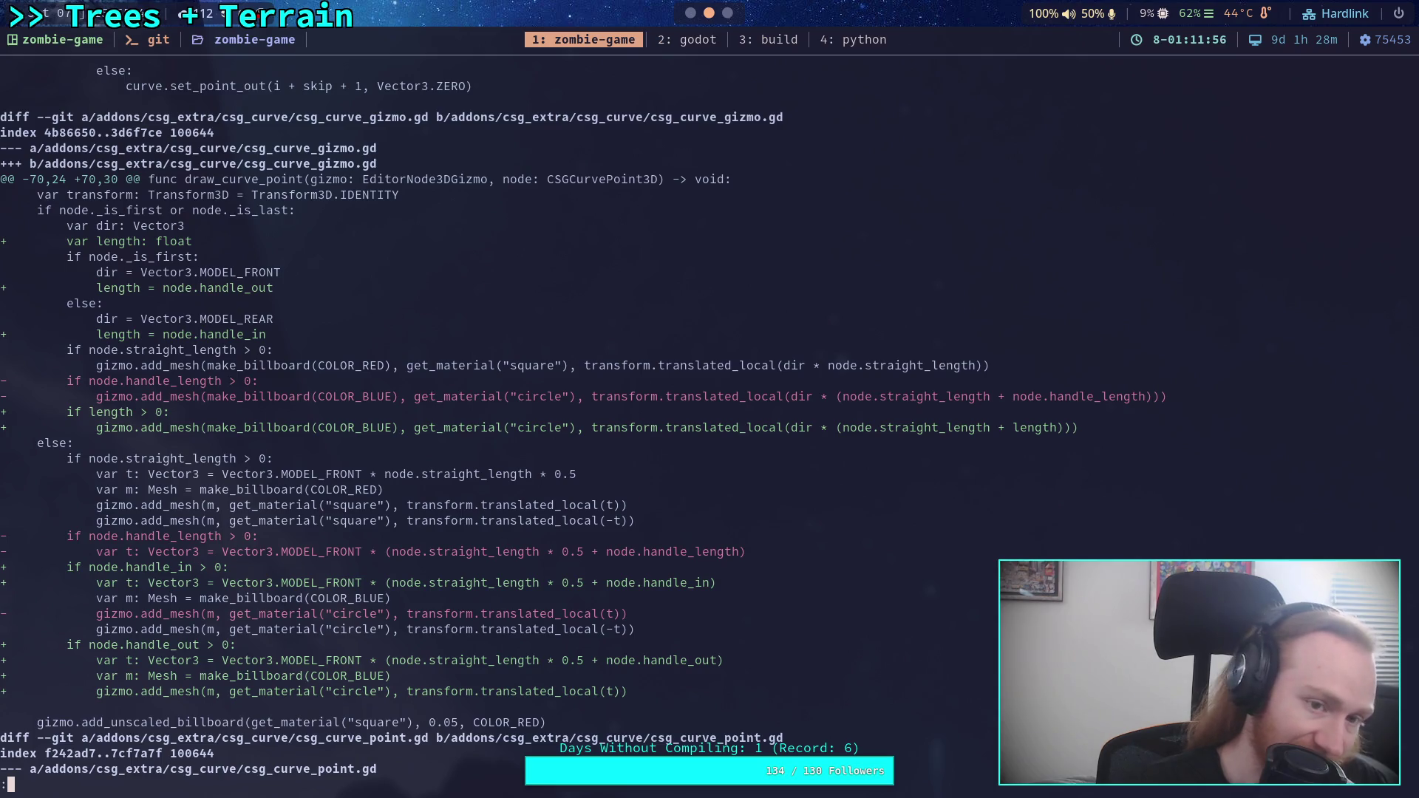
{"action": "scroll", "coordinate": [575, 420], "scroll_direction": "down", "scroll_amount": 2}
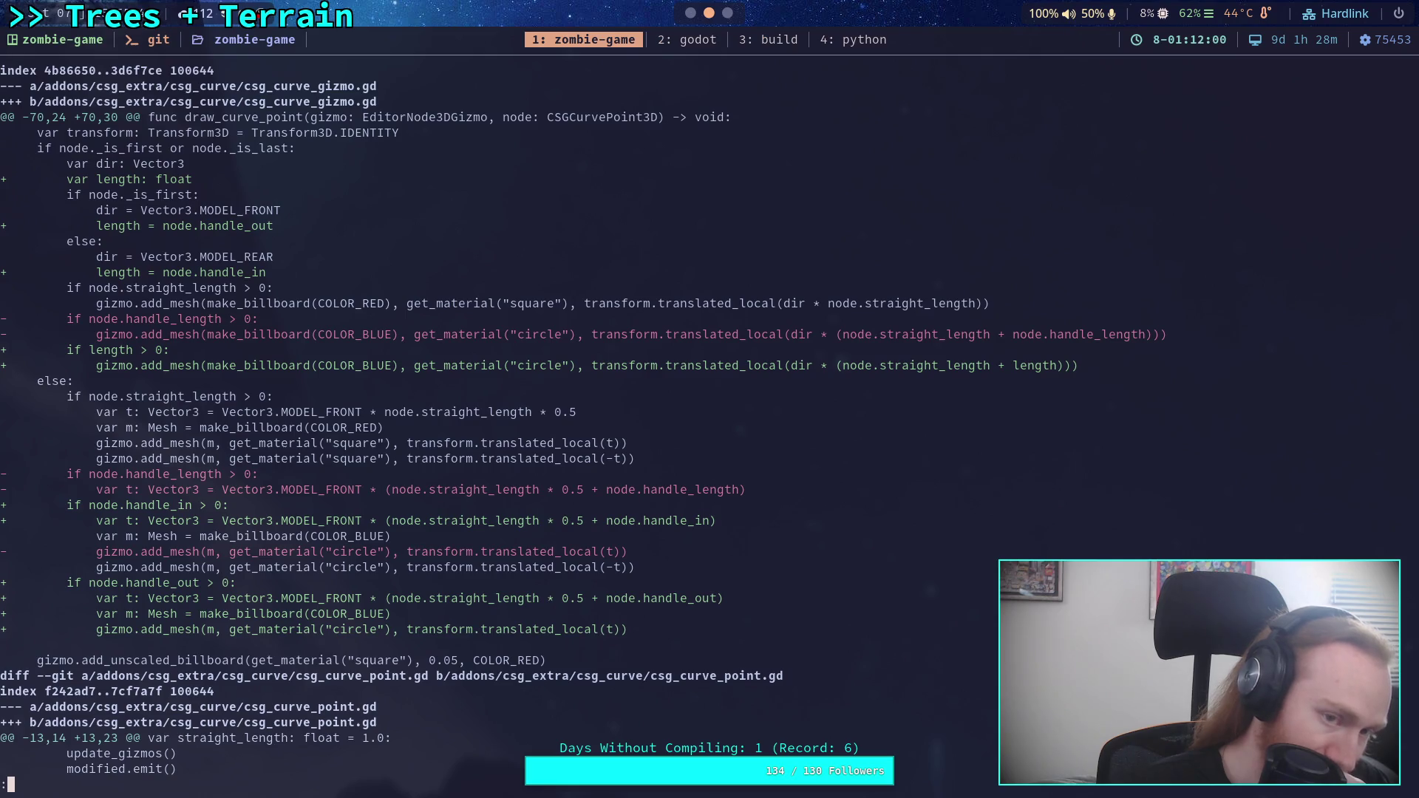
{"action": "scroll", "coordinate": [576, 419], "scroll_direction": "down", "scroll_amount": 10}
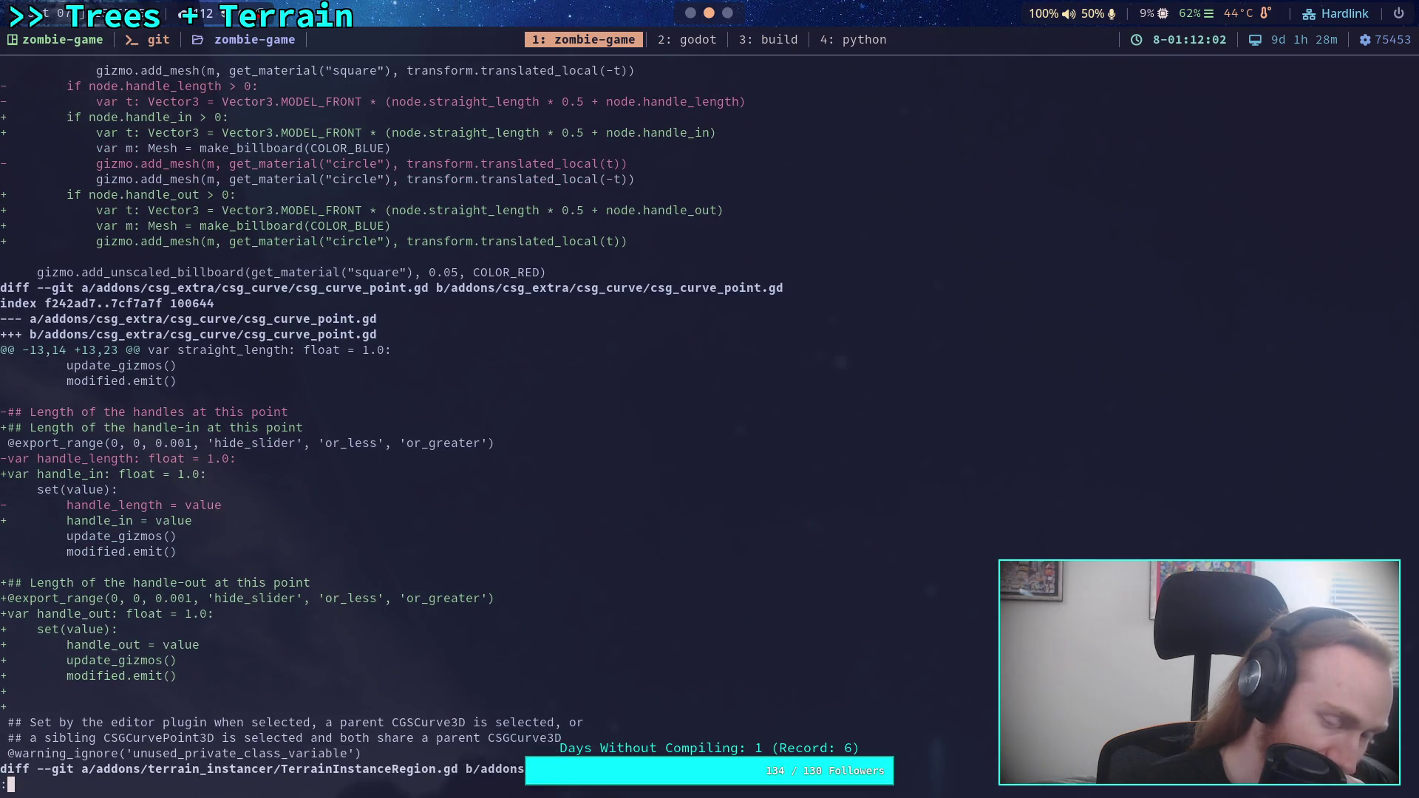
{"action": "scroll", "coordinate": [575, 419], "scroll_direction": "down", "scroll_amount": 4}
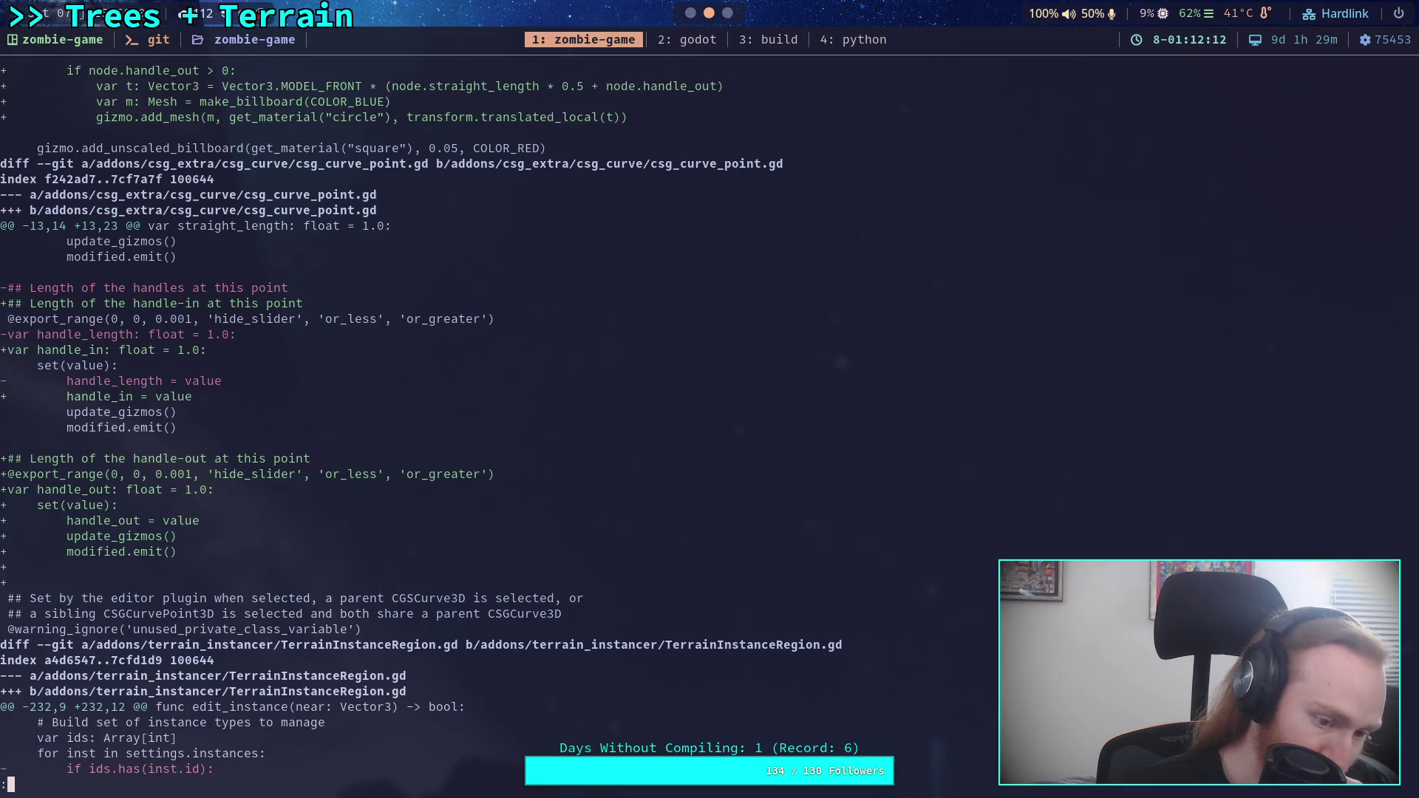
{"action": "scroll", "coordinate": [421, 419], "scroll_direction": "down", "scroll_amount": 4}
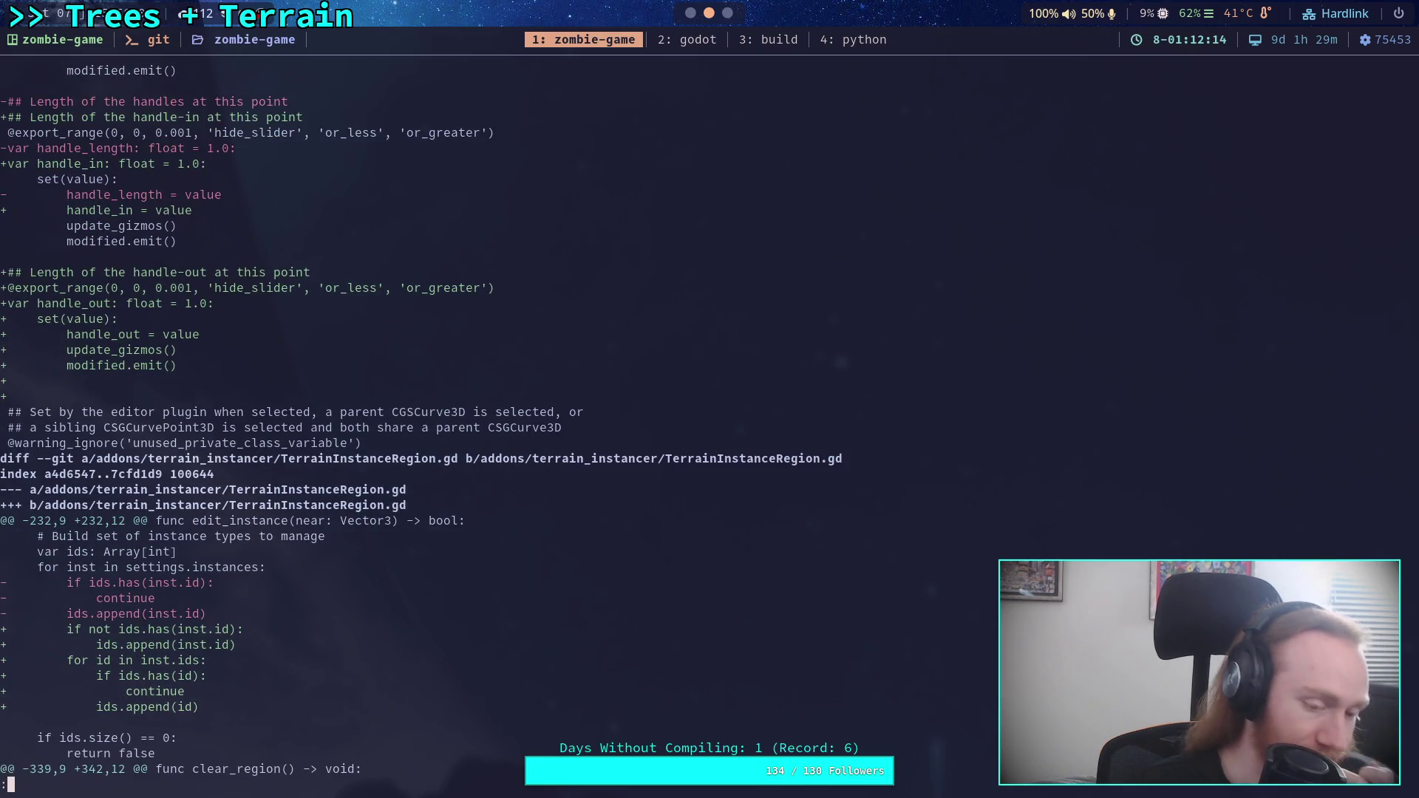
{"action": "scroll", "coordinate": [421, 419], "scroll_direction": "down", "scroll_amount": 5}
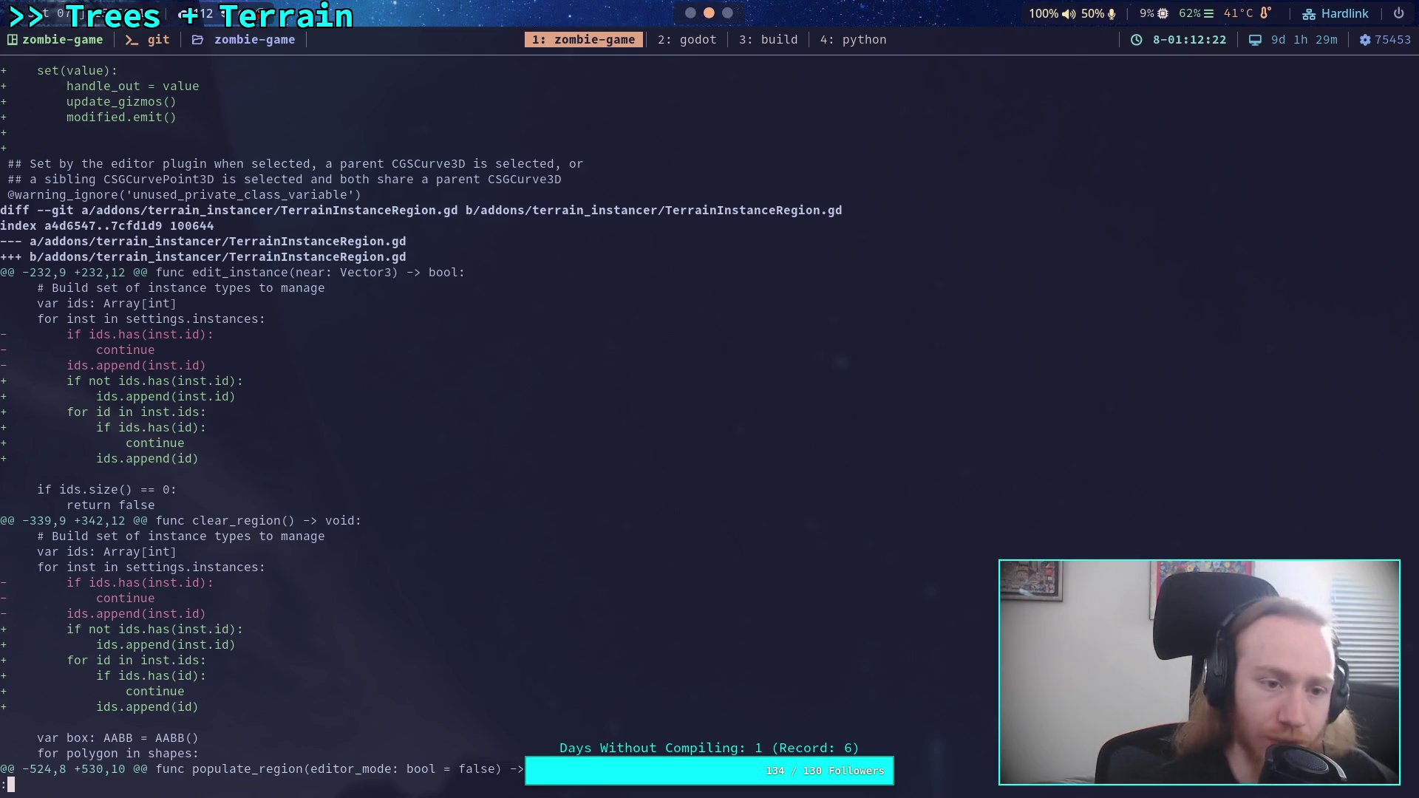
{"action": "scroll", "coordinate": [559, 424], "scroll_direction": "up", "scroll_amount": 4}
{"action": "scroll", "coordinate": [558, 425], "scroll_direction": "up", "scroll_amount": 2}
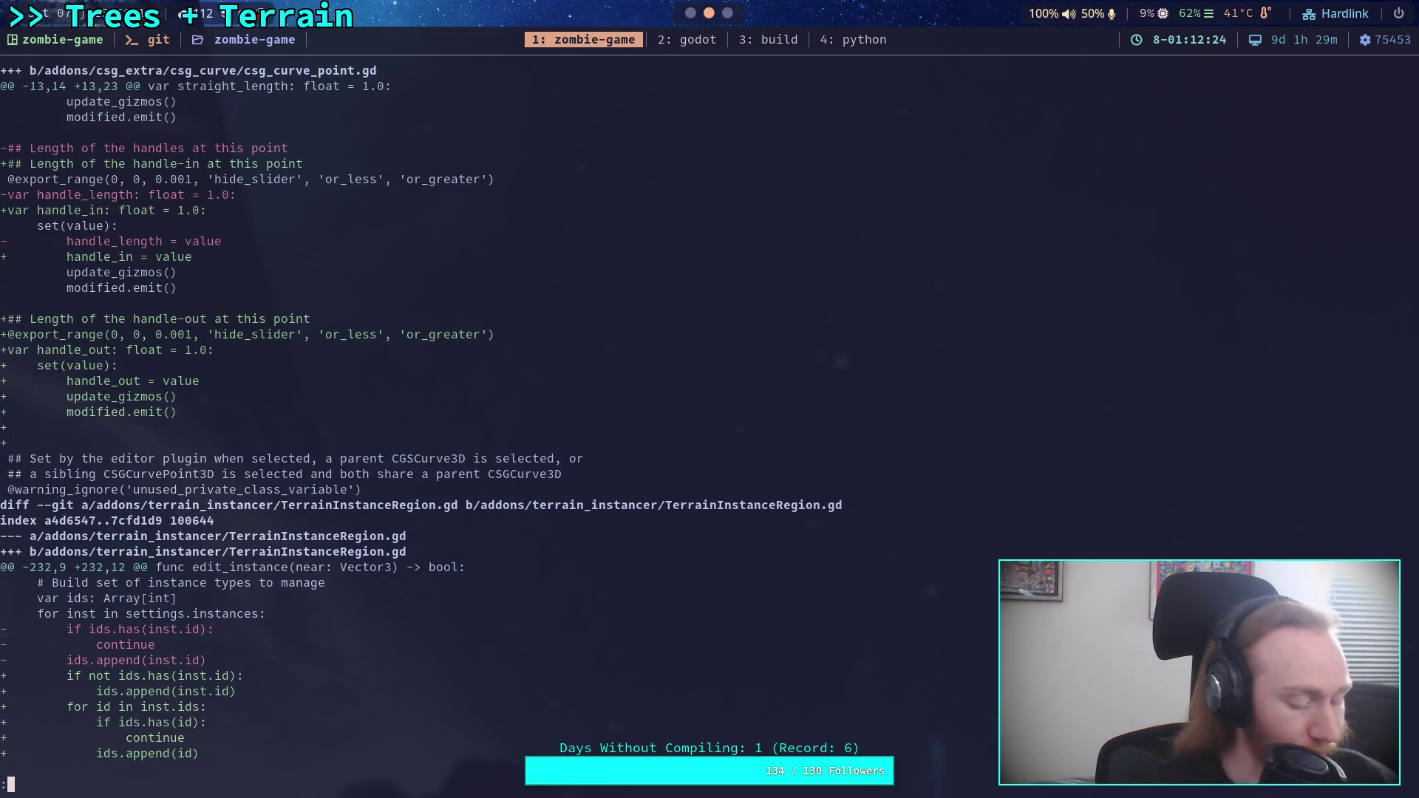
- Quit the pager, check git status, and stage the addons/csg_extra/ folder
{"action": "type", "text": "q"}
{"action": "type", "text": "git status"}
{"action": "key", "text": "Return"}
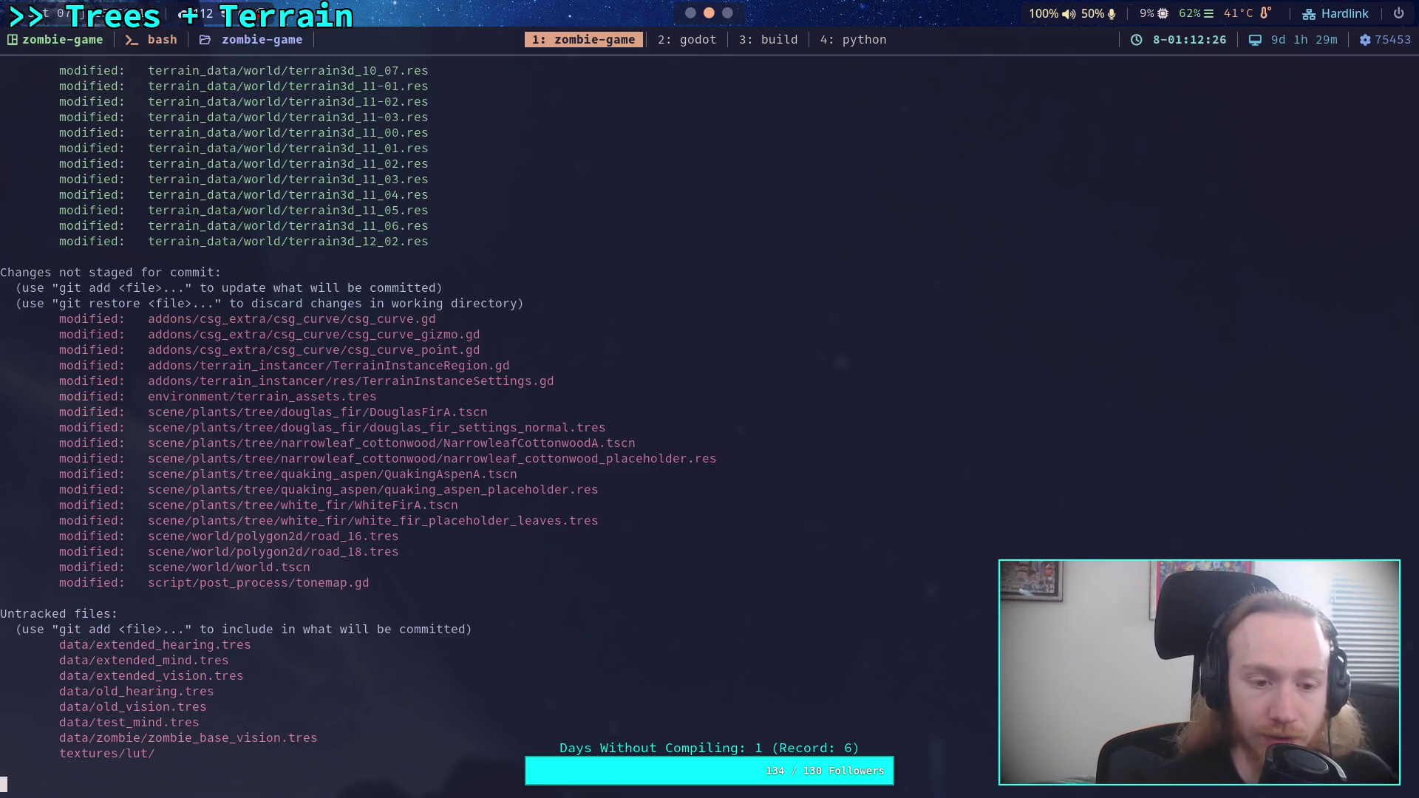
{"action": "type", "text": "git add dd"}
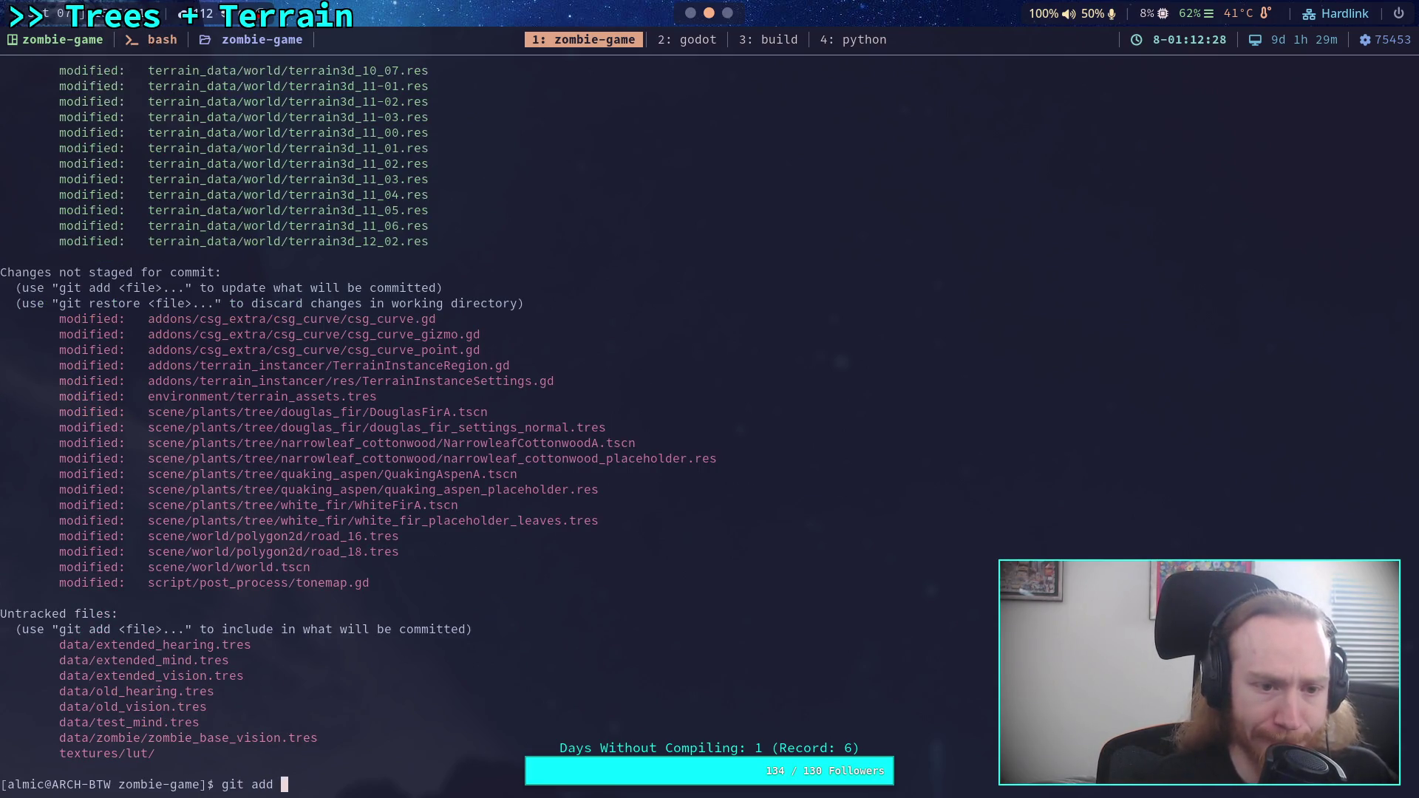
{"action": "key", "text": "BackSpace"}
{"action": "key", "text": "BackSpace"}
{"action": "type", "text": "ad"}
{"action": "key", "text": "Tab"}
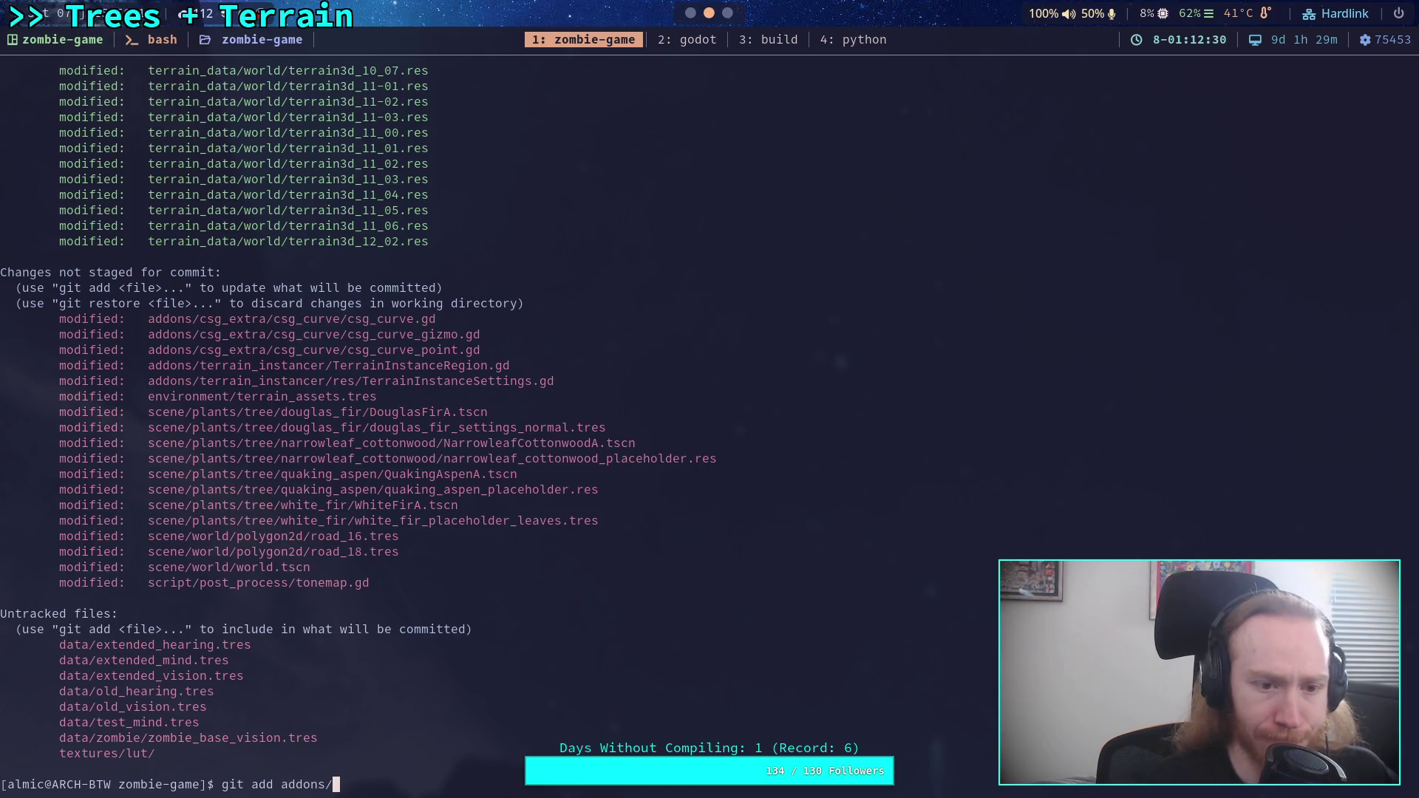
{"action": "type", "text": "csc"}
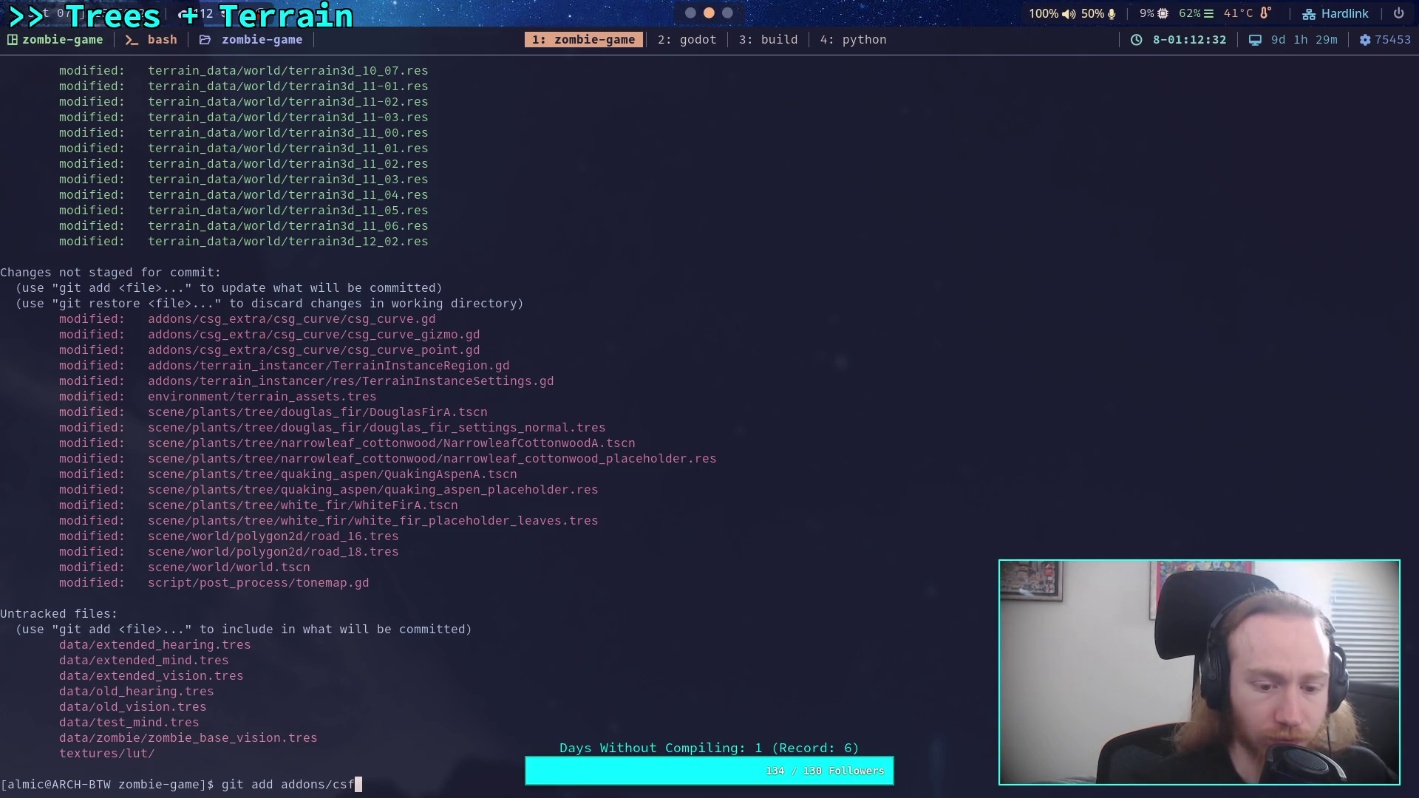
{"action": "key", "text": "BackSpace"}
{"action": "type", "text": "g"}
{"action": "key", "text": "Tab"}
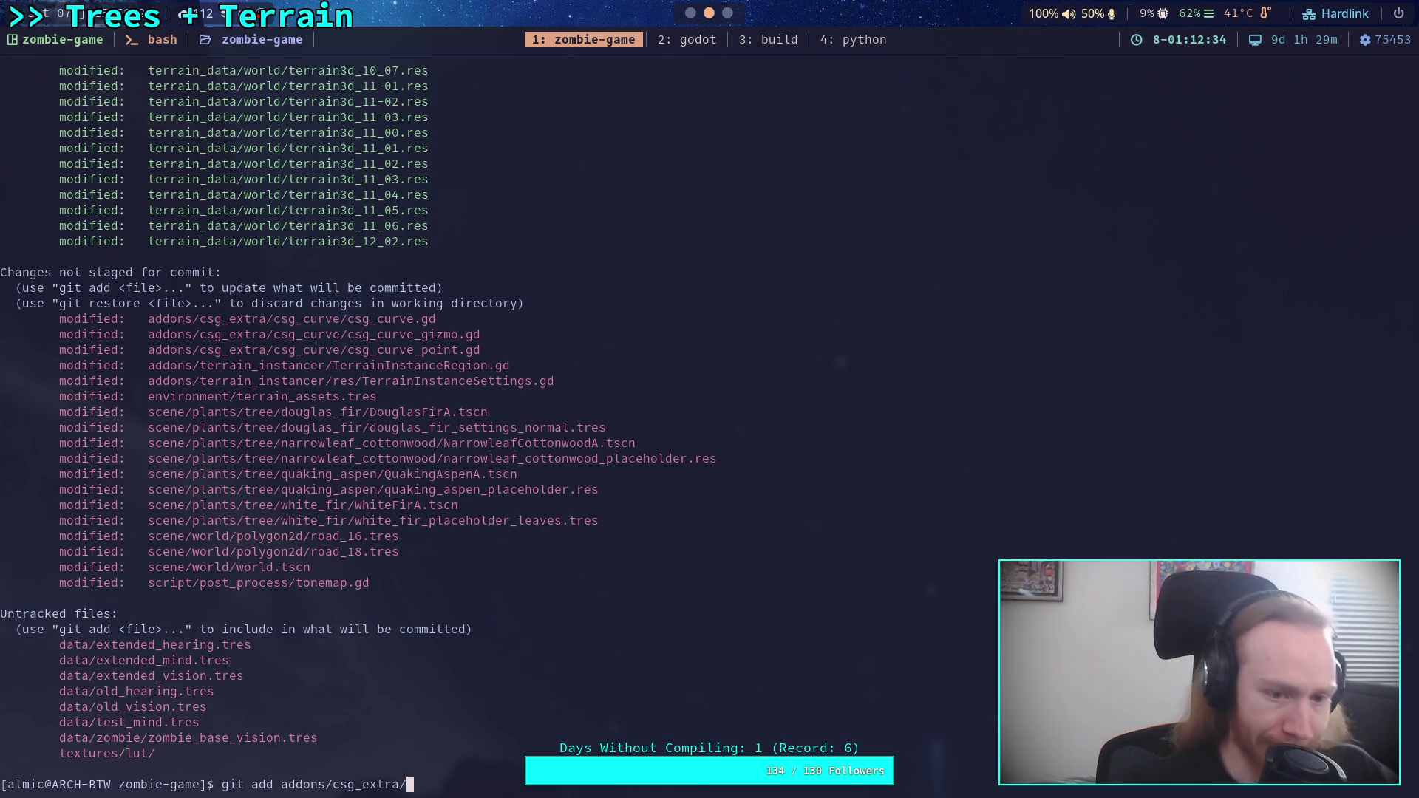
{"action": "key", "text": "Return"}
- Run git status to confirm the csg_extra files are now staged
{"action": "type", "text": "git status"}
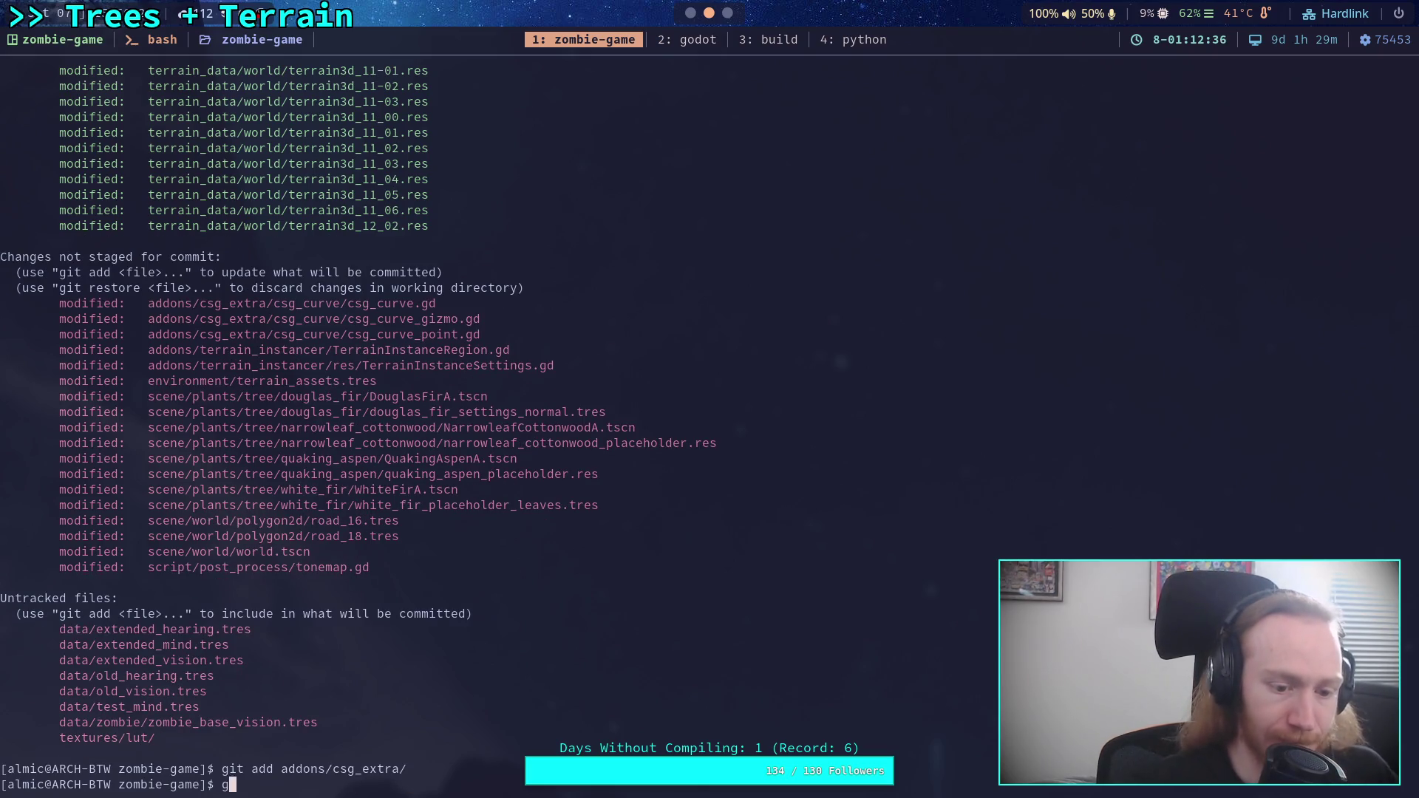
{"action": "key", "text": "Return"}
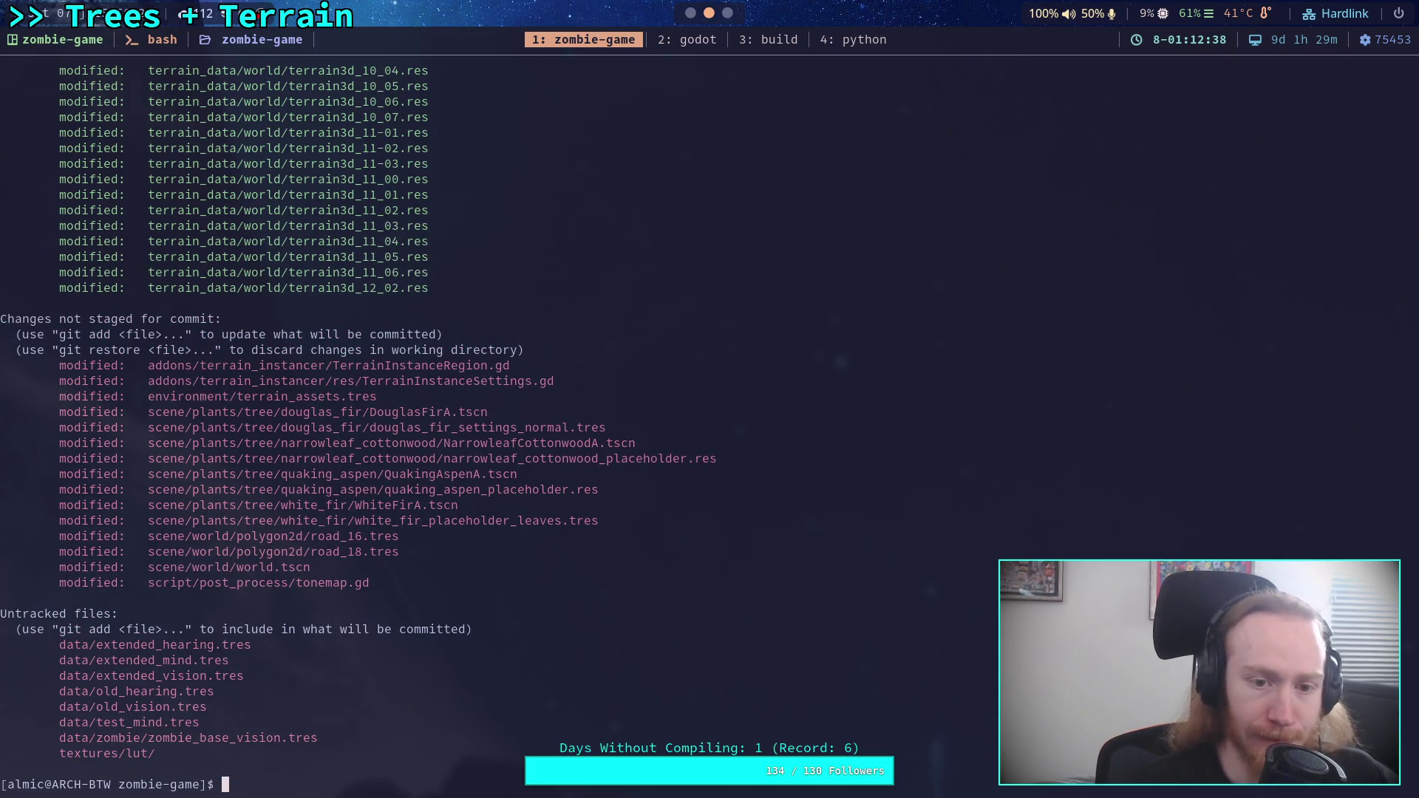
{"action": "type", "text": "ci"}
{"action": "key", "text": "BackSpace"}
{"action": "key", "text": "BackSpace"}
- Open git diff and page through the TerrainInstanceSettings, terrain_assets and tree scene changes
{"action": "type", "text": "git diff"}
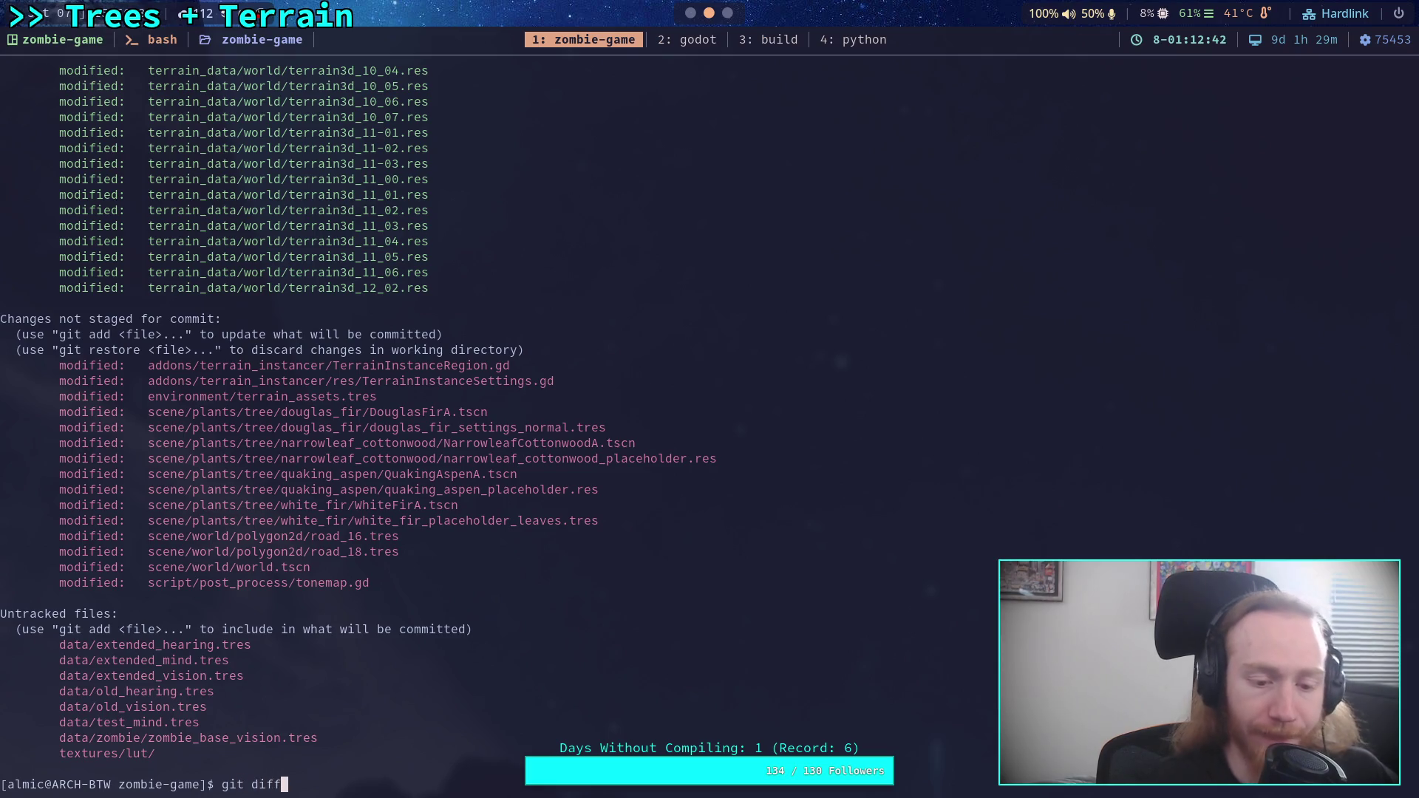
{"action": "key", "text": "Return"}
{"action": "key", "text": "space"}
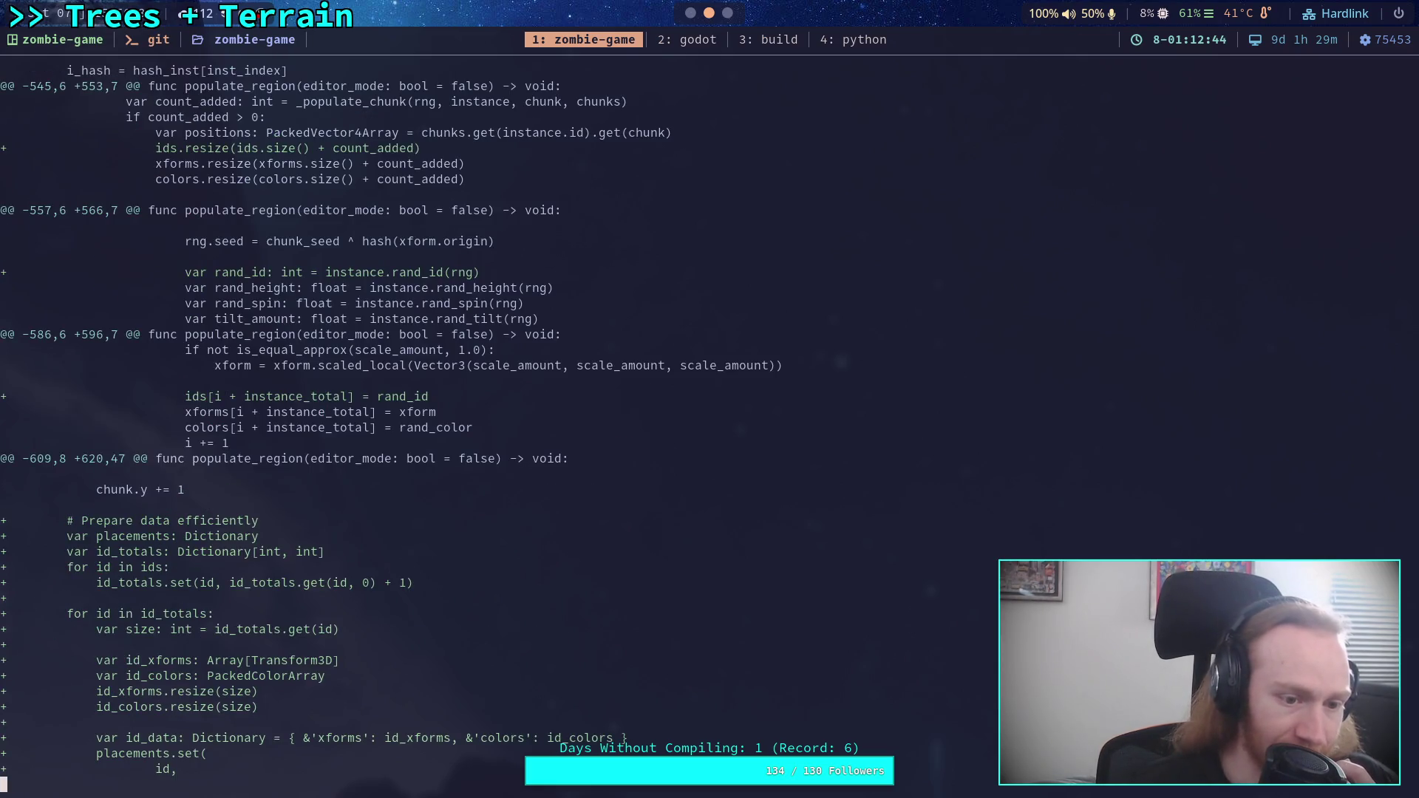
{"action": "key", "text": "space"}
{"action": "key", "text": "space"}
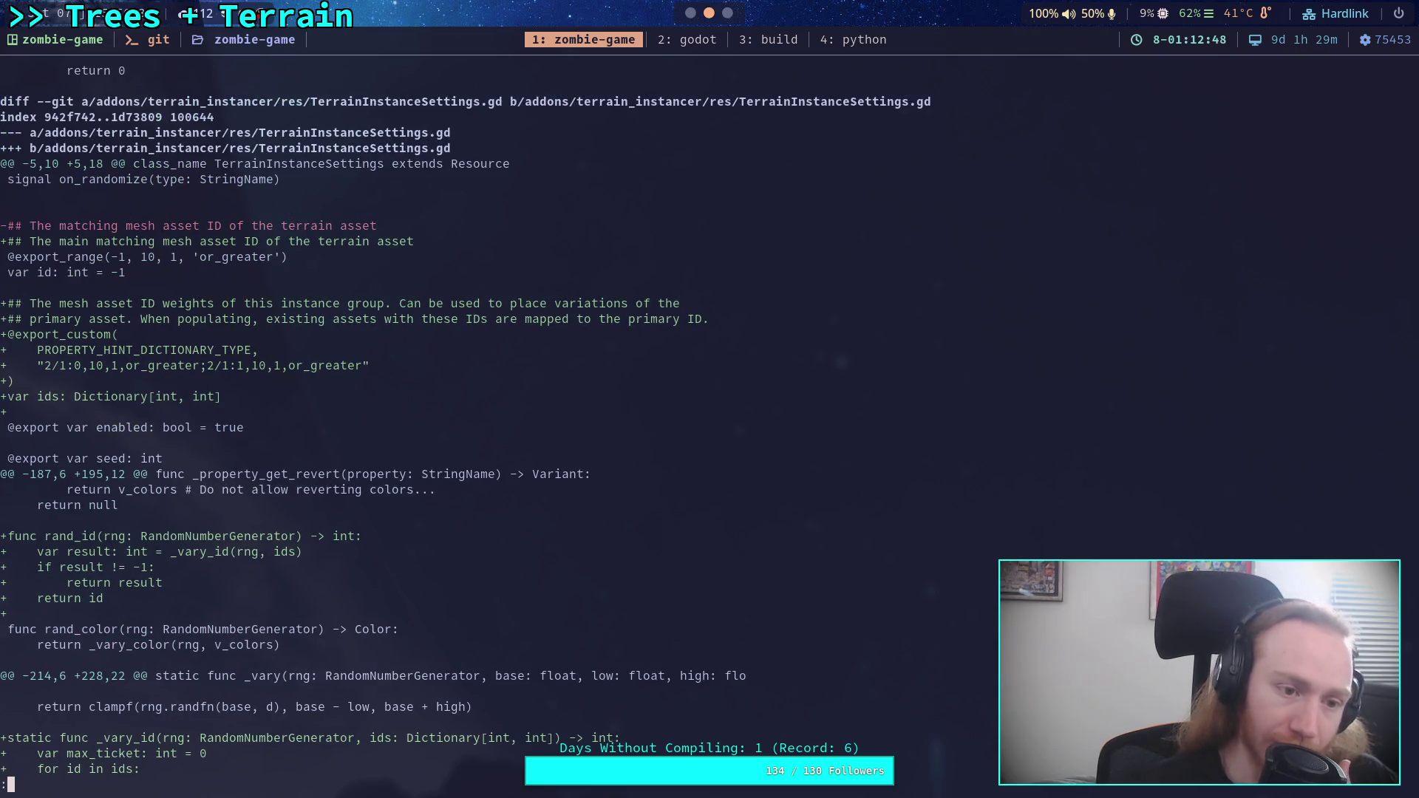
{"action": "key", "text": "space"}
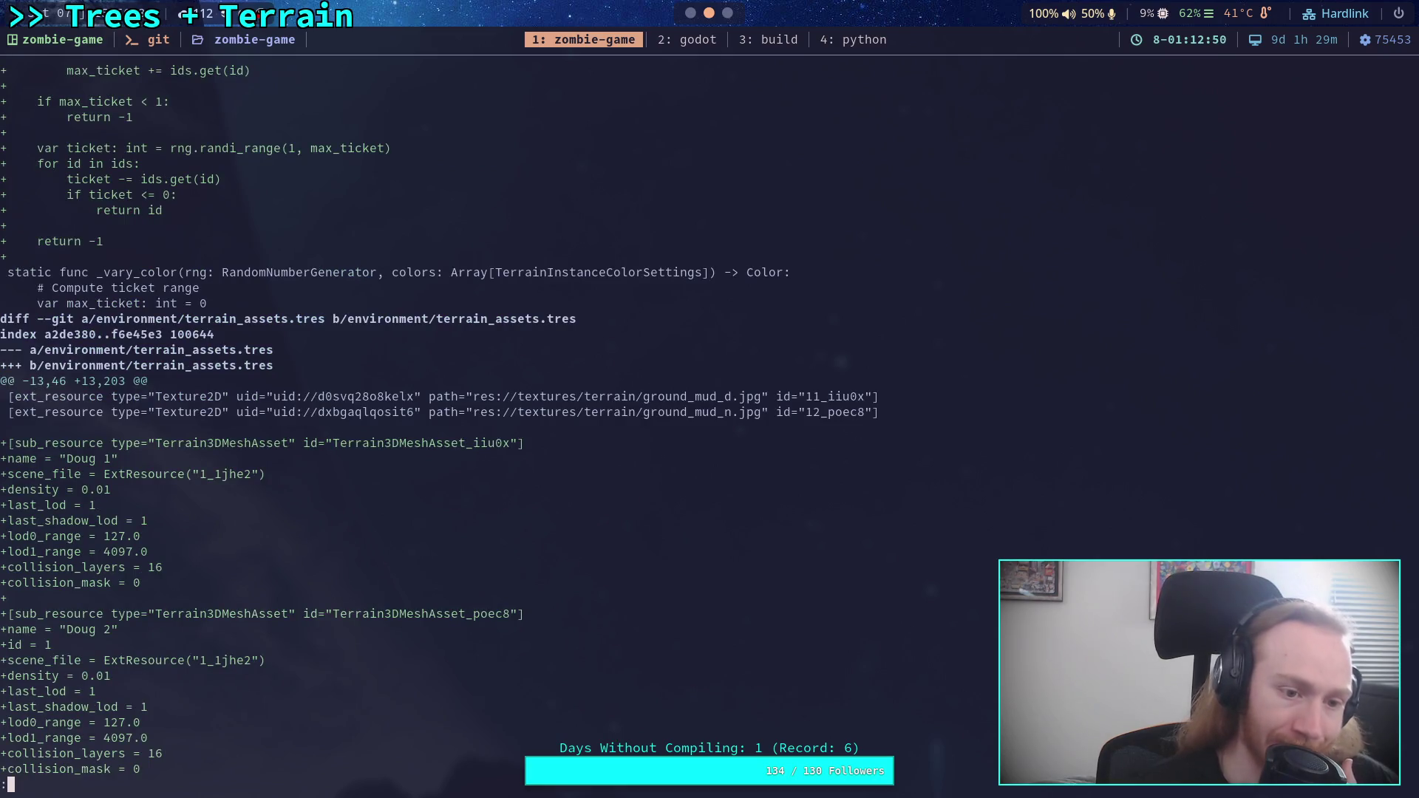
{"action": "key", "text": "space"}
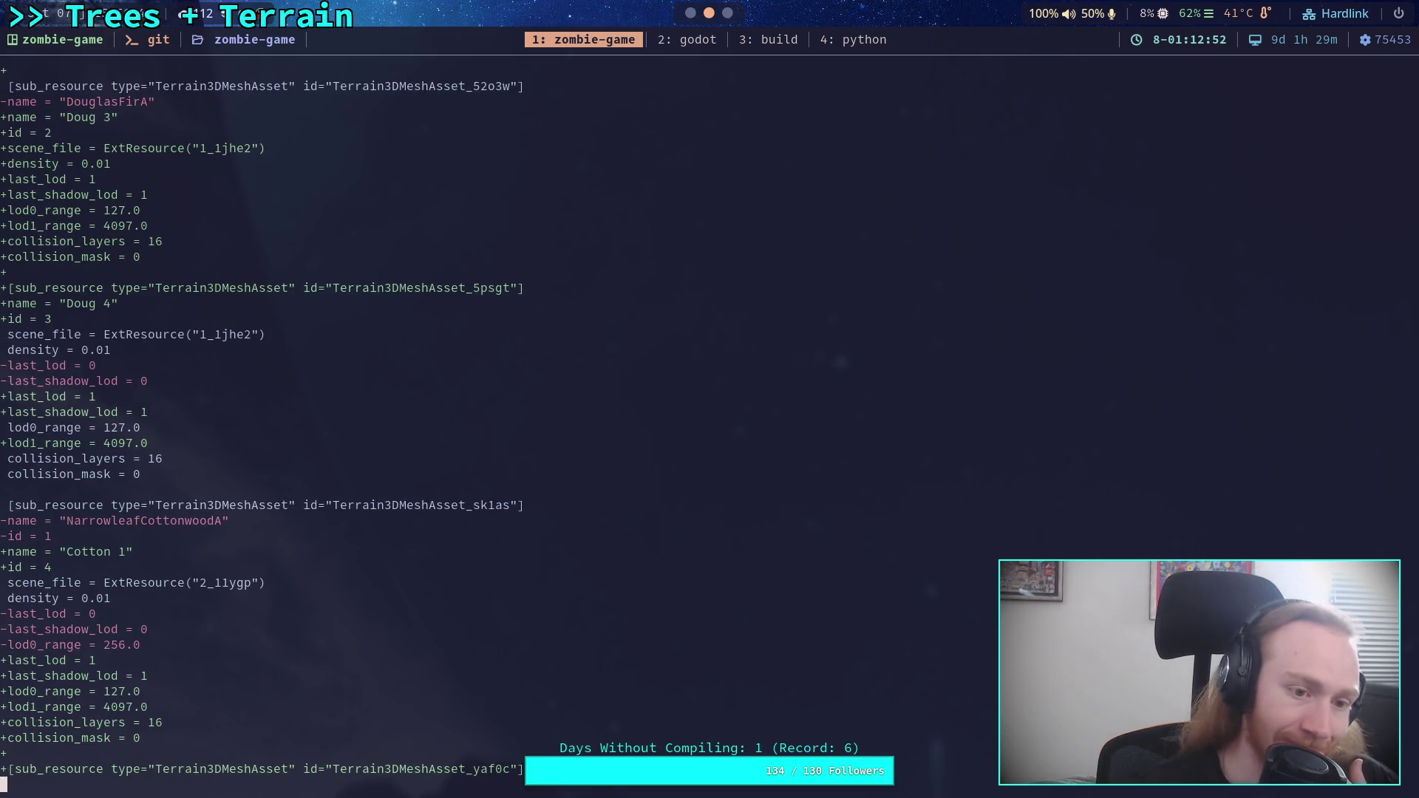
{"action": "key", "text": "space"}
{"action": "key", "text": "space"}
{"action": "key", "text": "space"}
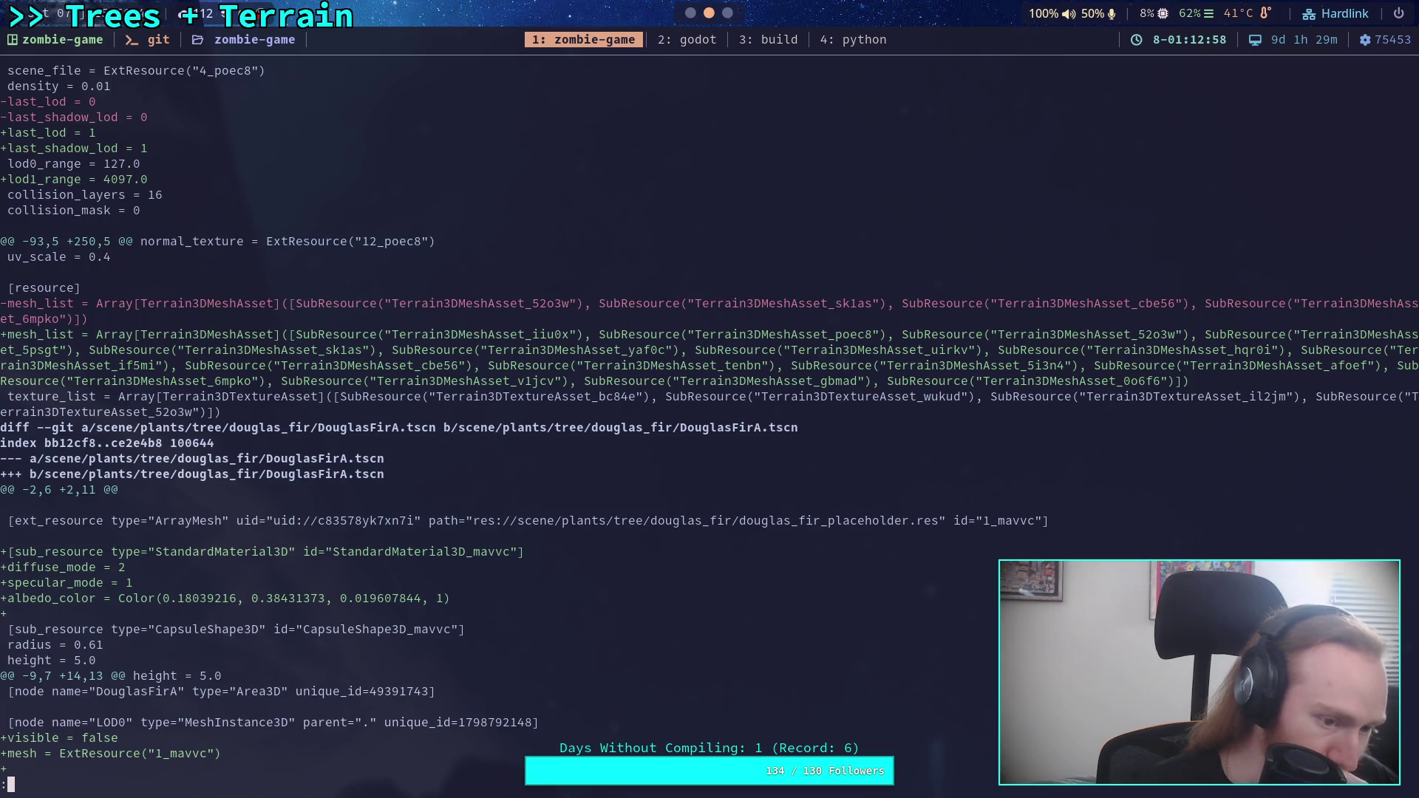
{"action": "key", "text": "space"}
{"action": "key", "text": "space"}
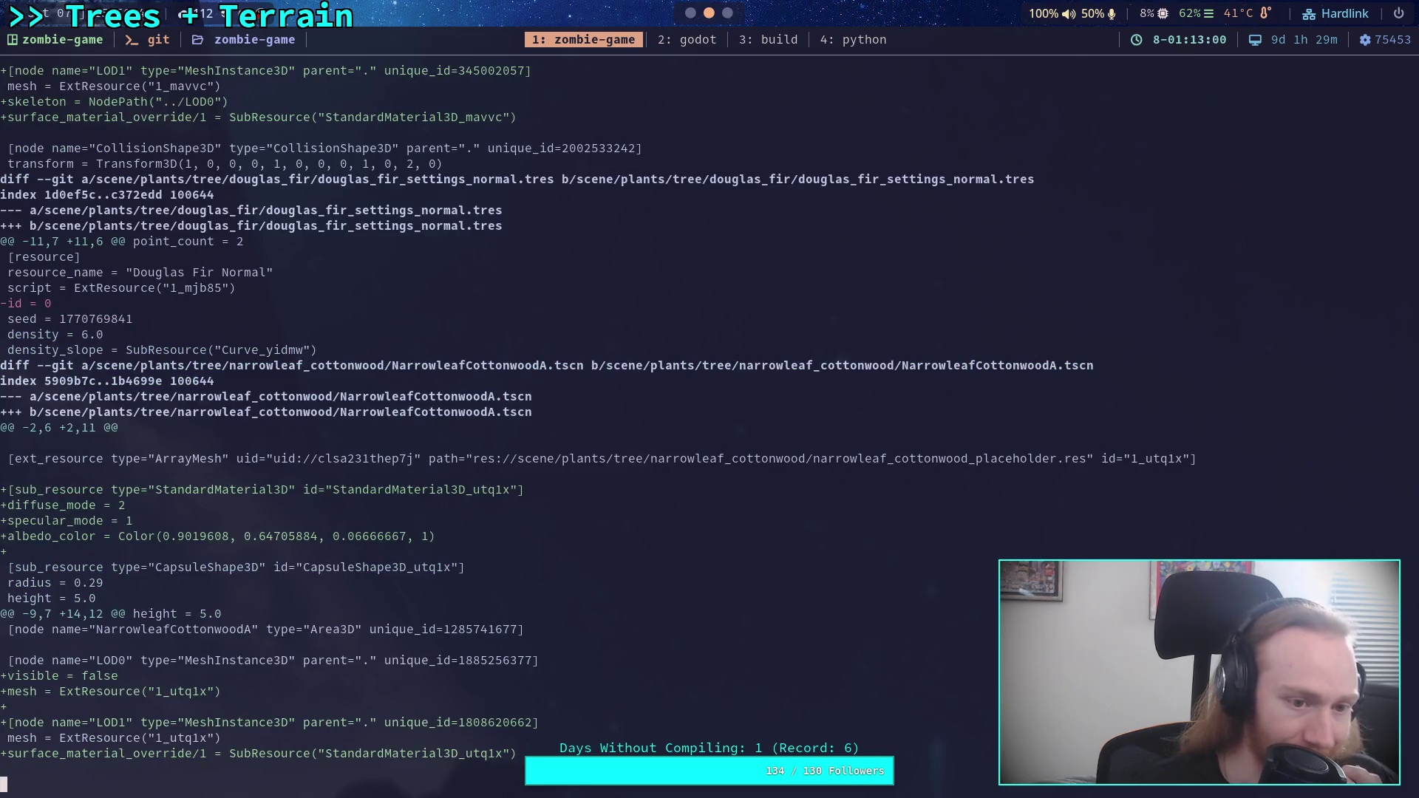
{"action": "key", "text": "space"}
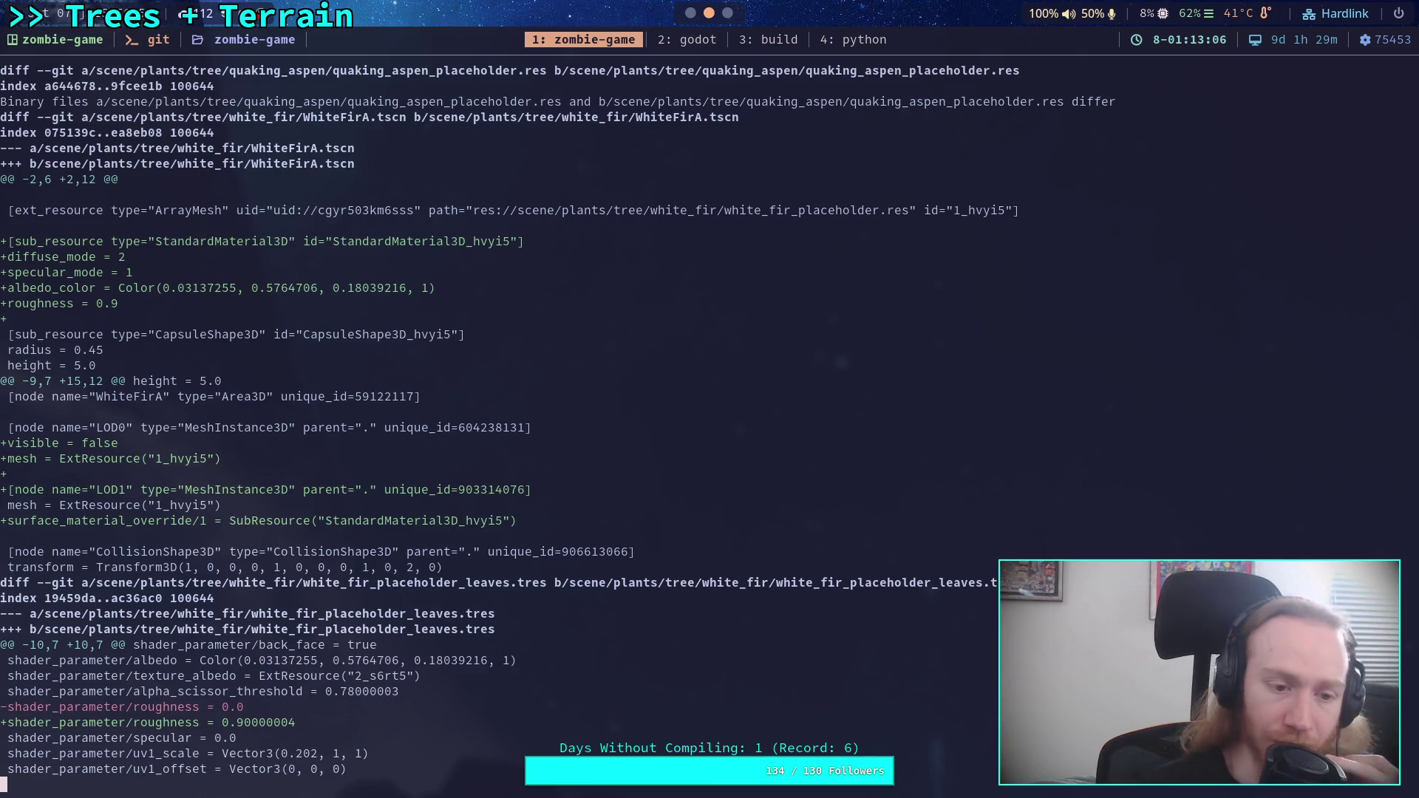
{"action": "key", "text": "space"}
- Read the world.tscn diff down to the north, moon and SunLight/MoonLight transform changes
{"action": "key", "text": "Down"}
{"action": "key", "text": "Down"}
{"action": "key", "text": "Down"}
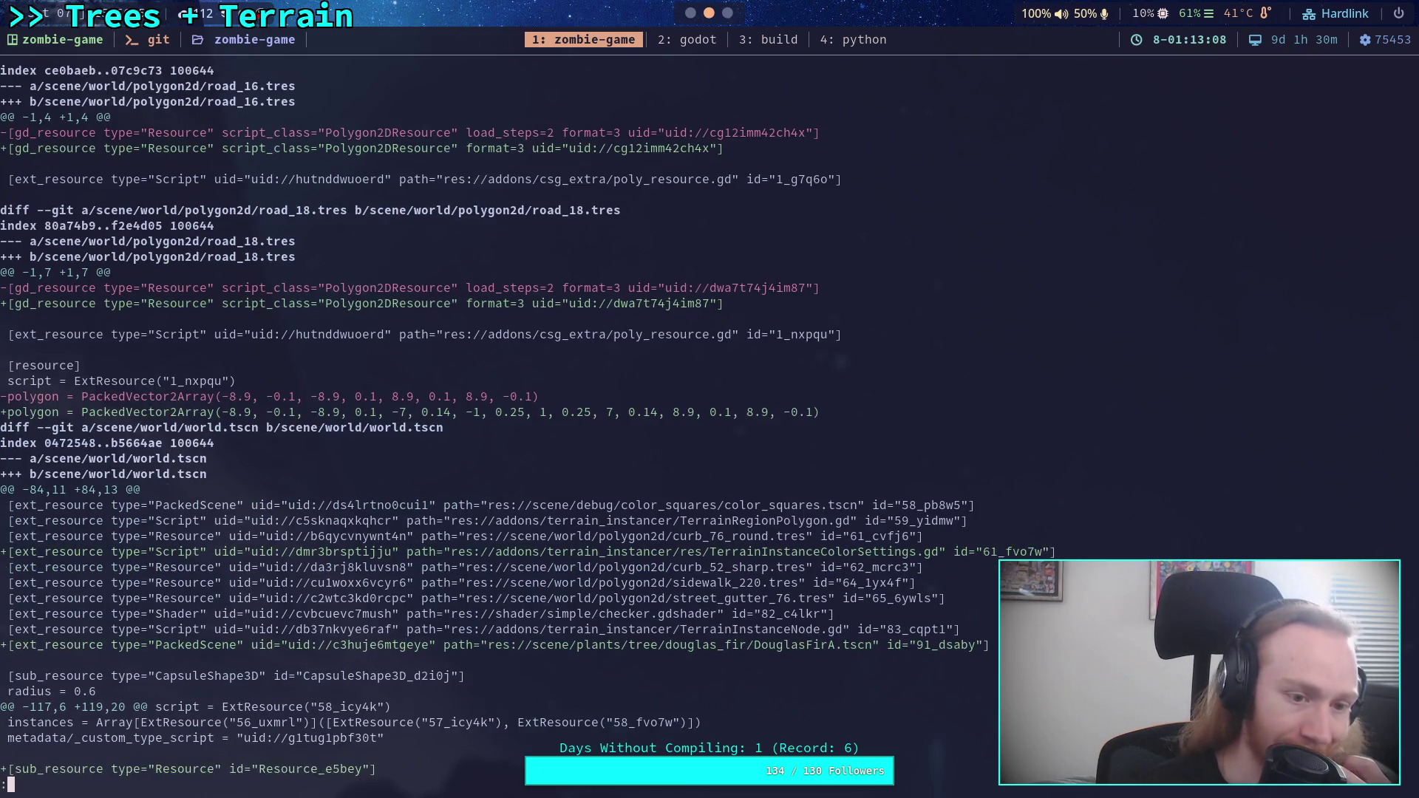
{"action": "key", "text": "Down"}
{"action": "key", "text": "Down"}
{"action": "key", "text": "Down"}
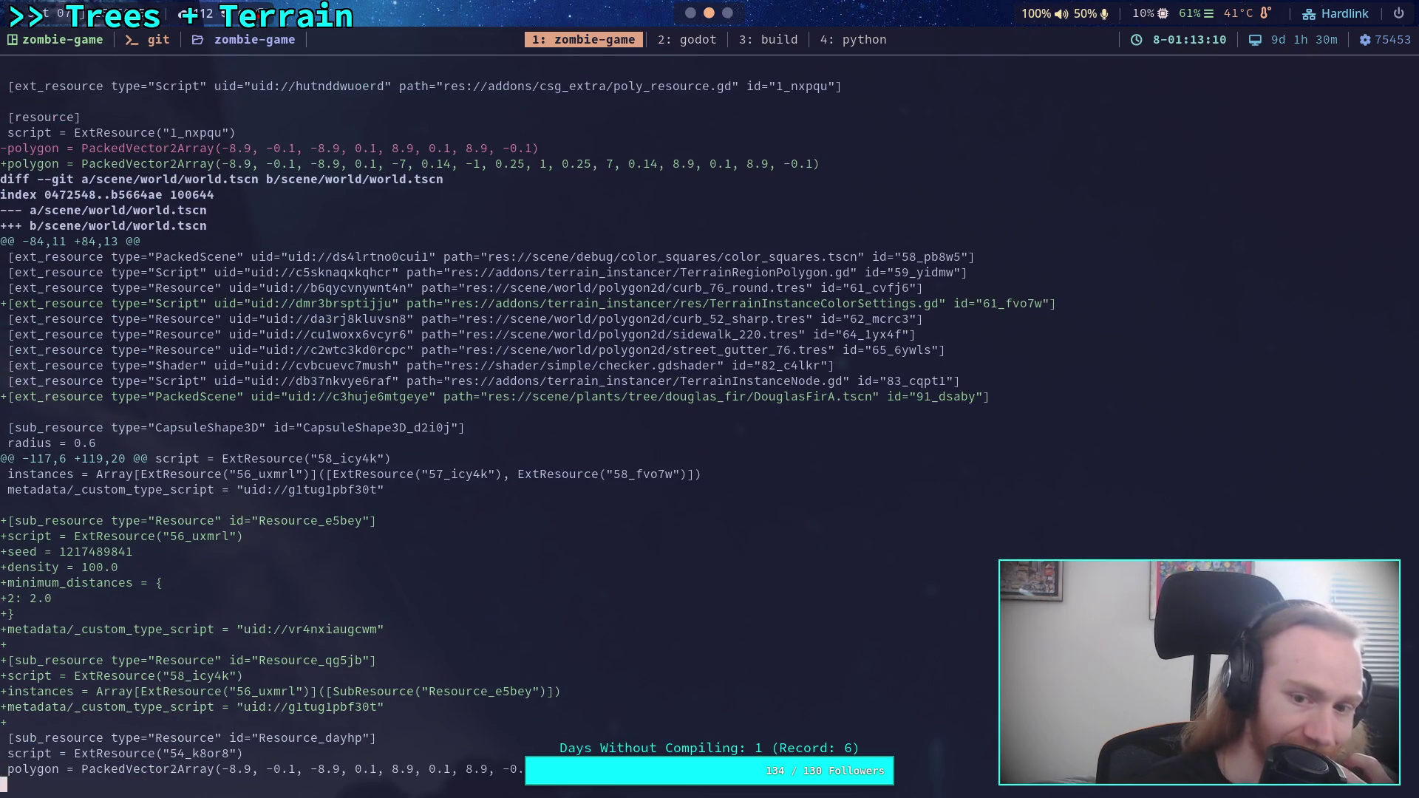
{"action": "key", "text": "Down"}
{"action": "key", "text": "Down"}
{"action": "key", "text": "Down"}
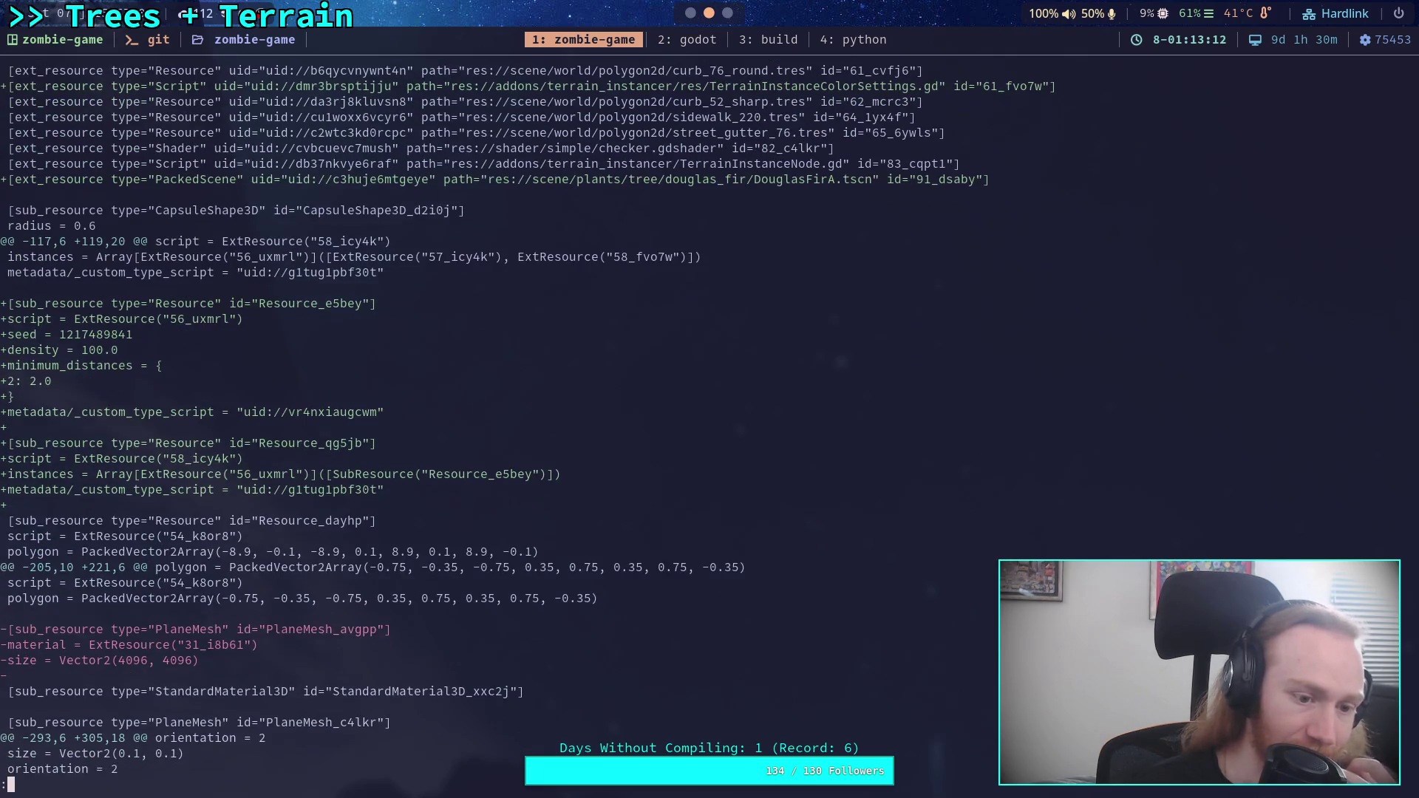
{"action": "key", "text": "Down"}
{"action": "key", "text": "Down"}
{"action": "key", "text": "Down"}
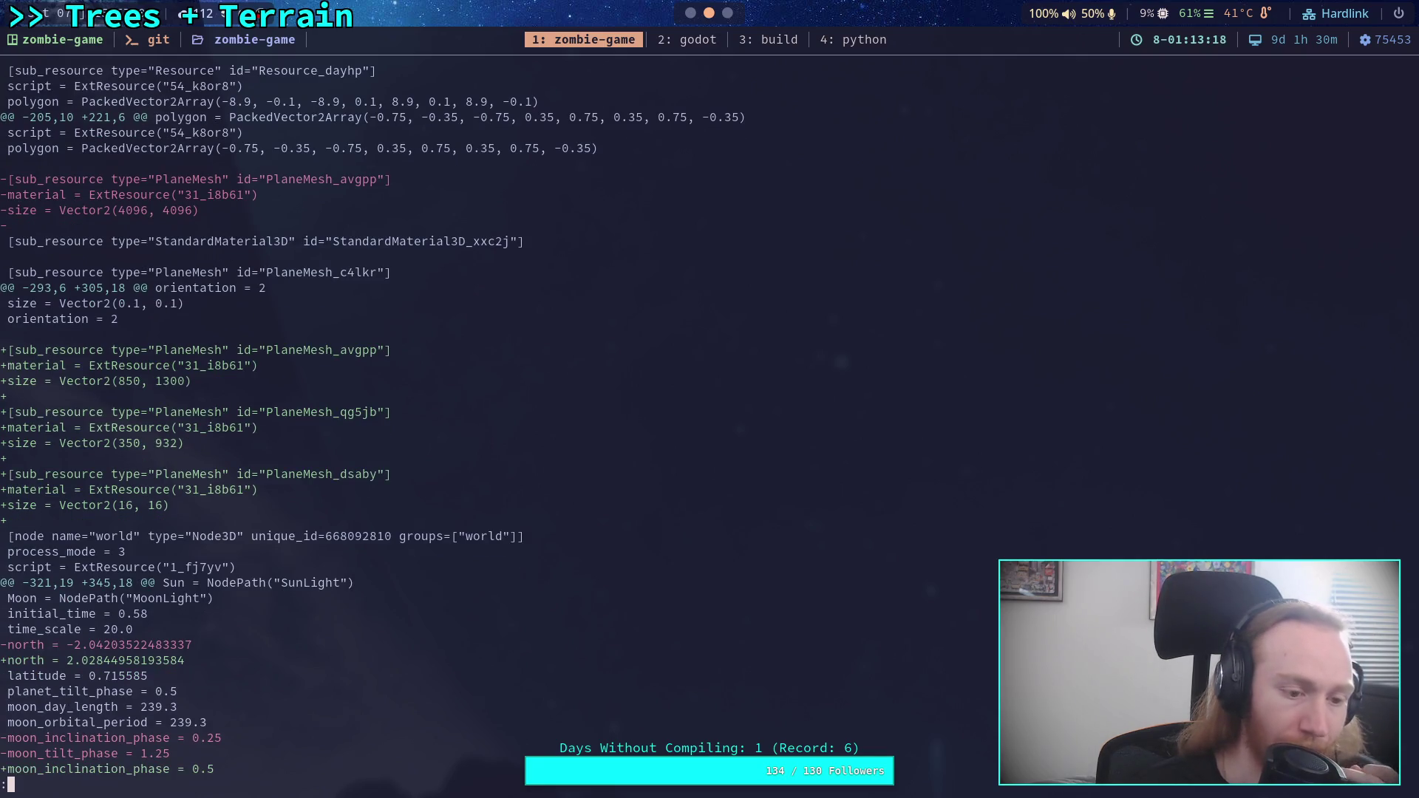
{"action": "key", "text": "Down"}
{"action": "key", "text": "Down"}
{"action": "key", "text": "Down"}
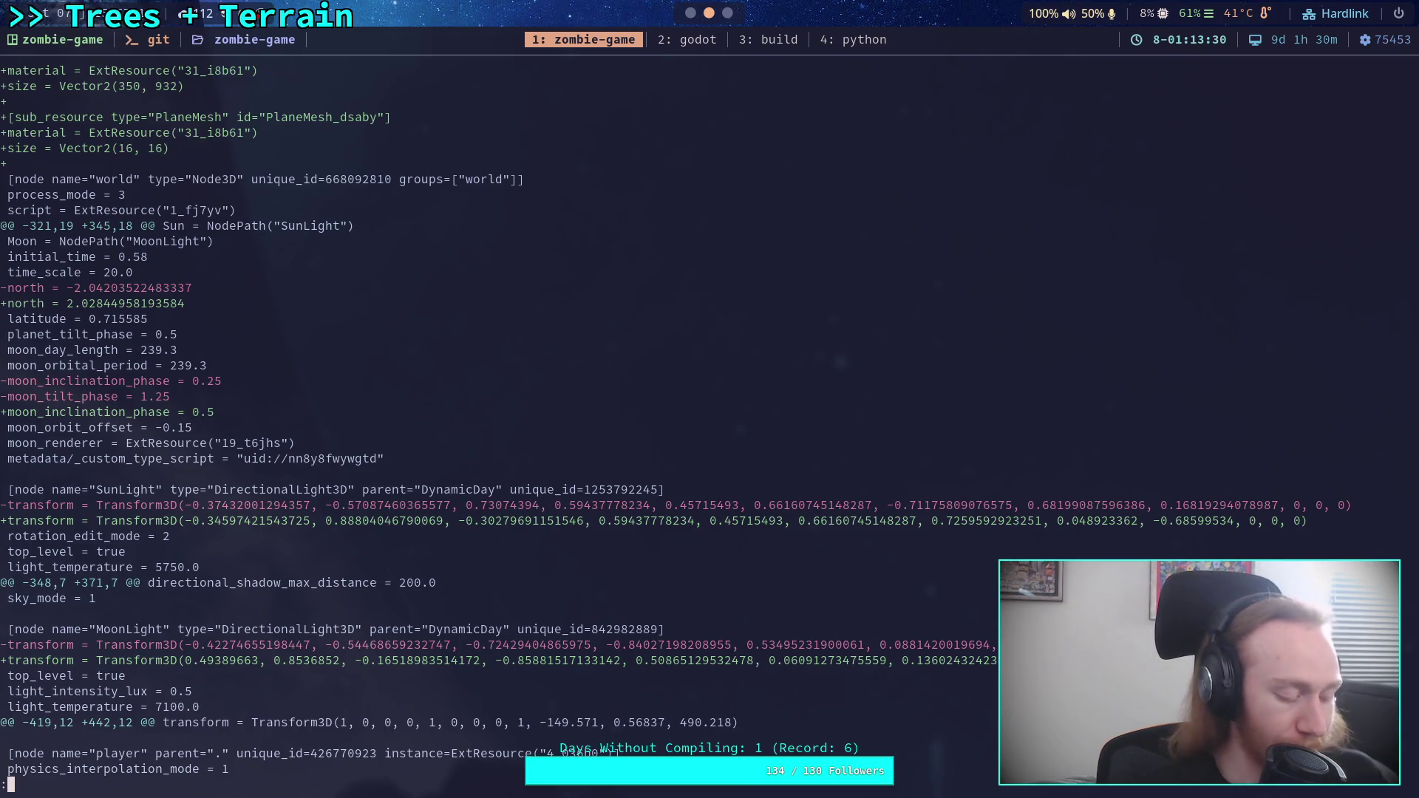
{"action": "key", "text": "super+2"}
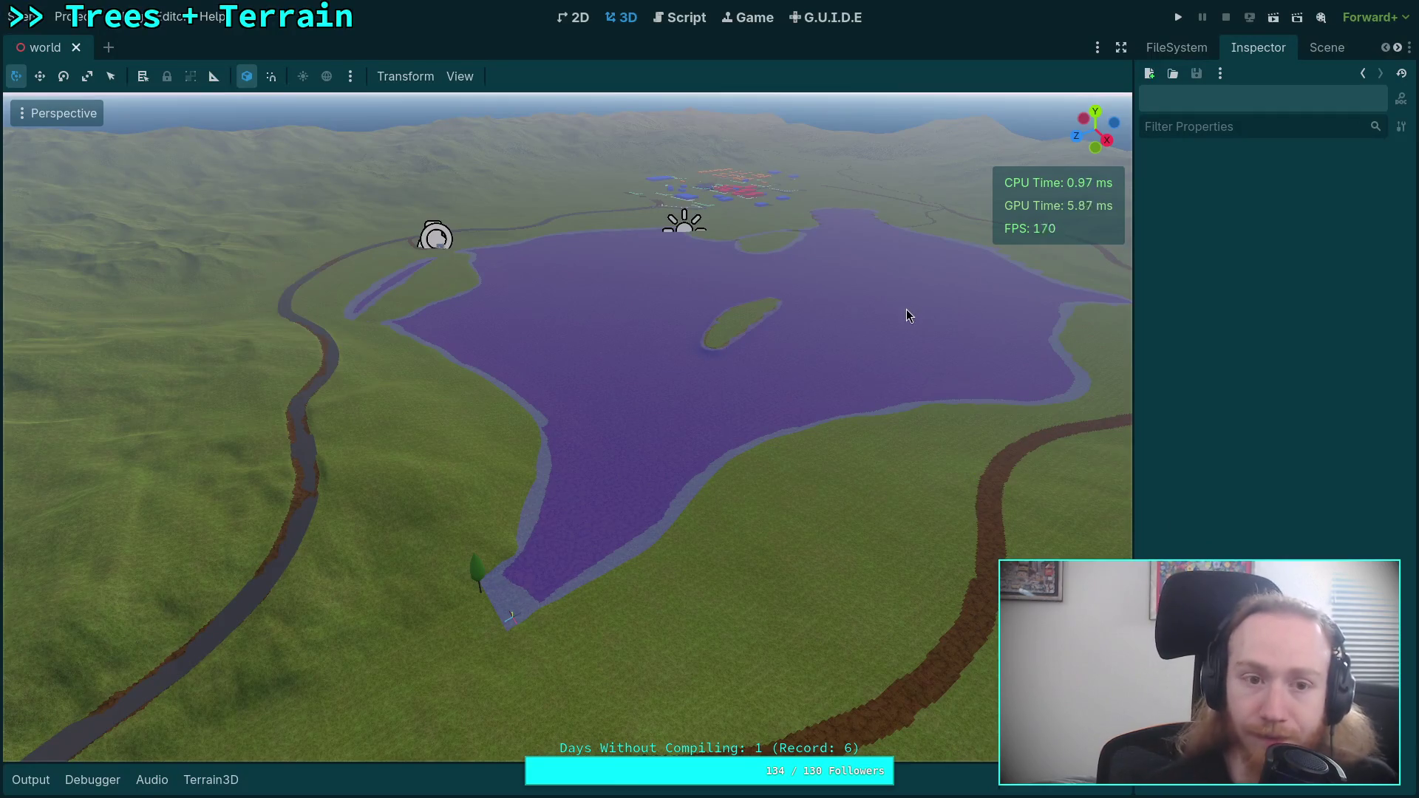
- Select the DynamicDay node and set its North to -117°
{"action": "left_click", "coordinate": [1327, 47]}
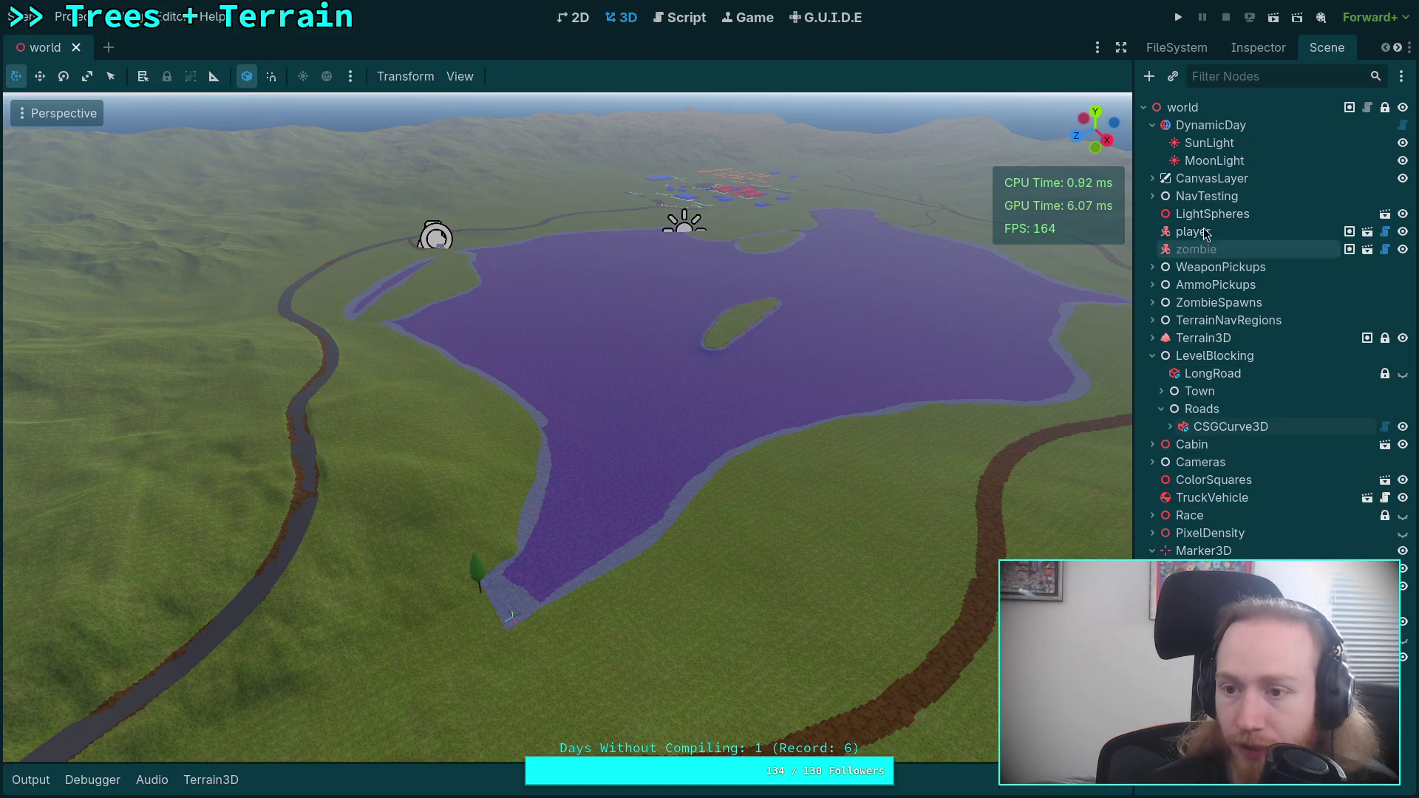
{"action": "left_click", "coordinate": [1228, 127]}
{"action": "left_click", "coordinate": [1258, 47]}
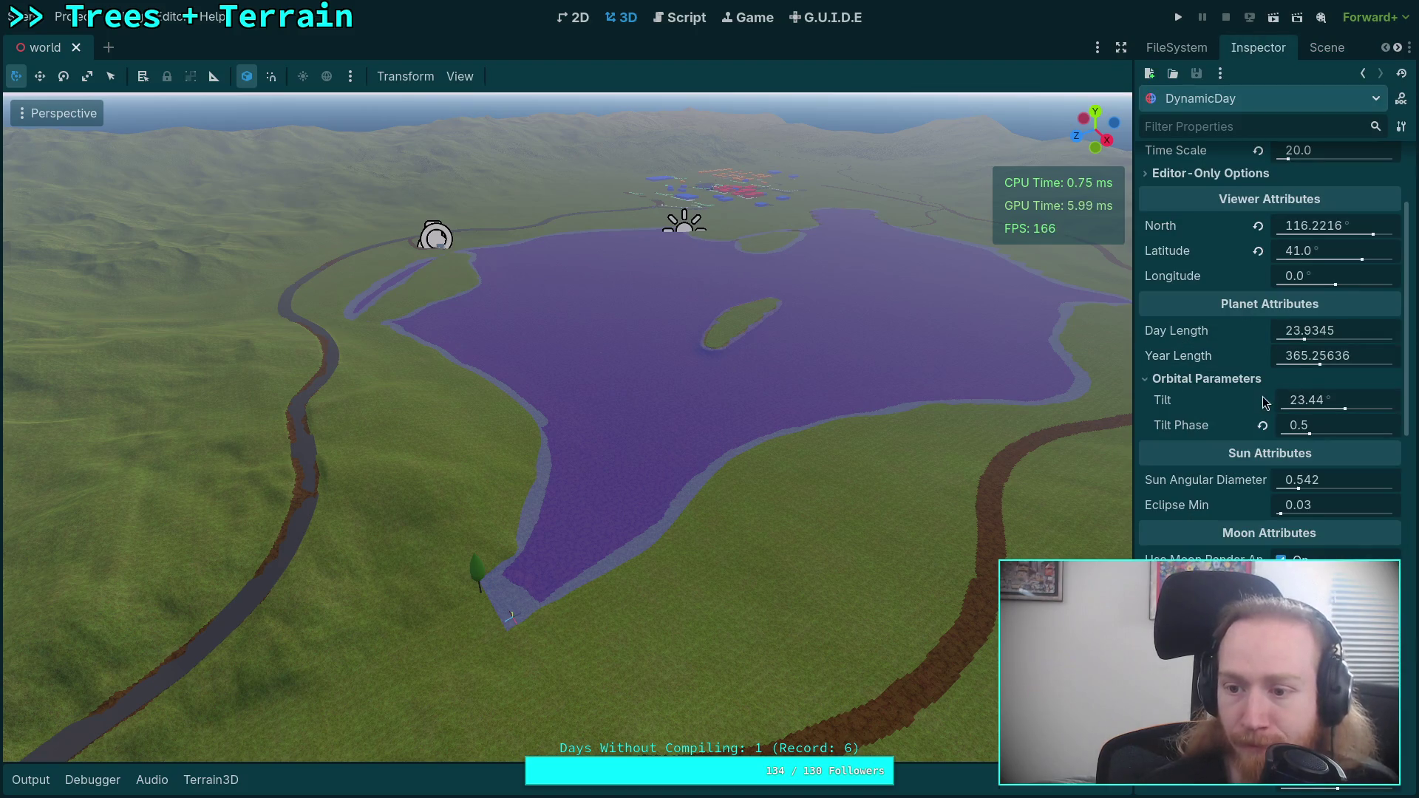
{"action": "left_click", "coordinate": [1319, 229]}
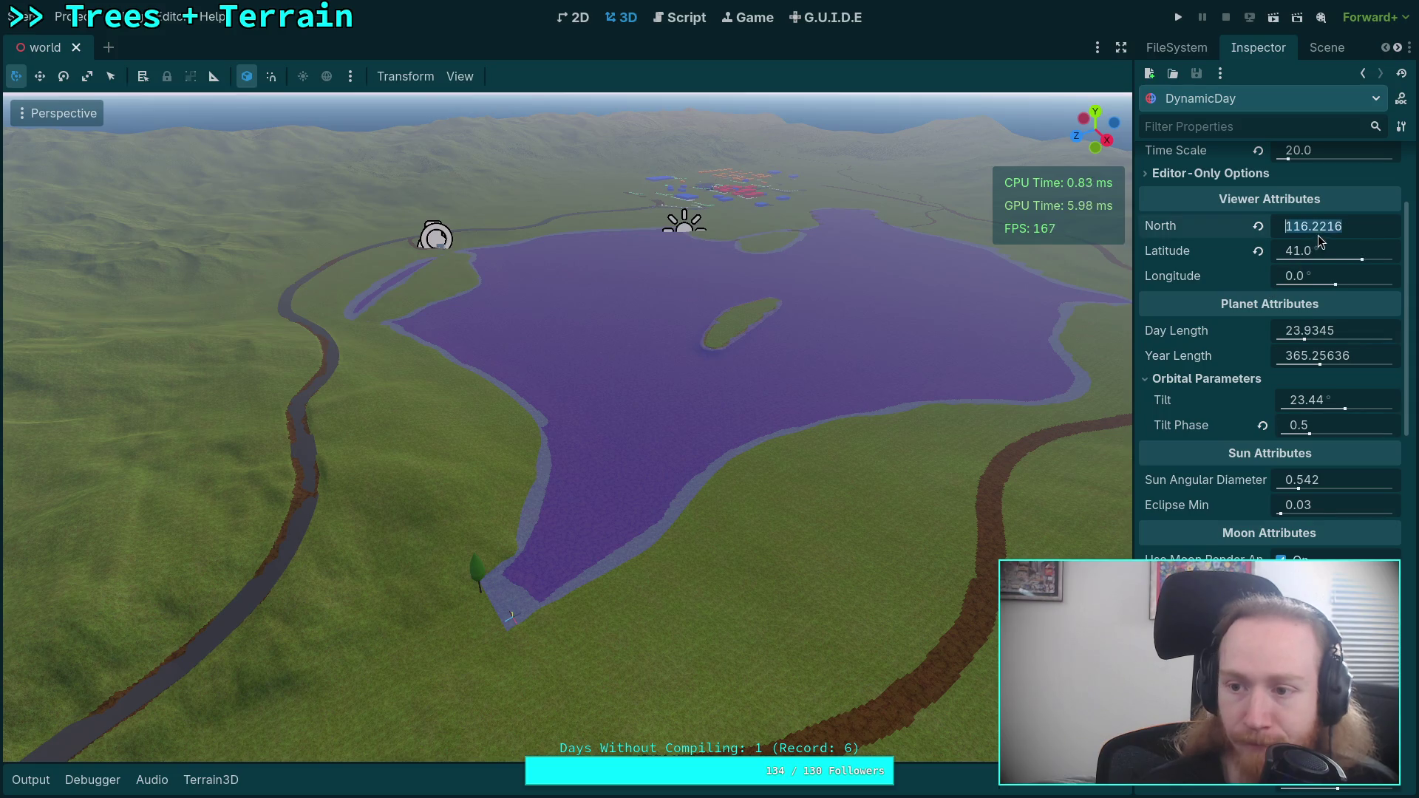
{"action": "type", "text": "-116"}
{"action": "key", "text": "BackSpace"}
{"action": "type", "text": "7"}
{"action": "key", "text": "Return"}
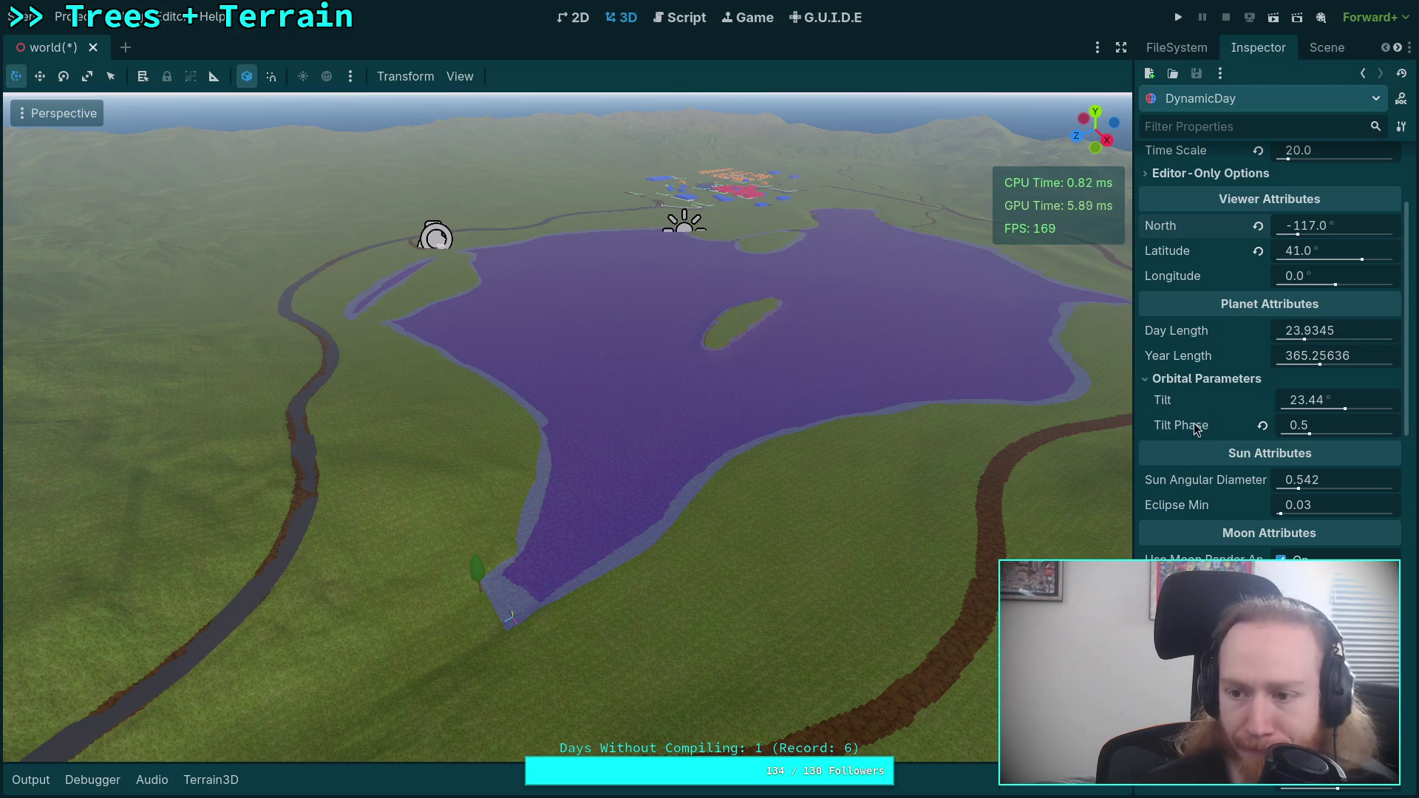
- Set the moon Inclination Phase to 0.25 and Tilt Phase to 1.25, then save the scene
{"action": "scroll", "coordinate": [1195, 423], "scroll_direction": "up", "scroll_amount": 2}
{"action": "scroll", "coordinate": [1176, 421], "scroll_direction": "down", "scroll_amount": 7}
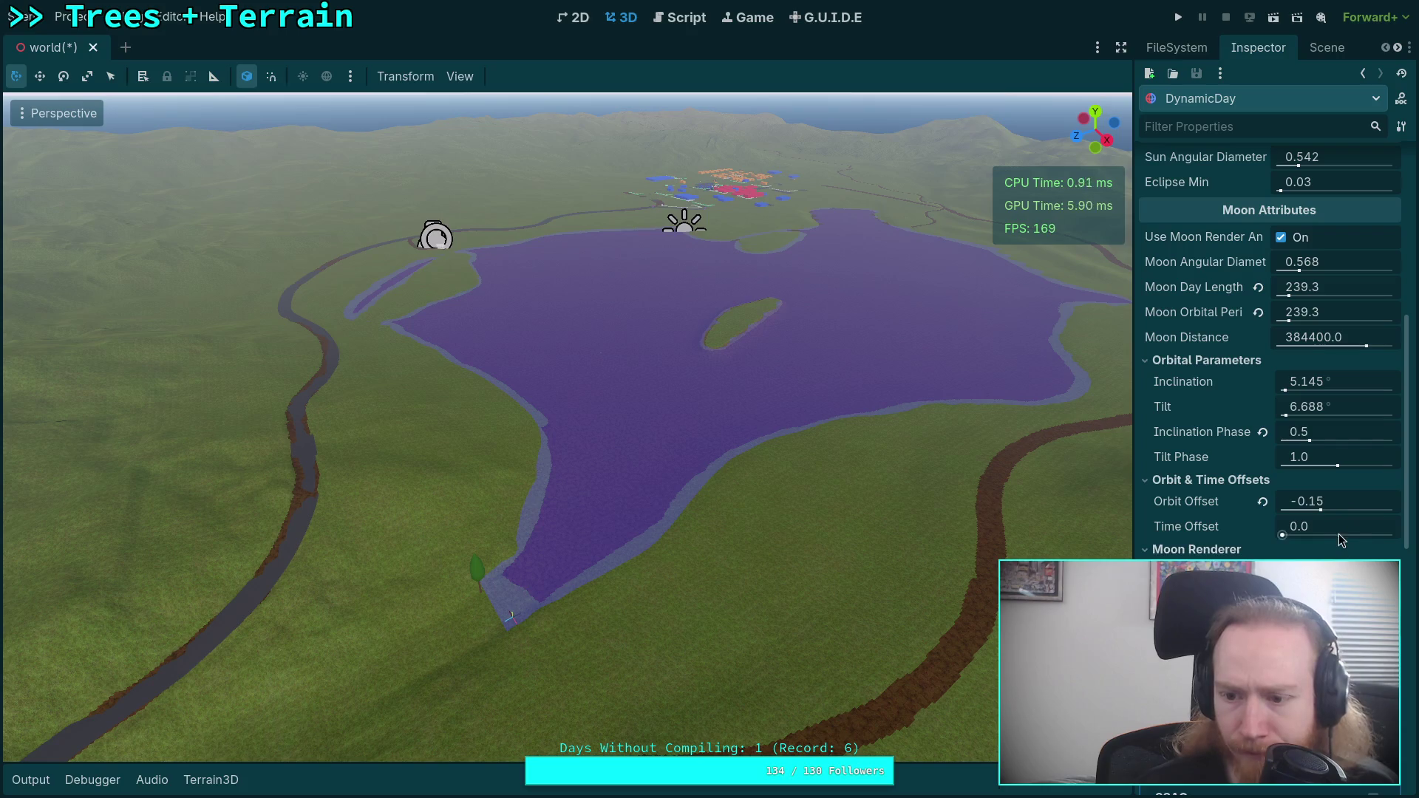
{"action": "left_click", "coordinate": [1347, 436]}
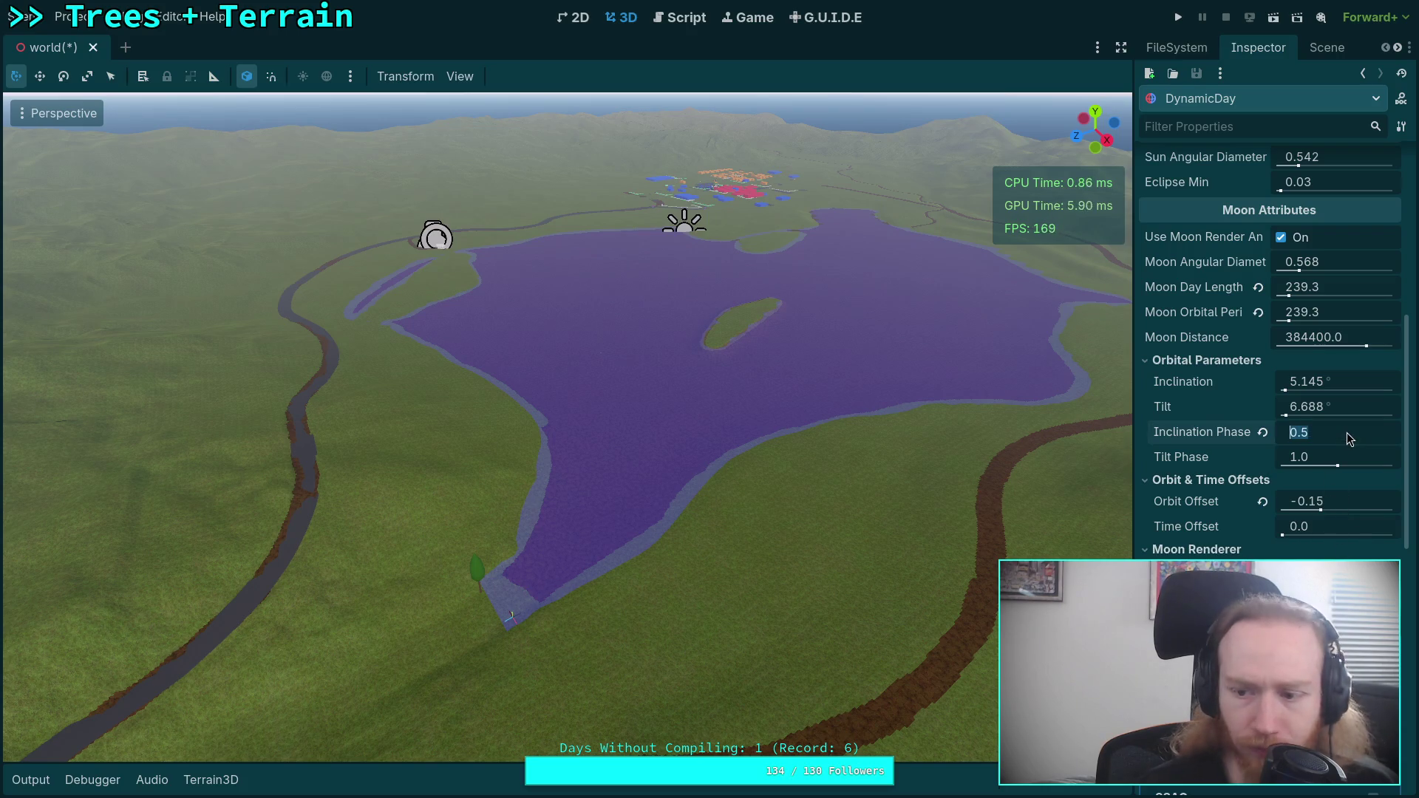
{"action": "type", "text": "0.25"}
{"action": "left_click", "coordinate": [1332, 456]}
{"action": "type", "text": "1.25"}
{"action": "key", "text": "Return"}
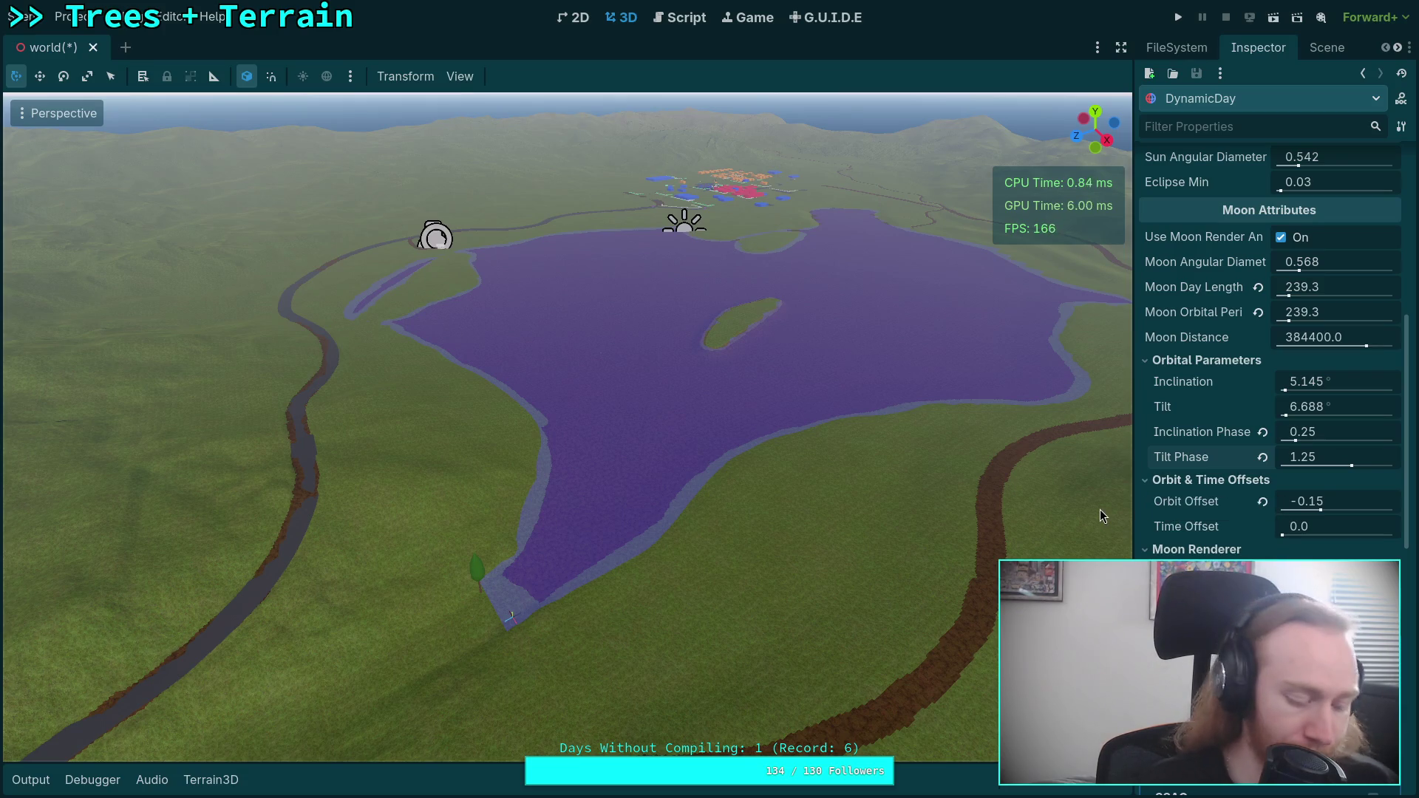
{"action": "key", "text": "ctrl+s"}
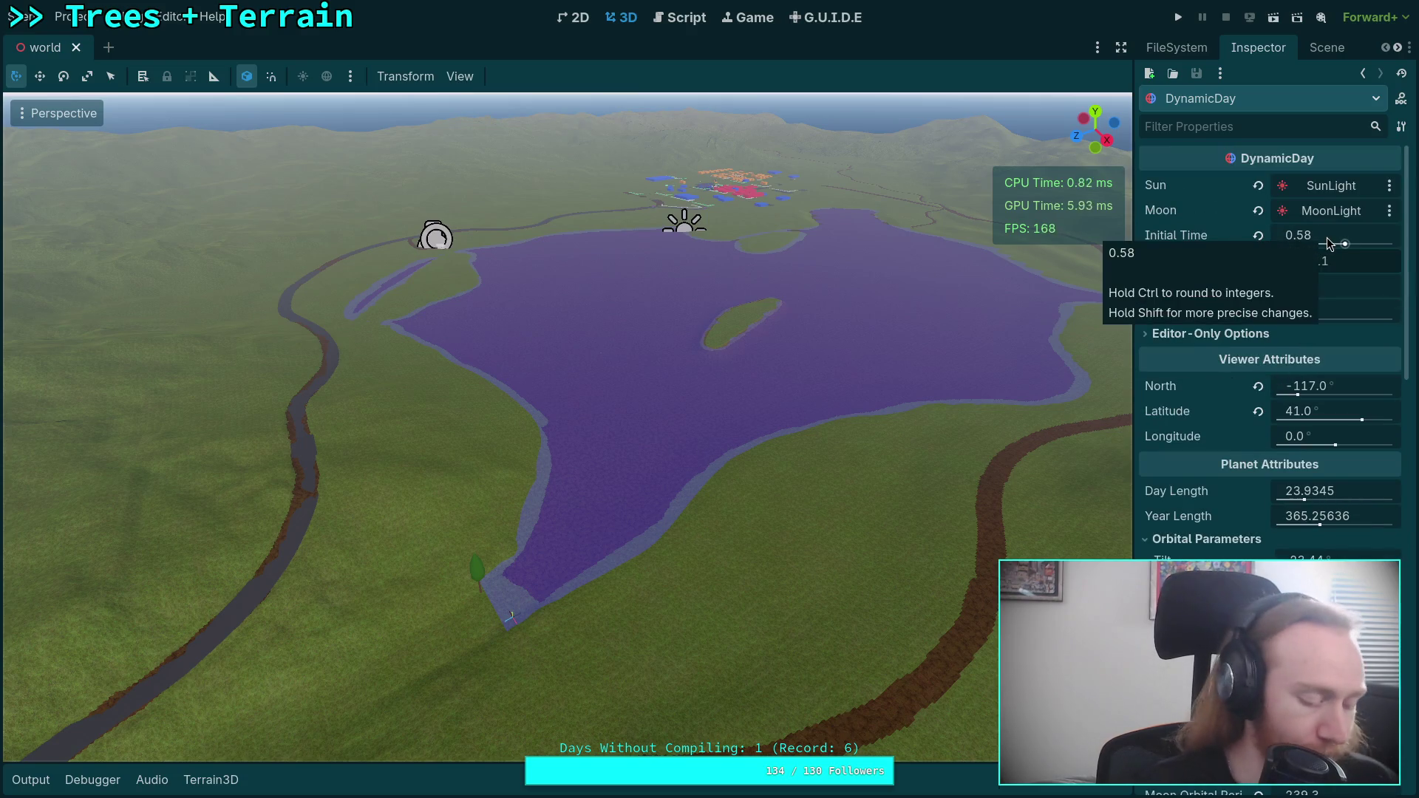
- Back in the terminal, quit the diff pager and recall the previous git command
{"action": "key", "text": "super+1"}
{"action": "key", "text": "q"}
{"action": "key", "text": "Up"}
{"action": "key", "text": "Up"}
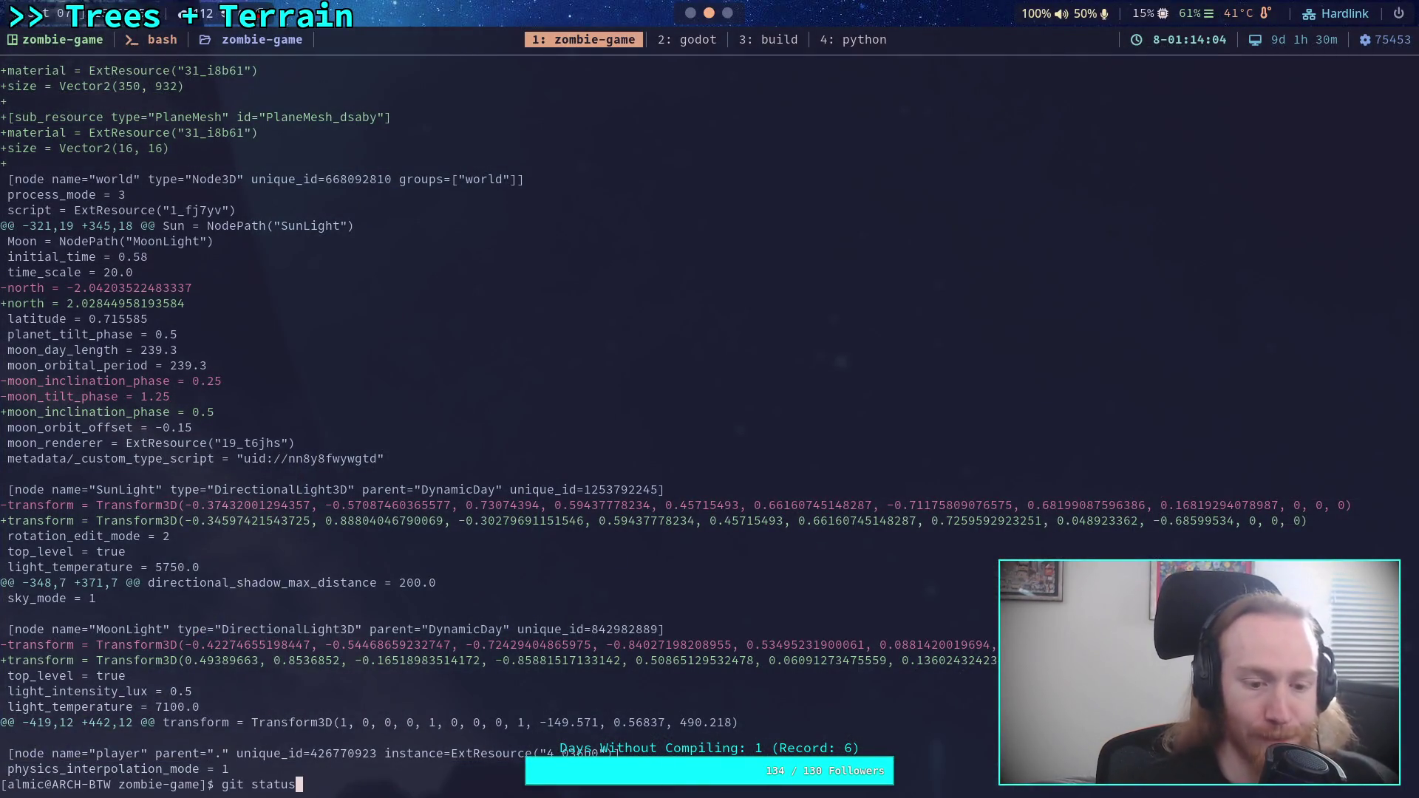
- Check git status and view the diff of scene/world/
{"action": "key", "text": "Return"}
{"action": "type", "text": "git dif"}
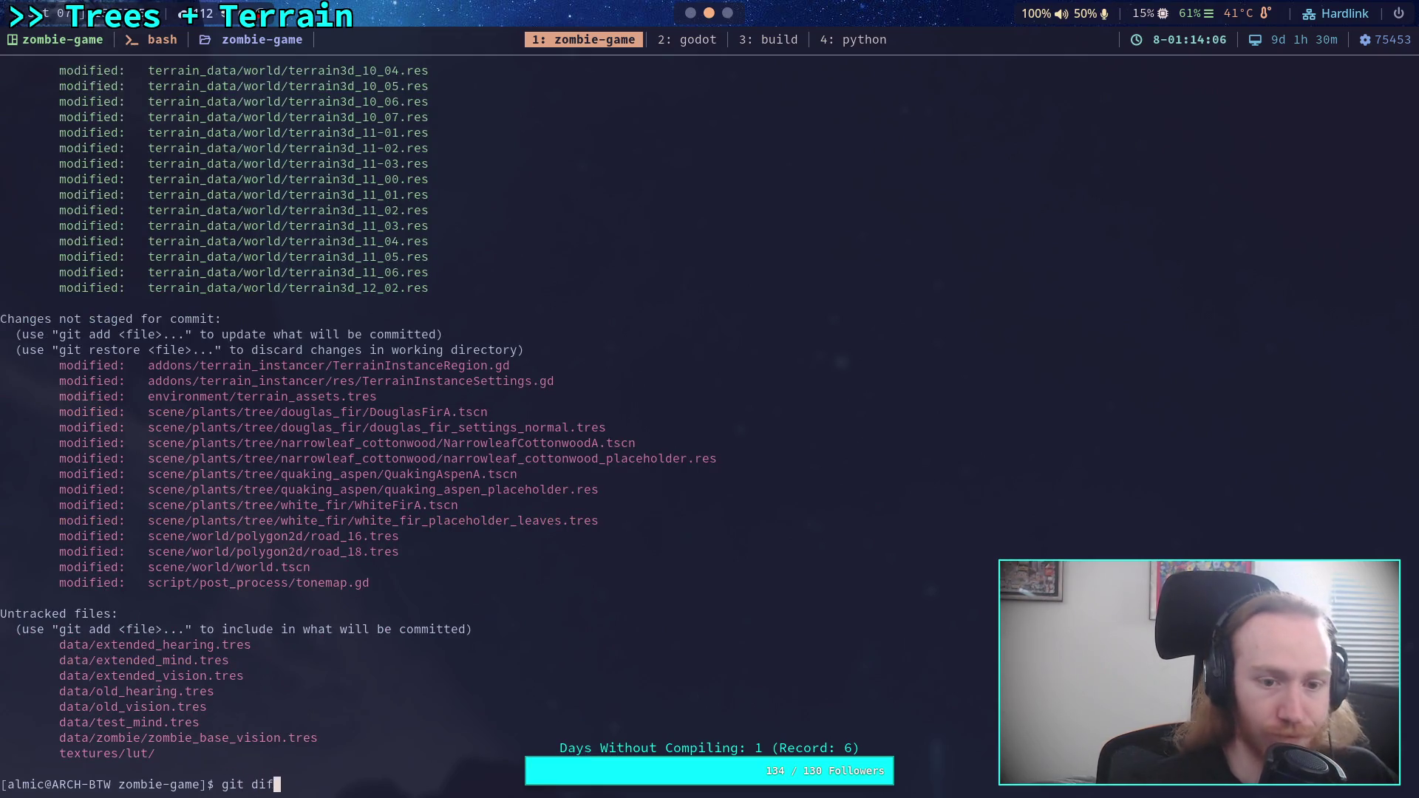
{"action": "type", "text": "f scene/wor"}
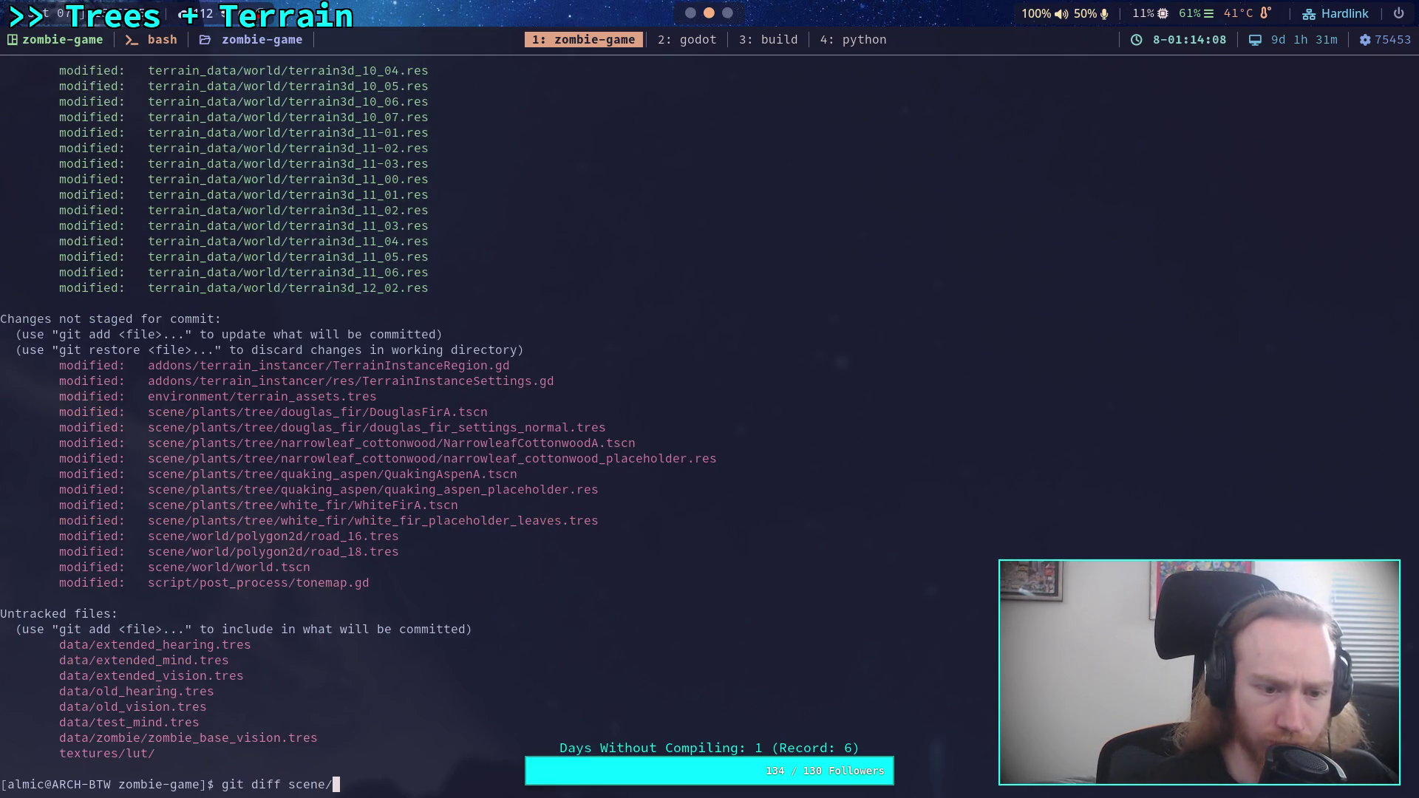
{"action": "key", "text": "Tab"}
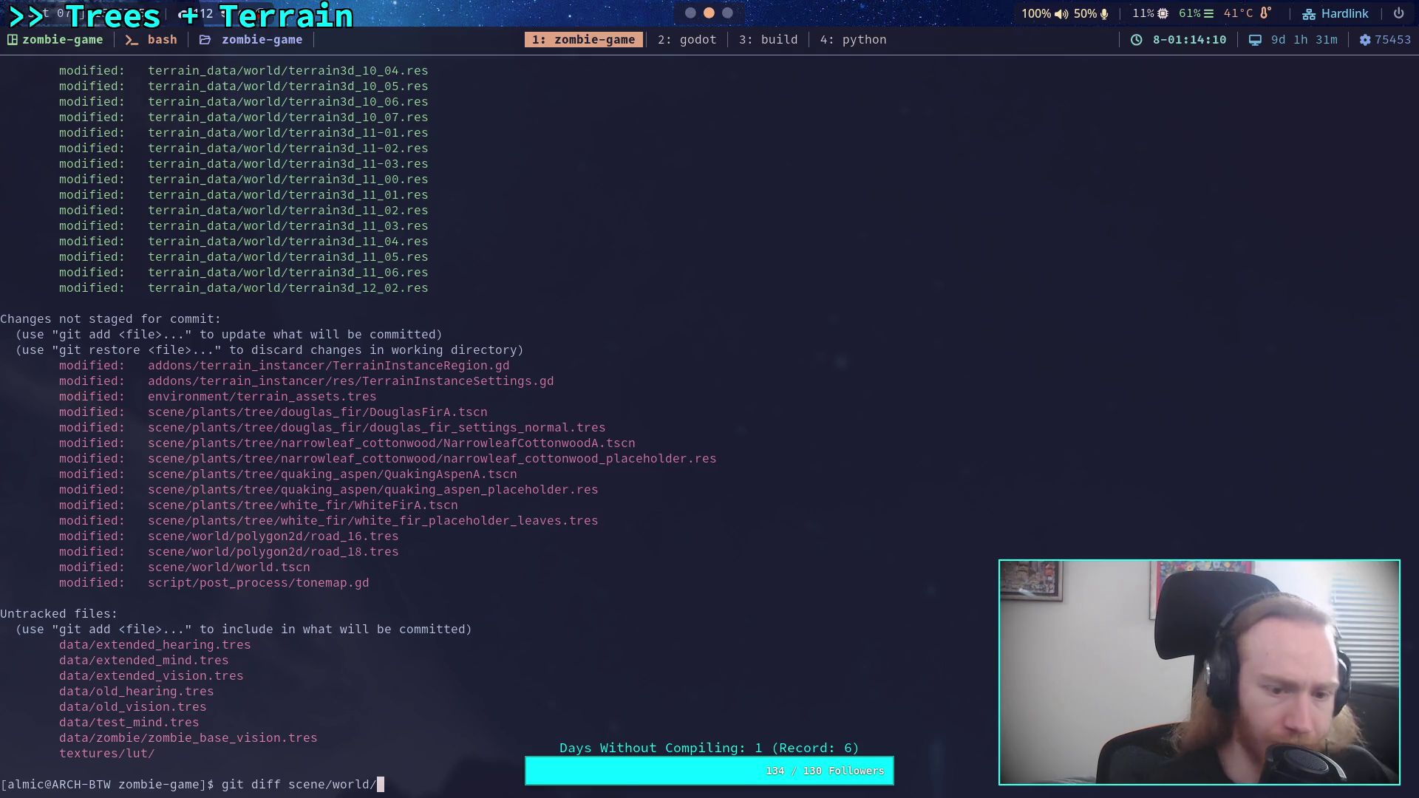
{"action": "key", "text": "Return"}
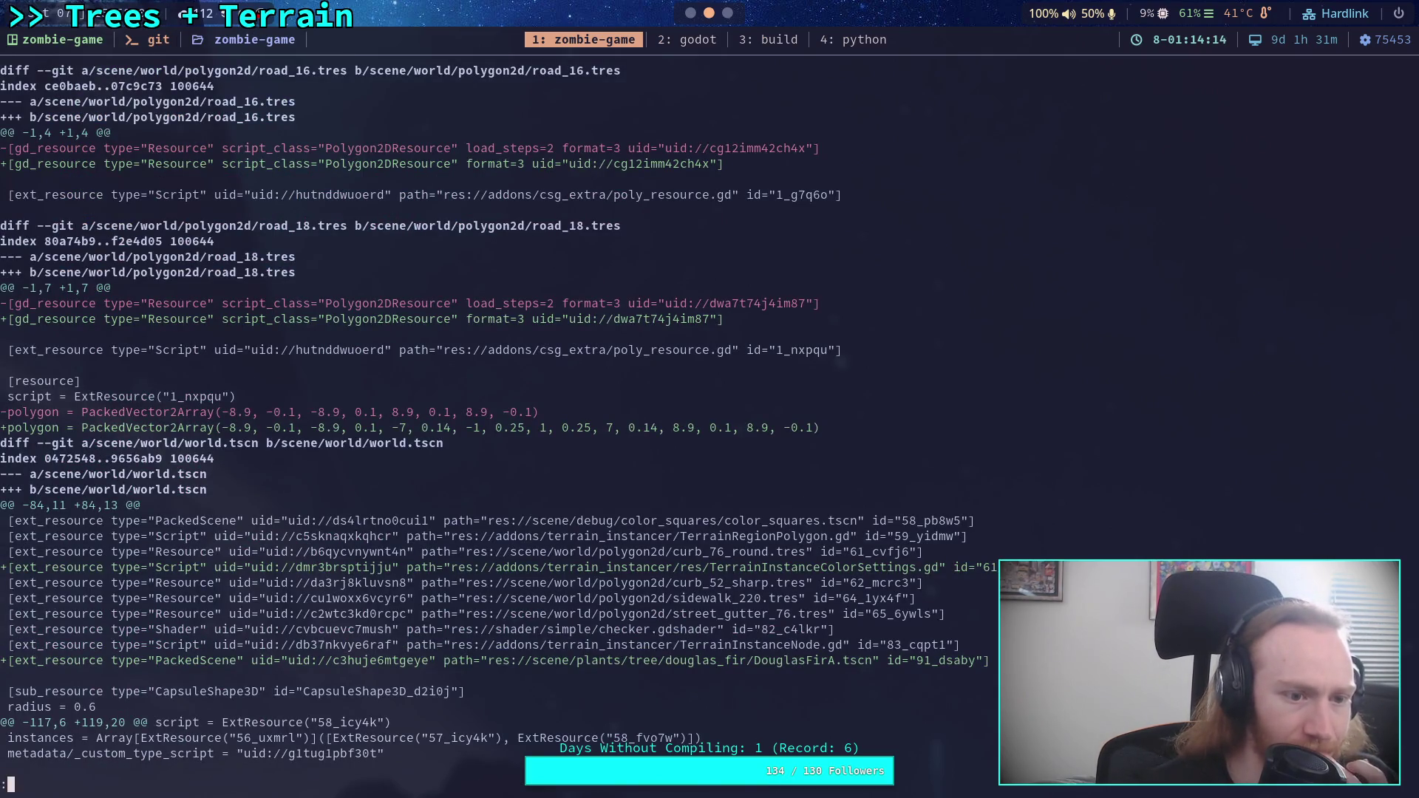
{"action": "key", "text": "j"}
{"action": "key", "text": "j"}
{"action": "key", "text": "j"}
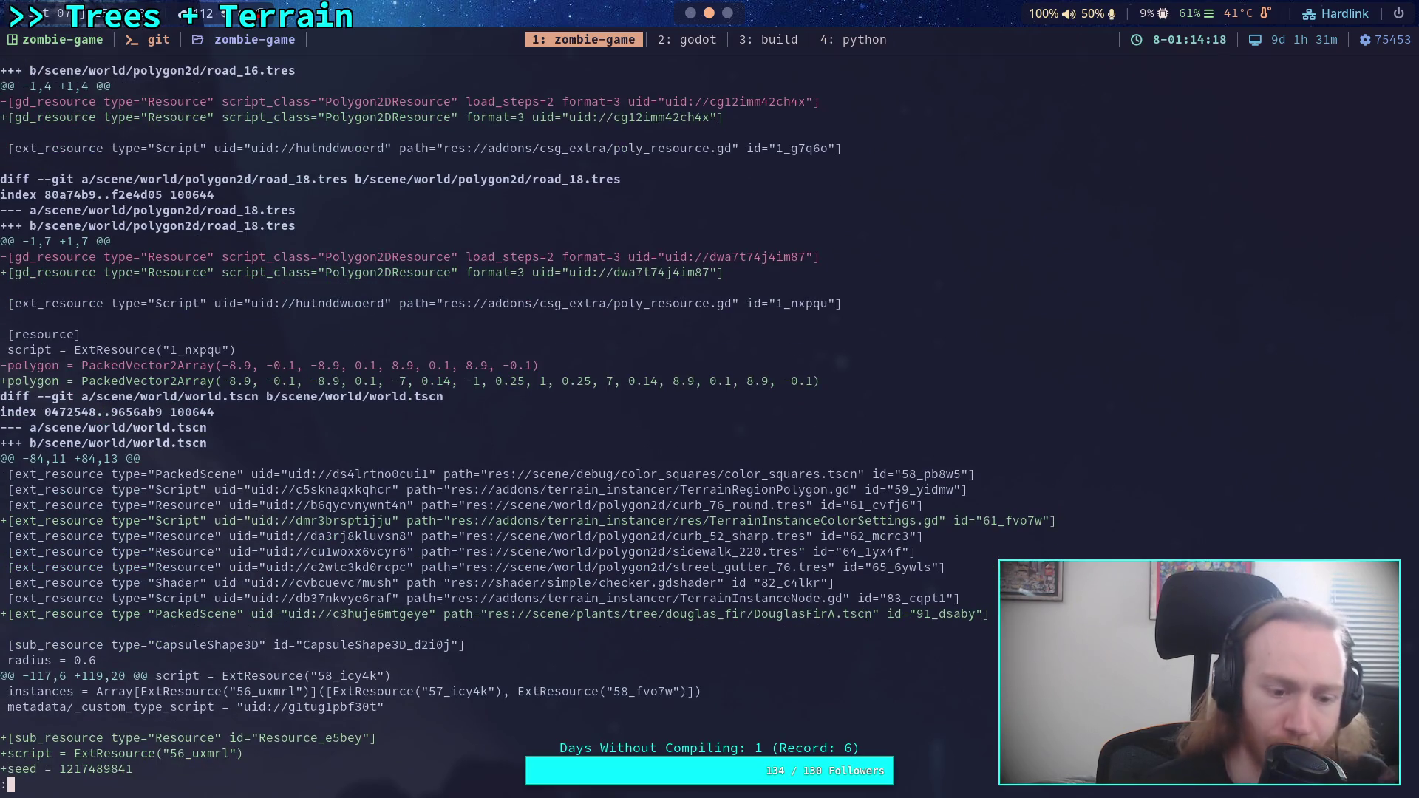
- Stage the scene/world/polygon2d/ road files with git add
{"action": "type", "text": "qgit add "}
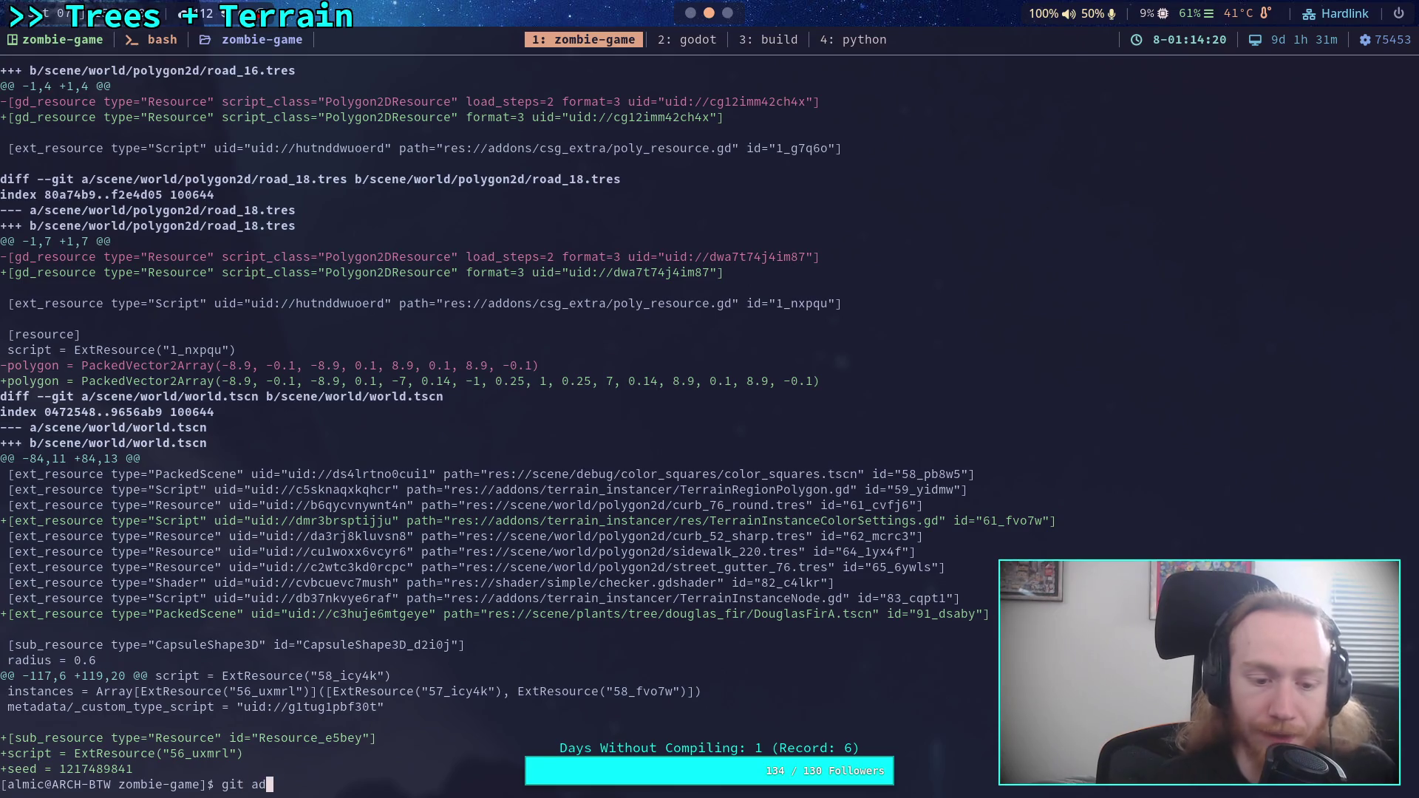
{"action": "type", "text": "scene/"}
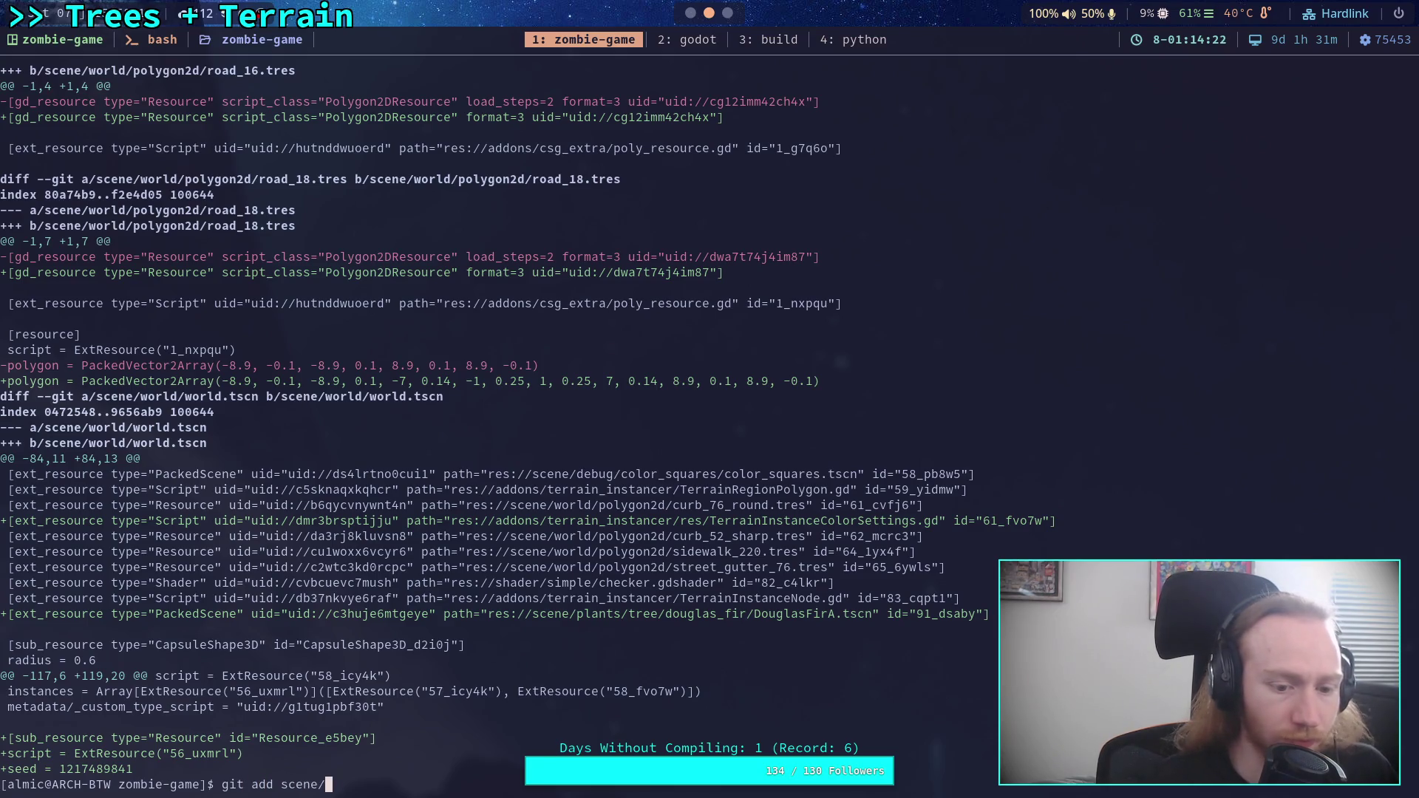
{"action": "type", "text": "world/pol"}
{"action": "key", "text": "Tab"}
{"action": "key", "text": "Return"}
- Open git diff scene/world/ and compare the differing MoonLight transform digits
{"action": "type", "text": "git st"}
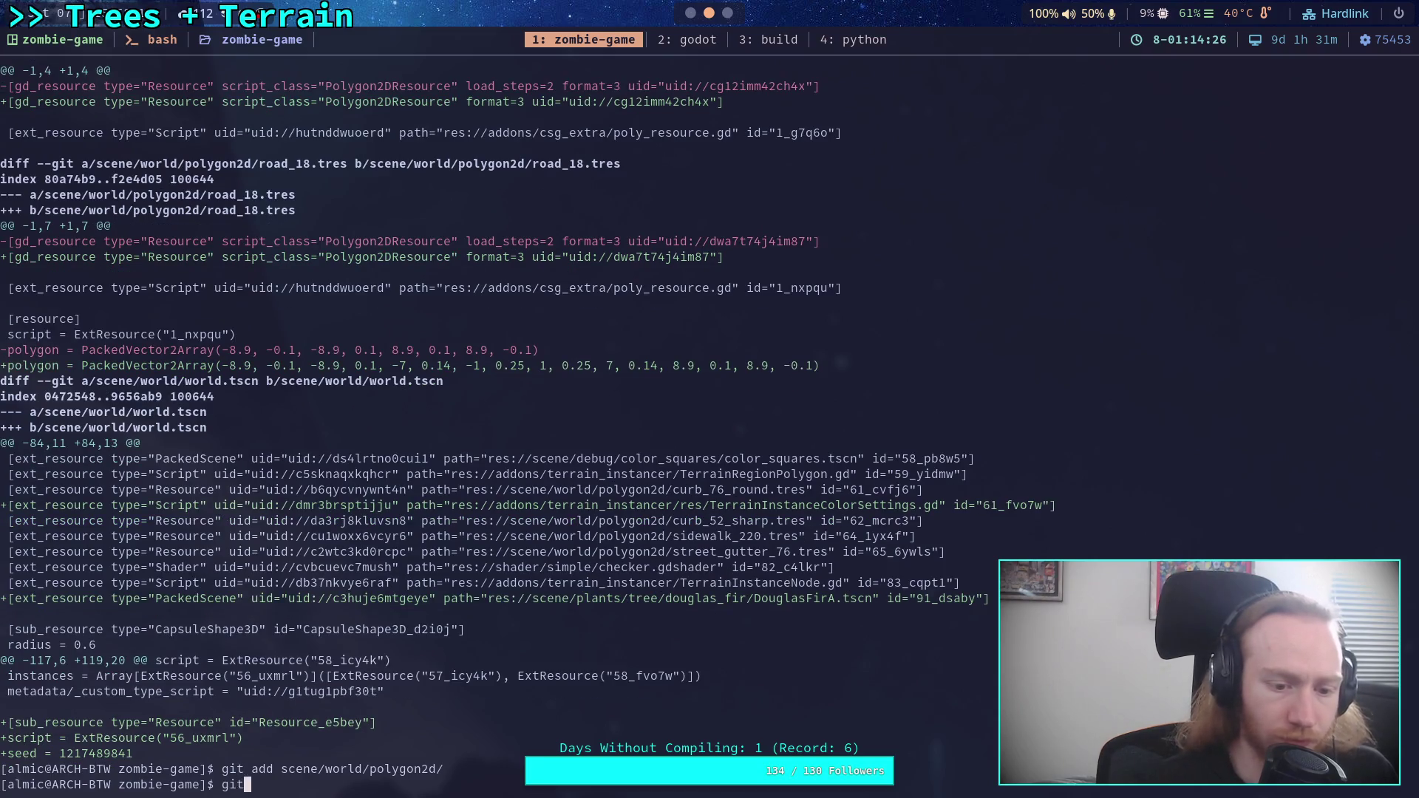
{"action": "key", "text": "BackSpace"}
{"action": "key", "text": "BackSpace"}
{"action": "type", "text": "diff scene/"}
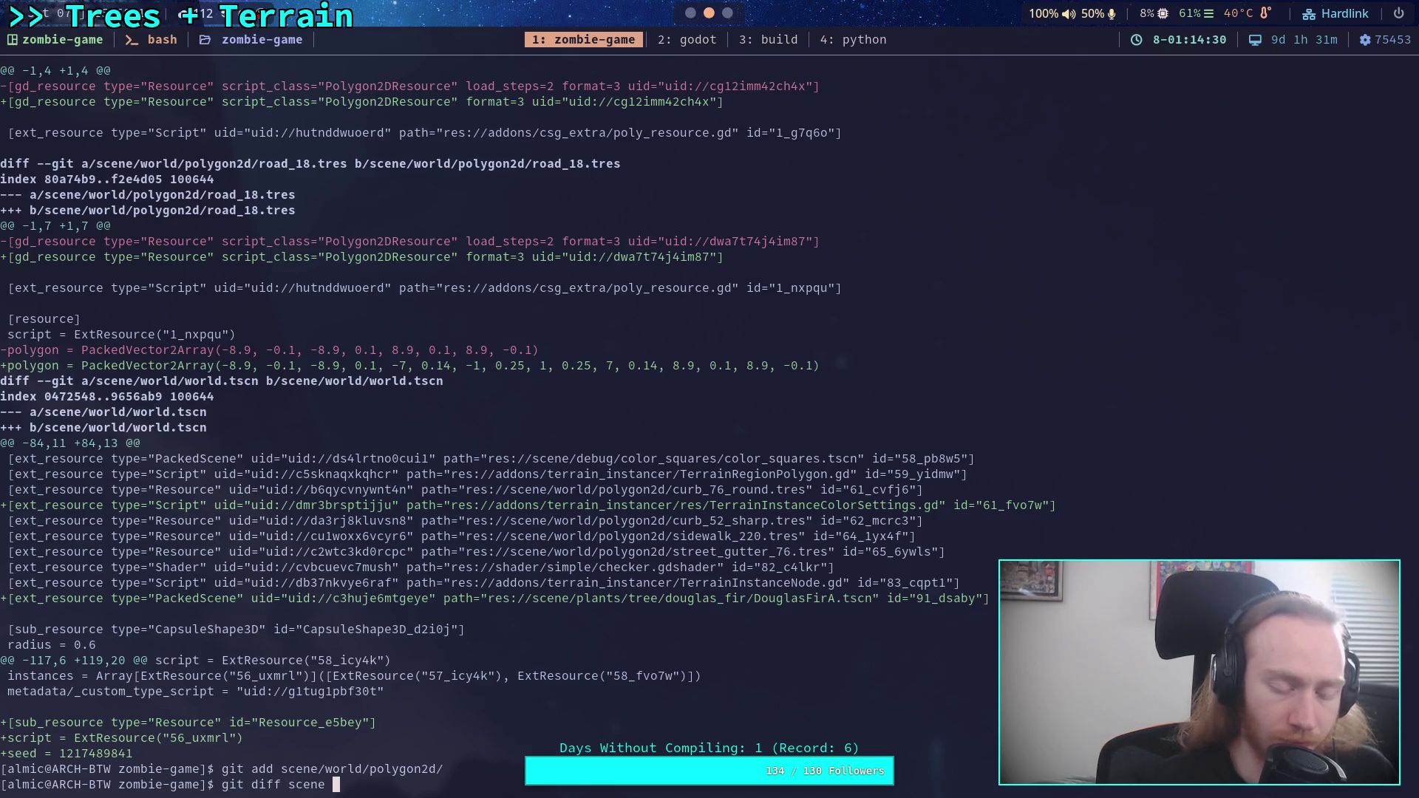
{"action": "type", "text": "world/"}
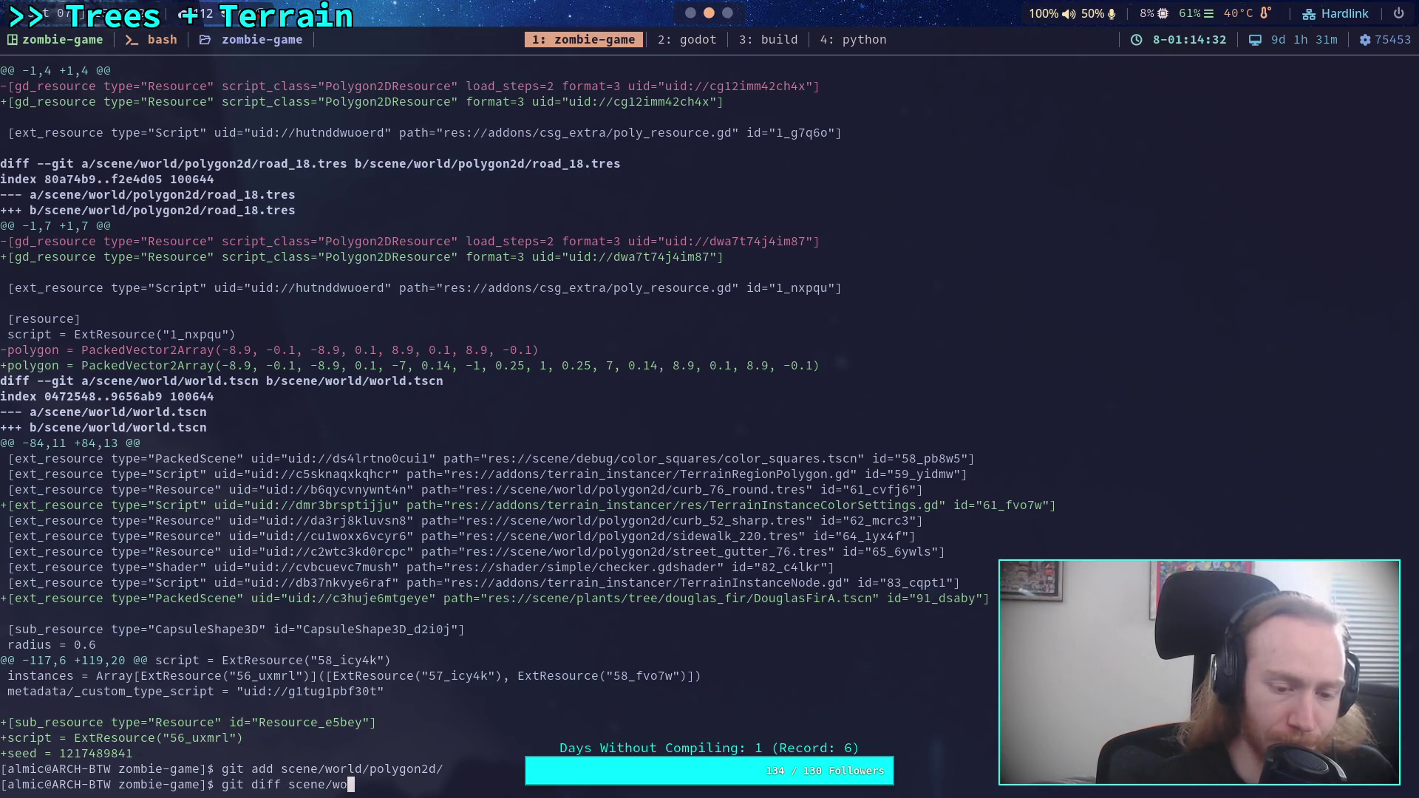
{"action": "key", "text": "Return"}
{"action": "scroll", "coordinate": [554, 422], "scroll_direction": "down", "scroll_amount": 6}
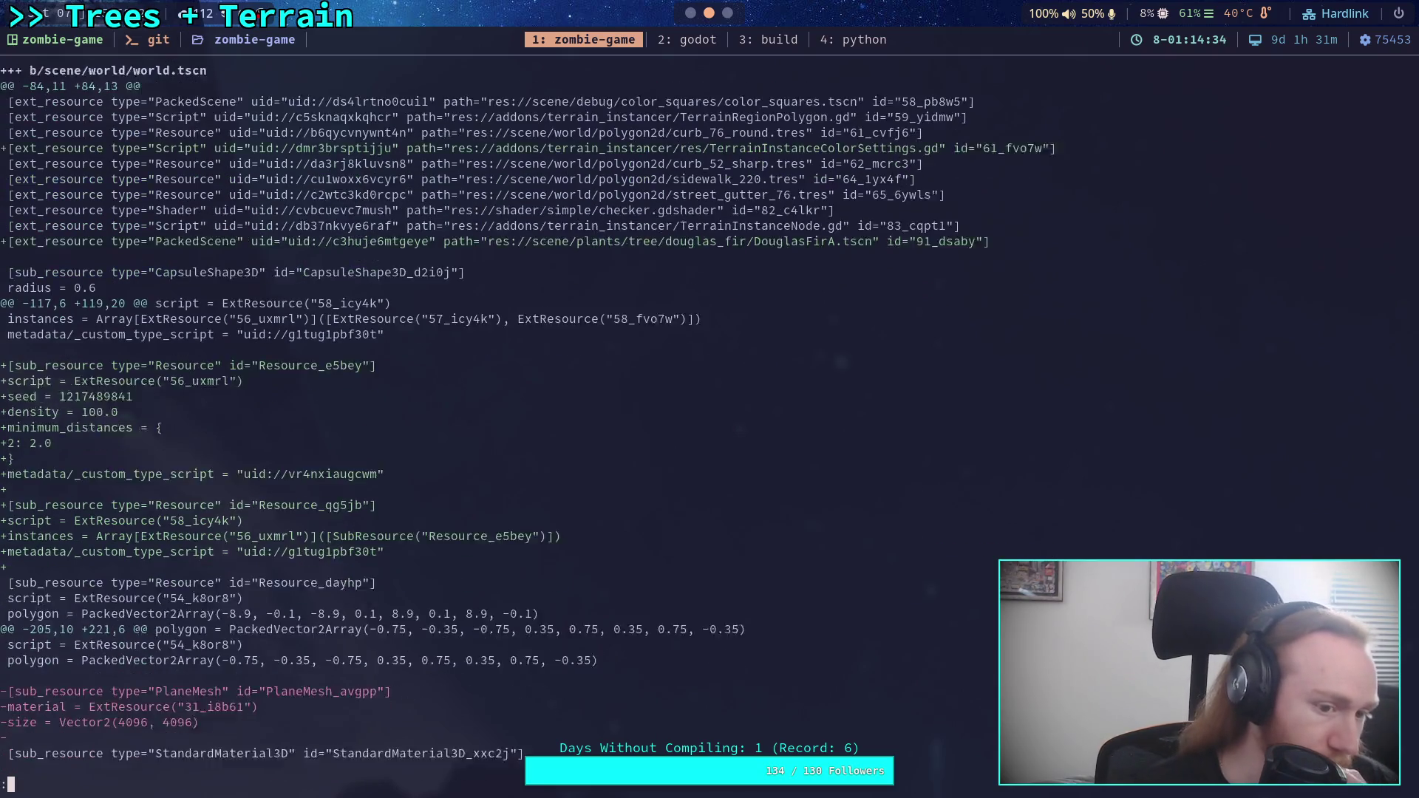
{"action": "scroll", "coordinate": [621, 421], "scroll_direction": "down", "scroll_amount": 7}
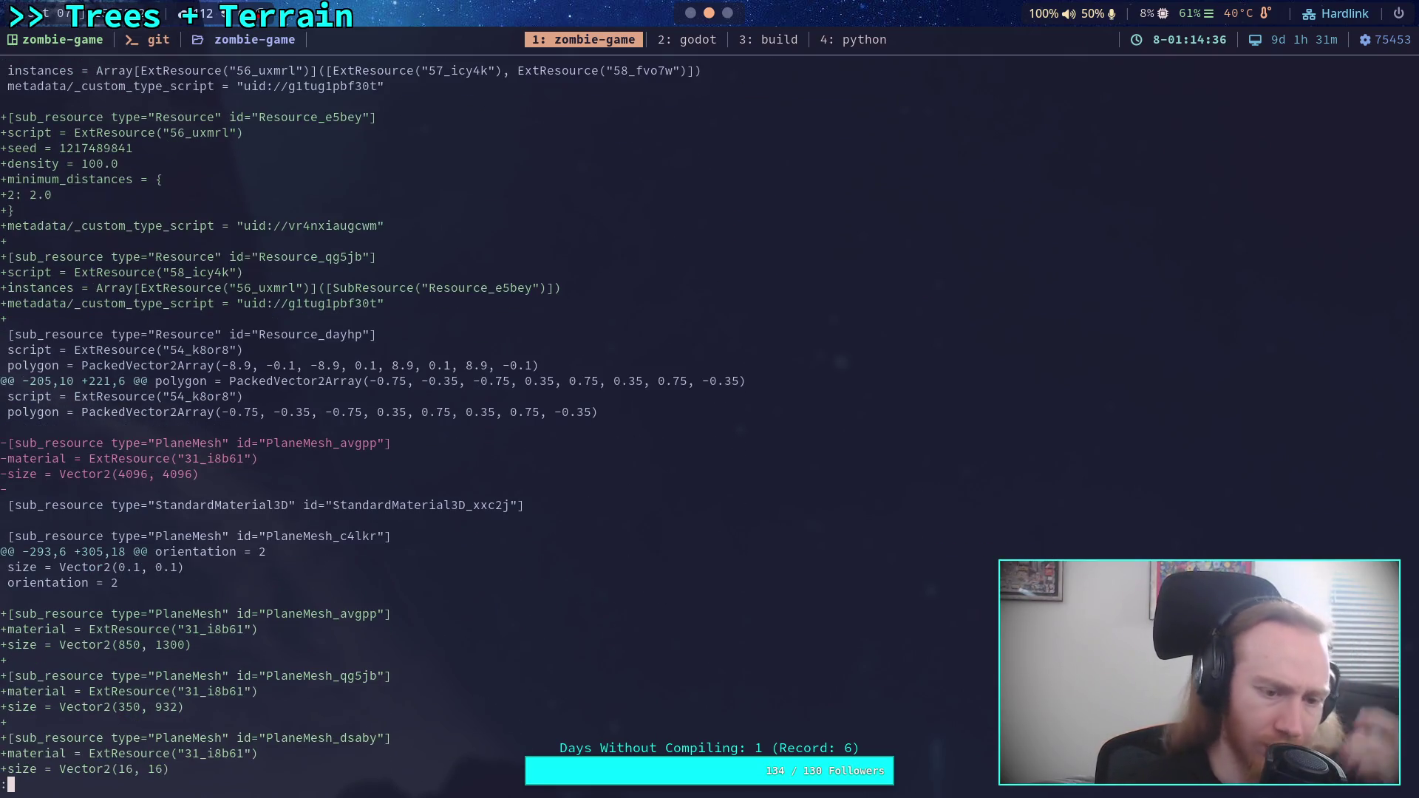
{"action": "scroll", "coordinate": [592, 428], "scroll_direction": "down", "scroll_amount": 5}
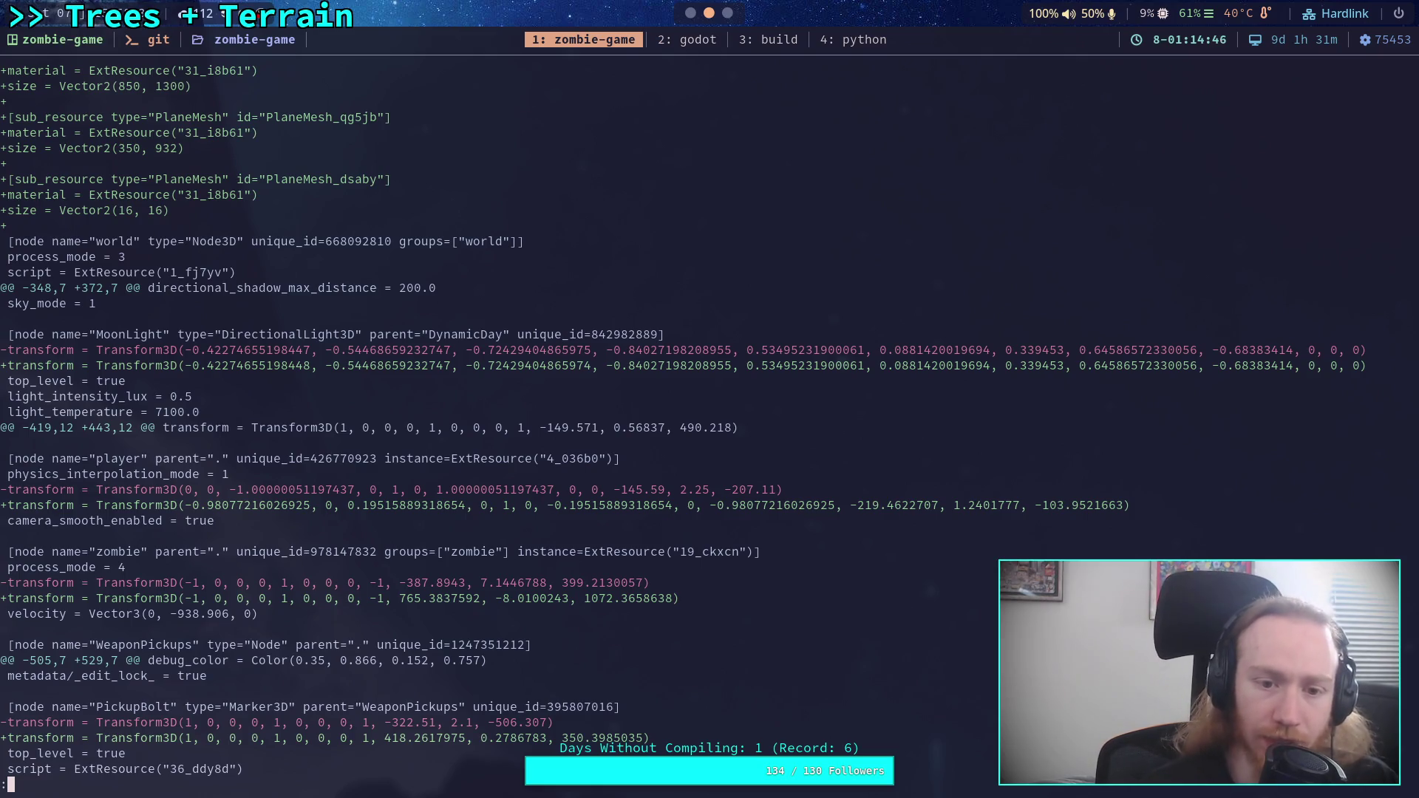
{"action": "left_click", "coordinate": [314, 366]}
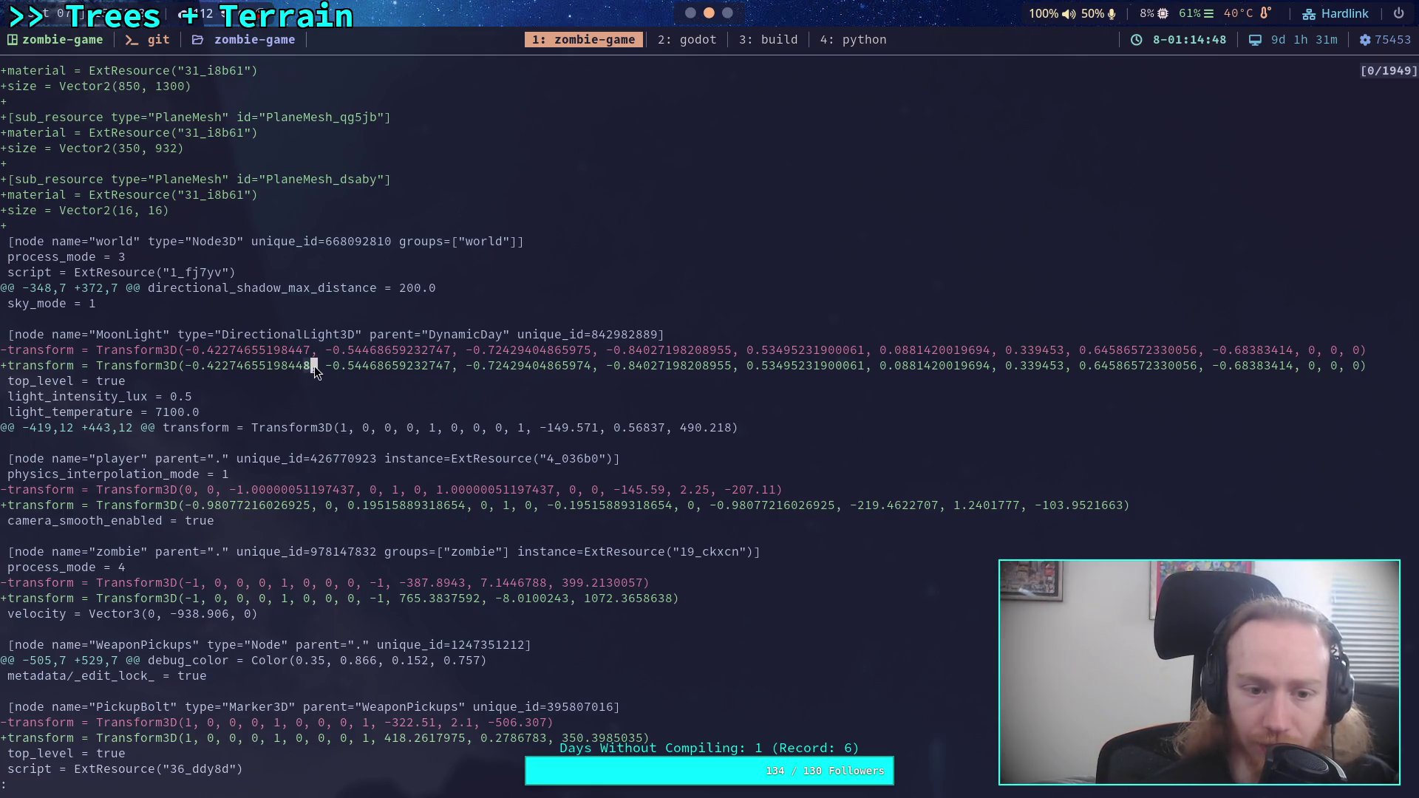
{"action": "left_click_drag", "start_coordinate": [581, 367], "coordinate": [597, 375]}
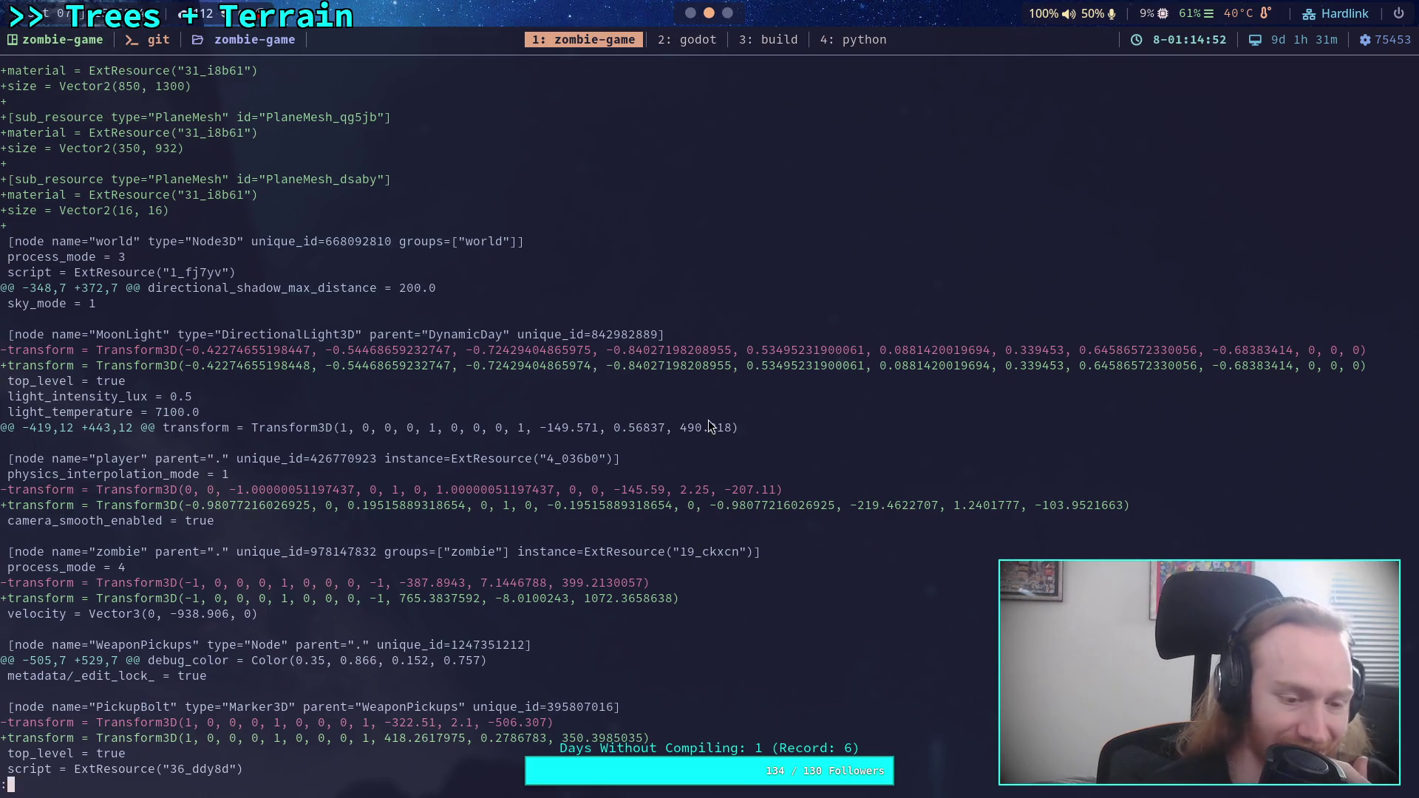
- Page through the island, AbleStreet, BriskStreet, CherryStreet, DeltaRoad and ElderDrive curve changes, then quit
{"action": "key", "text": "j"}
{"action": "key", "text": "j"}
{"action": "key", "text": "j"}
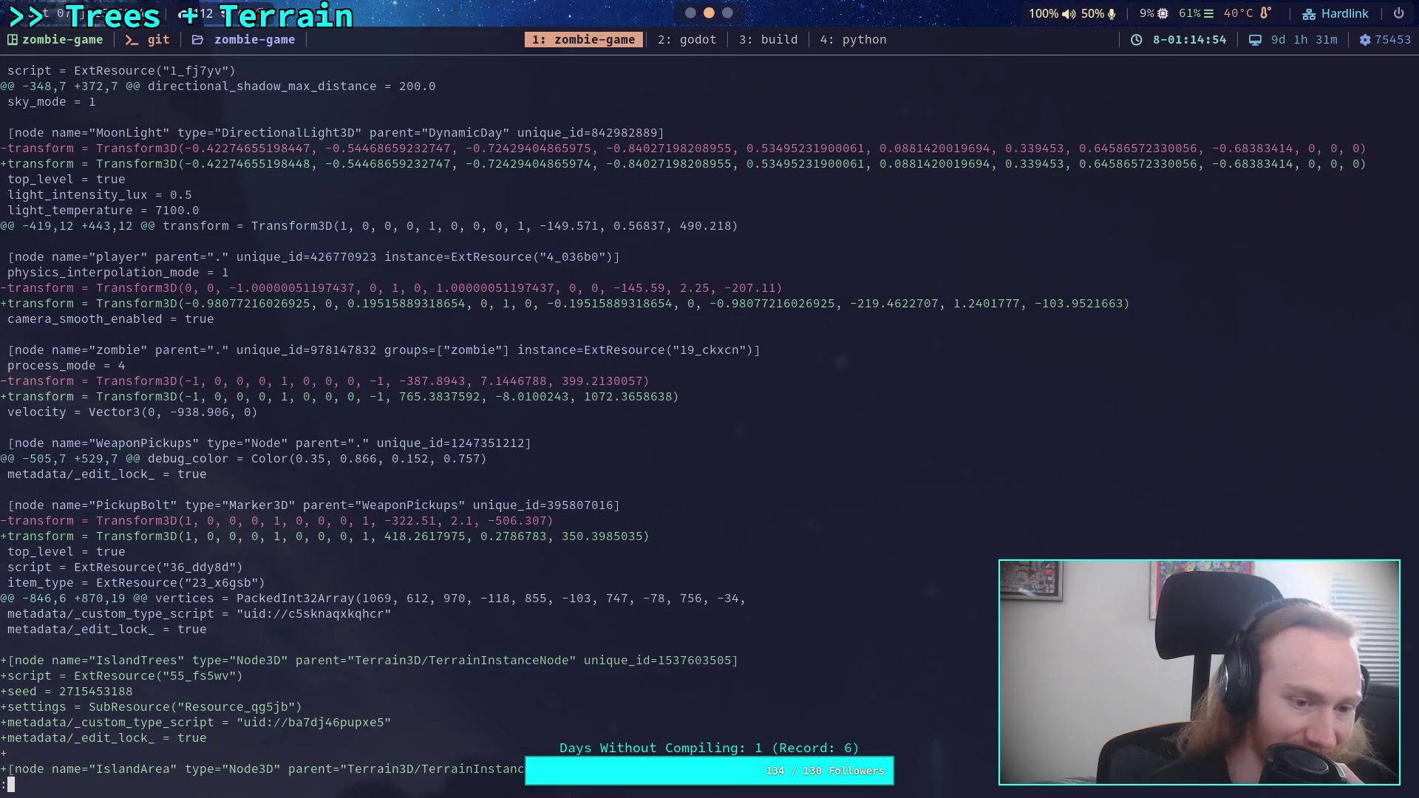
{"action": "key", "text": "j"}
{"action": "key", "text": "j"}
{"action": "key", "text": "j"}
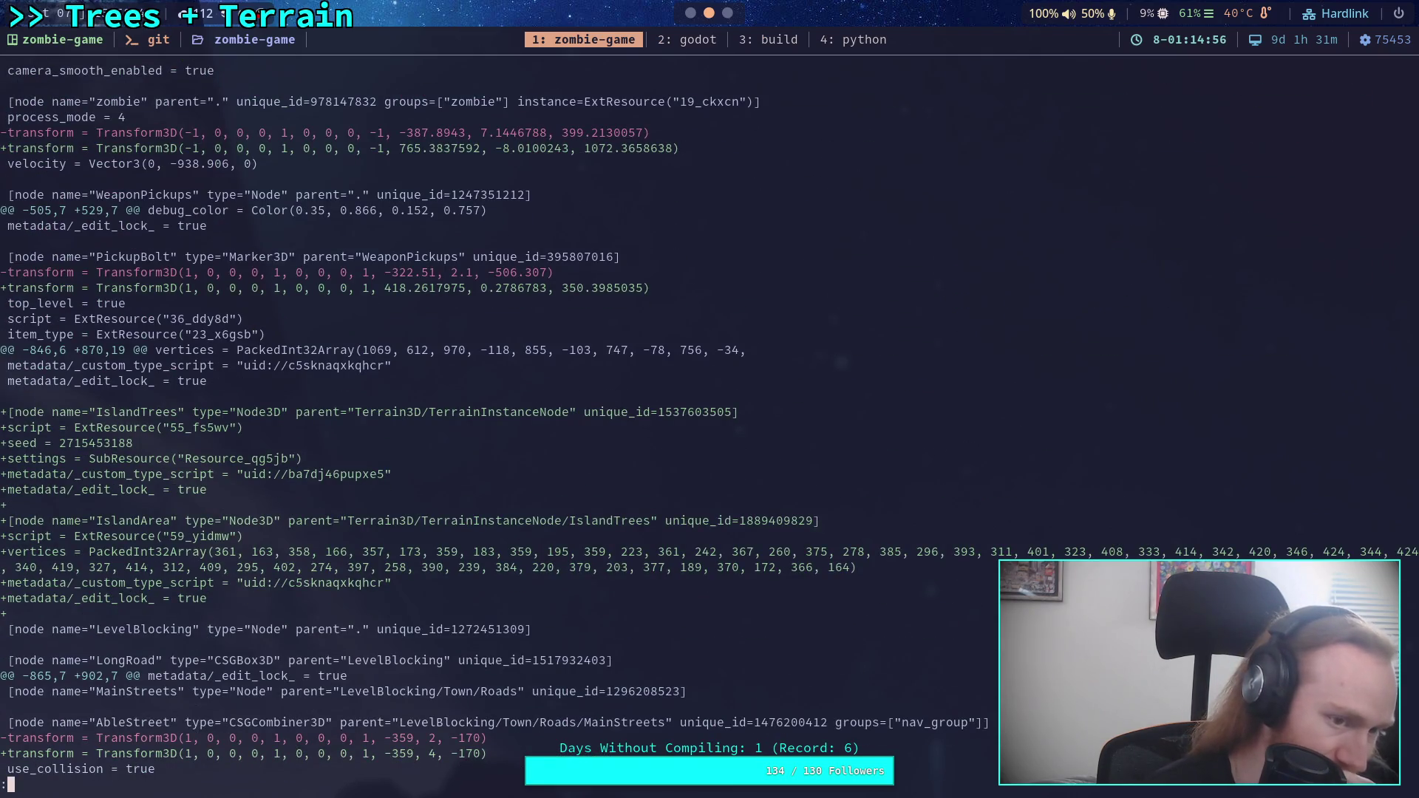
{"action": "key", "text": "j"}
{"action": "key", "text": "j"}
{"action": "key", "text": "j"}
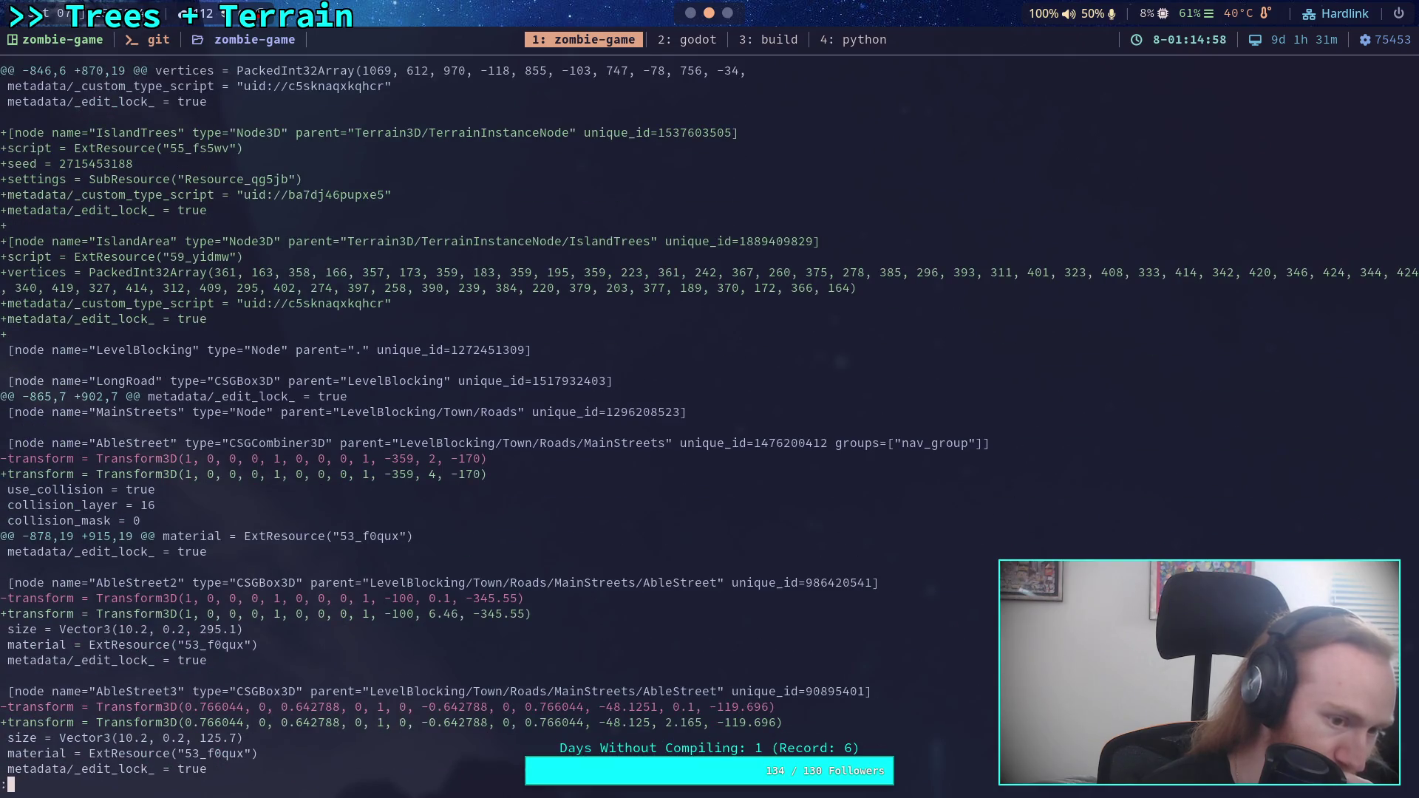
{"action": "key", "text": "j"}
{"action": "key", "text": "j"}
{"action": "key", "text": "j"}
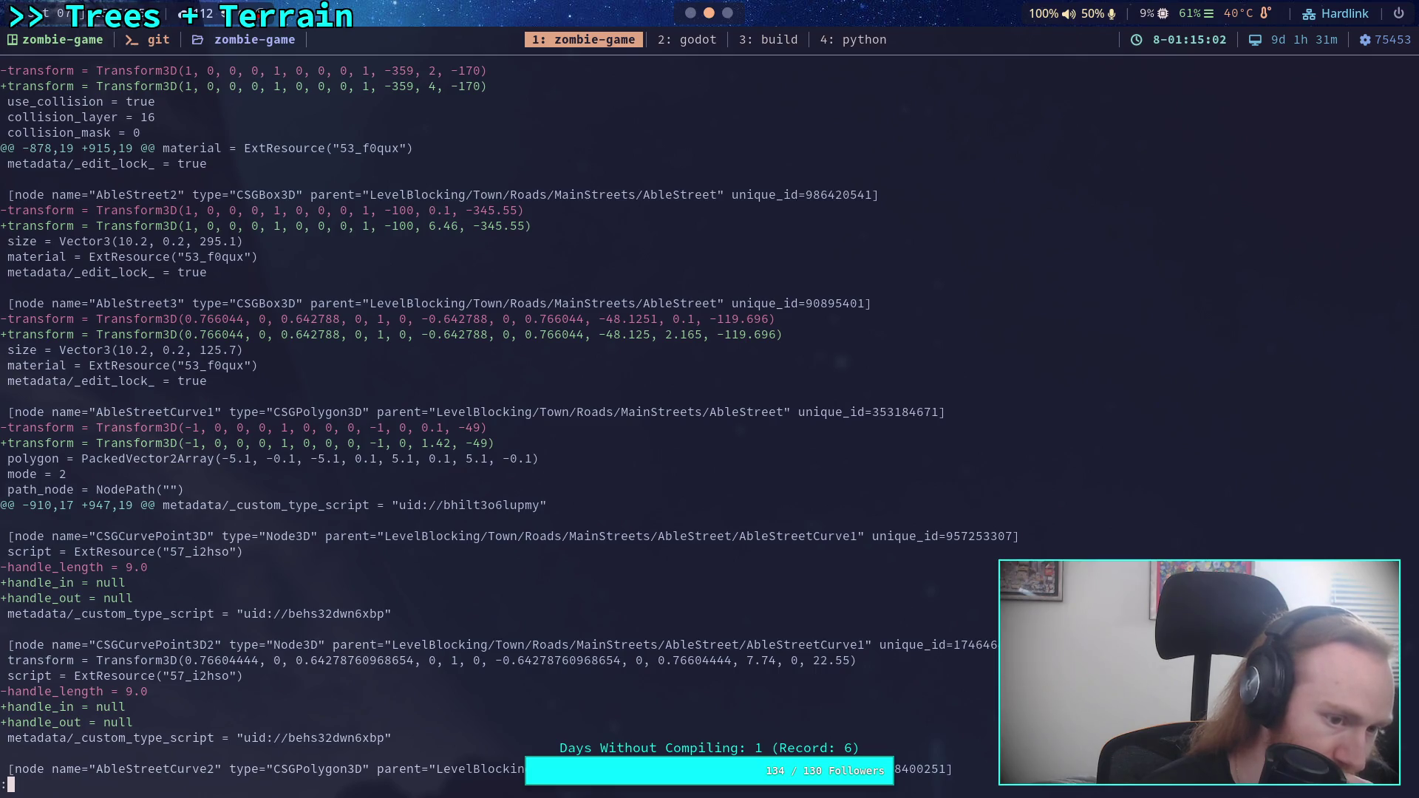
{"action": "key", "text": "k"}
{"action": "key", "text": "k"}
{"action": "key", "text": "k"}
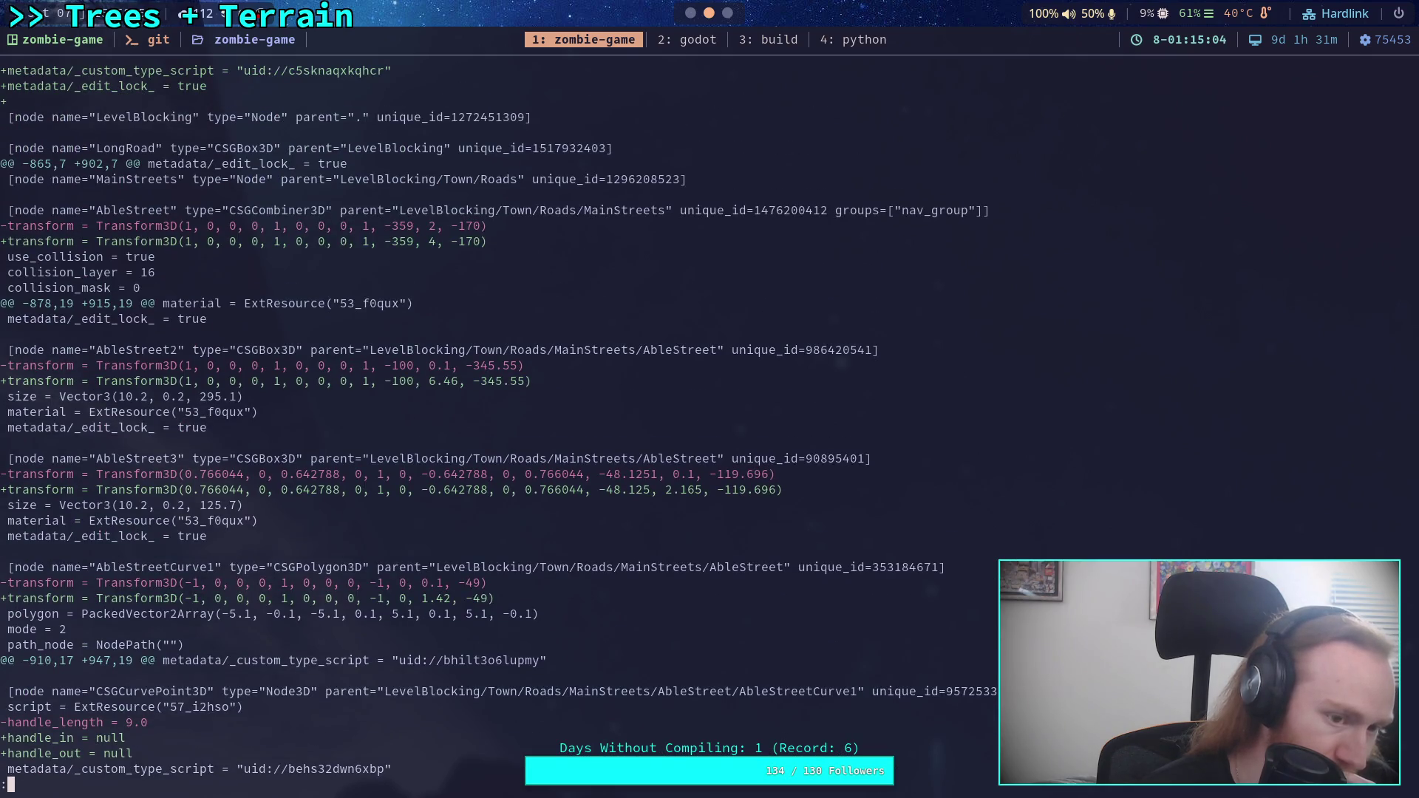
{"action": "key", "text": "j"}
{"action": "key", "text": "j"}
{"action": "key", "text": "j"}
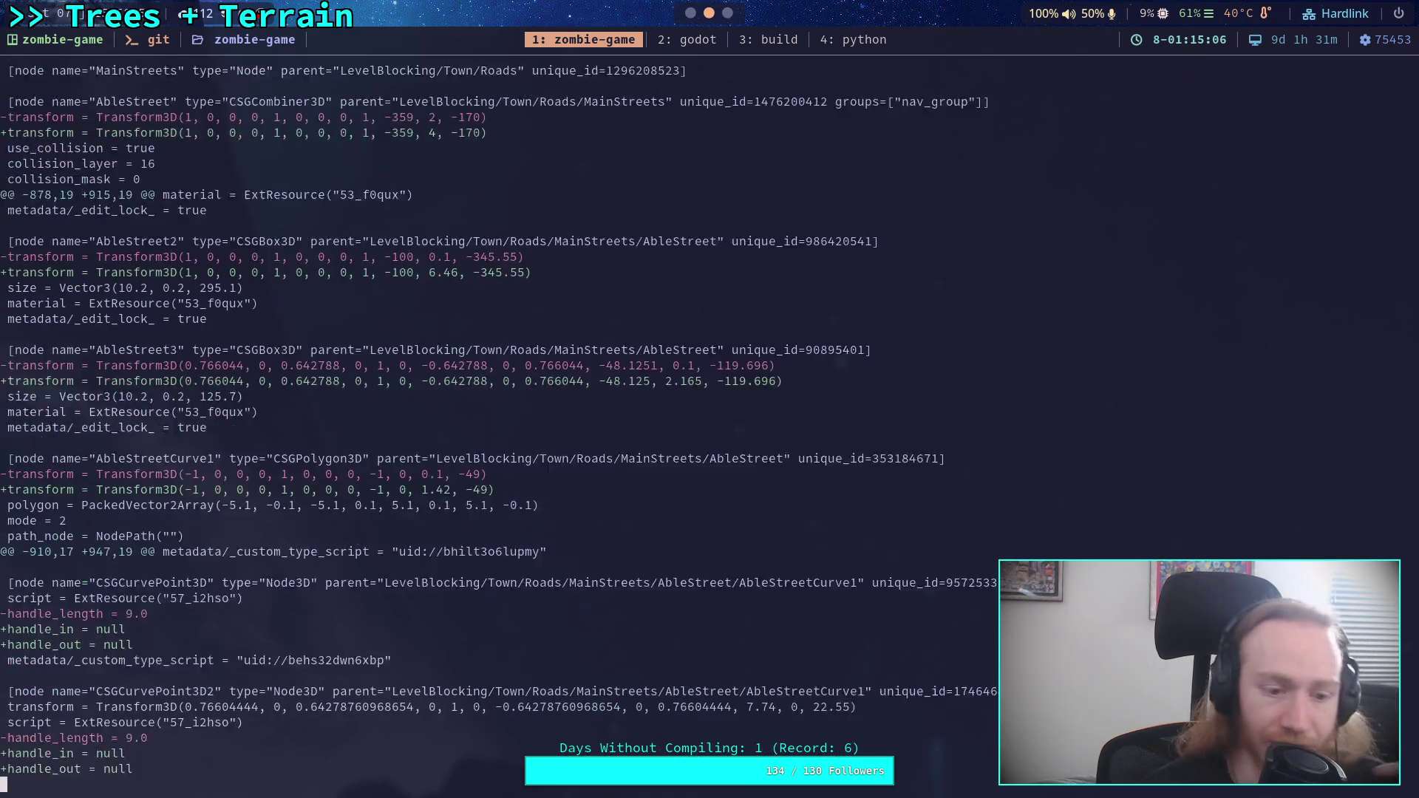
{"action": "key", "text": "j"}
{"action": "key", "text": "j"}
{"action": "key", "text": "j"}
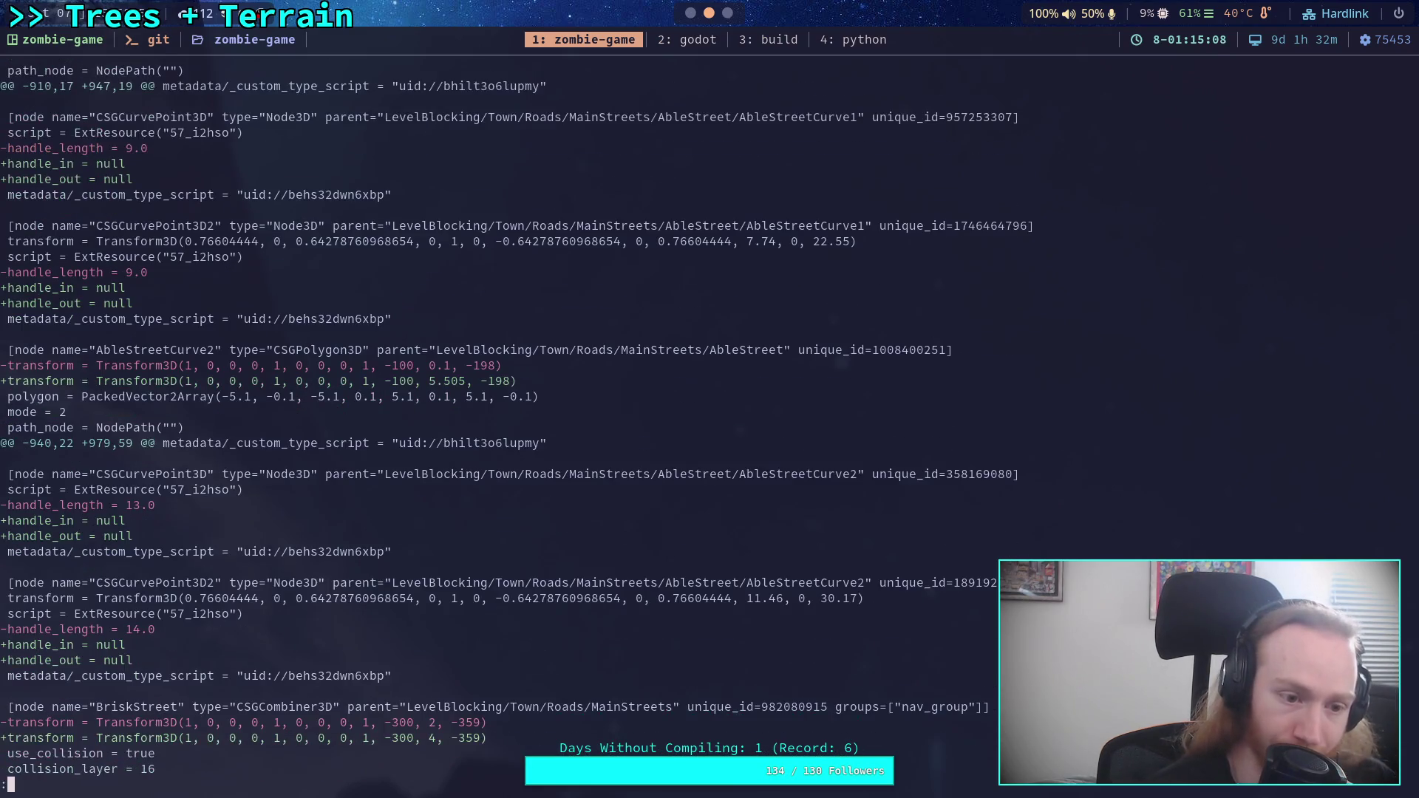
{"action": "key", "text": "j"}
{"action": "key", "text": "j"}
{"action": "key", "text": "j"}
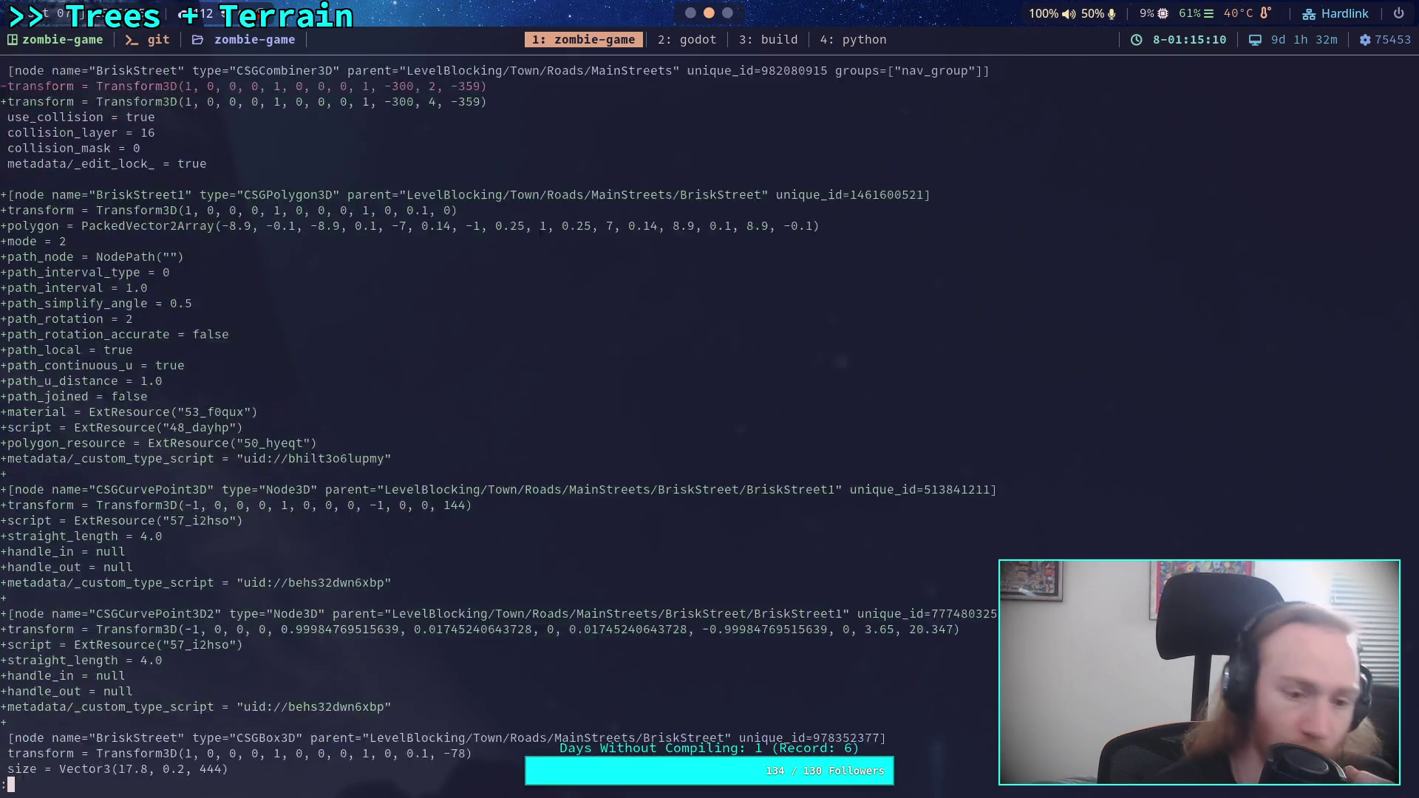
{"action": "key", "text": "j"}
{"action": "key", "text": "j"}
{"action": "key", "text": "j"}
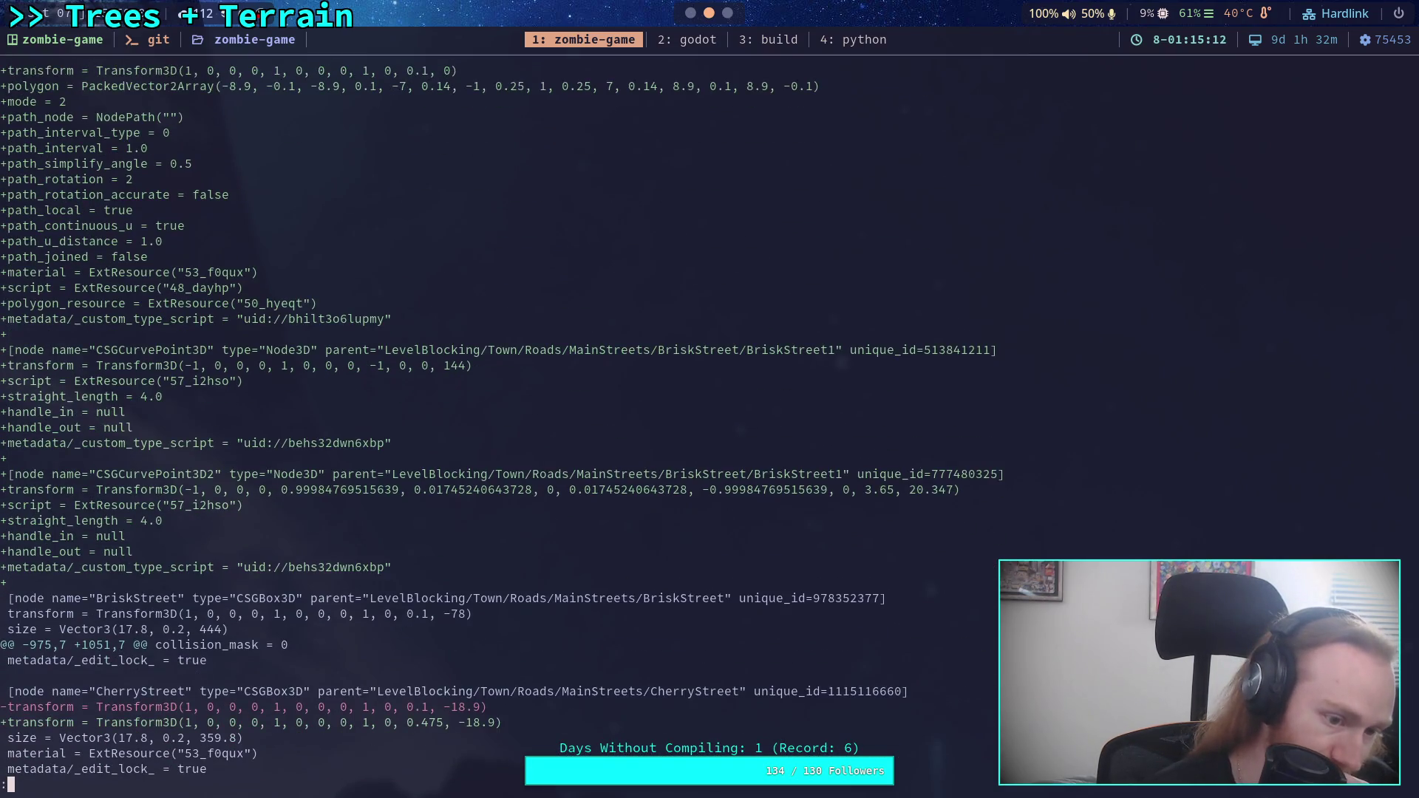
{"action": "key", "text": "j"}
{"action": "key", "text": "j"}
{"action": "key", "text": "j"}
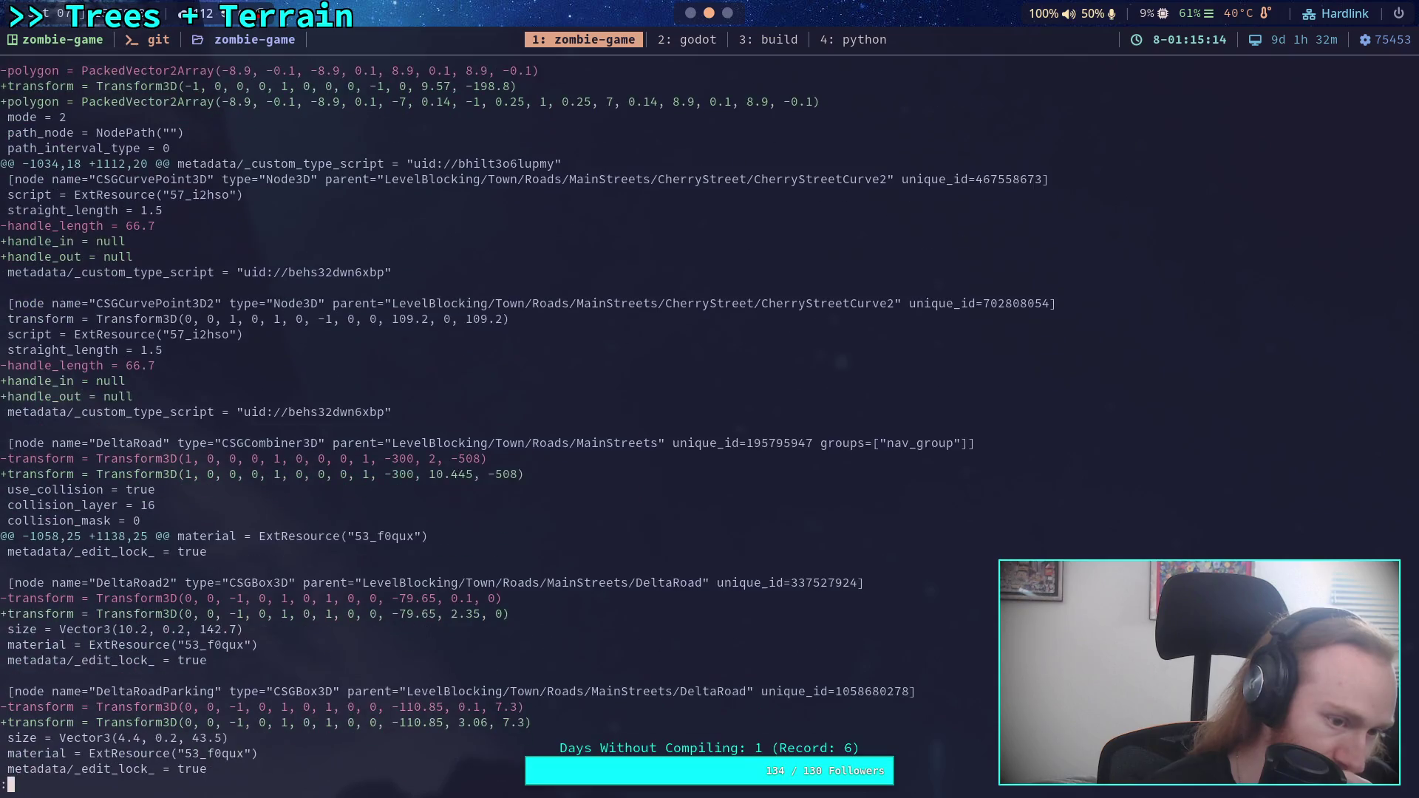
{"action": "key", "text": "j"}
{"action": "key", "text": "j"}
{"action": "key", "text": "j"}
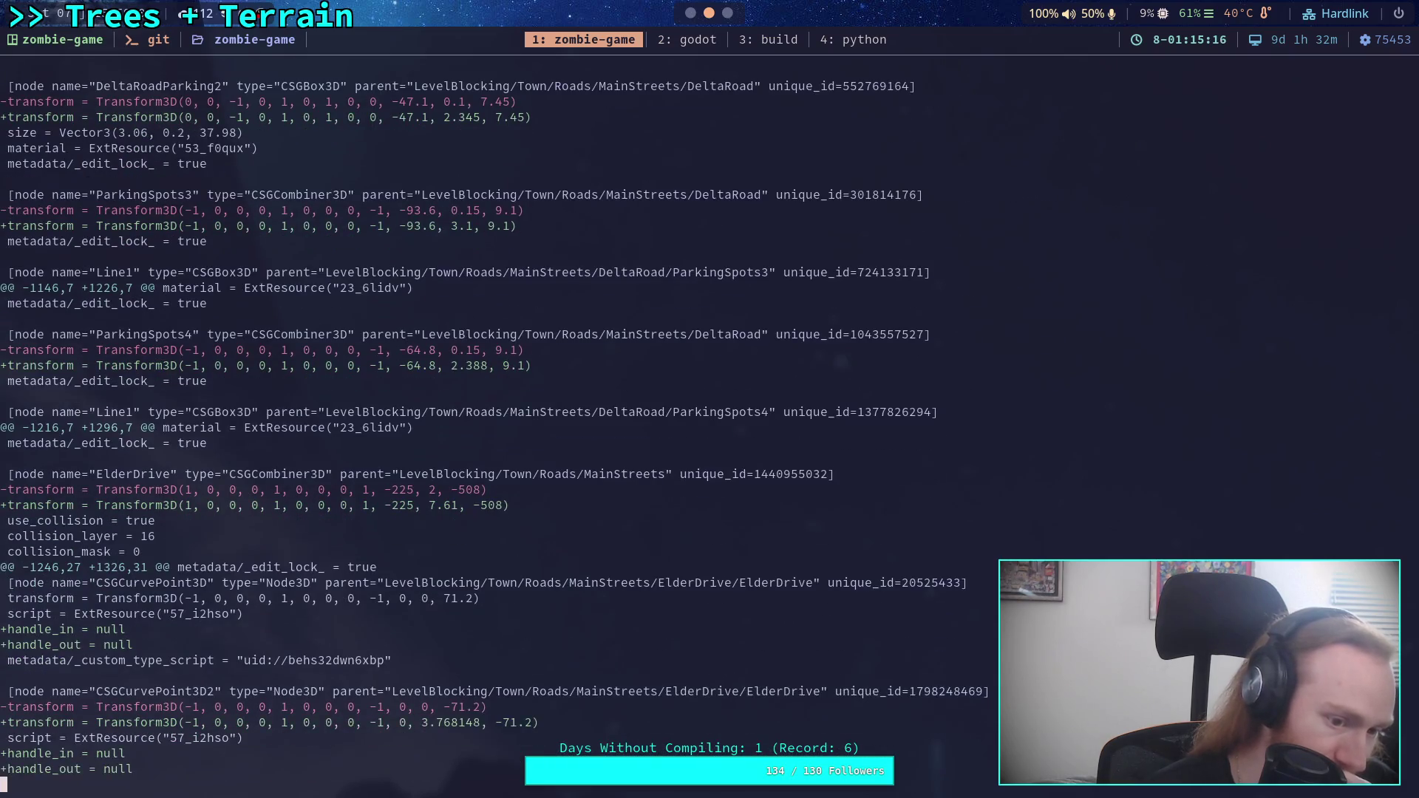
{"action": "key", "text": "j"}
{"action": "key", "text": "j"}
{"action": "key", "text": "j"}
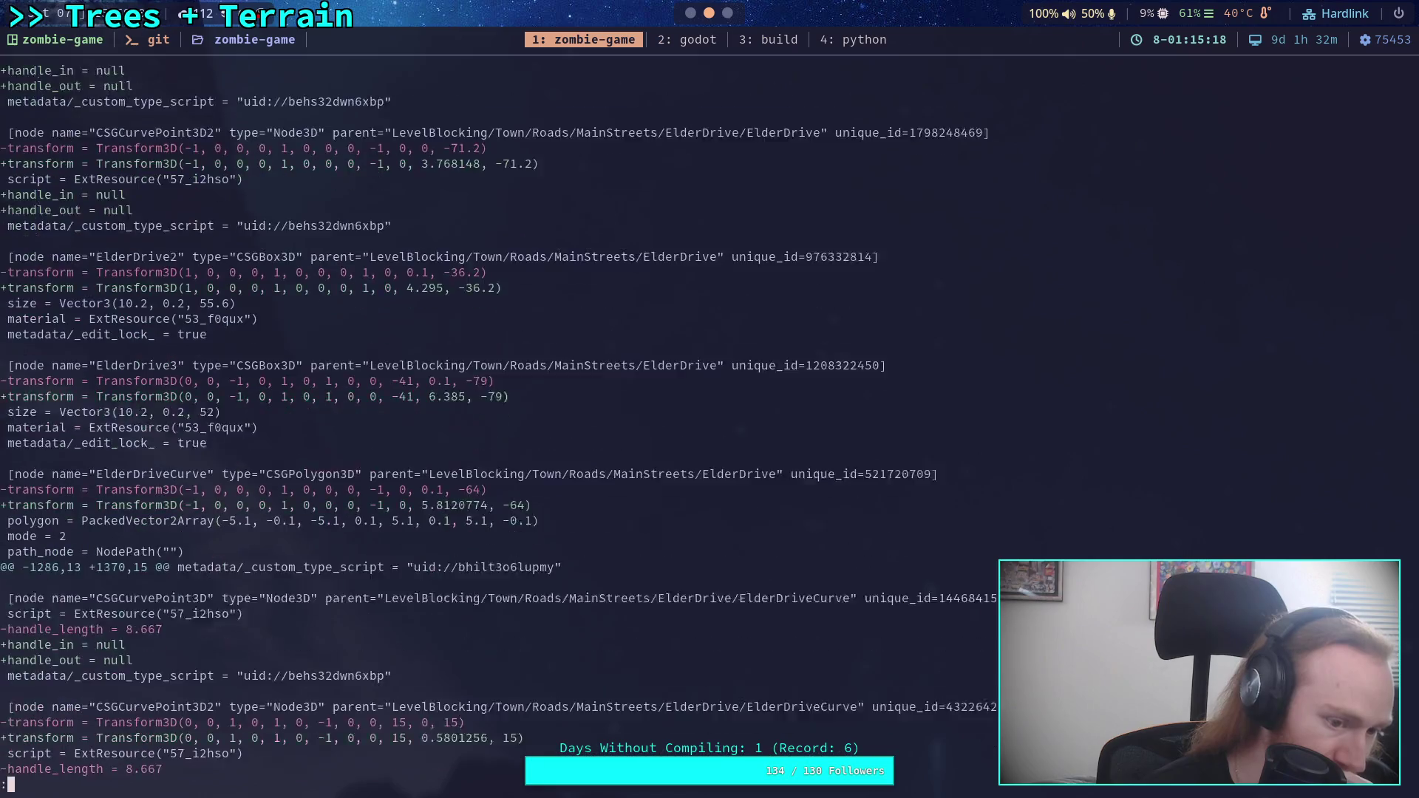
{"action": "type", "text": "qgit add -i s"}
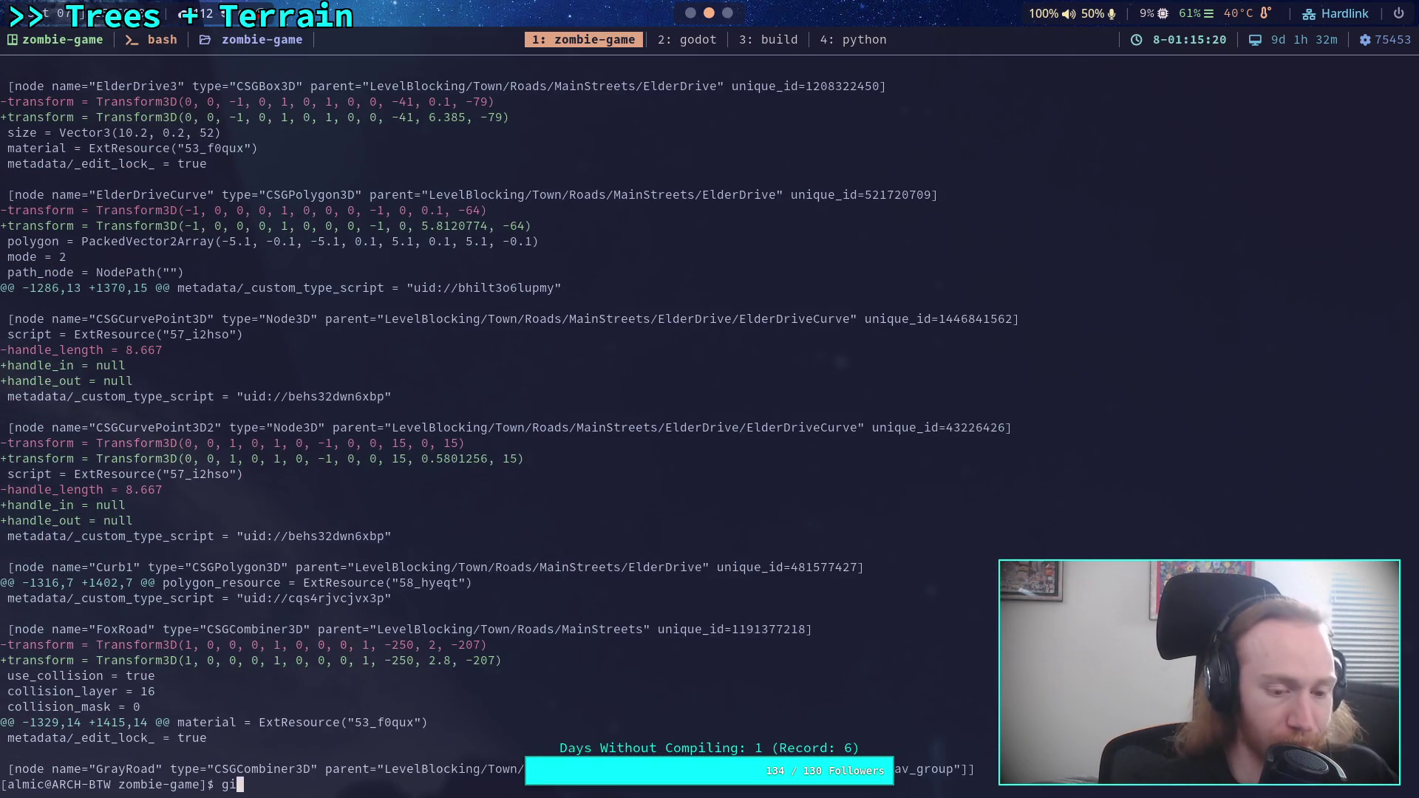
{"action": "type", "text": "cene/world/world.tscn"}
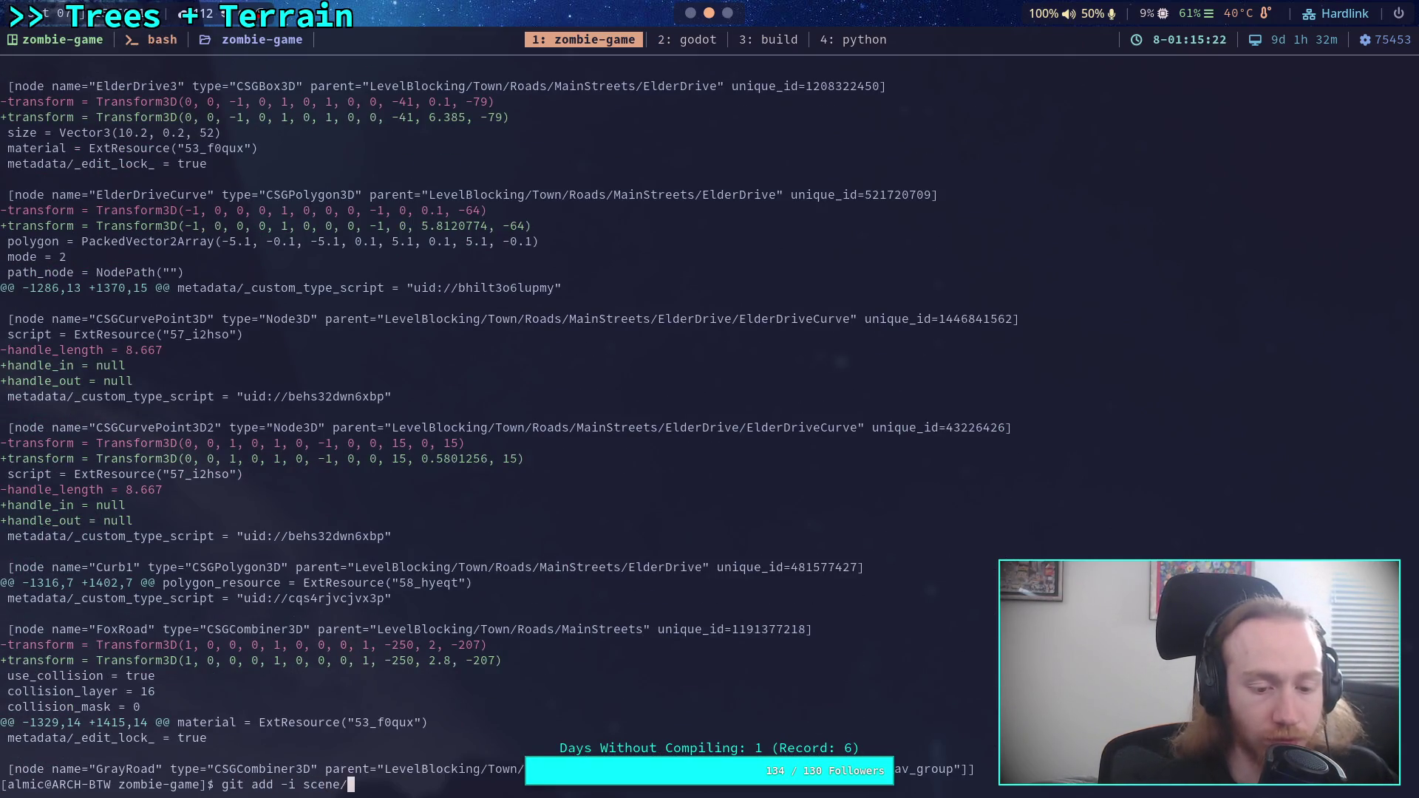
- Stage the AbleStreetCurve1 transform hunk of world.tscn using git add -i patch mode
{"action": "key", "text": "Return"}
{"action": "type", "text": "5"}
{"action": "key", "text": "Return"}
{"action": "type", "text": "1"}
{"action": "key", "text": "Return"}
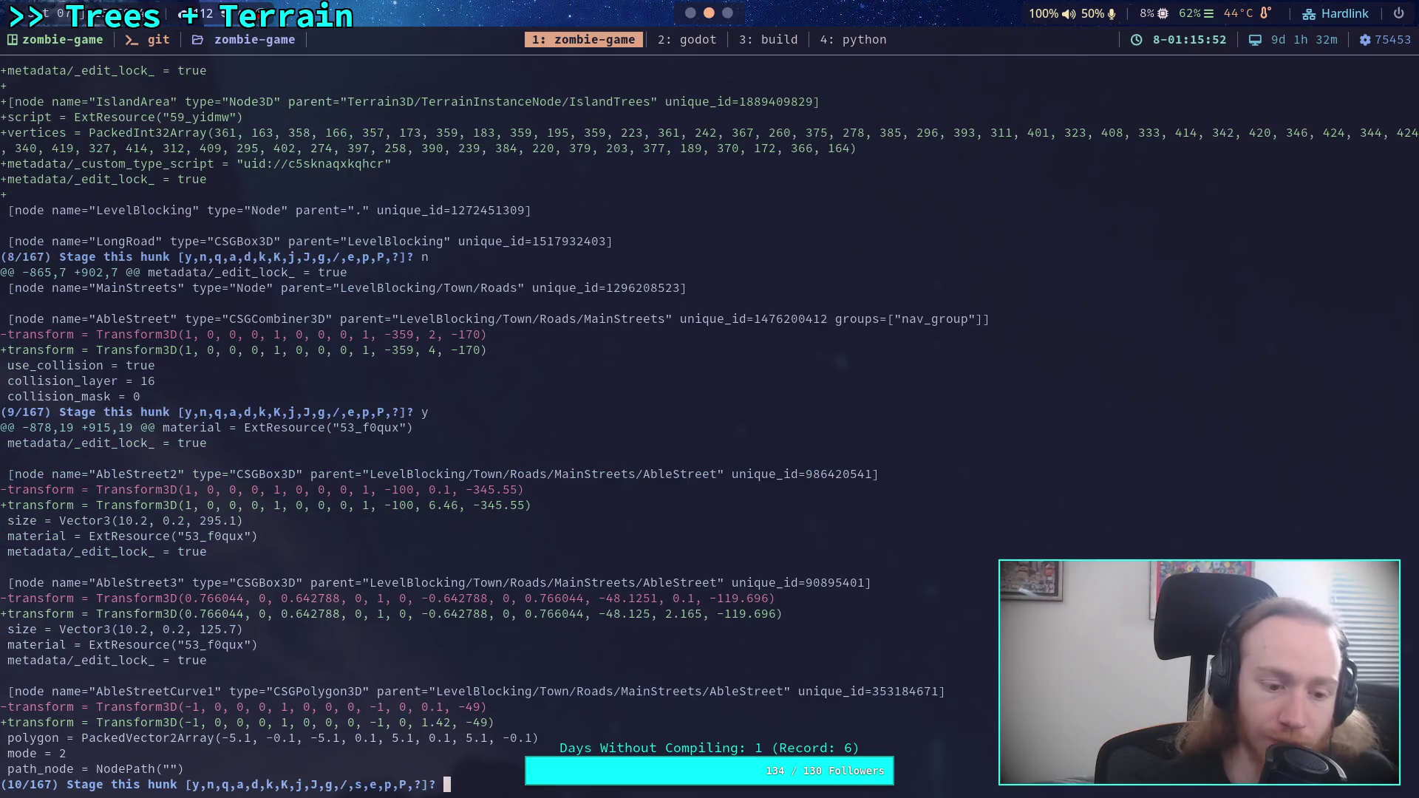
{"action": "type", "text": "y"}
{"action": "key", "text": "Return"}
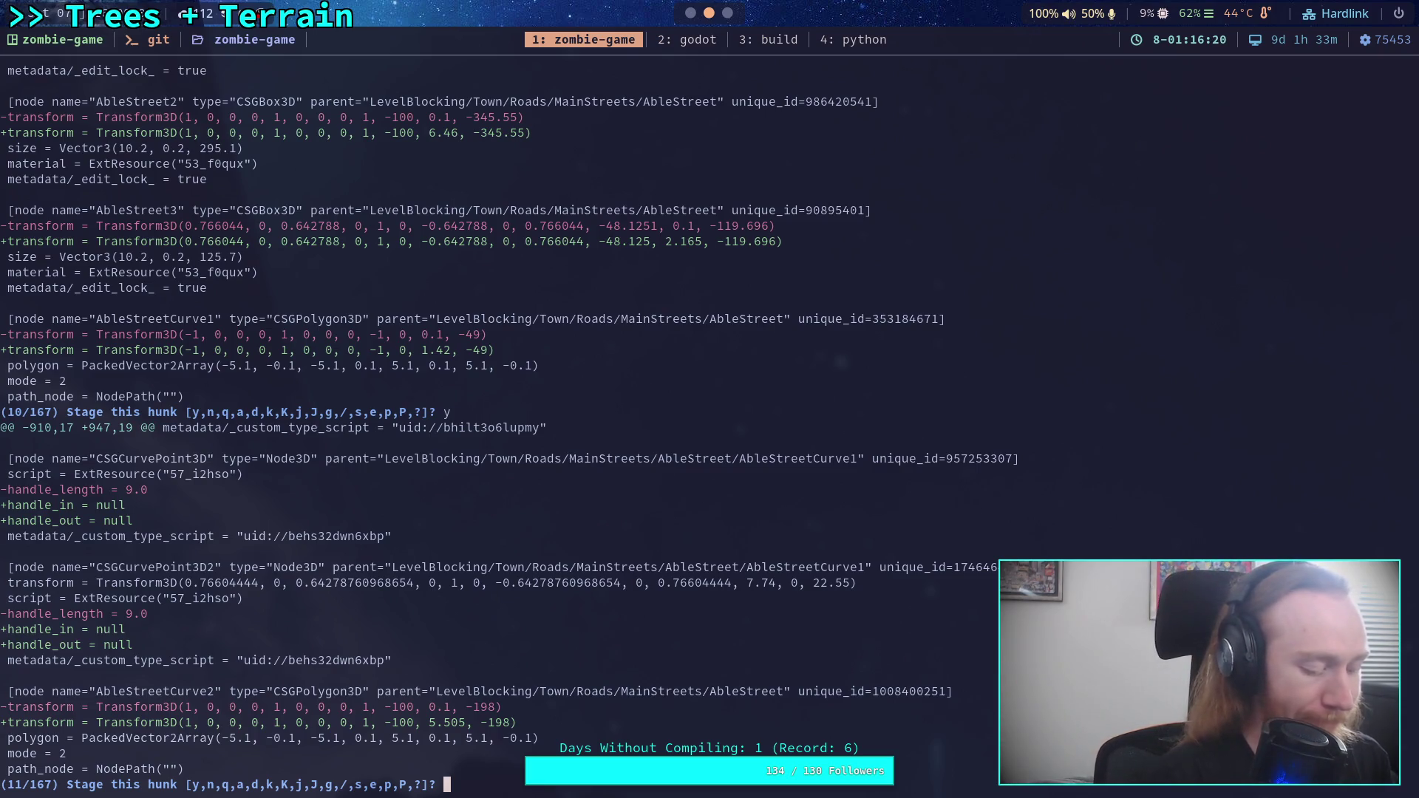
- Stop reviewing the remaining hunks, exit interactive staging, and go to Godot
{"action": "key", "text": "super+2"}
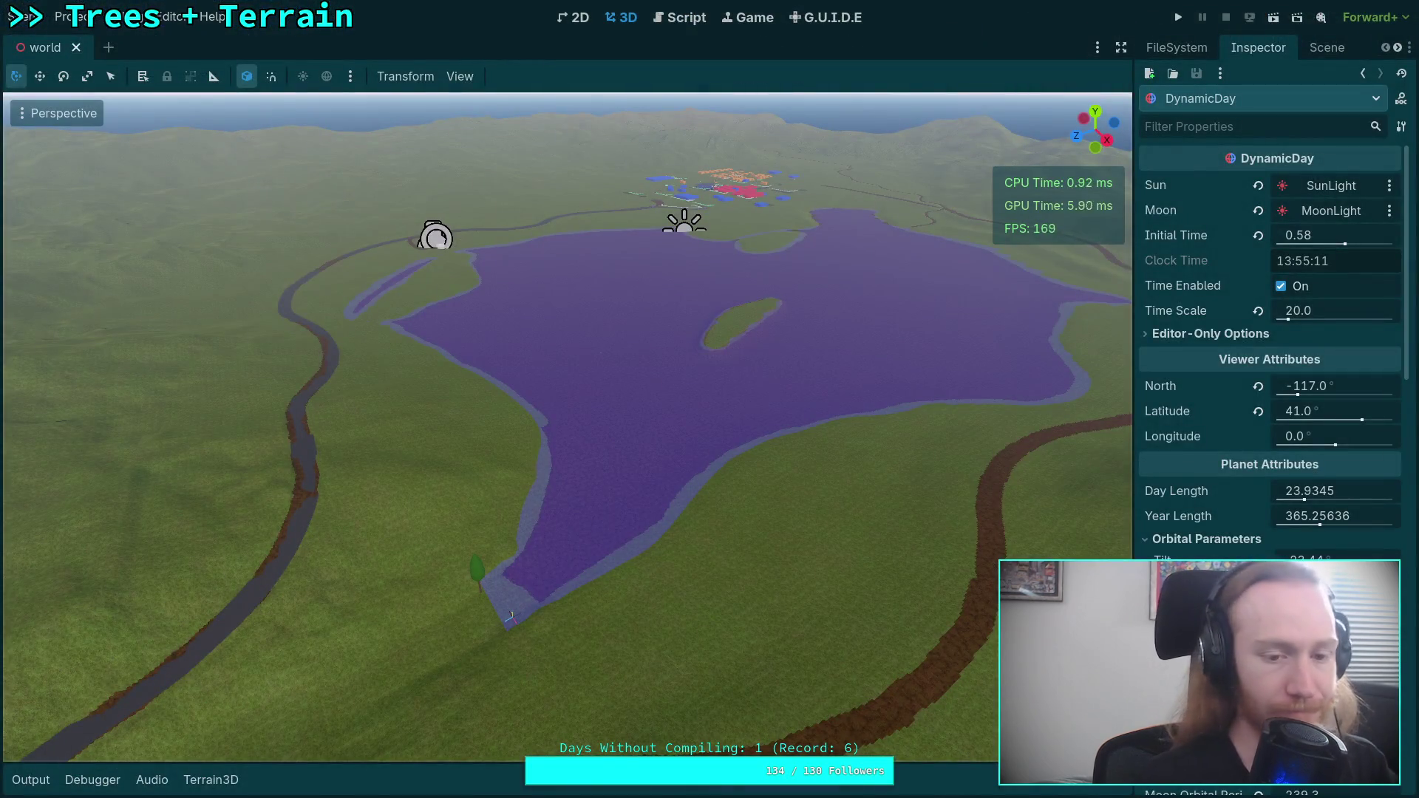
{"action": "key", "text": "super+1"}
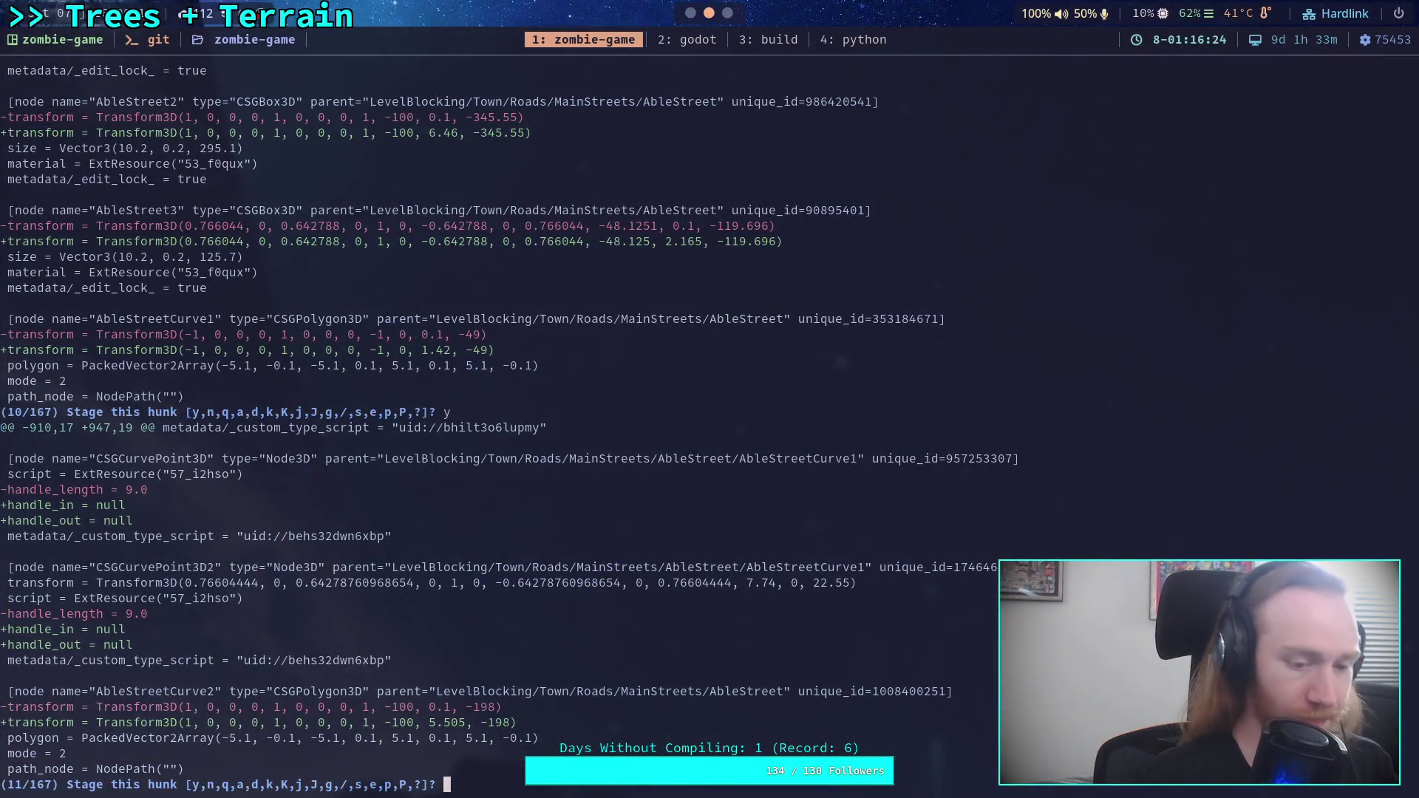
{"action": "type", "text": "q"}
{"action": "key", "text": "Return"}
{"action": "type", "text": "q"}
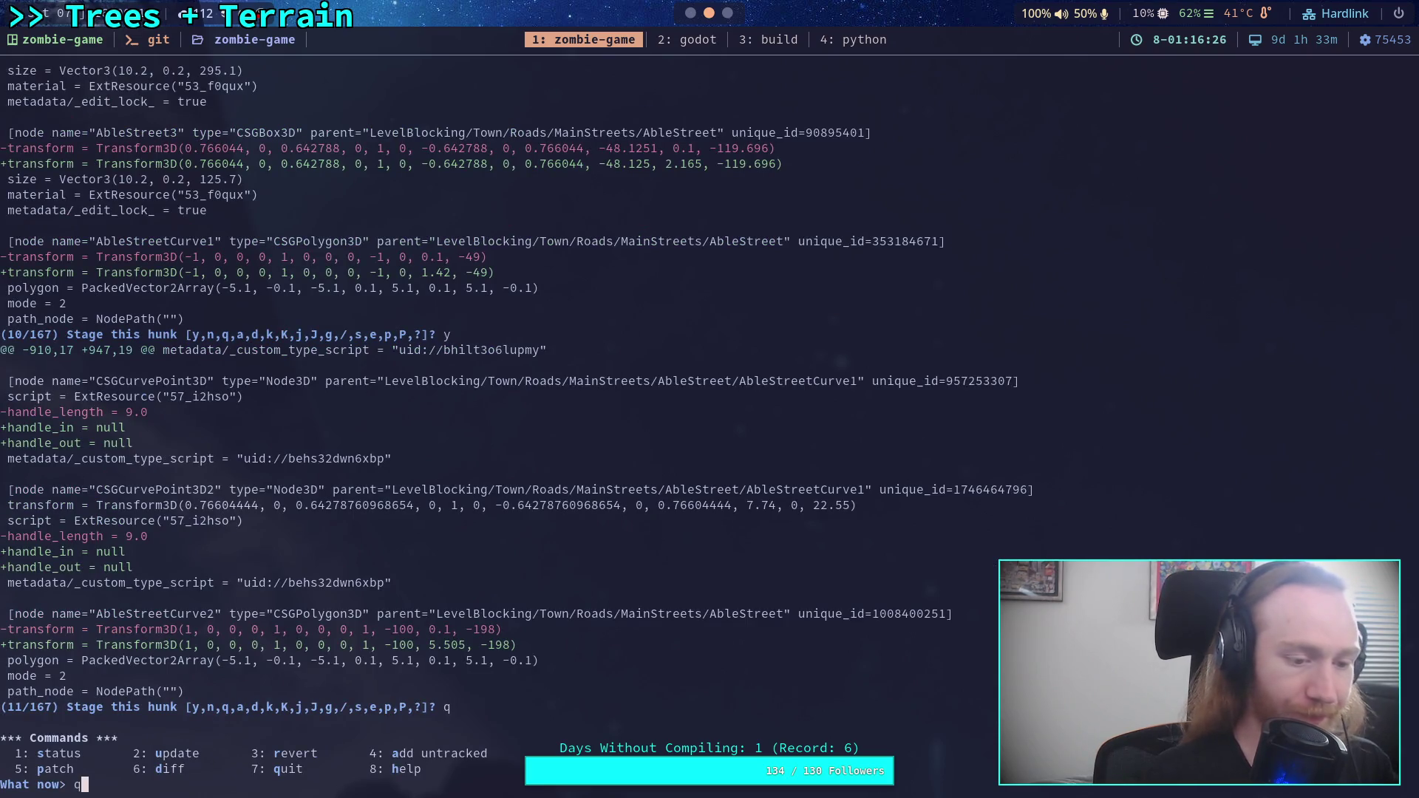
{"action": "key", "text": "Return"}
{"action": "key", "text": "super+2"}
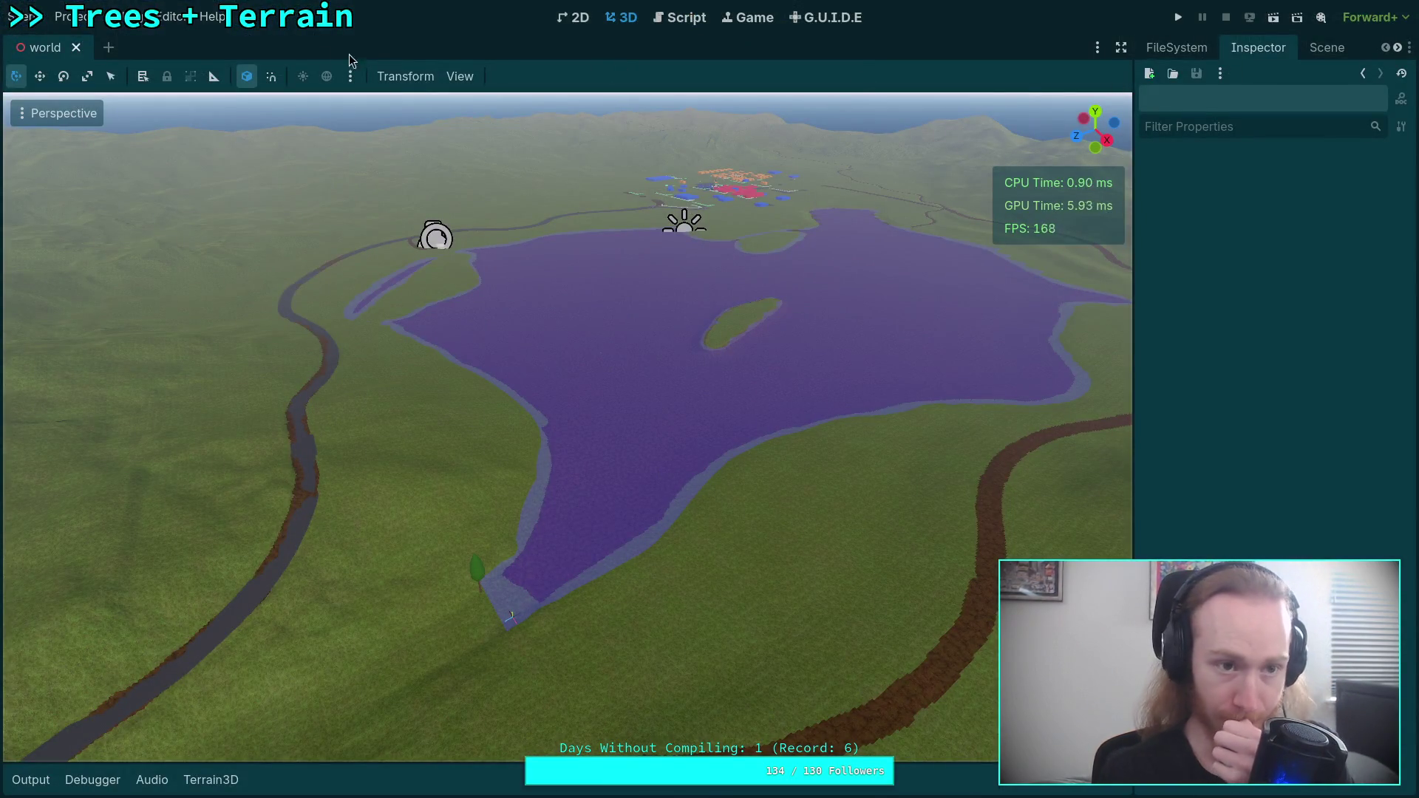
- Restore the Default editor layout, after briefly picking the Code layout
{"action": "left_click", "coordinate": [172, 16]}
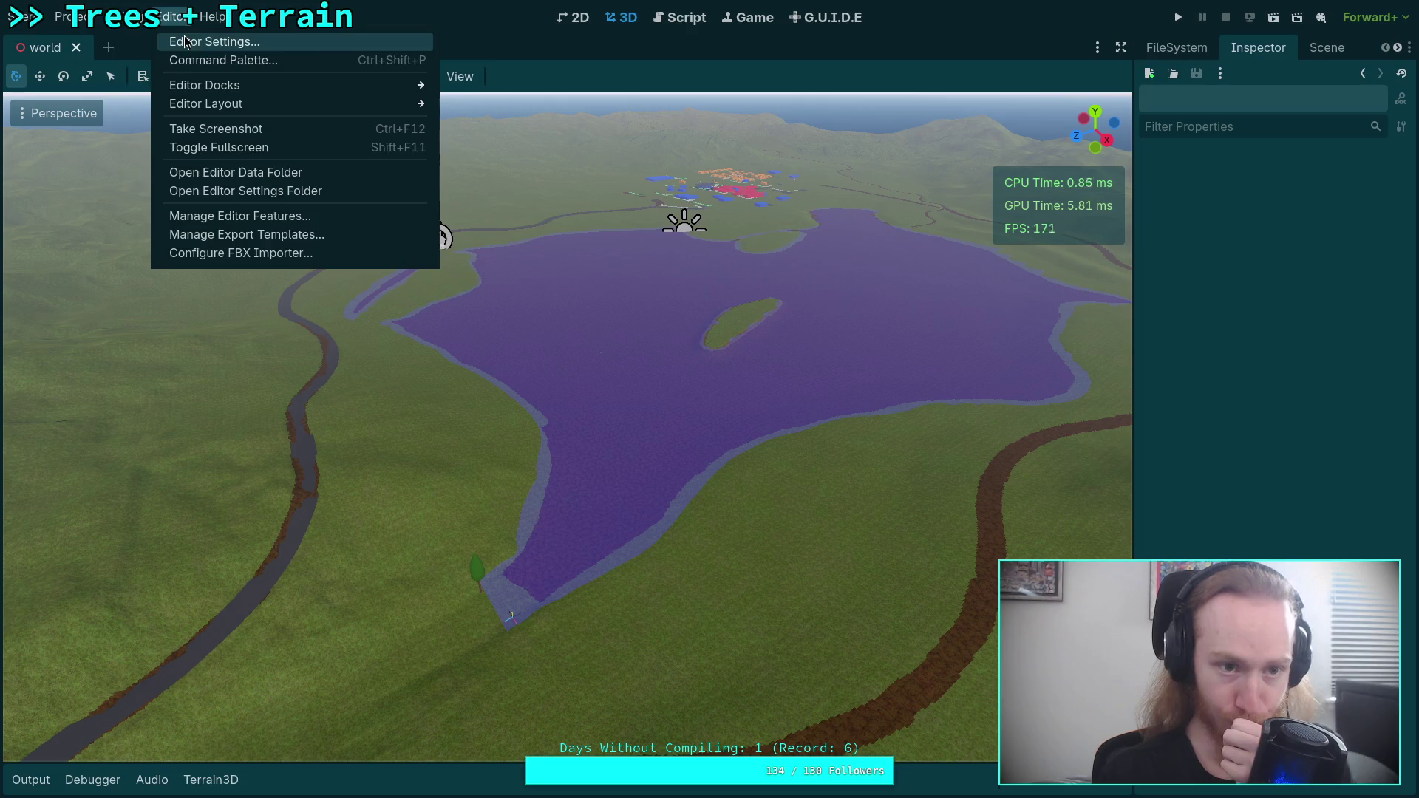
{"action": "mouse_move", "coordinate": [392, 102]}
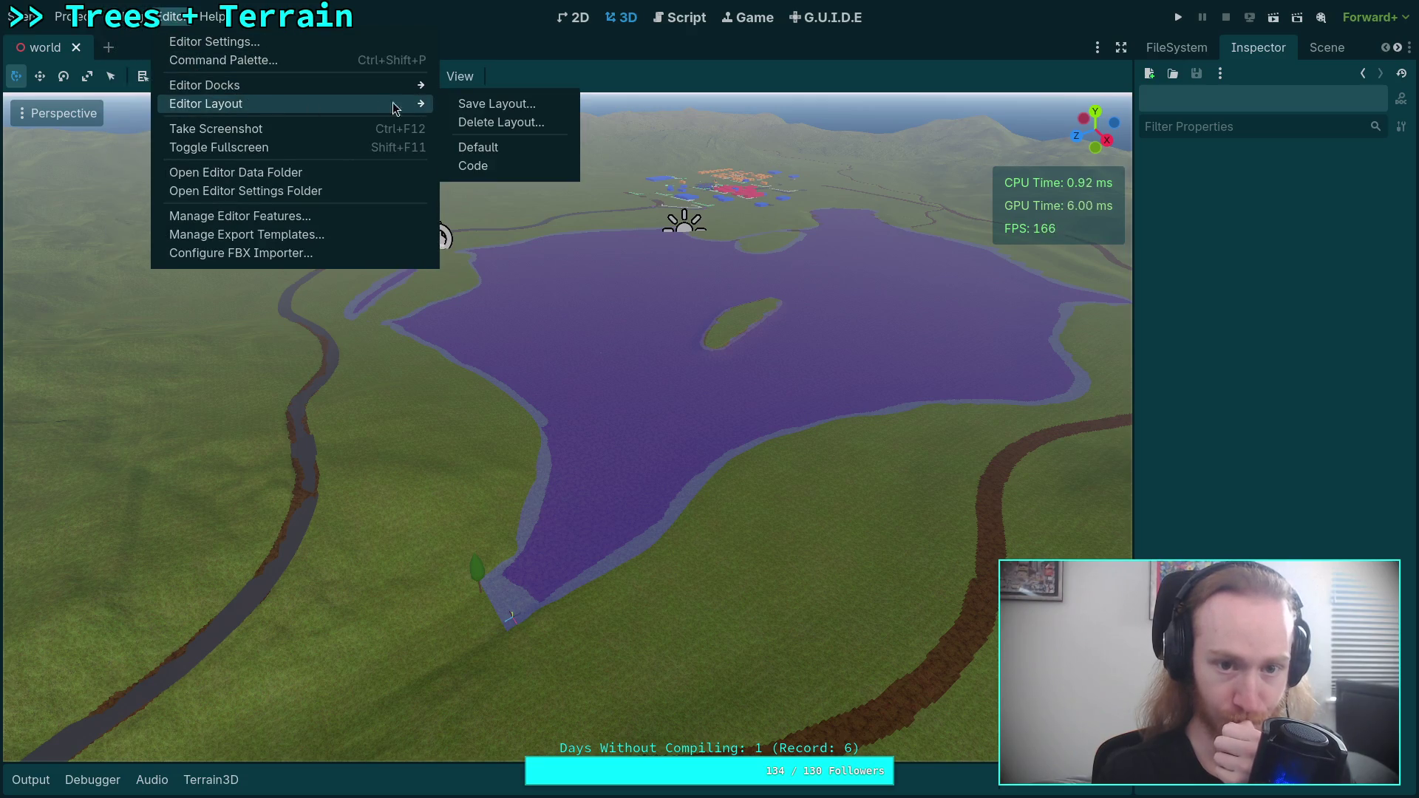
{"action": "left_click", "coordinate": [505, 160]}
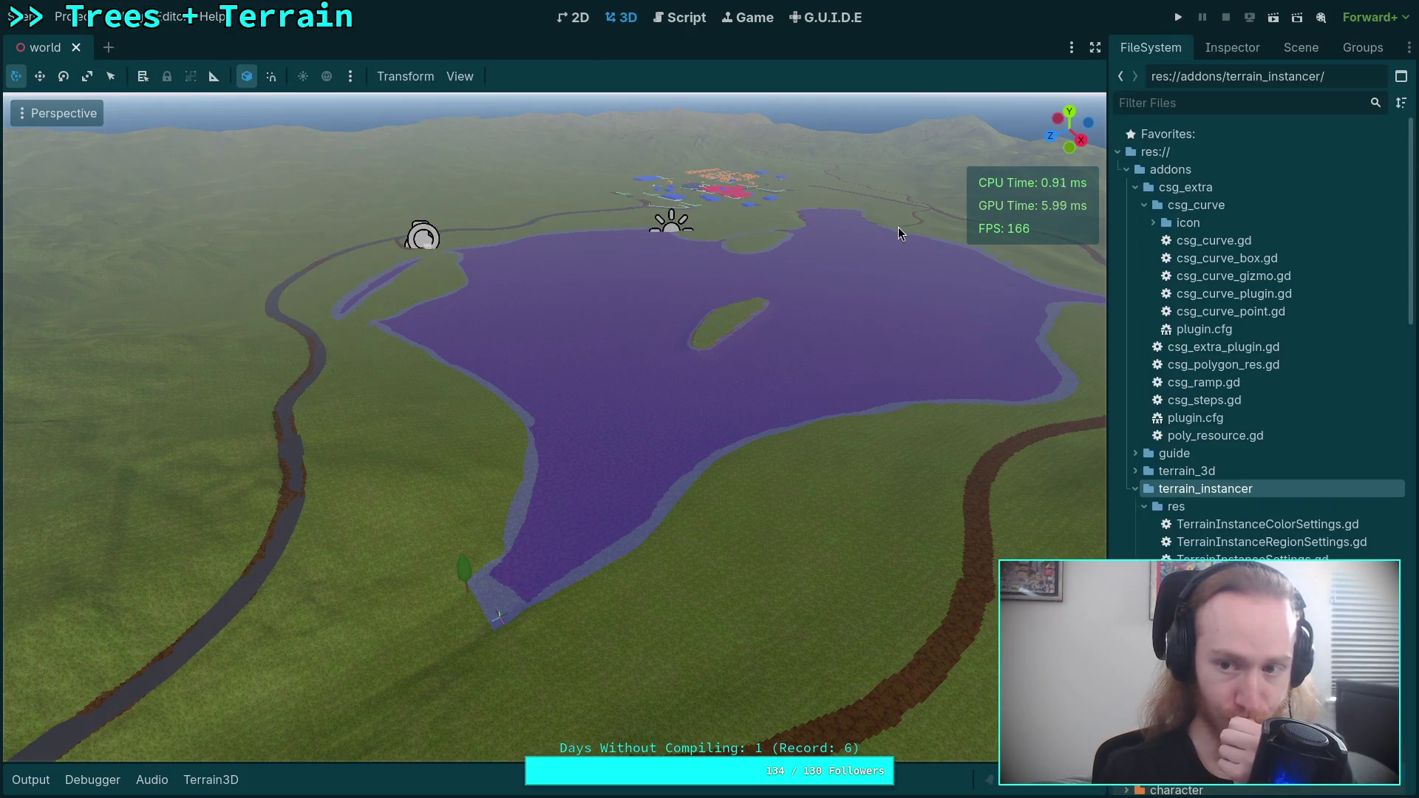
{"action": "left_click", "coordinate": [172, 17]}
{"action": "mouse_move", "coordinate": [414, 104]}
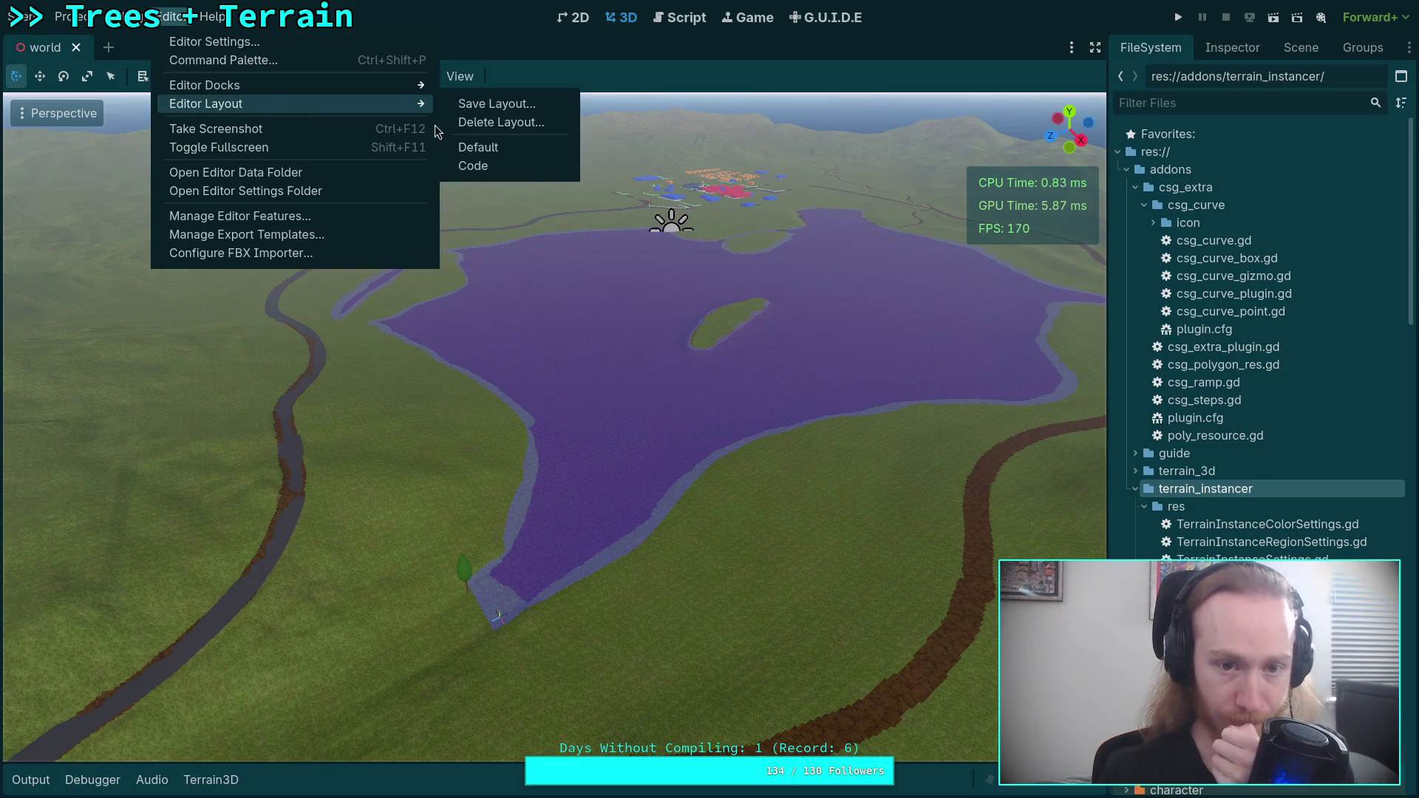
{"action": "left_click", "coordinate": [517, 147]}
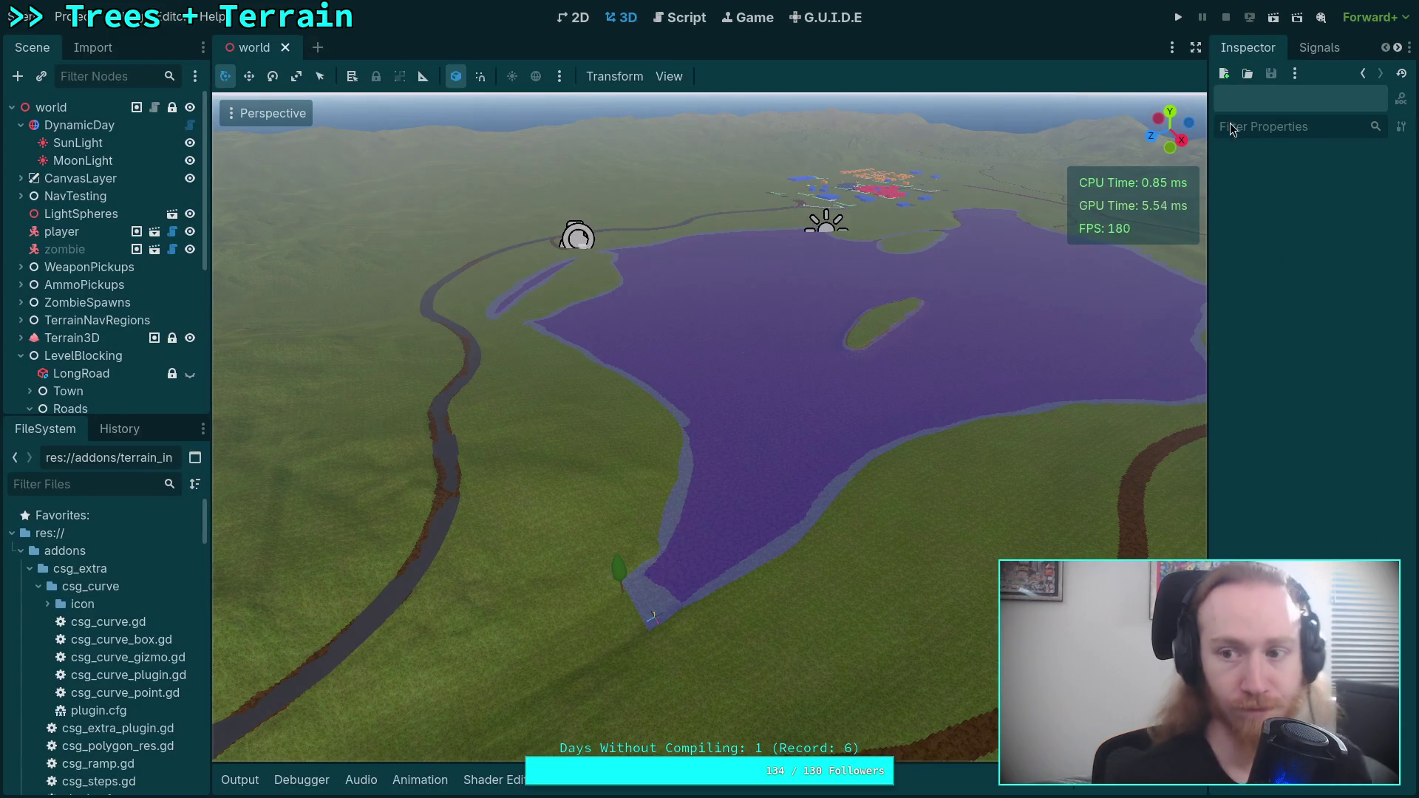
- Expand Town down to AbleStreetCurve1 and inspect its first CSGCurvePoint3D's handle values
{"action": "left_click_drag", "start_coordinate": [1208, 135], "coordinate": [1099, 192]}
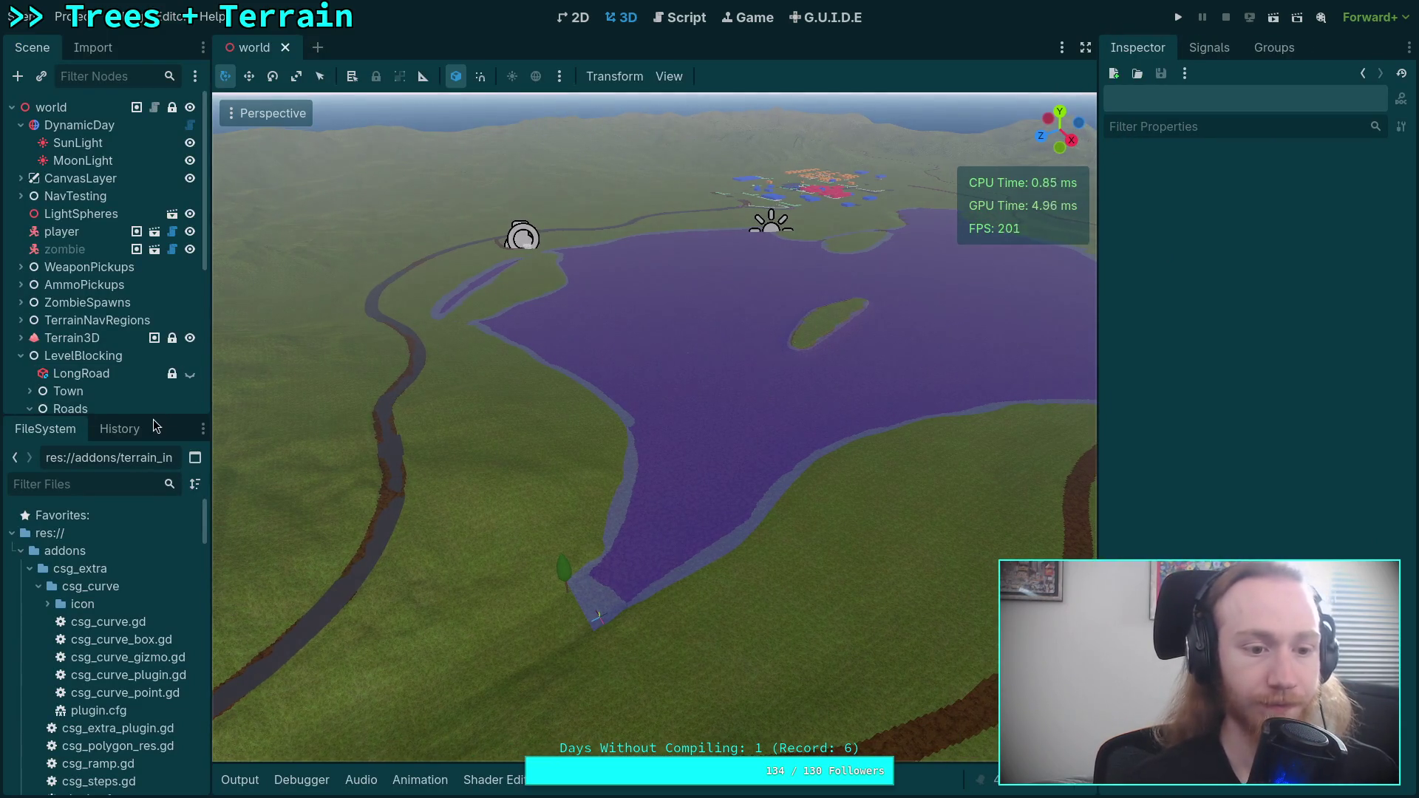
{"action": "left_click_drag", "start_coordinate": [155, 423], "coordinate": [154, 588]}
{"action": "left_click", "coordinate": [30, 391]}
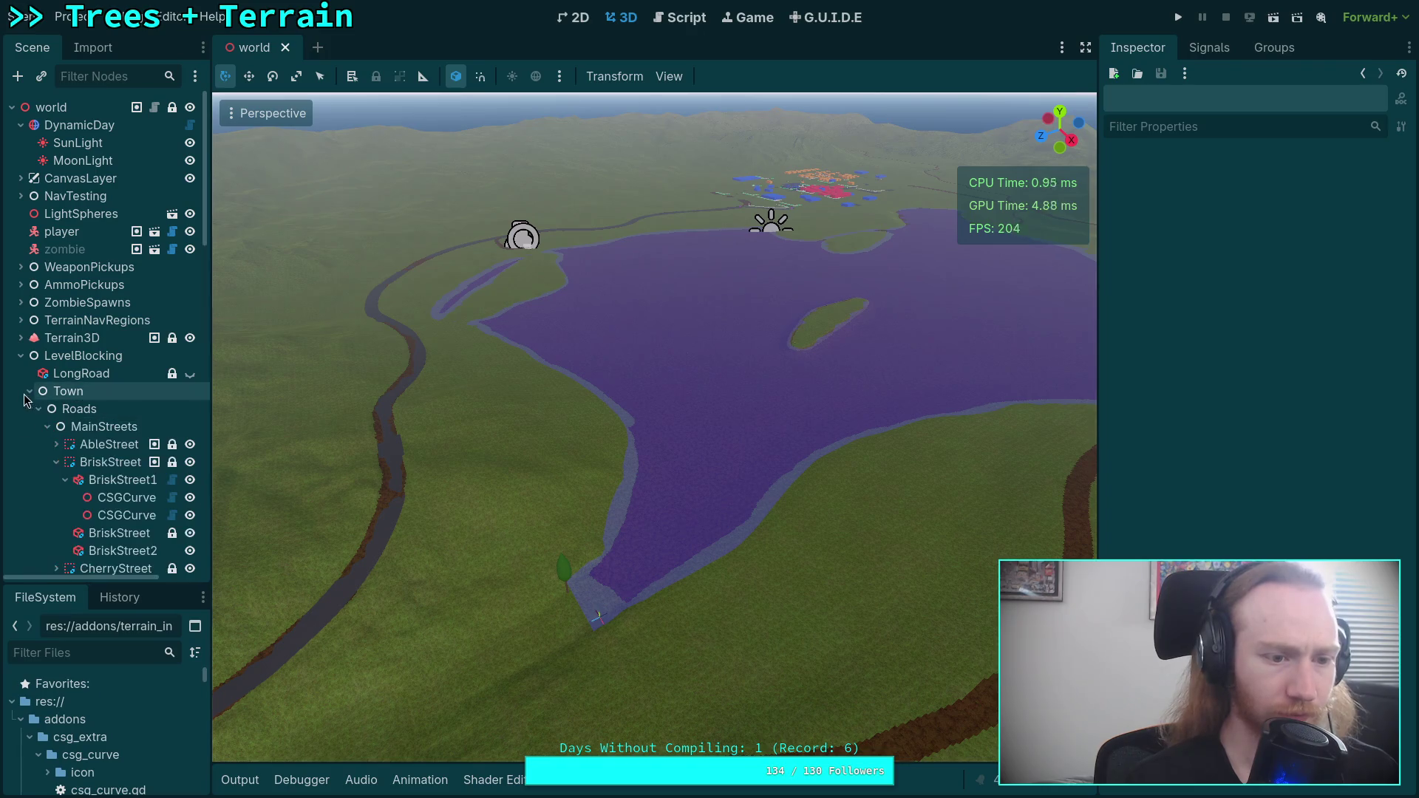
{"action": "left_click_drag", "start_coordinate": [212, 429], "coordinate": [290, 429]}
{"action": "left_click", "coordinate": [57, 444]}
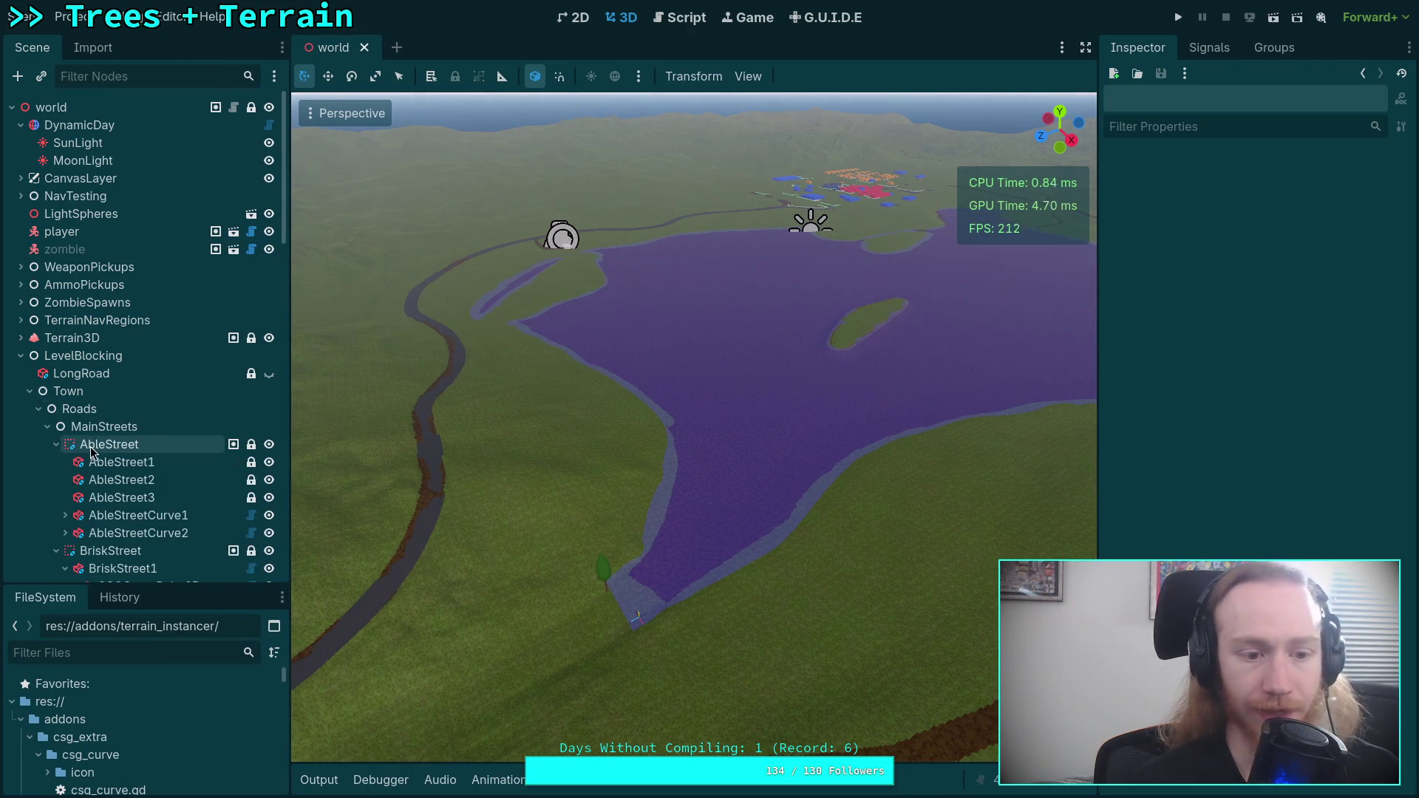
{"action": "scroll", "coordinate": [92, 452], "scroll_direction": "down", "scroll_amount": 3}
{"action": "left_click", "coordinate": [133, 456]}
{"action": "left_click", "coordinate": [65, 456]}
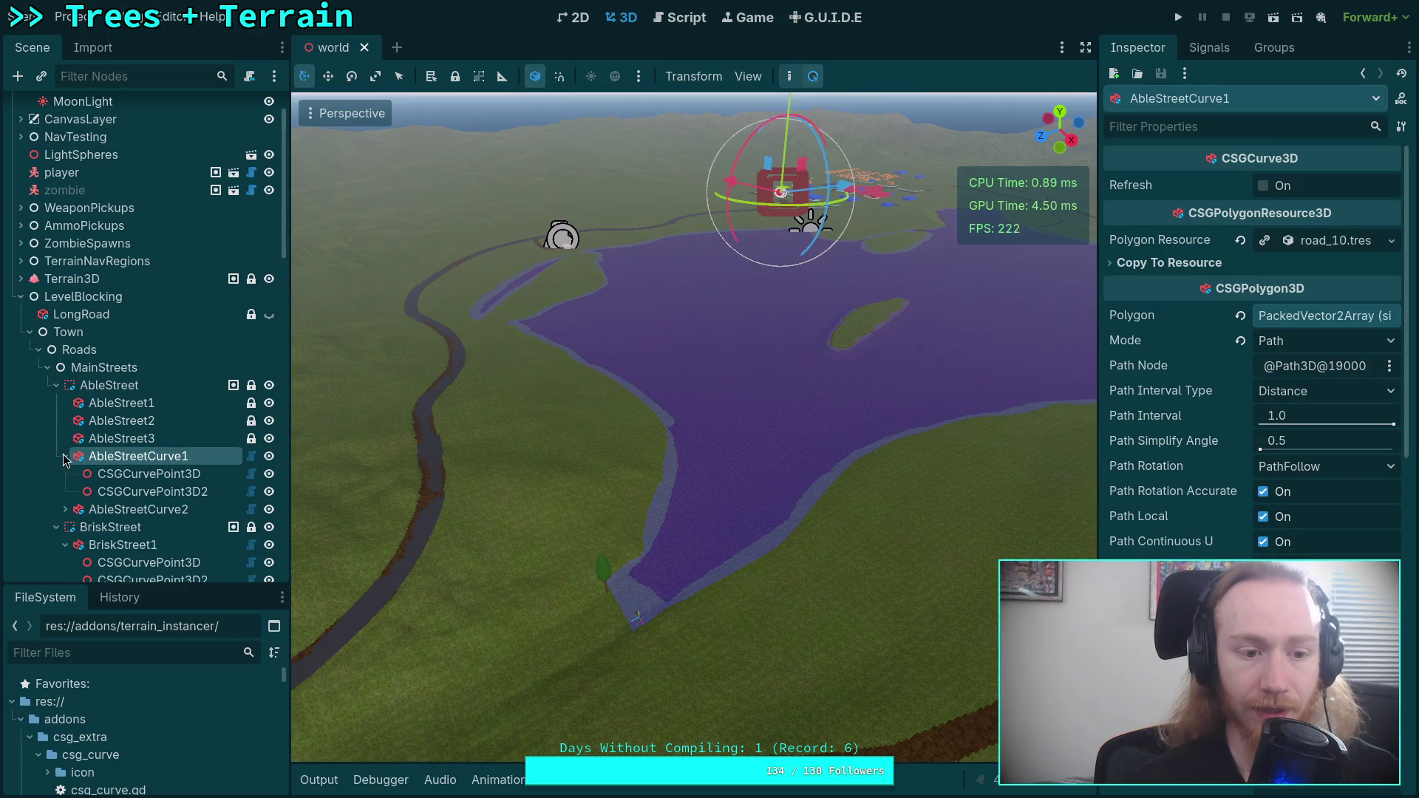
{"action": "left_click", "coordinate": [153, 476]}
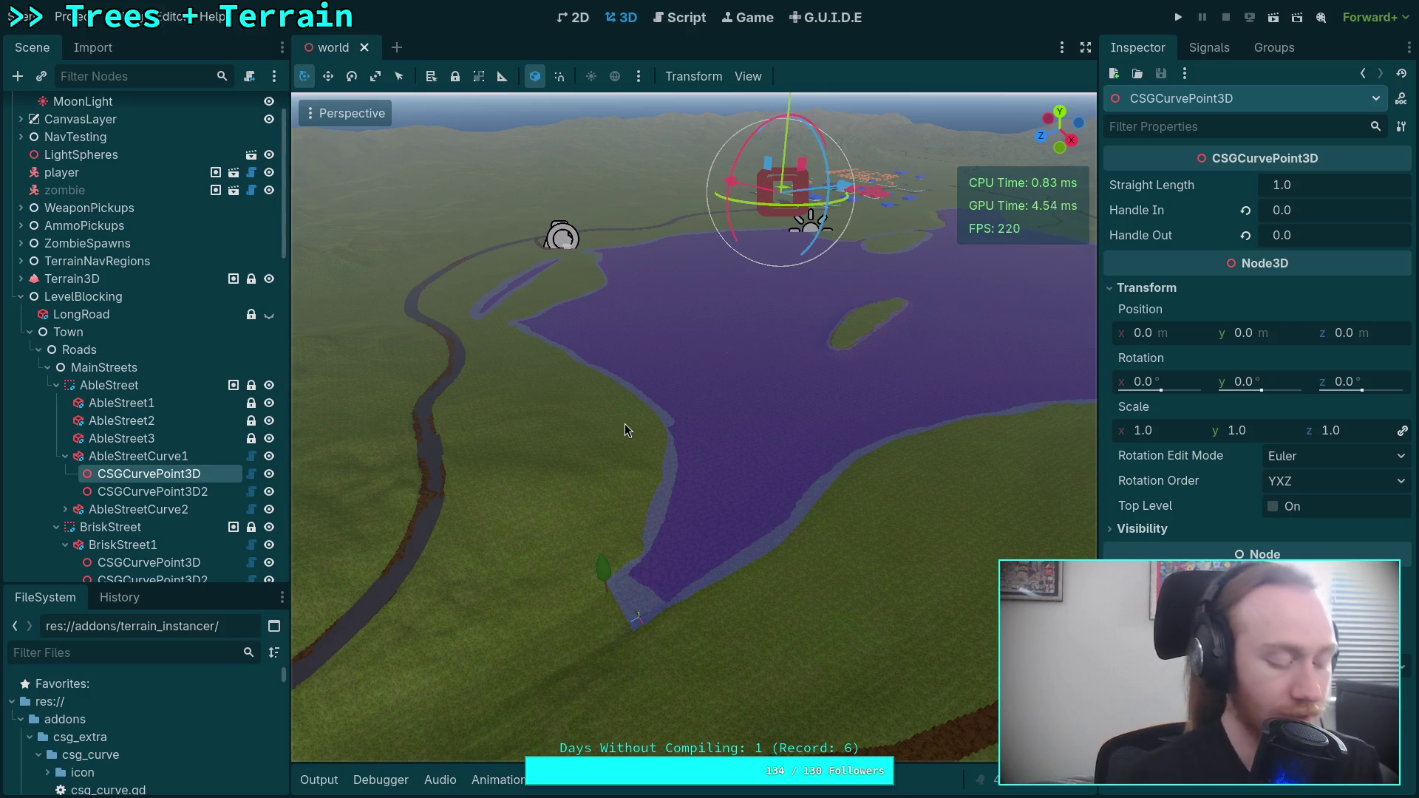
{"action": "key", "text": "super+1"}
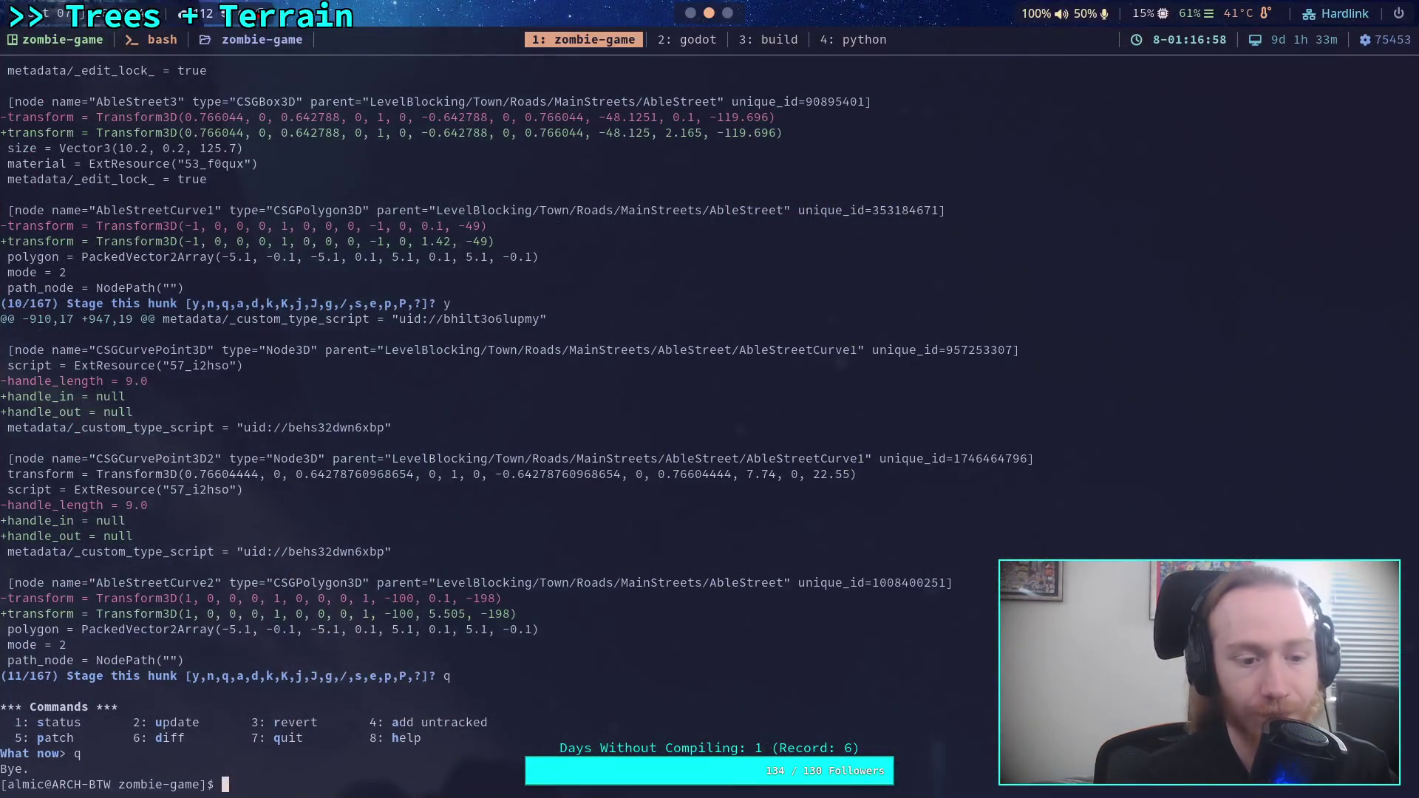
- Run git diff on world.tscn and page to the AbleStreetCurve hunks showing null handles
{"action": "type", "text": "git diff "}
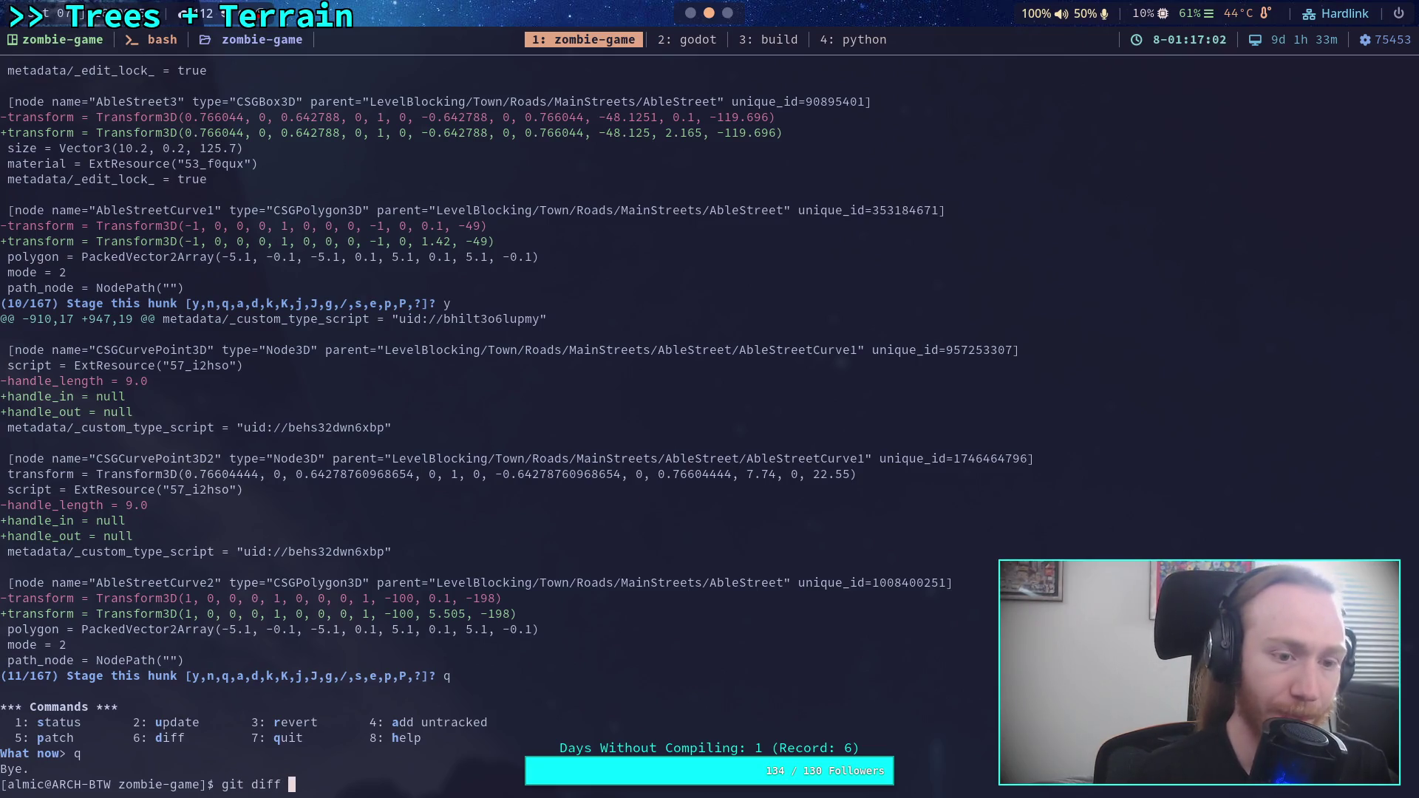
{"action": "type", "text": "scene/world/"}
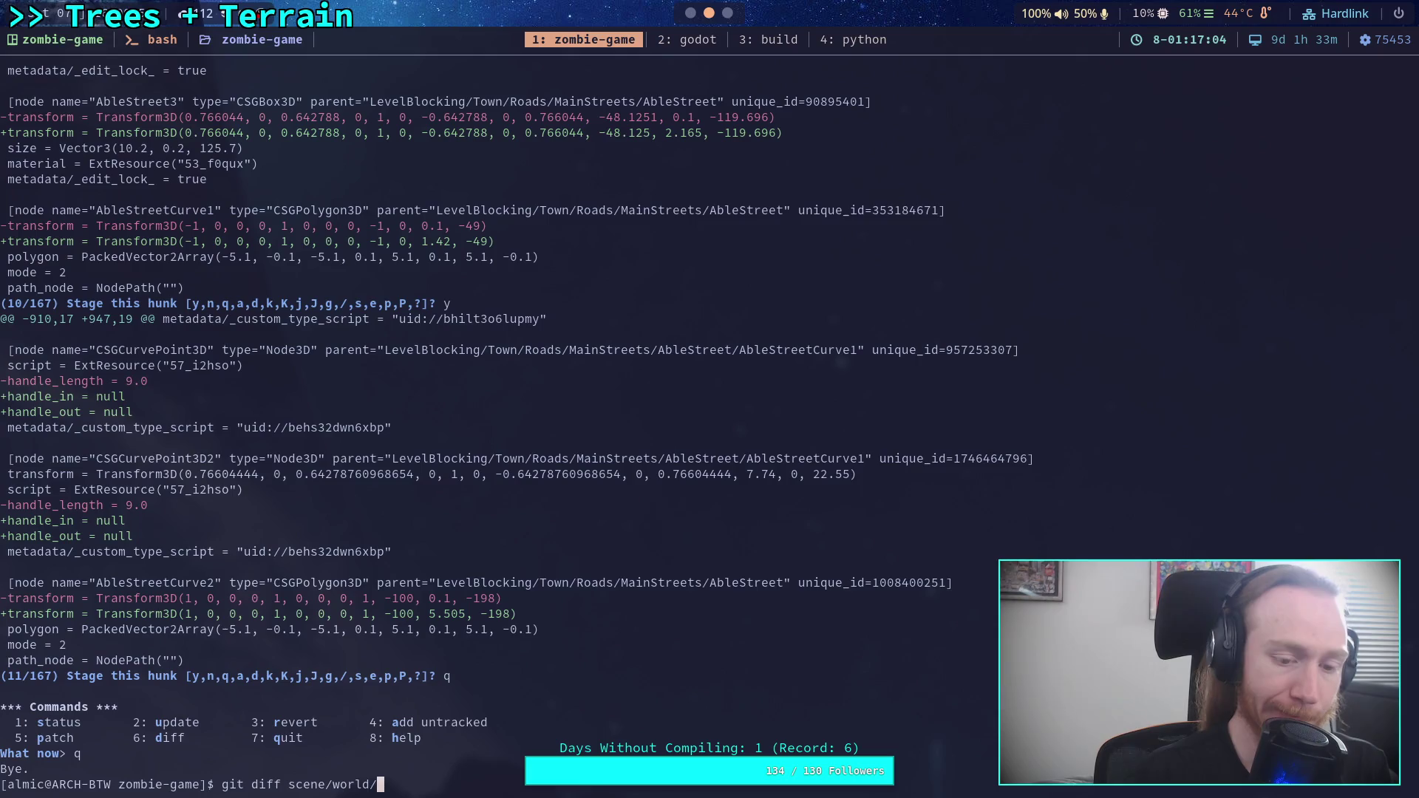
{"action": "type", "text": "world/world.tscn"}
{"action": "key", "text": "Return"}
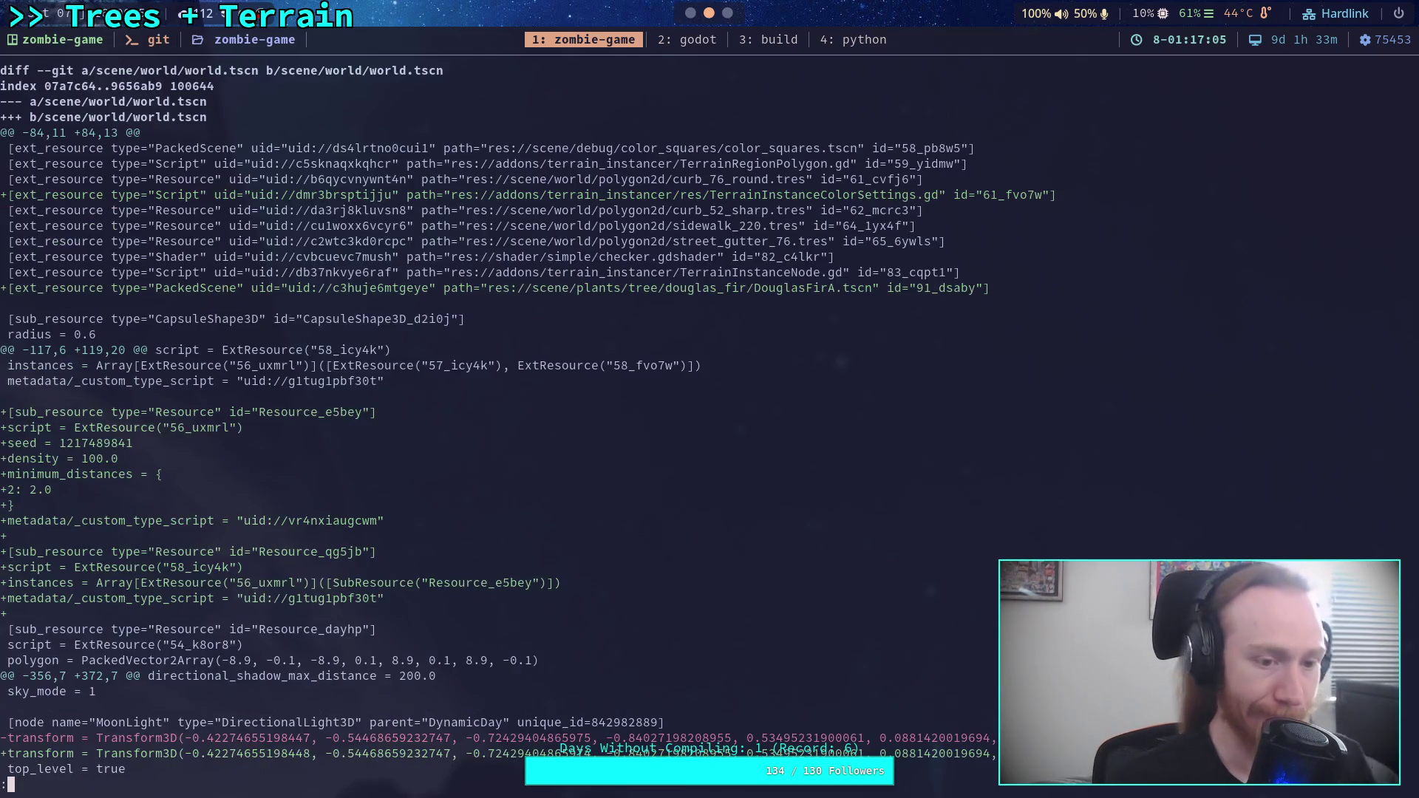
{"action": "key", "text": "space"}
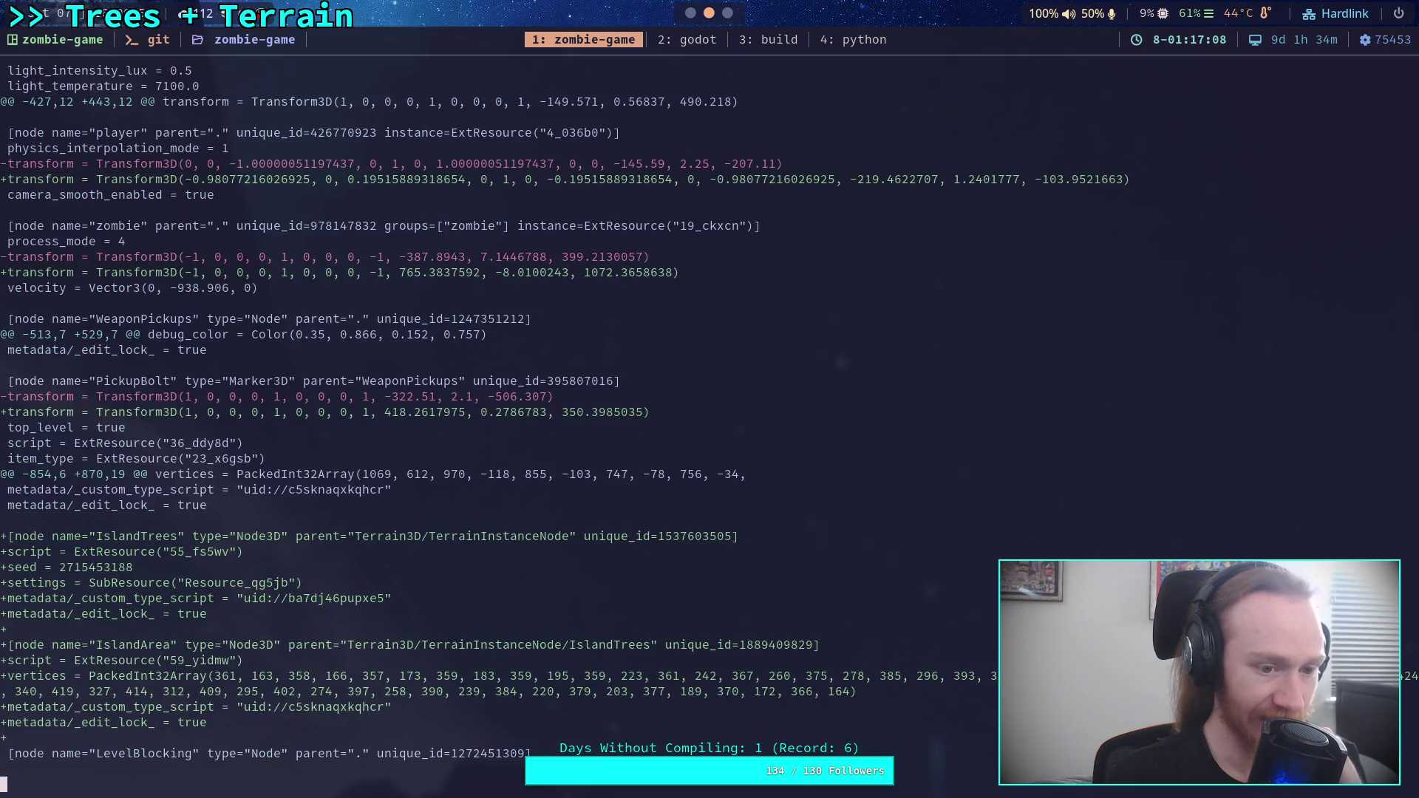
{"action": "key", "text": "space"}
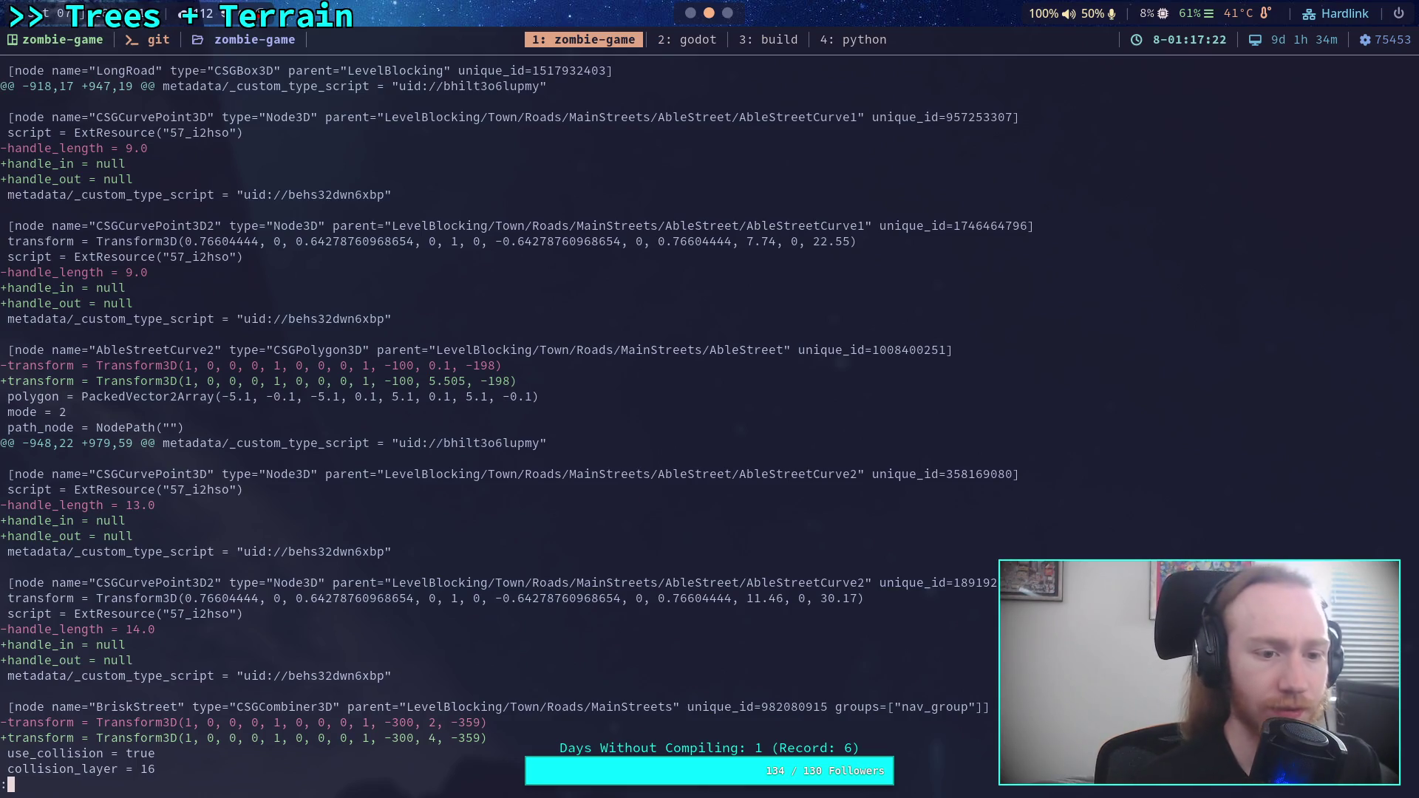
{"action": "key", "text": "super+2"}
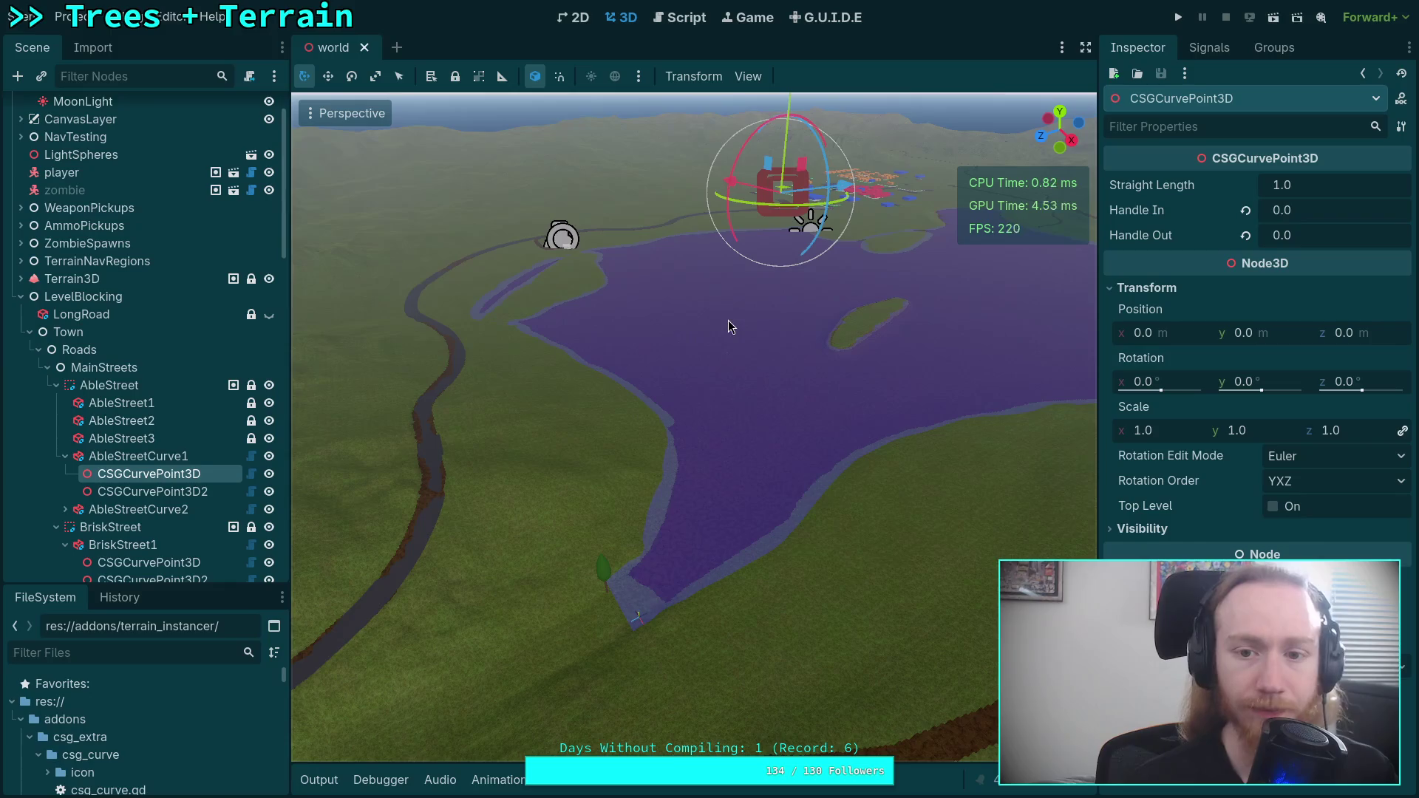
- Give AbleStreetCurve1's first curve point Handle Out 9 and Handle In 1
{"action": "key", "text": "Up"}
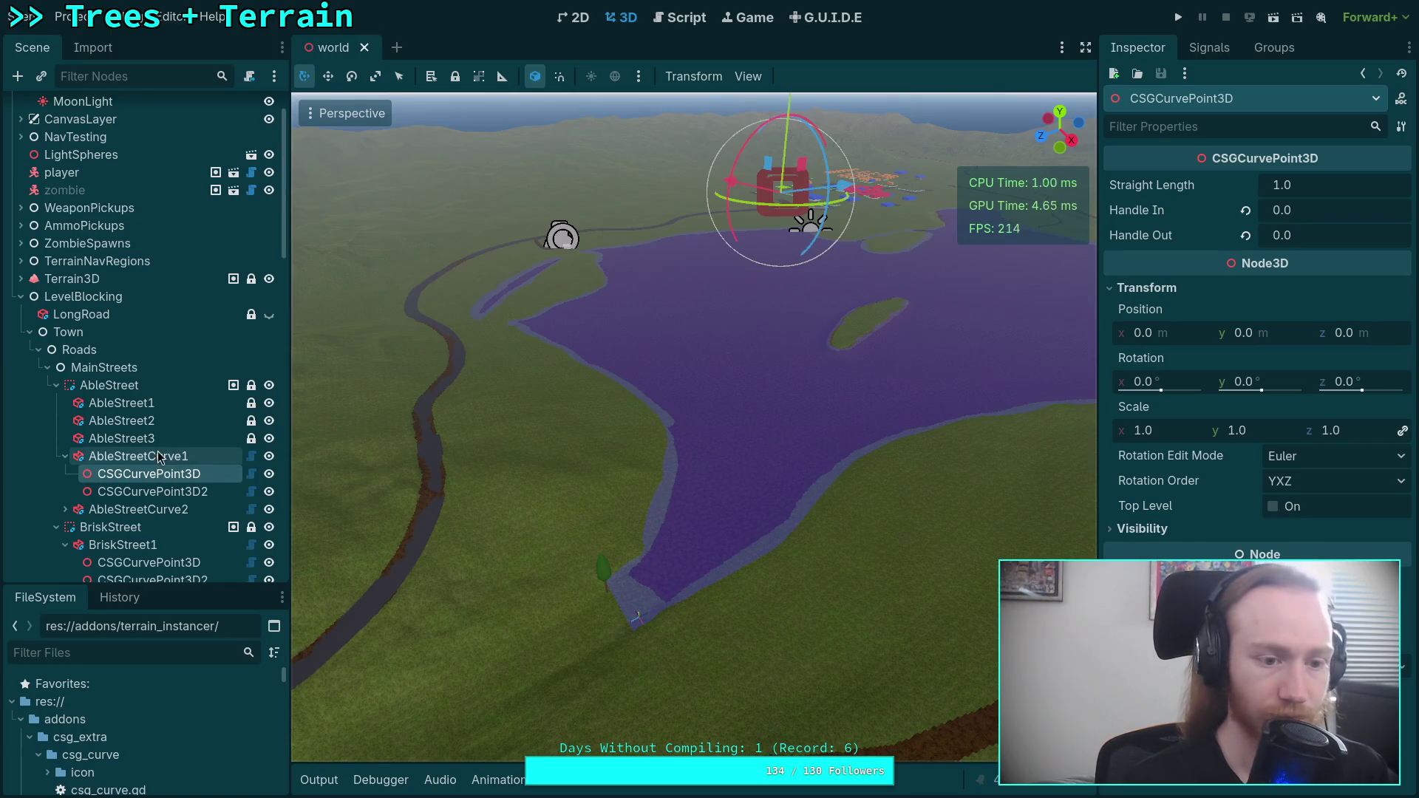
{"action": "key", "text": "f"}
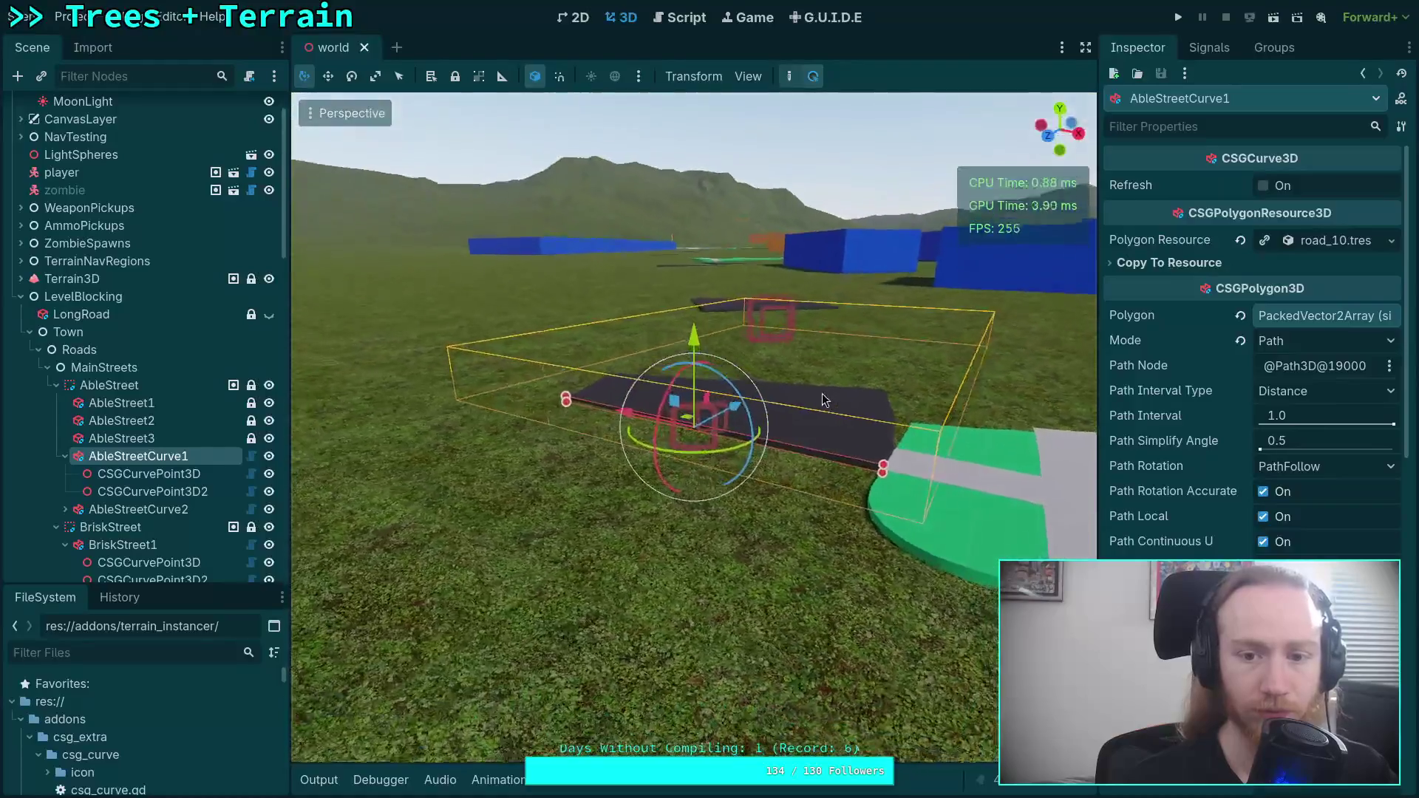
{"action": "mouse_move", "coordinate": [826, 400]}
{"action": "left_mouse_down"}
{"action": "mouse_move", "coordinate": [693, 464]}
{"action": "mouse_move", "coordinate": [507, 348]}
{"action": "mouse_move", "coordinate": [478, 377]}
{"action": "mouse_move", "coordinate": [517, 362]}
{"action": "mouse_move", "coordinate": [694, 549]}
{"action": "left_mouse_up"}
{"action": "scroll", "coordinate": [694, 465], "scroll_direction": "up", "scroll_amount": 2}
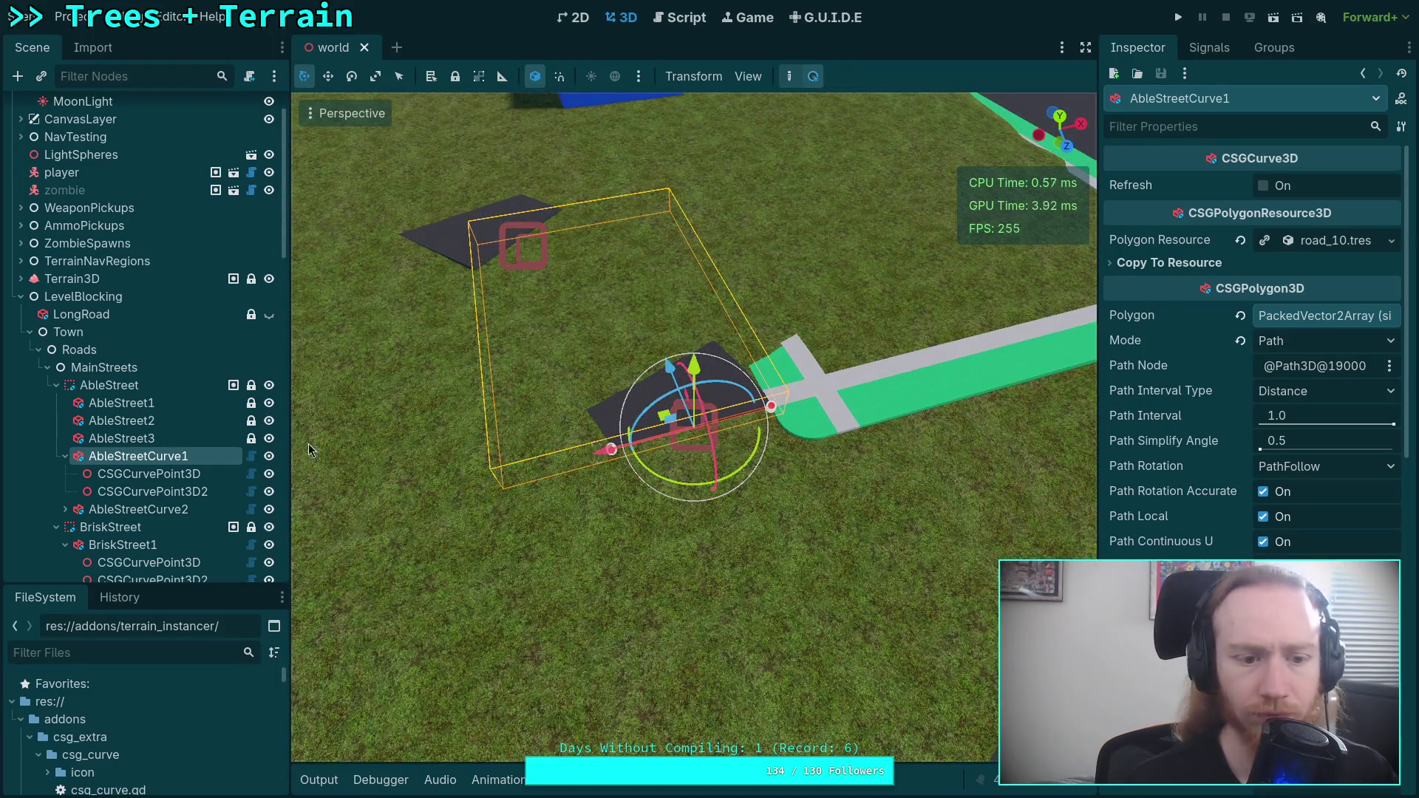
{"action": "left_click", "coordinate": [162, 479]}
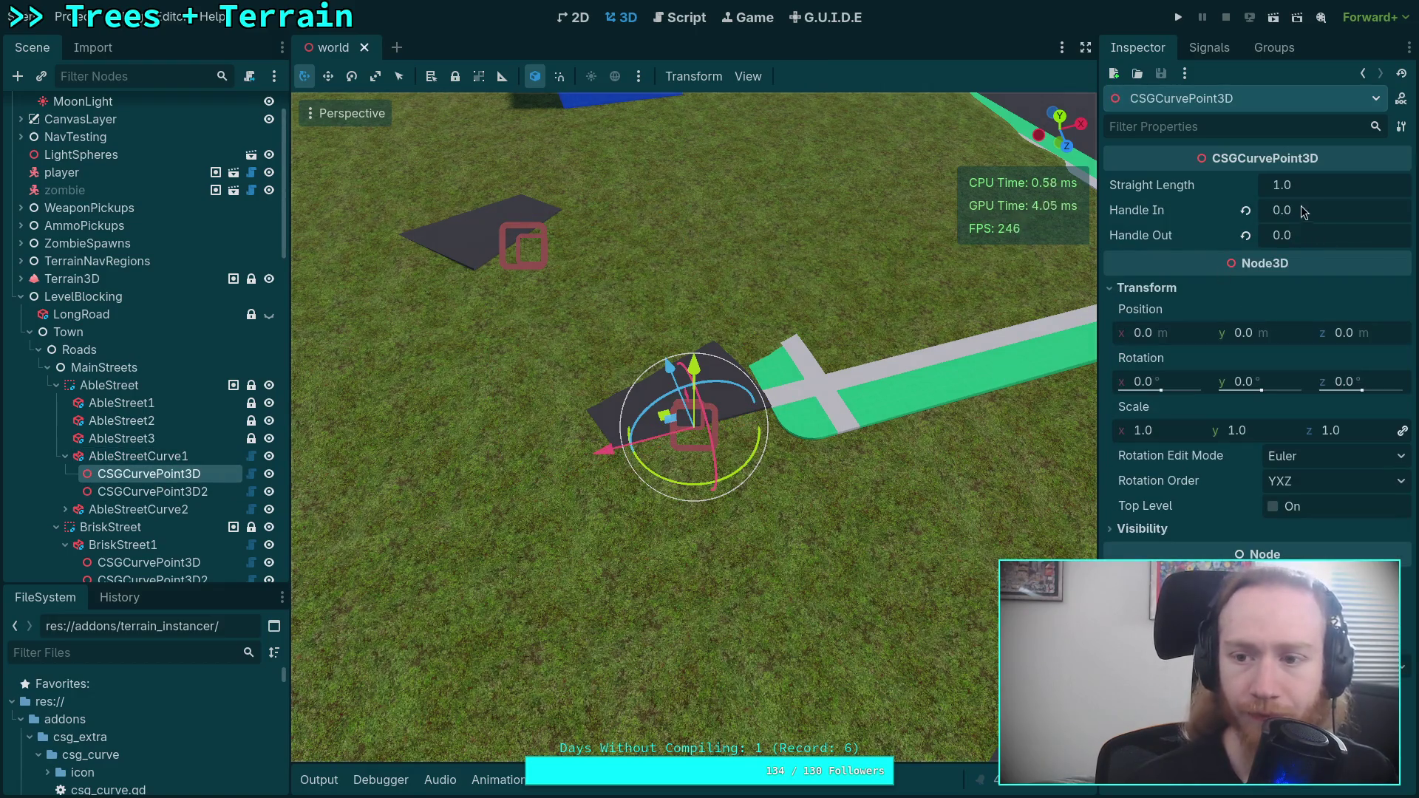
{"action": "left_click_drag", "start_coordinate": [1292, 234], "coordinate": [1302, 235]}
{"action": "left_click", "coordinate": [1294, 235]}
{"action": "type", "text": "8"}
{"action": "key", "text": "BackSpace"}
{"action": "type", "text": "9"}
{"action": "left_click", "coordinate": [1333, 217]}
{"action": "type", "text": "1"}
{"action": "key", "text": "Return"}
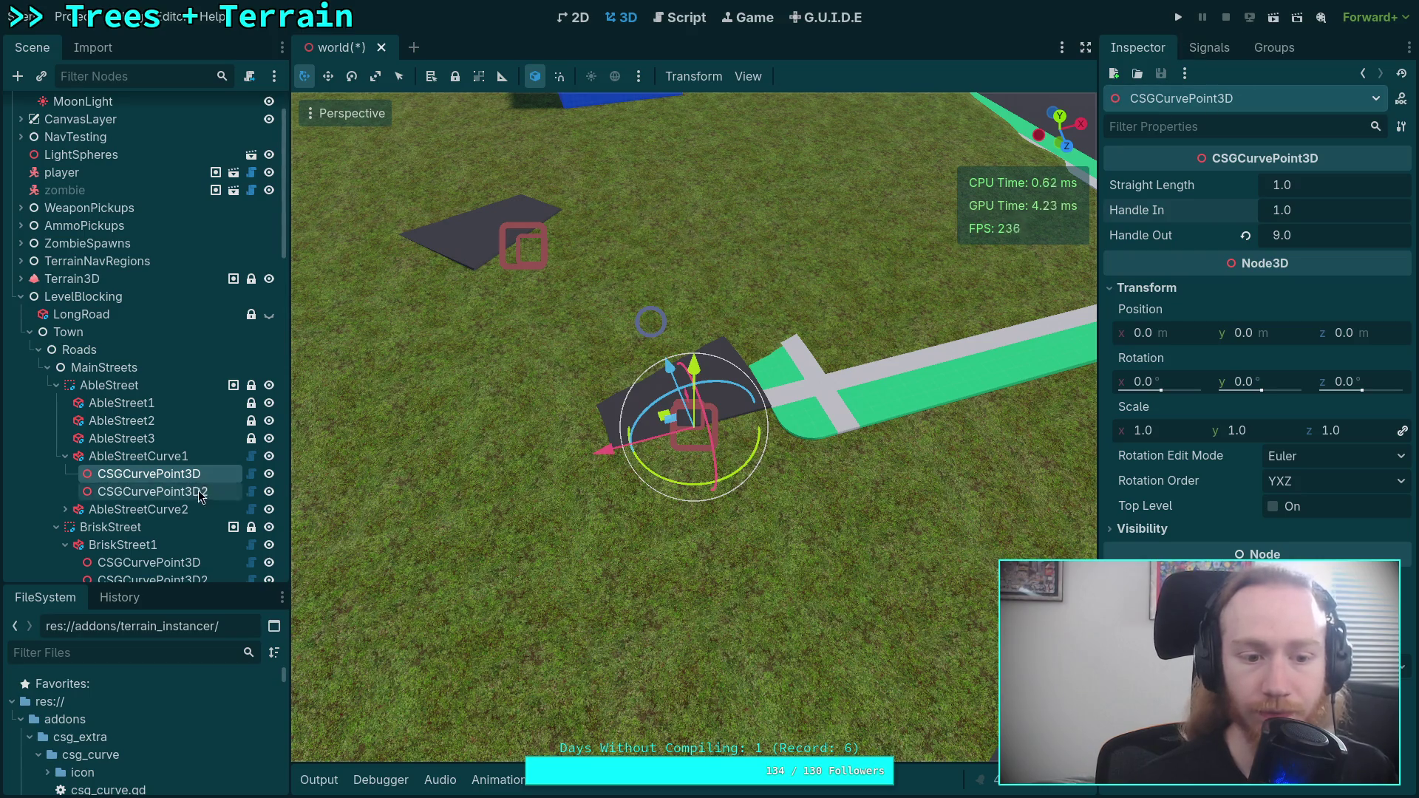
- Give the second curve point CSGCurvePoint3D2 Handle In 9 and Handle Out 1
{"action": "left_click", "coordinate": [152, 492]}
{"action": "left_click", "coordinate": [1320, 212]}
{"action": "type", "text": "8"}
{"action": "key", "text": "BackSpace"}
{"action": "type", "text": "9"}
{"action": "left_click", "coordinate": [1331, 237]}
{"action": "type", "text": "1"}
{"action": "key", "text": "Return"}
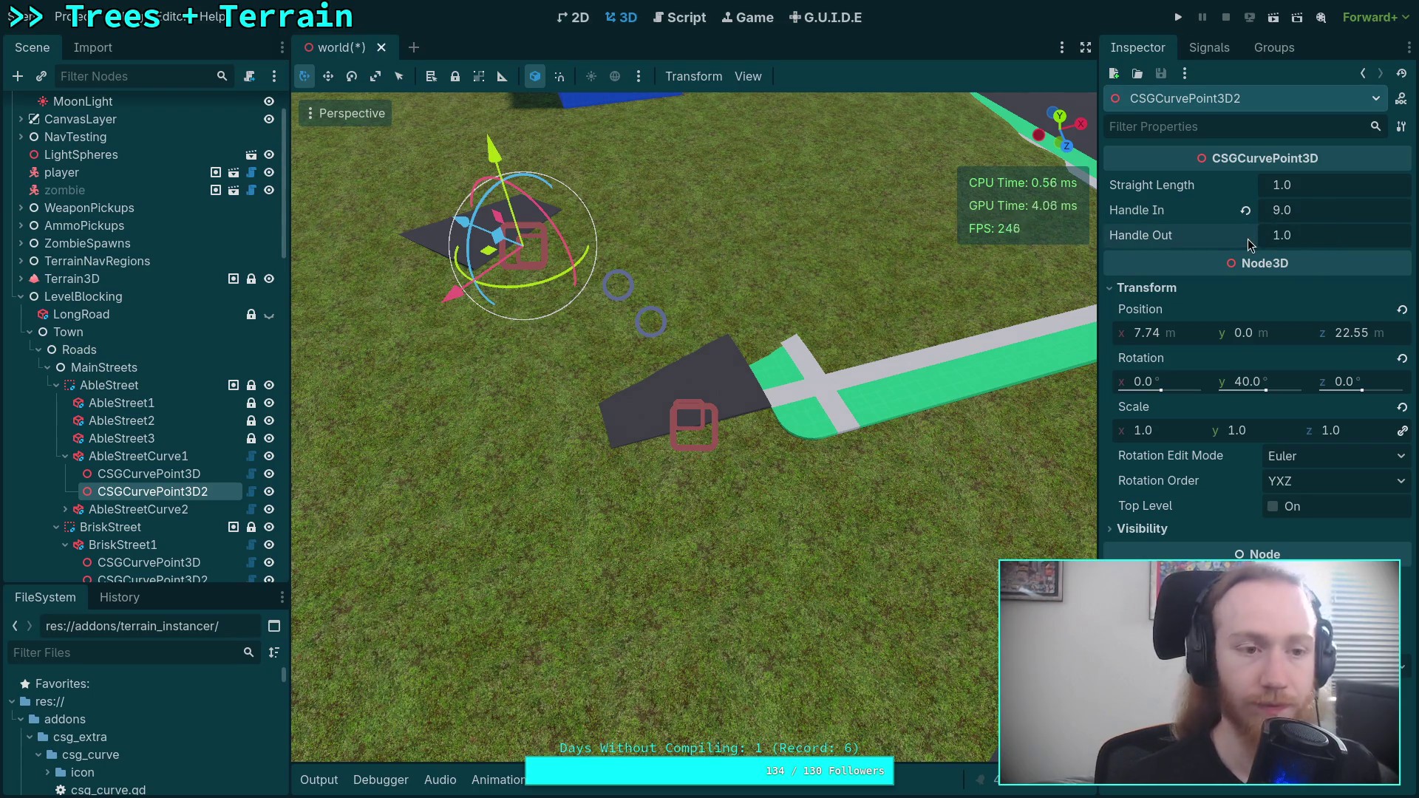
- Save the world scene and recall the previous git diff command in the terminal
{"action": "key", "text": "ctrl+s"}
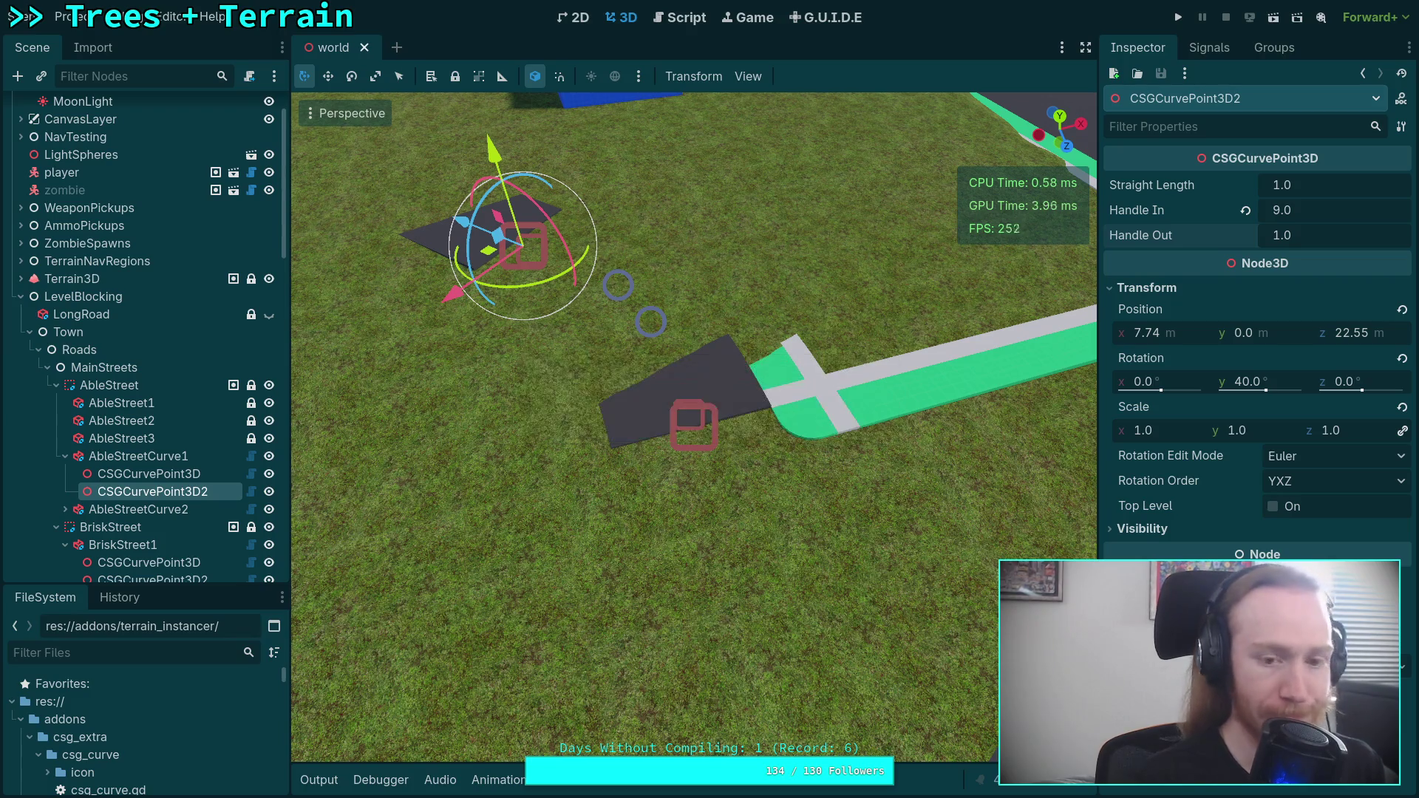
{"action": "key", "text": "super+1"}
{"action": "key", "text": "q"}
{"action": "key", "text": "Up"}
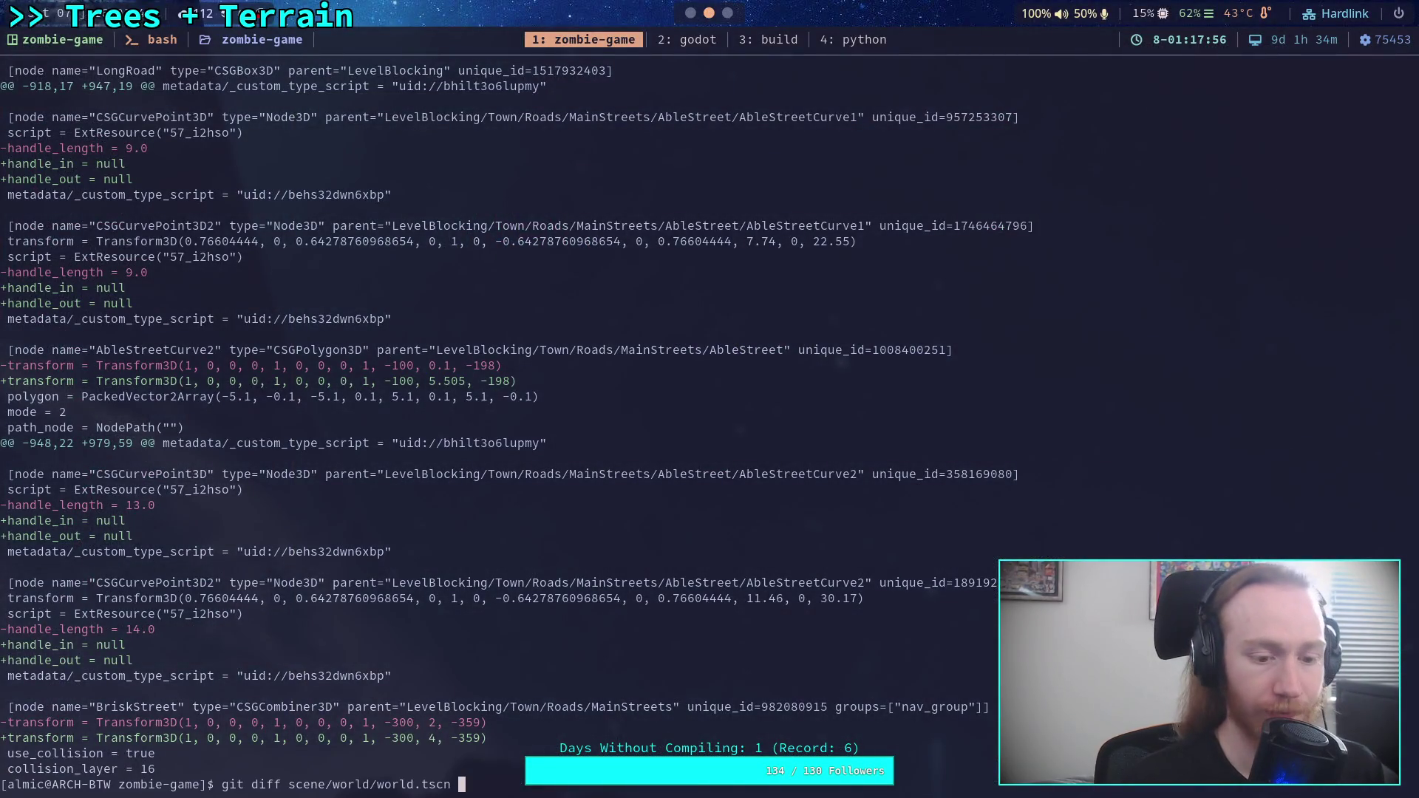
- Re-run the world.tscn diff, page to AbleStreetCurve1's handle_out/handle_in 9.0 lines, then return to Godot
{"action": "key", "text": "Return"}
{"action": "key", "text": "space"}
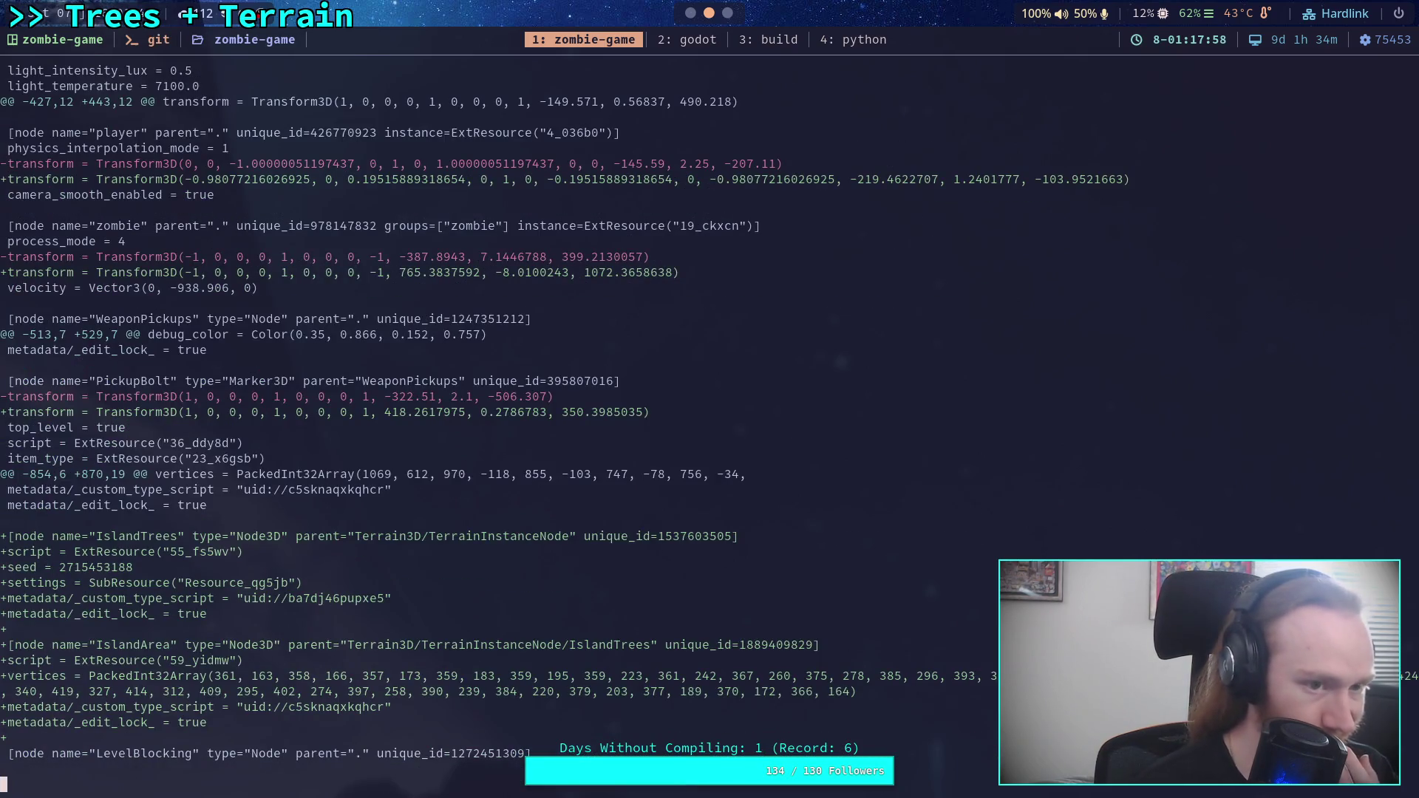
{"action": "key", "text": "space"}
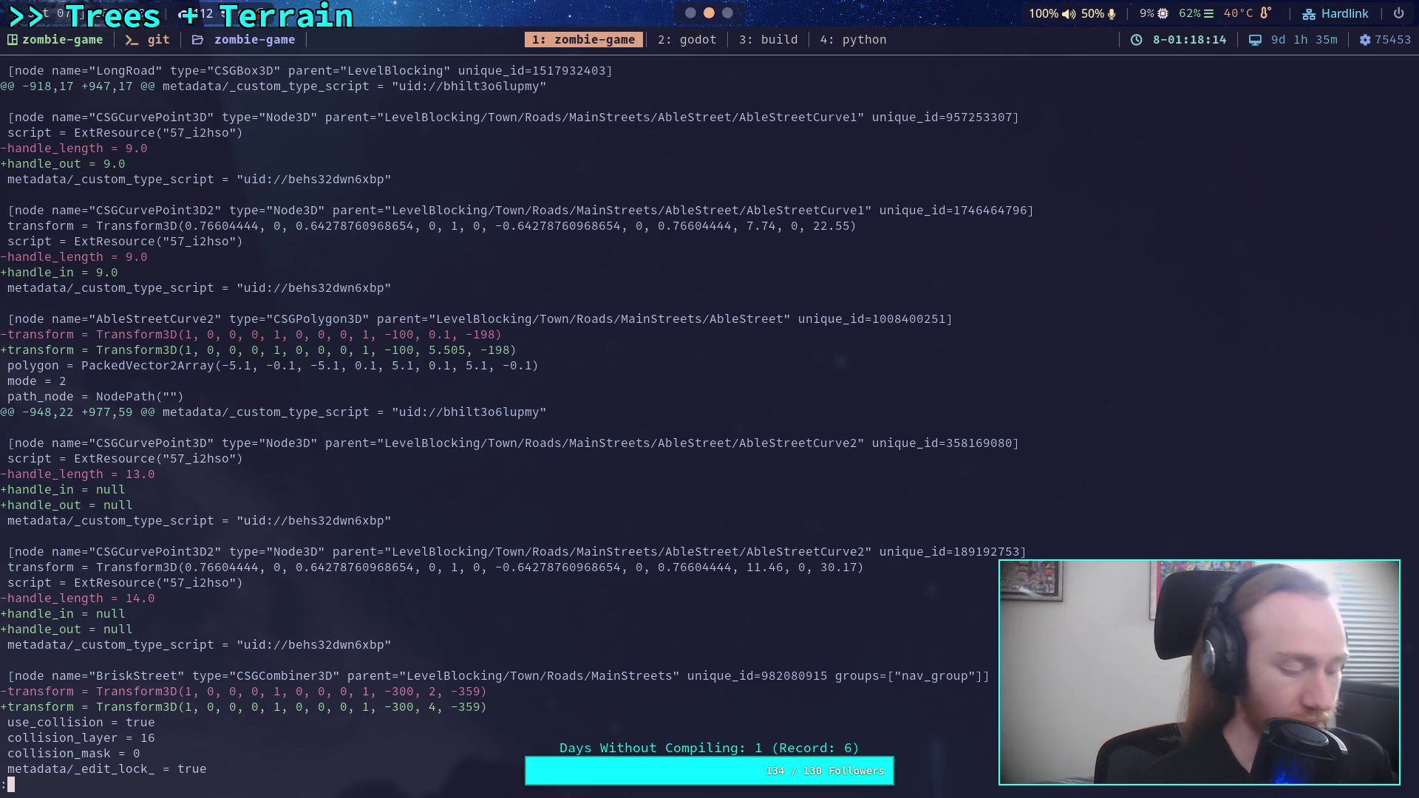
{"action": "key", "text": "super+2"}
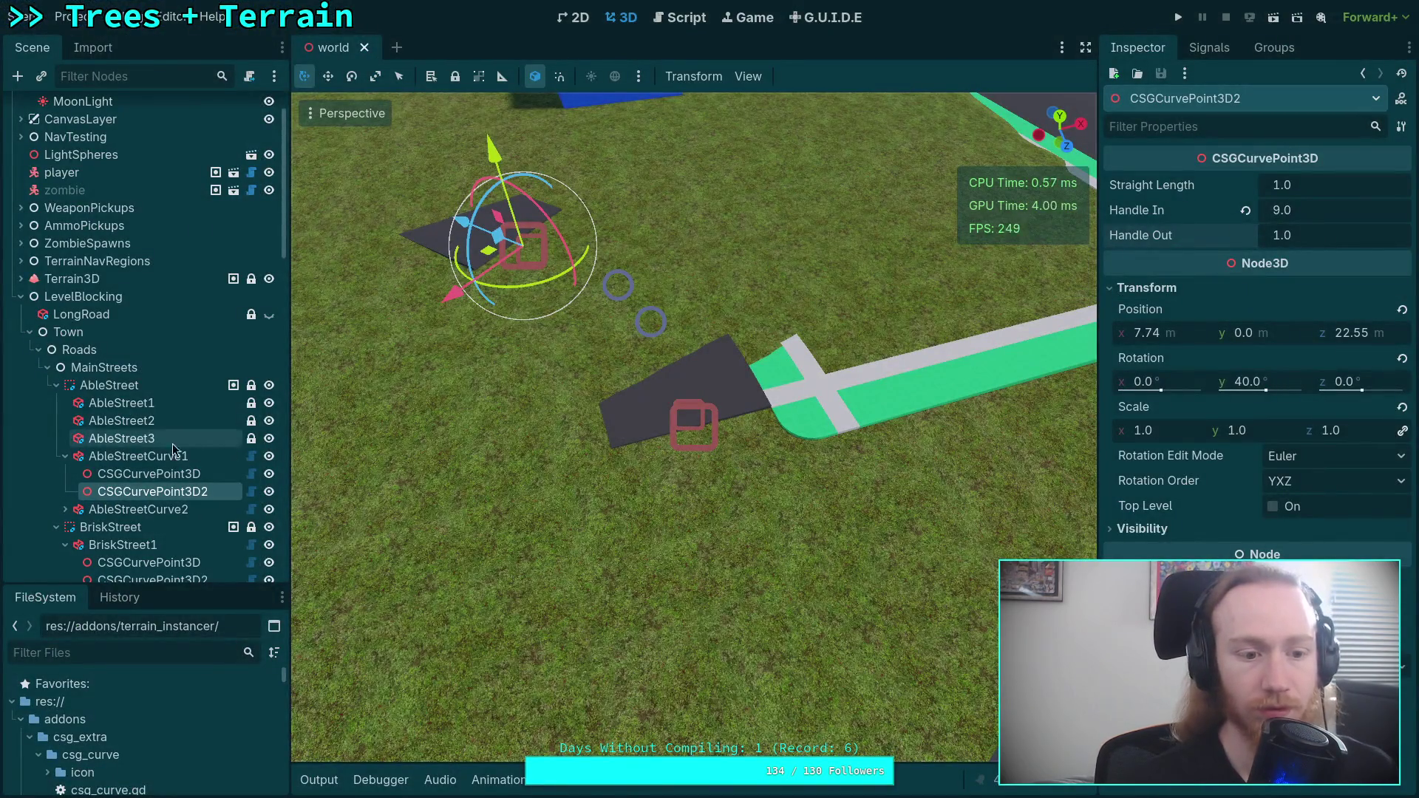
- Set AbleStreetCurve2's first curve point Handle Out to 13
{"action": "left_click", "coordinate": [65, 456]}
{"action": "left_click", "coordinate": [114, 474]}
{"action": "left_click", "coordinate": [65, 473]}
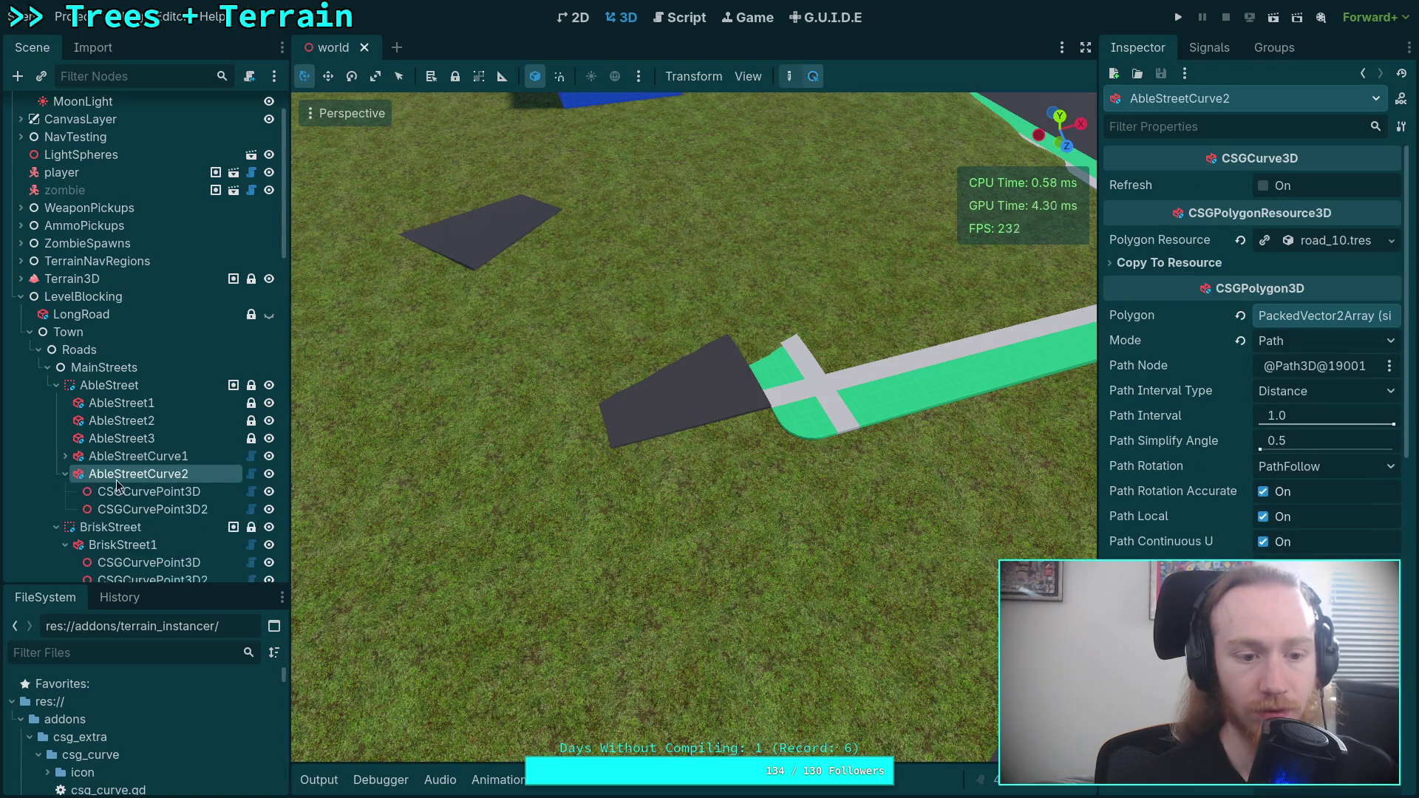
{"action": "left_click", "coordinate": [117, 485]}
{"action": "key", "text": "f"}
{"action": "left_click_drag", "start_coordinate": [599, 484], "coordinate": [799, 503]}
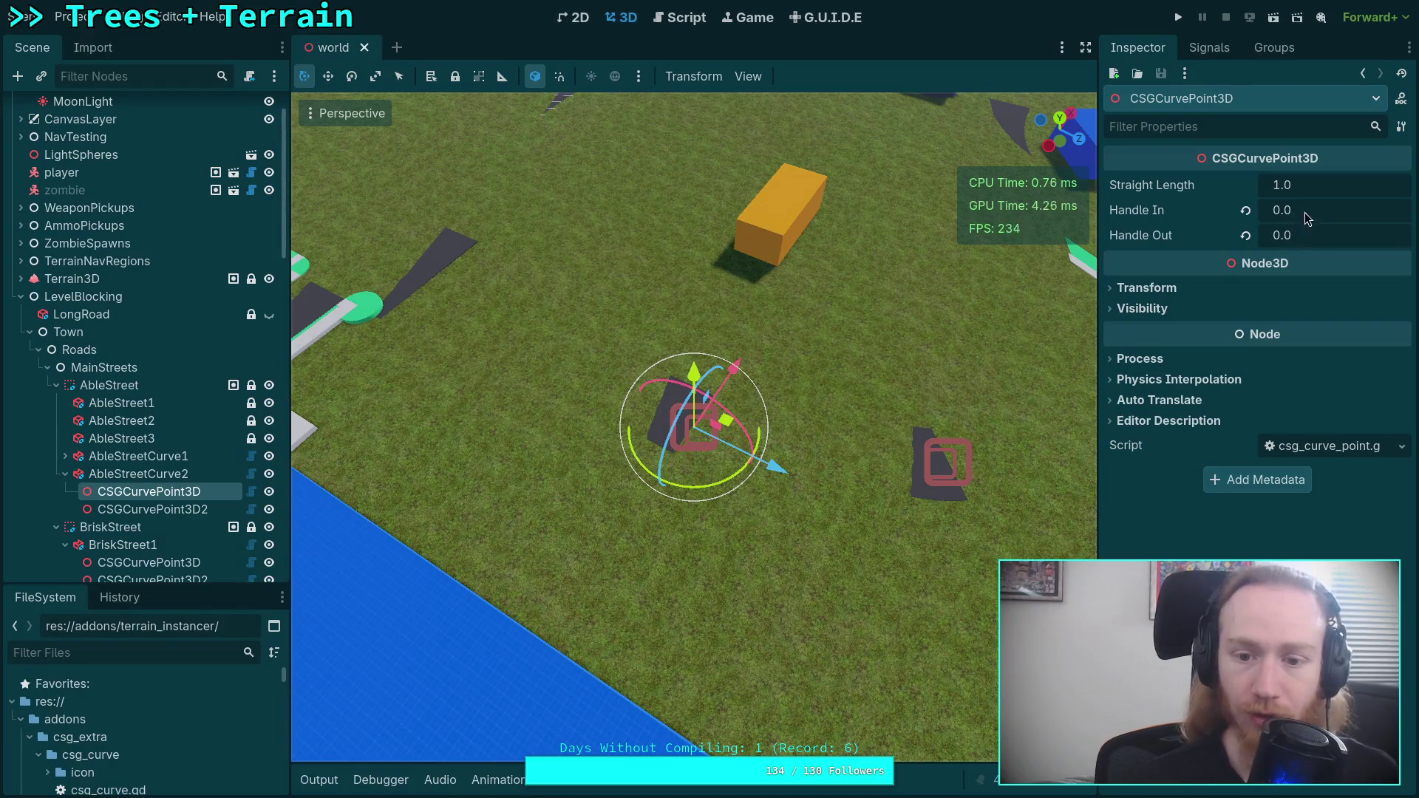
{"action": "left_click", "coordinate": [1318, 234]}
{"action": "type", "text": "13"}
{"action": "key", "text": "Return"}
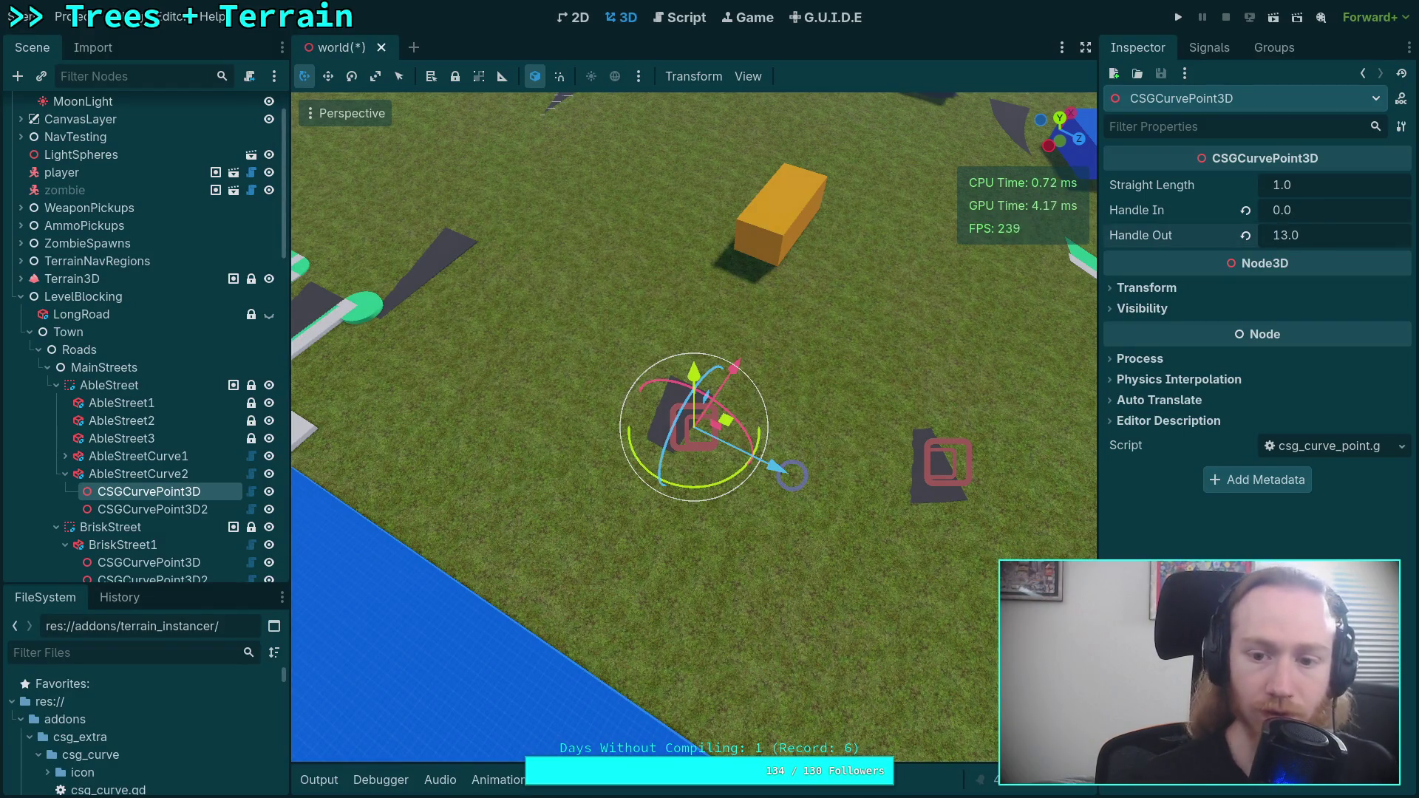
- Set AbleStreetCurve2's second curve point Handle In to 14
{"action": "left_click", "coordinate": [148, 510]}
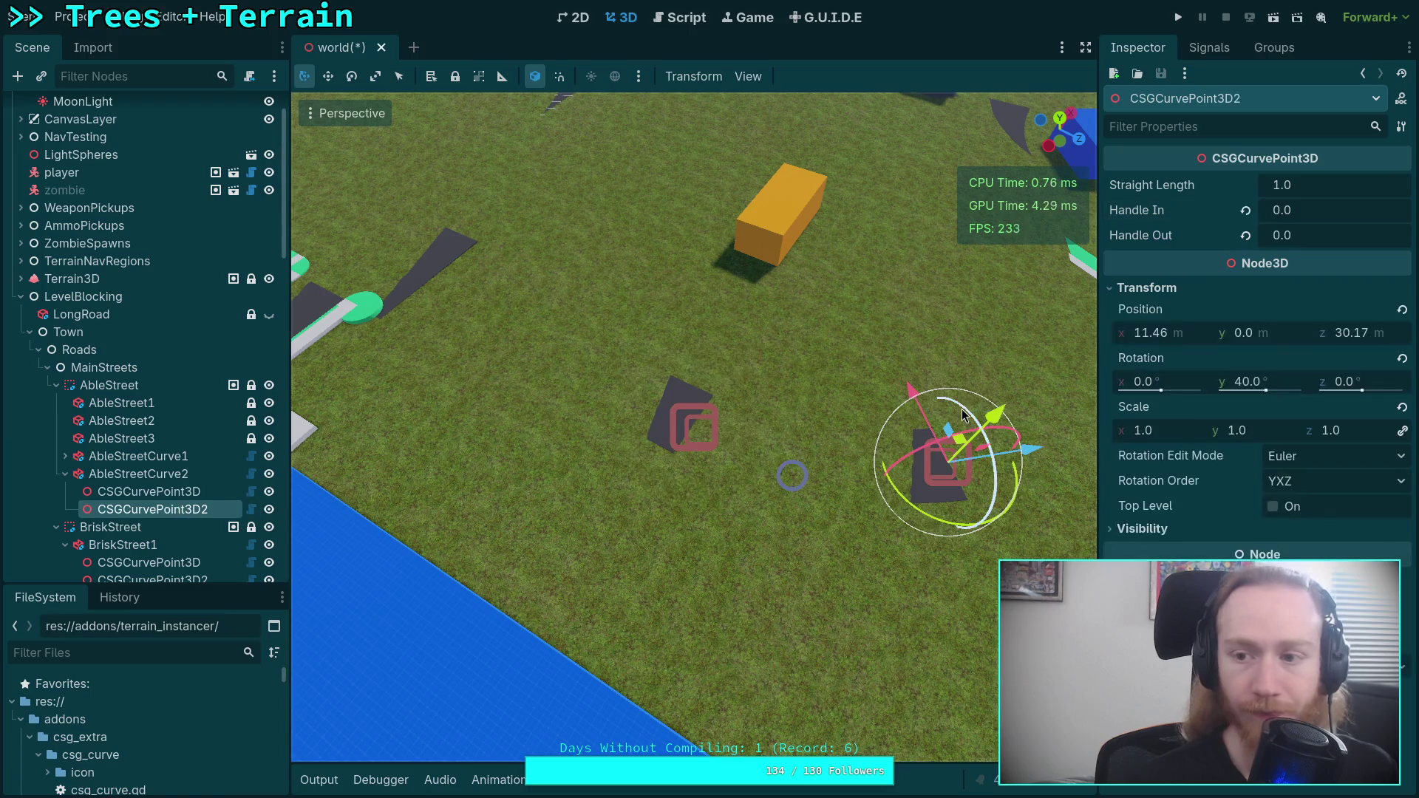
{"action": "left_click", "coordinate": [1306, 215]}
{"action": "type", "text": "14"}
{"action": "left_click", "coordinate": [1261, 238]}
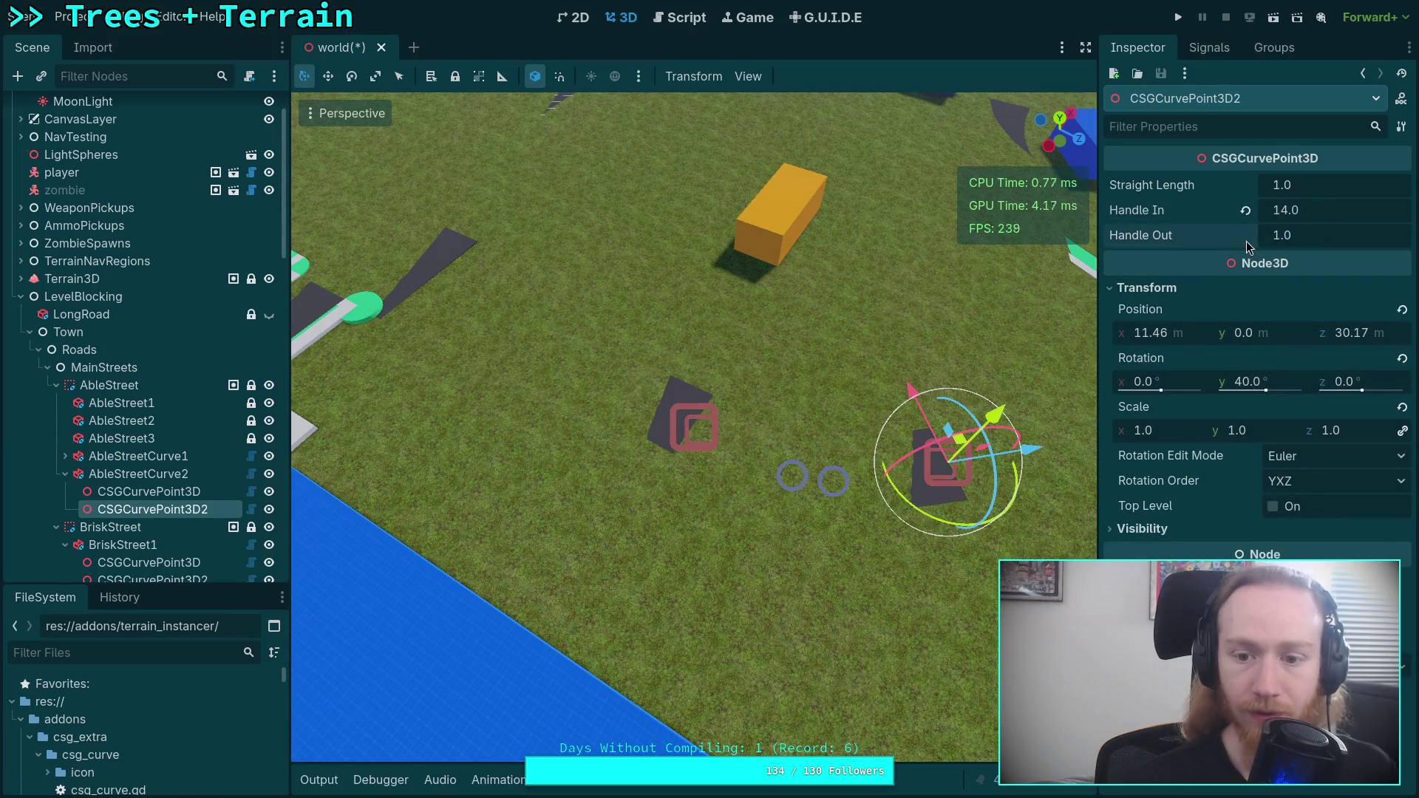
- Save the world scene and re-run the world.tscn git diff in the terminal
{"action": "key", "text": "ctrl+s"}
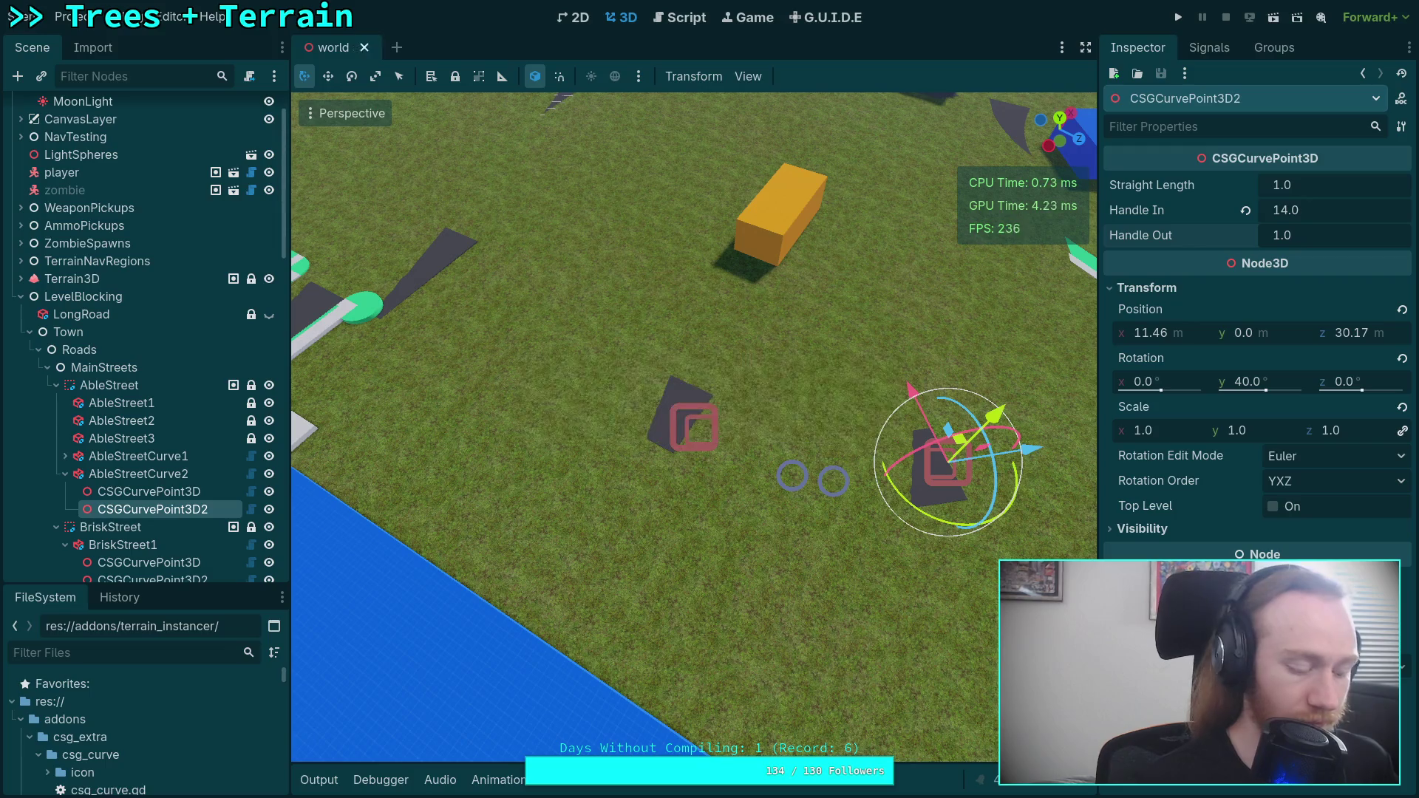
{"action": "key", "text": "super+1"}
{"action": "key", "text": "q"}
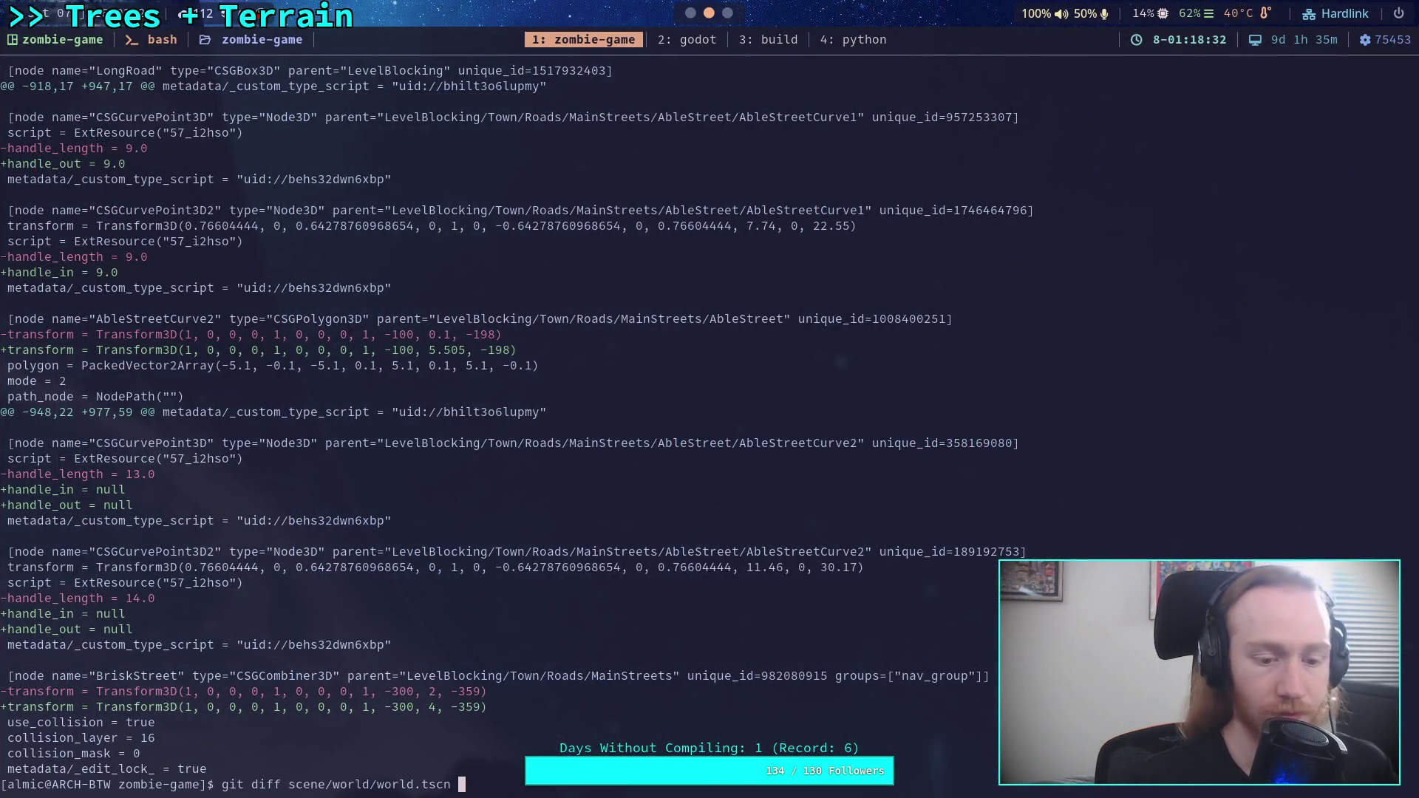
{"action": "key", "text": "Up"}
{"action": "key", "text": "Return"}
{"action": "key", "text": "space"}
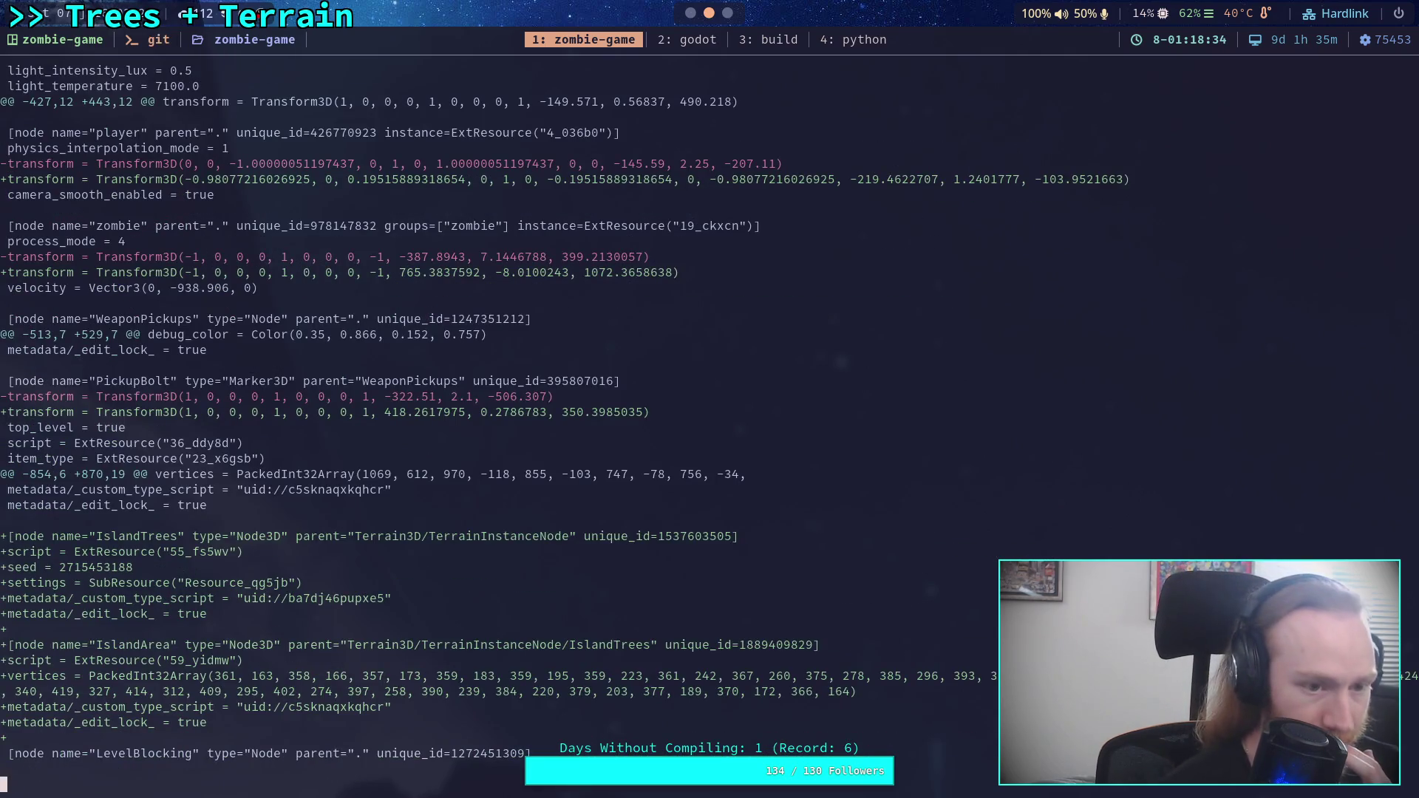
- Page through the diff past AbleStreetCurve2's 13.0/14.0 handles to BriskStreet1's null-handle points
{"action": "key", "text": "space"}
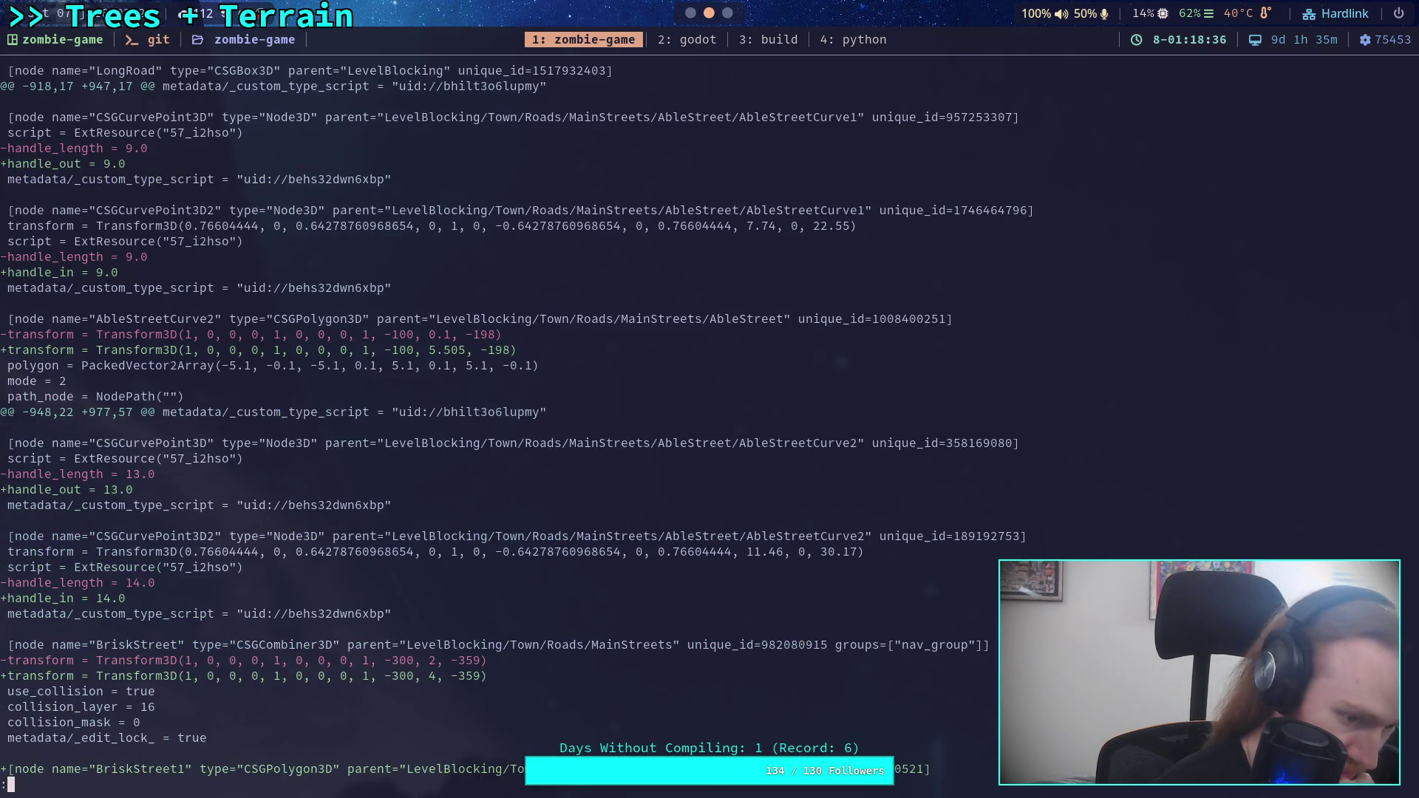
{"action": "key", "text": "space"}
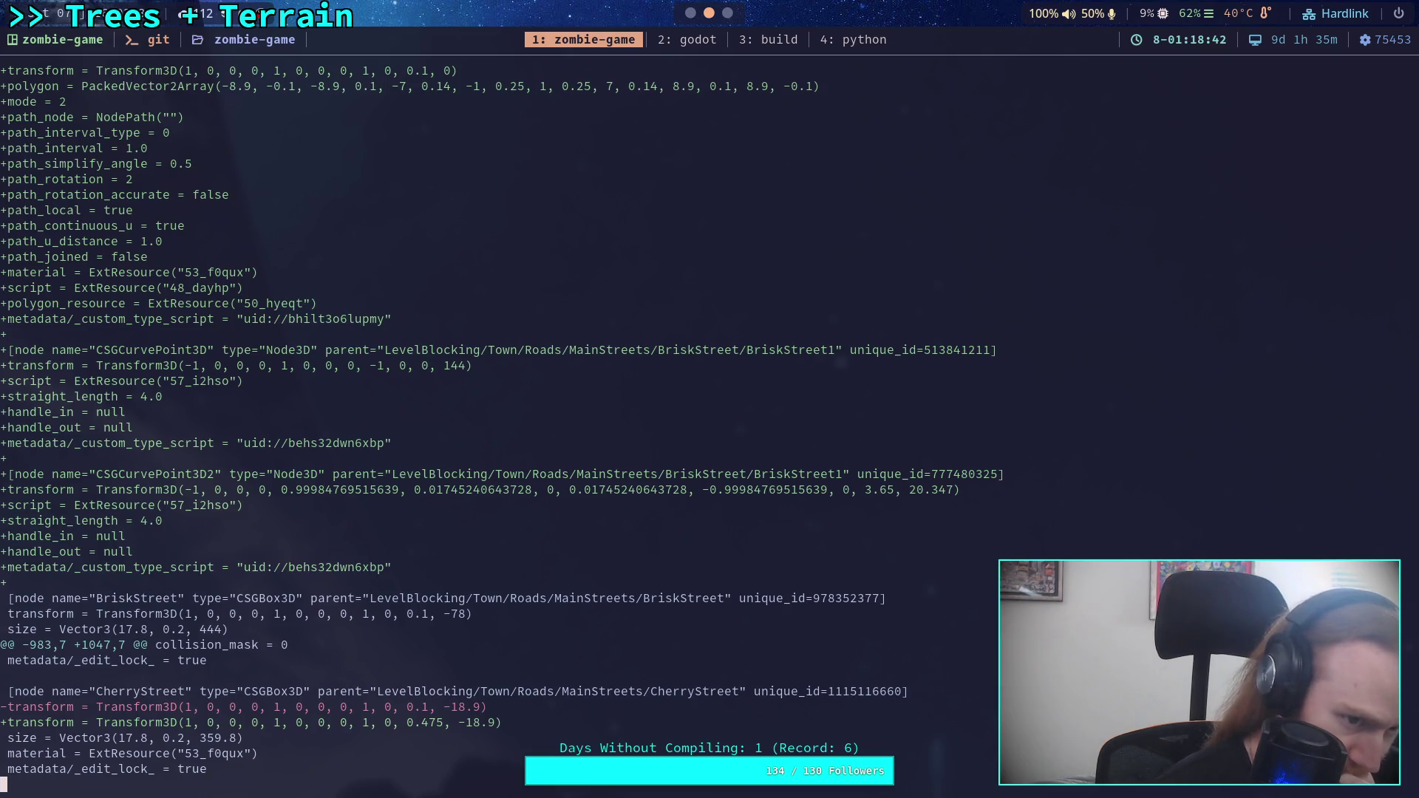
{"action": "scroll", "coordinate": [501, 429], "scroll_direction": "up", "scroll_amount": 5}
{"action": "scroll", "coordinate": [499, 419], "scroll_direction": "down", "scroll_amount": 3}
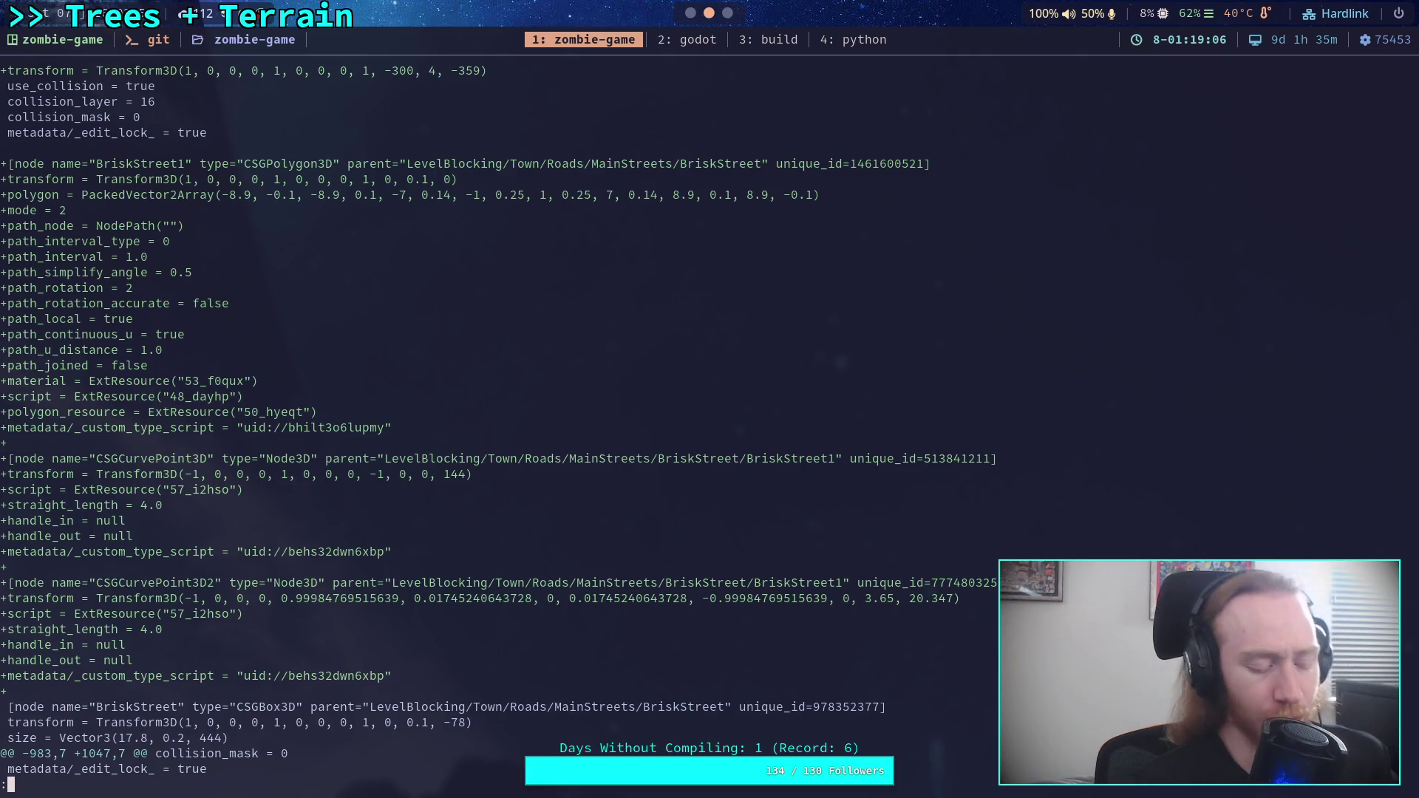
- Revert BriskStreet1's first point Handle In/Out and second point Handle Out to 1.0, then save
{"action": "key", "text": "super+2"}
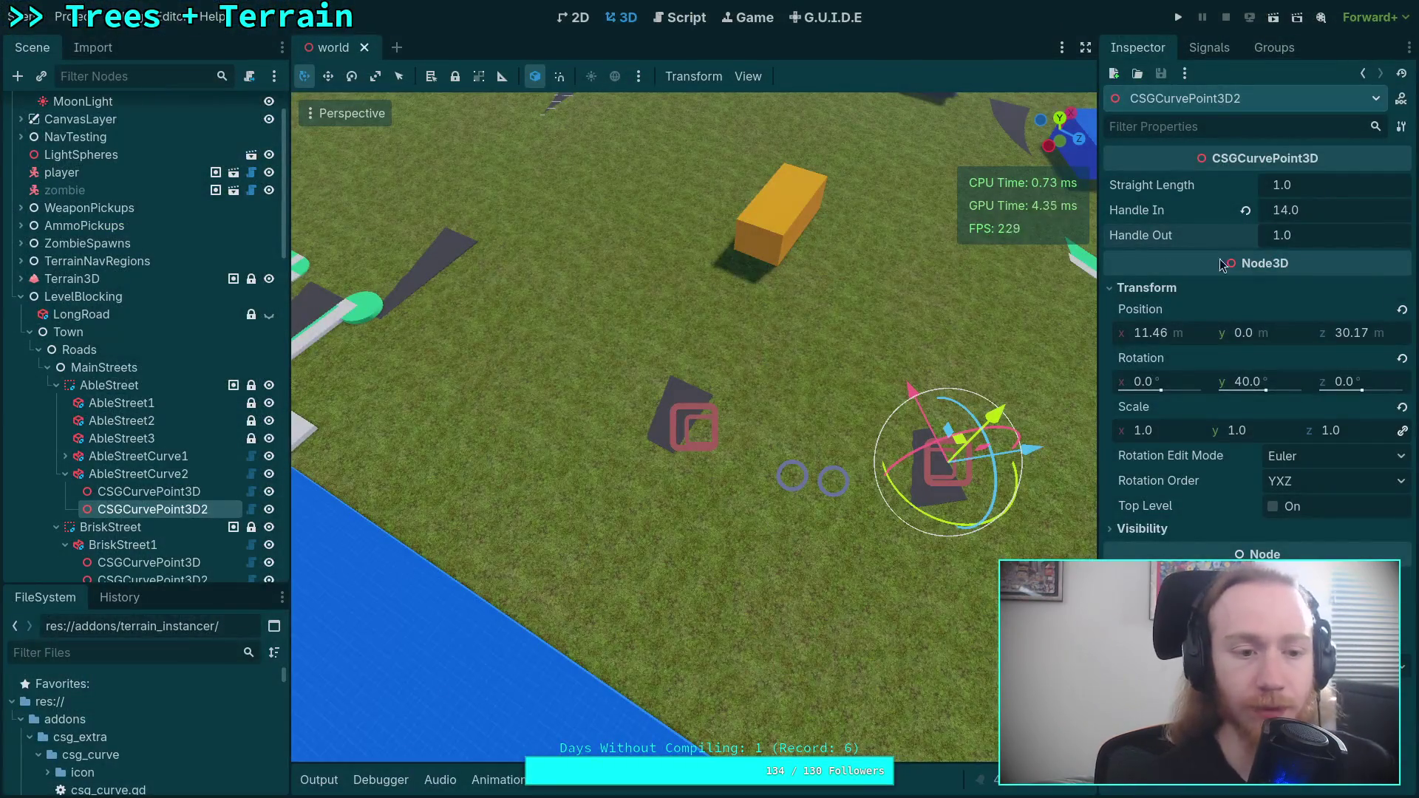
{"action": "left_click", "coordinate": [65, 474]}
{"action": "left_click", "coordinate": [148, 527]}
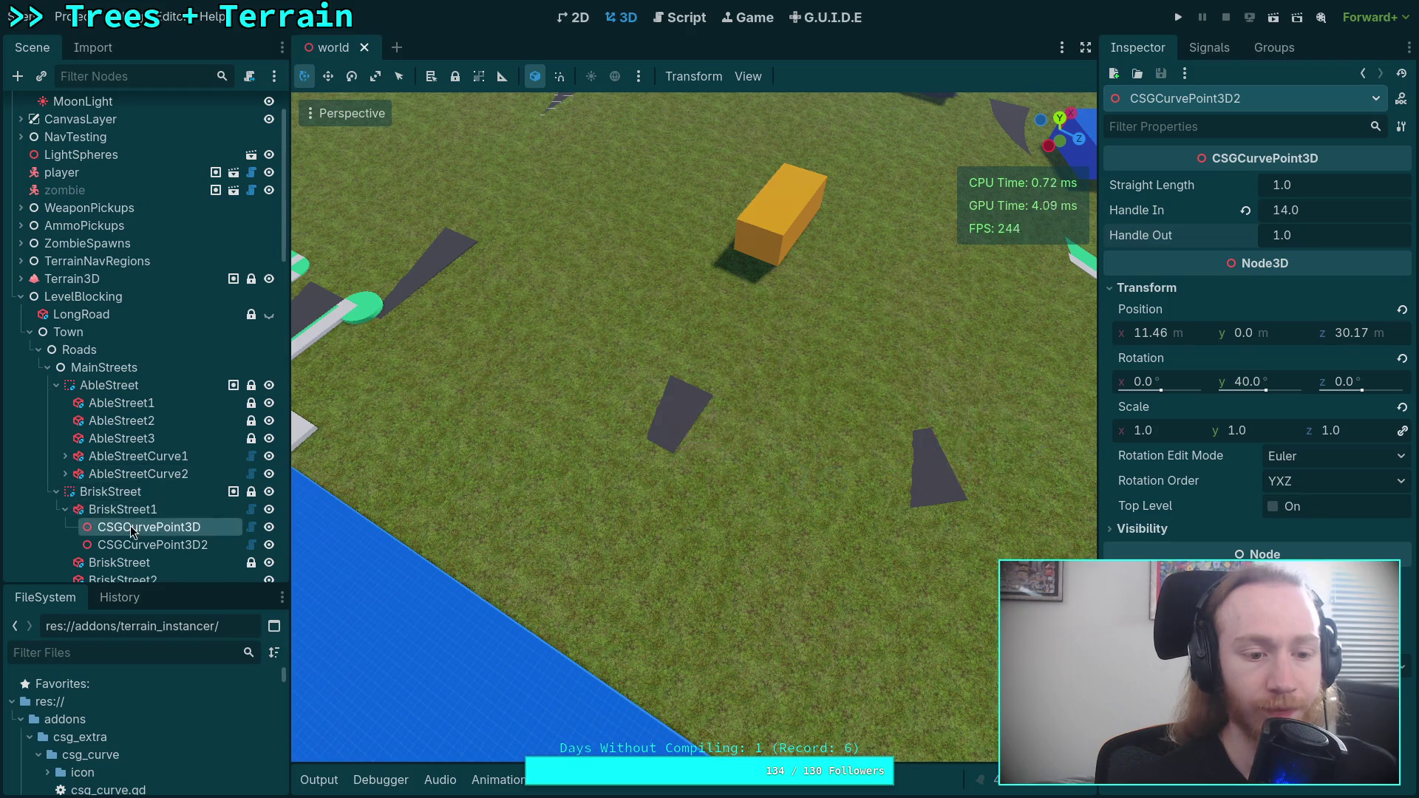
{"action": "scroll", "coordinate": [614, 380], "scroll_direction": "down", "scroll_amount": 5}
{"action": "mouse_move", "coordinate": [581, 351]}
{"action": "left_mouse_down"}
{"action": "mouse_move", "coordinate": [628, 325]}
{"action": "mouse_move", "coordinate": [698, 352]}
{"action": "mouse_move", "coordinate": [840, 370]}
{"action": "mouse_move", "coordinate": [771, 414]}
{"action": "mouse_move", "coordinate": [550, 384]}
{"action": "mouse_move", "coordinate": [562, 377]}
{"action": "left_mouse_up"}
{"action": "left_click", "coordinate": [1246, 210]}
{"action": "left_click", "coordinate": [1246, 235]}
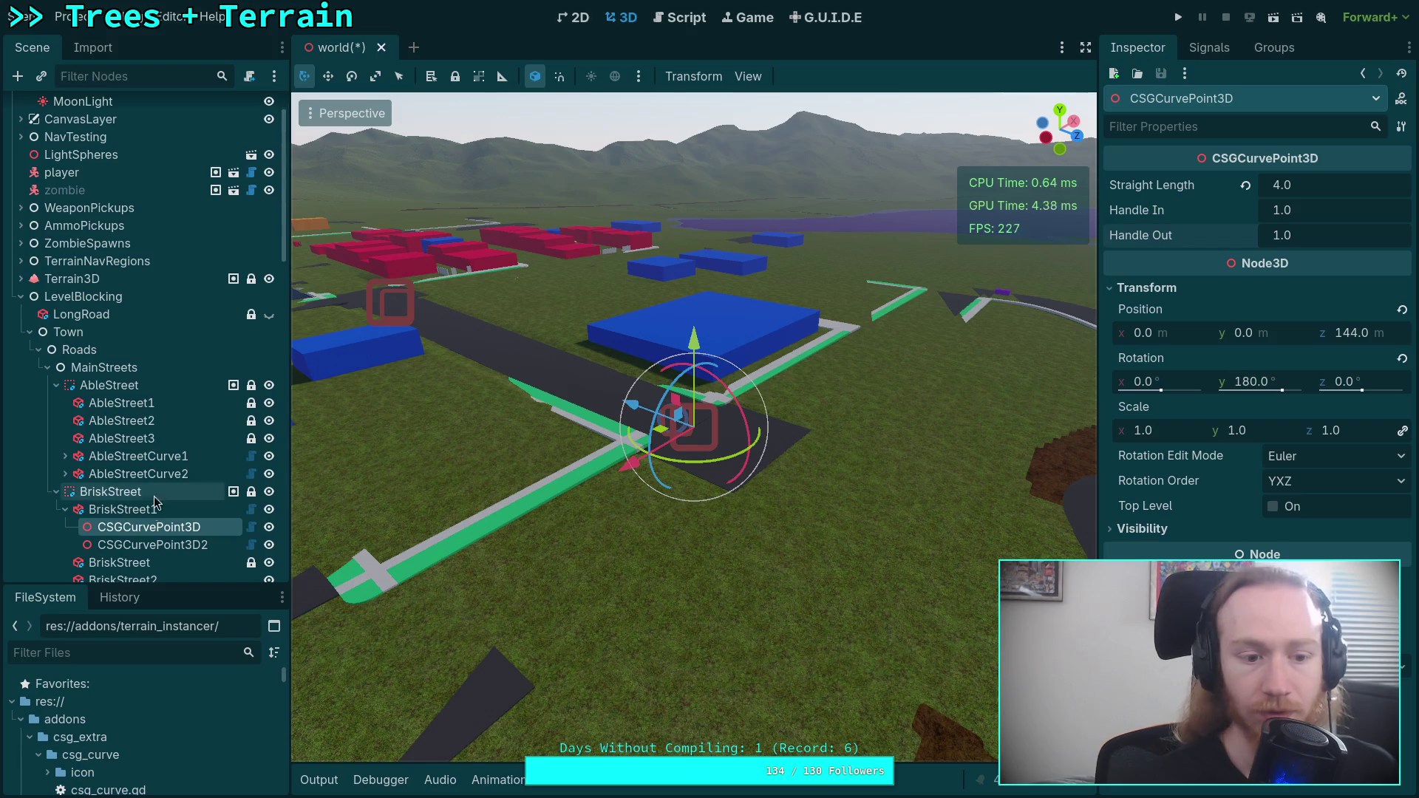
{"action": "left_click", "coordinate": [152, 544]}
{"action": "left_click", "coordinate": [1246, 235]}
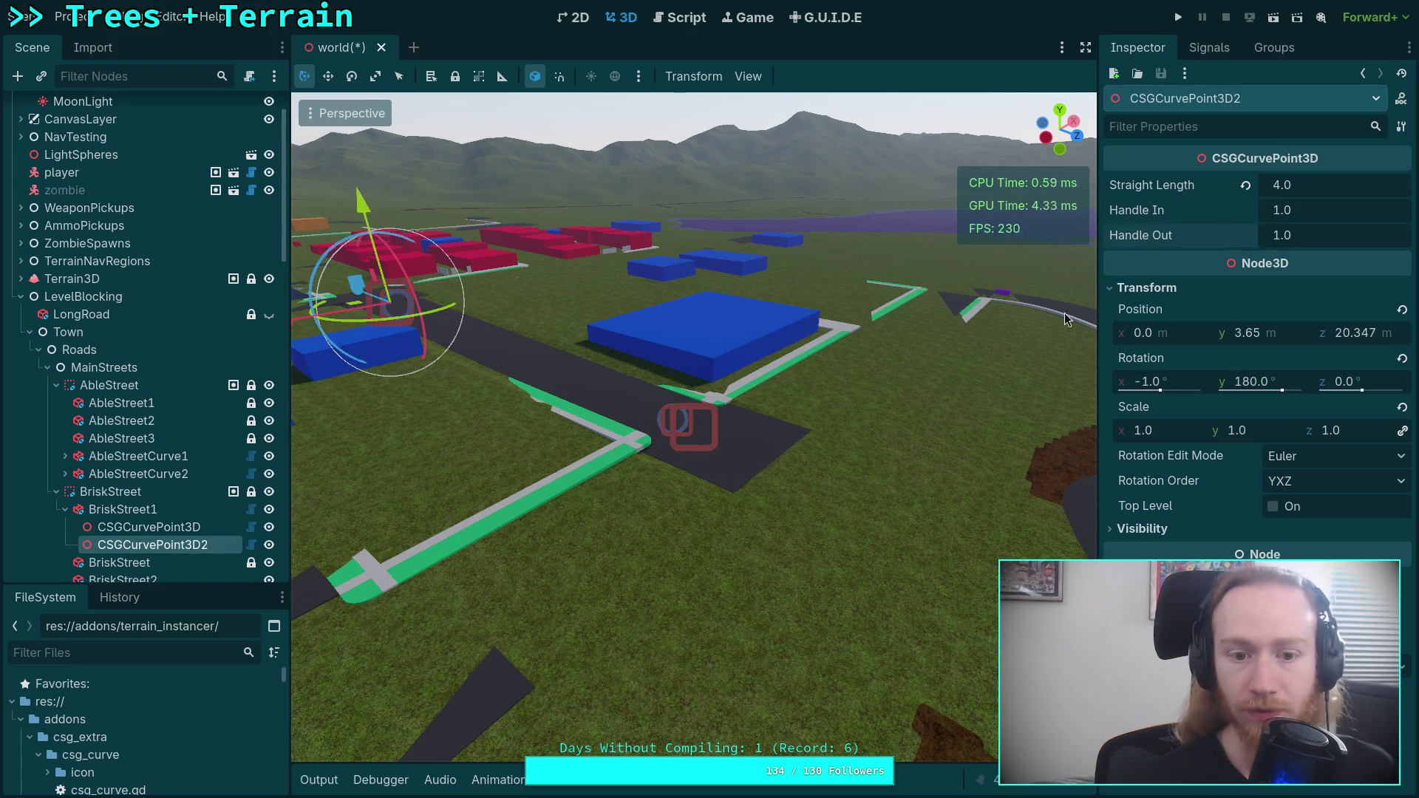
{"action": "key", "text": "ctrl+s"}
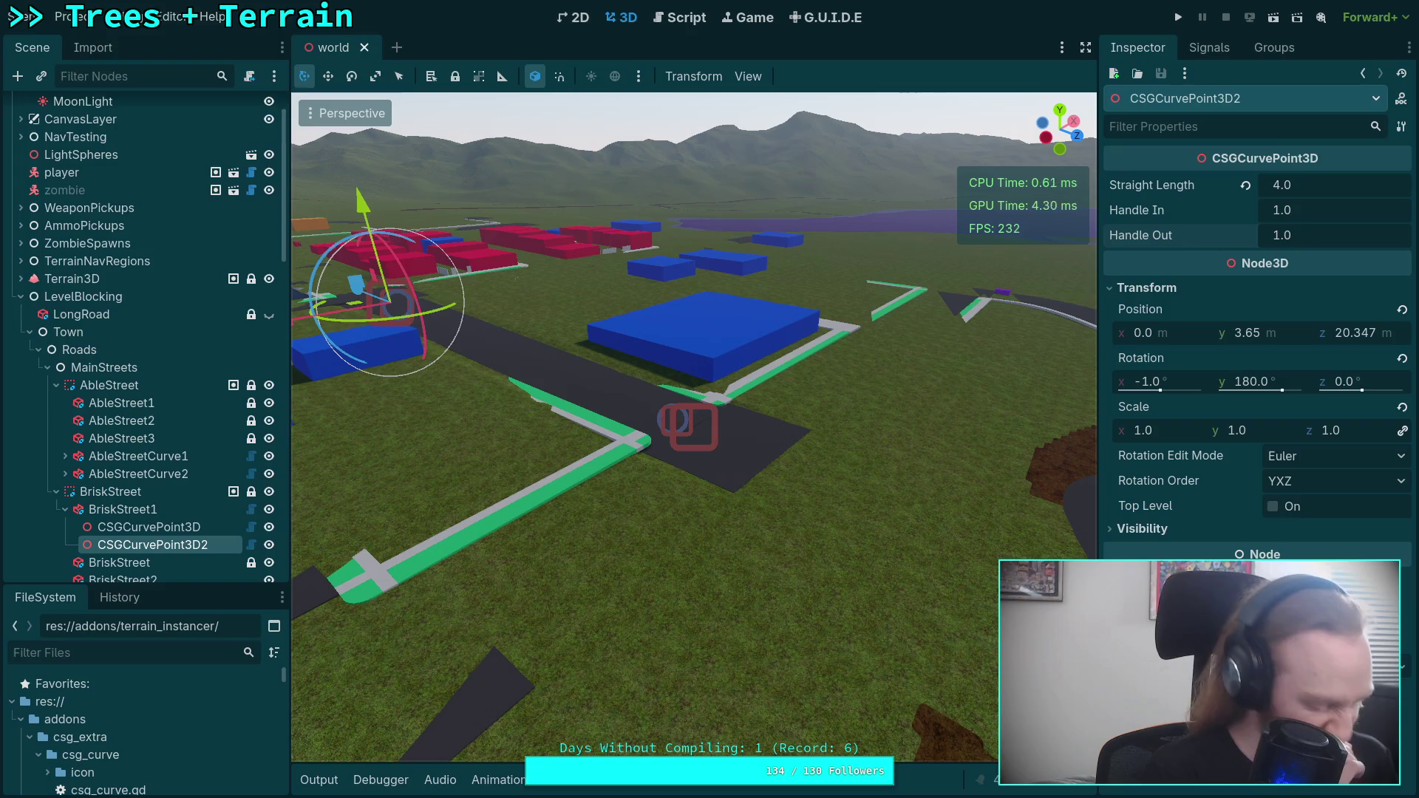
{"action": "key", "text": "super+1"}
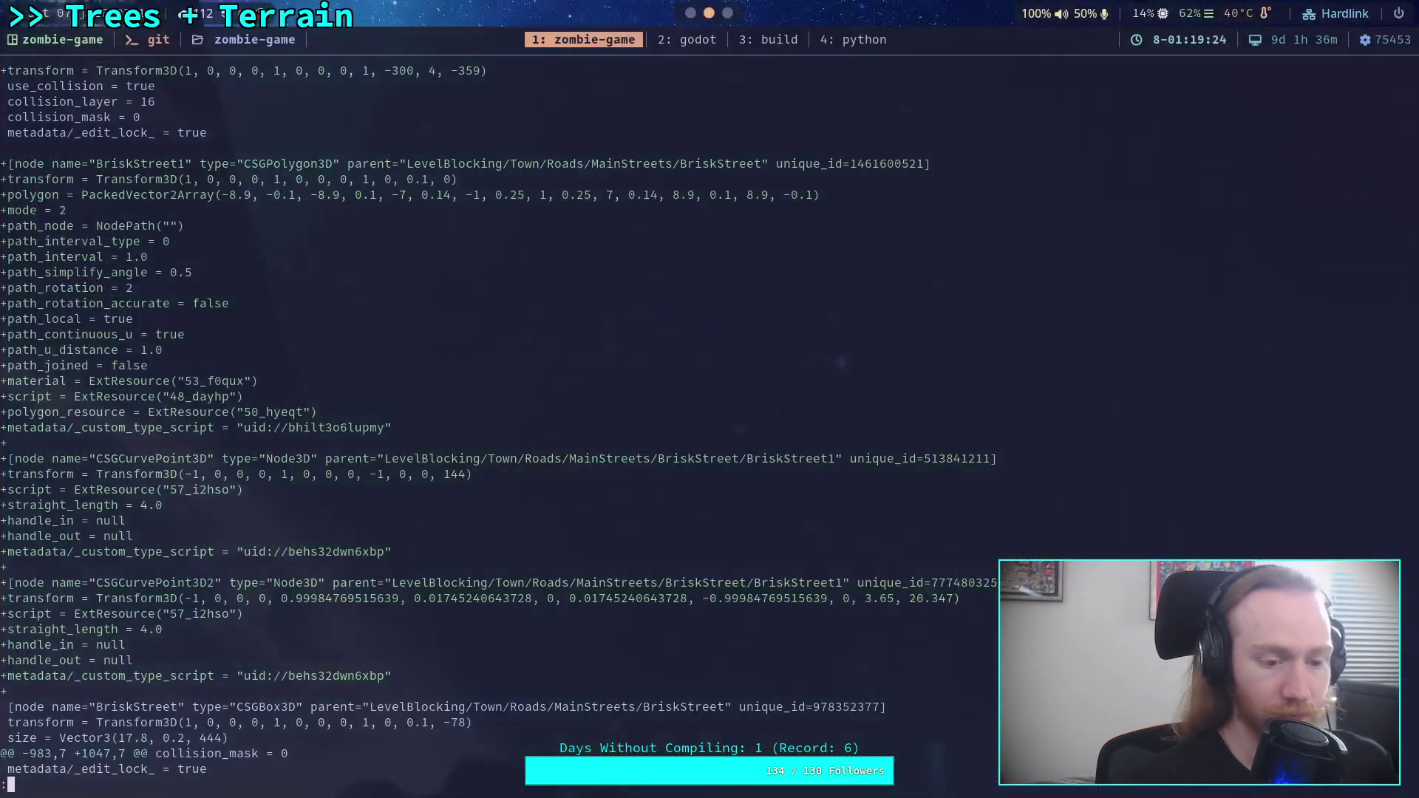
- Start git add -i patch-mode staging of world.tscn, picking file 1
{"action": "key", "text": "Return"}
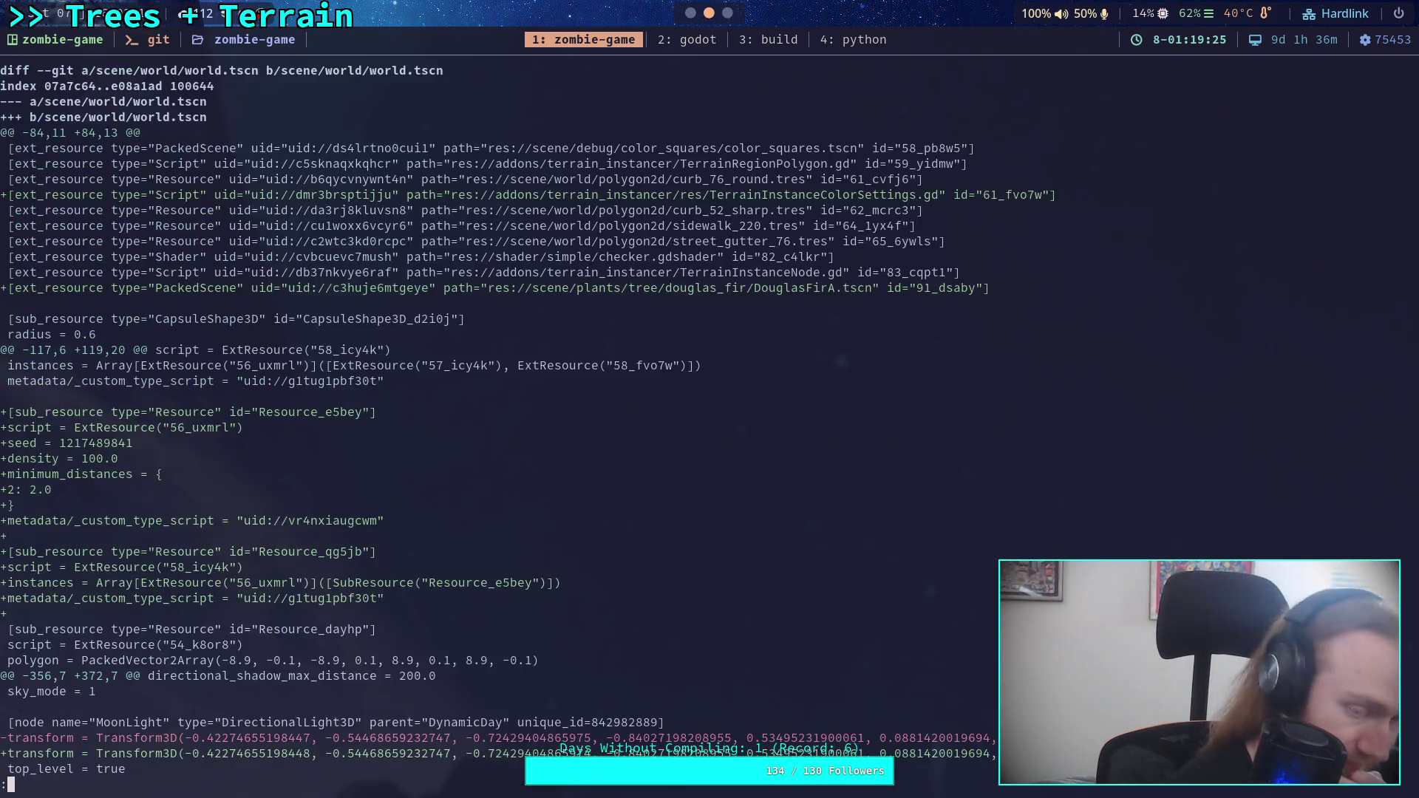
{"action": "type", "text": "q"}
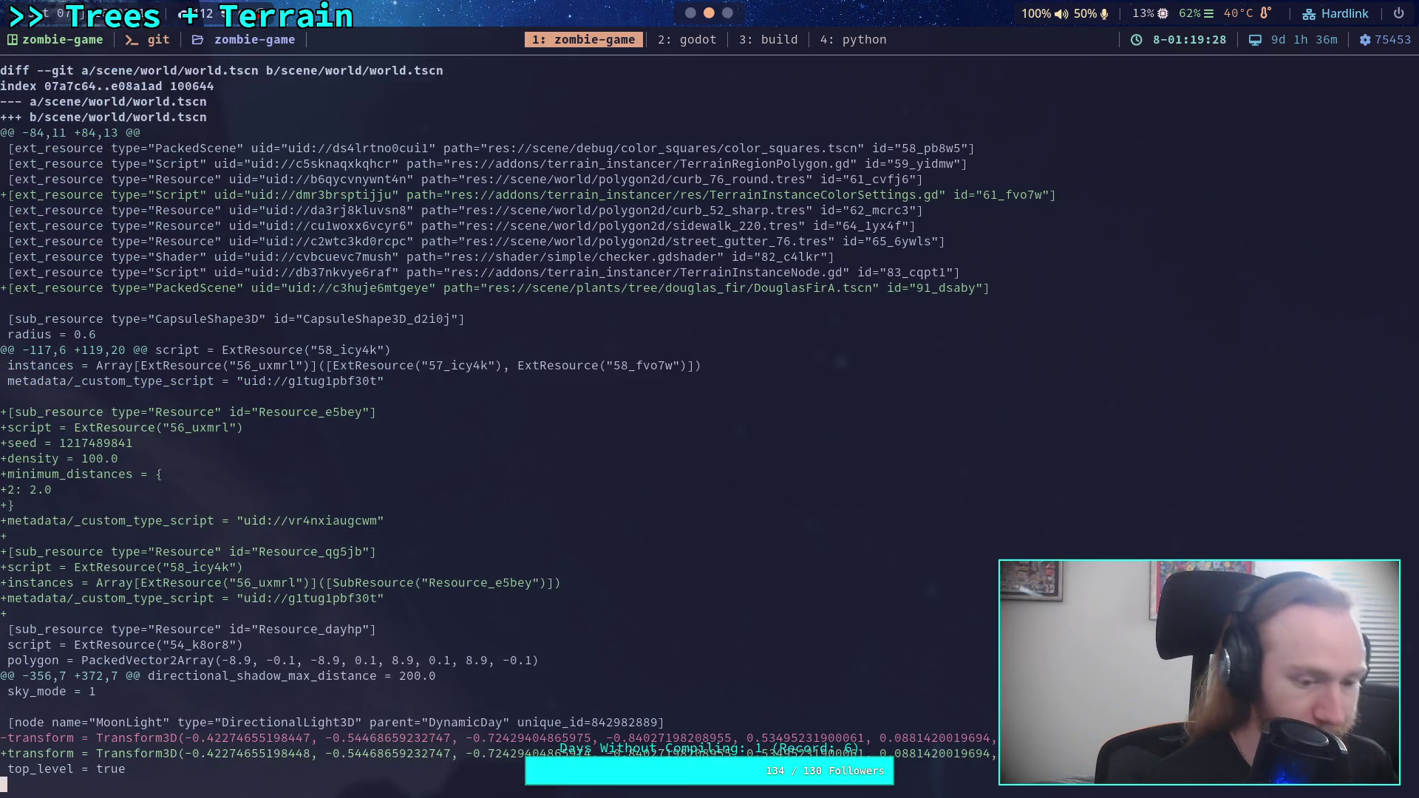
{"action": "type", "text": "git diff scene/world/world.tscn"}
{"action": "key", "text": "Up"}
{"action": "key", "text": "Return"}
{"action": "type", "text": "5"}
{"action": "key", "text": "Return"}
{"action": "type", "text": "1"}
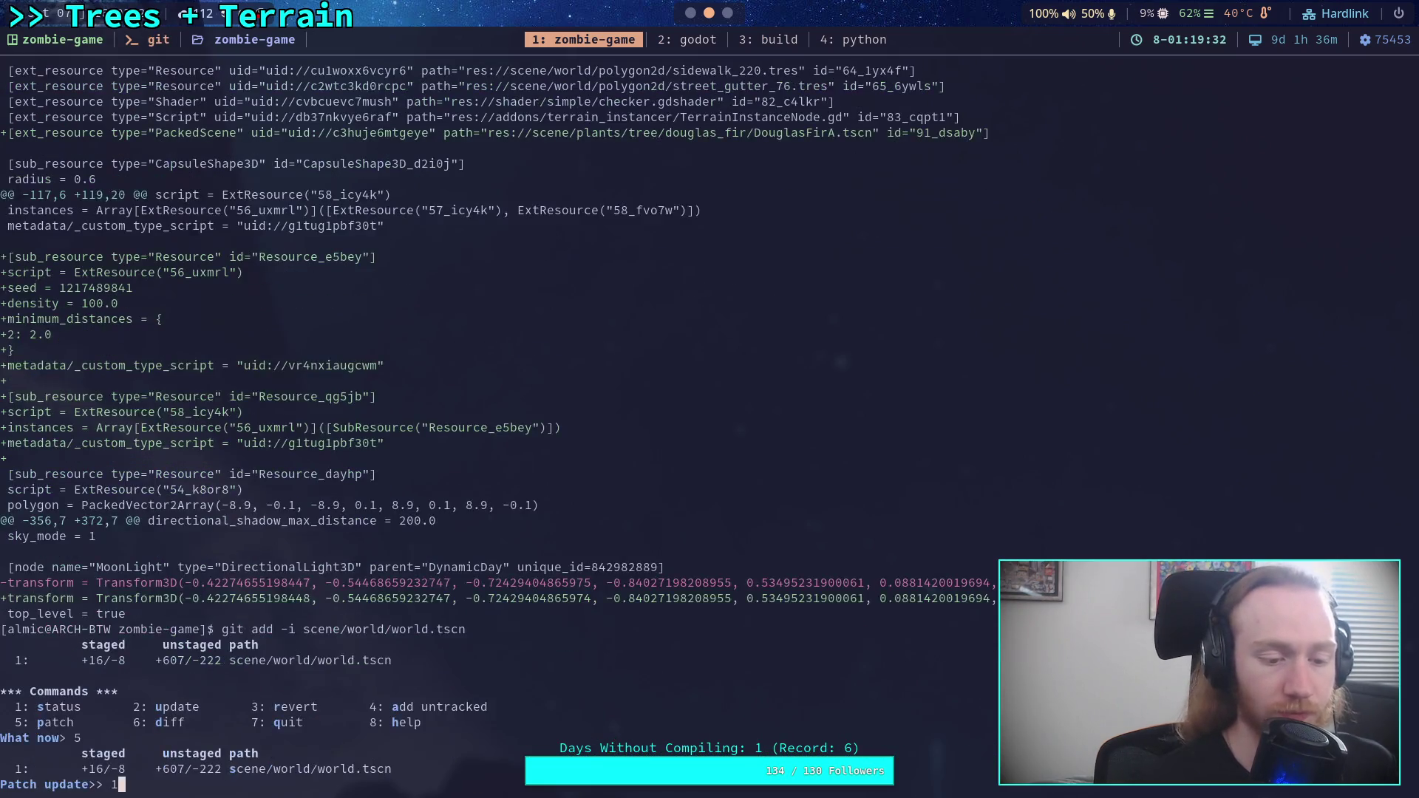
{"action": "key", "text": "Return"}
{"action": "key", "text": "Return"}
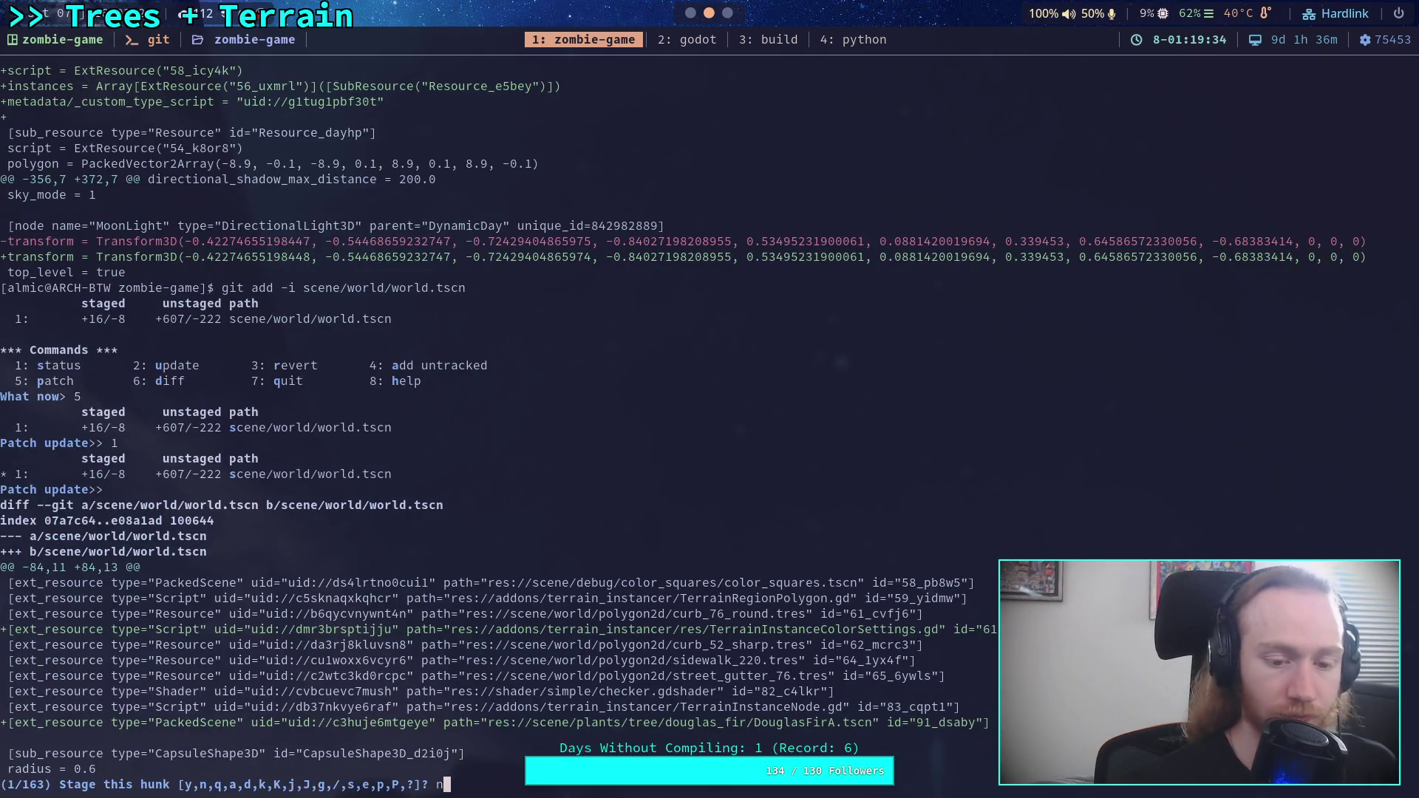
- Skip staging hunks 1 through 6
{"action": "type", "text": "n"}
{"action": "key", "text": "Return"}
{"action": "type", "text": "n"}
{"action": "key", "text": "Return"}
{"action": "type", "text": "n"}
{"action": "key", "text": "Return"}
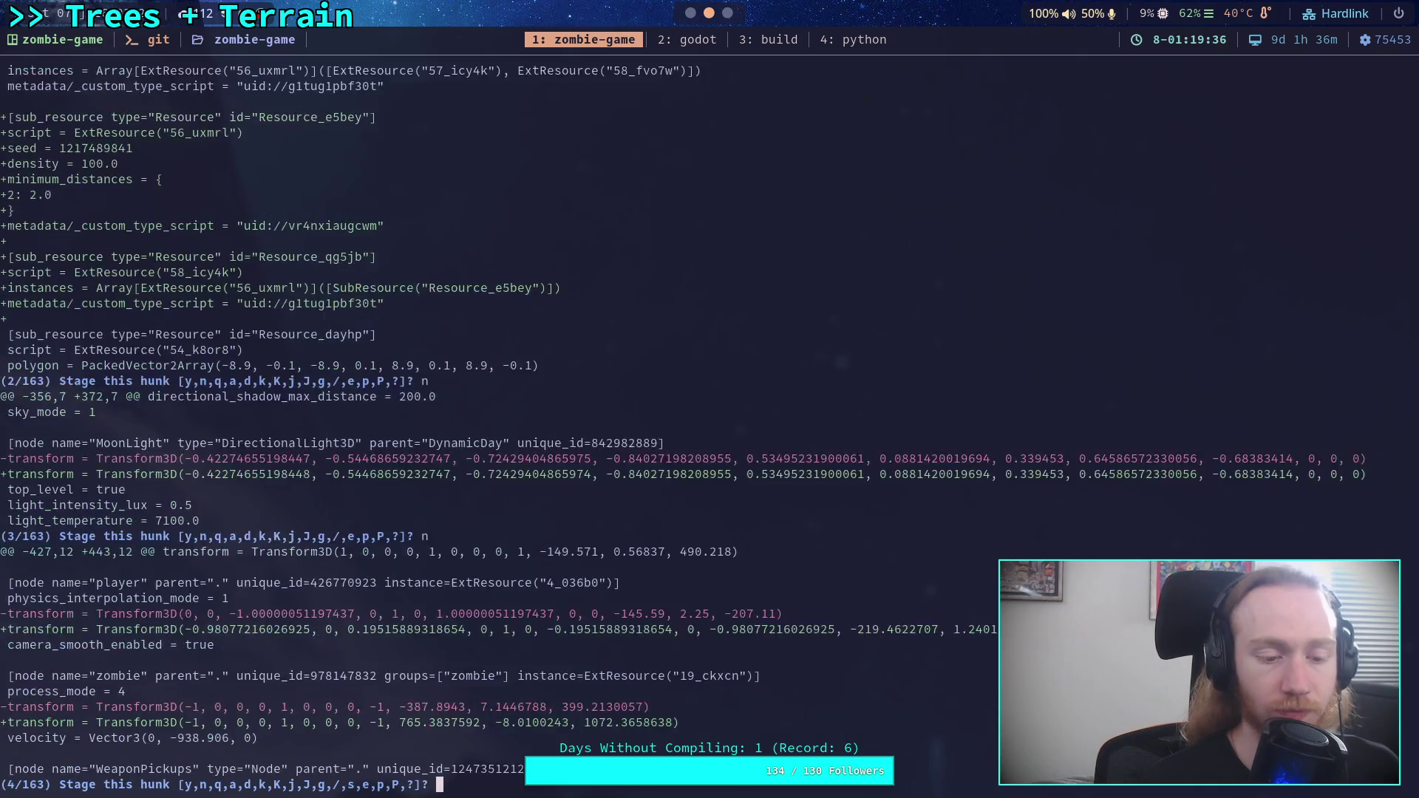
{"action": "type", "text": "n"}
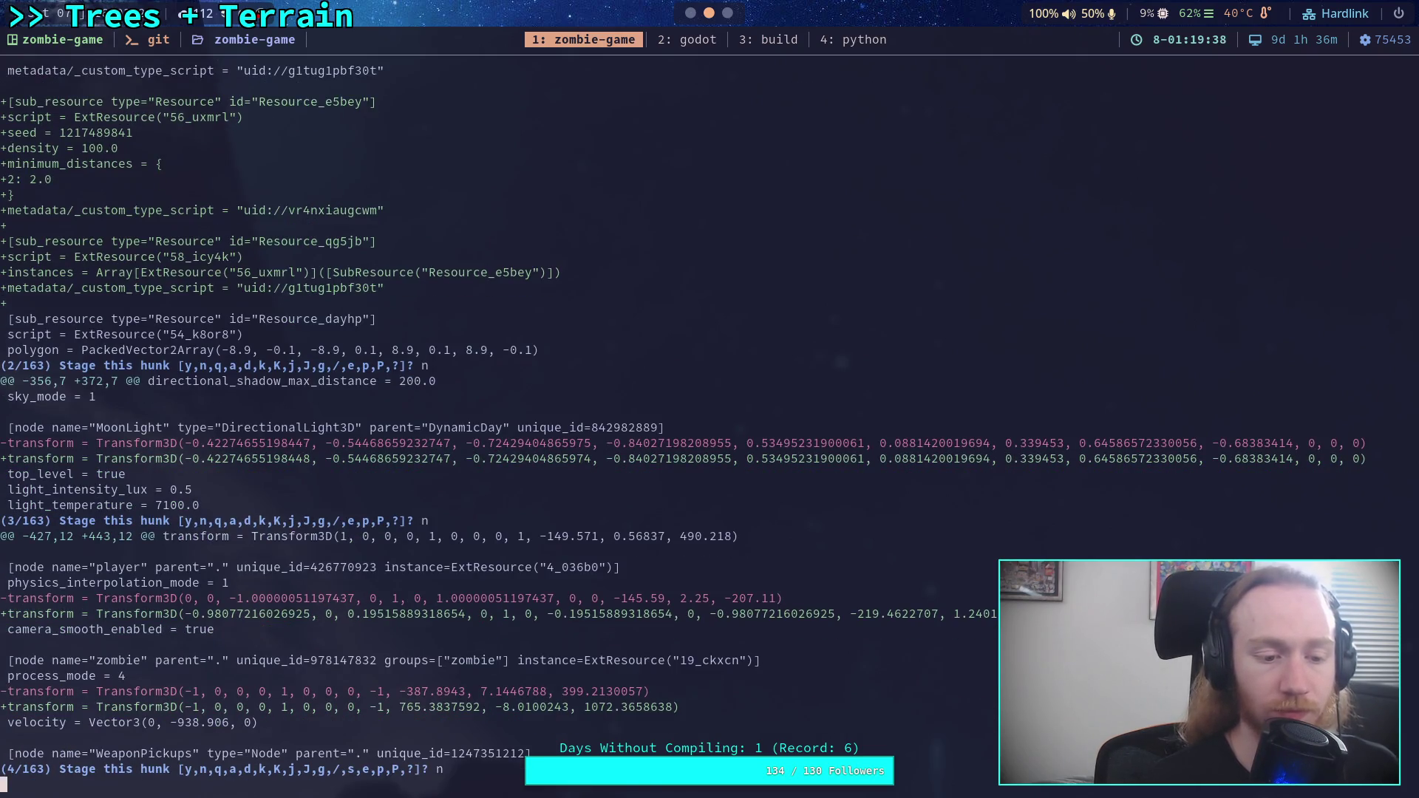
{"action": "key", "text": "Return"}
{"action": "type", "text": "n"}
{"action": "key", "text": "Return"}
{"action": "type", "text": "n"}
{"action": "key", "text": "Return"}
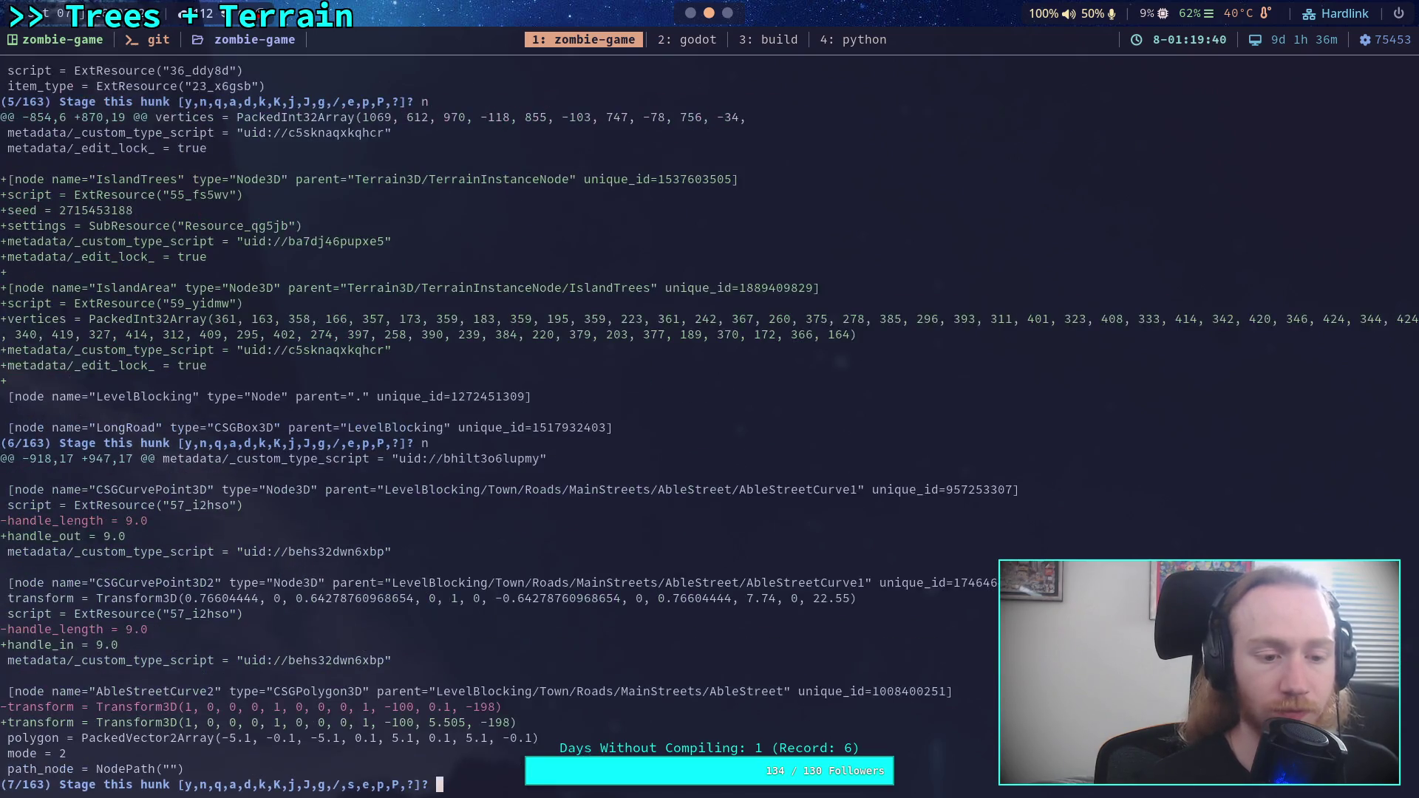
- Stage hunks 7–9: the AbleStreet handles, BriskStreet curve points and CherryStreet position
{"action": "type", "text": "y"}
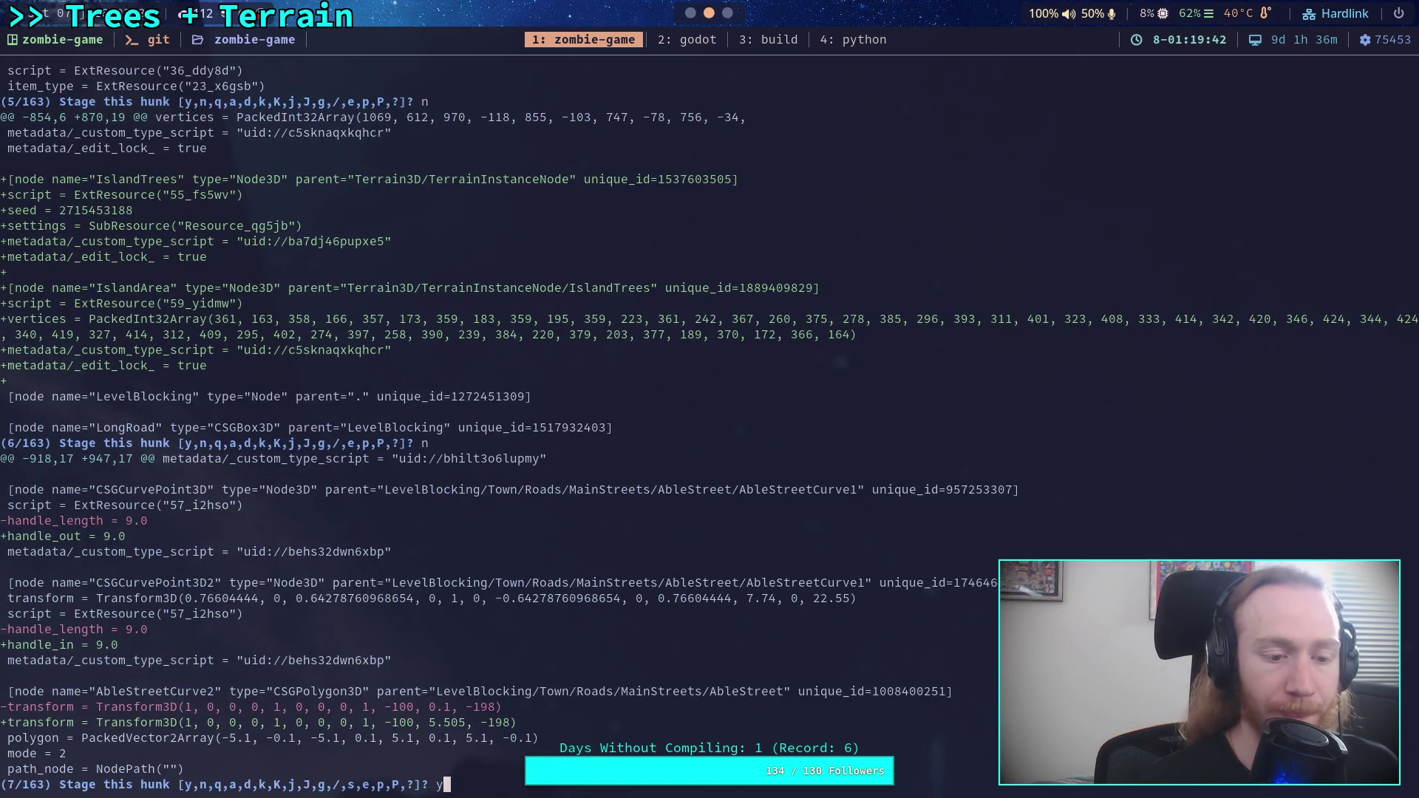
{"action": "key", "text": "Return"}
{"action": "type", "text": "y"}
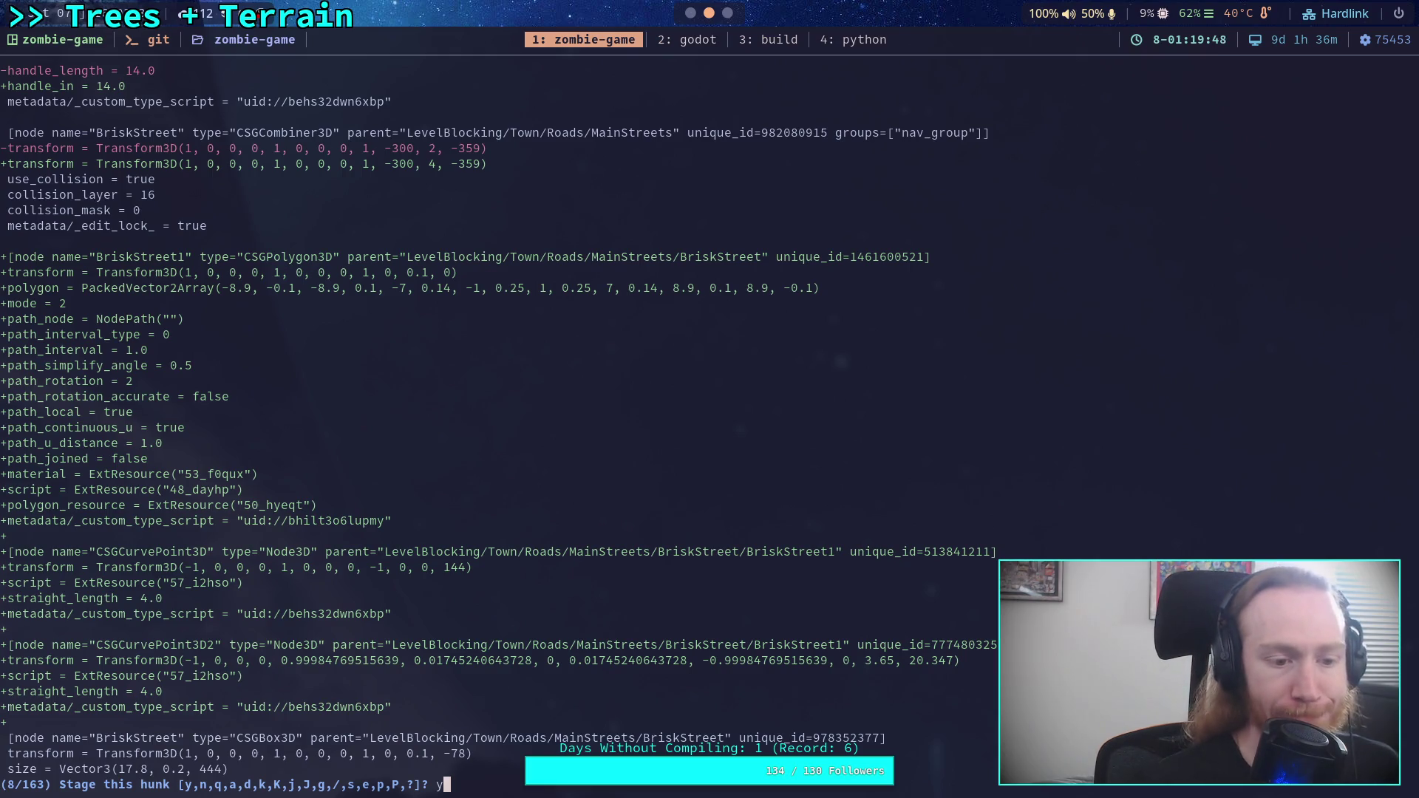
{"action": "key", "text": "Return"}
{"action": "type", "text": "y"}
{"action": "key", "text": "Return"}
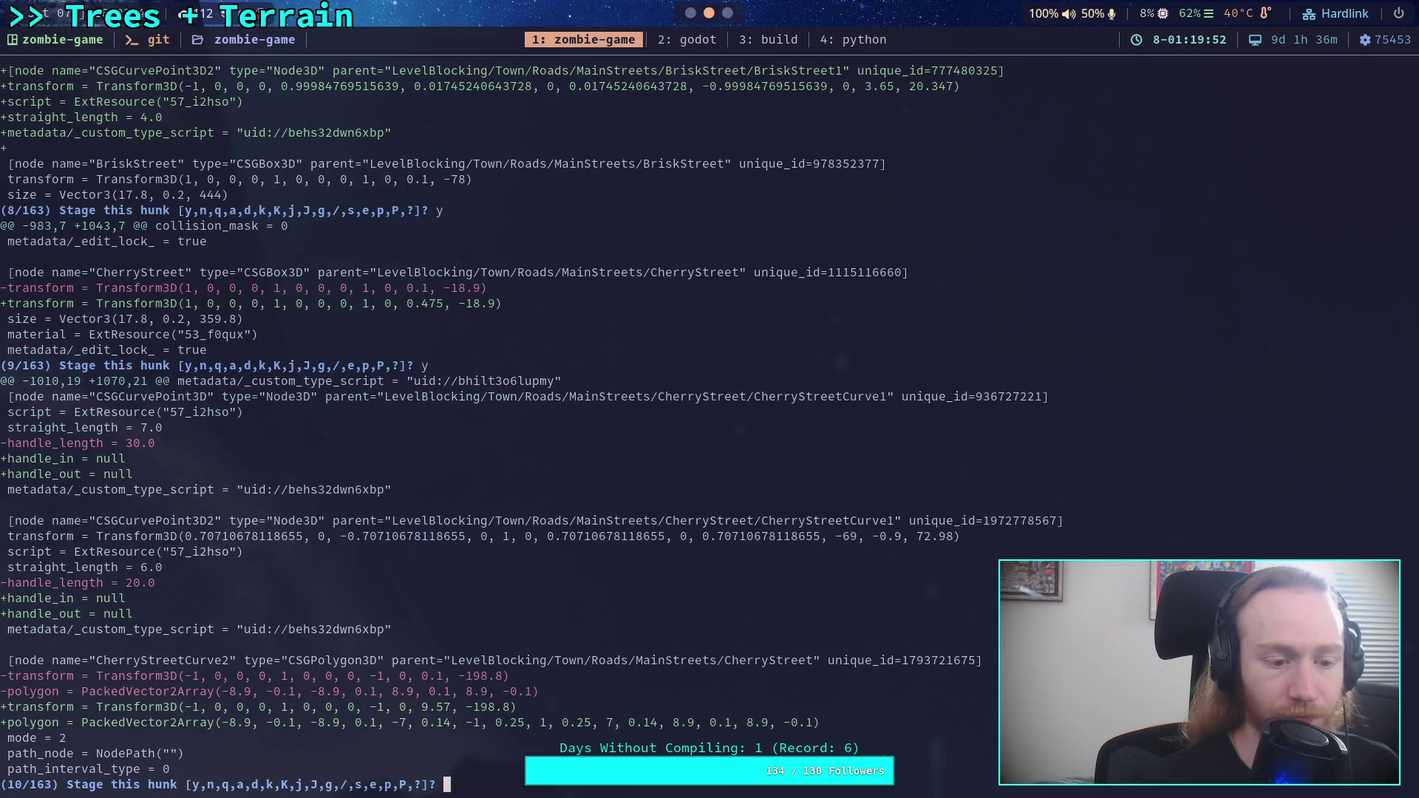
{"action": "type", "text": "y"}
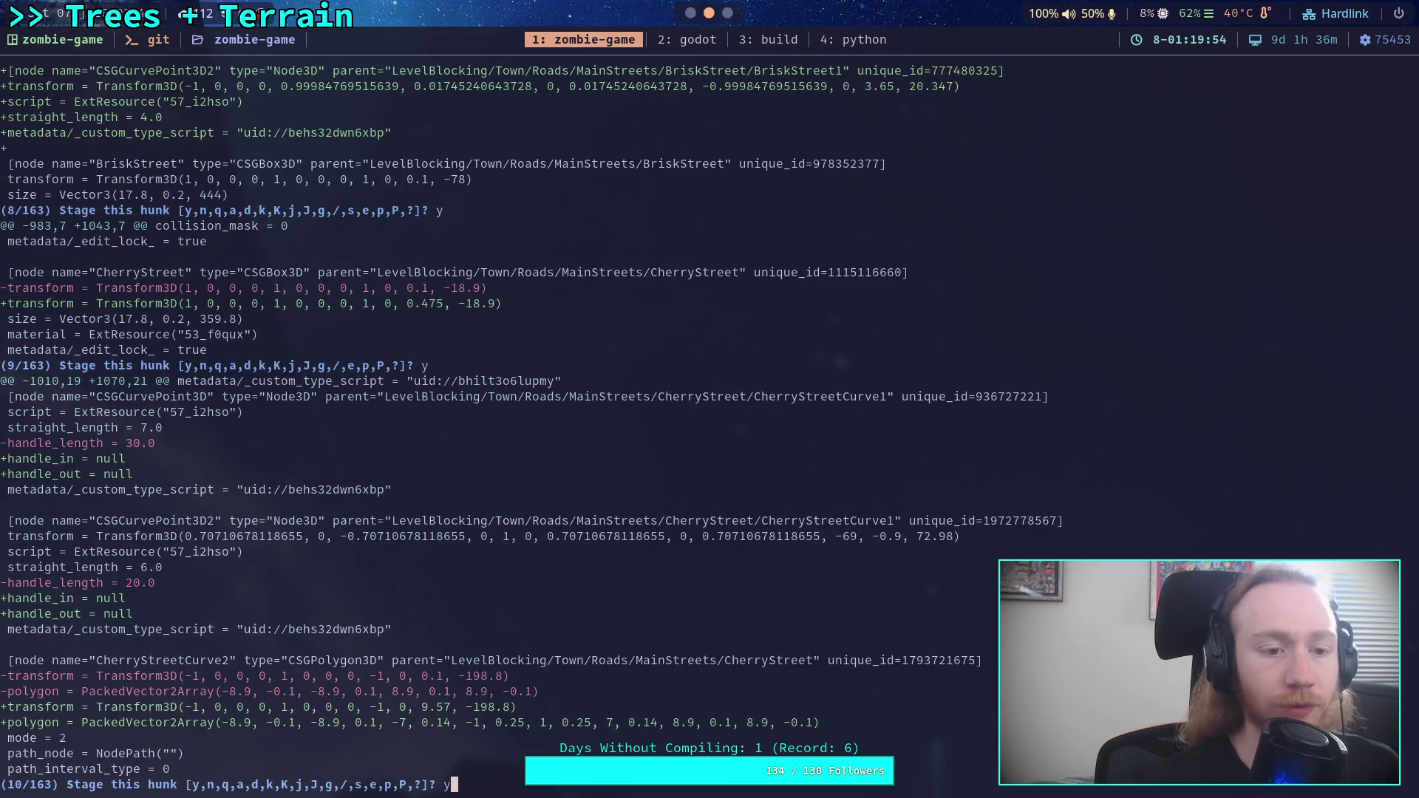
{"action": "key", "text": "BackSpace"}
- Quit interactive staging and show the remaining unstaged world.tscn diff
{"action": "type", "text": "q"}
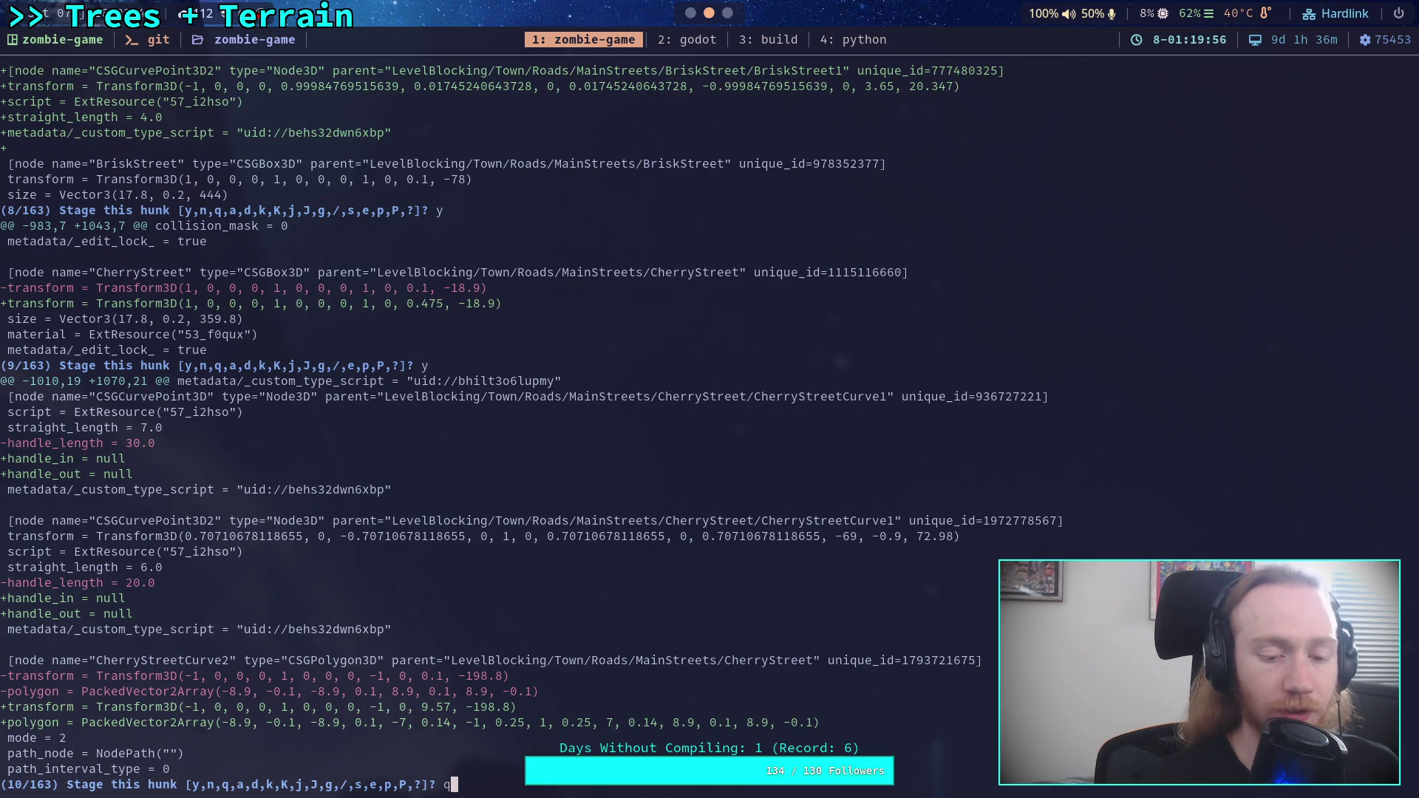
{"action": "key", "text": "Return"}
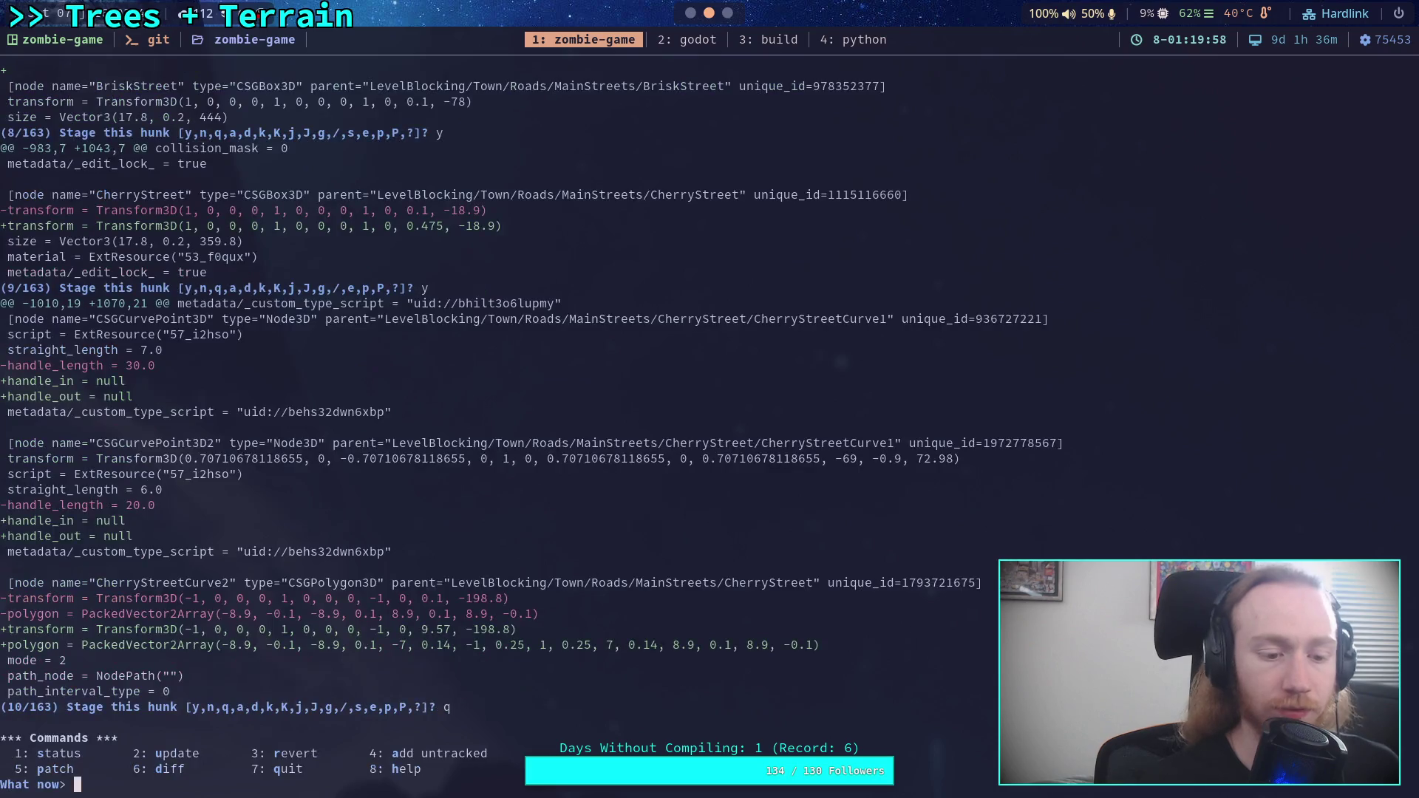
{"action": "type", "text": "q"}
{"action": "key", "text": "Return"}
{"action": "type", "text": "git diff scene/world/world.tscn"}
{"action": "key", "text": "Return"}
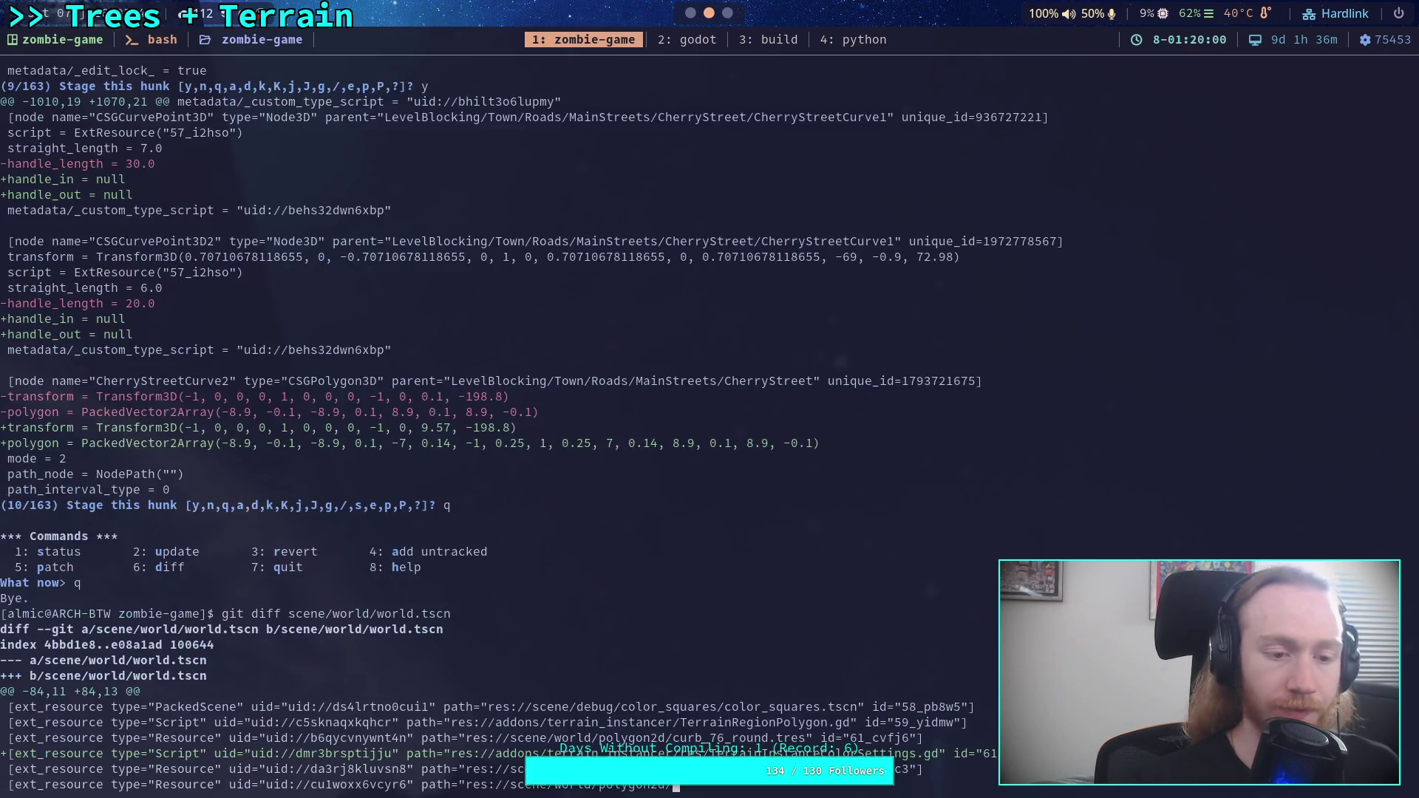
- Page to the CherryStreetCurve1 and CherryStreetCurve2 hunks with null handles, then return to Godot
{"action": "key", "text": "space"}
{"action": "key", "text": "space"}
{"action": "key", "text": "space"}
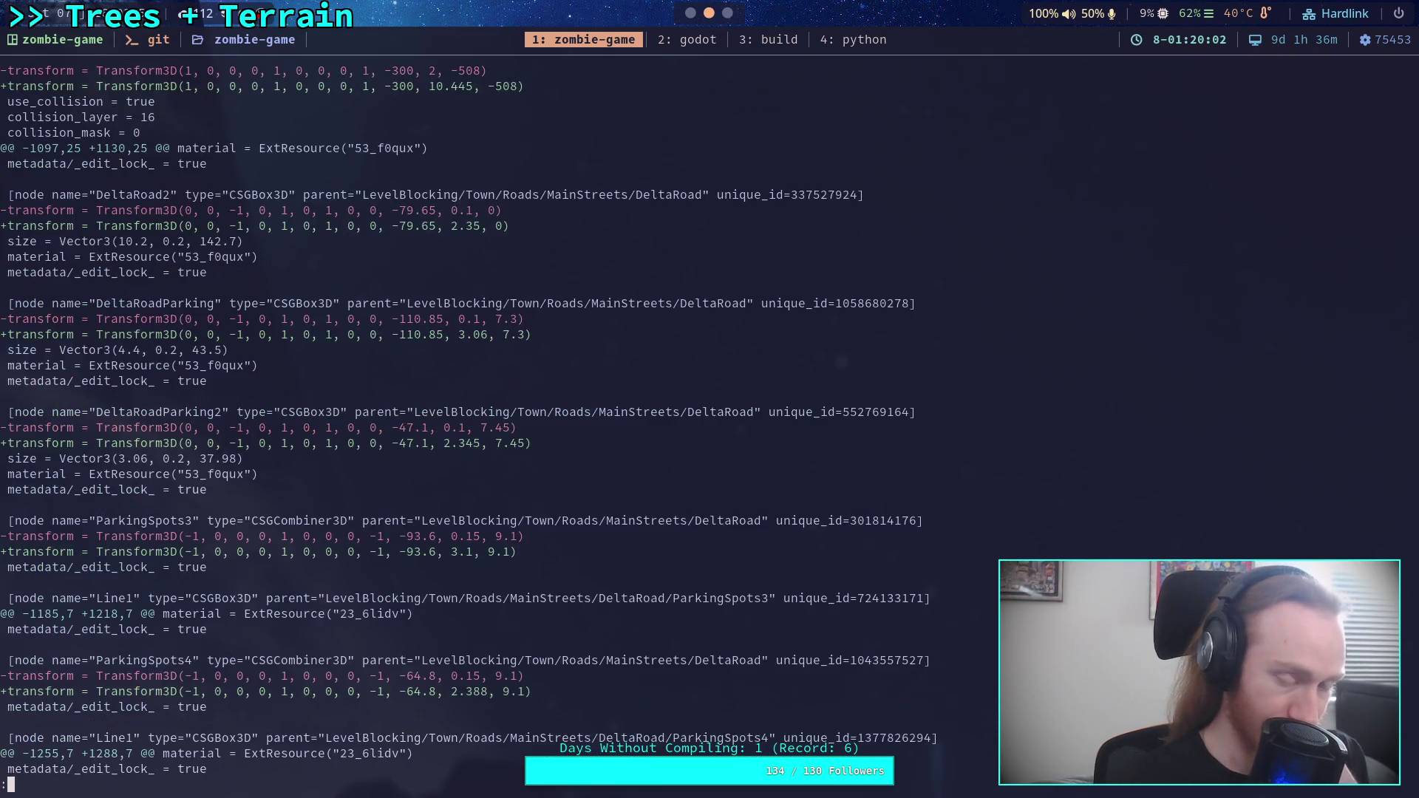
{"action": "key", "text": "b"}
{"action": "key", "text": "space"}
{"action": "key", "text": "b"}
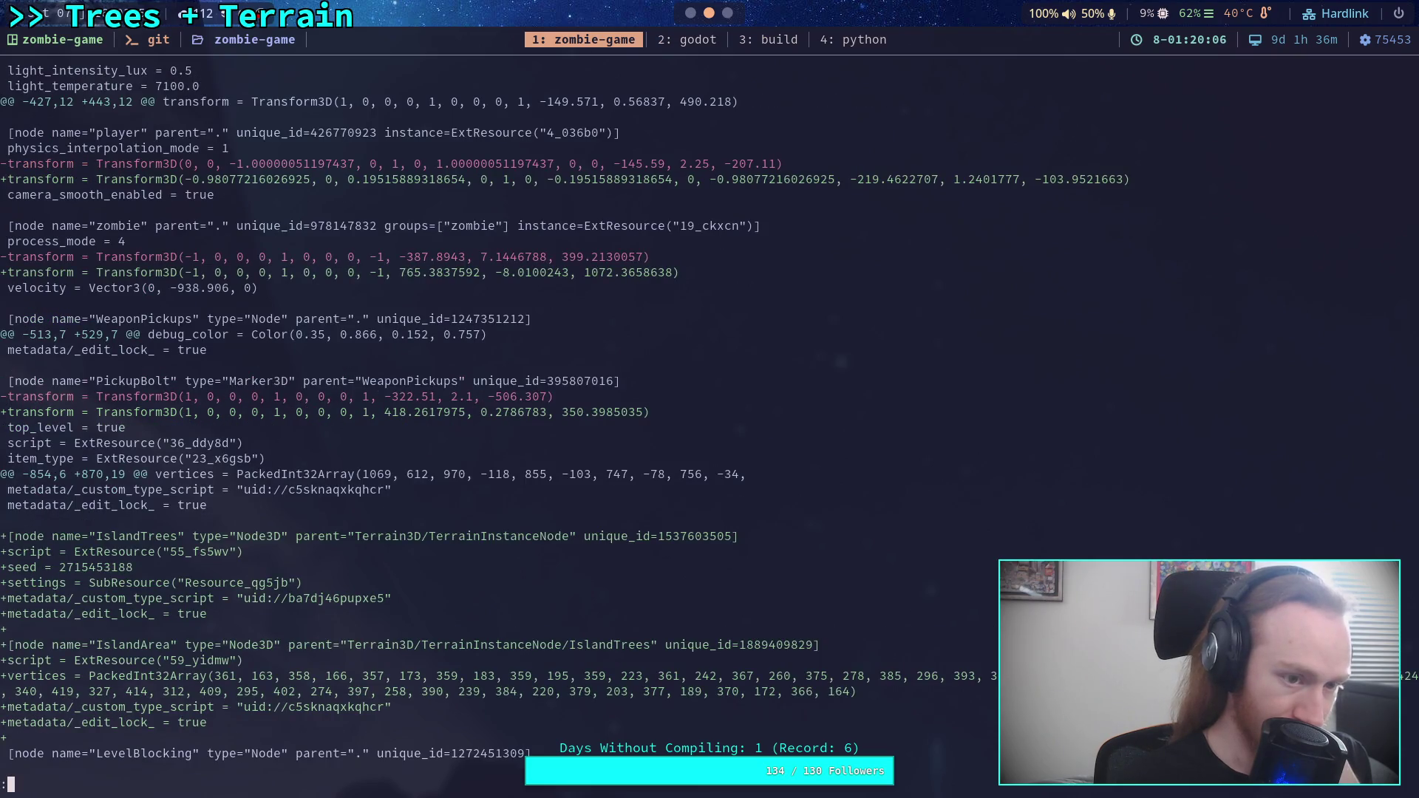
{"action": "key", "text": "space"}
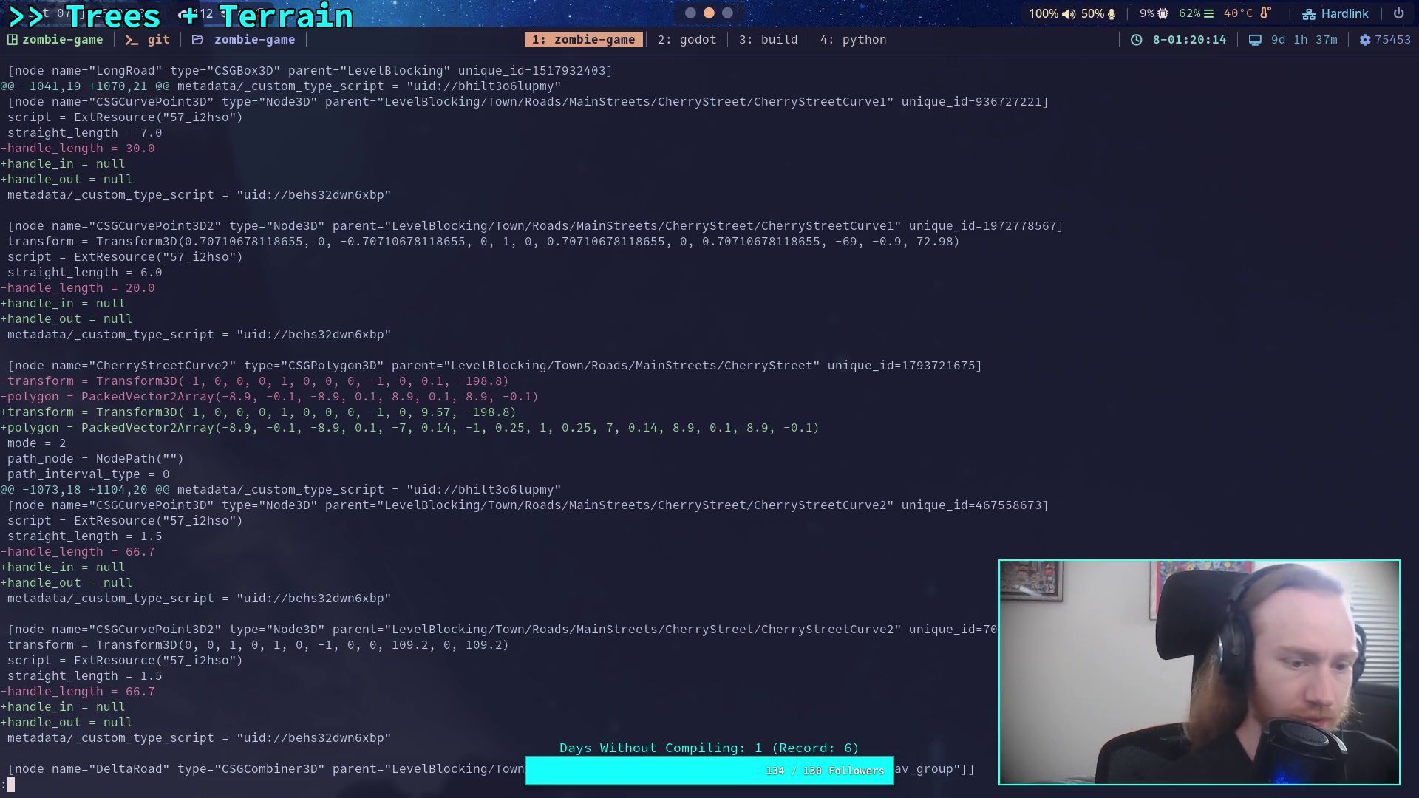
{"action": "key", "text": "super+2"}
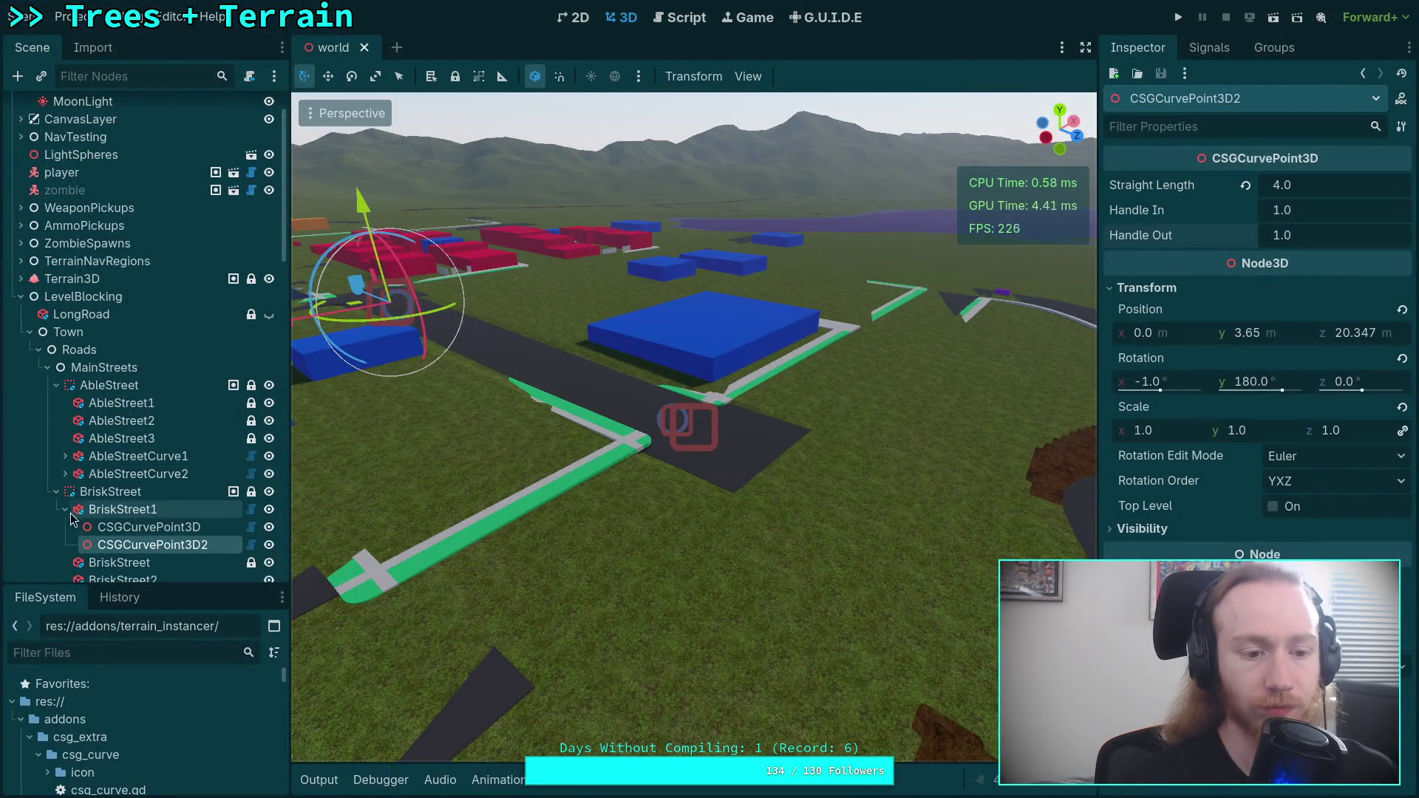
- Expand CherryStreetCurve1's curve points, give the first point Handle In 1.0, and edit its Handle Out
{"action": "left_click", "coordinate": [57, 492]}
{"action": "left_click", "coordinate": [56, 385]}
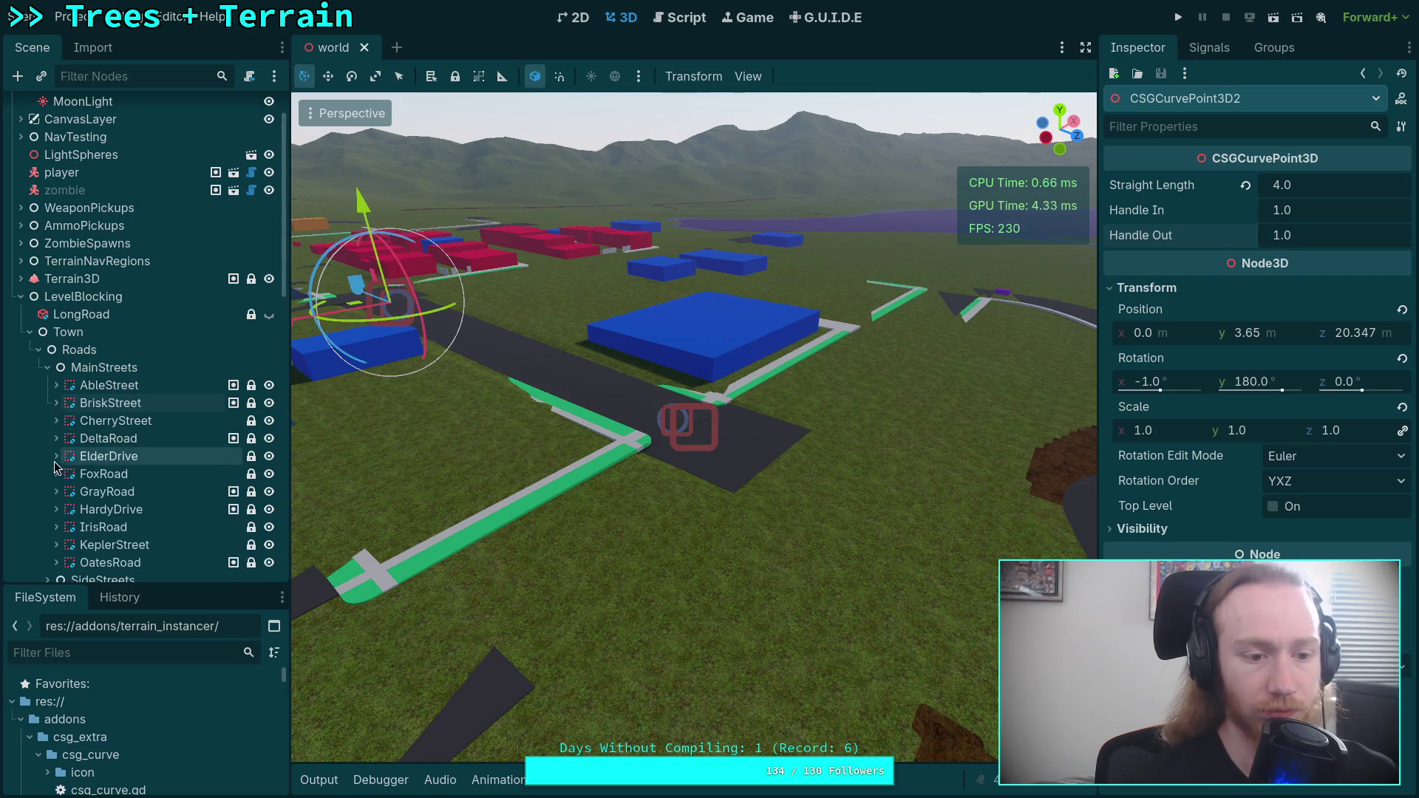
{"action": "left_click", "coordinate": [56, 421]}
{"action": "left_click", "coordinate": [104, 459]}
{"action": "left_click", "coordinate": [65, 457]}
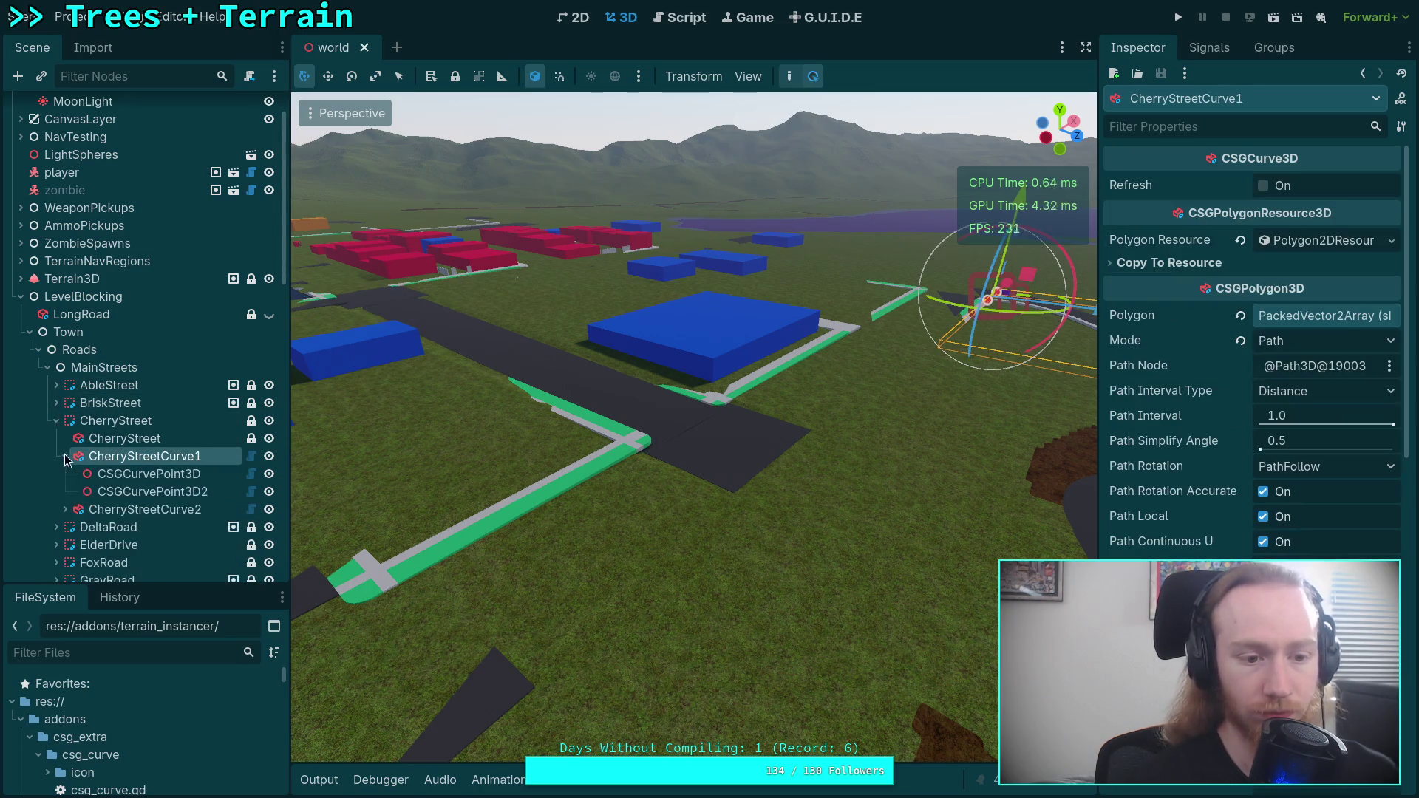
{"action": "left_click", "coordinate": [145, 477]}
{"action": "left_click", "coordinate": [1325, 214]}
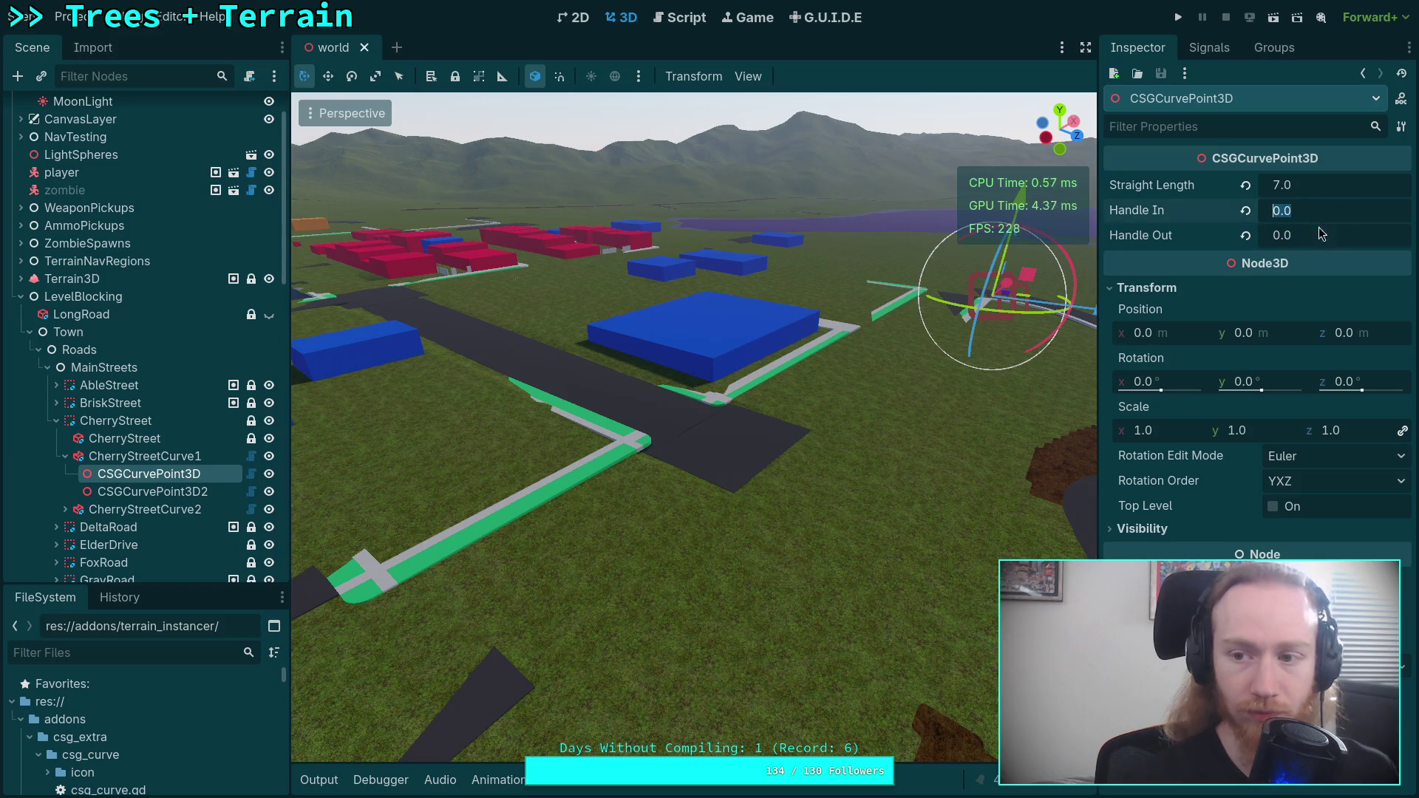
{"action": "type", "text": "1"}
{"action": "key", "text": "Return"}
{"action": "left_click", "coordinate": [1328, 237]}
{"action": "type", "text": "32"}
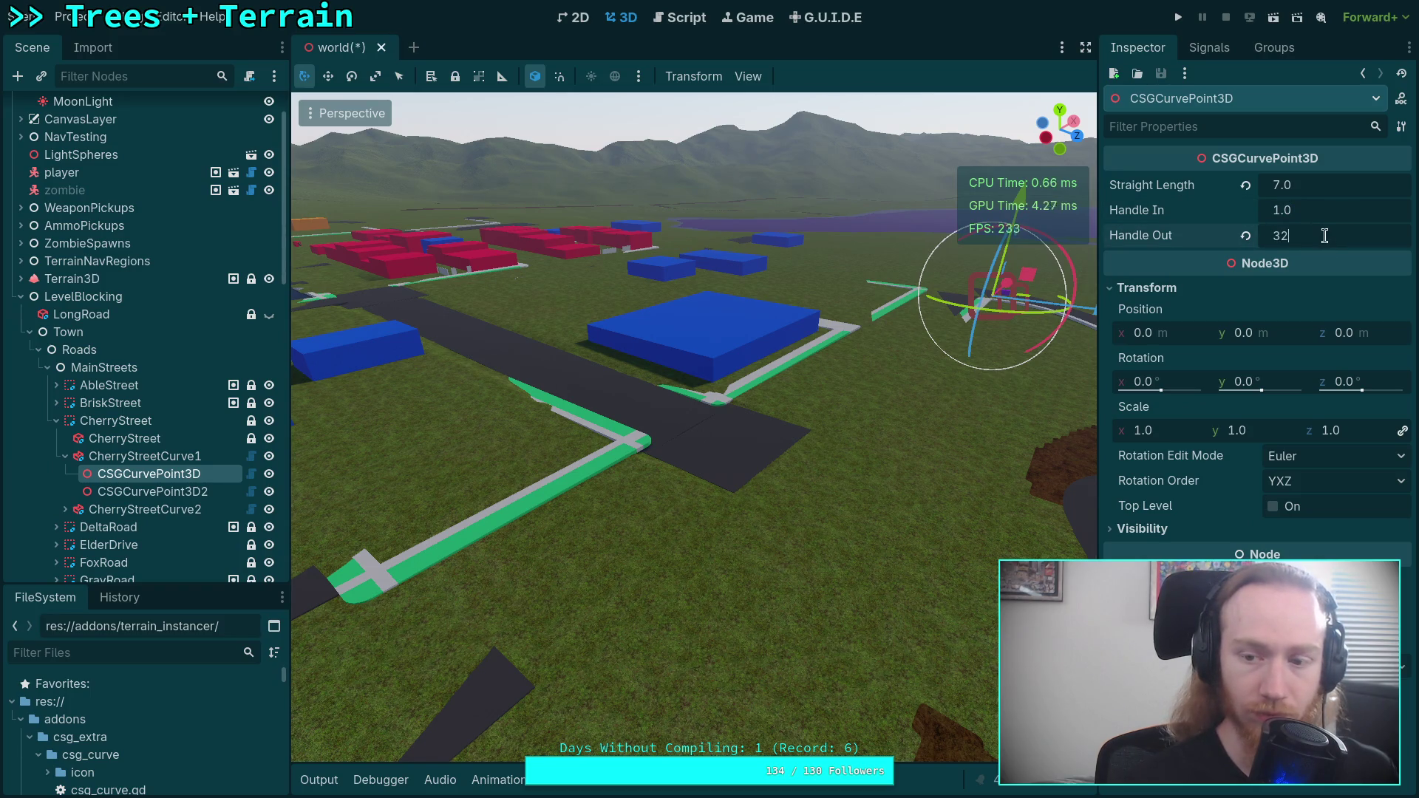
{"action": "type", "text": "0"}
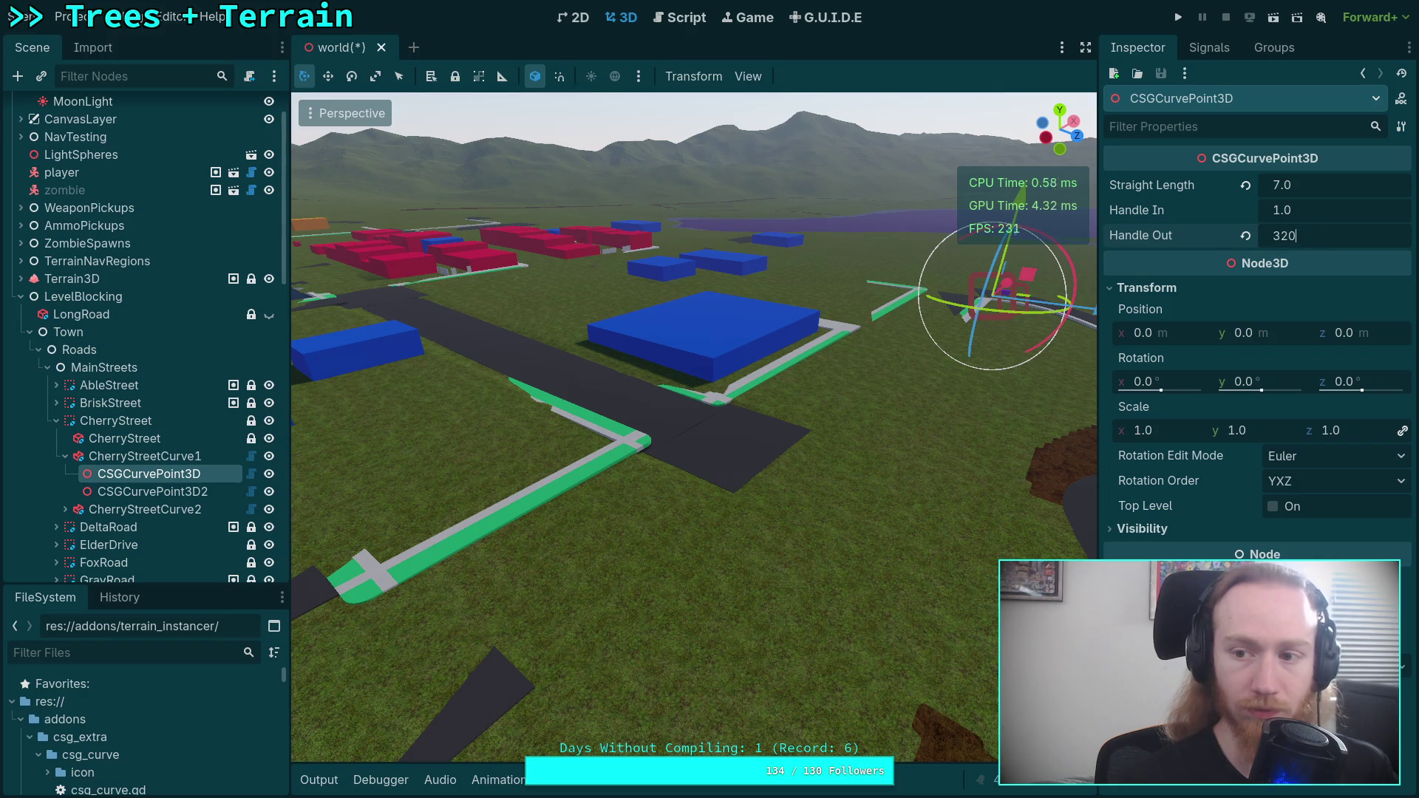
- Give the second point Handle Out 1.0 and Handle In 20.0, then save the world scene
{"action": "left_click", "coordinate": [189, 494]}
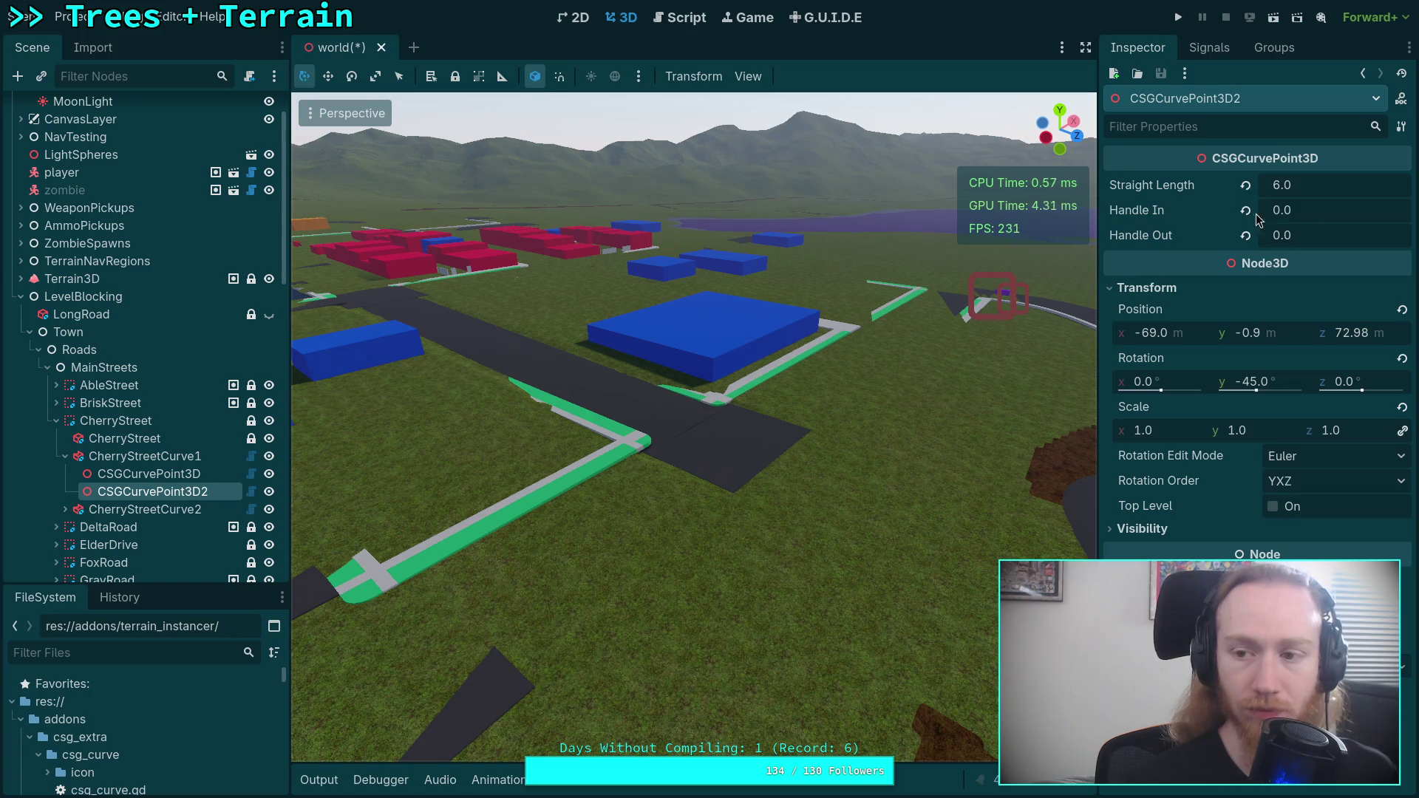
{"action": "key", "text": "f"}
{"action": "left_click_drag", "start_coordinate": [1276, 235], "coordinate": [1286, 235]}
{"action": "left_click", "coordinate": [1307, 220]}
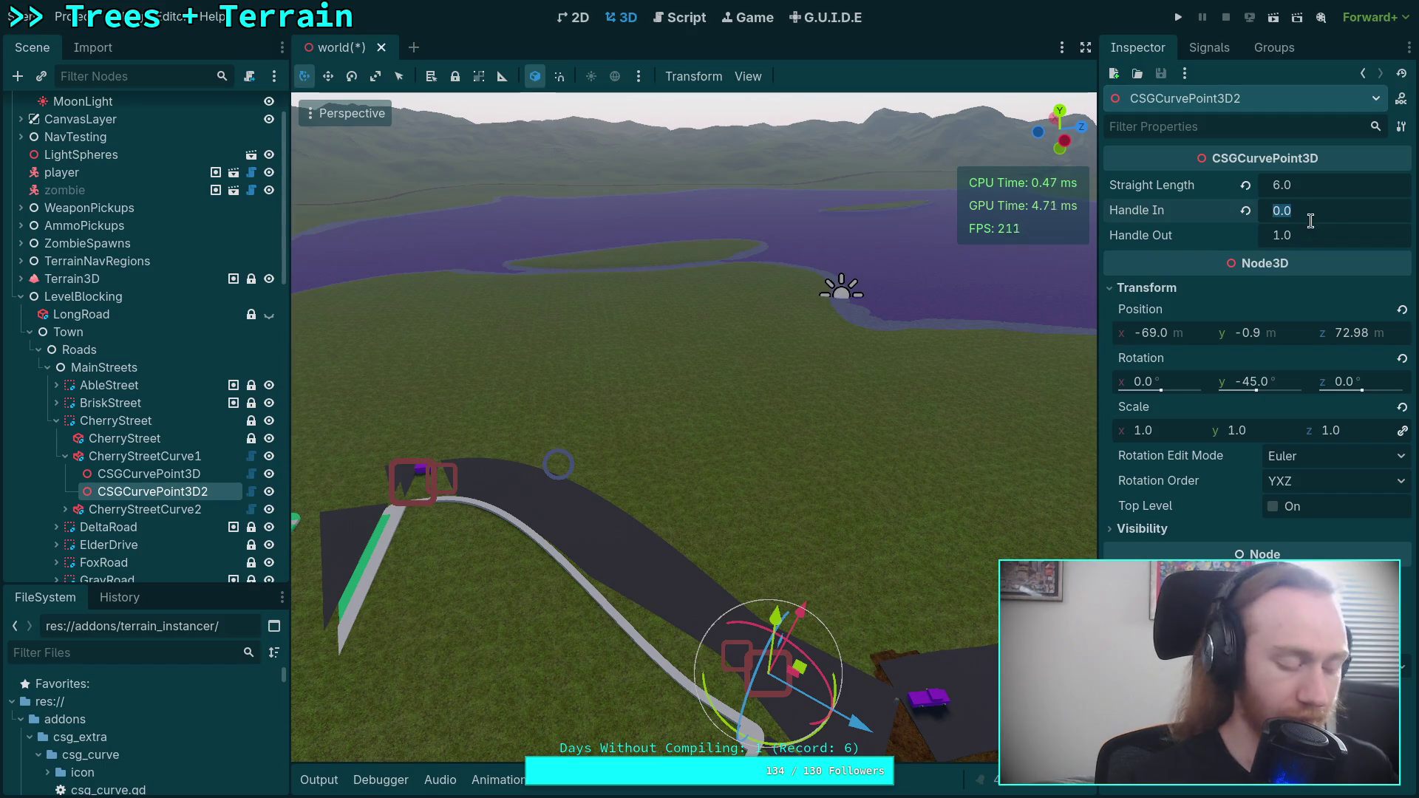
{"action": "type", "text": "20"}
{"action": "key", "text": "Return"}
{"action": "mouse_move", "coordinate": [847, 480]}
{"action": "left_mouse_down"}
{"action": "mouse_move", "coordinate": [847, 562]}
{"action": "mouse_move", "coordinate": [968, 562]}
{"action": "mouse_move", "coordinate": [840, 543]}
{"action": "left_mouse_up"}
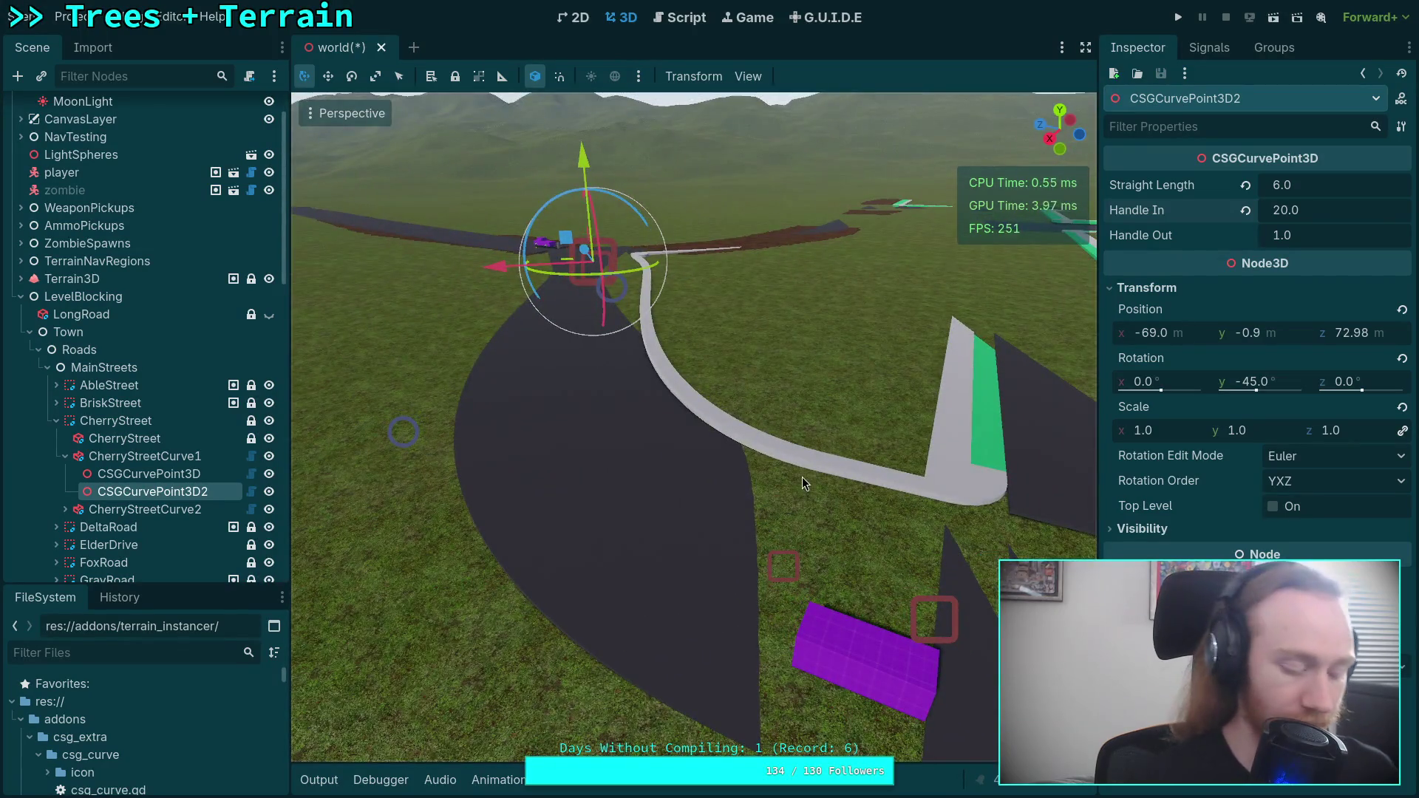
{"action": "key", "text": "ctrl+s"}
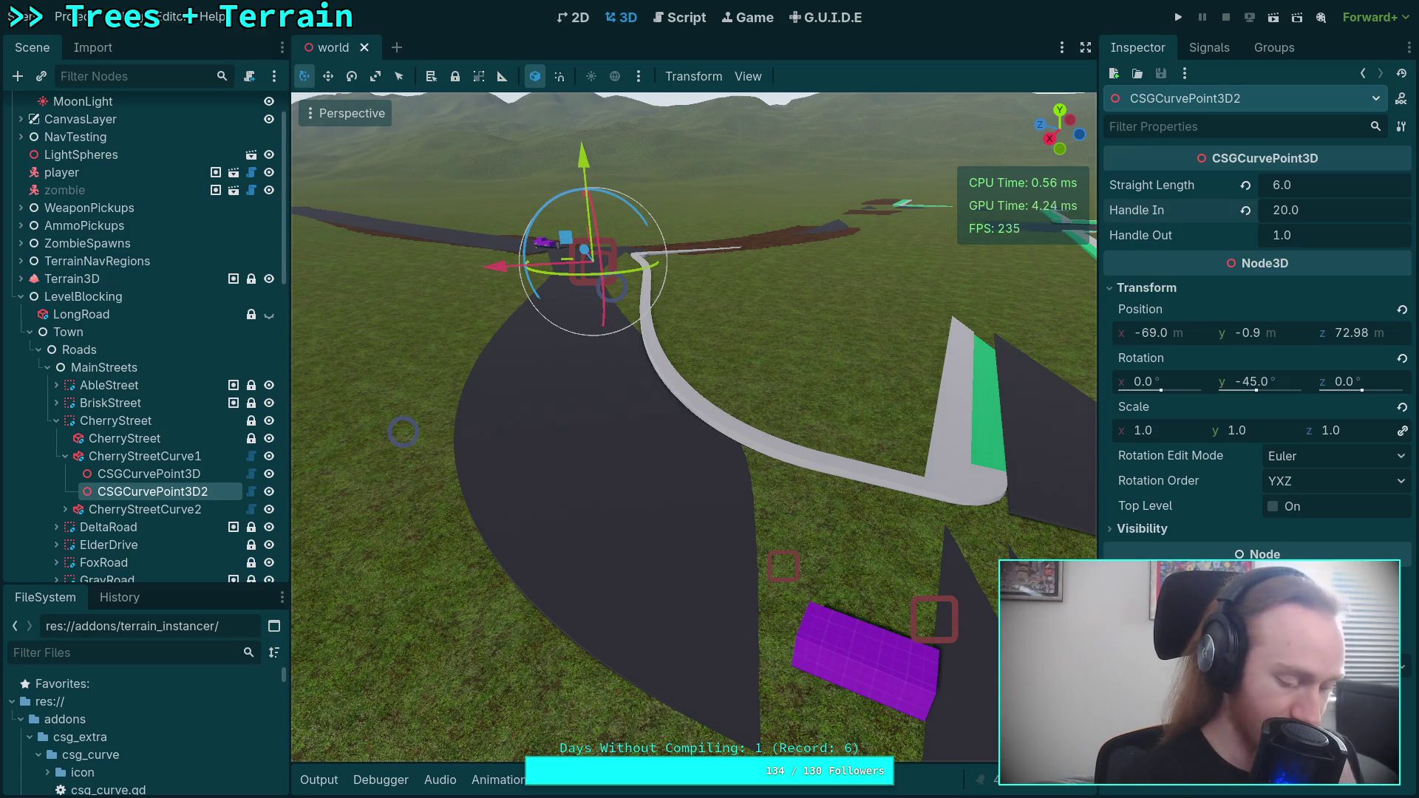
{"action": "key", "text": "super+1"}
{"action": "key", "text": "Down"}
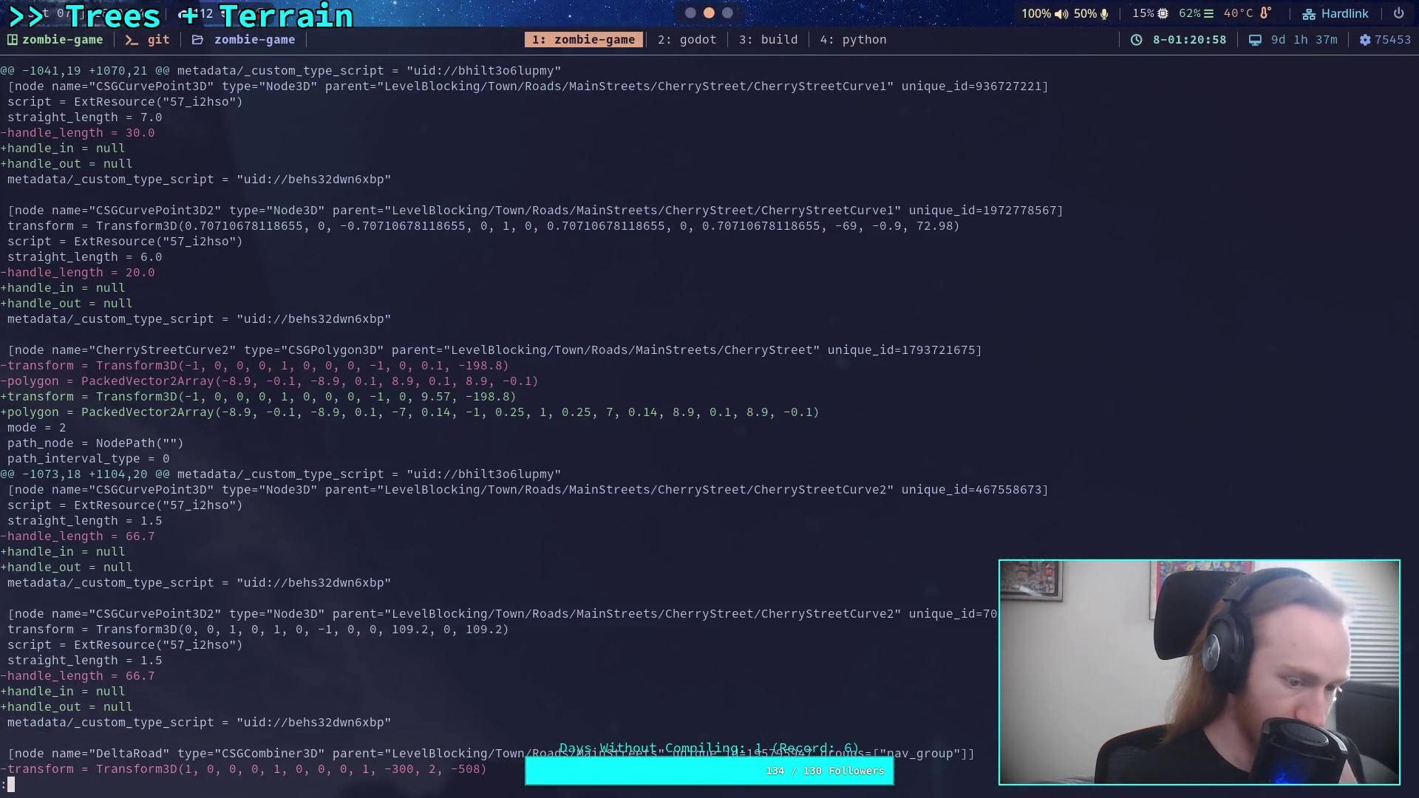
- Rerun the world.tscn diff and page down to the CherryStreet curve hunks
{"action": "type", "text": "q"}
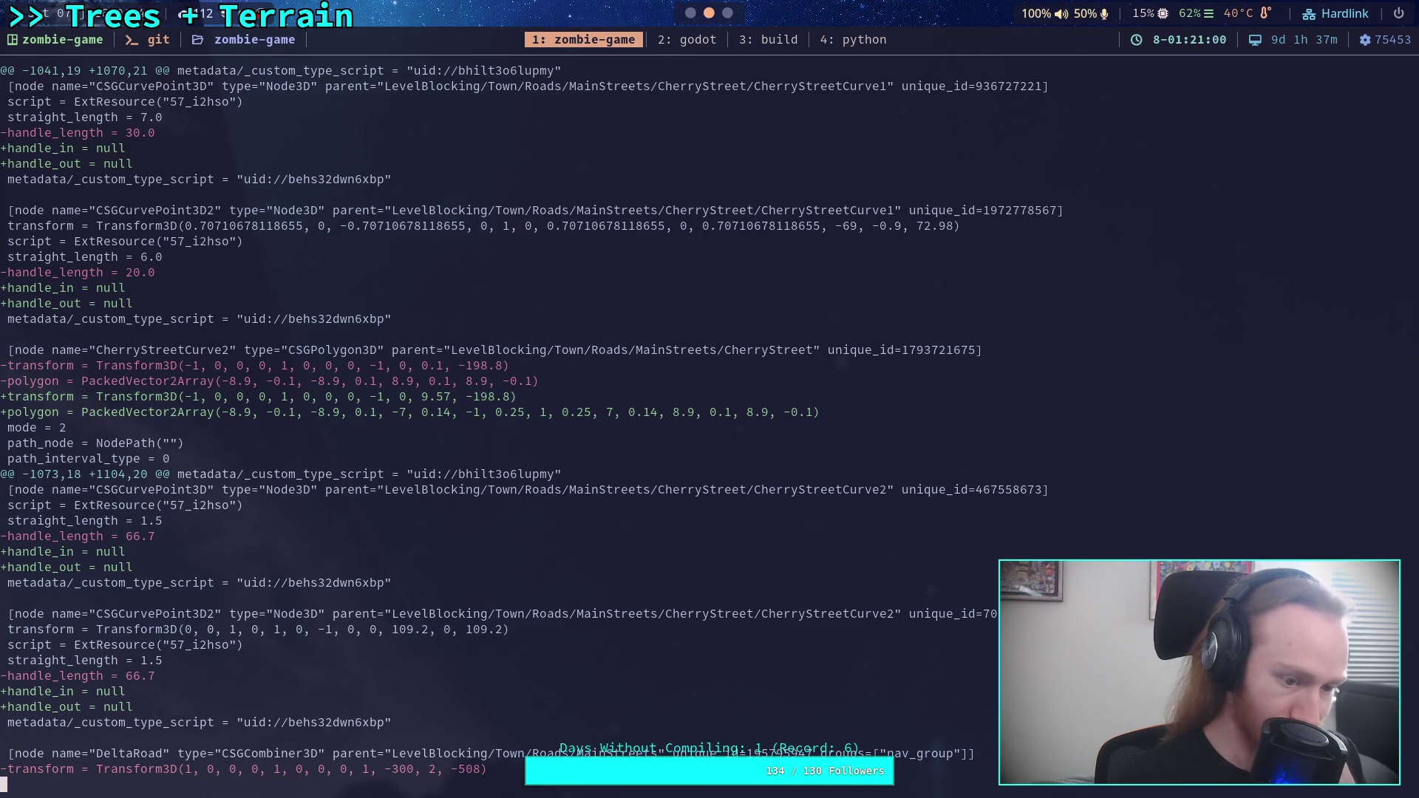
{"action": "type", "text": "git add -i scene/world/world.tscn"}
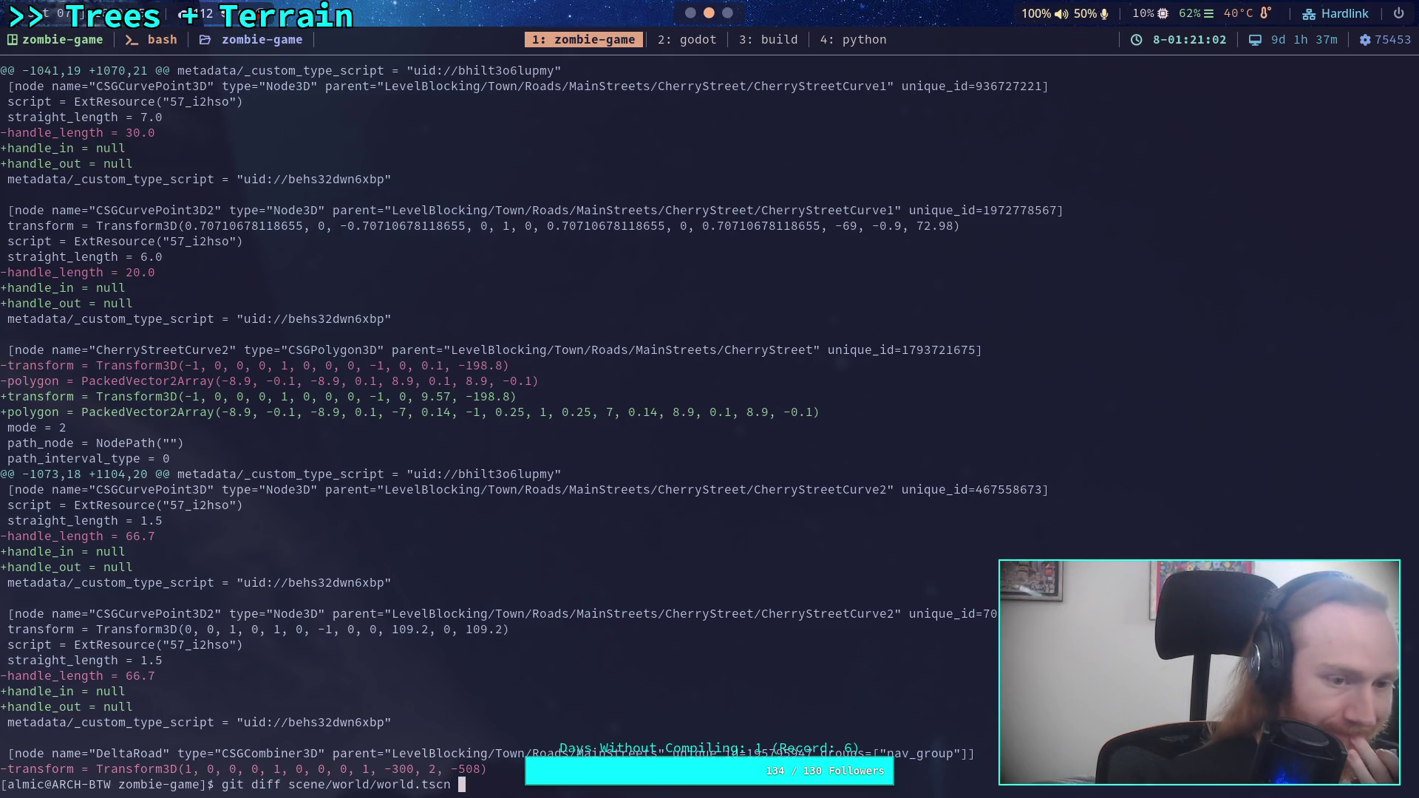
{"action": "key", "text": "Return"}
{"action": "key", "text": "space"}
{"action": "key", "text": "space"}
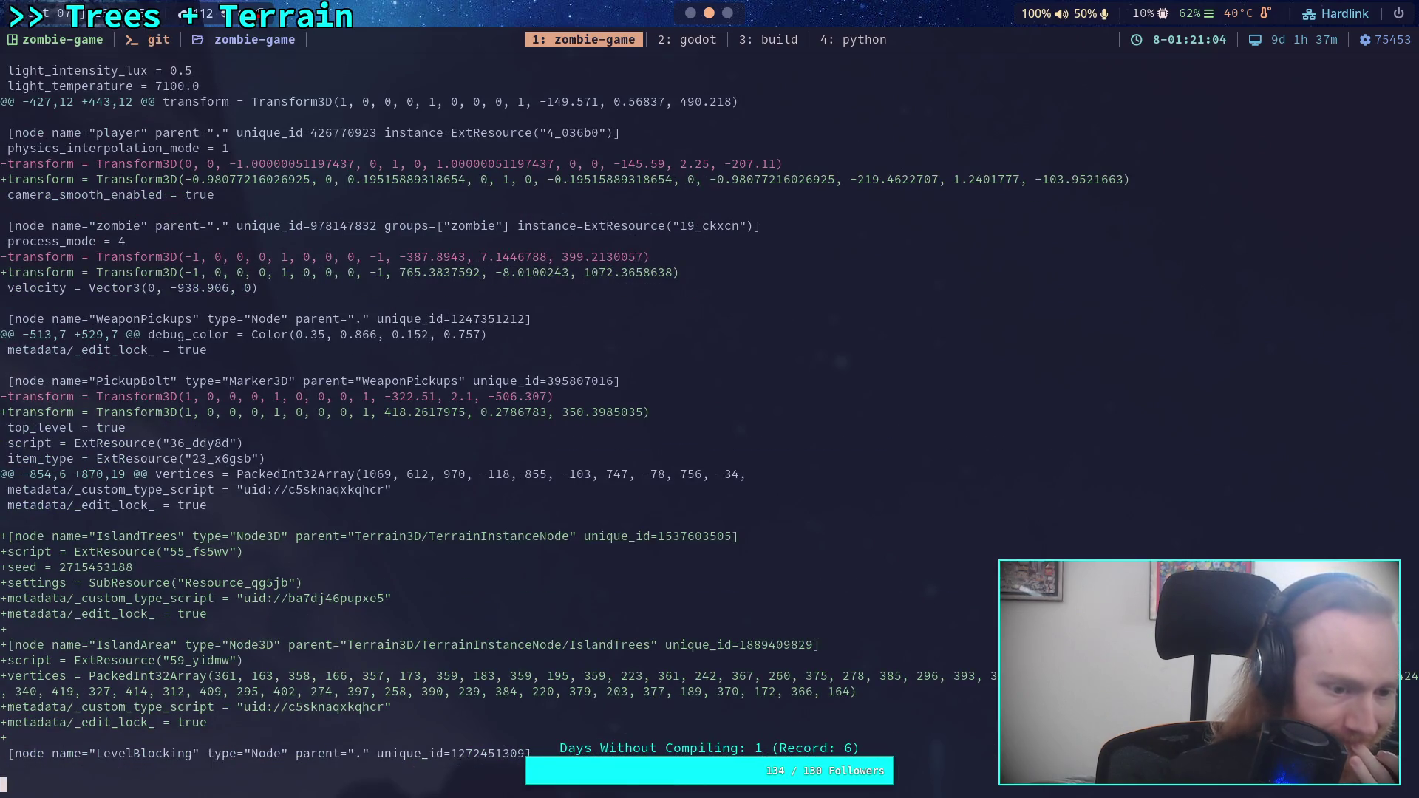
{"action": "key", "text": "space"}
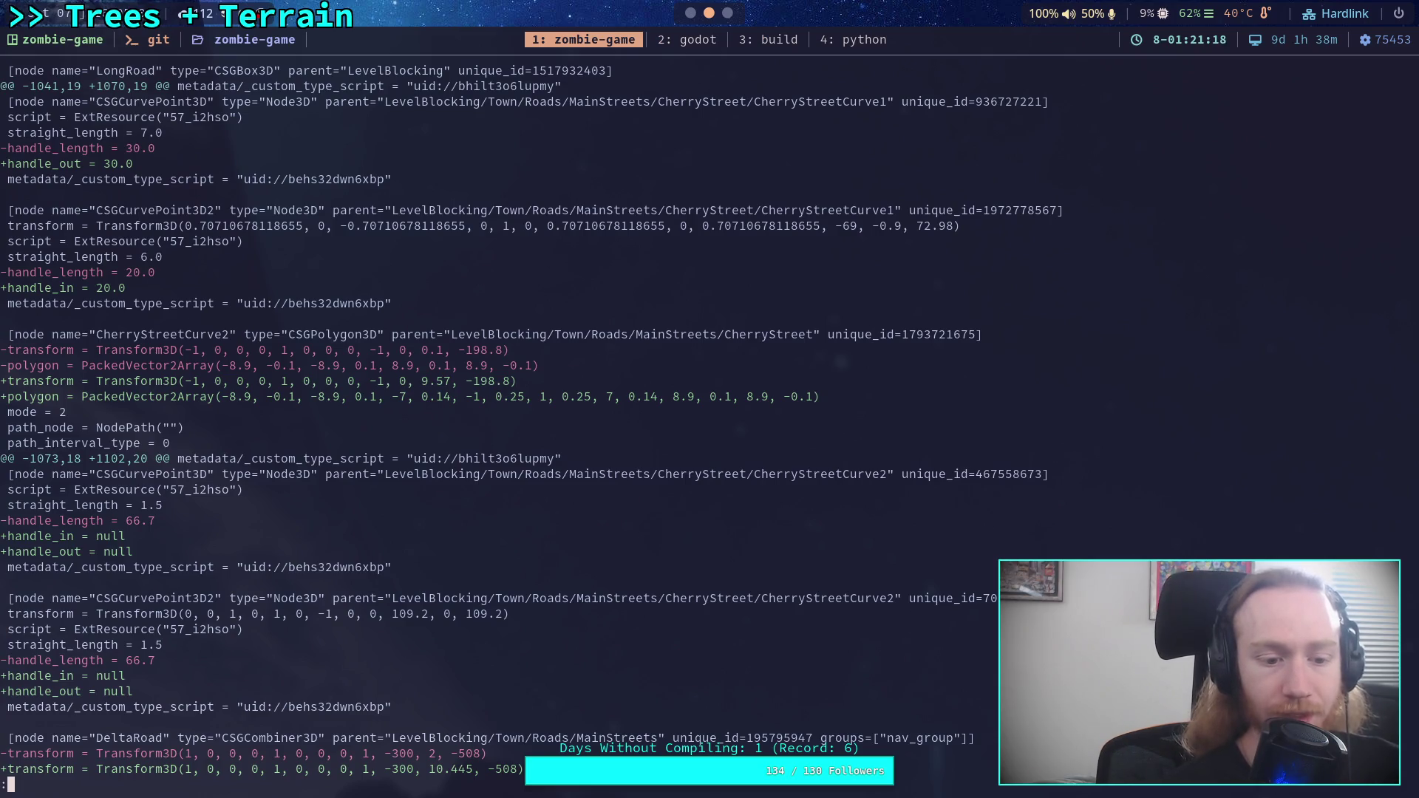
{"action": "key", "text": "super+2"}
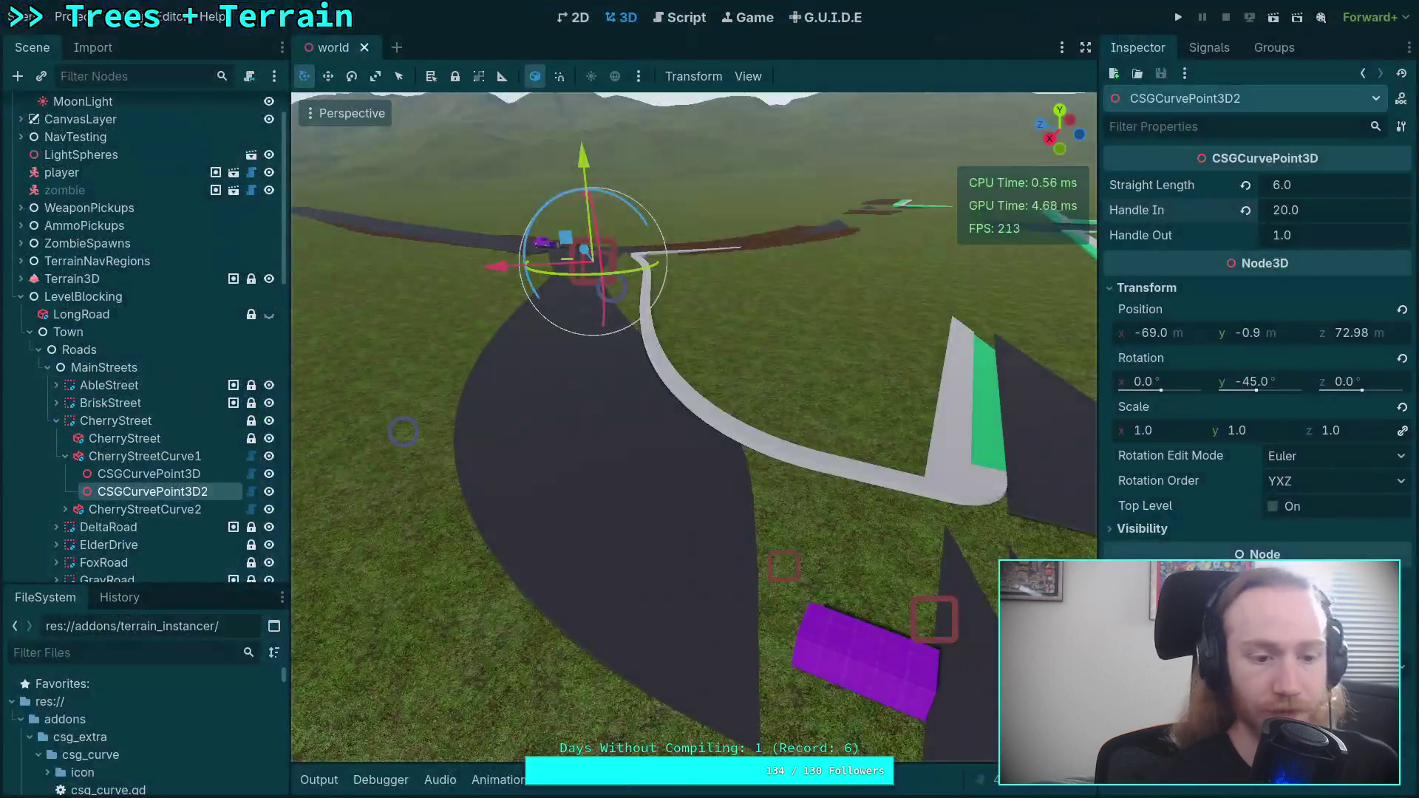
- Give CherryStreetCurve2's first curve point Handle In 1 and Handle Out 66.7
{"action": "left_click", "coordinate": [155, 479]}
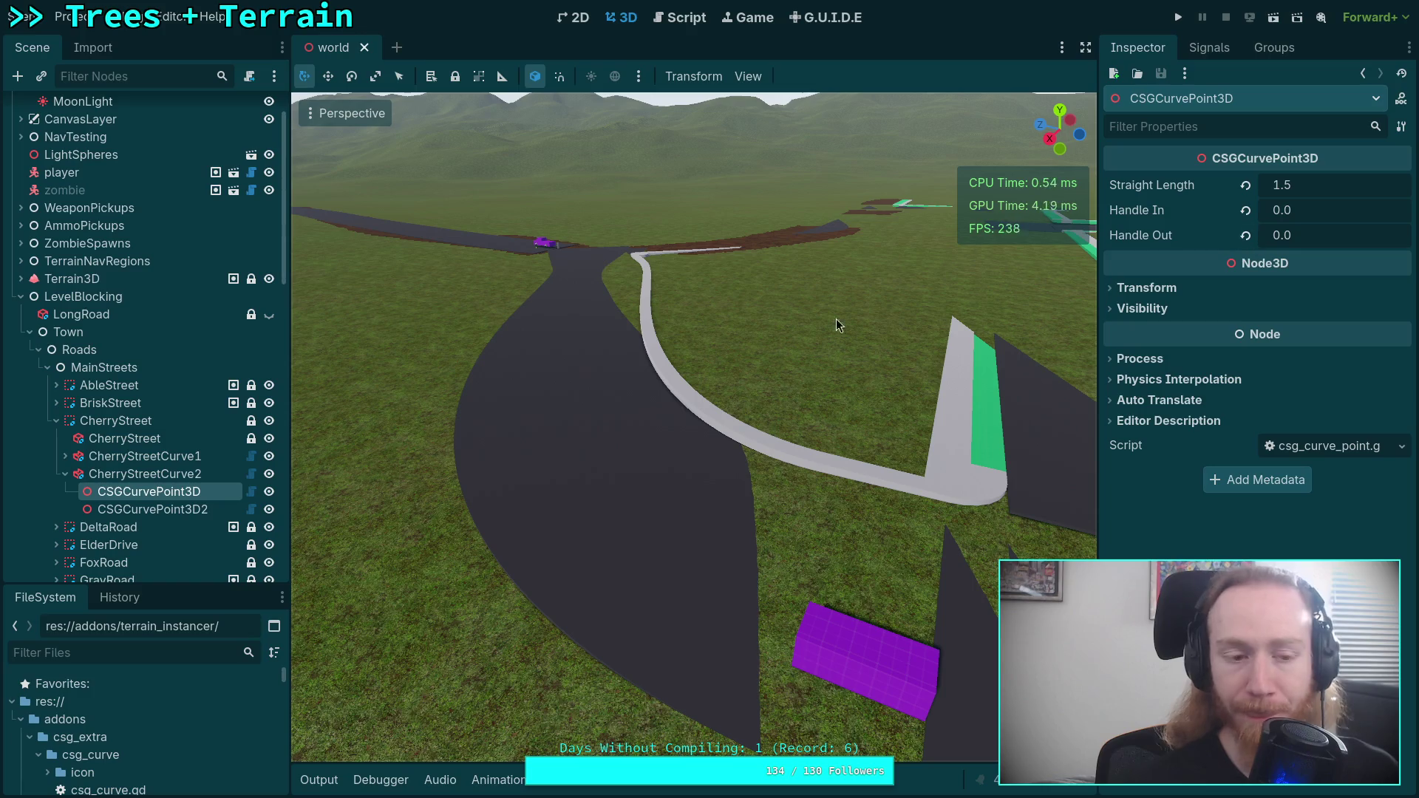
{"action": "left_click", "coordinate": [1280, 210]}
{"action": "type", "text": "1"}
{"action": "left_click", "coordinate": [1330, 235]}
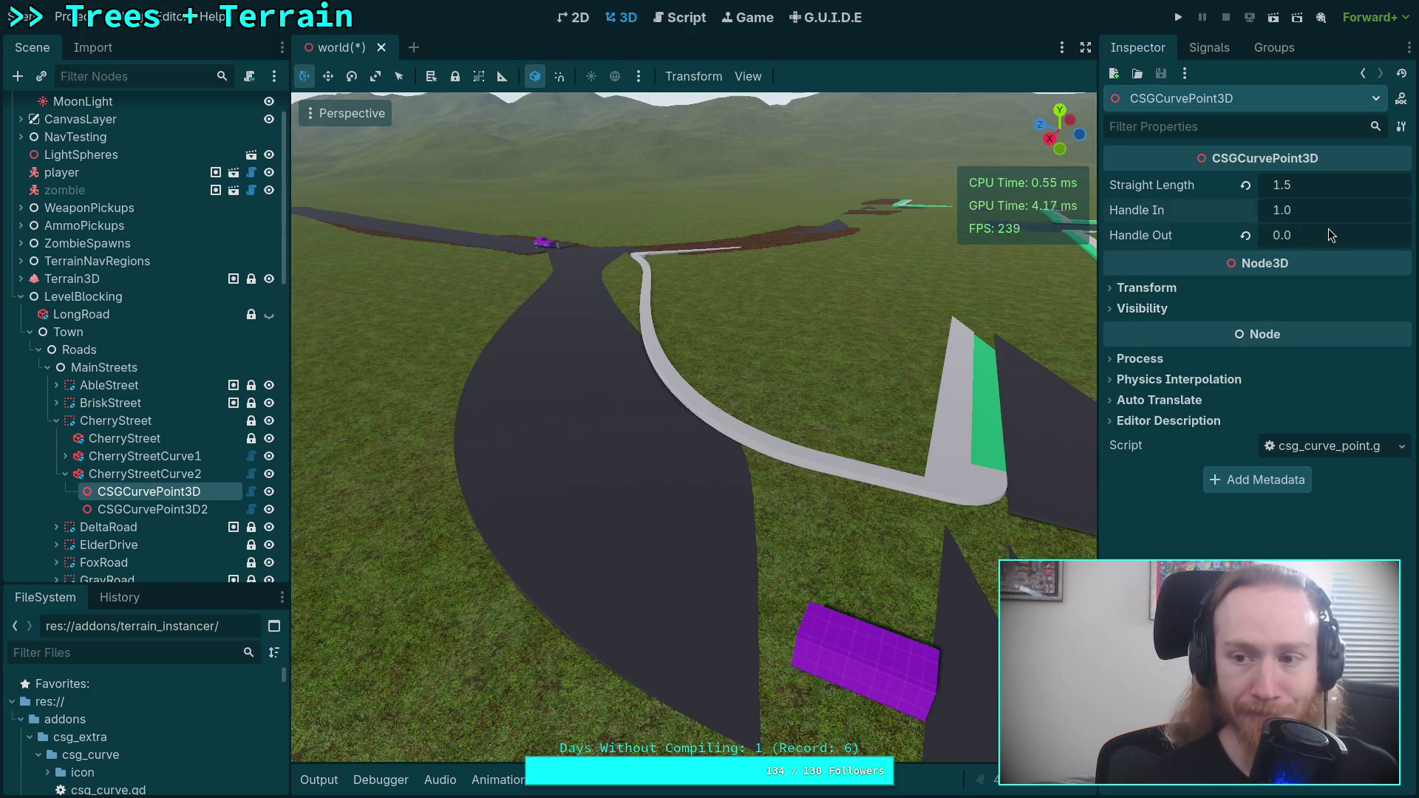
{"action": "type", "text": "66"}
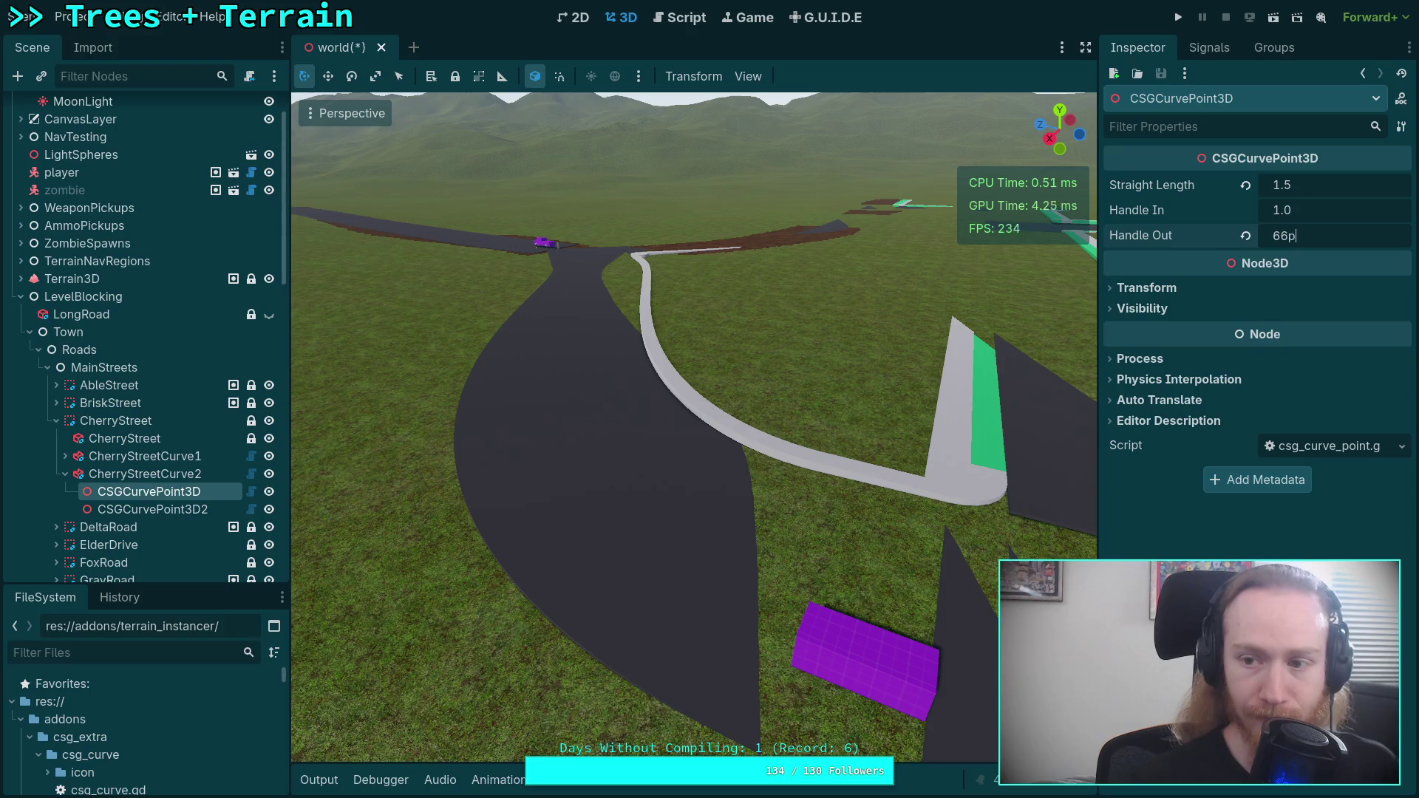
{"action": "type", "text": ".7"}
{"action": "left_click", "coordinate": [1346, 211]}
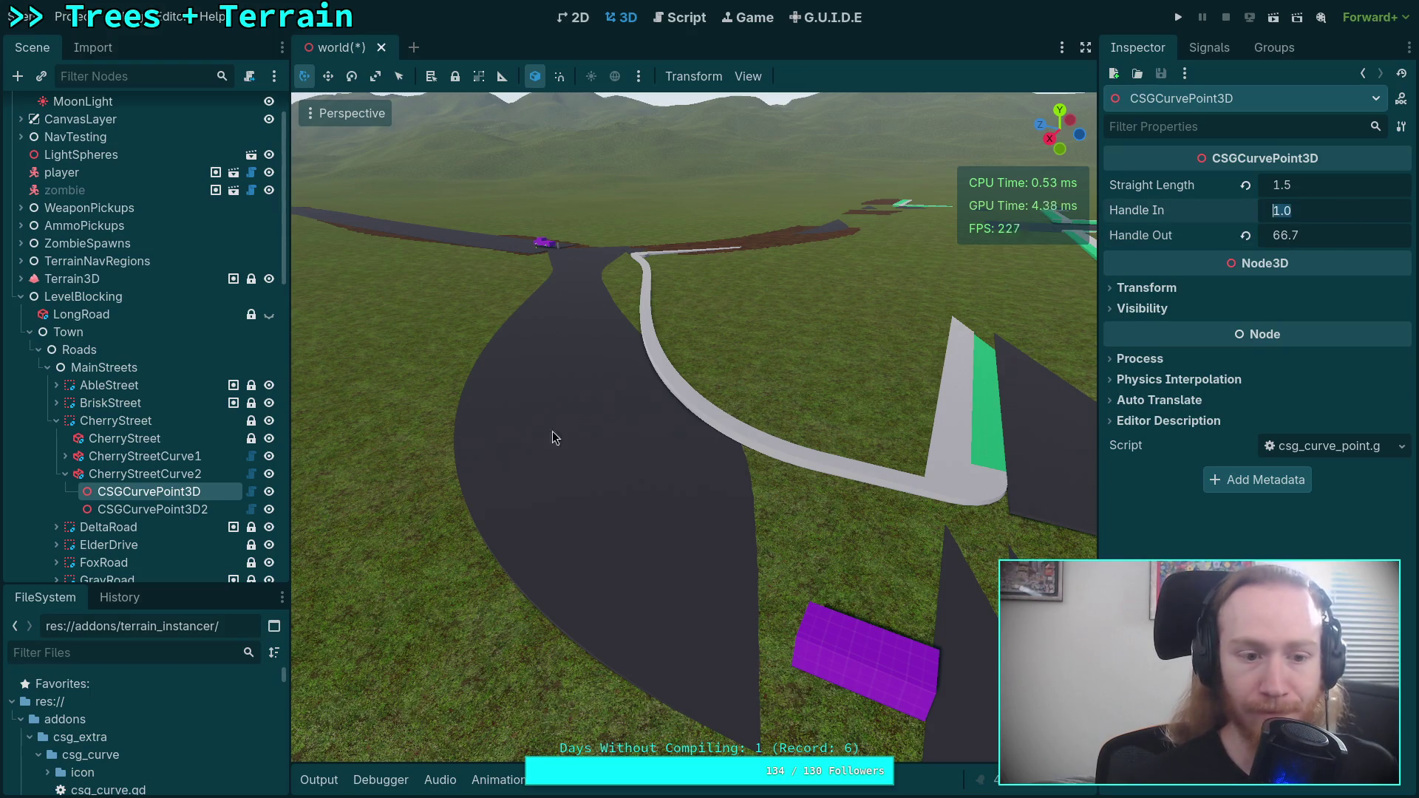
- Set the second point's Handle In to 66.7 and frame the CherryStreetCurve2 road from below
{"action": "left_click", "coordinate": [201, 518]}
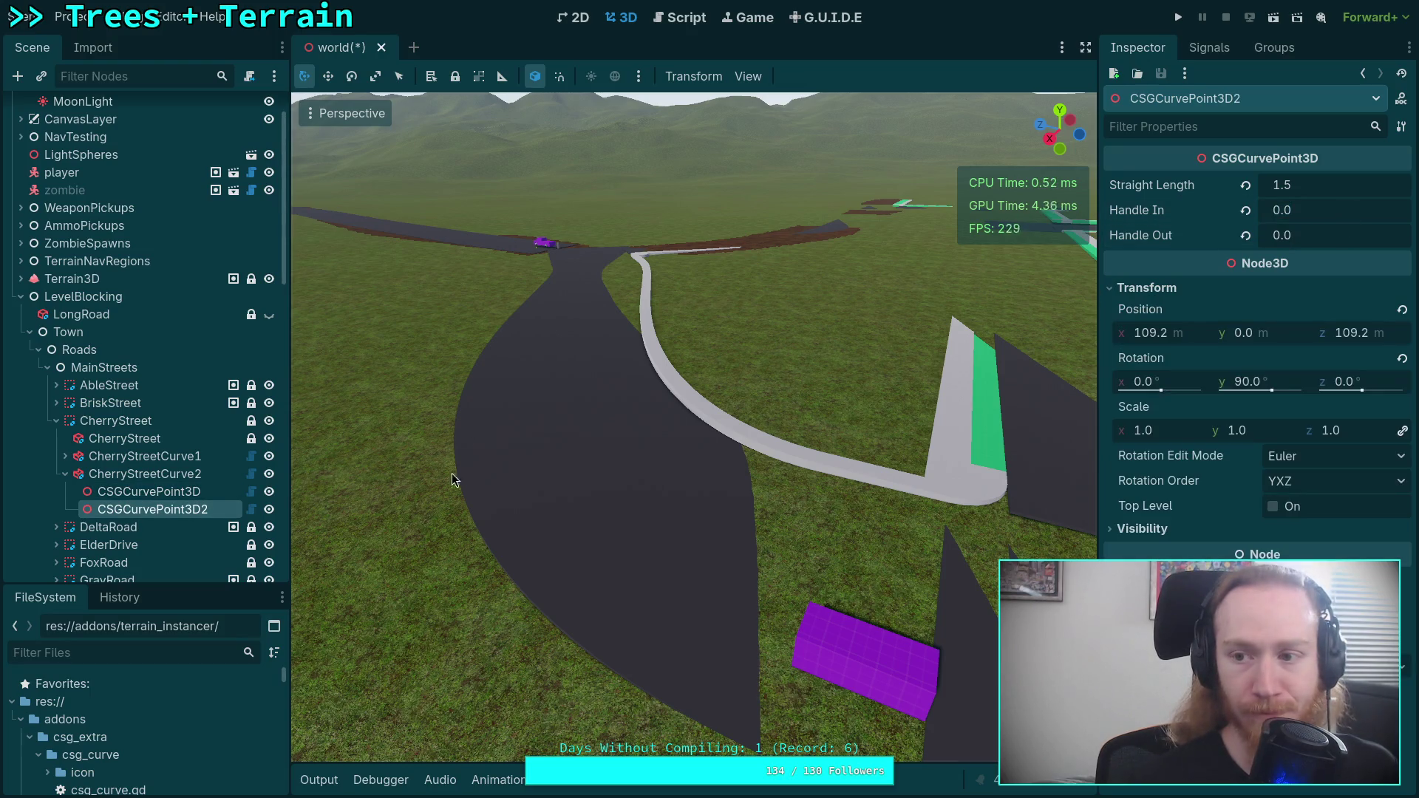
{"action": "left_click", "coordinate": [1298, 220]}
{"action": "type", "text": "66.7"}
{"action": "left_click", "coordinate": [1299, 240]}
{"action": "left_click", "coordinate": [145, 474]}
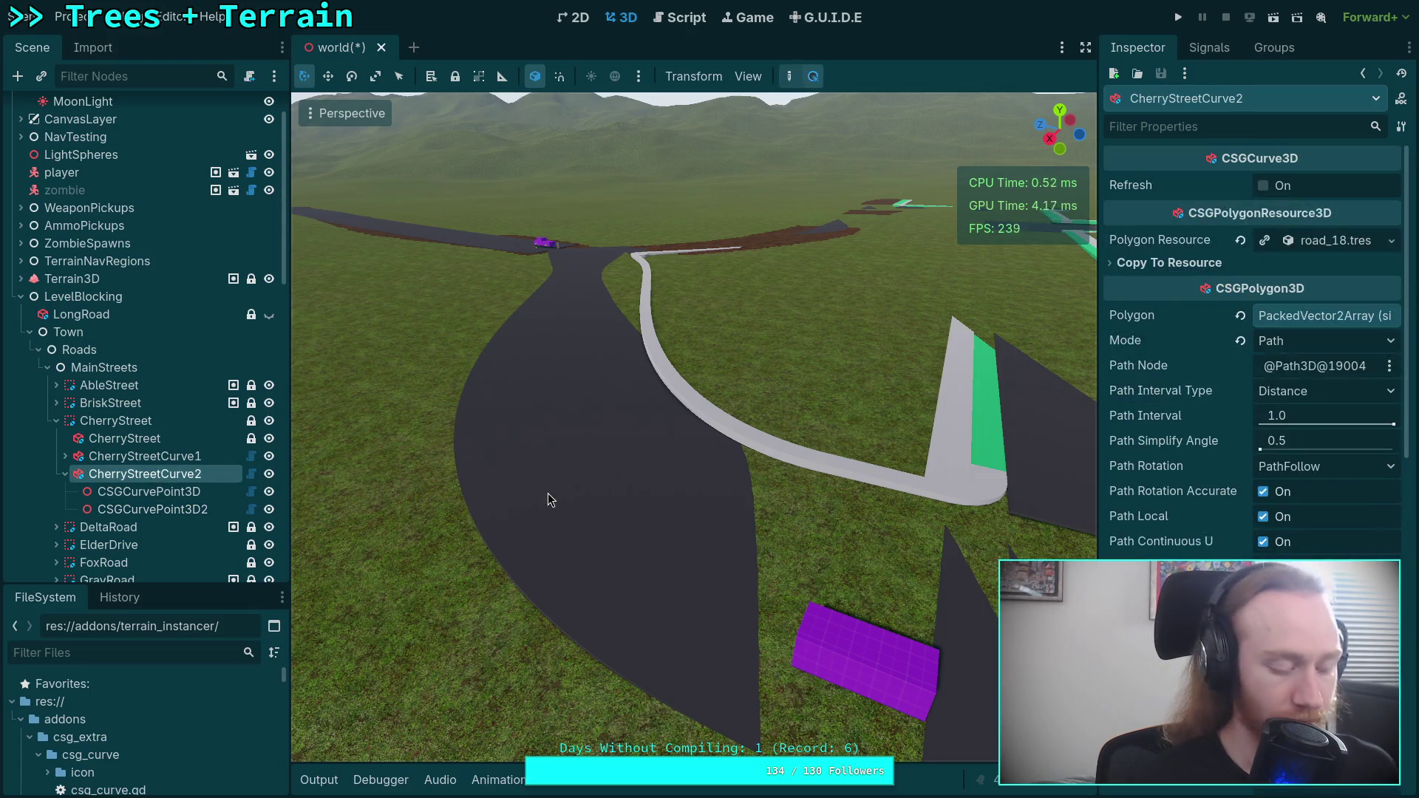
{"action": "key", "text": "f"}
{"action": "mouse_move", "coordinate": [991, 347]}
{"action": "left_mouse_down"}
{"action": "mouse_move", "coordinate": [1051, 288]}
{"action": "mouse_move", "coordinate": [1050, 244]}
{"action": "left_mouse_up"}
{"action": "scroll", "coordinate": [1050, 244], "scroll_direction": "down", "scroll_amount": 5}
- Save the scene and rerun the world.tscn diff to confirm the 66.7 handles
{"action": "key", "text": "ctrl+s"}
{"action": "key", "text": "super+1"}
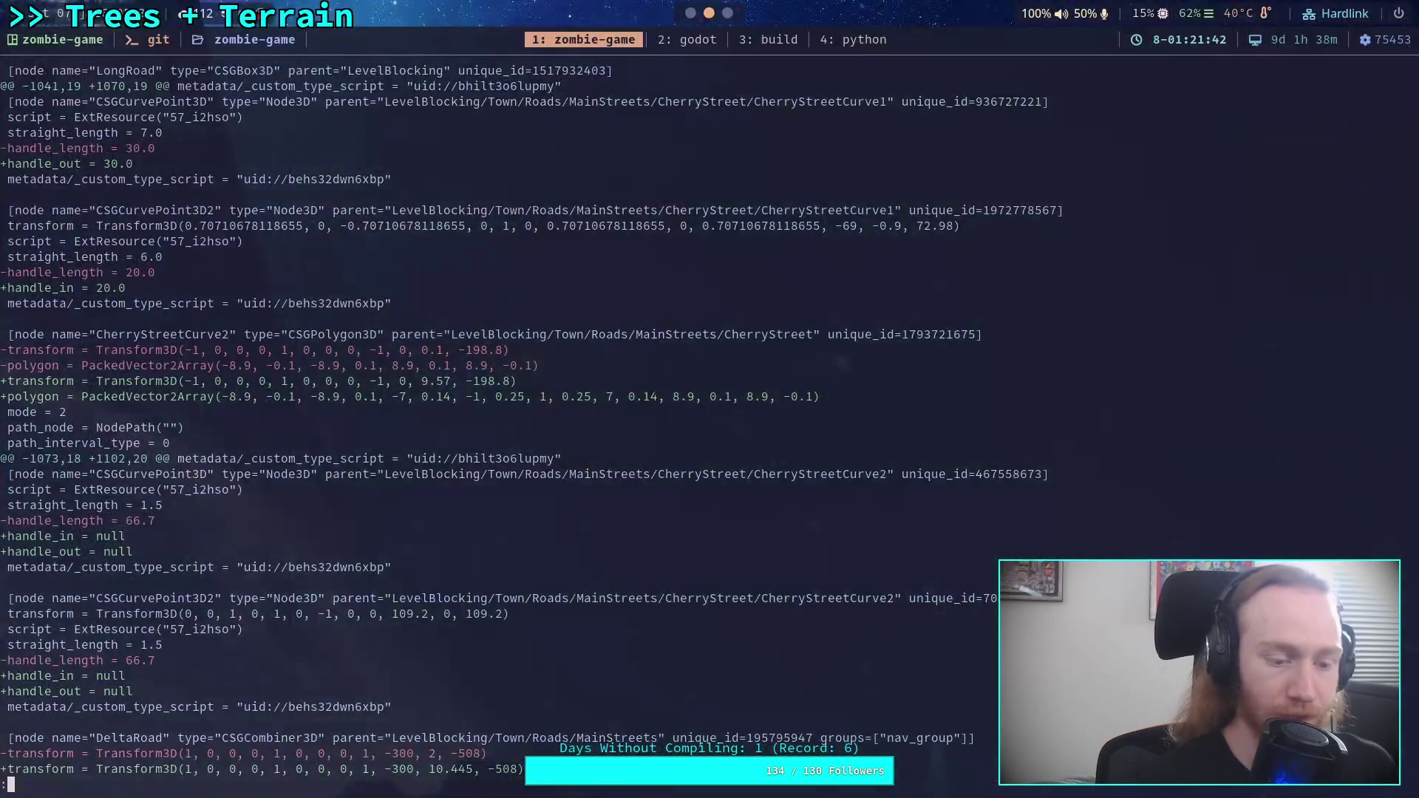
{"action": "key", "text": "Up"}
{"action": "key", "text": "Return"}
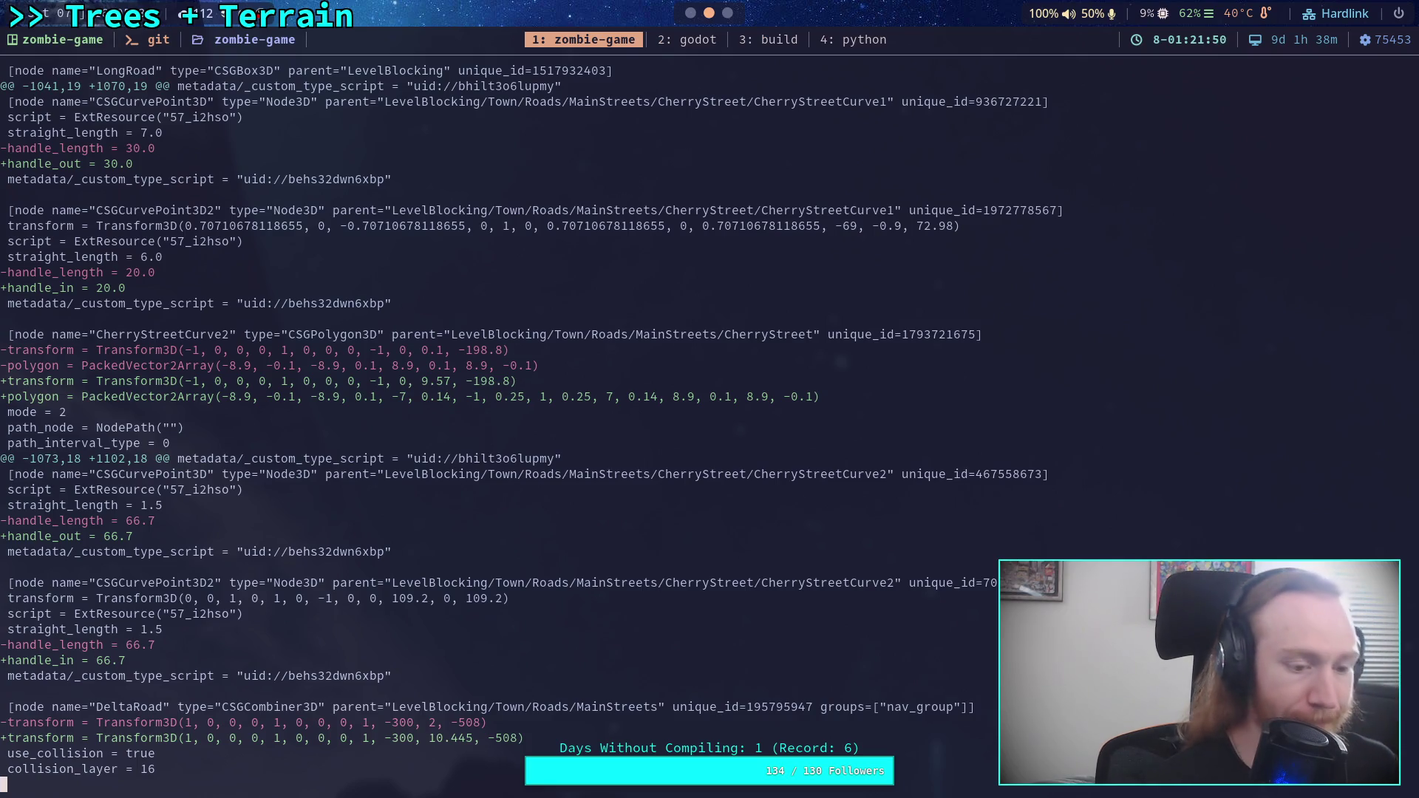
{"action": "key", "text": "q"}
{"action": "key", "text": "Up"}
{"action": "key", "text": "Up"}
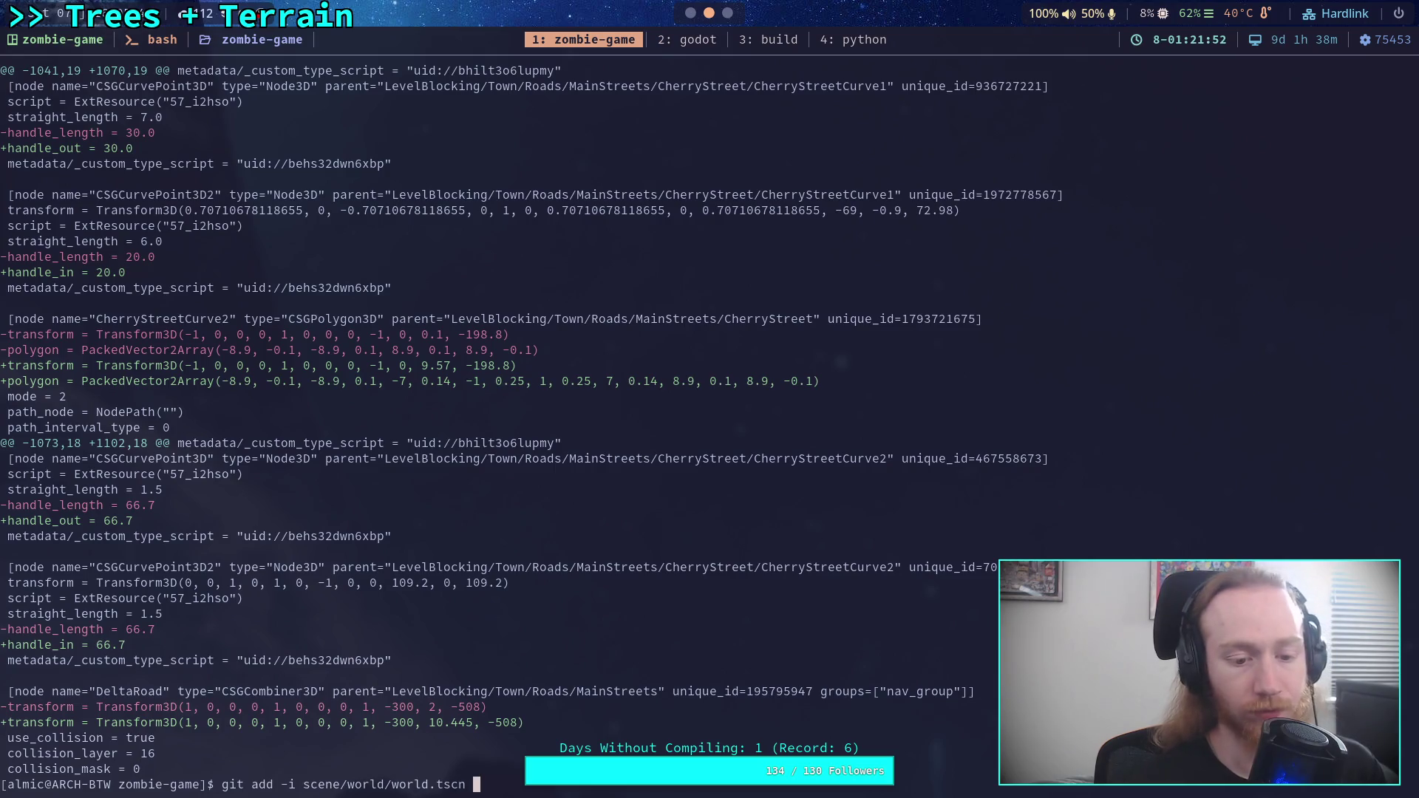
- Start patch-mode staging (5) on world.tscn and skip the first six hunks
{"action": "key", "text": "Return"}
{"action": "type", "text": "5"}
{"action": "key", "text": "Return"}
{"action": "type", "text": "1"}
{"action": "key", "text": "Return"}
{"action": "key", "text": "Return"}
{"action": "type", "text": "n"}
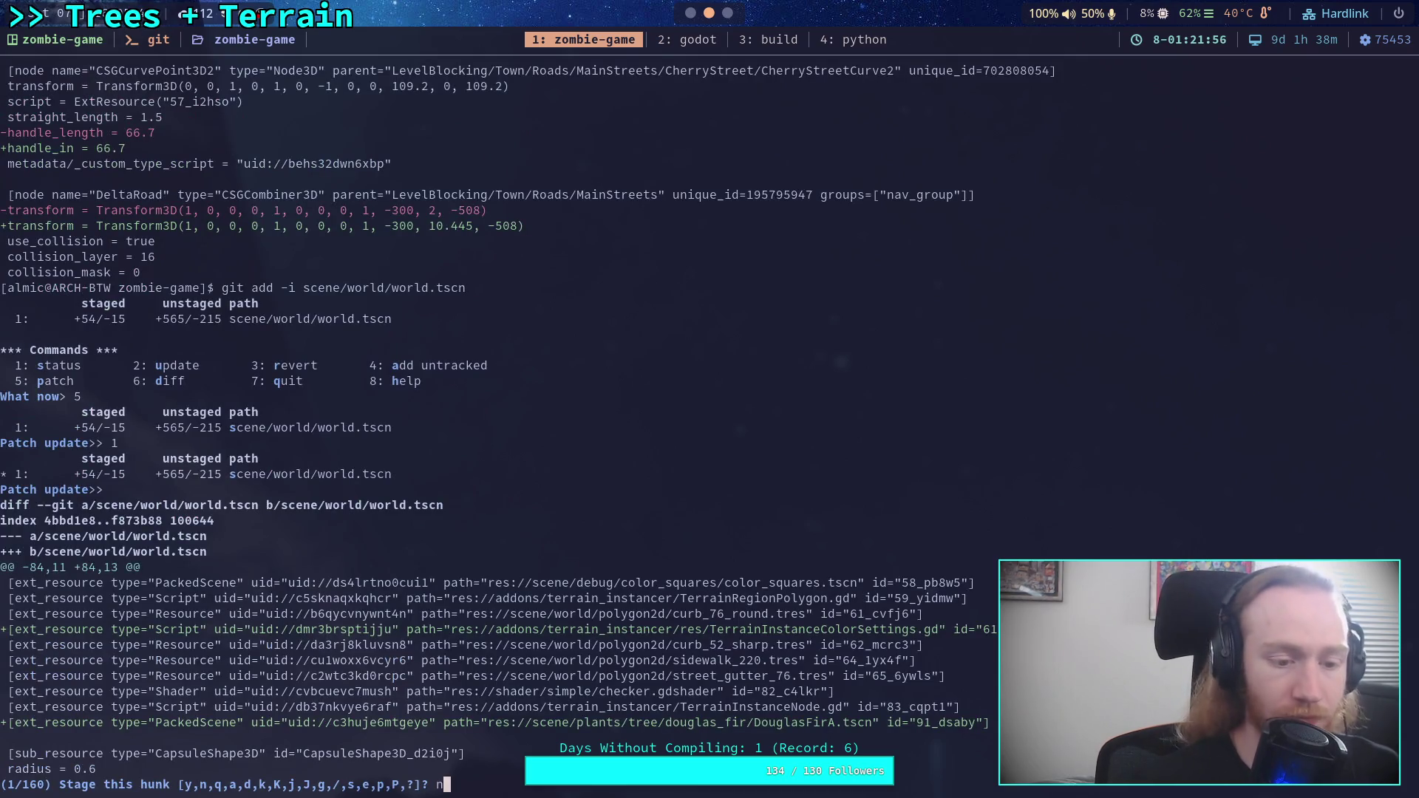
{"action": "key", "text": "Return"}
{"action": "type", "text": "n"}
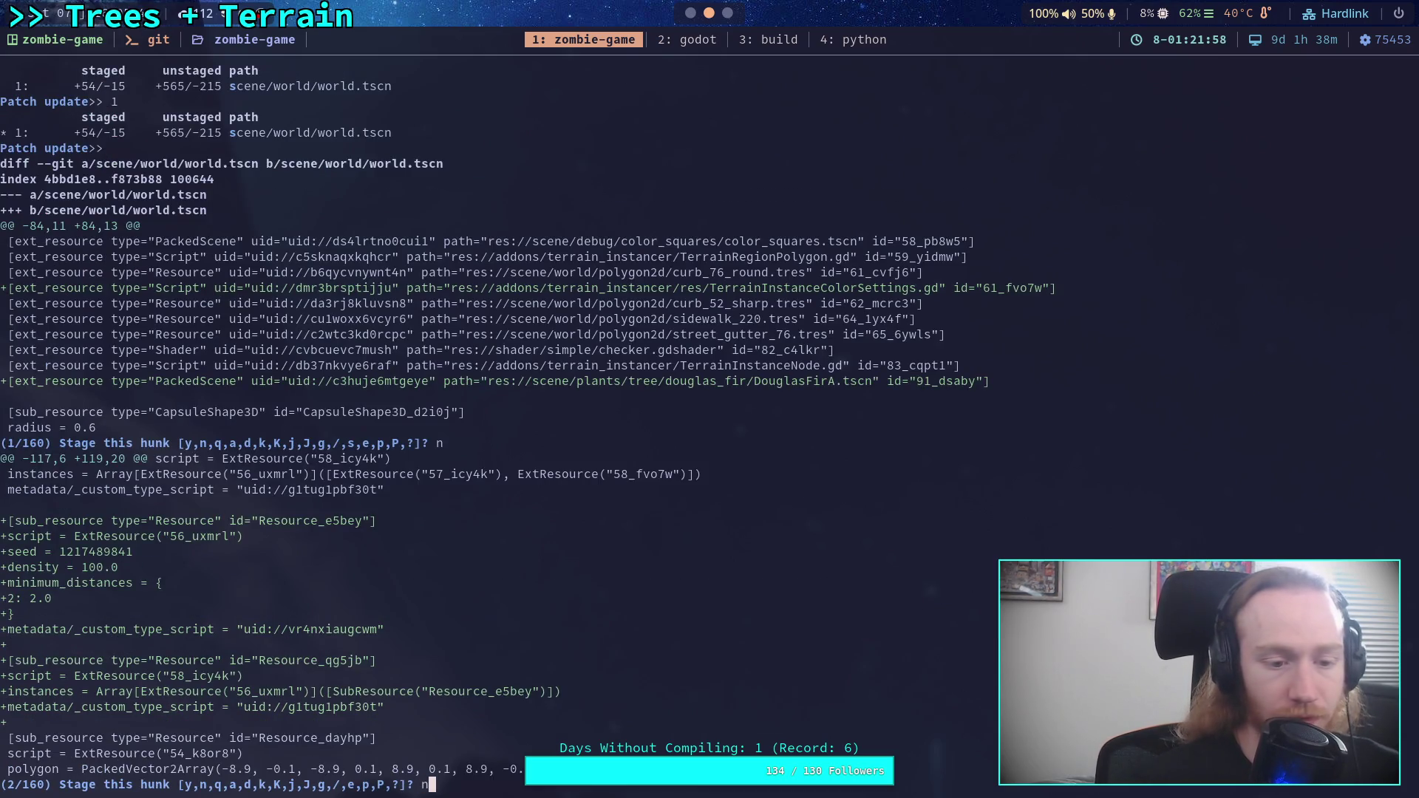
{"action": "key", "text": "Return"}
{"action": "type", "text": "n"}
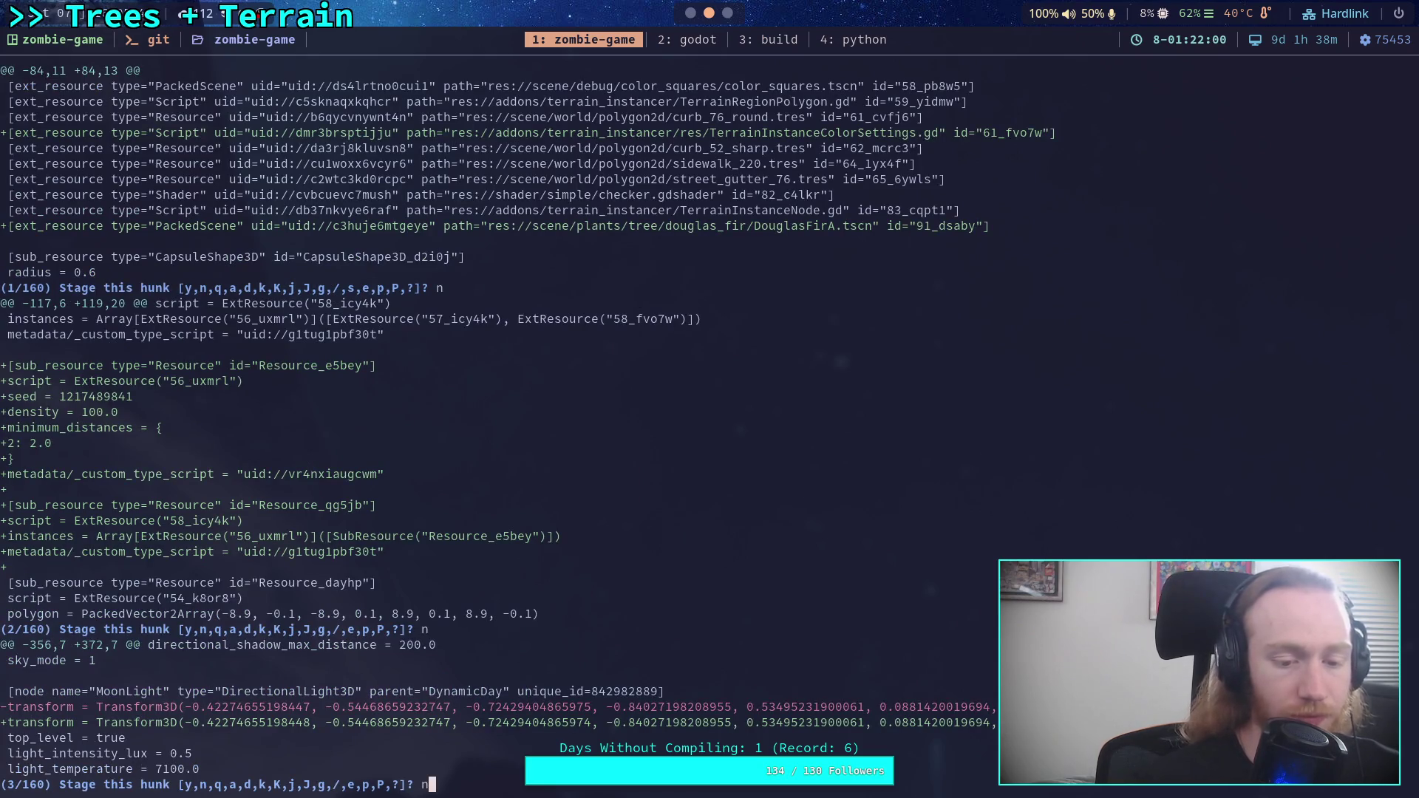
{"action": "key", "text": "Return"}
{"action": "type", "text": "n"}
{"action": "key", "text": "Return"}
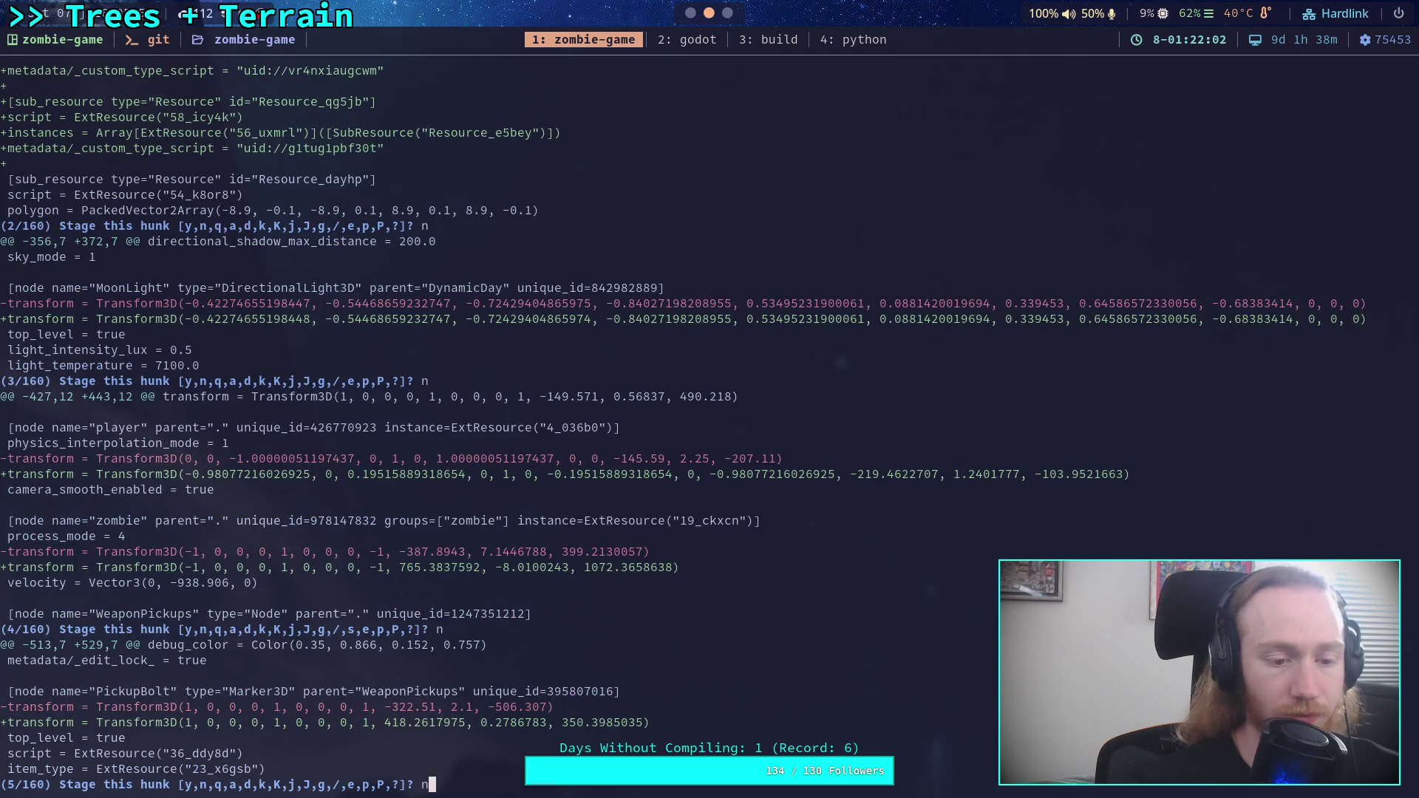
{"action": "type", "text": "n"}
{"action": "key", "text": "Return"}
{"action": "type", "text": "n"}
{"action": "key", "text": "Return"}
- Stage the CherryStreetCurve1, CherryStreetCurve2, DeltaRoad, ParkingSpots4 and ElderDrive hunks, then quit staging
{"action": "type", "text": "y"}
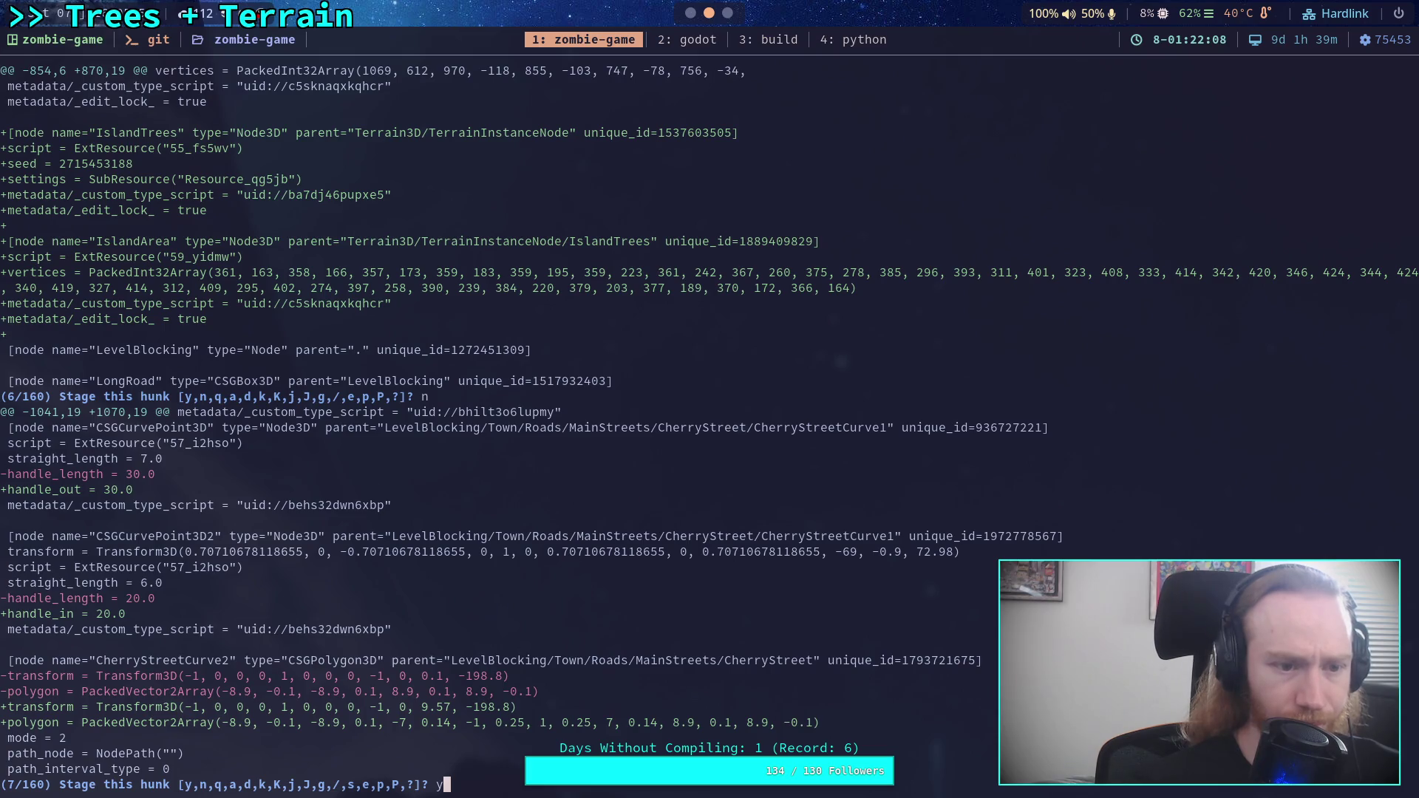
{"action": "key", "text": "Return"}
{"action": "type", "text": "y"}
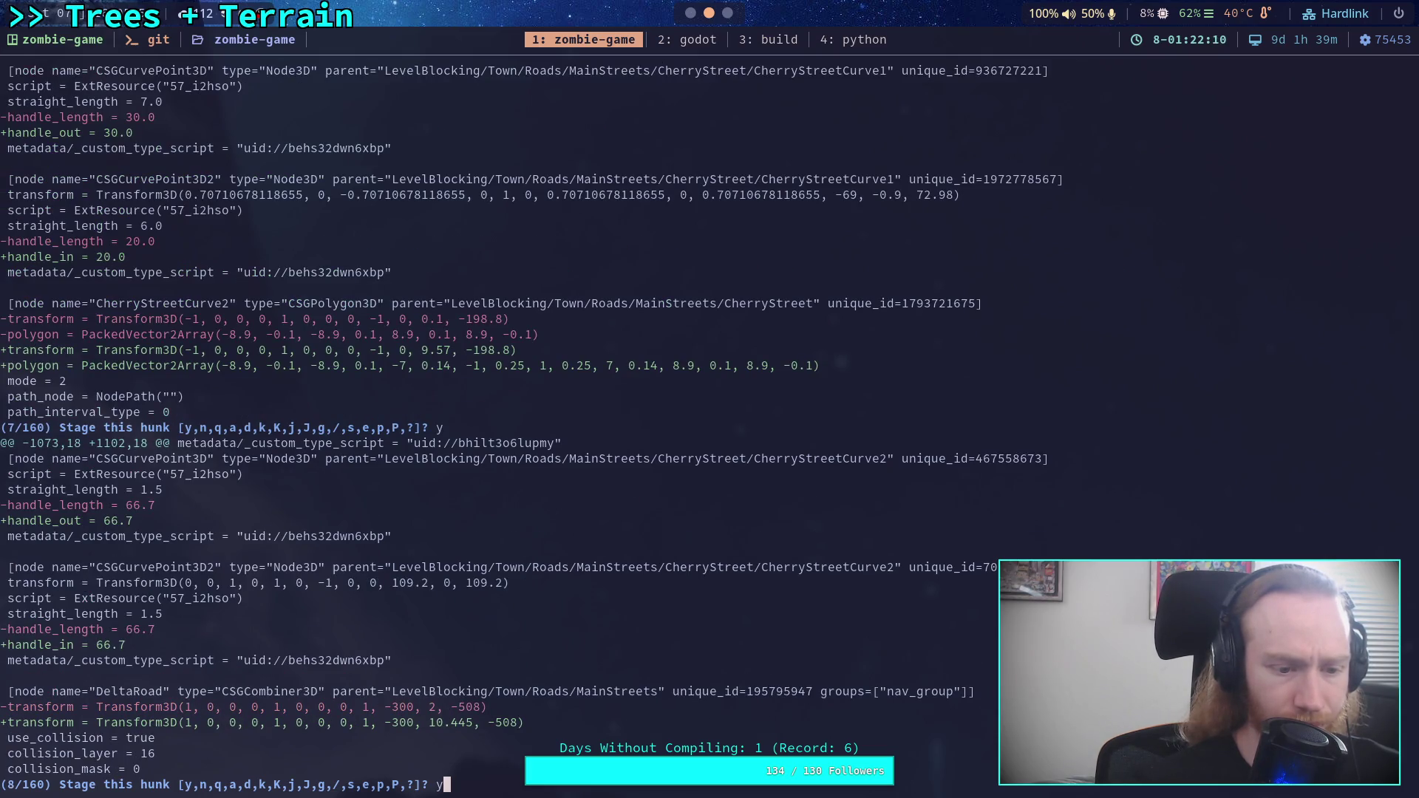
{"action": "key", "text": "Return"}
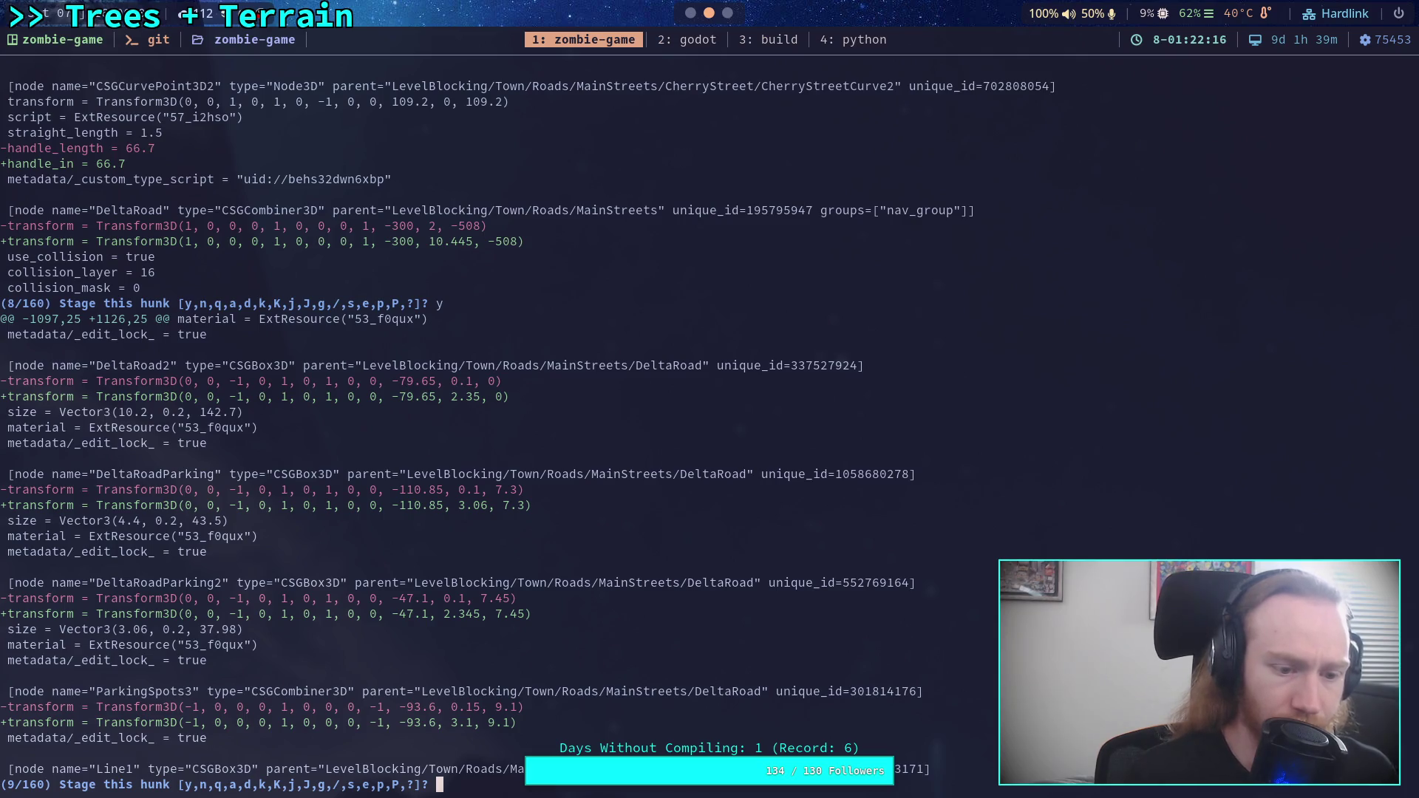
{"action": "type", "text": "y"}
{"action": "key", "text": "Return"}
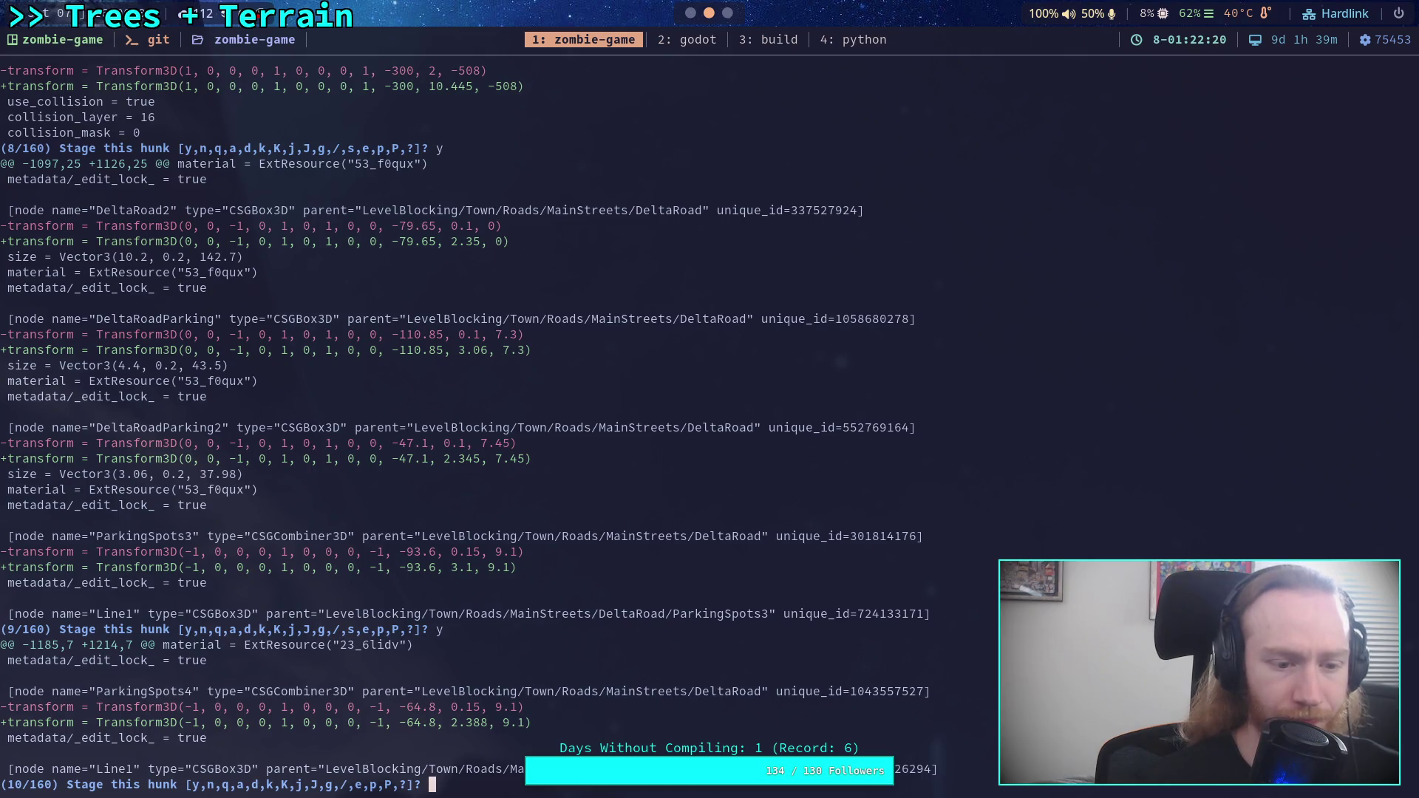
{"action": "type", "text": "y"}
{"action": "key", "text": "Return"}
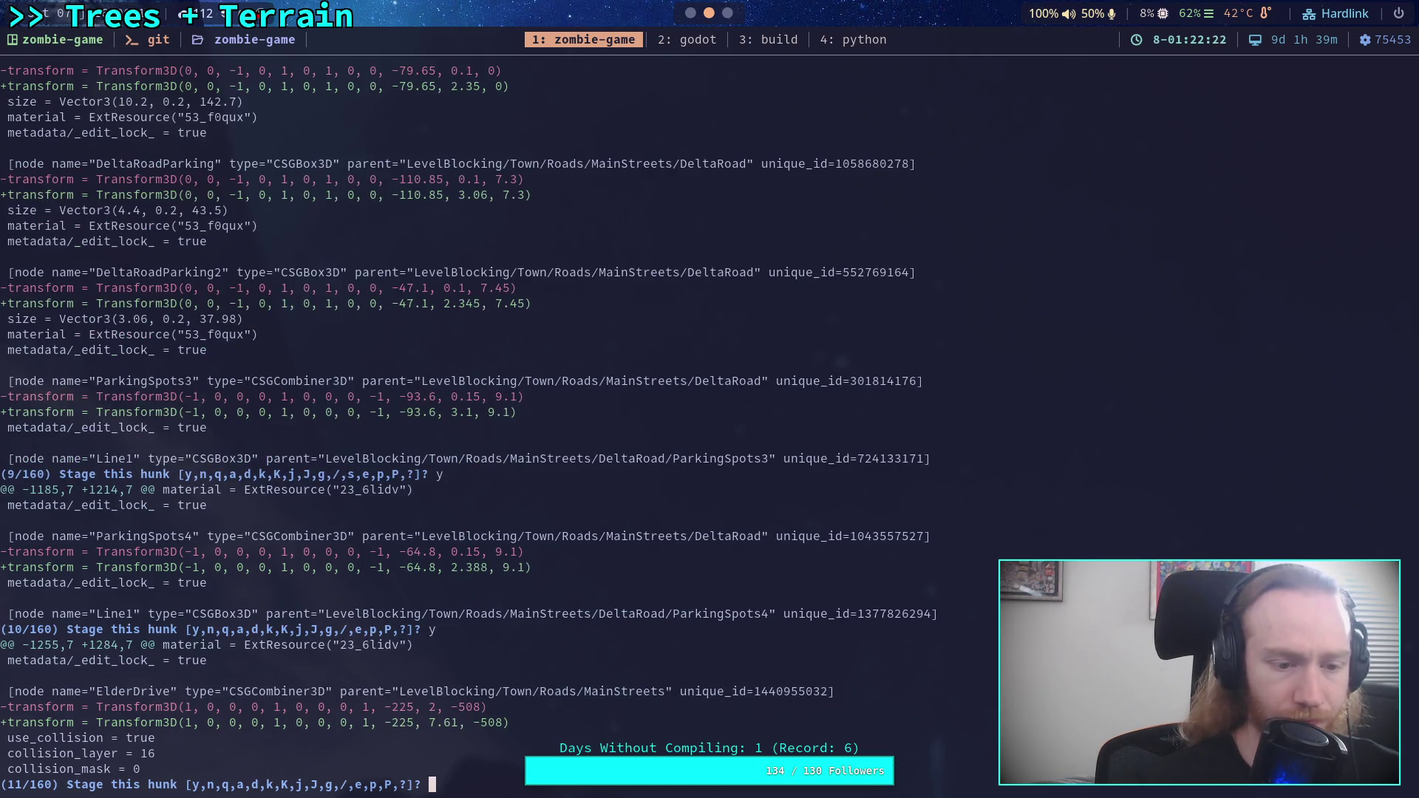
{"action": "type", "text": "y"}
{"action": "key", "text": "Return"}
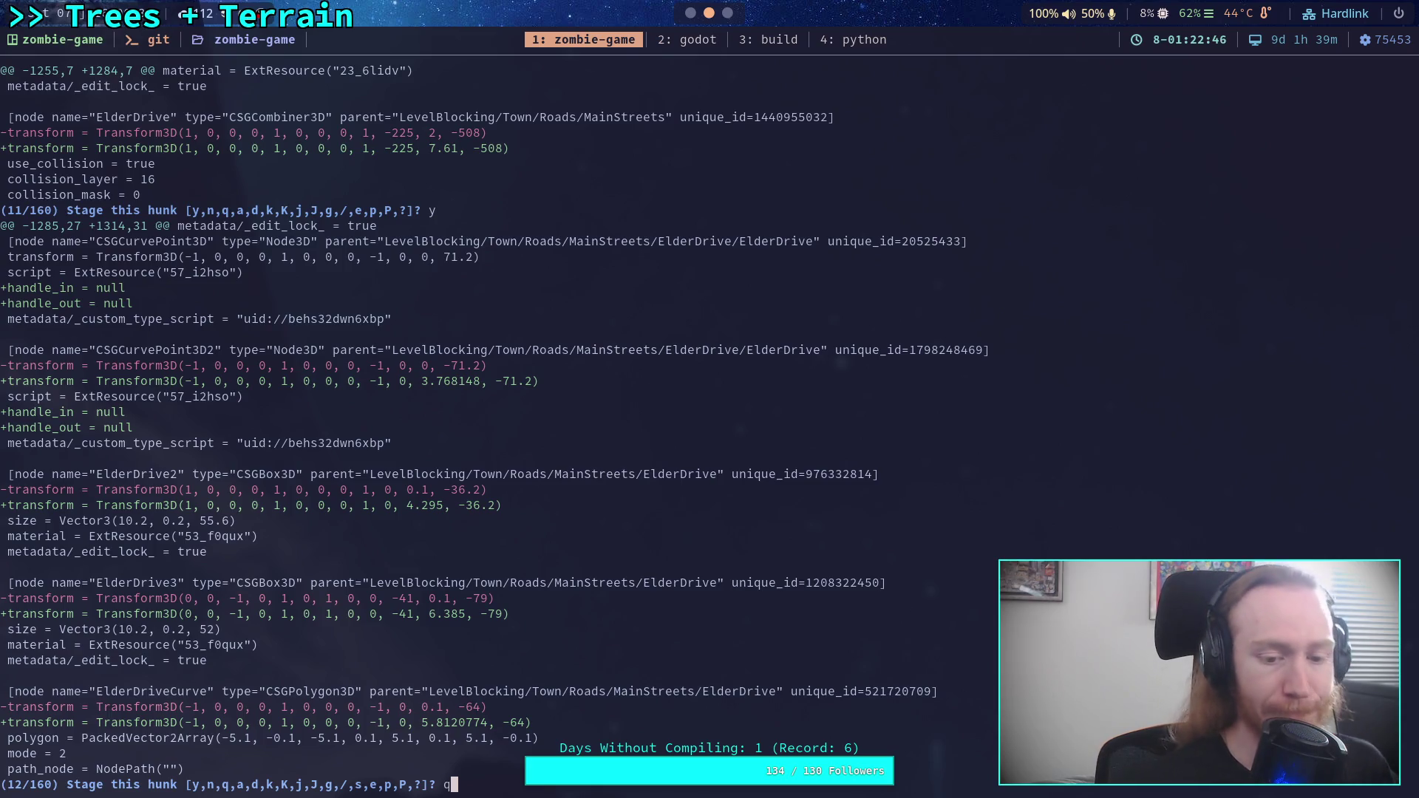
{"action": "type", "text": "q"}
{"action": "key", "text": "Return"}
{"action": "type", "text": "q"}
{"action": "key", "text": "Return"}
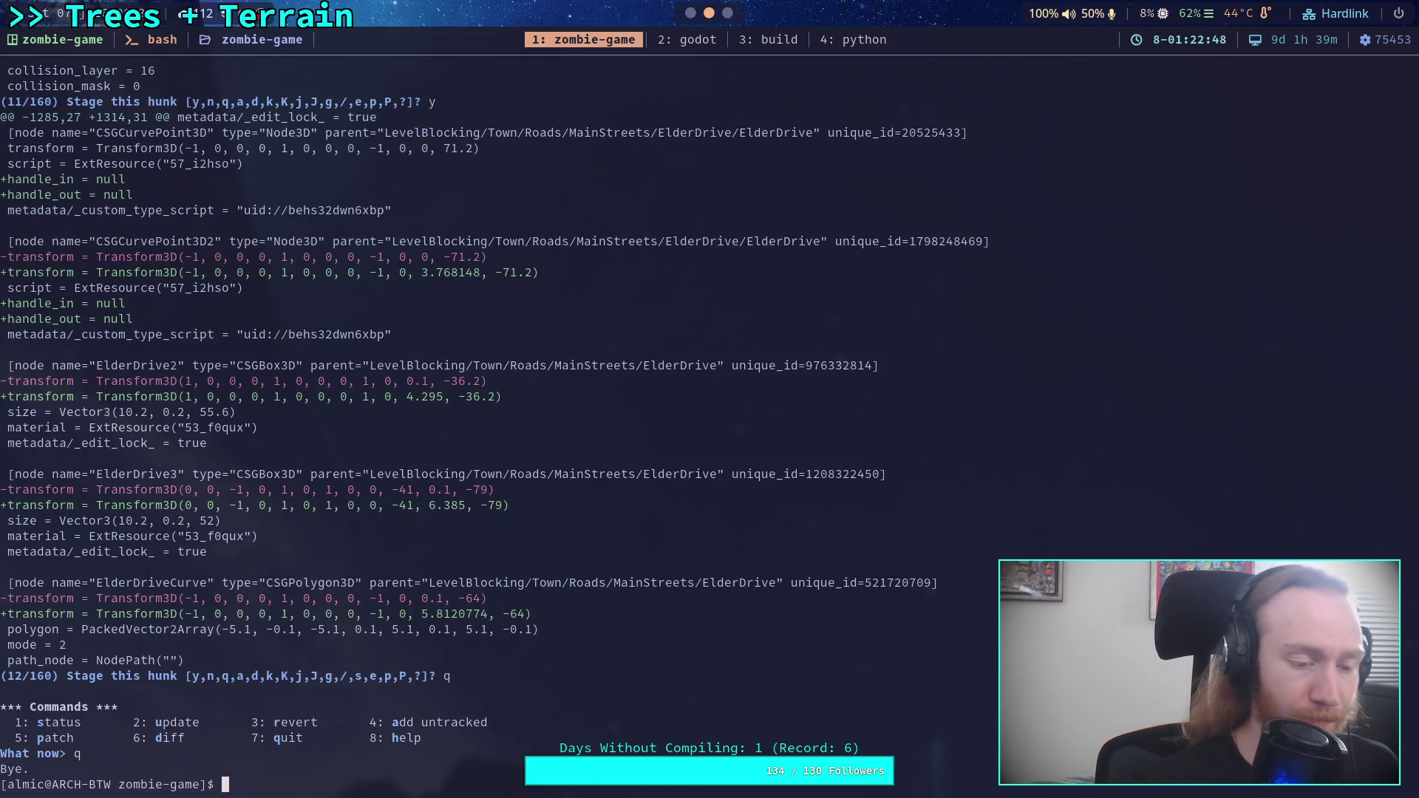
{"action": "key", "text": "super+2"}
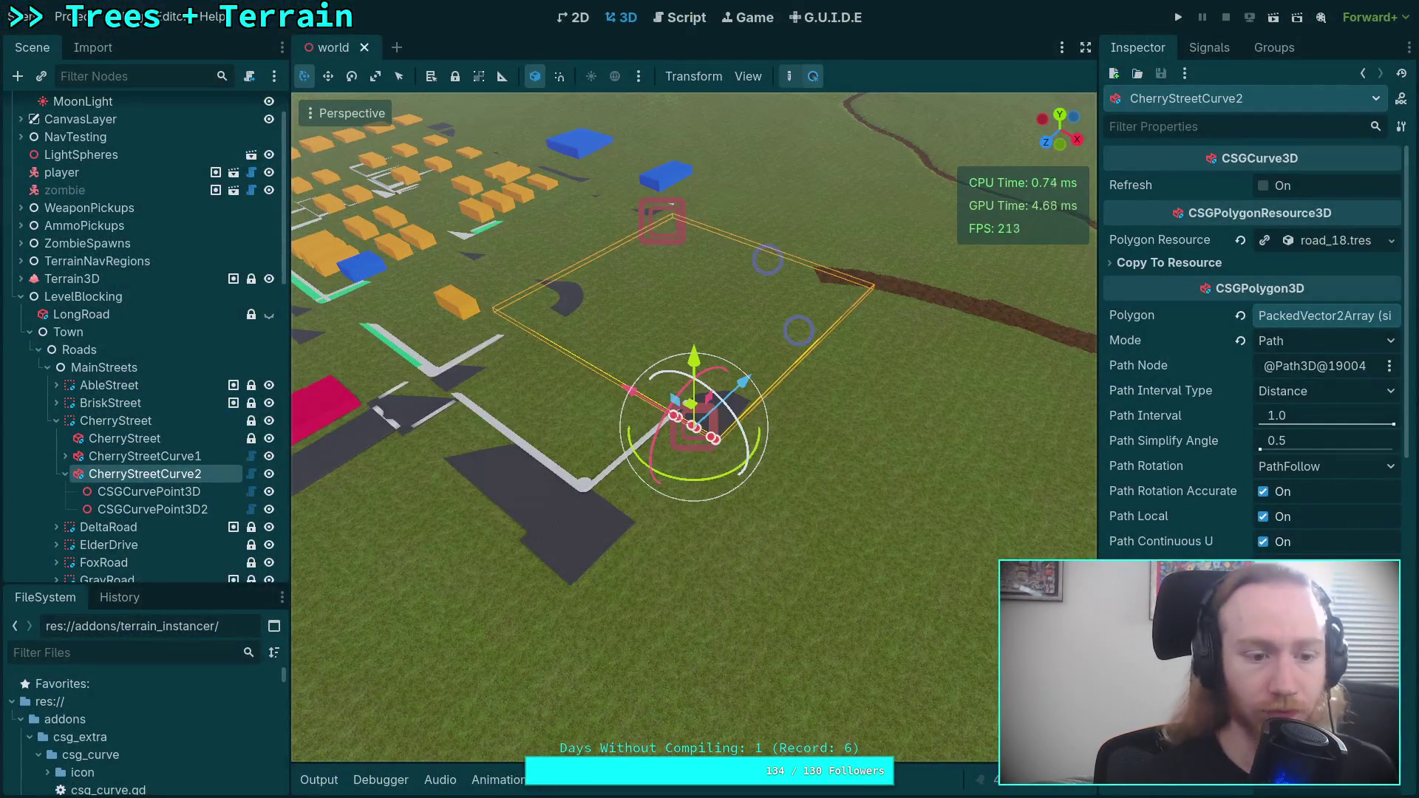
- Expand ElderDriveCurve's curve points and reset the first point's Handle In
{"action": "left_click", "coordinate": [57, 421]}
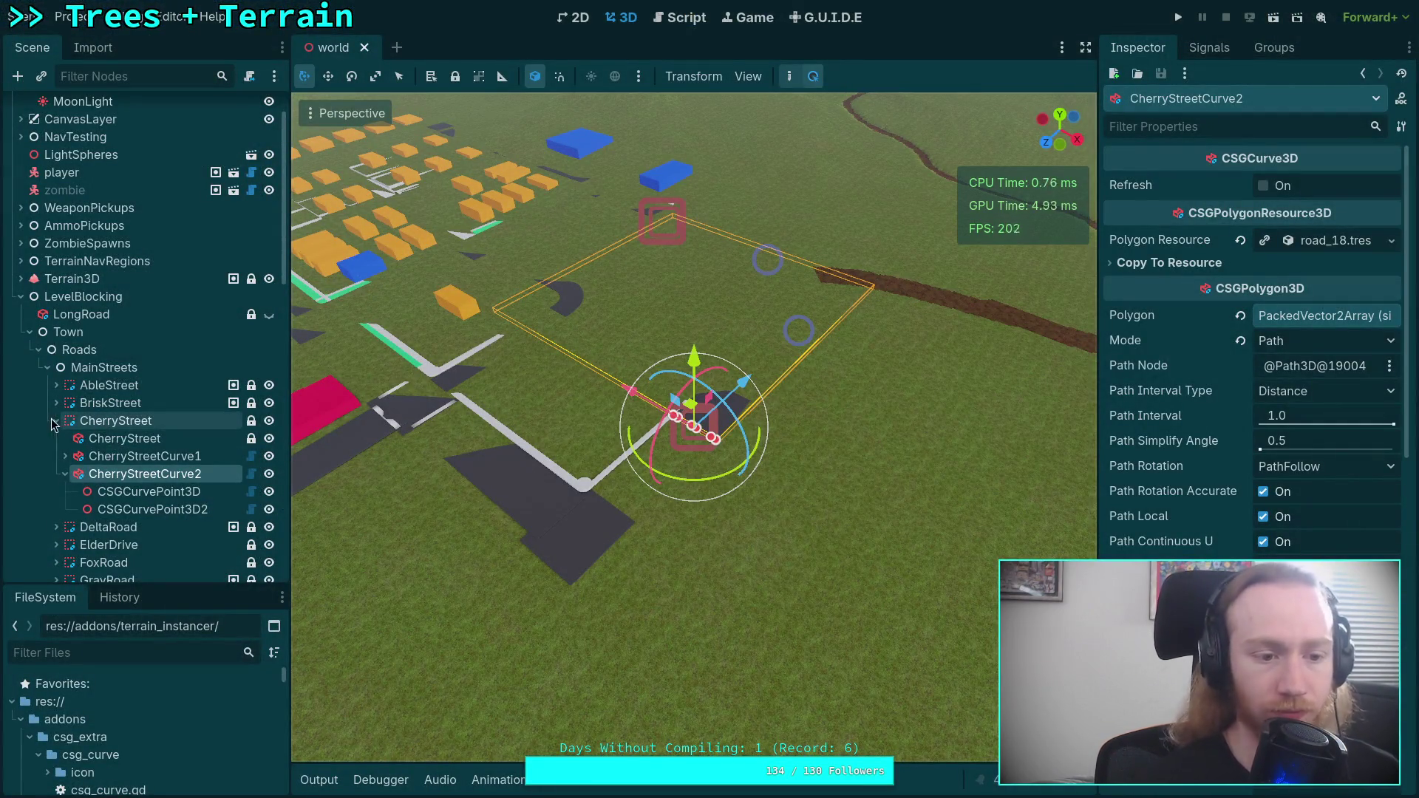
{"action": "left_click", "coordinate": [67, 456]}
{"action": "left_click", "coordinate": [57, 457]}
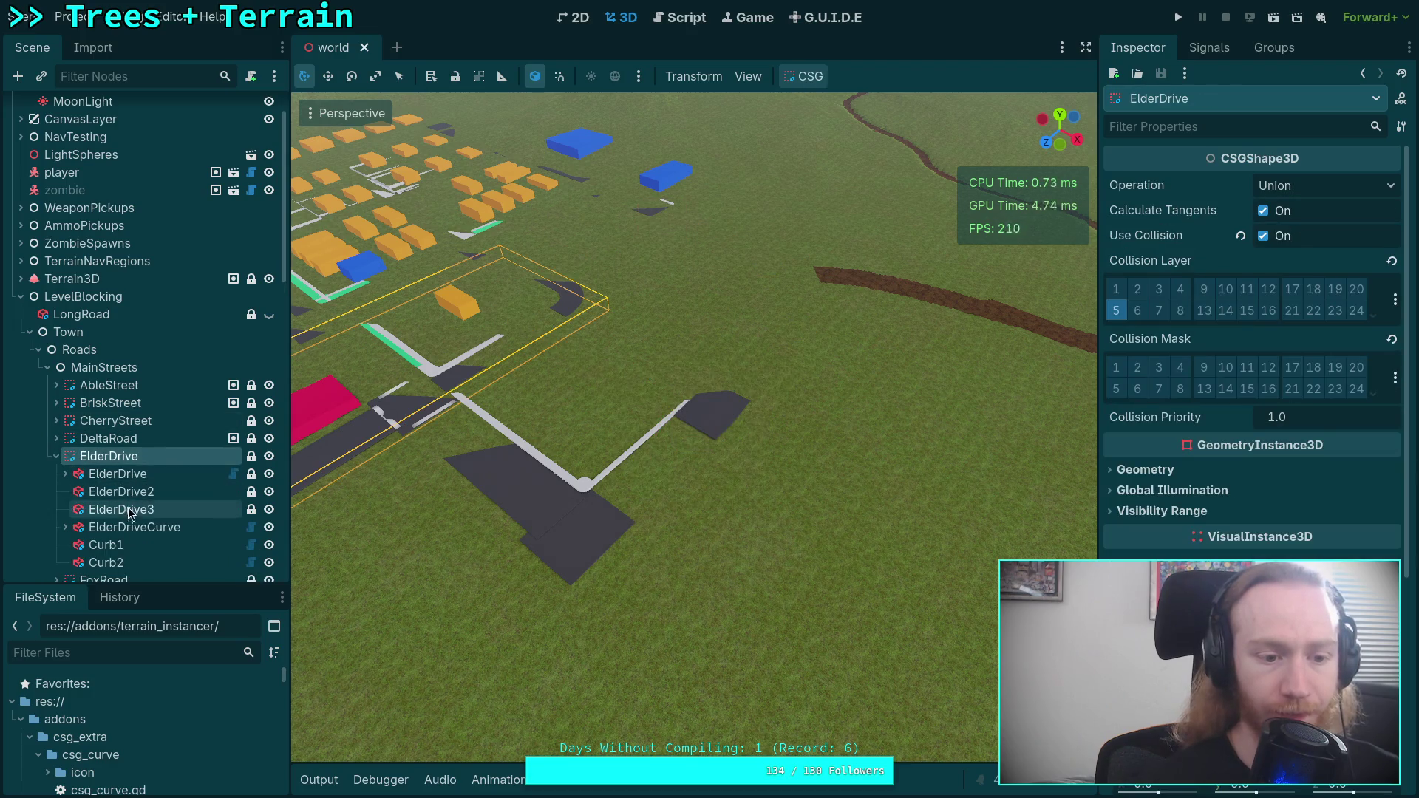
{"action": "left_click", "coordinate": [71, 528]}
{"action": "left_click", "coordinate": [66, 527]}
{"action": "left_click", "coordinate": [118, 545]}
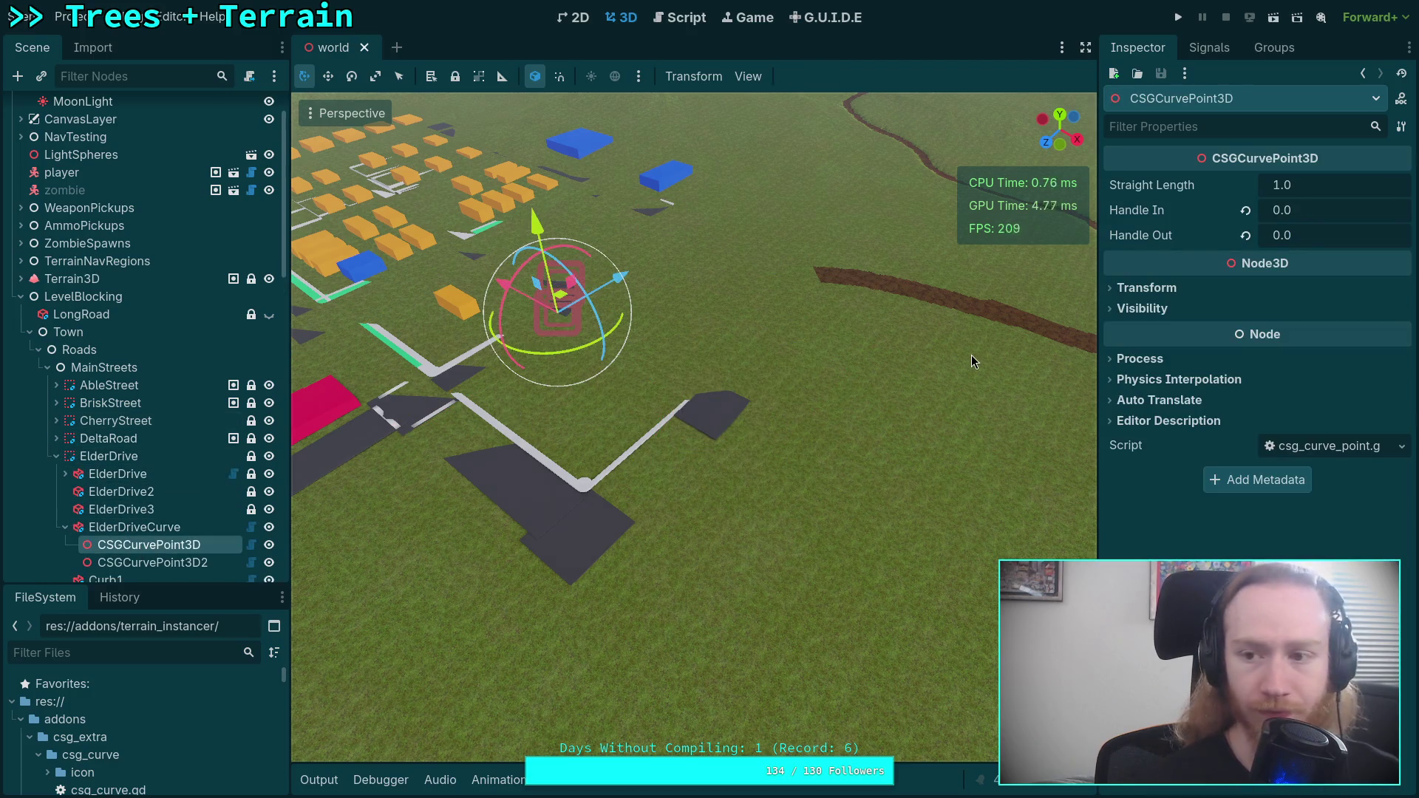
{"action": "left_click", "coordinate": [1246, 215]}
- Reset the second point's Handle In and Handle Out to 1.0 and save the world scene
{"action": "left_click", "coordinate": [177, 563]}
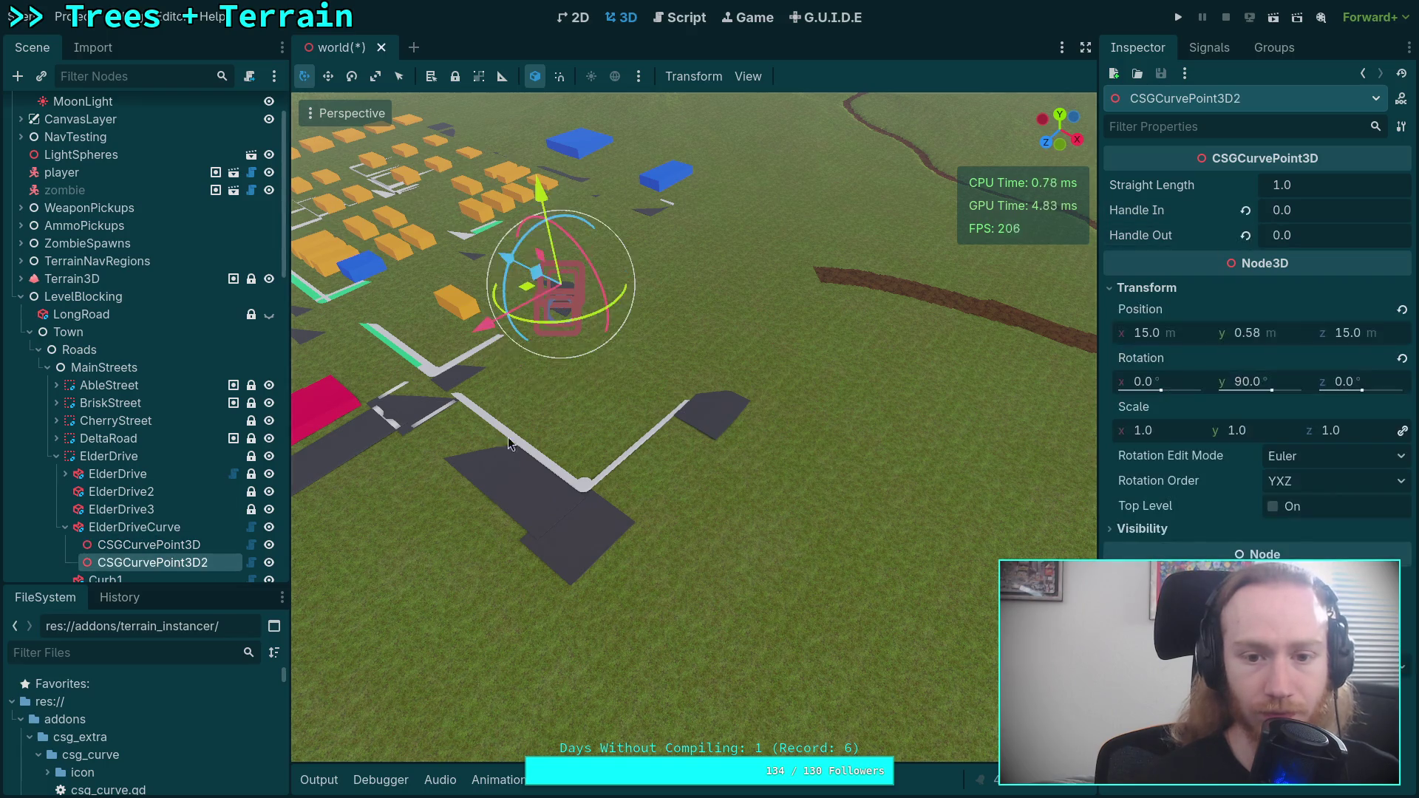
{"action": "left_click", "coordinate": [1246, 212]}
{"action": "left_click", "coordinate": [1246, 235]}
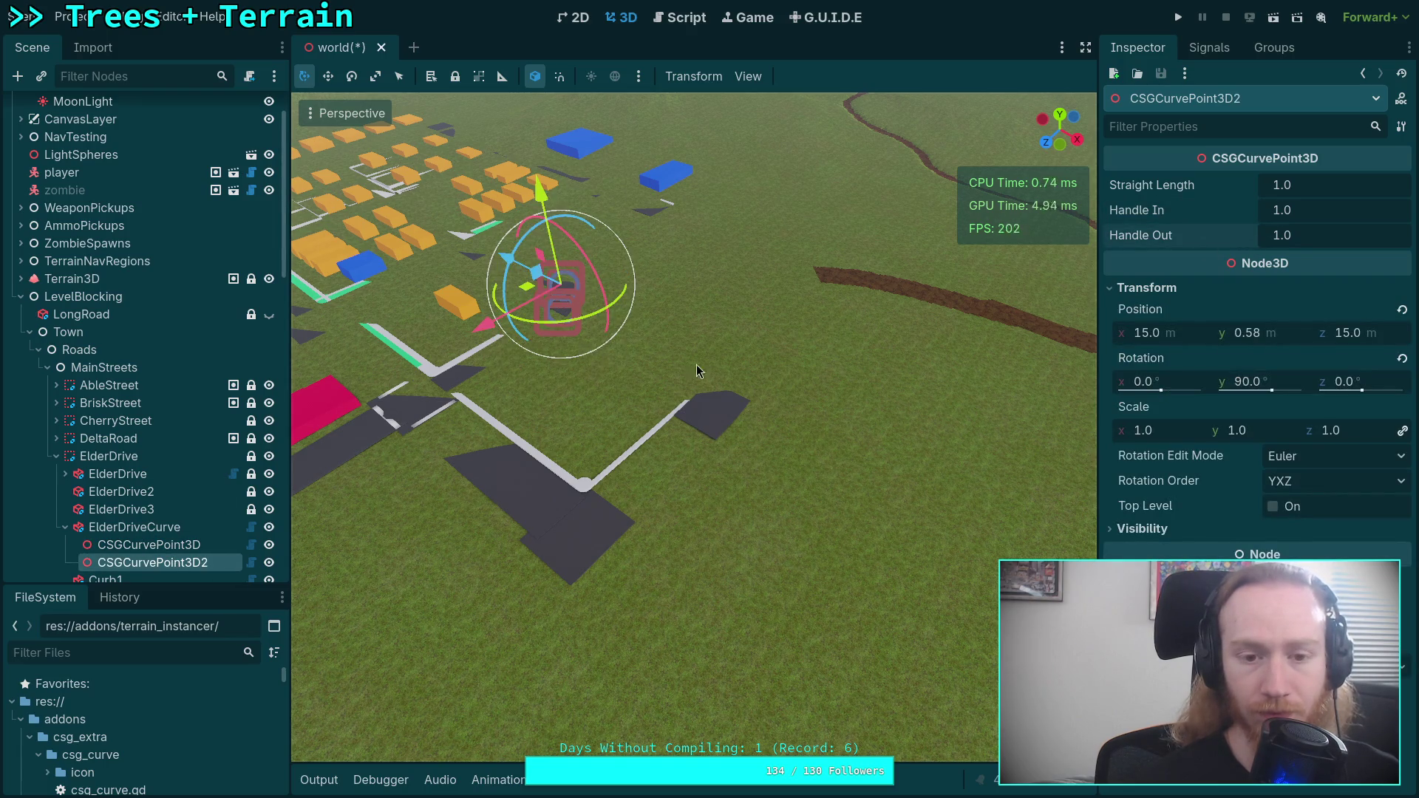
{"action": "key", "text": "f"}
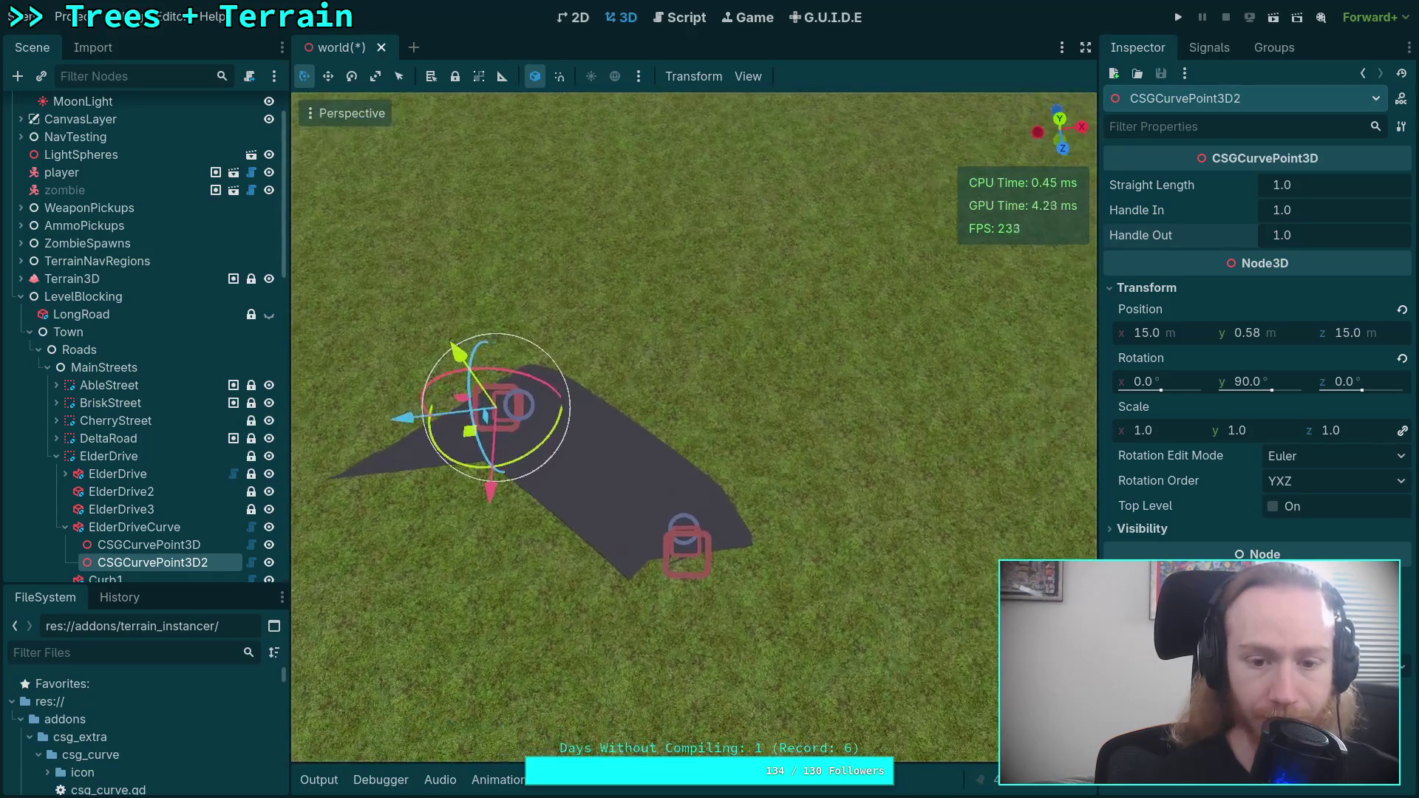
{"action": "left_click_drag", "start_coordinate": [704, 374], "coordinate": [704, 373]}
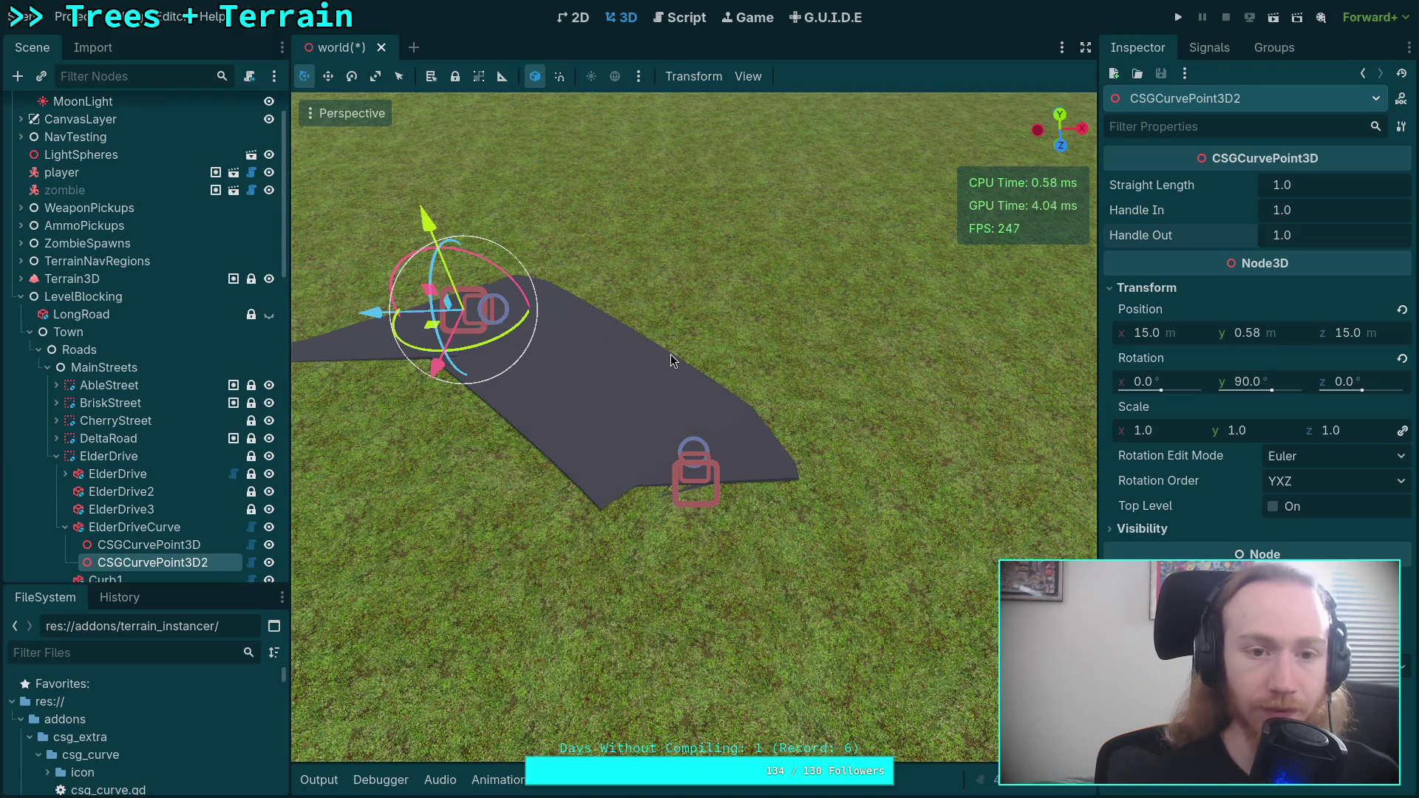
{"action": "key", "text": "ctrl+s"}
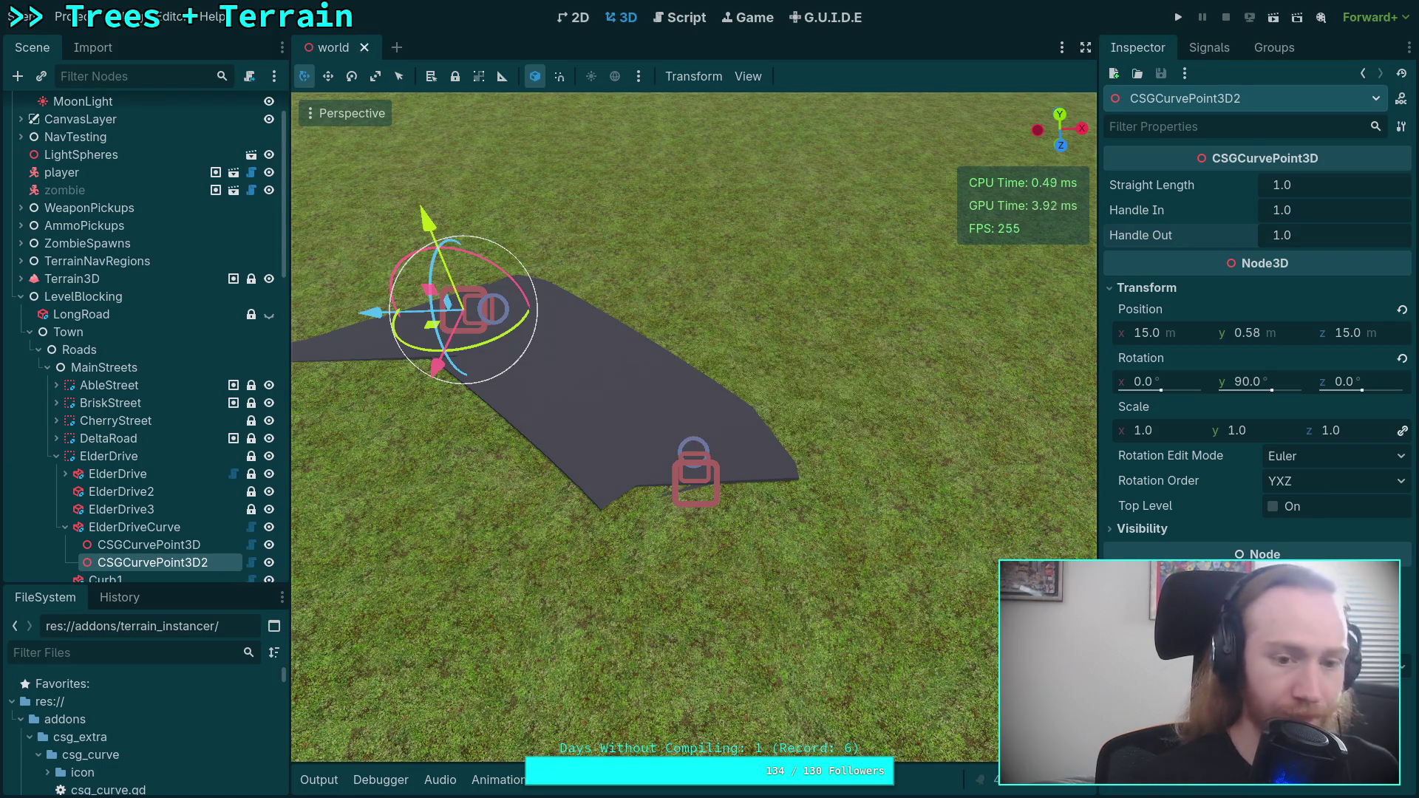
{"action": "key", "text": "super+1"}
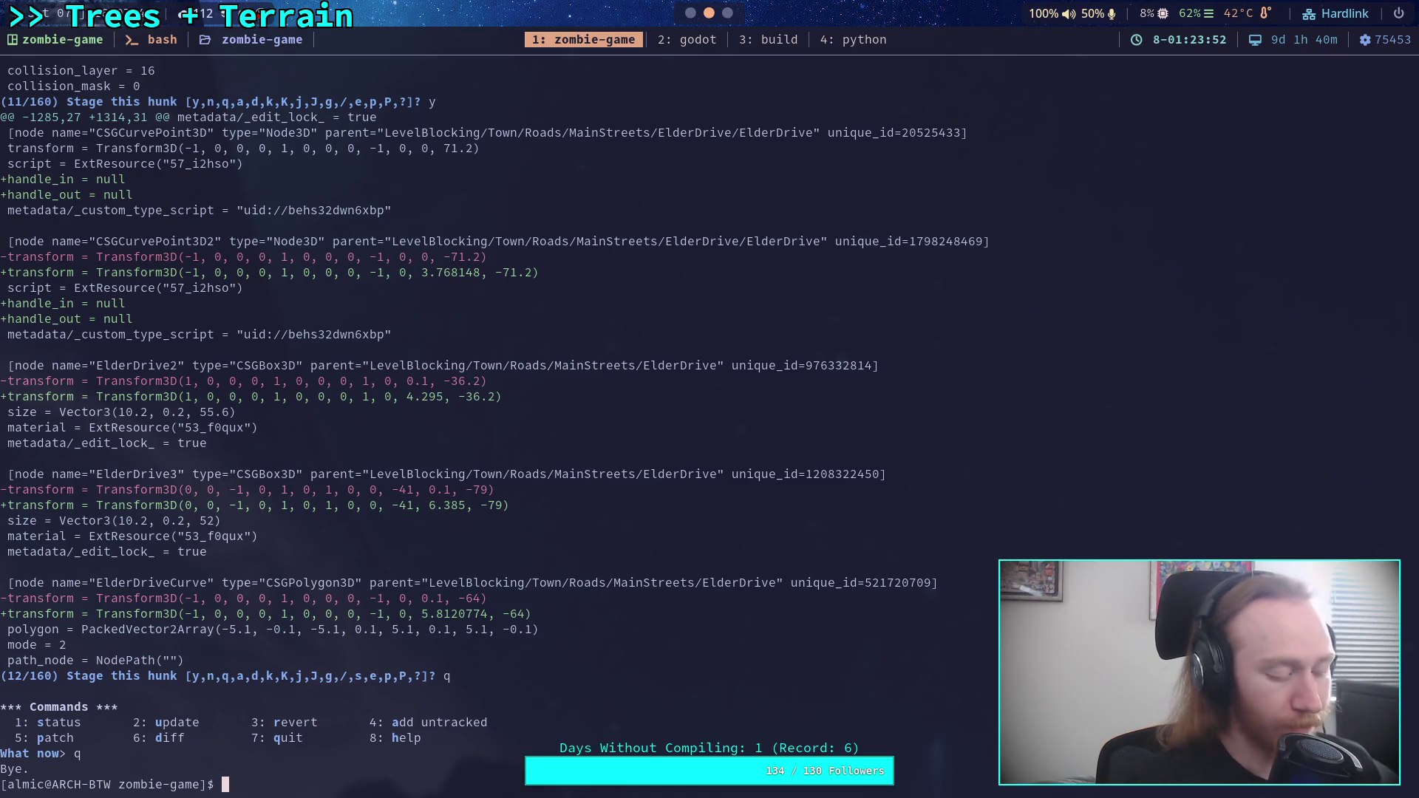
- Try a larger Handle In to bend the road, undo it, and save the scene
{"action": "key", "text": "super+2"}
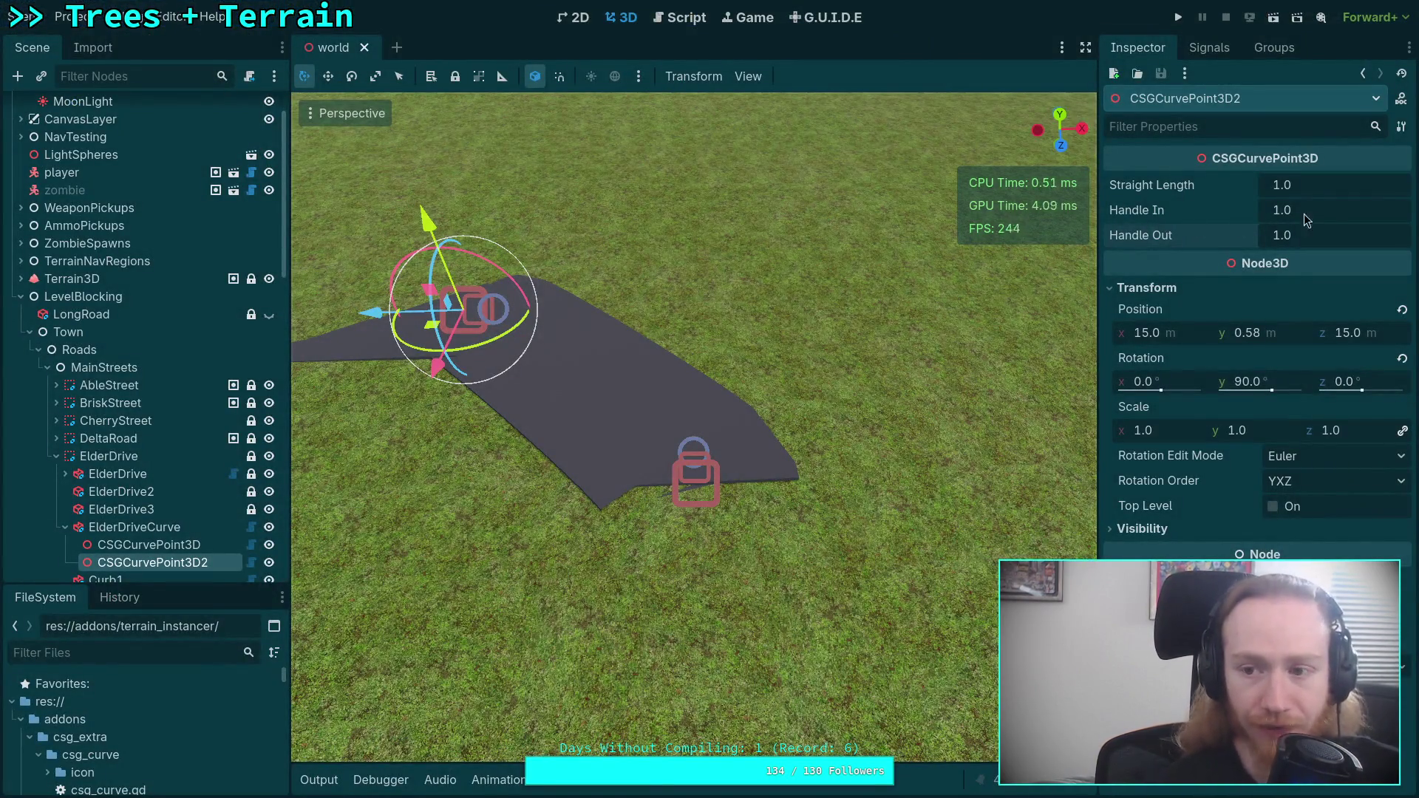
{"action": "mouse_move", "coordinate": [1299, 215]}
{"action": "left_mouse_down"}
{"action": "mouse_move", "coordinate": [1367, 216]}
{"action": "mouse_move", "coordinate": [1284, 215]}
{"action": "left_mouse_up"}
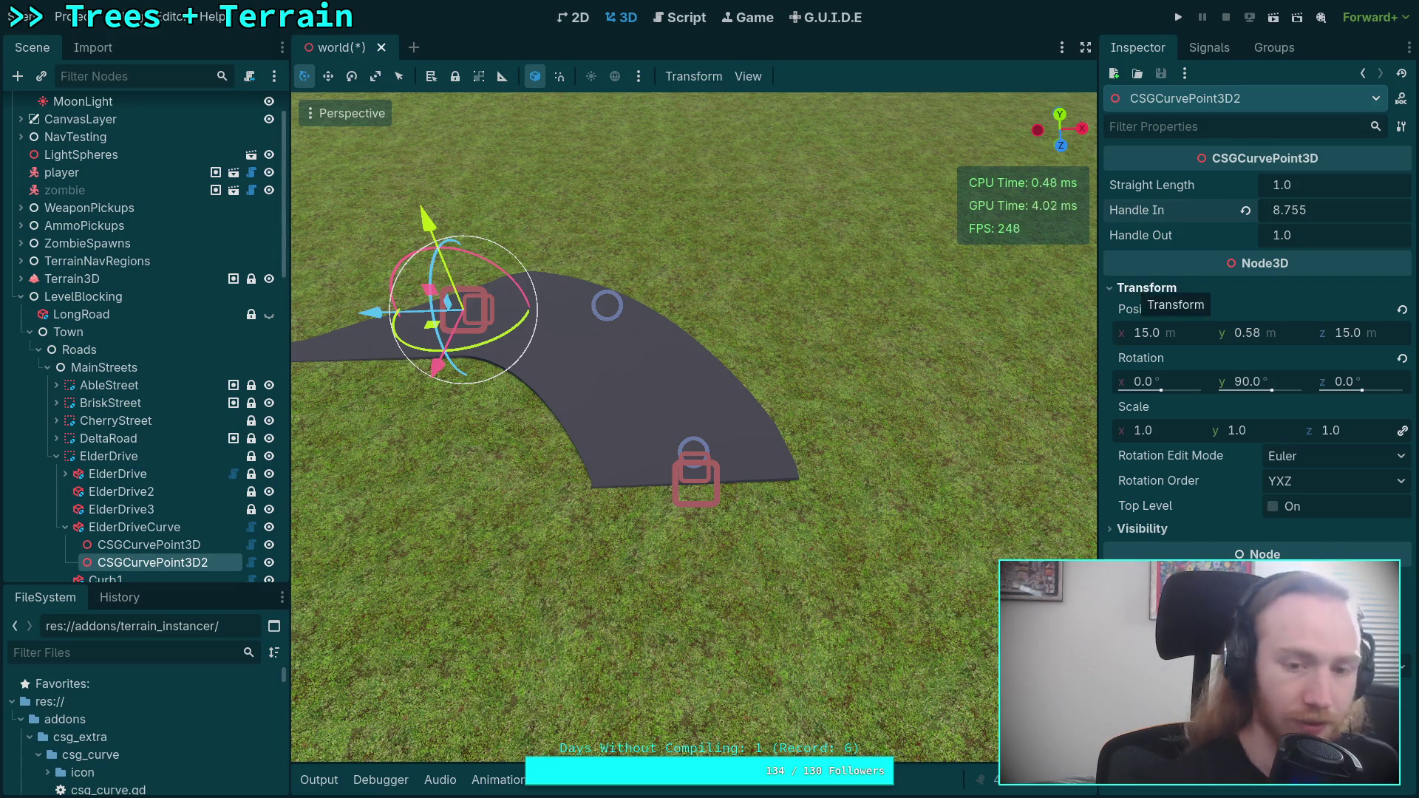
{"action": "key", "text": "ctrl+z"}
{"action": "key", "text": "ctrl+s"}
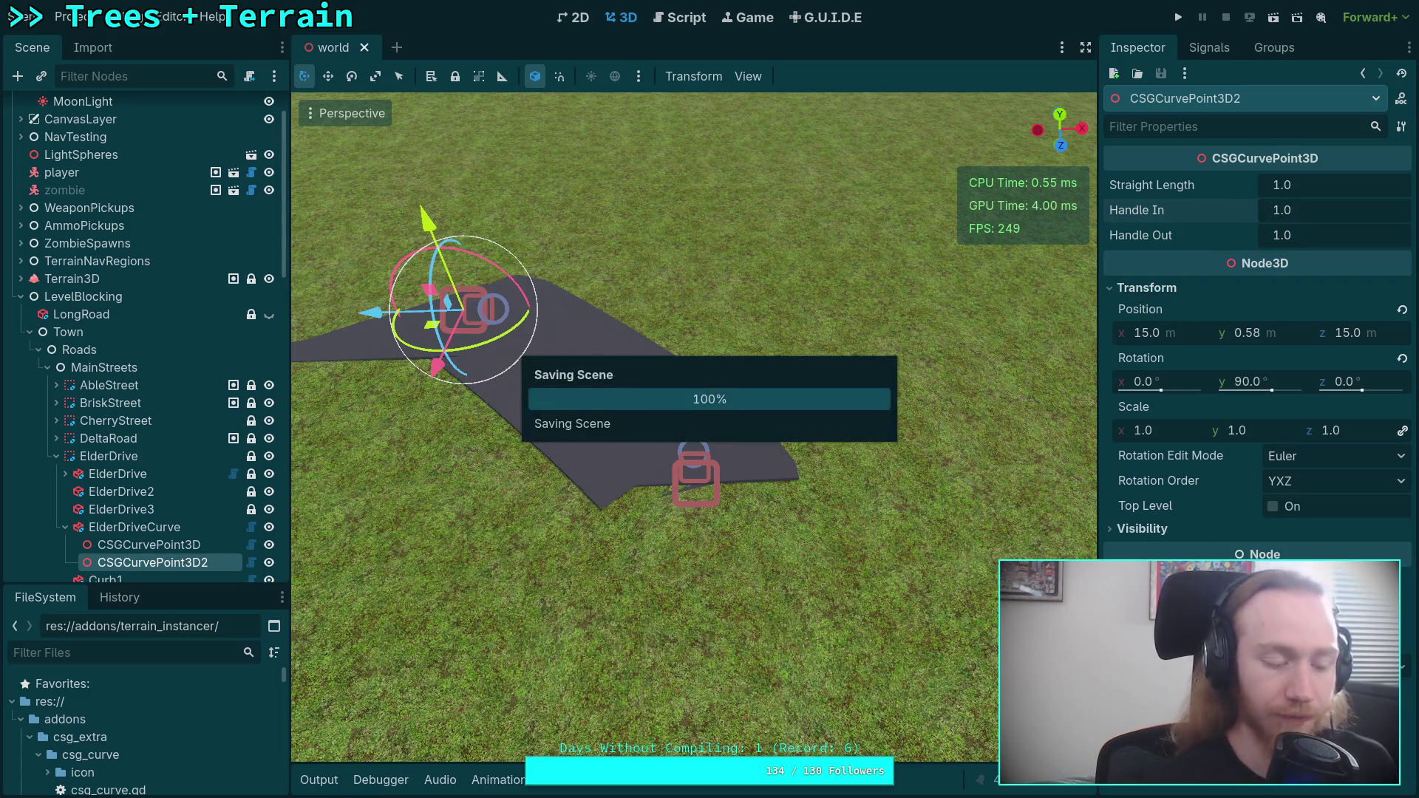
{"action": "key", "text": "super+1"}
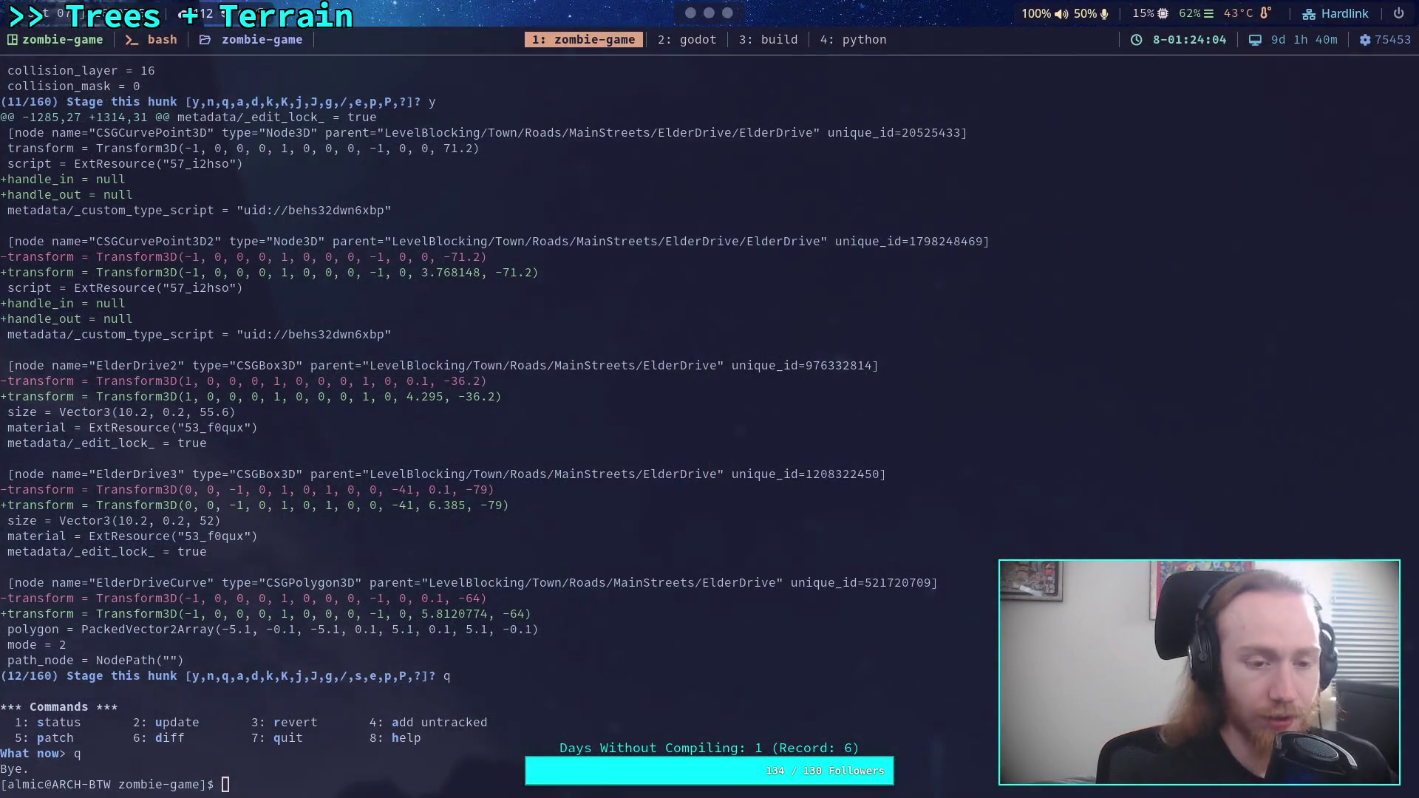
- Go to the web browser and close the building image tab
{"action": "key", "text": "super+2"}
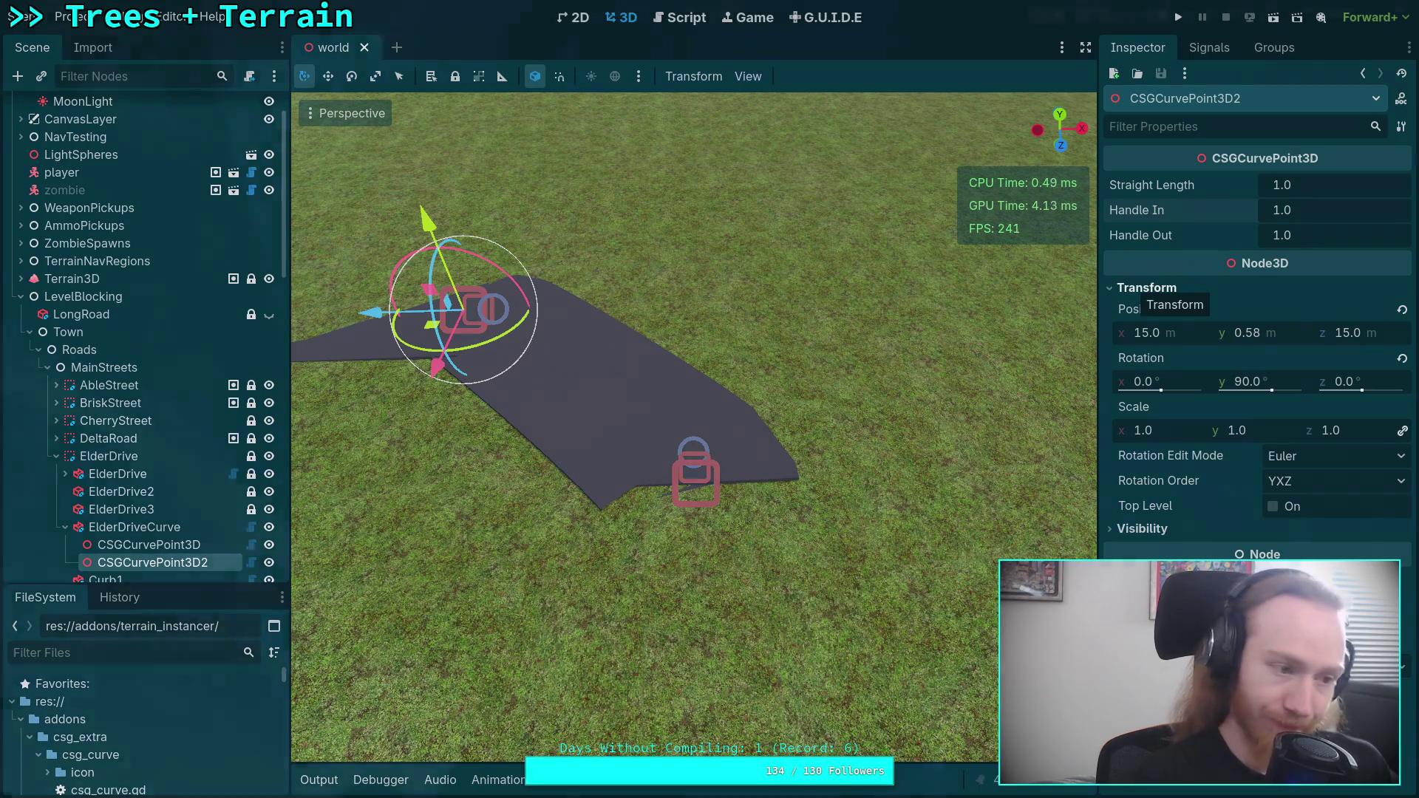
{"action": "key", "text": "super+3"}
{"action": "left_click", "coordinate": [10, 544]}
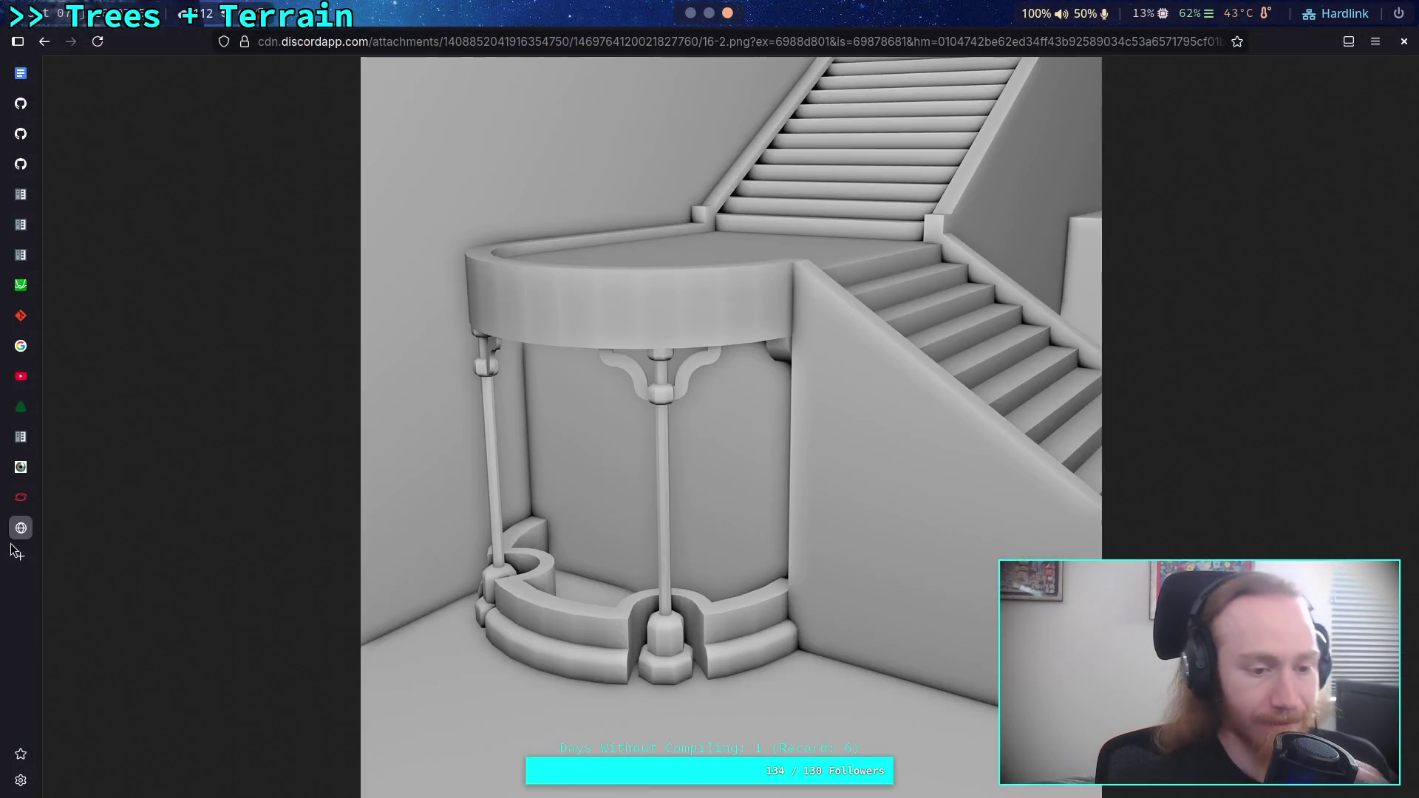
- Close the staircase tab and open zombie-game's scene/world/world.tscn on GitHub in blame view
{"action": "left_click", "coordinate": [9, 520]}
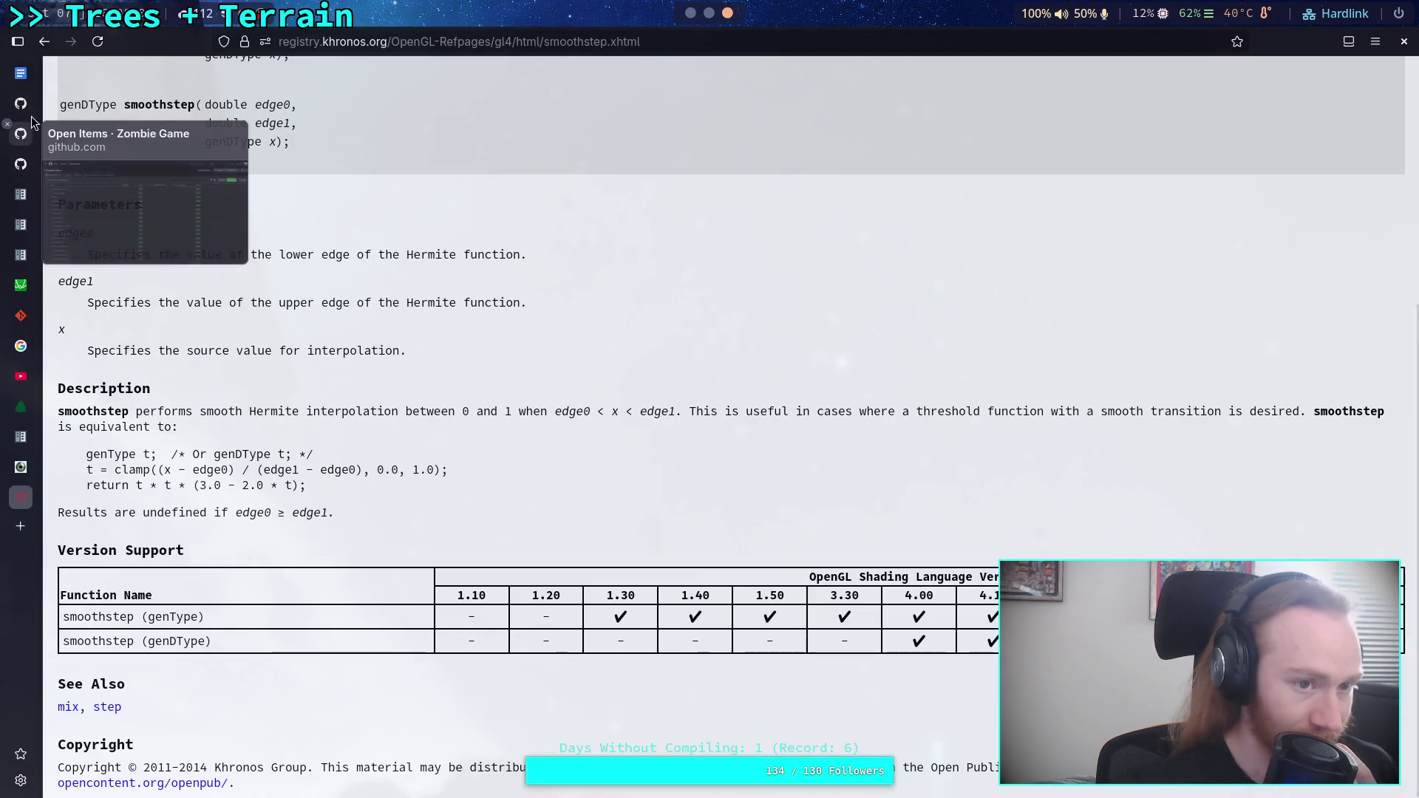
{"action": "left_click", "coordinate": [35, 107]}
{"action": "scroll", "coordinate": [477, 296], "scroll_direction": "up", "scroll_amount": 15}
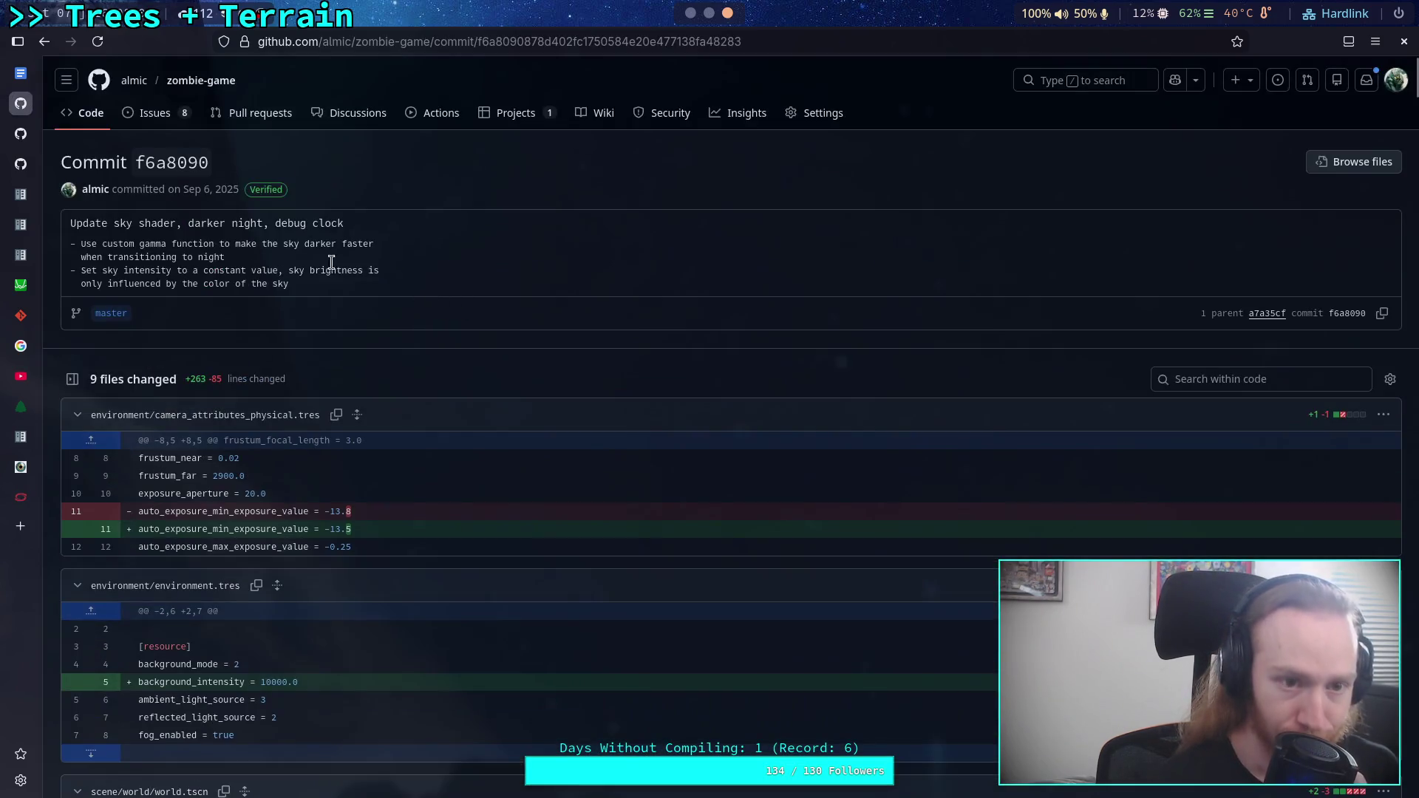
{"action": "left_click", "coordinate": [74, 112]}
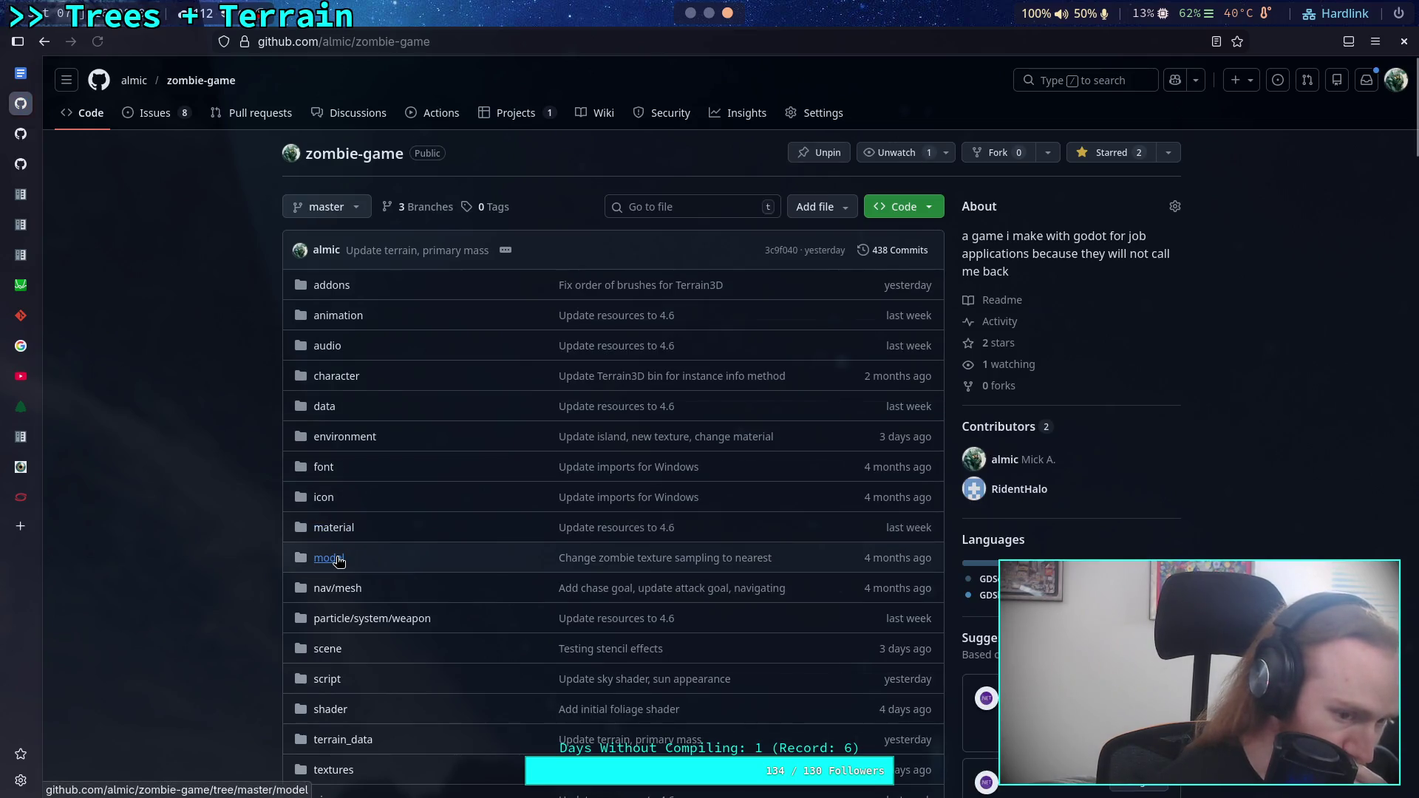
{"action": "scroll", "coordinate": [332, 518], "scroll_direction": "down", "scroll_amount": 3}
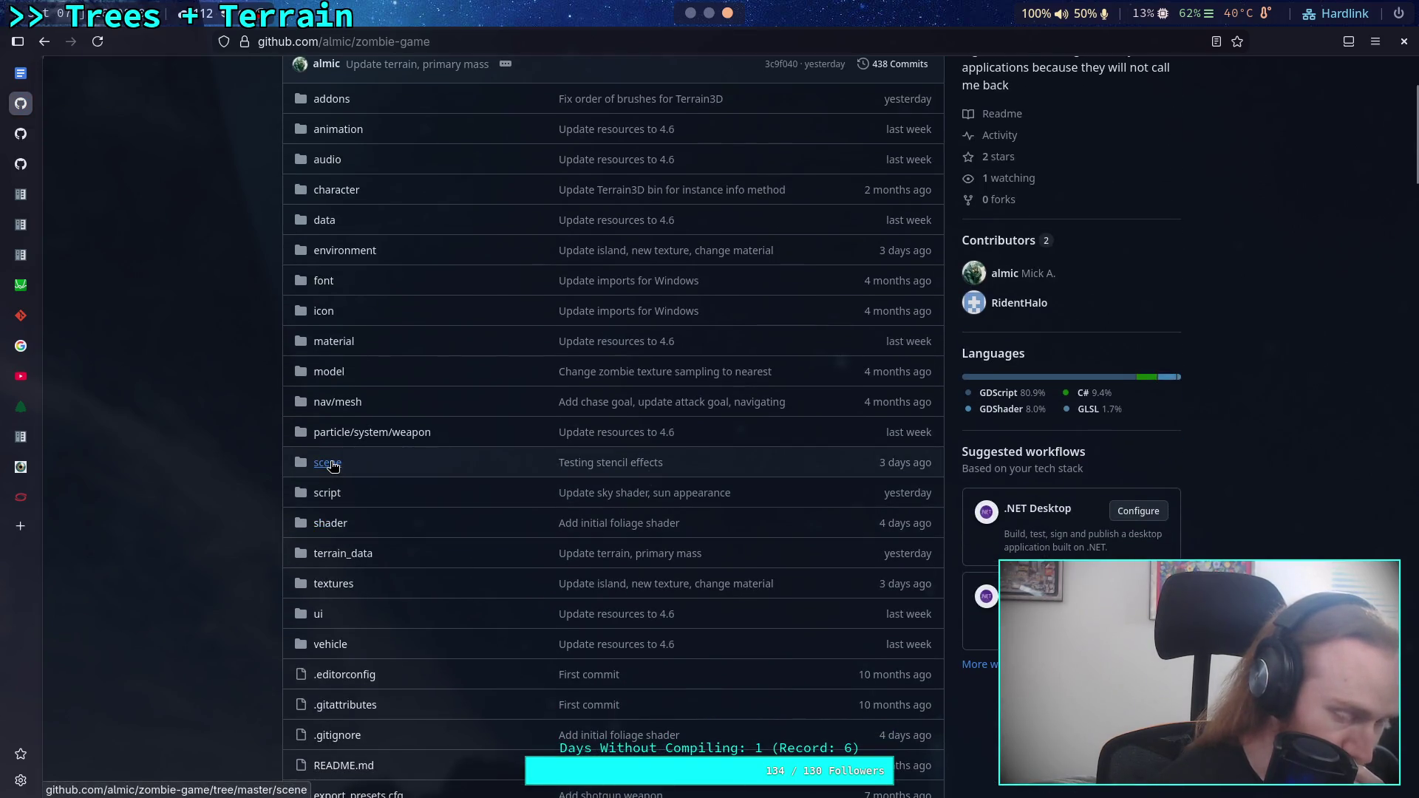
{"action": "left_click", "coordinate": [330, 463]}
{"action": "left_click", "coordinate": [99, 511]}
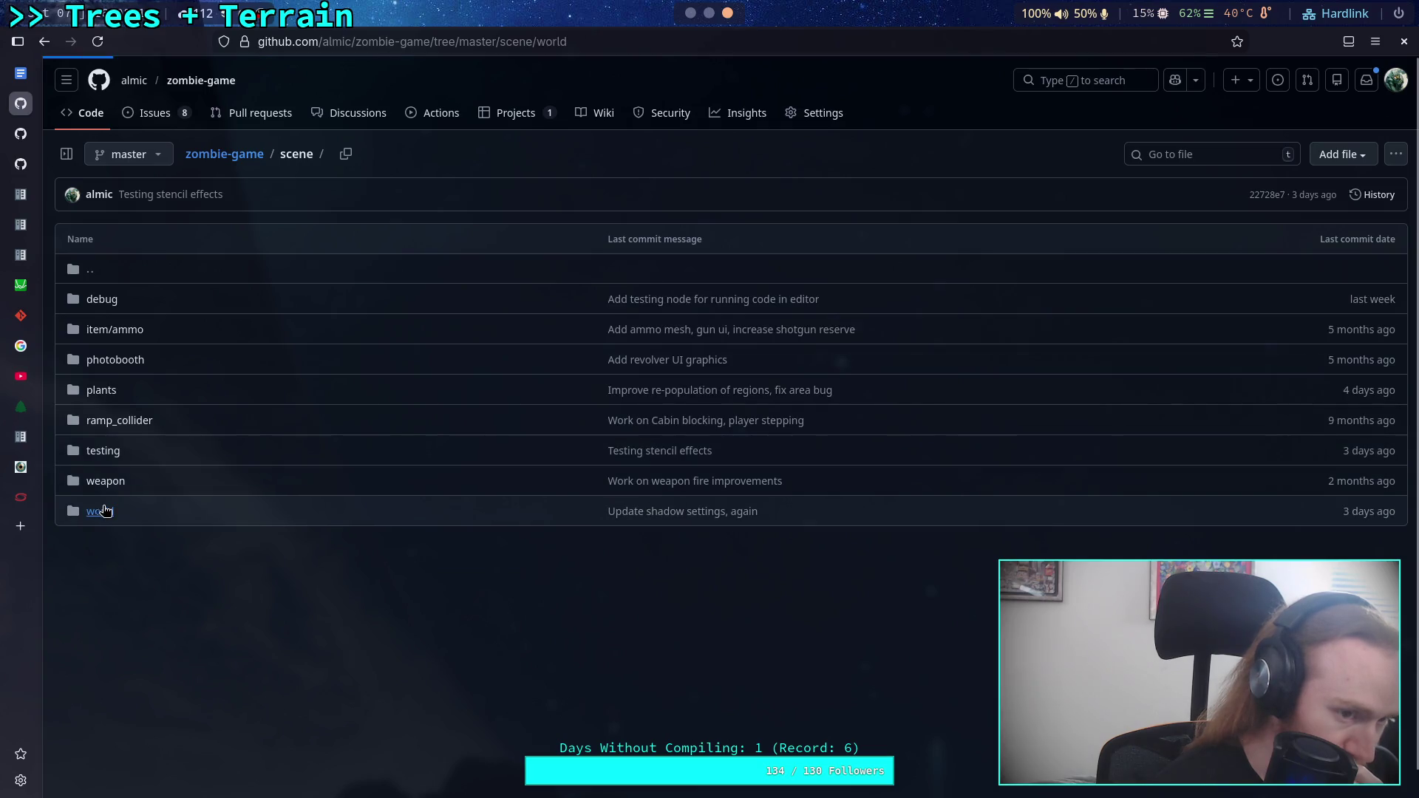
{"action": "left_click", "coordinate": [141, 574]}
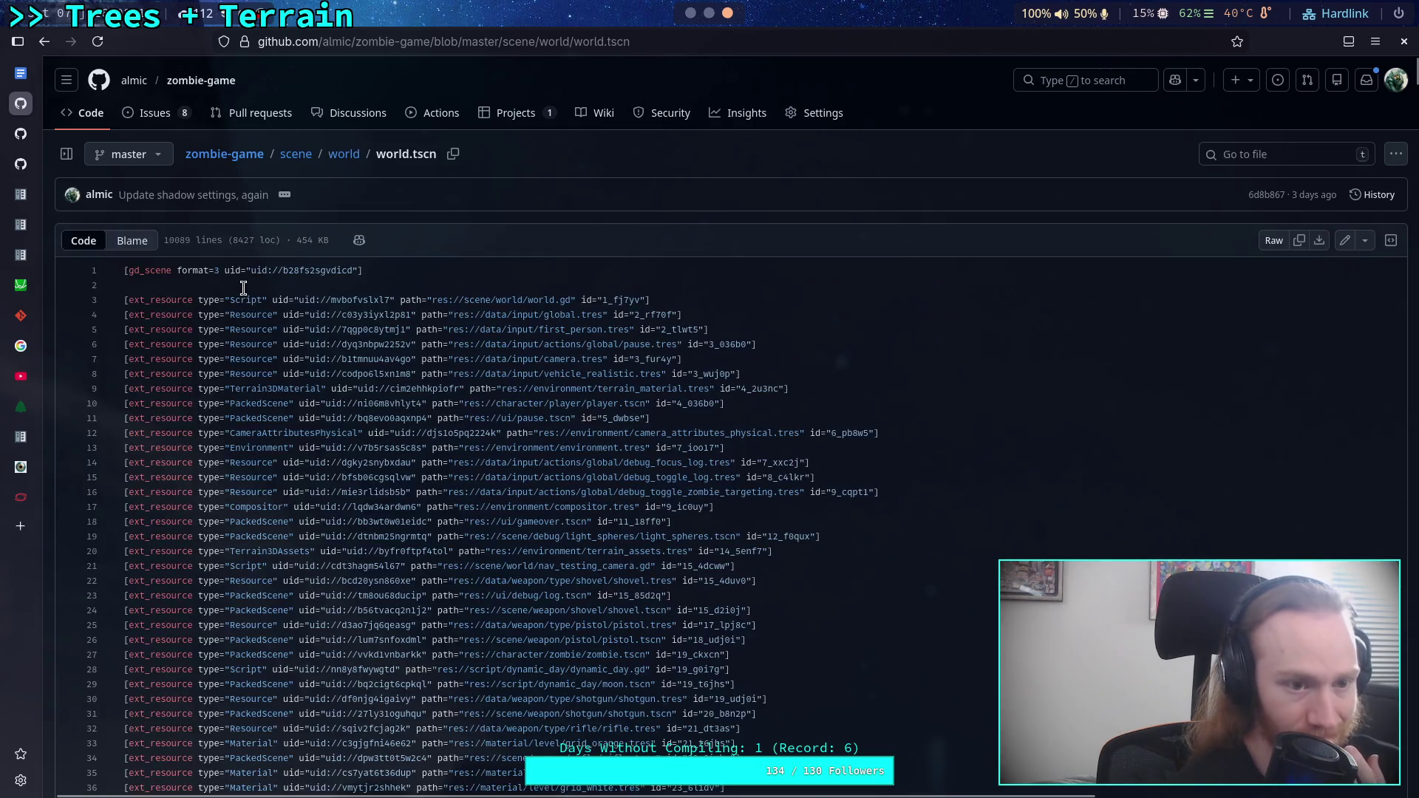
{"action": "left_click", "coordinate": [130, 241]}
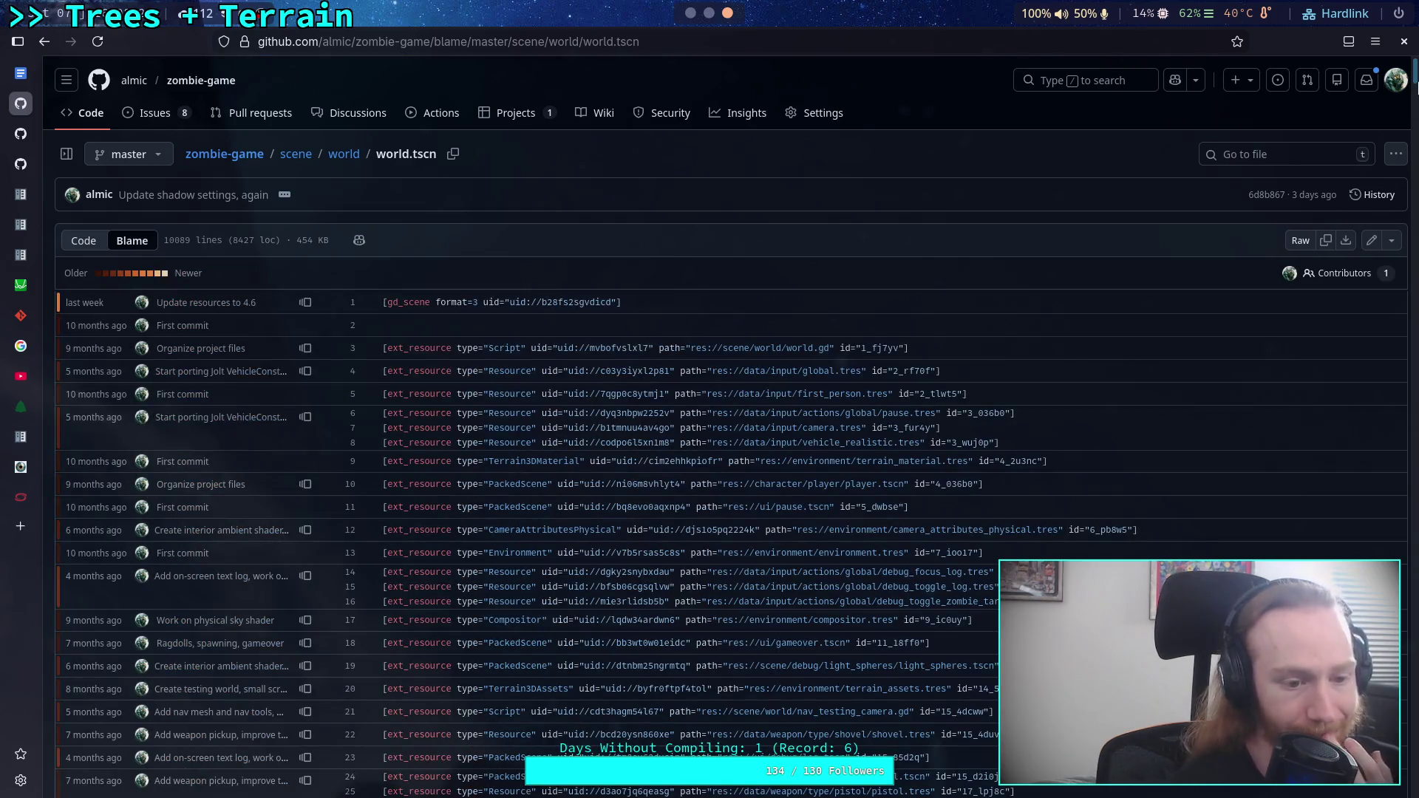
- Find ElderDrive in world.tscn's blame and view the blame prior to that change (1df8a8f)
{"action": "left_click_drag", "start_coordinate": [1416, 78], "coordinate": [1387, 169]}
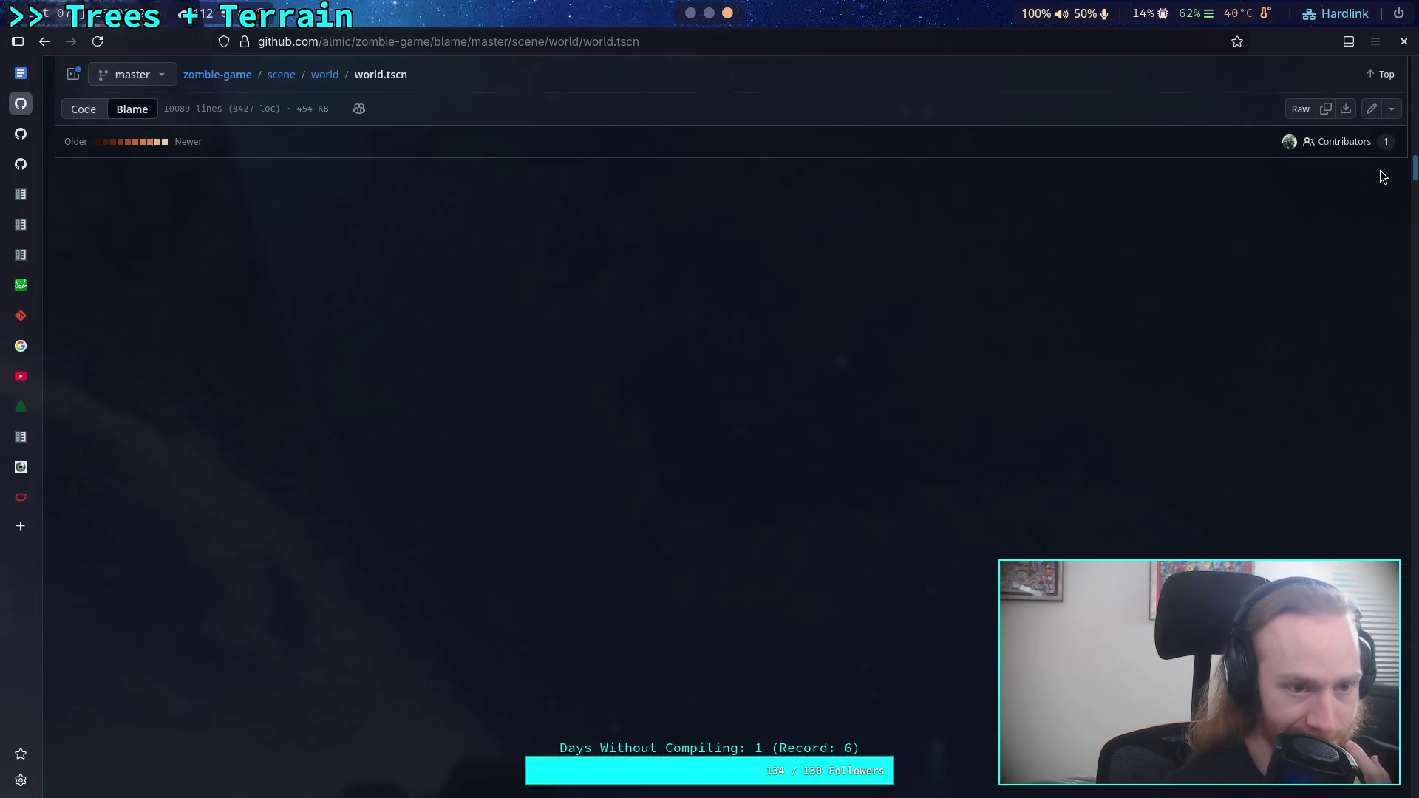
{"action": "scroll", "coordinate": [831, 448], "scroll_direction": "up", "scroll_amount": 10}
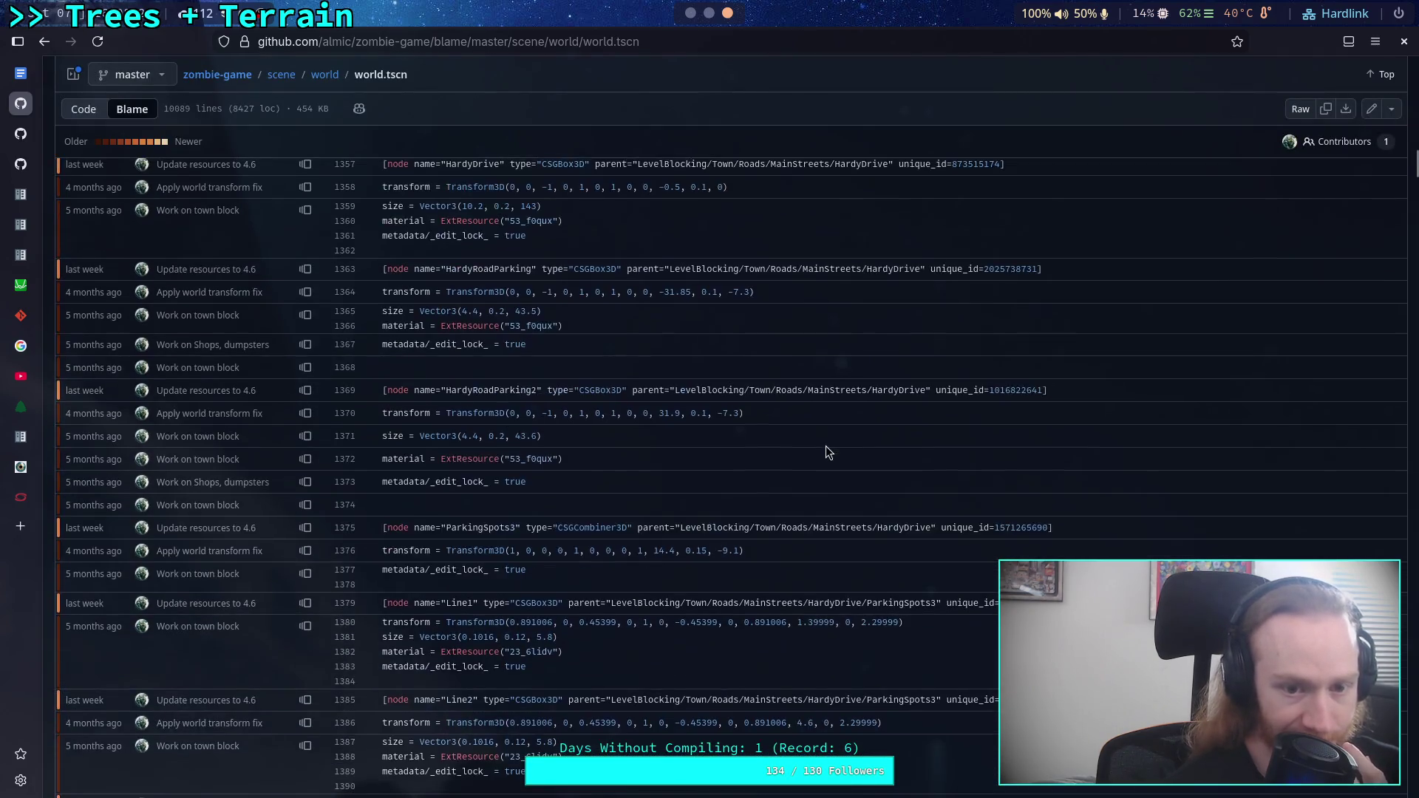
{"action": "key", "text": "ctrl+f"}
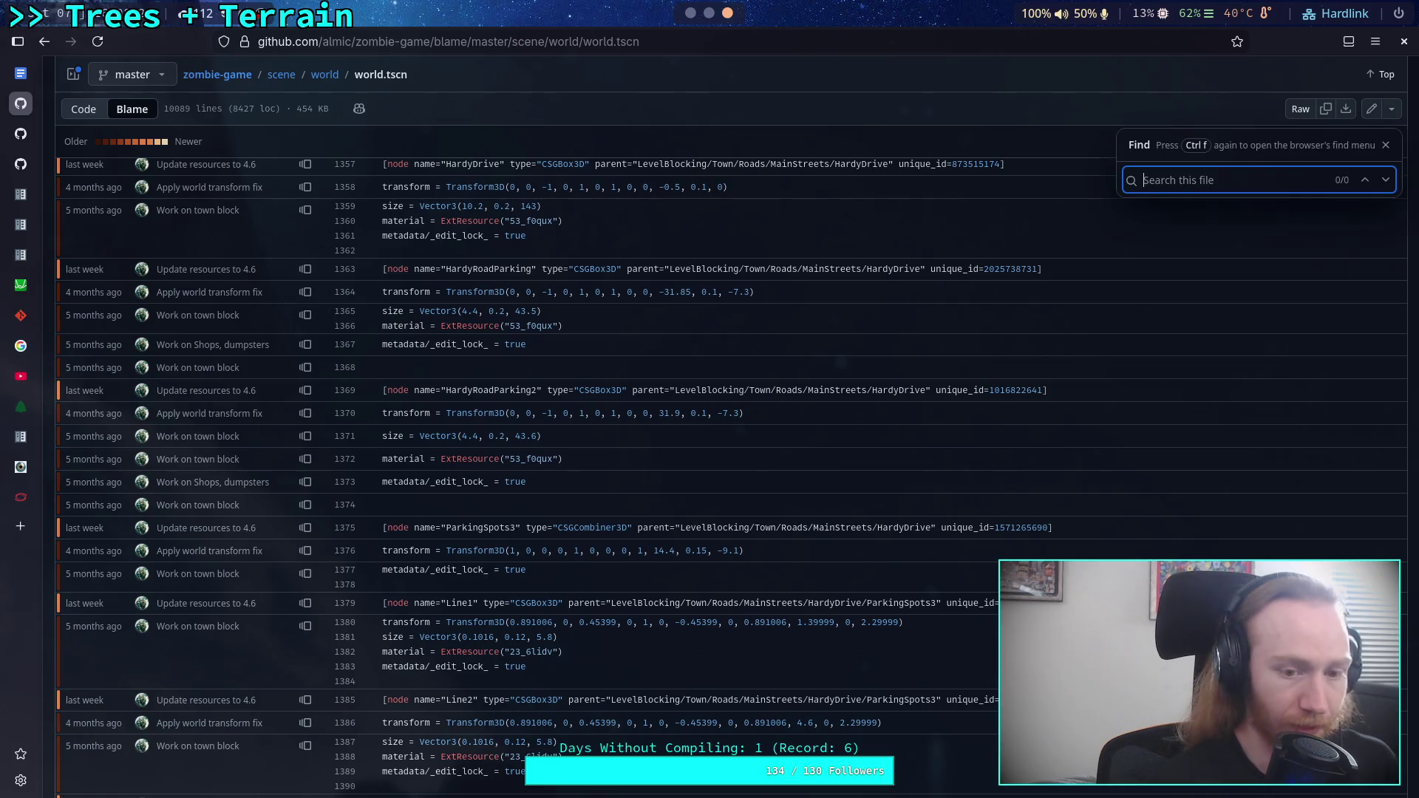
{"action": "type", "text": "ElderDrive"}
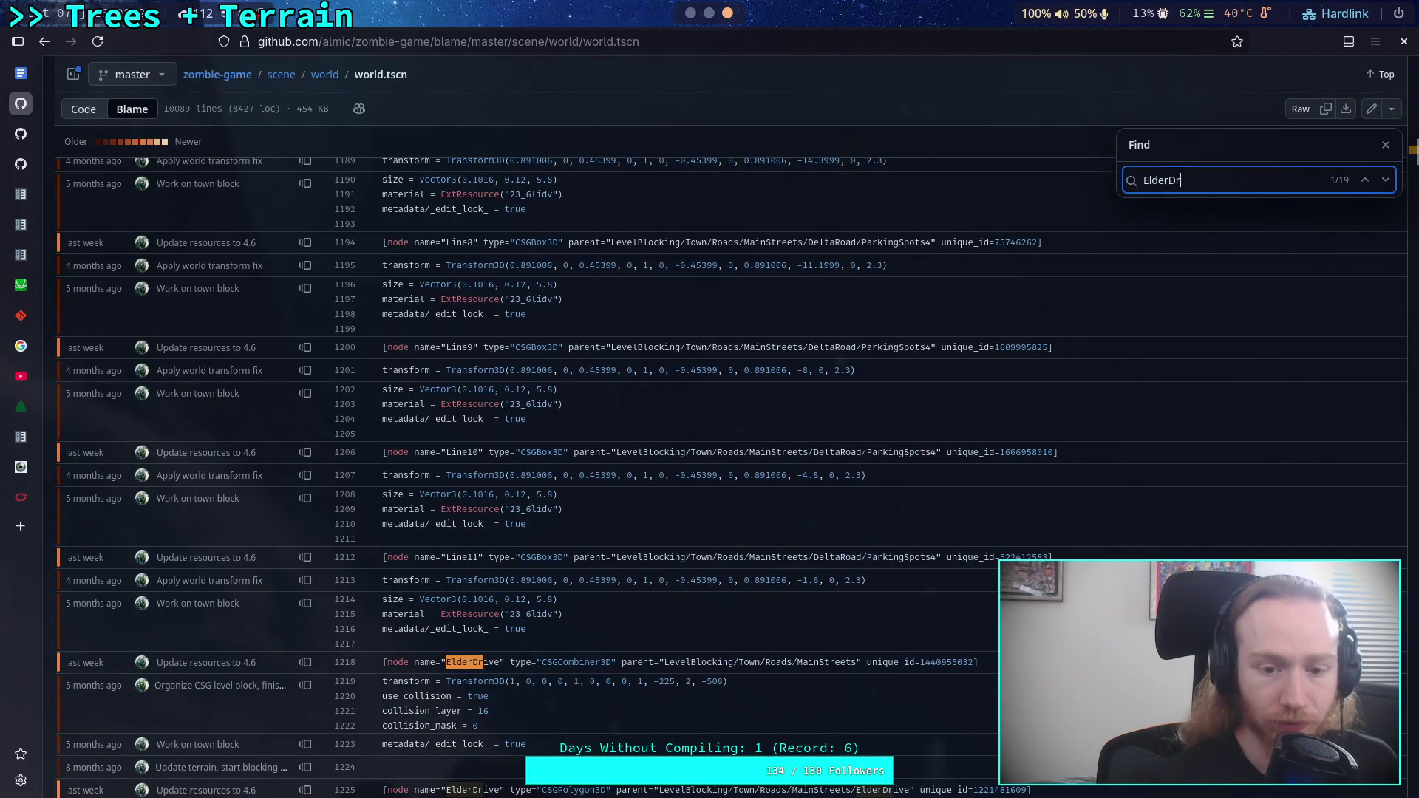
{"action": "scroll", "coordinate": [575, 584], "scroll_direction": "down", "scroll_amount": 5}
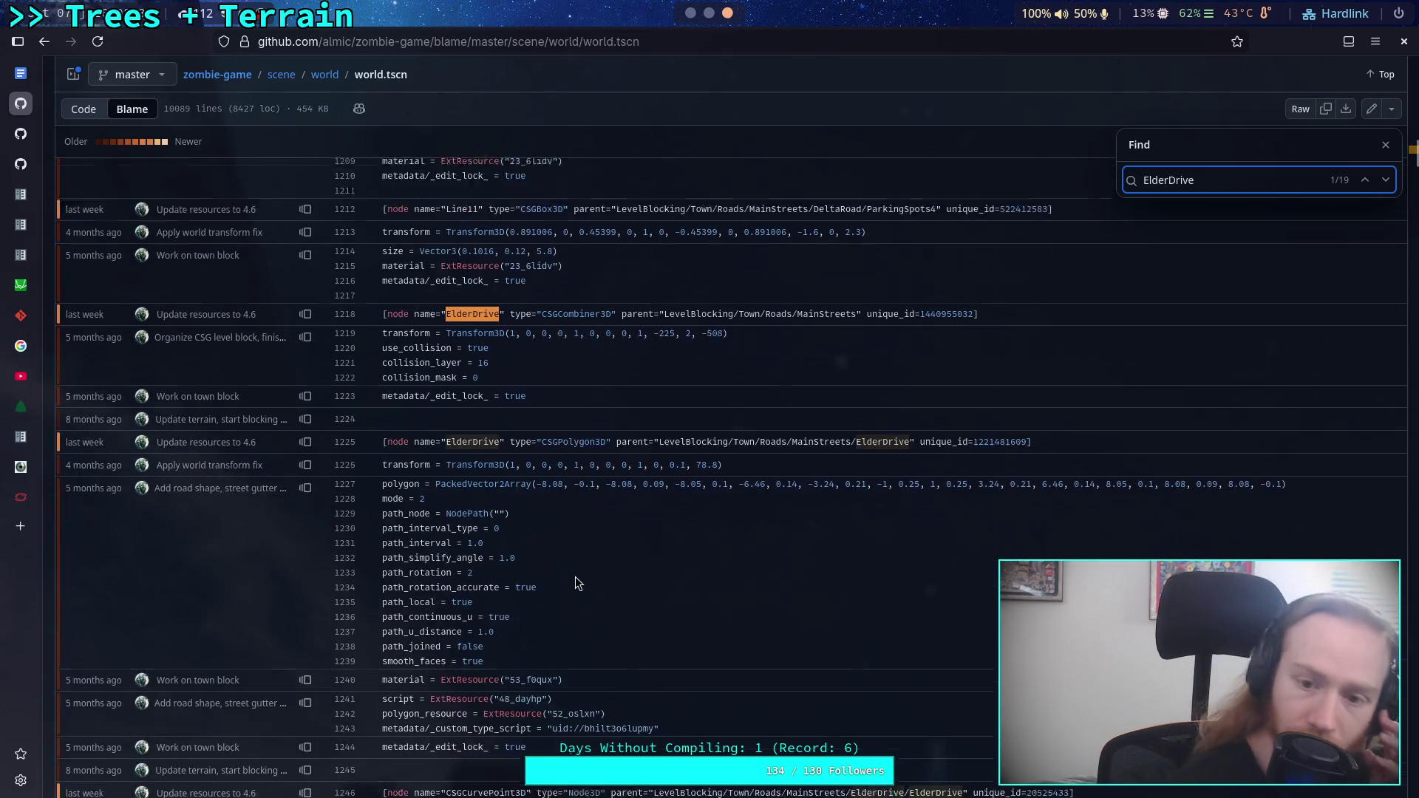
{"action": "scroll", "coordinate": [576, 562], "scroll_direction": "down", "scroll_amount": 2}
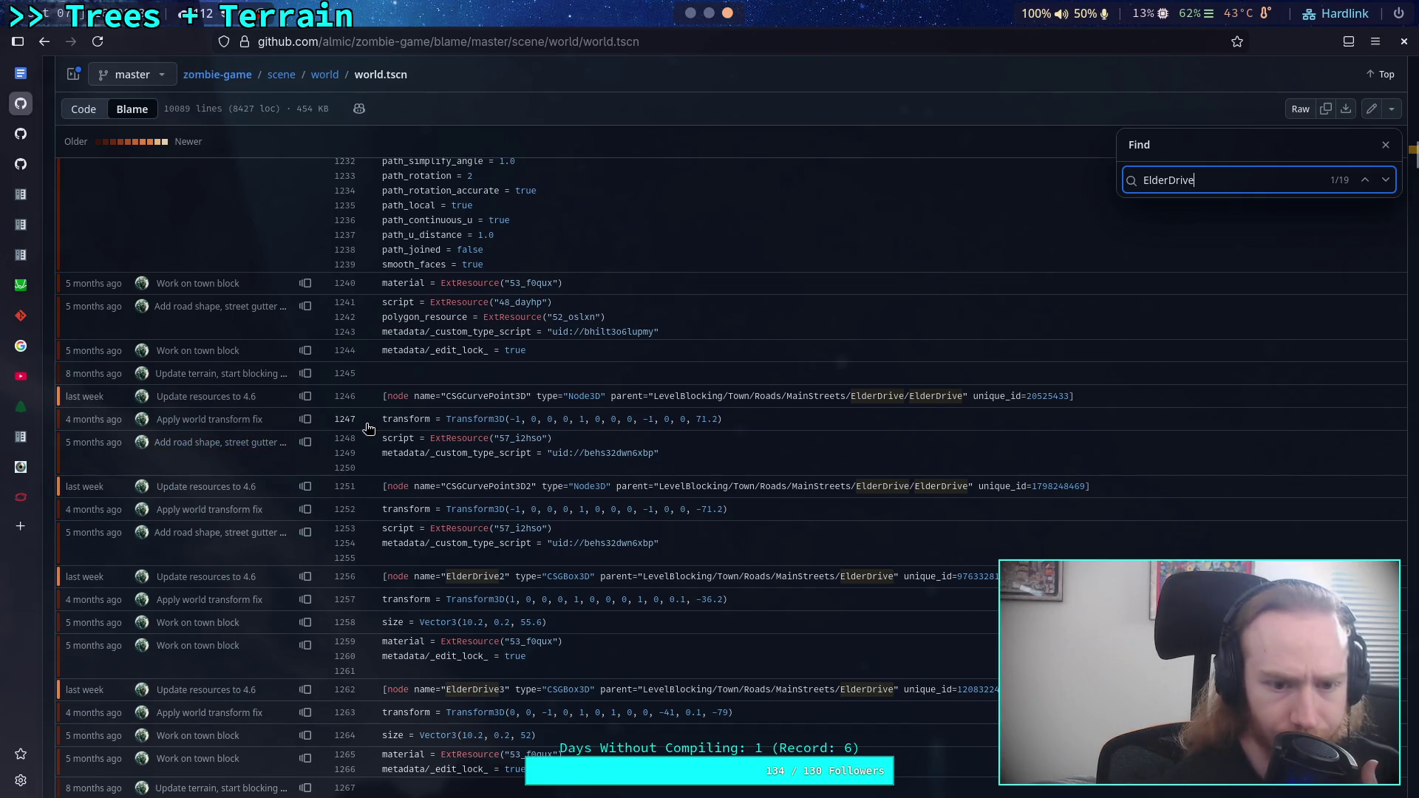
{"action": "mouse_move", "coordinate": [208, 421]}
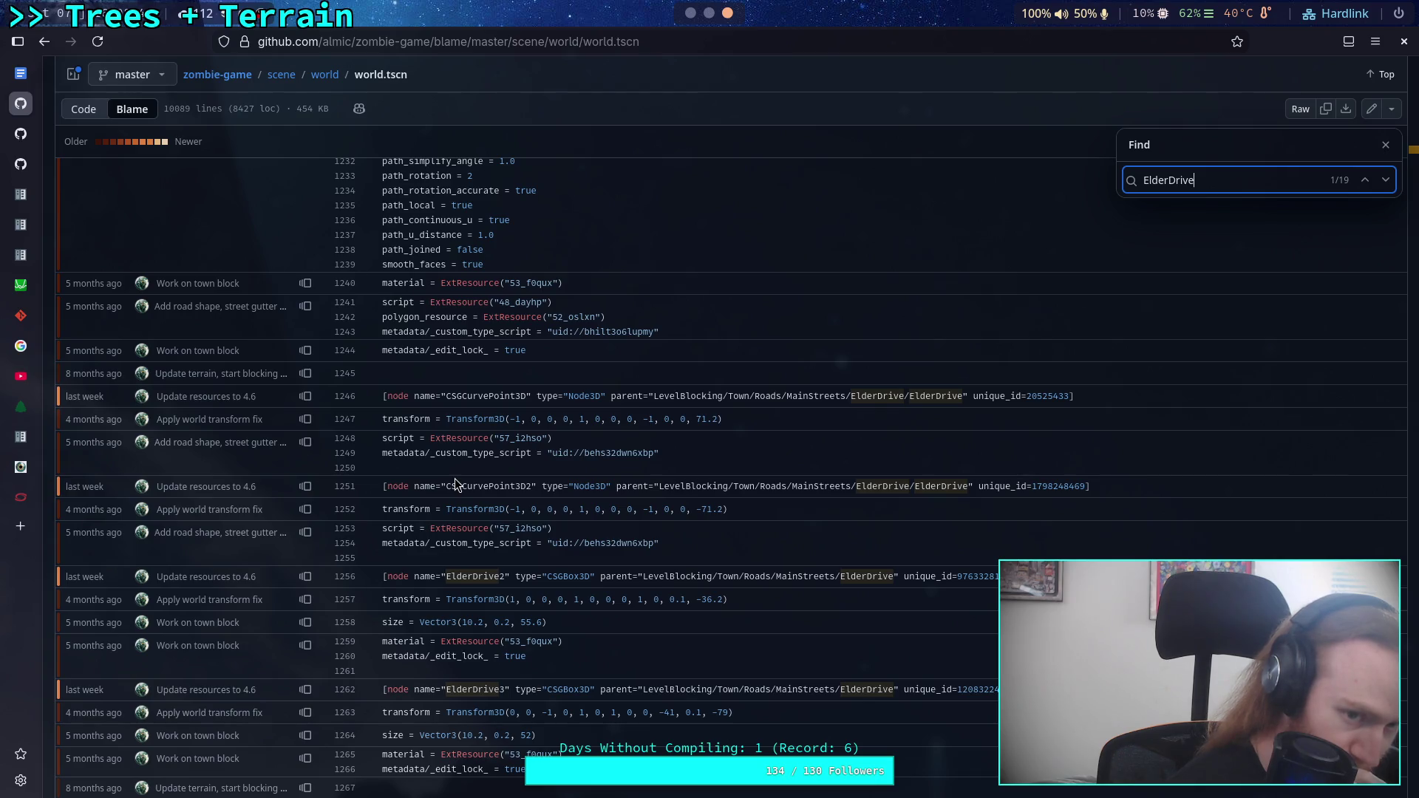
{"action": "scroll", "coordinate": [454, 478], "scroll_direction": "up", "scroll_amount": 2}
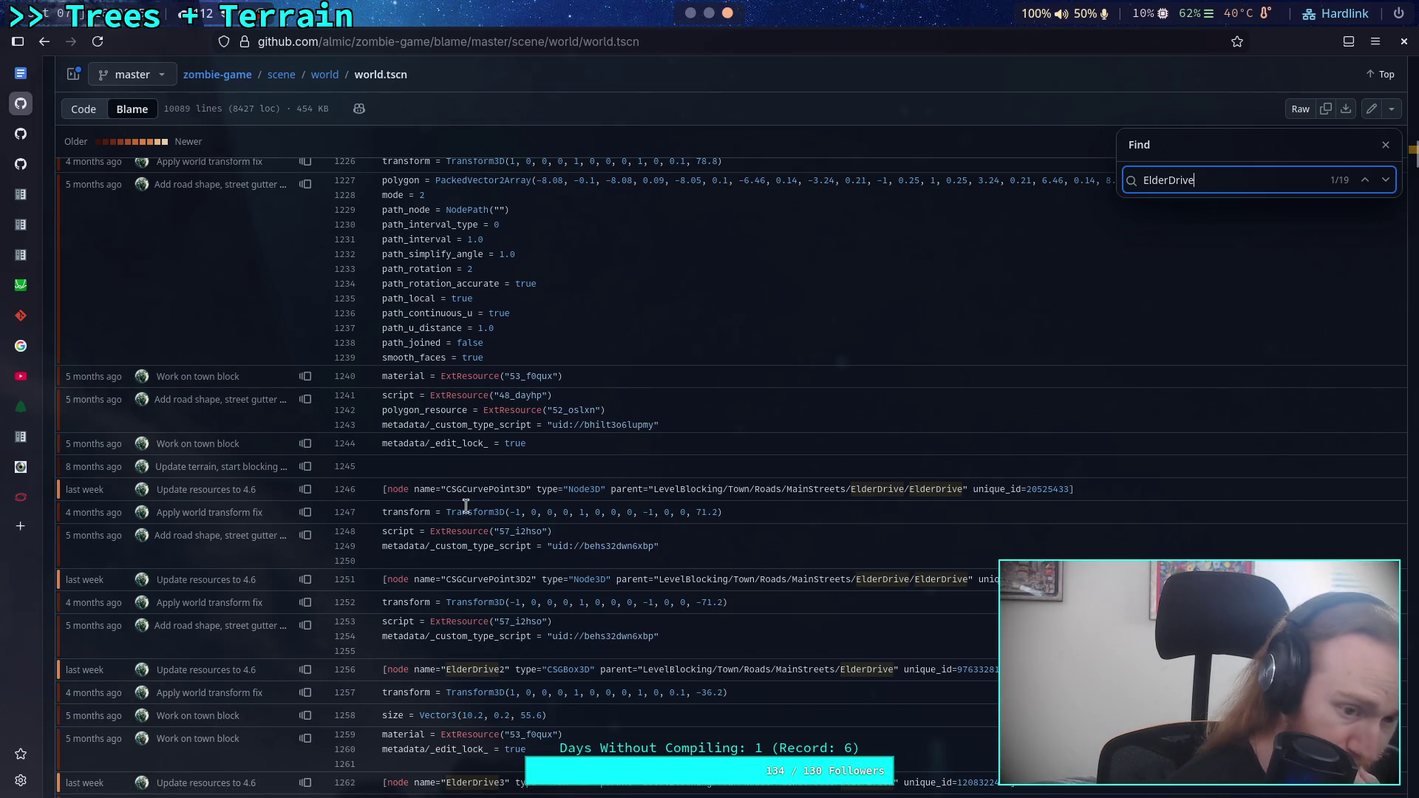
{"action": "left_click", "coordinate": [304, 491]}
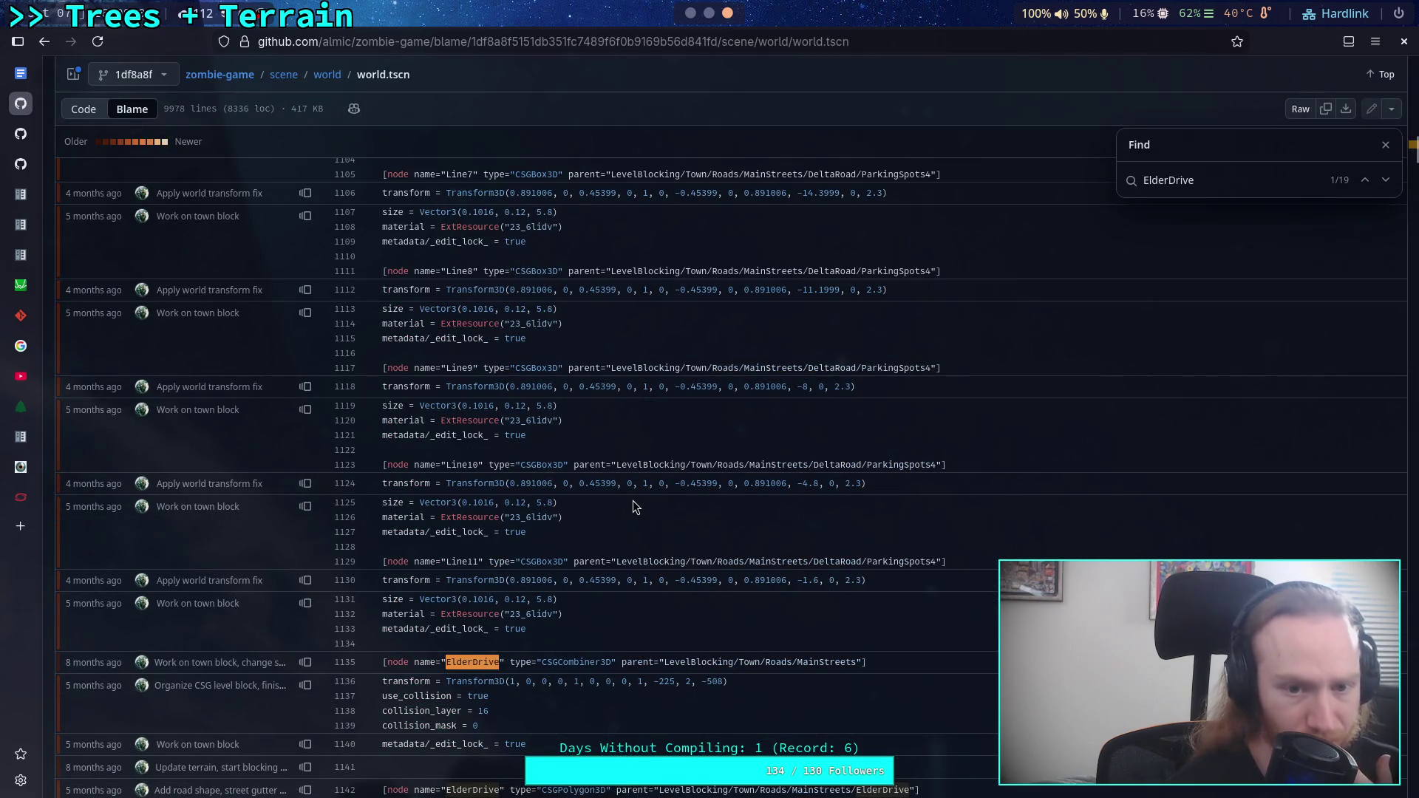
{"action": "scroll", "coordinate": [633, 500], "scroll_direction": "down", "scroll_amount": 4}
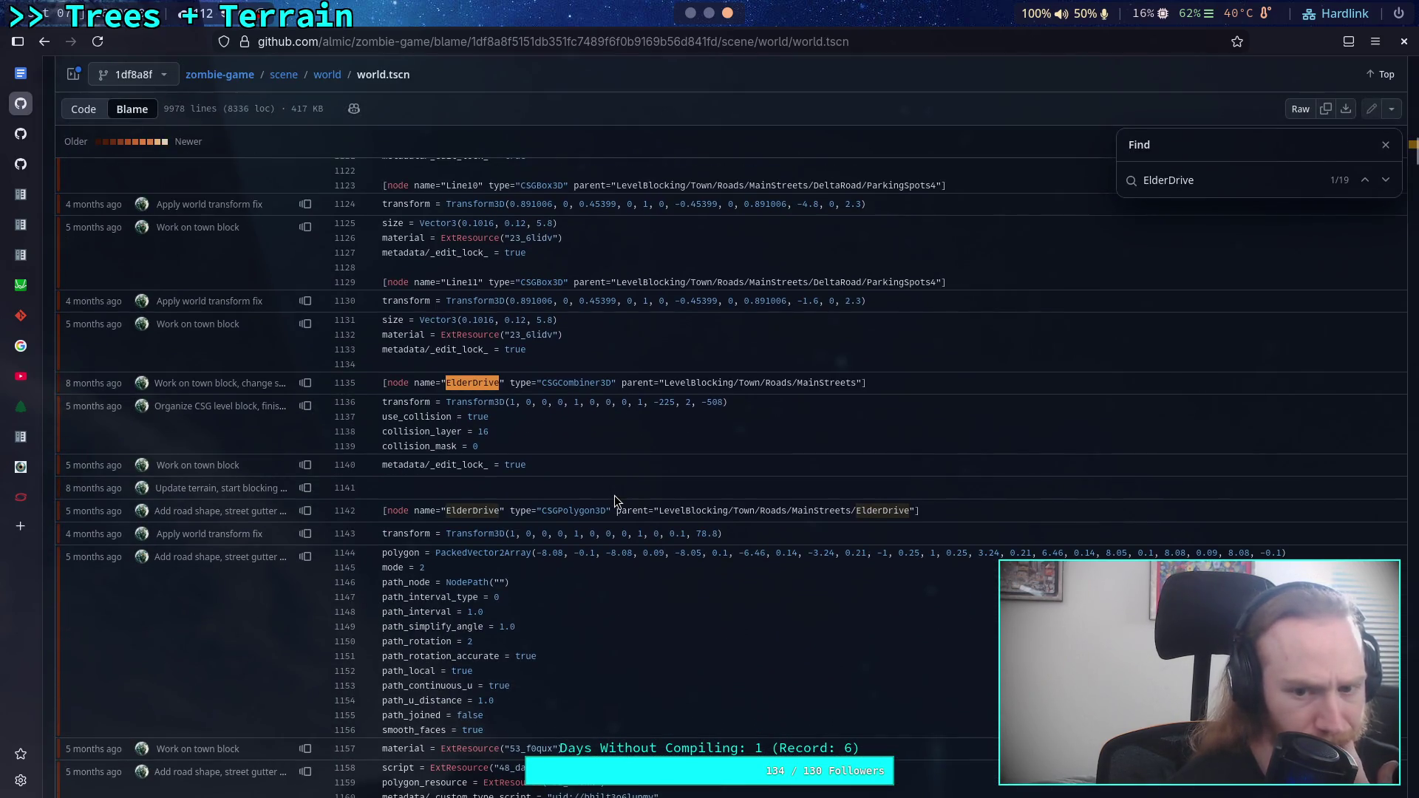
{"action": "scroll", "coordinate": [614, 496], "scroll_direction": "down", "scroll_amount": 7}
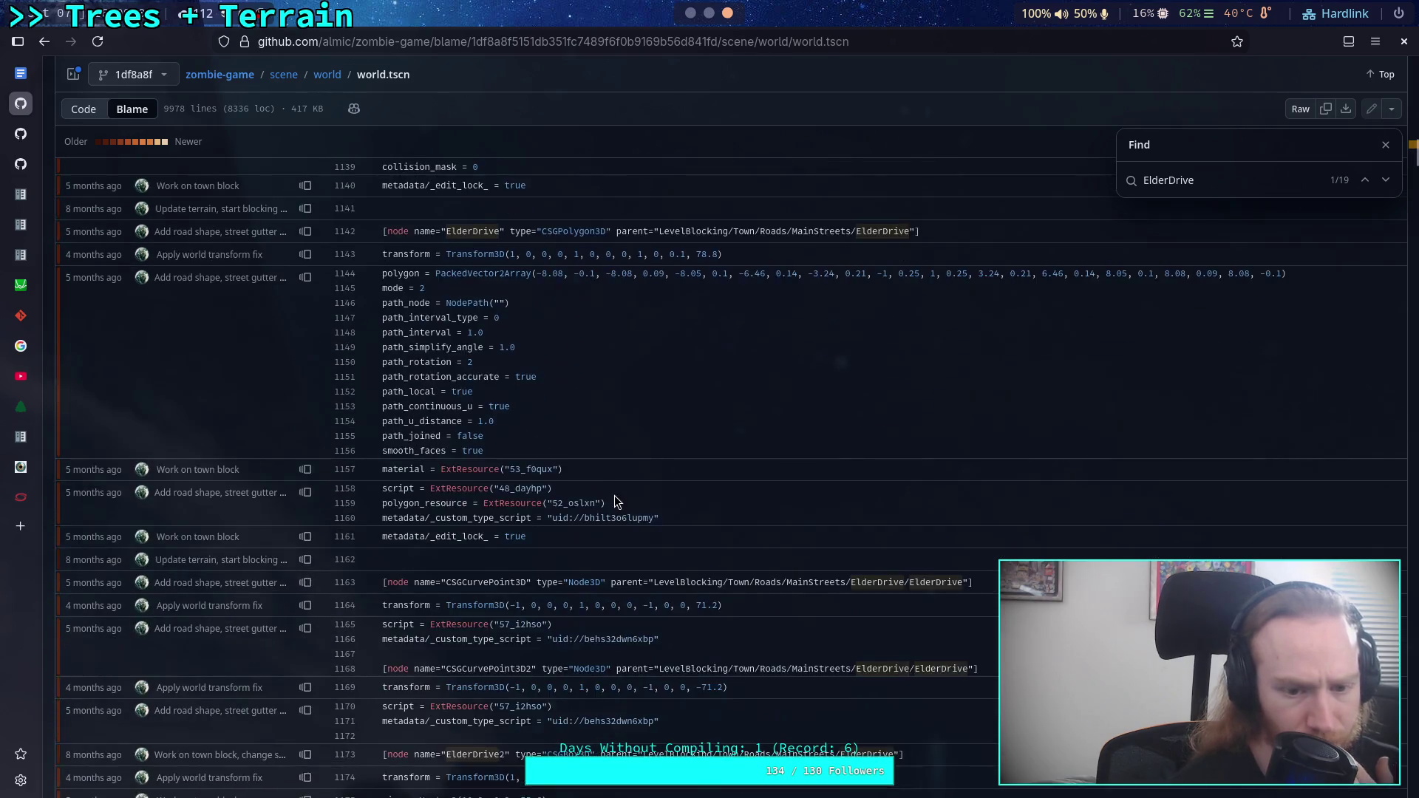
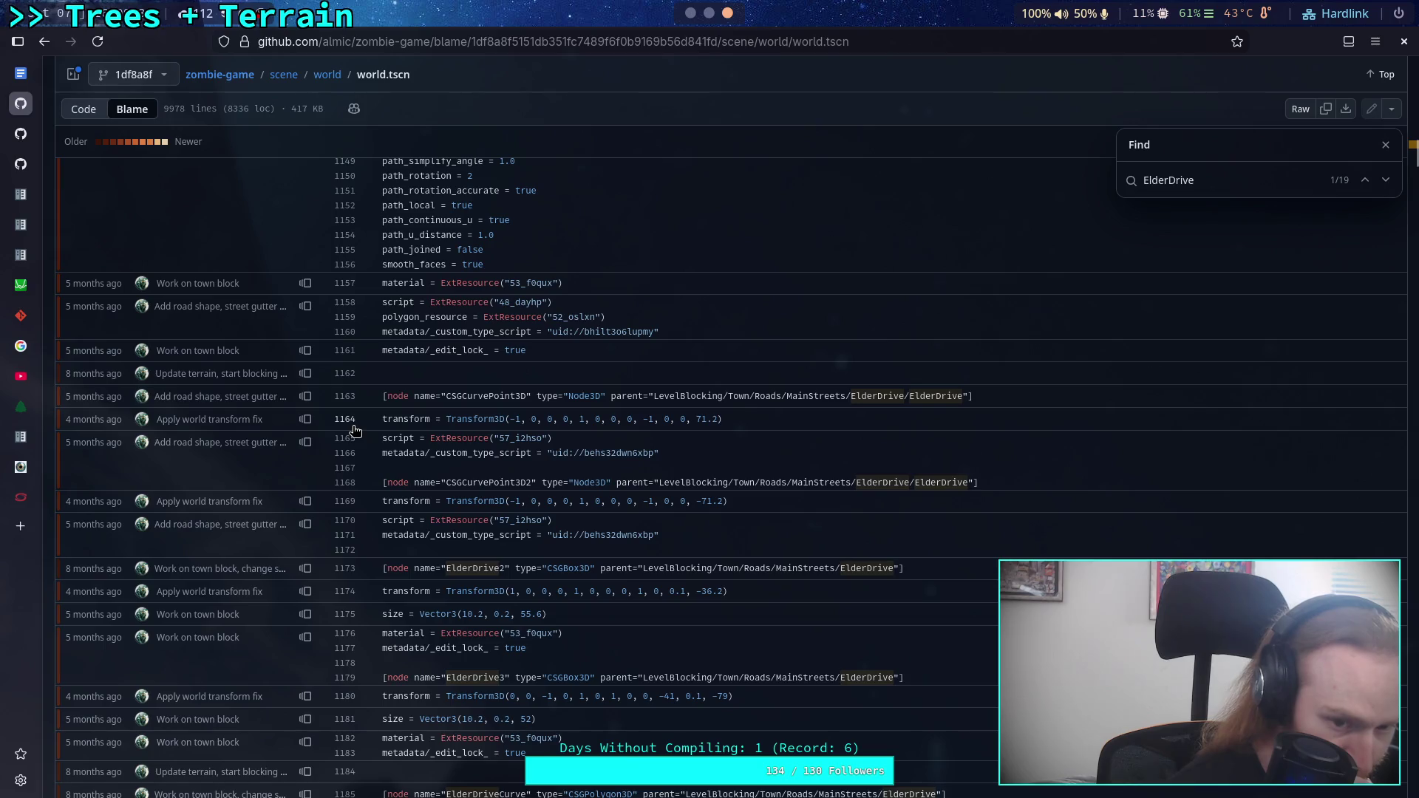
- Step the world.tscn blame back to the older commit 8dd91a0 and scroll through it
{"action": "left_click", "coordinate": [308, 420]}
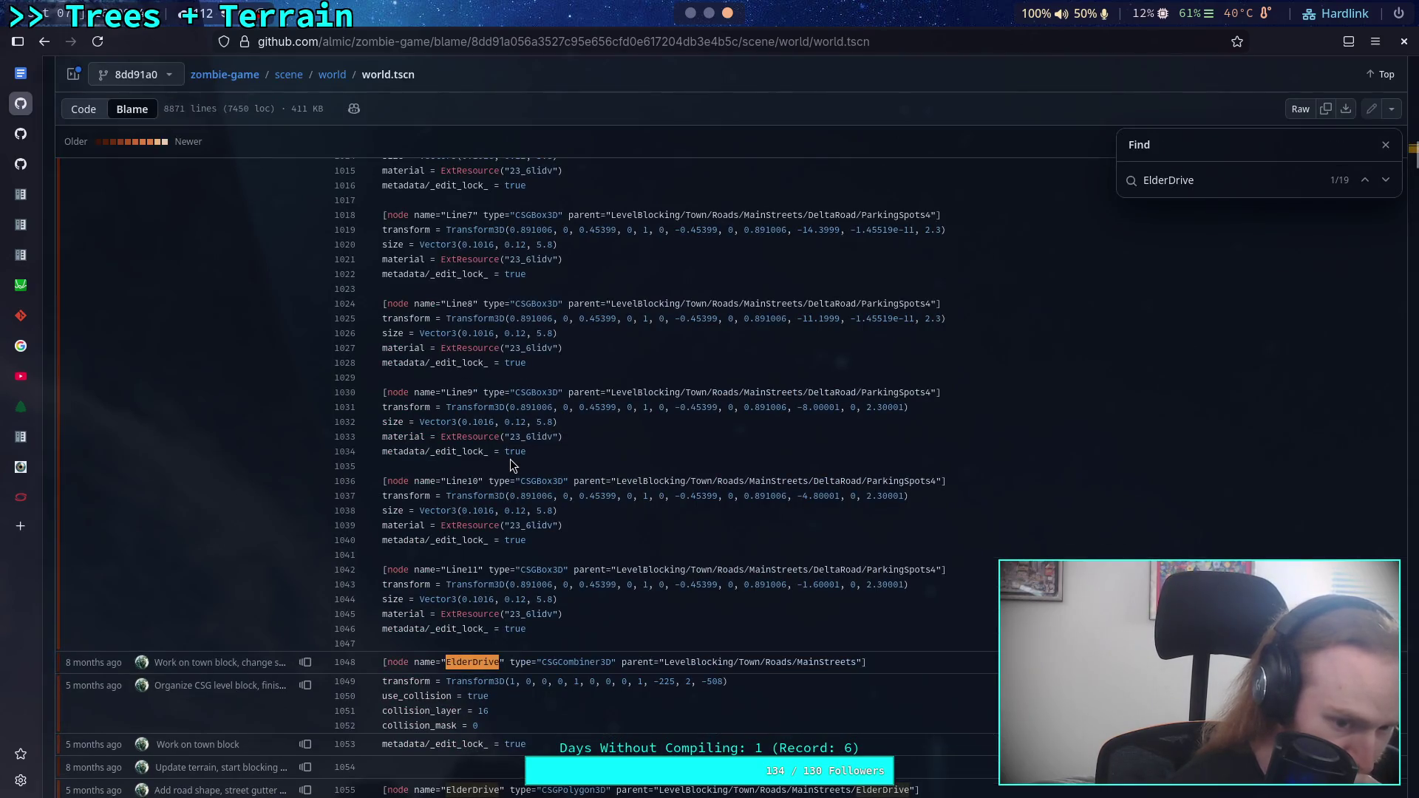
{"action": "scroll", "coordinate": [510, 464], "scroll_direction": "down", "scroll_amount": 5}
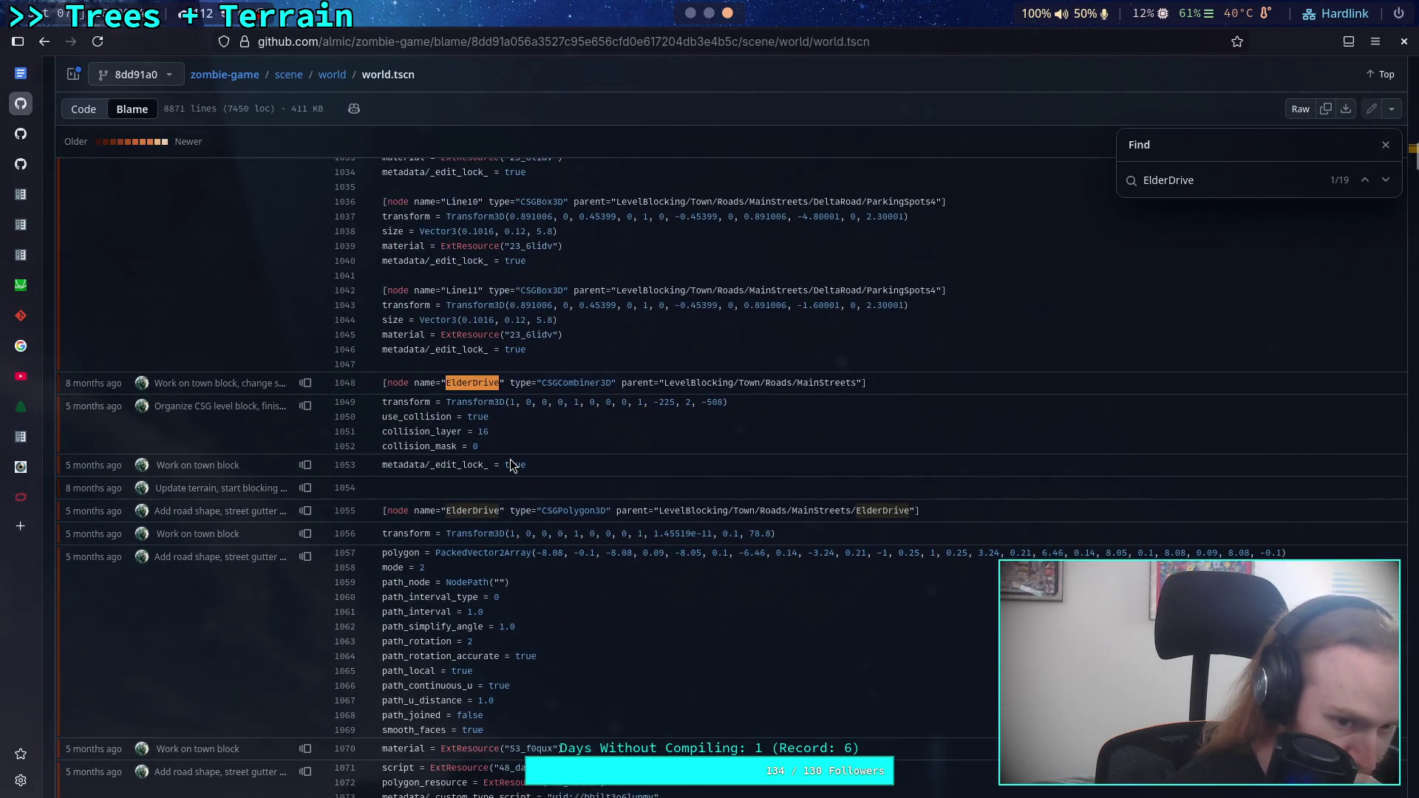
{"action": "scroll", "coordinate": [510, 464], "scroll_direction": "down", "scroll_amount": 5}
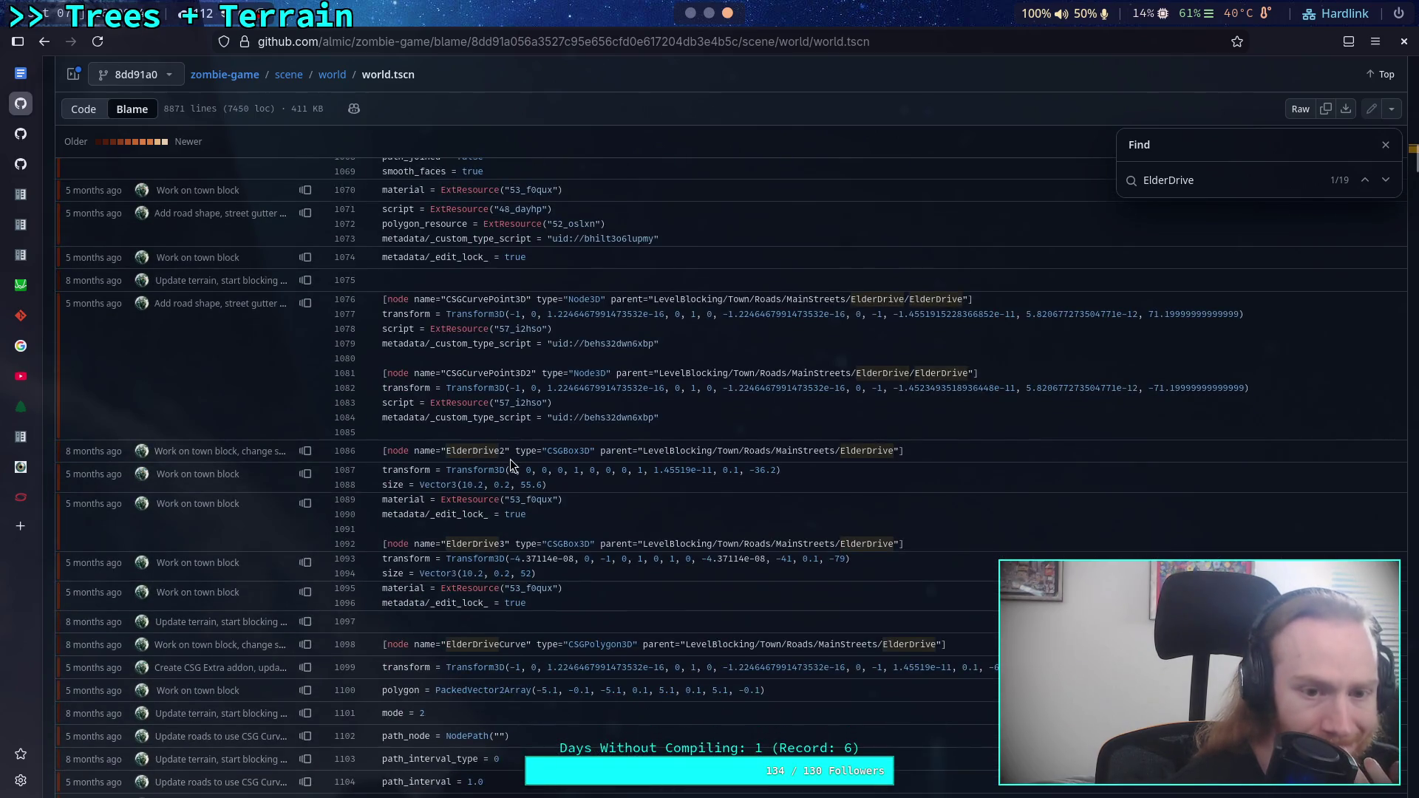
{"action": "scroll", "coordinate": [510, 464], "scroll_direction": "down", "scroll_amount": 3}
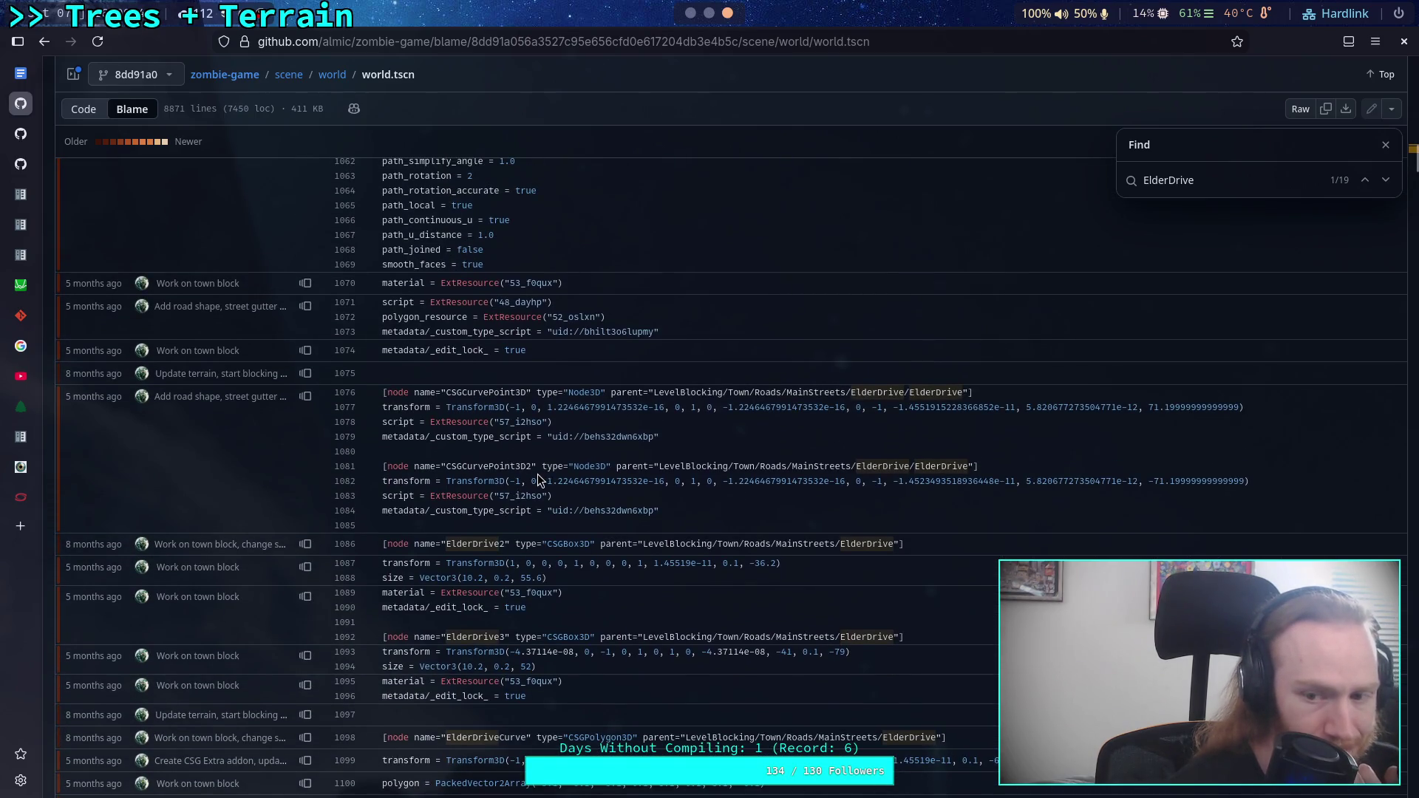
- Step back again to commit a24293c and scroll to the ElderDrive node entries
{"action": "left_click", "coordinate": [307, 397]}
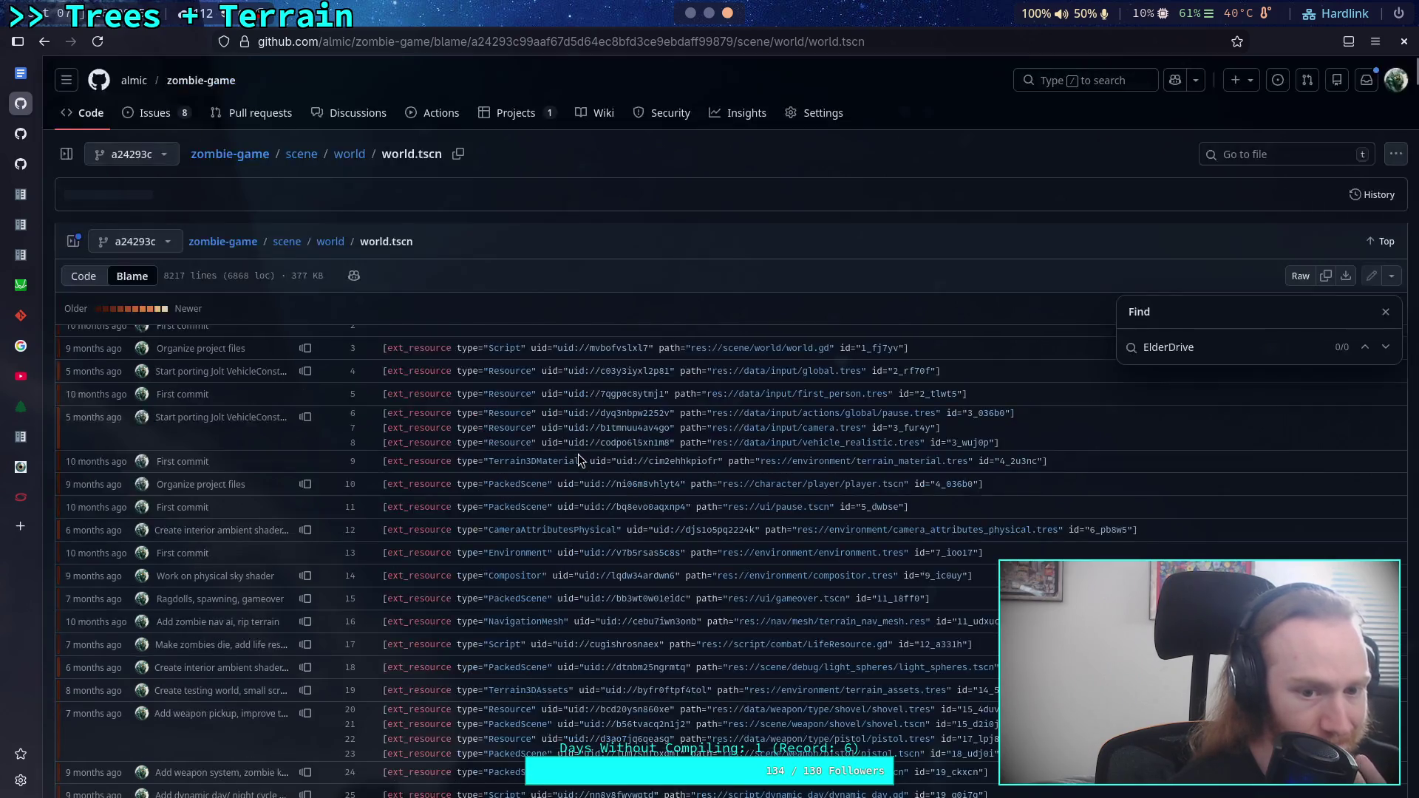
{"action": "scroll", "coordinate": [578, 454], "scroll_direction": "down", "scroll_amount": 3}
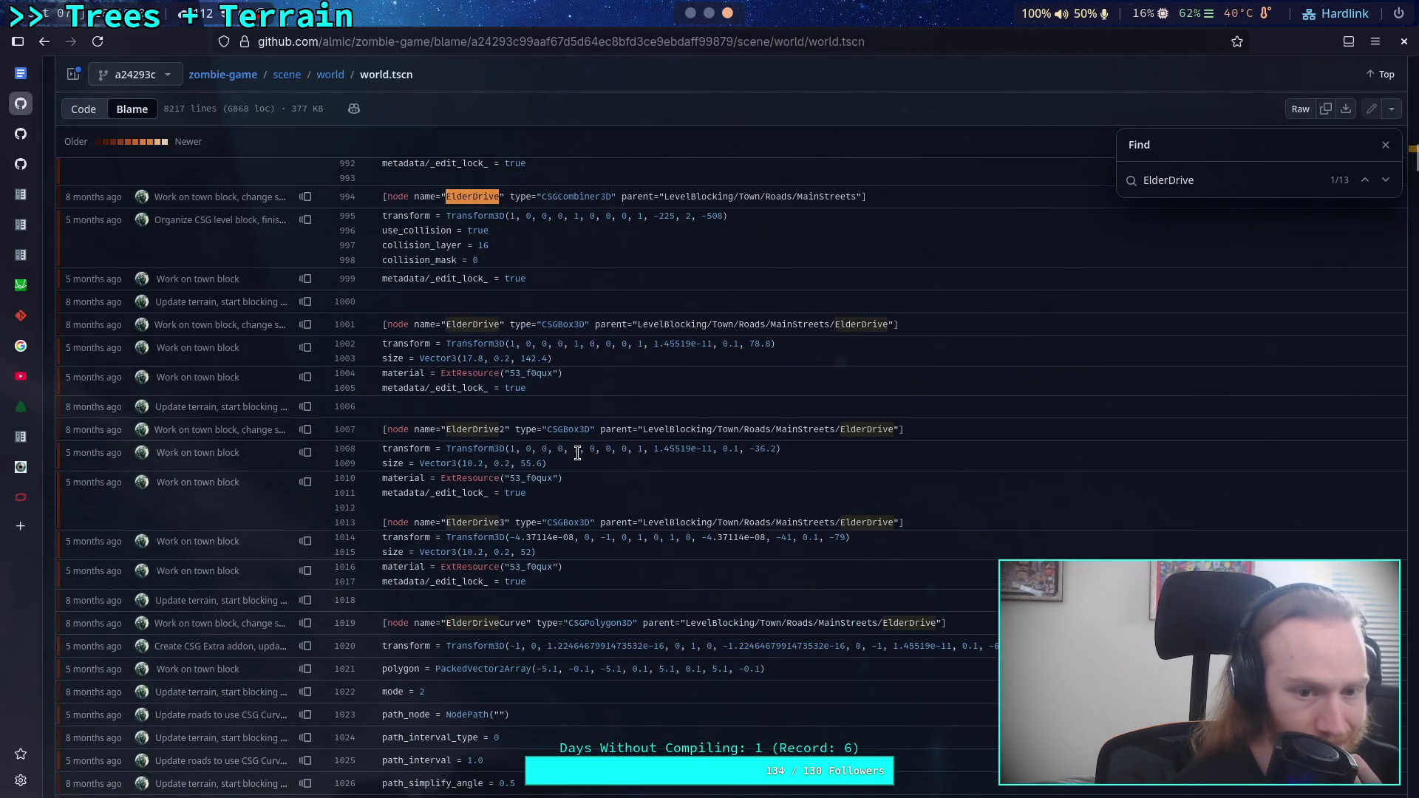
{"action": "scroll", "coordinate": [578, 453], "scroll_direction": "up", "scroll_amount": 1}
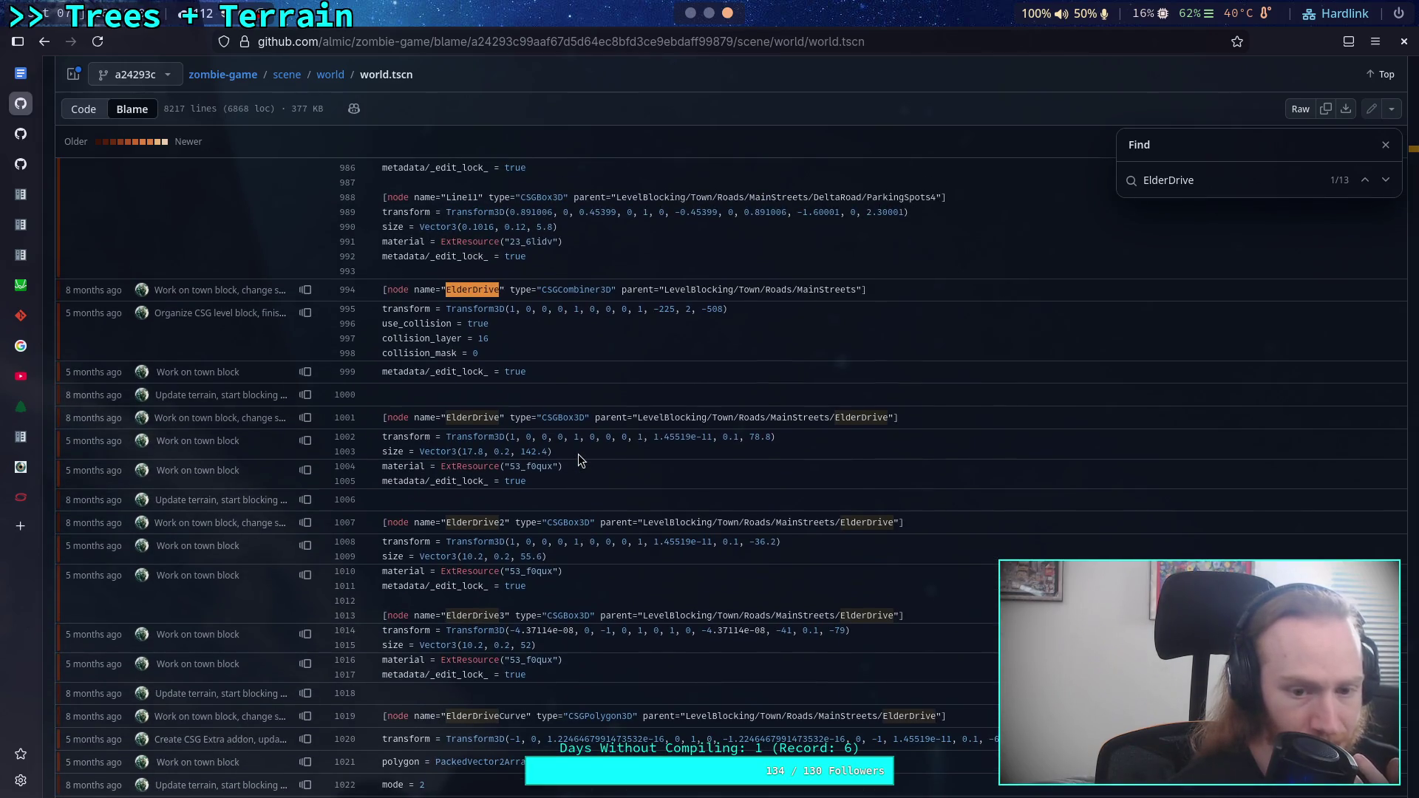
{"action": "scroll", "coordinate": [578, 454], "scroll_direction": "down", "scroll_amount": 1}
{"action": "scroll", "coordinate": [578, 453], "scroll_direction": "up", "scroll_amount": 2}
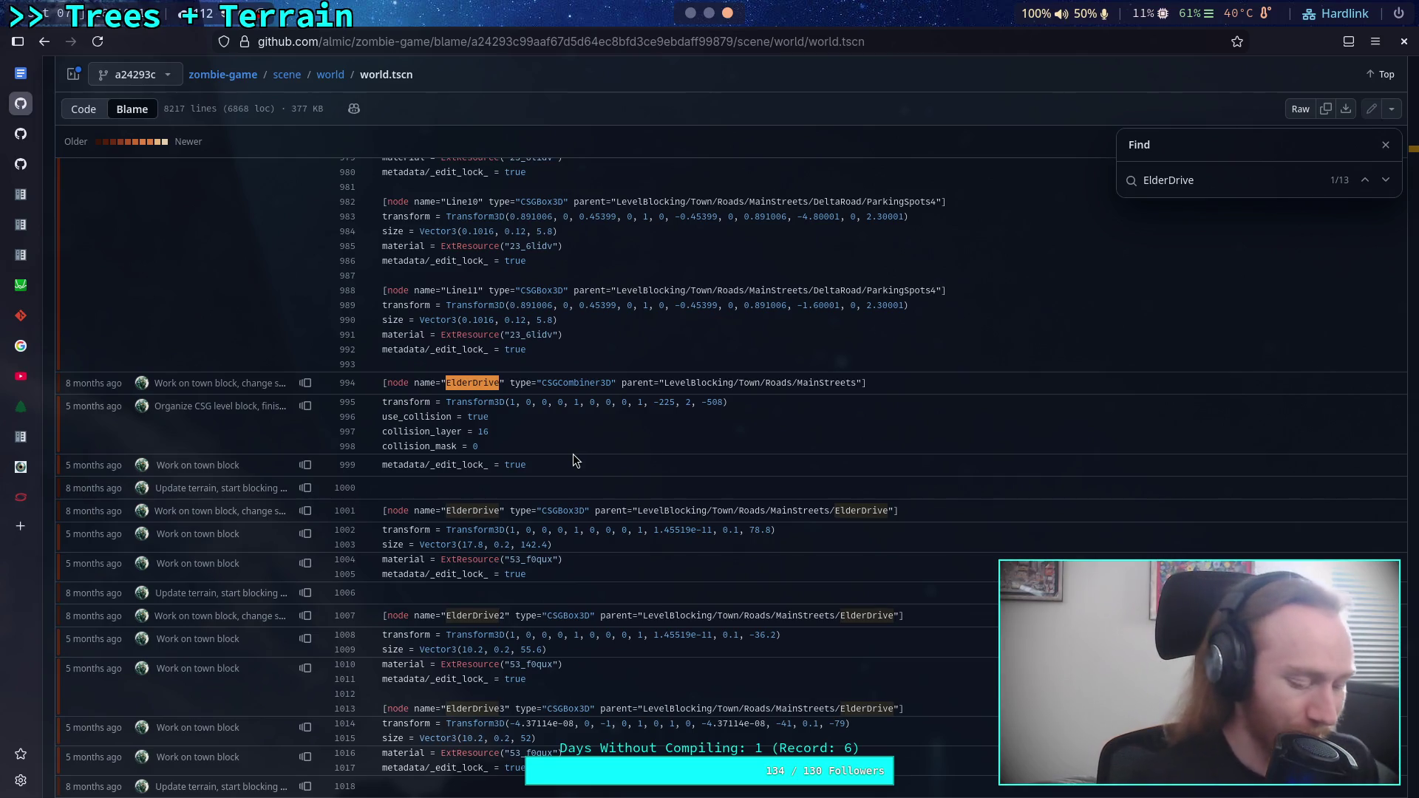
{"action": "key", "text": "alt+Tab"}
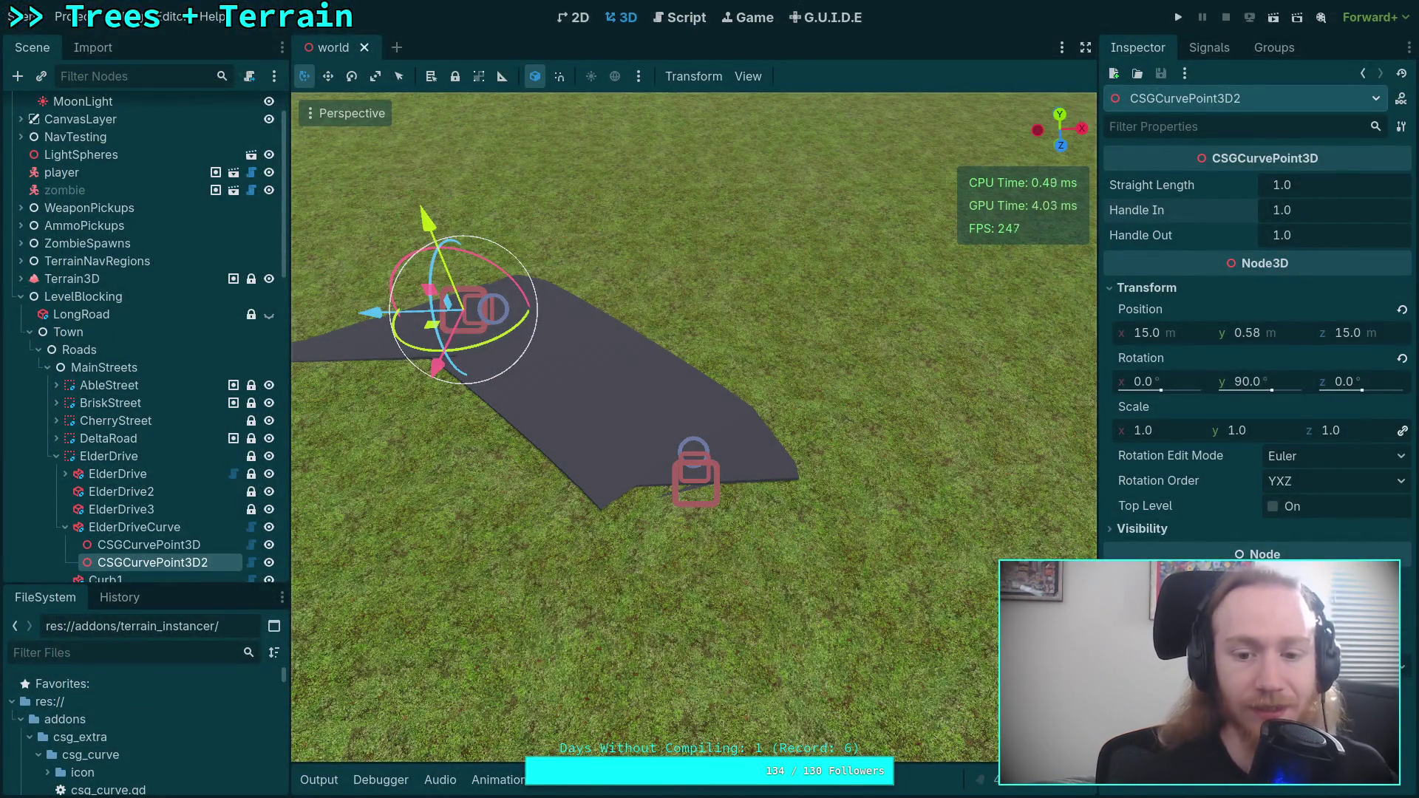
- Set CSGCurvePoint3D2's Handle In to 10
{"action": "mouse_move", "coordinate": [456, 492]}
{"action": "left_mouse_down"}
{"action": "mouse_move", "coordinate": [511, 480]}
{"action": "mouse_move", "coordinate": [551, 429]}
{"action": "mouse_move", "coordinate": [558, 458]}
{"action": "mouse_move", "coordinate": [574, 392]}
{"action": "mouse_move", "coordinate": [578, 414]}
{"action": "left_mouse_up"}
{"action": "scroll", "coordinate": [571, 406], "scroll_direction": "up", "scroll_amount": 2}
{"action": "left_click_drag", "start_coordinate": [1301, 215], "coordinate": [1412, 215]}
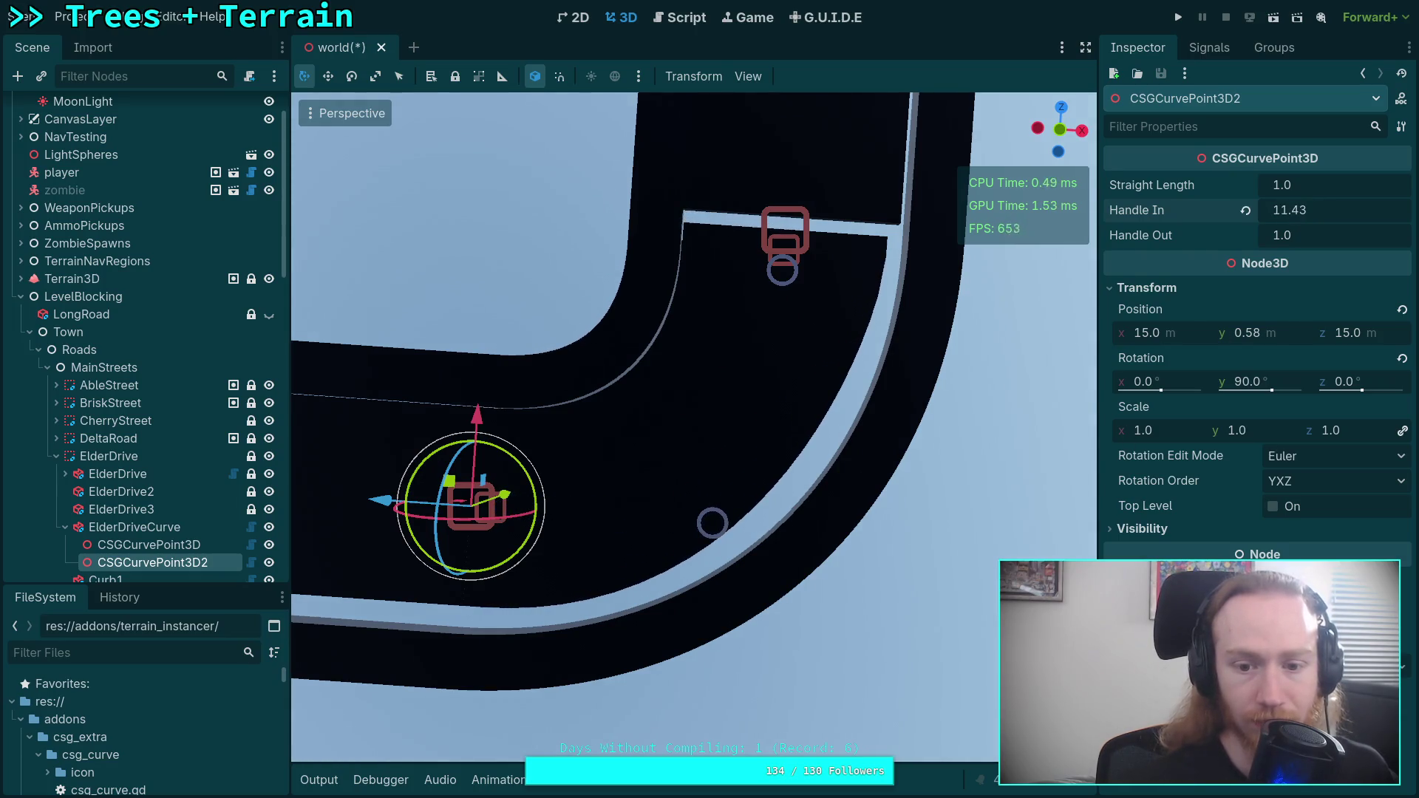
{"action": "left_click", "coordinate": [1305, 214]}
{"action": "type", "text": "10"}
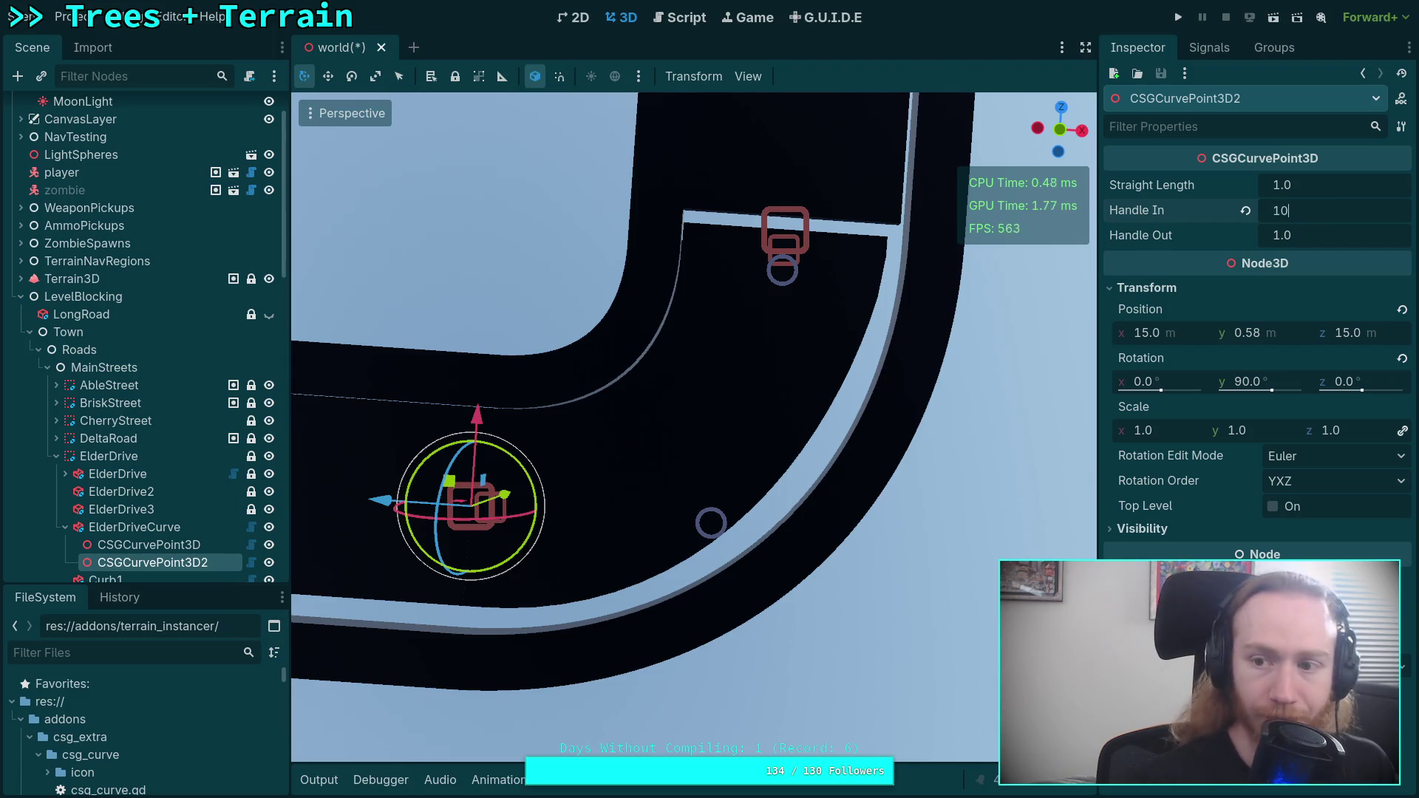
{"action": "key", "text": "Return"}
- Set CSGCurvePoint3D's Handle Out to 10 and view the reshaped bend straight on
{"action": "left_click", "coordinate": [177, 545]}
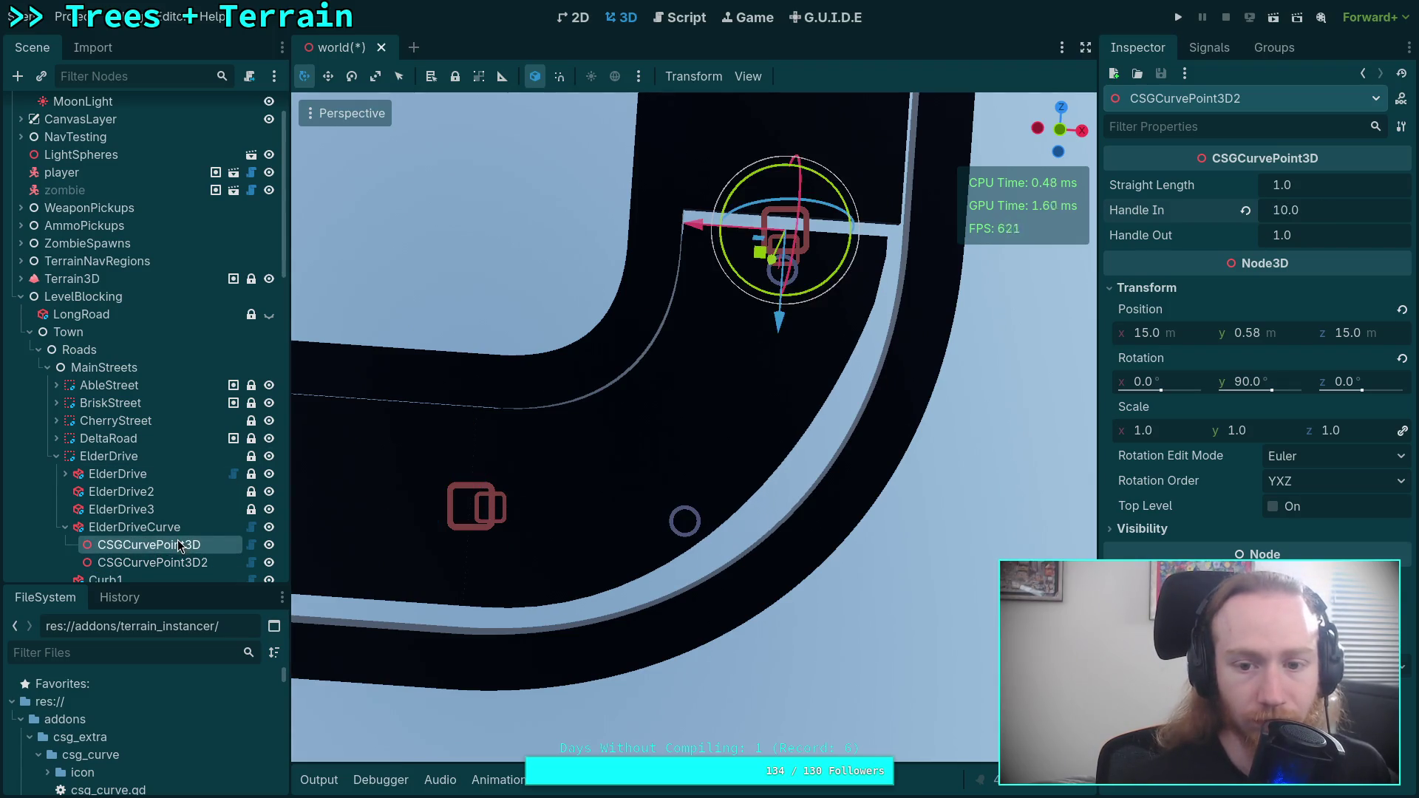
{"action": "left_click", "coordinate": [1301, 235]}
{"action": "type", "text": "10"}
{"action": "key", "text": "Return"}
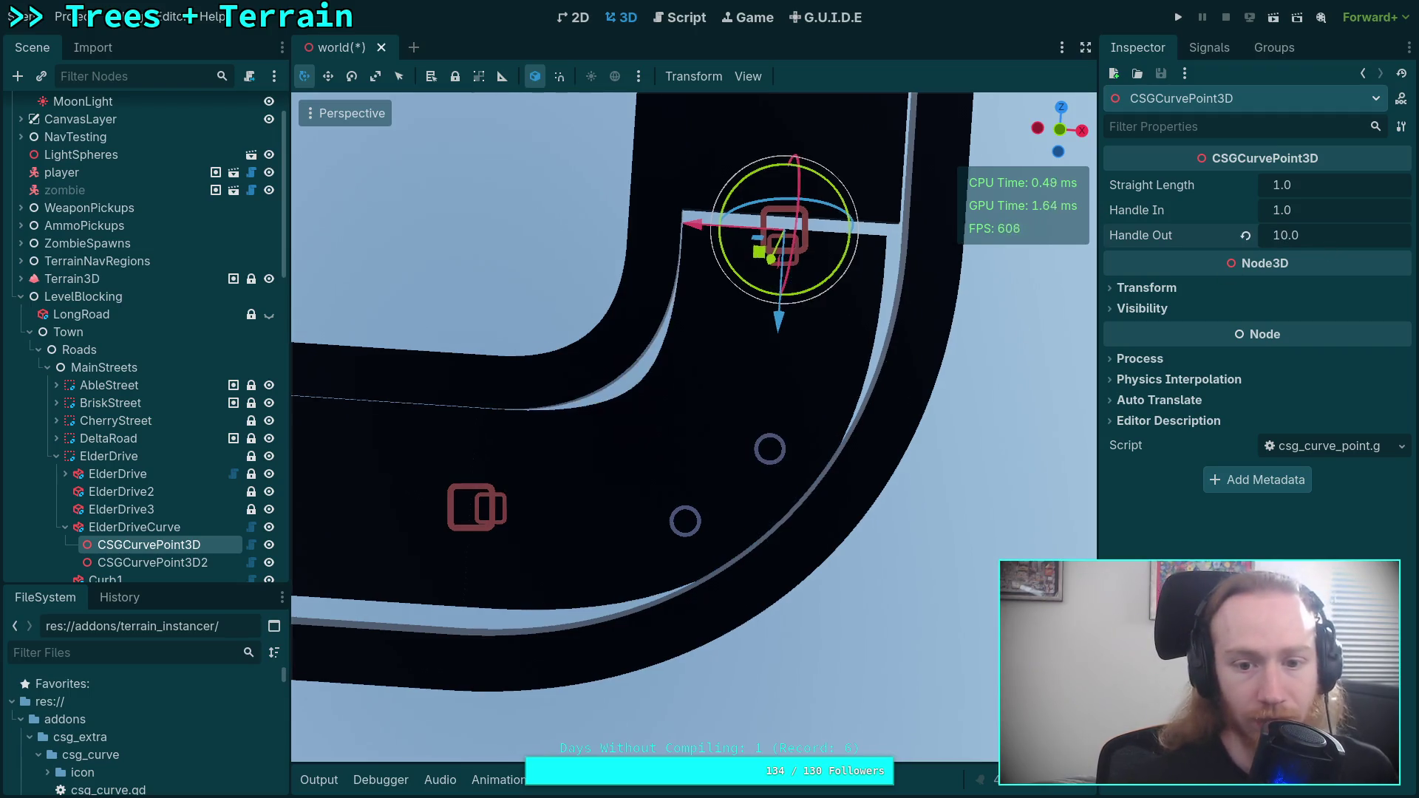
{"action": "left_click_drag", "start_coordinate": [1060, 130], "coordinate": [1061, 130]}
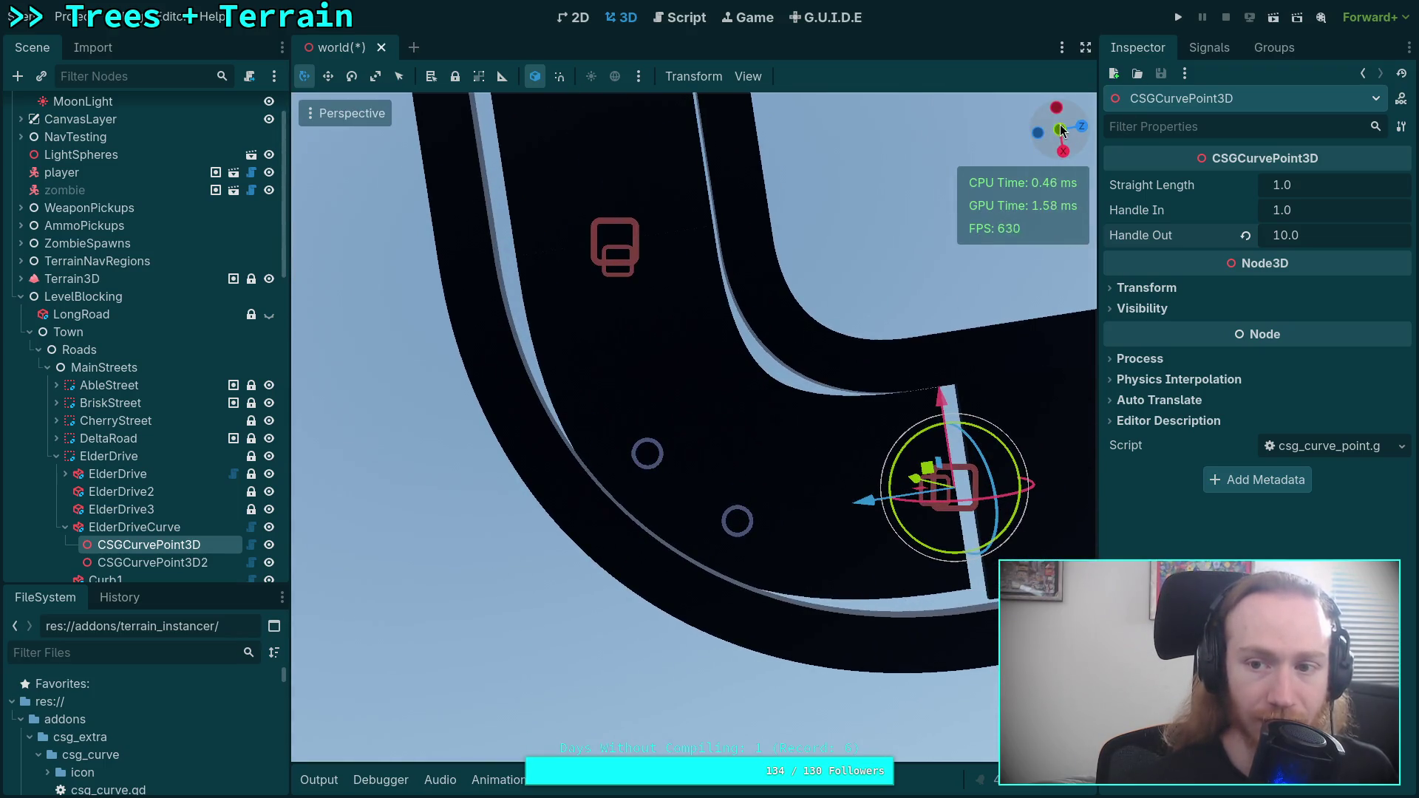
{"action": "left_click", "coordinate": [1061, 131]}
{"action": "scroll", "coordinate": [799, 405], "scroll_direction": "up", "scroll_amount": 3}
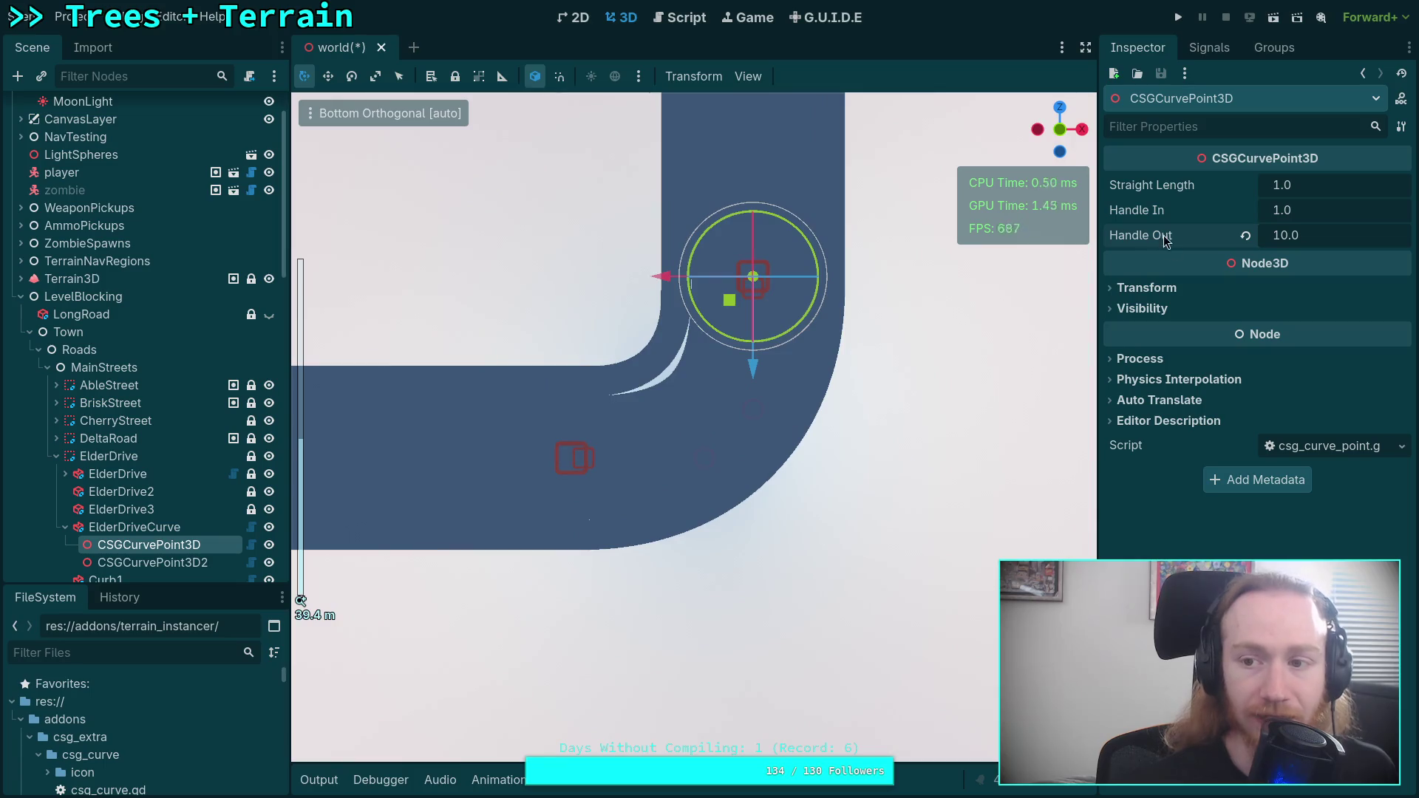
- Trim the first point's Handle Out to 7 and set the second point's Handle In to 9
{"action": "left_click_drag", "start_coordinate": [1308, 235], "coordinate": [1273, 235]}
{"action": "left_click", "coordinate": [1354, 236]}
{"action": "type", "text": "7"}
{"action": "key", "text": "Return"}
{"action": "left_click", "coordinate": [205, 564]}
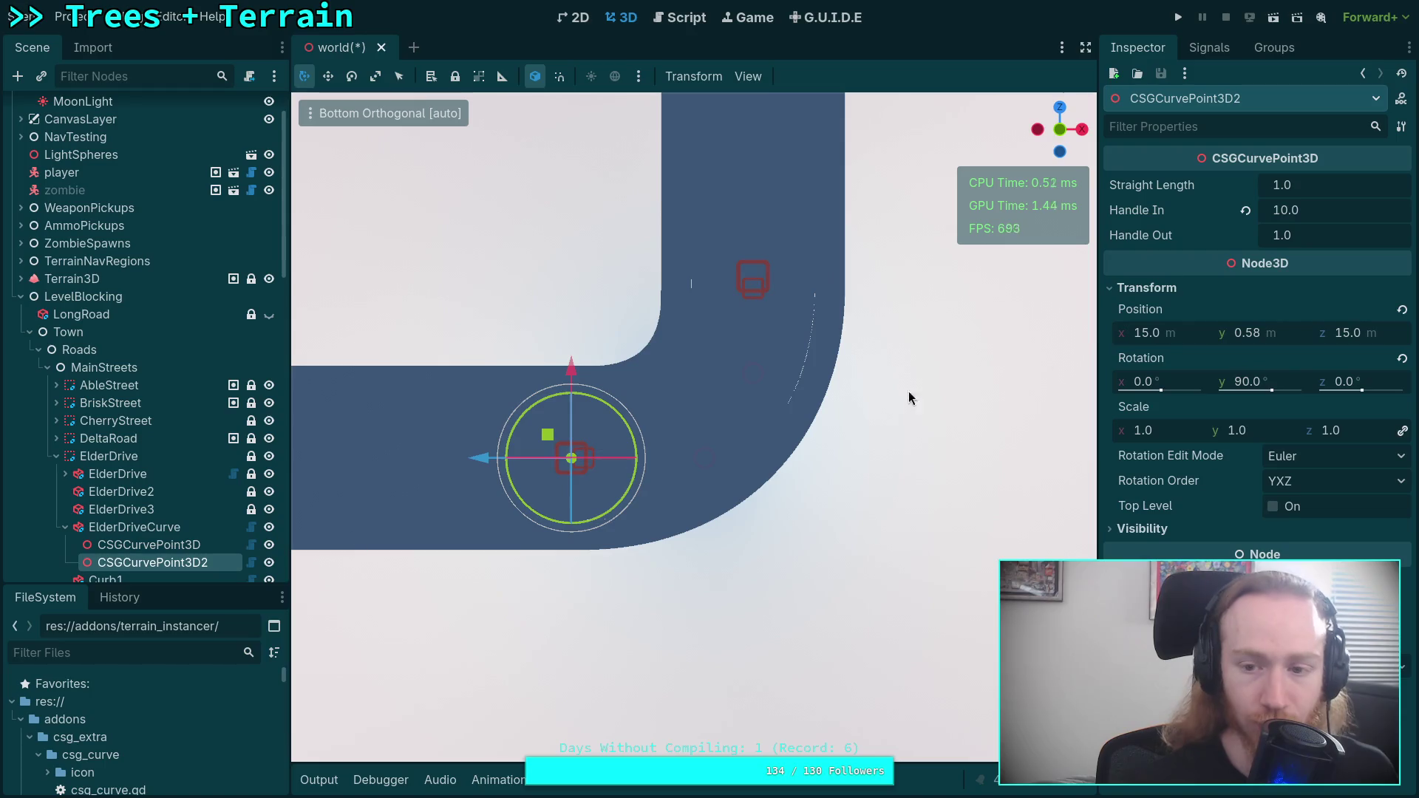
{"action": "mouse_move", "coordinate": [1346, 212]}
{"action": "left_mouse_down"}
{"action": "mouse_move", "coordinate": [1305, 212]}
{"action": "mouse_move", "coordinate": [1340, 213]}
{"action": "left_mouse_up"}
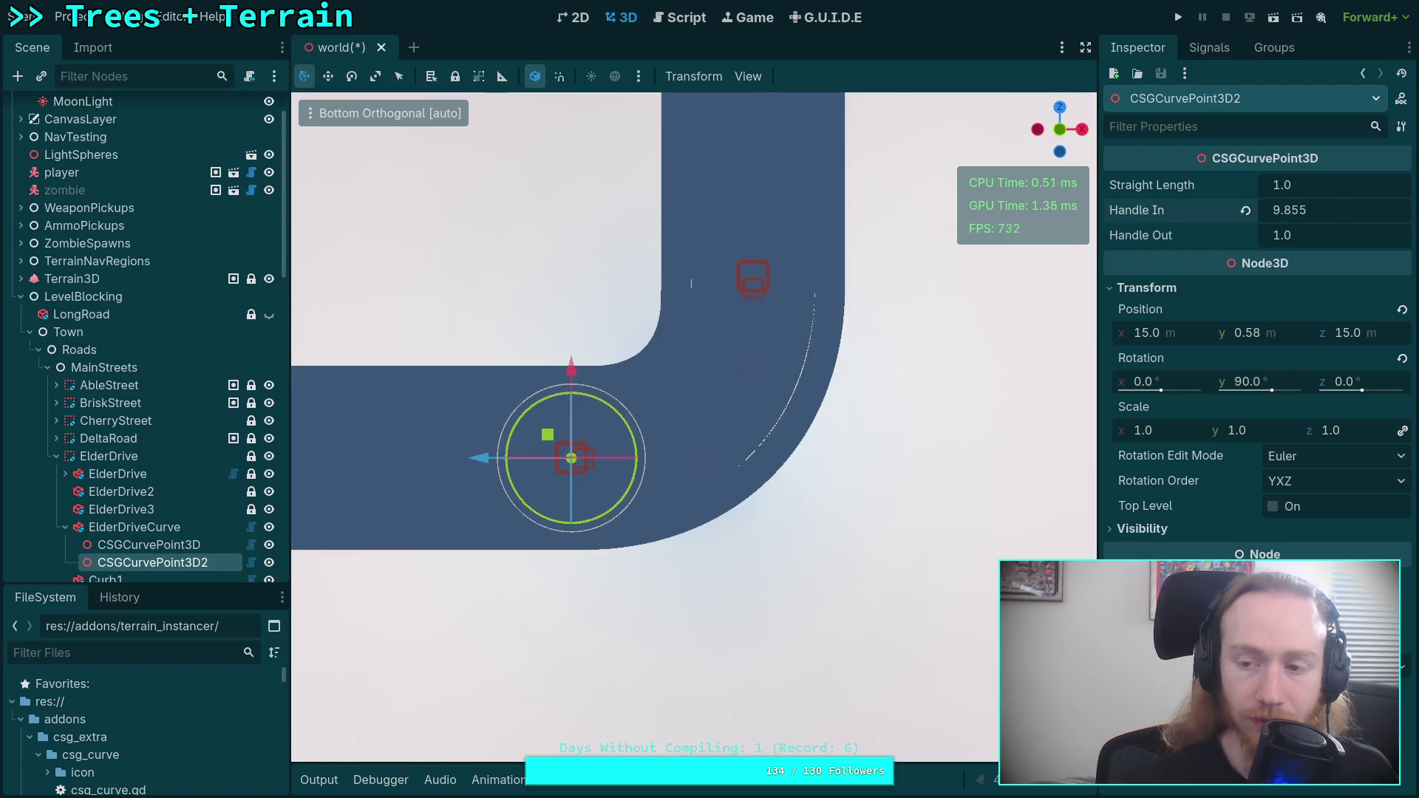
{"action": "left_click", "coordinate": [1363, 212]}
{"action": "type", "text": "9"}
- Set the first point's Handle Out to 9.8, then settle on 9.0
{"action": "left_click", "coordinate": [238, 544]}
{"action": "left_click", "coordinate": [1327, 235]}
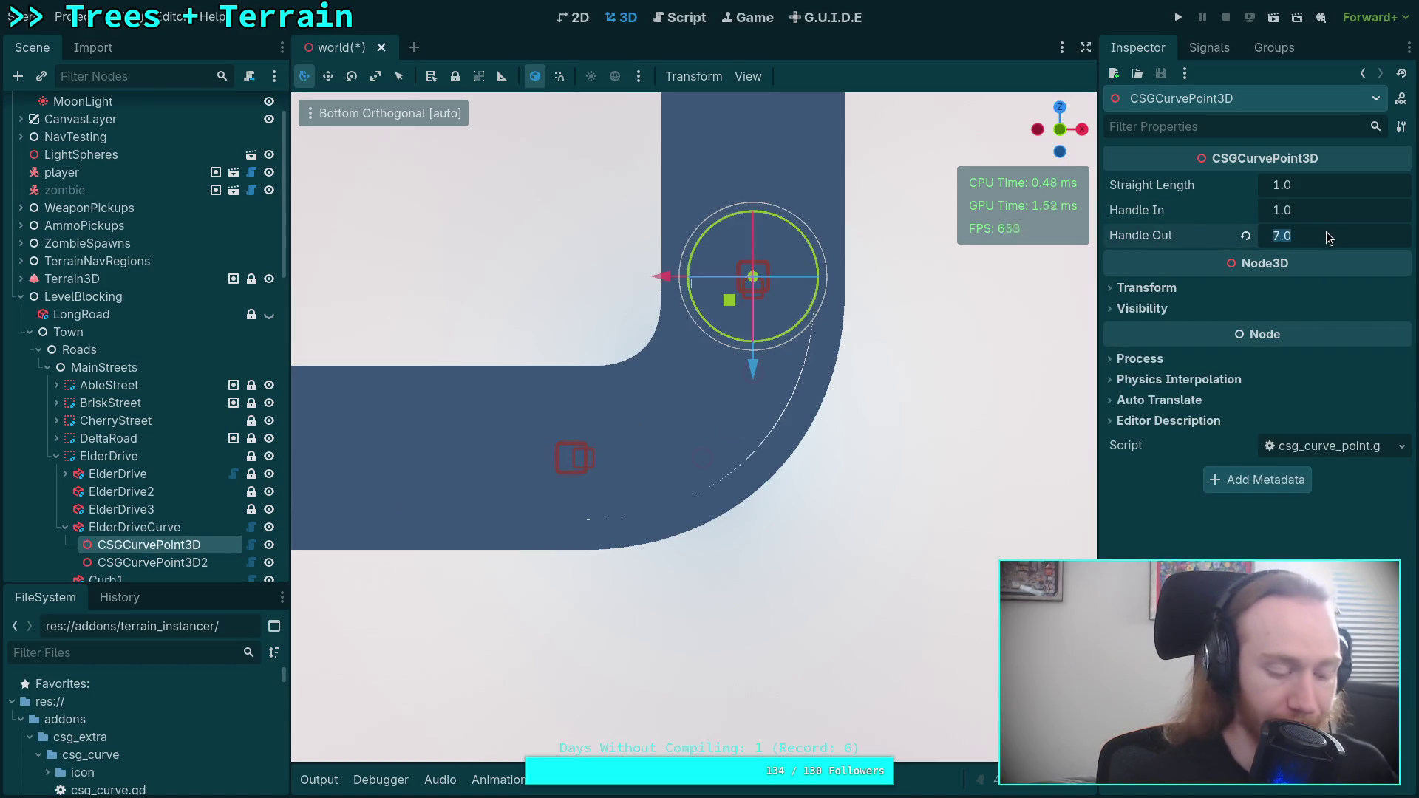
{"action": "type", "text": "9.8"}
{"action": "key", "text": "Return"}
{"action": "left_click", "coordinate": [1334, 238]}
{"action": "key", "text": "Return"}
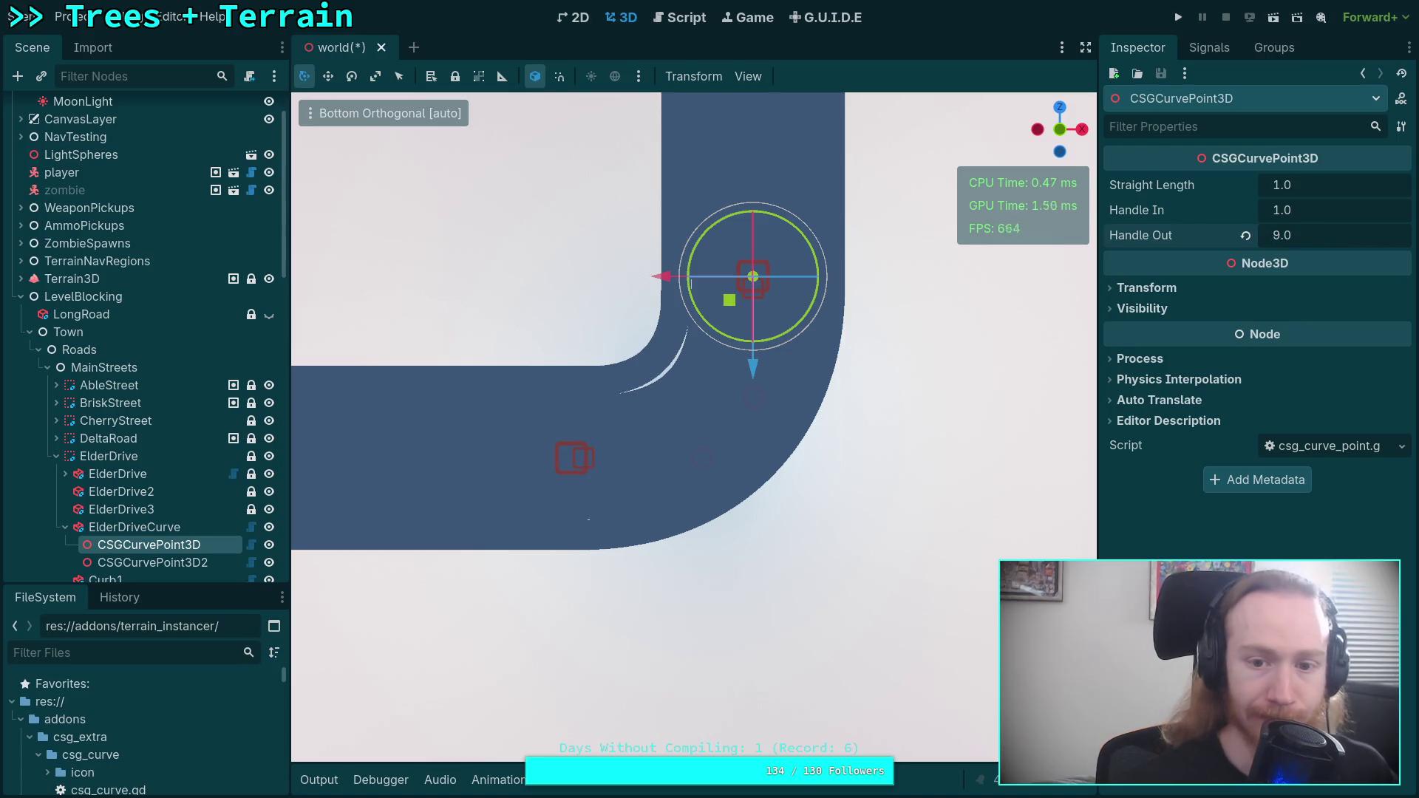
- Set the second point's Handle In to 9.0, then 8.7, and clear the first point's Handle Out
{"action": "left_click", "coordinate": [574, 458]}
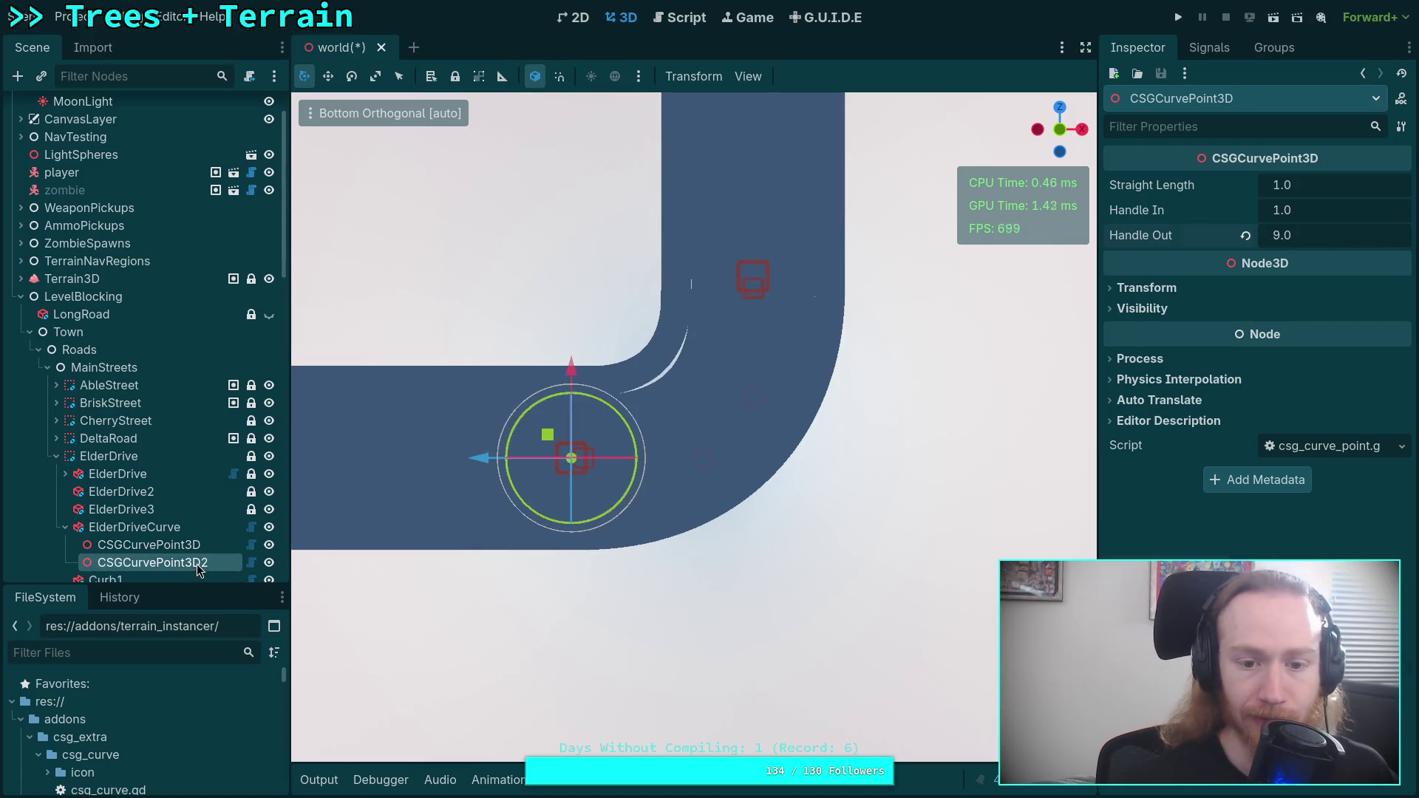
{"action": "left_click", "coordinate": [1320, 207]}
{"action": "type", "text": "9.0"}
{"action": "key", "text": "Return"}
{"action": "left_click", "coordinate": [1340, 214]}
{"action": "type", "text": "8.7"}
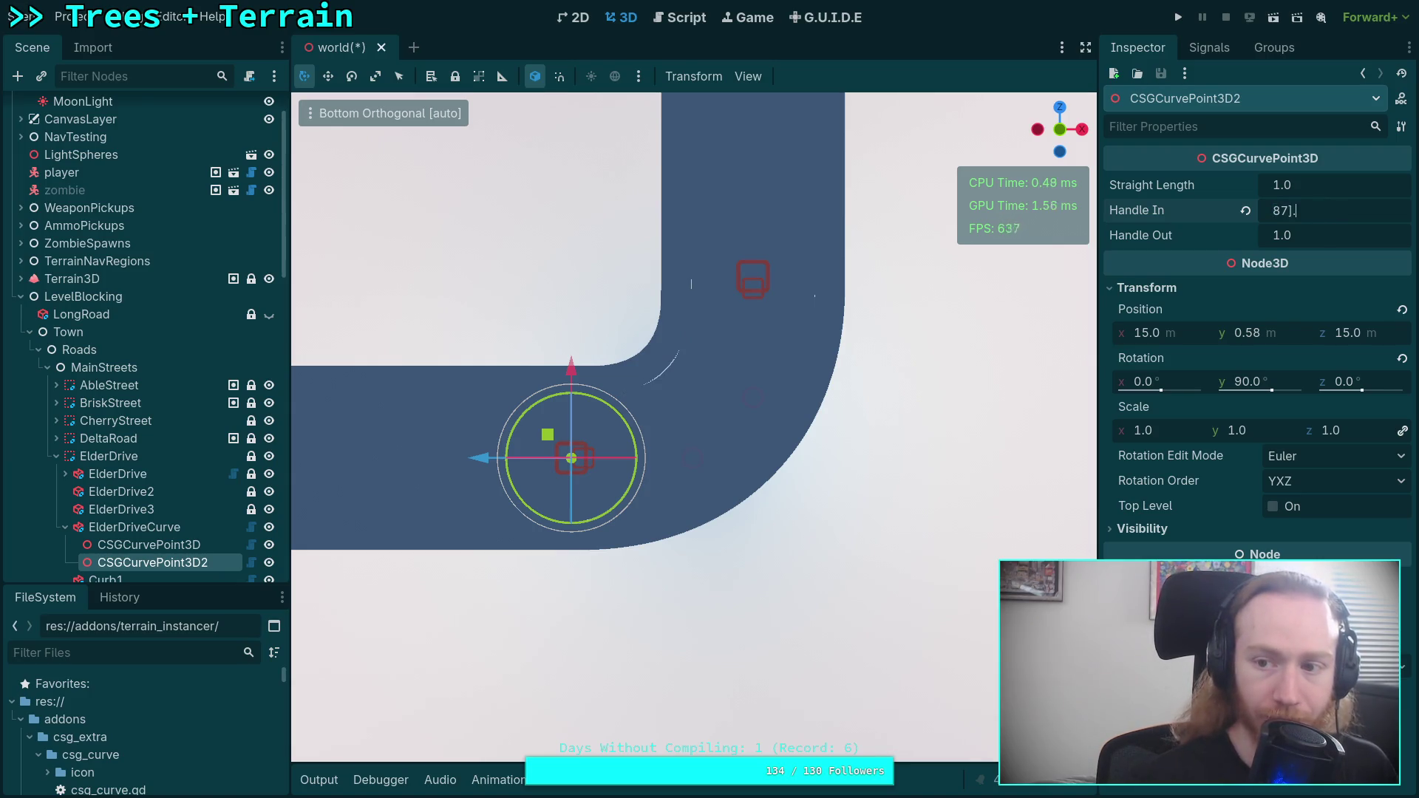
{"action": "key", "text": "Return"}
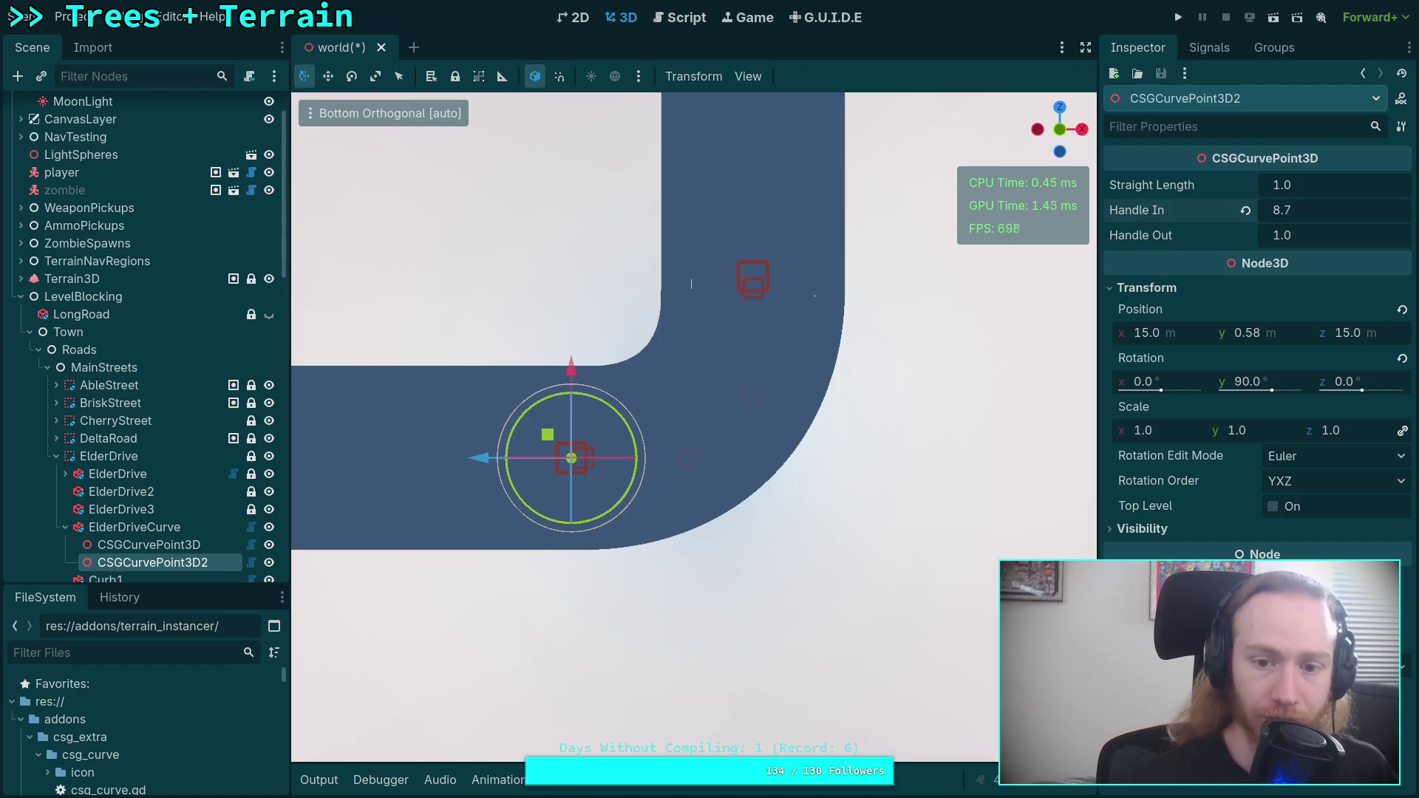
{"action": "left_click", "coordinate": [753, 278]}
{"action": "left_click", "coordinate": [1331, 238]}
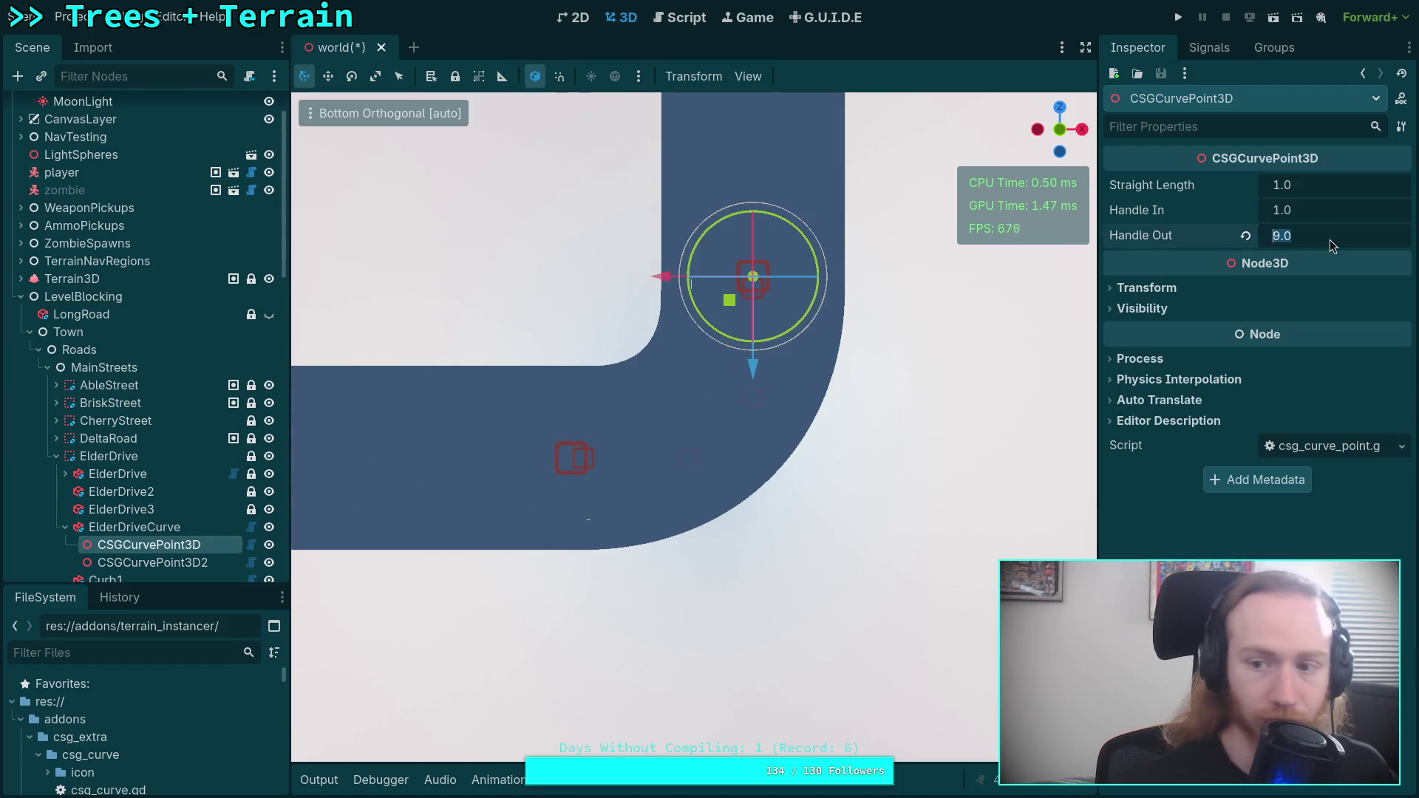
{"action": "key", "text": "BackSpace"}
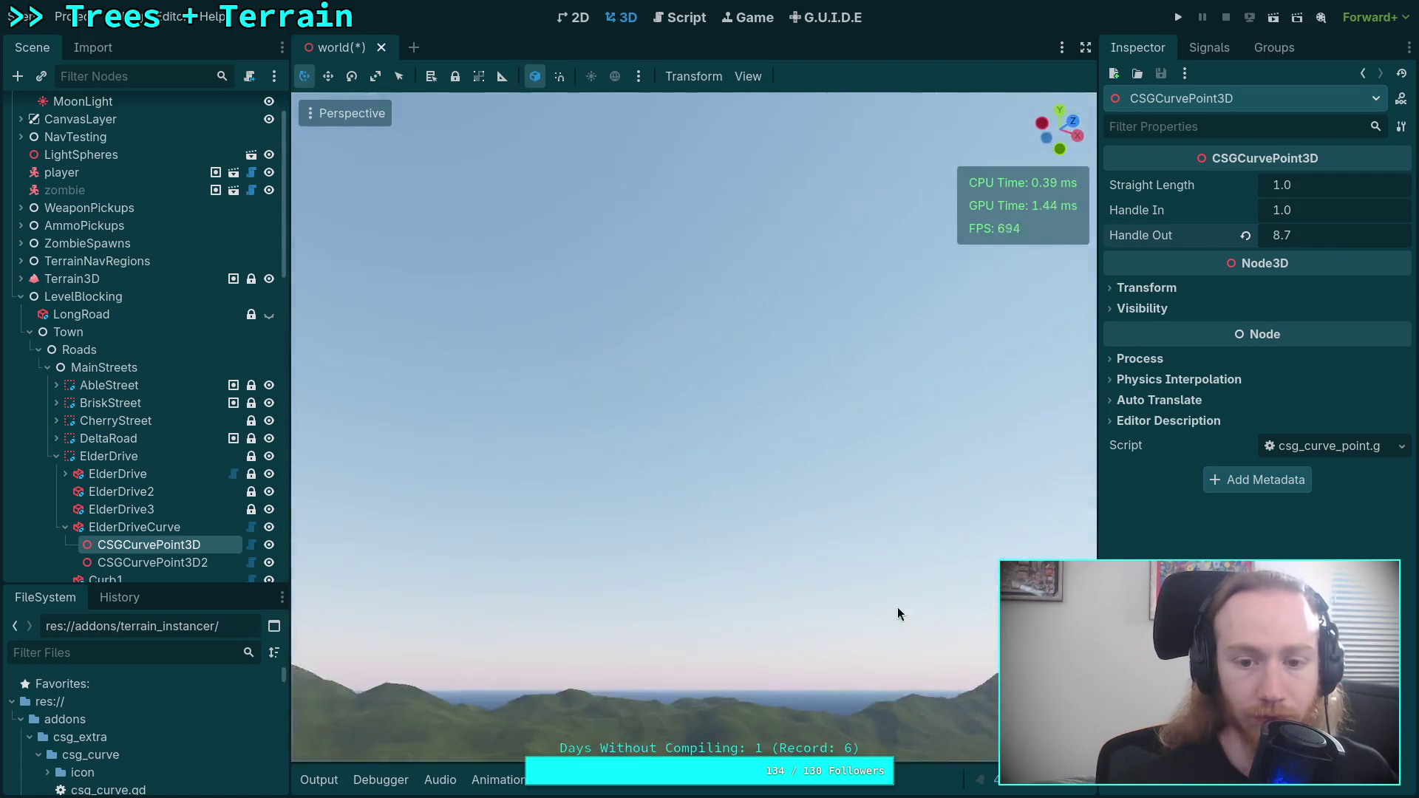
- Frame the first curve point from above and set its Straight Length to about 1
{"action": "scroll", "coordinate": [766, 561], "scroll_direction": "down", "scroll_amount": 3}
{"action": "key", "text": "f"}
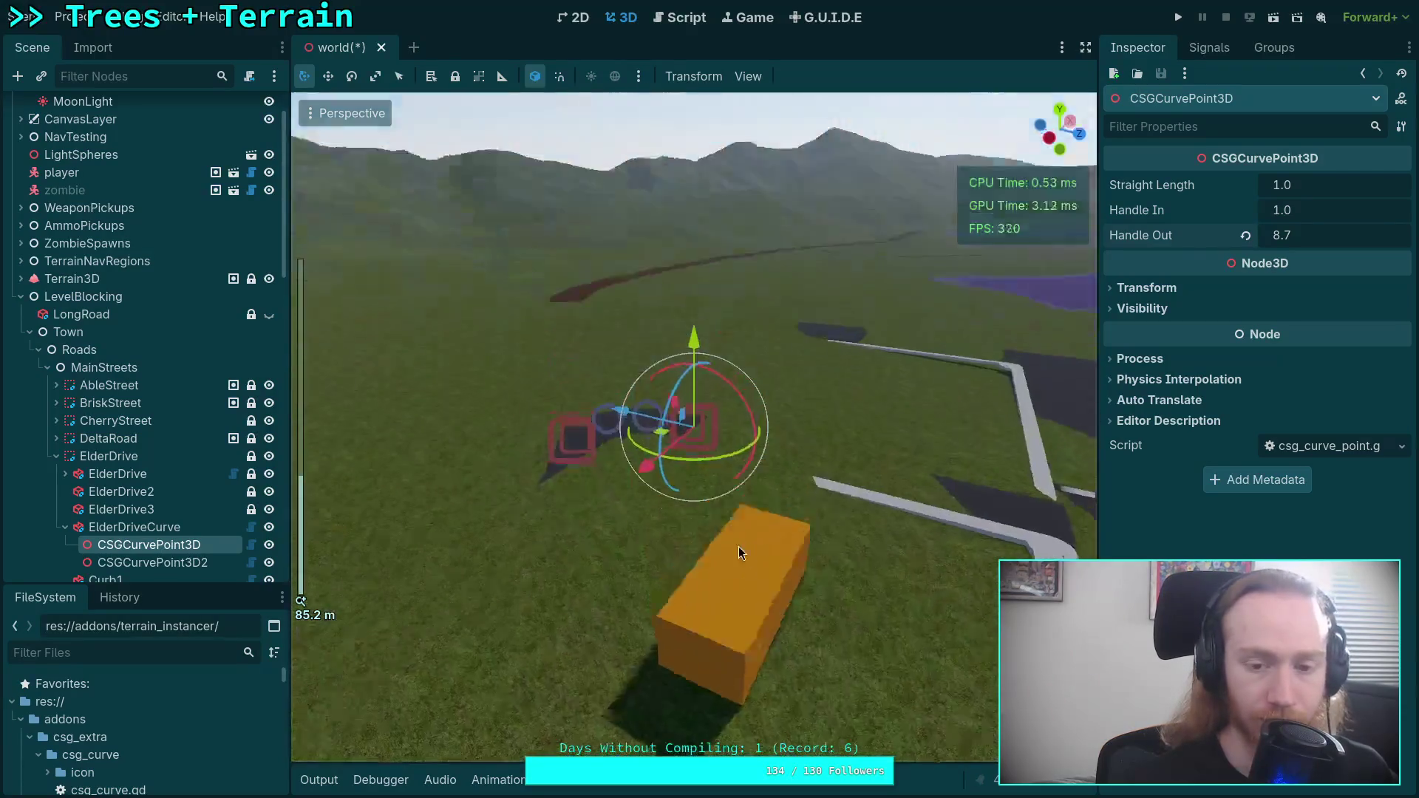
{"action": "mouse_move", "coordinate": [685, 581]}
{"action": "left_mouse_down"}
{"action": "mouse_move", "coordinate": [687, 517]}
{"action": "mouse_move", "coordinate": [695, 628]}
{"action": "mouse_move", "coordinate": [739, 610]}
{"action": "mouse_move", "coordinate": [843, 613]}
{"action": "left_mouse_up"}
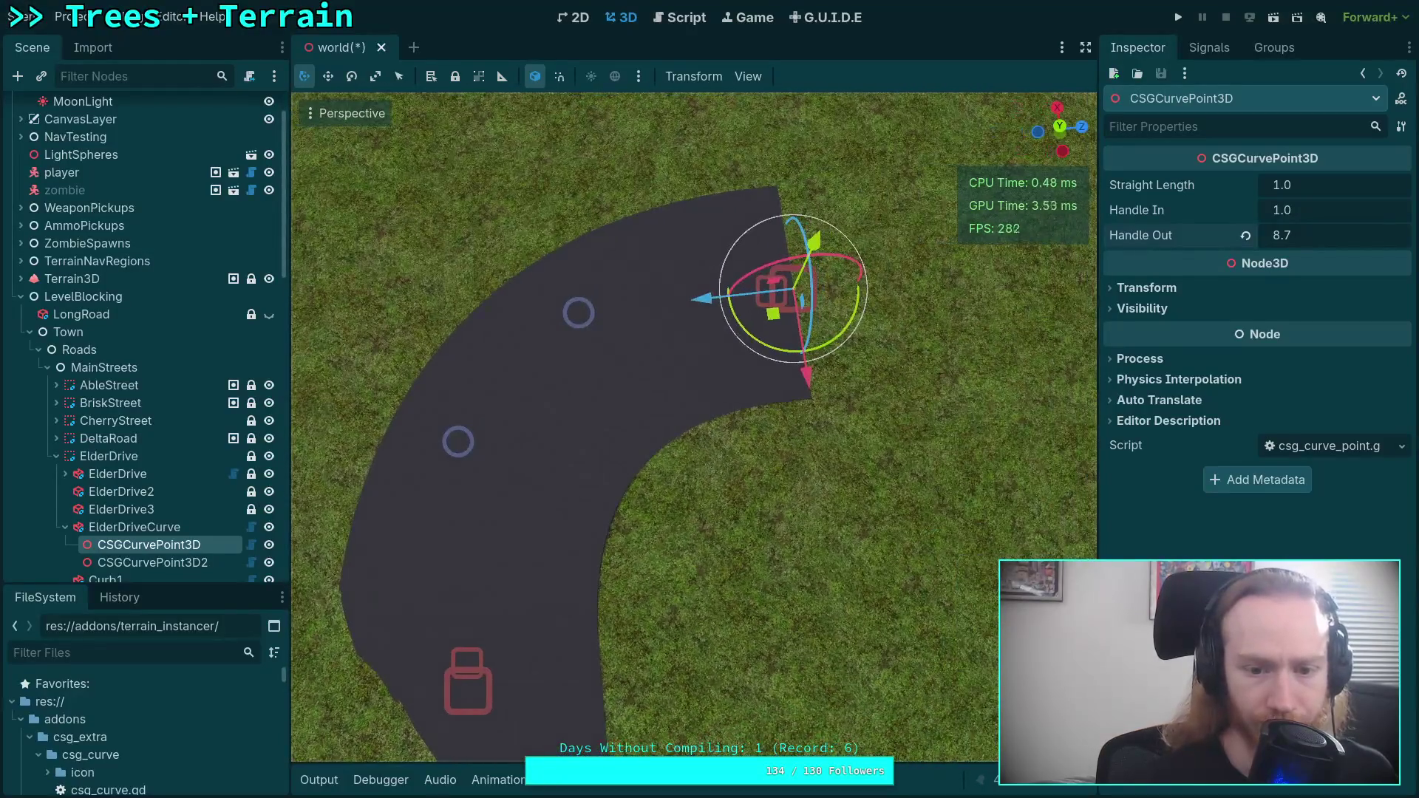
{"action": "left_click", "coordinate": [1060, 129]}
{"action": "scroll", "coordinate": [782, 397], "scroll_direction": "up", "scroll_amount": 4}
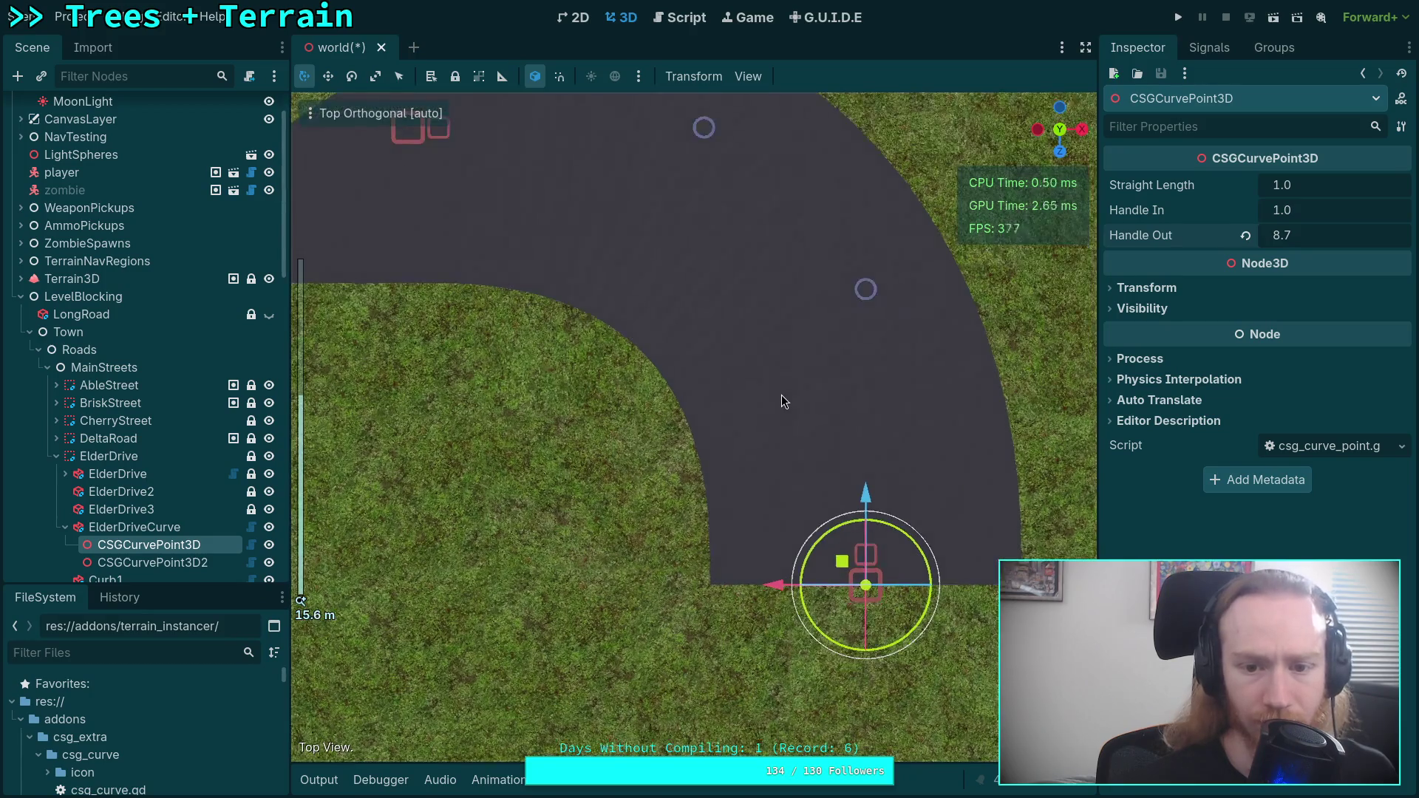
{"action": "scroll", "coordinate": [782, 396], "scroll_direction": "down", "scroll_amount": 4}
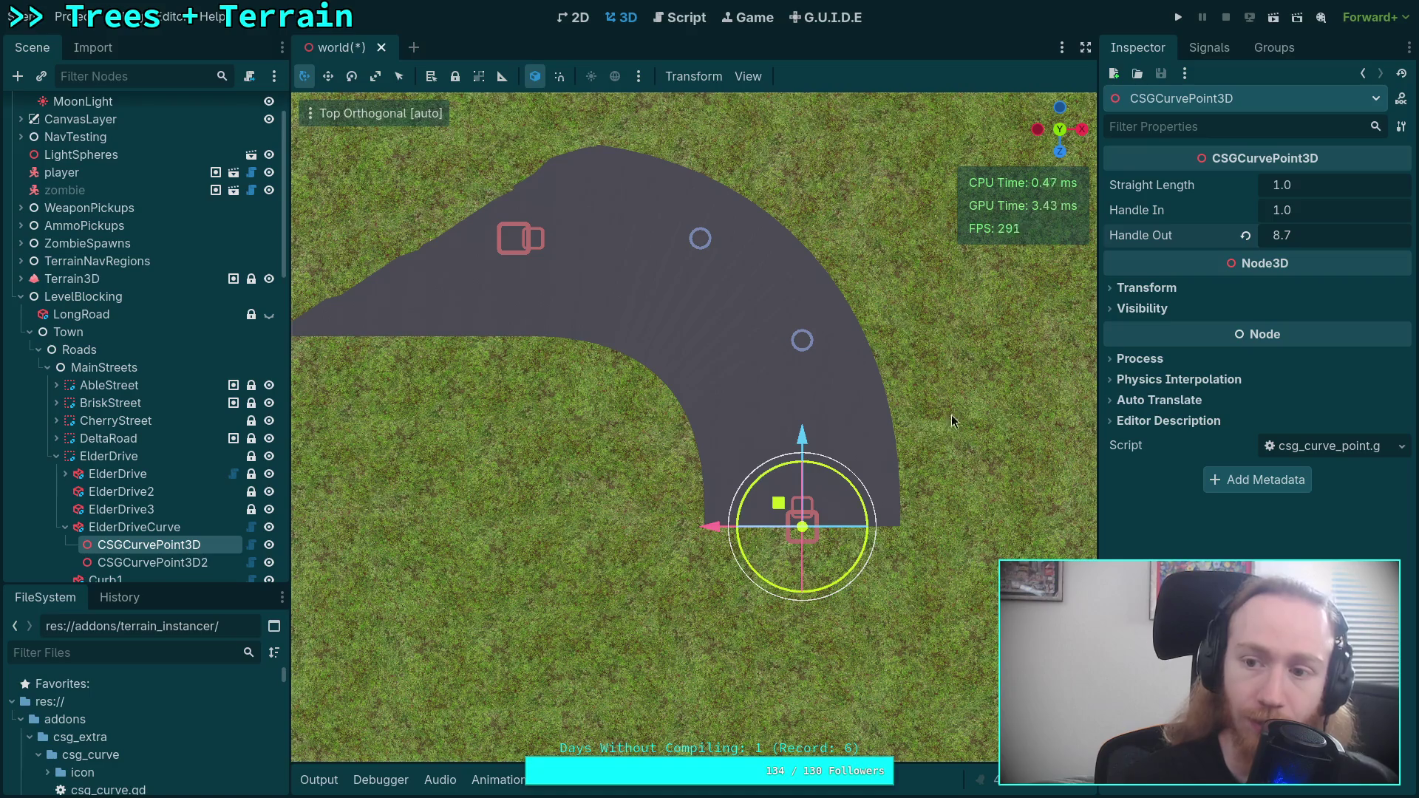
{"action": "mouse_move", "coordinate": [1304, 185]}
{"action": "left_mouse_down"}
{"action": "mouse_move", "coordinate": [1331, 185]}
{"action": "mouse_move", "coordinate": [1316, 189]}
{"action": "left_mouse_up"}
{"action": "left_click", "coordinate": [1316, 188]}
{"action": "type", "text": "1"}
{"action": "key", "text": "Return"}
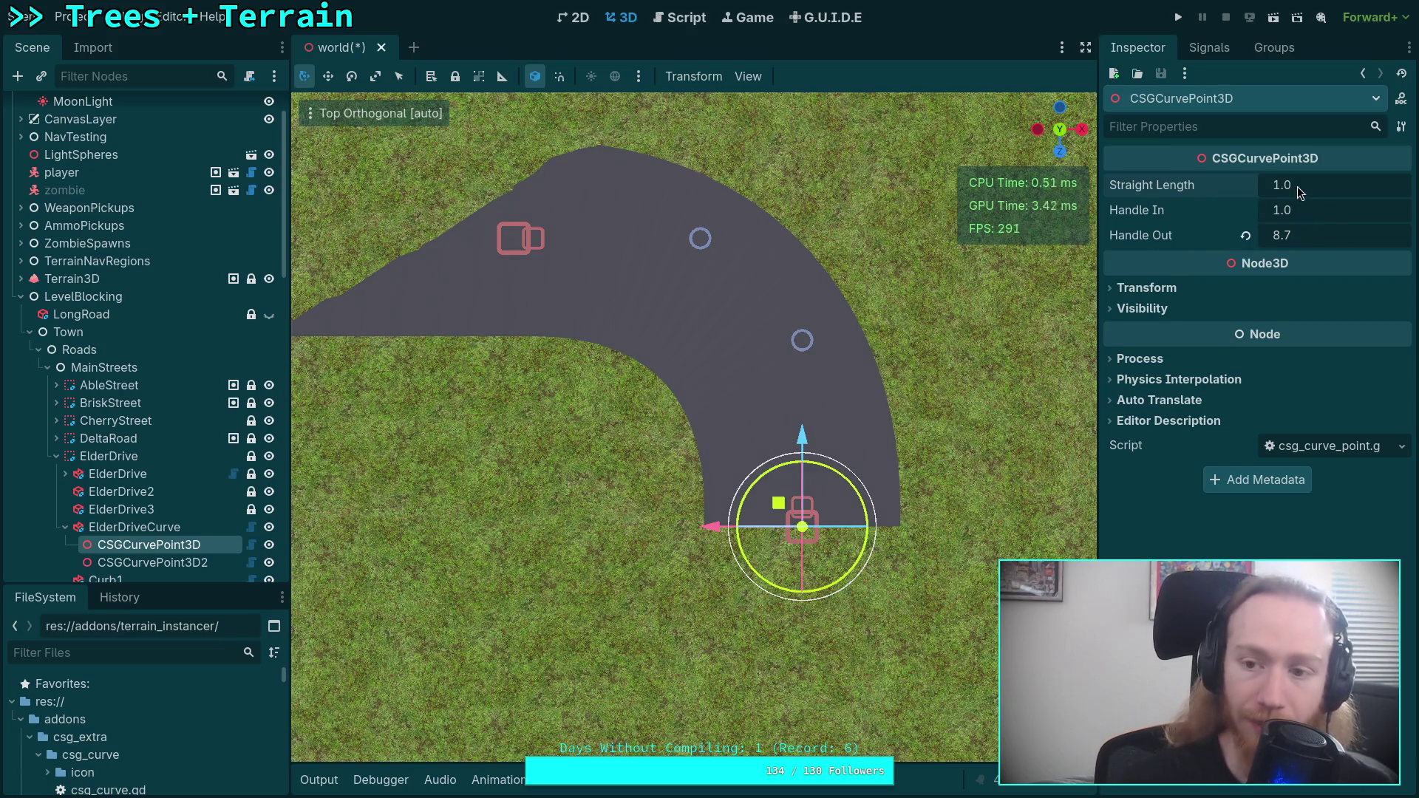
{"action": "left_click_drag", "start_coordinate": [1300, 196], "coordinate": [1297, 196]}
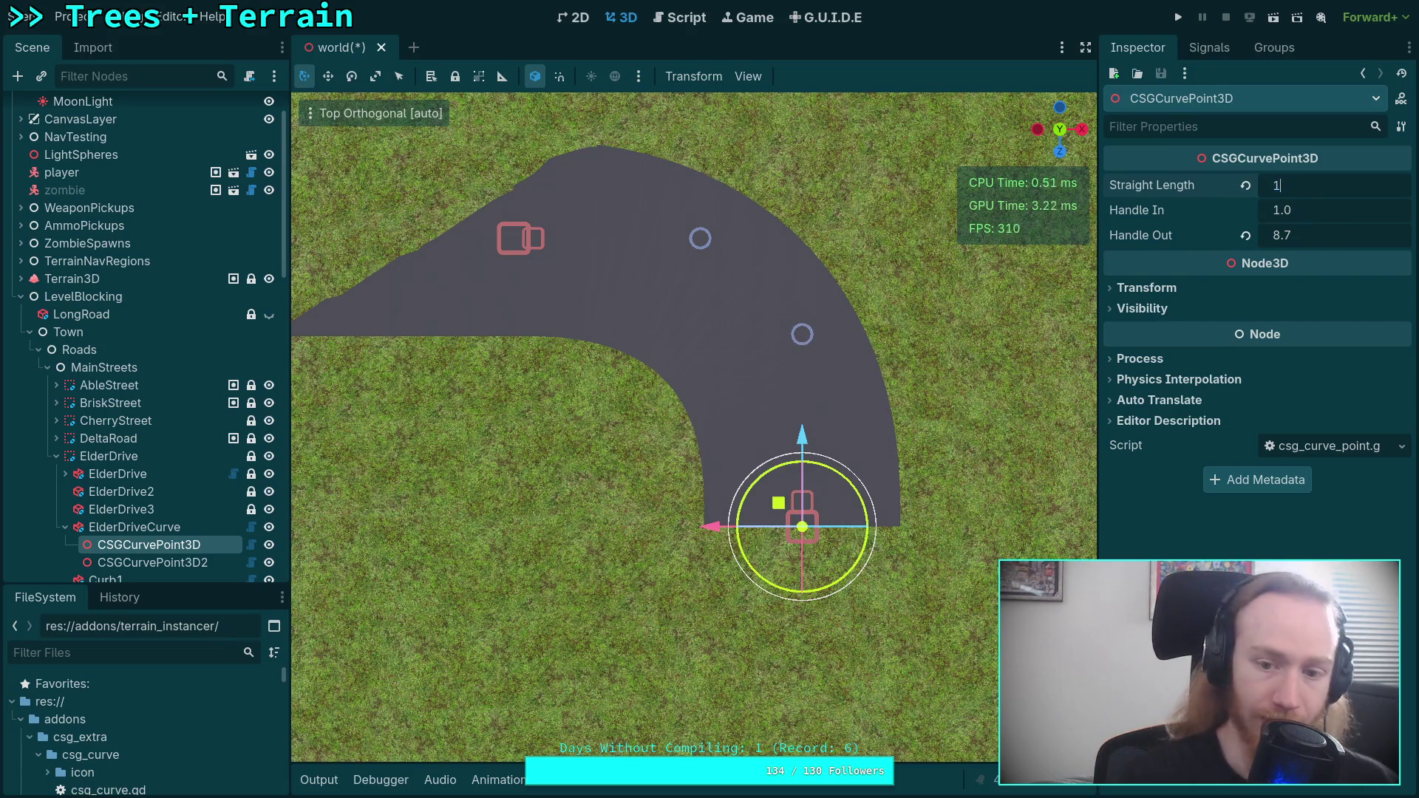
- Save the world scene and look along the curved road in perspective
{"action": "mouse_move", "coordinate": [688, 455]}
{"action": "left_mouse_down"}
{"action": "mouse_move", "coordinate": [894, 143]}
{"action": "mouse_move", "coordinate": [894, 185]}
{"action": "left_mouse_up"}
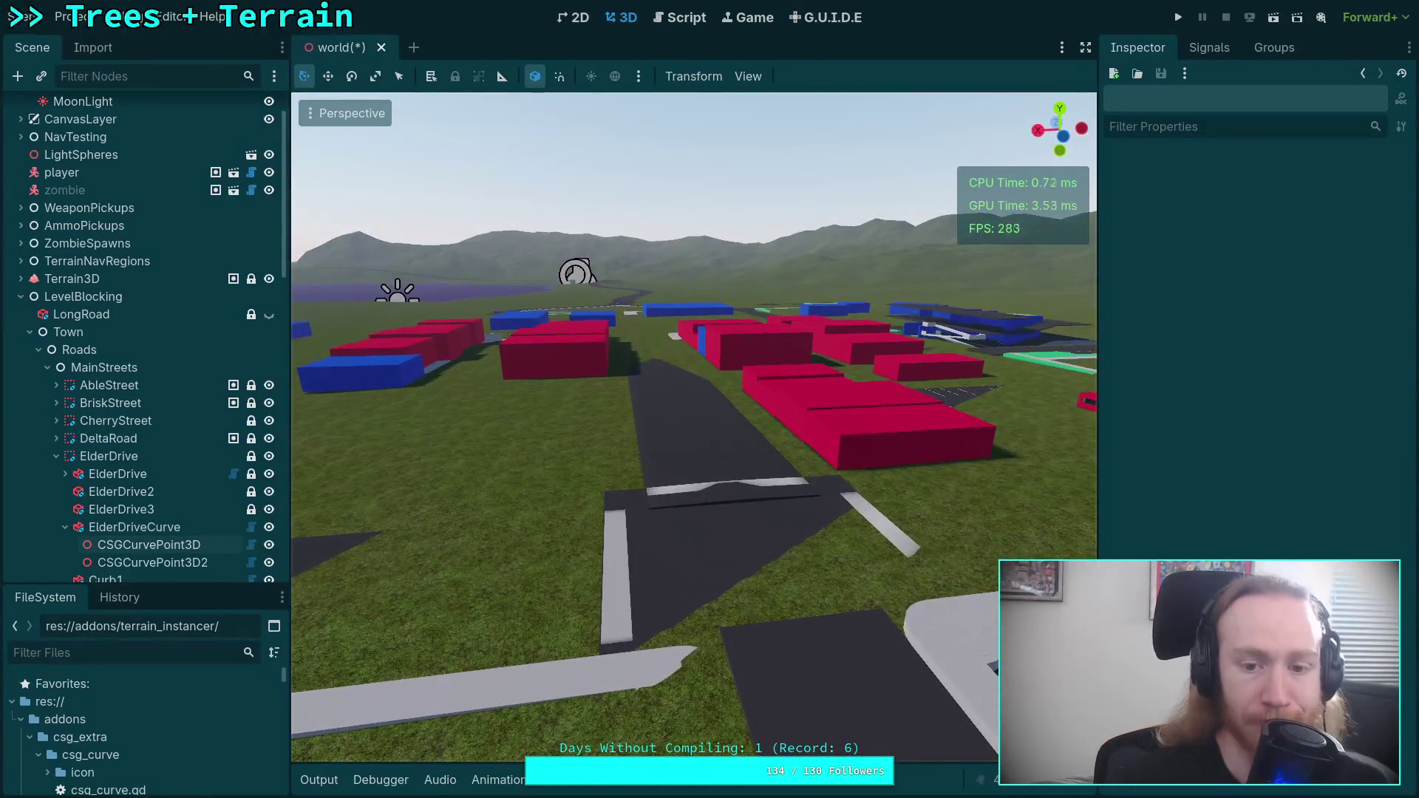
{"action": "key", "text": "ctrl+s"}
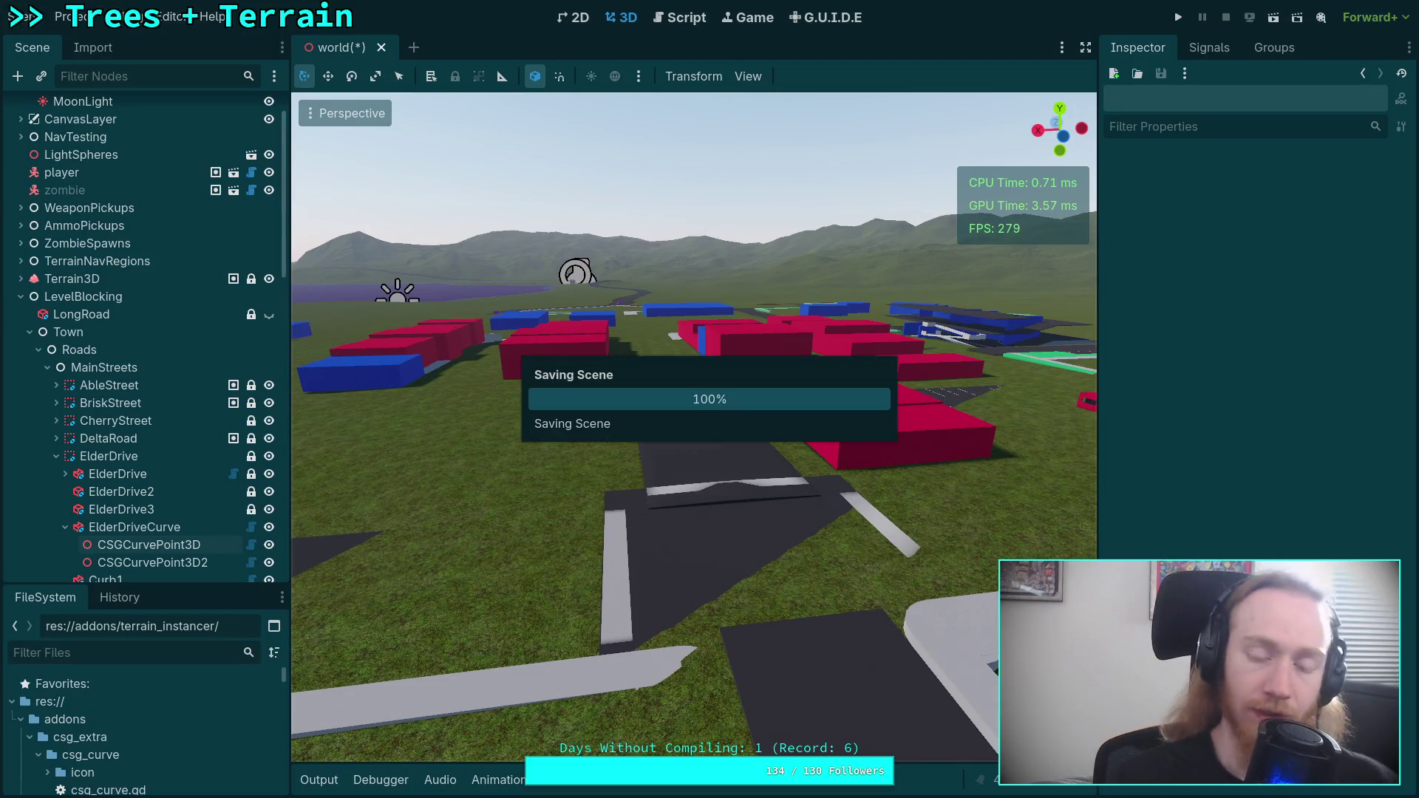
{"action": "mouse_move", "coordinate": [694, 427]}
{"action": "left_mouse_down"}
{"action": "mouse_move", "coordinate": [621, 443]}
{"action": "mouse_move", "coordinate": [555, 639]}
{"action": "left_mouse_up"}
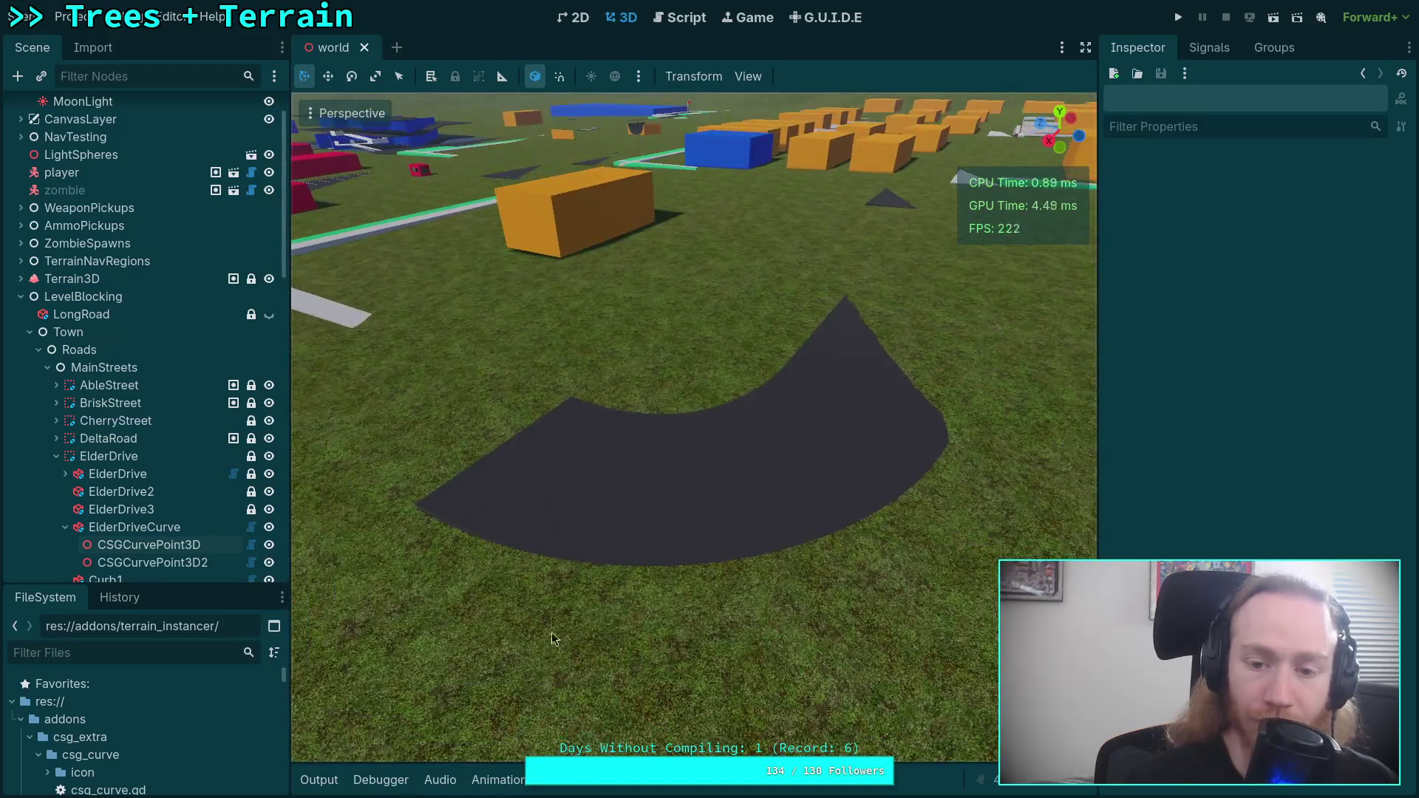
{"action": "left_click_drag", "start_coordinate": [655, 549], "coordinate": [653, 551]}
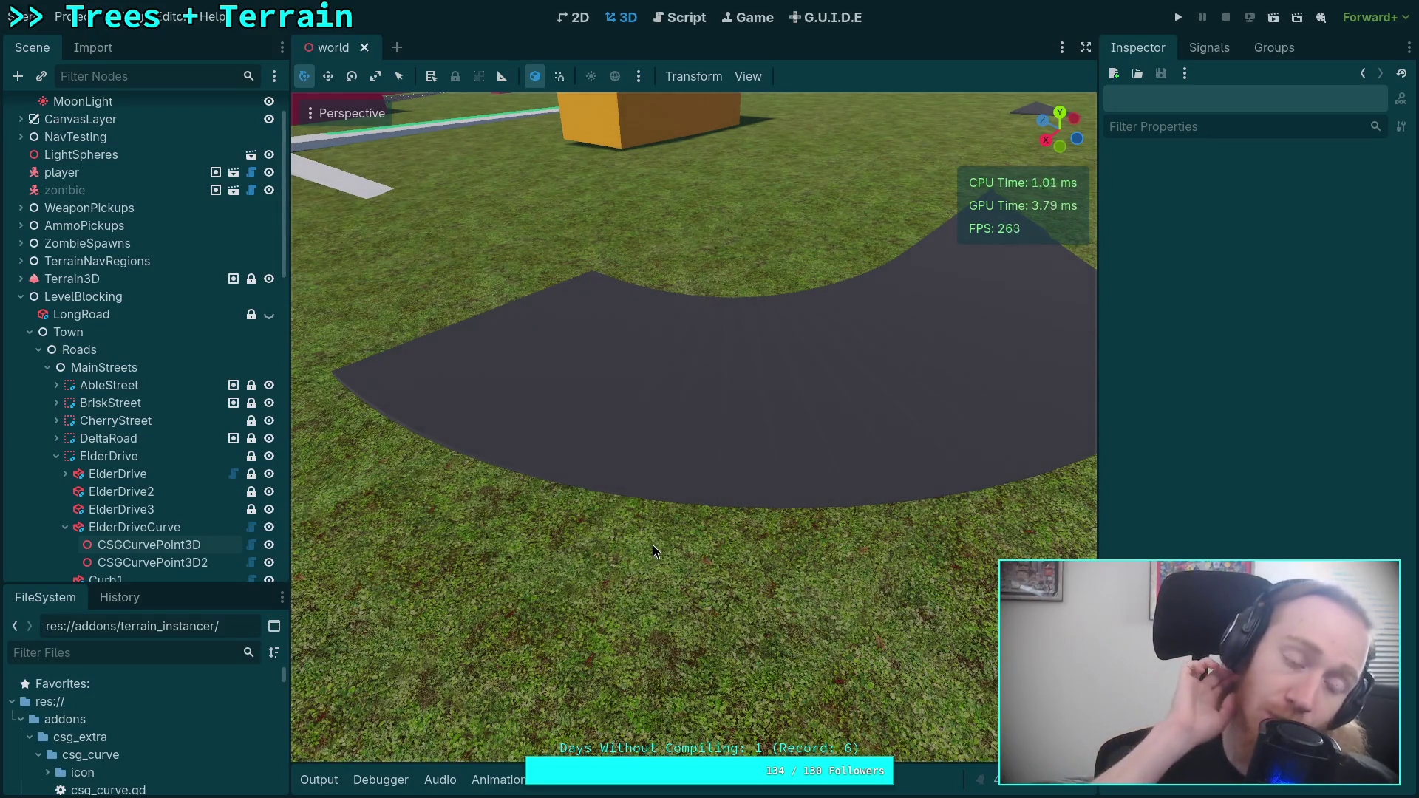
{"action": "mouse_move", "coordinate": [654, 545]}
{"action": "left_mouse_down"}
{"action": "mouse_move", "coordinate": [636, 532]}
{"action": "mouse_move", "coordinate": [655, 575]}
{"action": "left_mouse_up"}
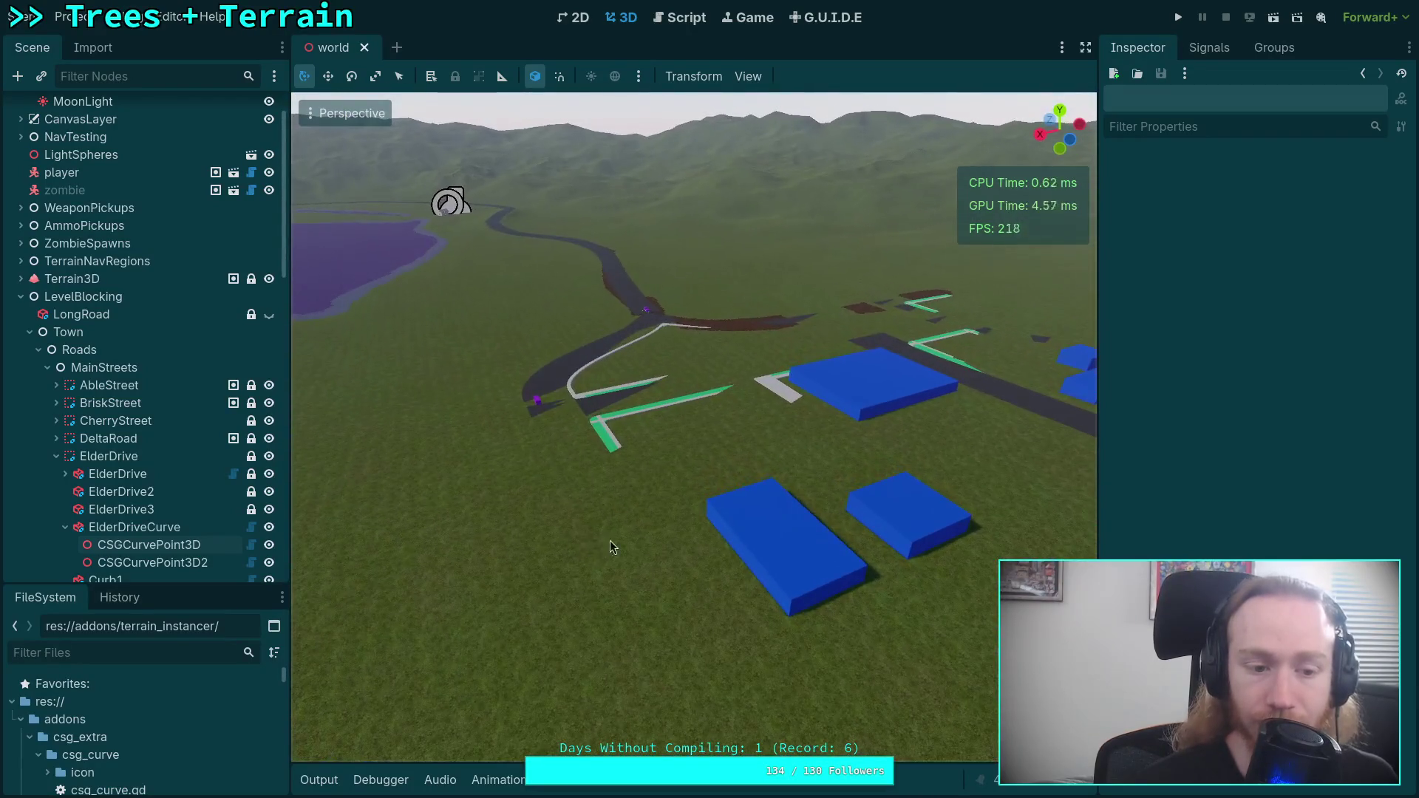
- Collapse the ElderDriveCurve and ElderDrive branches in the Scene dock
{"action": "left_click", "coordinate": [64, 527]}
{"action": "scroll", "coordinate": [60, 517], "scroll_direction": "down", "scroll_amount": 3}
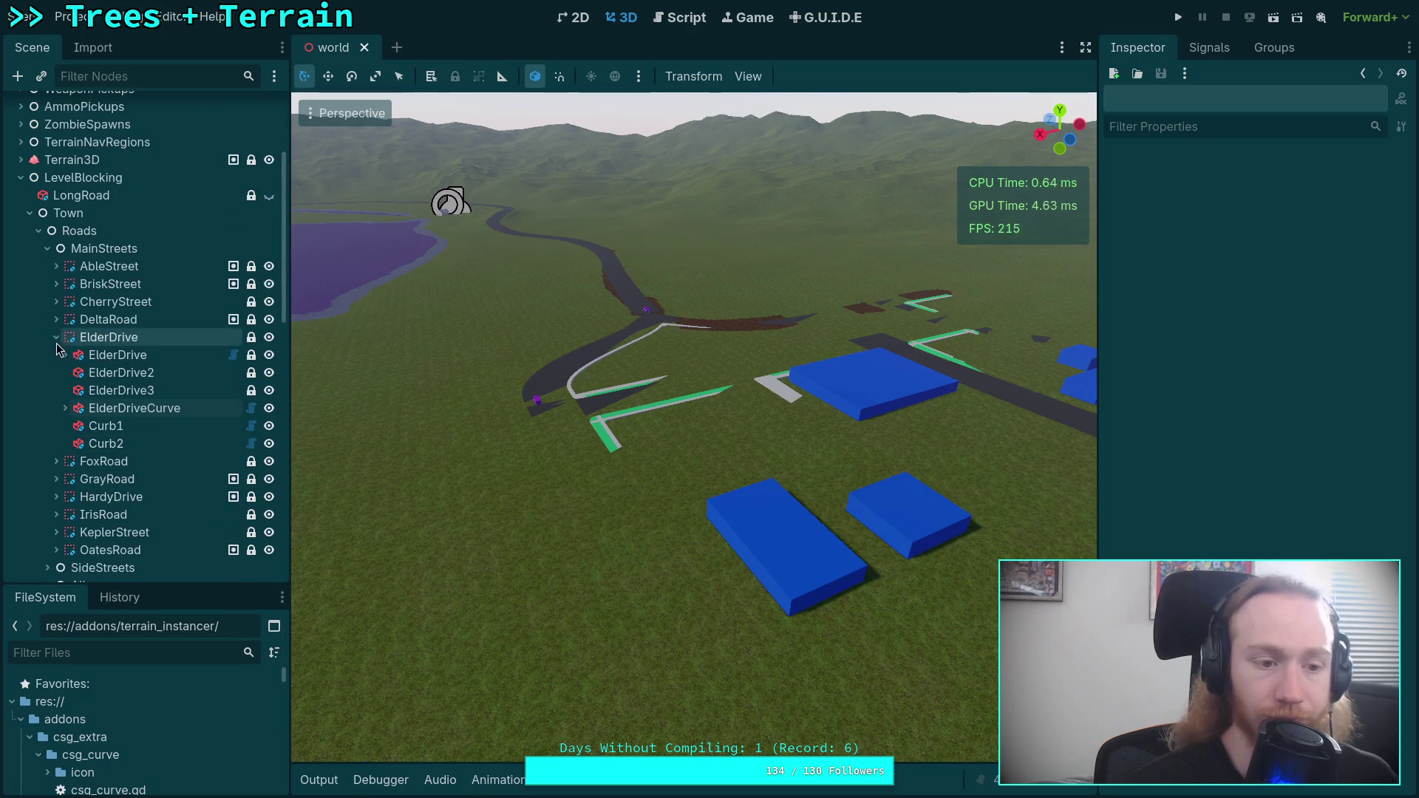
{"action": "left_click", "coordinate": [55, 343]}
{"action": "key", "text": "super+1"}
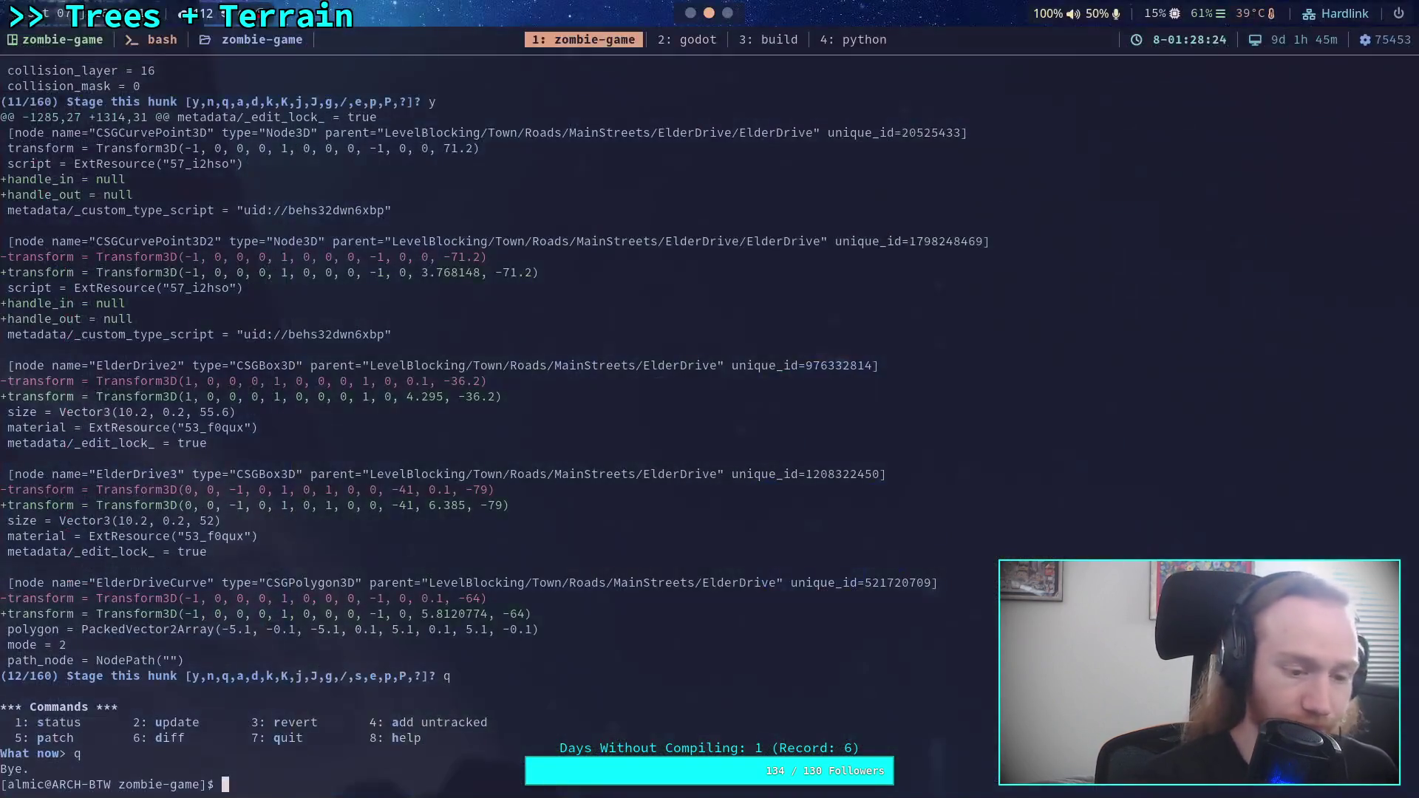
- Rerun git diff on world.tscn and page back and forth to the ElderDrive hunks
{"action": "key", "text": "Up"}
{"action": "key", "text": "Up"}
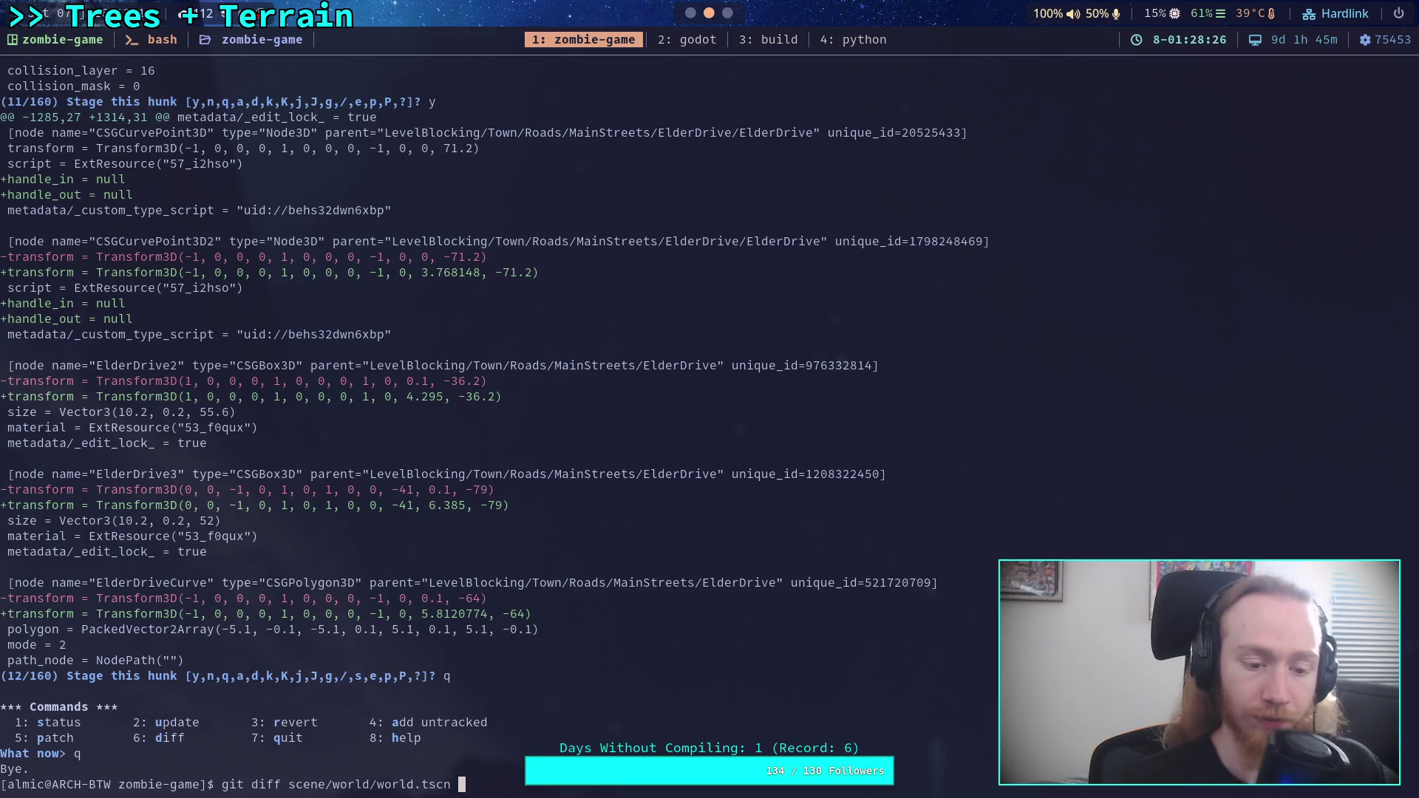
{"action": "key", "text": "Return"}
{"action": "key", "text": "space"}
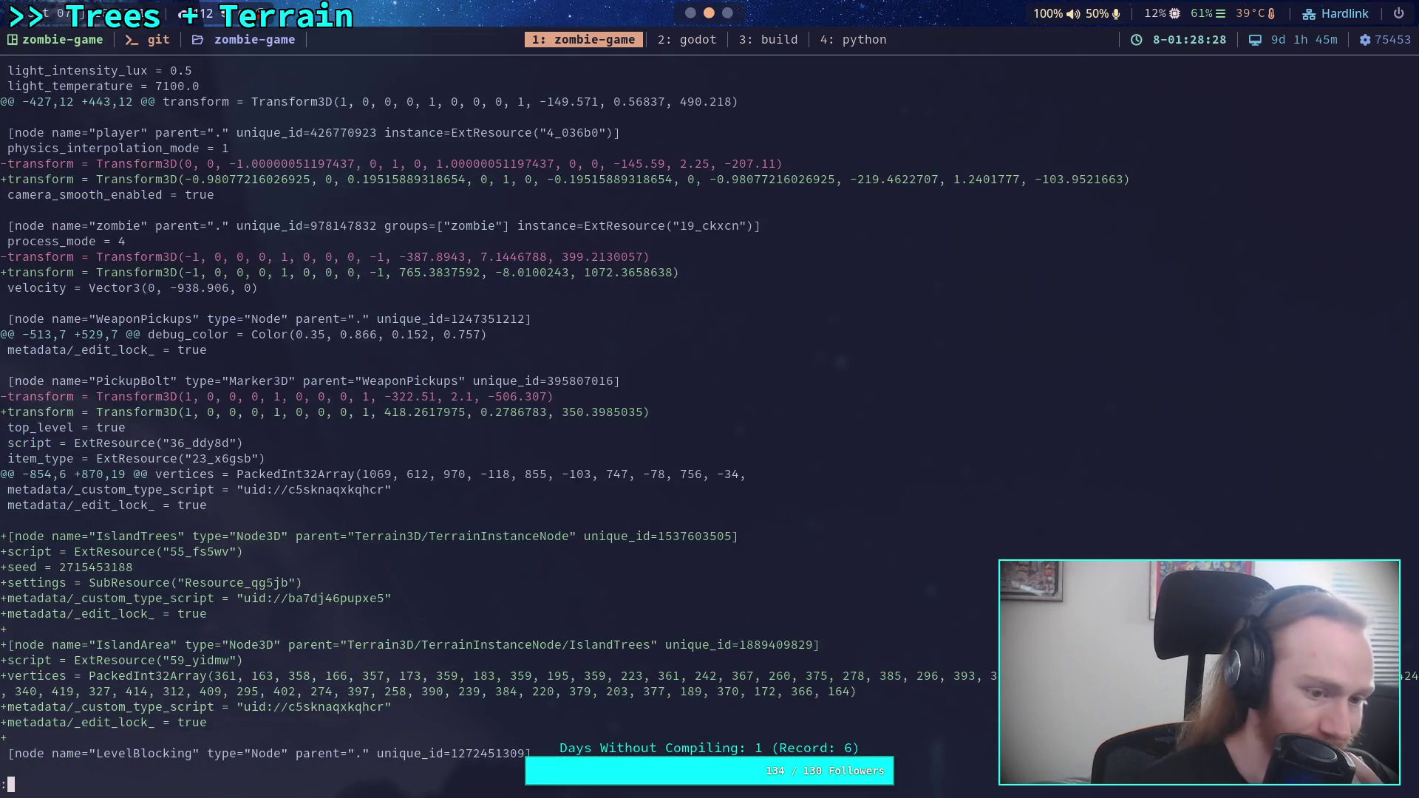
{"action": "key", "text": "space"}
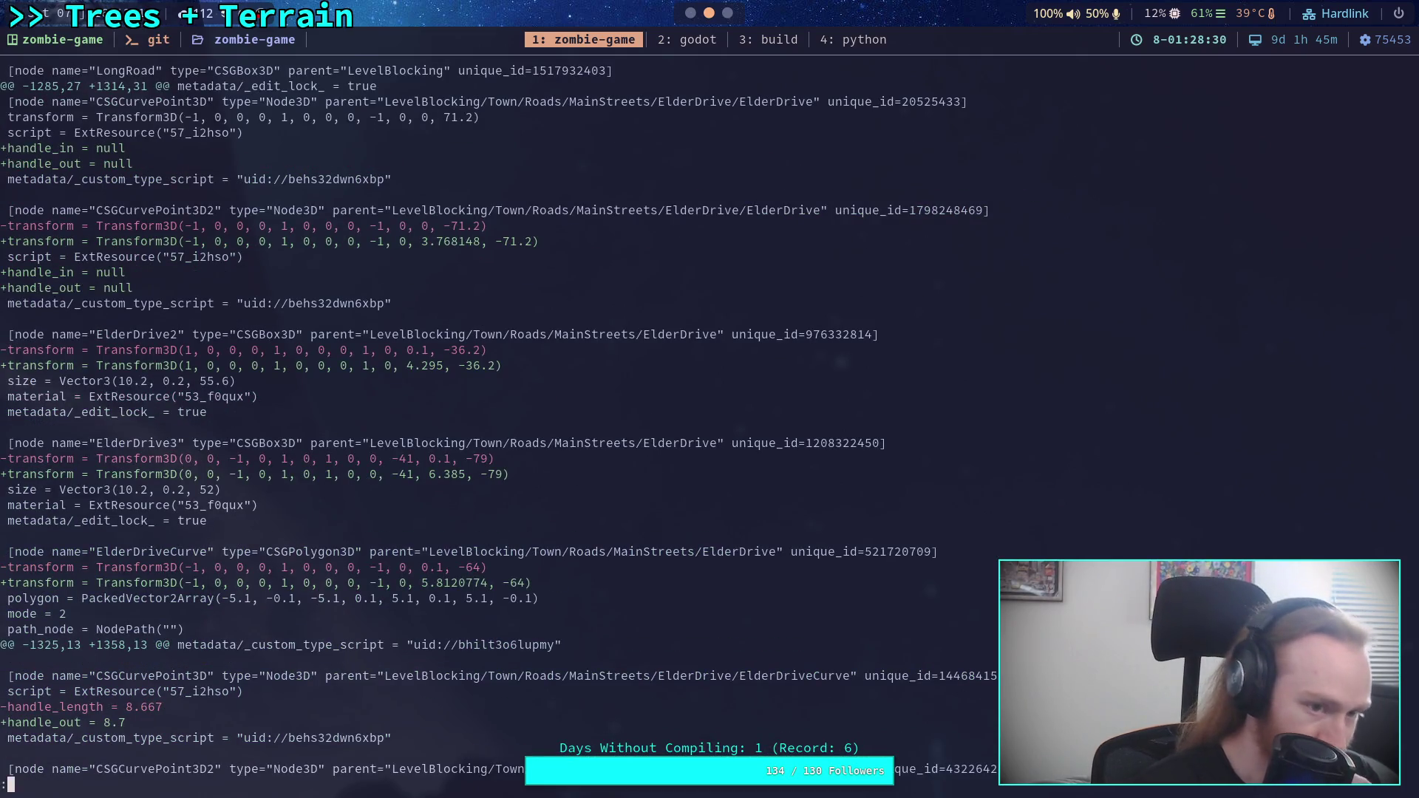
{"action": "key", "text": "b"}
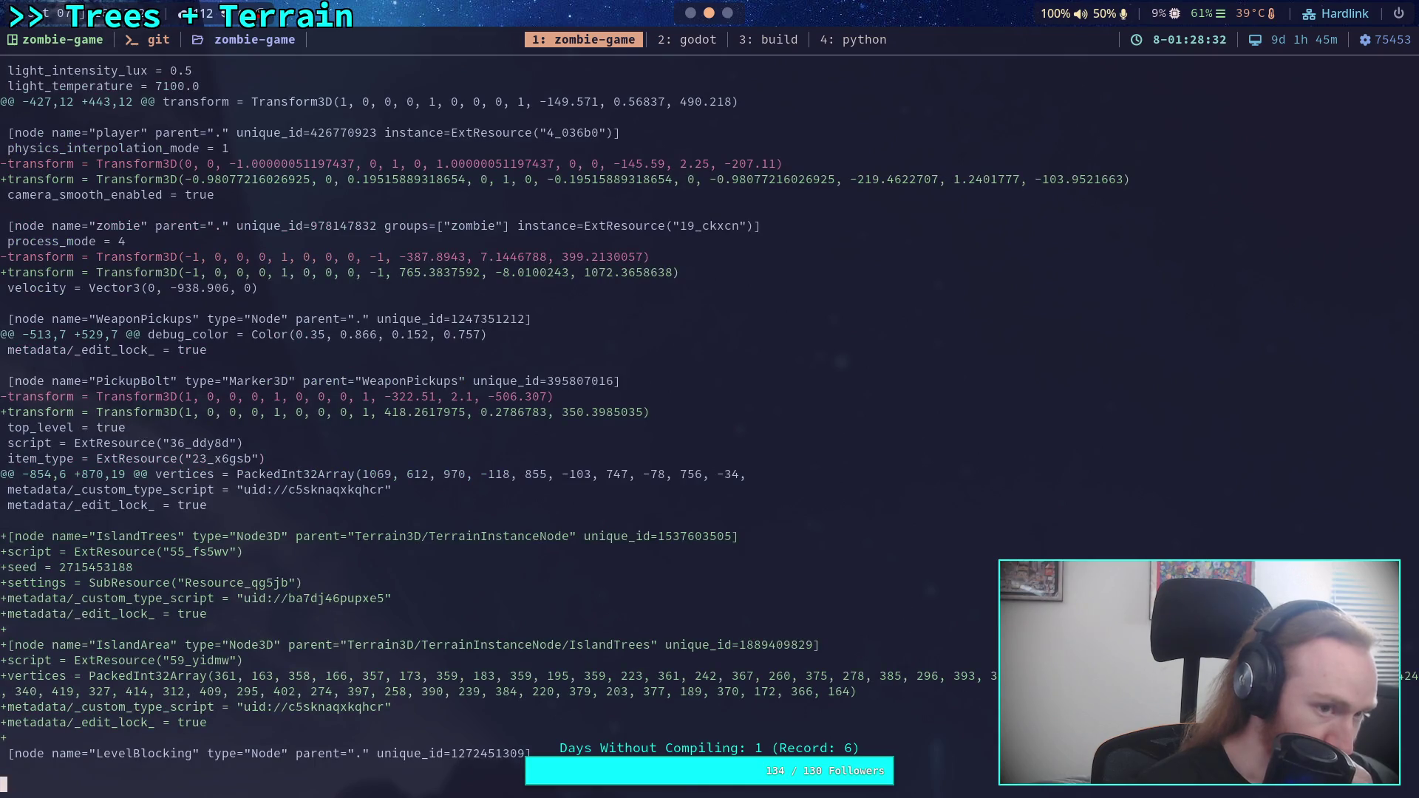
{"action": "key", "text": "space"}
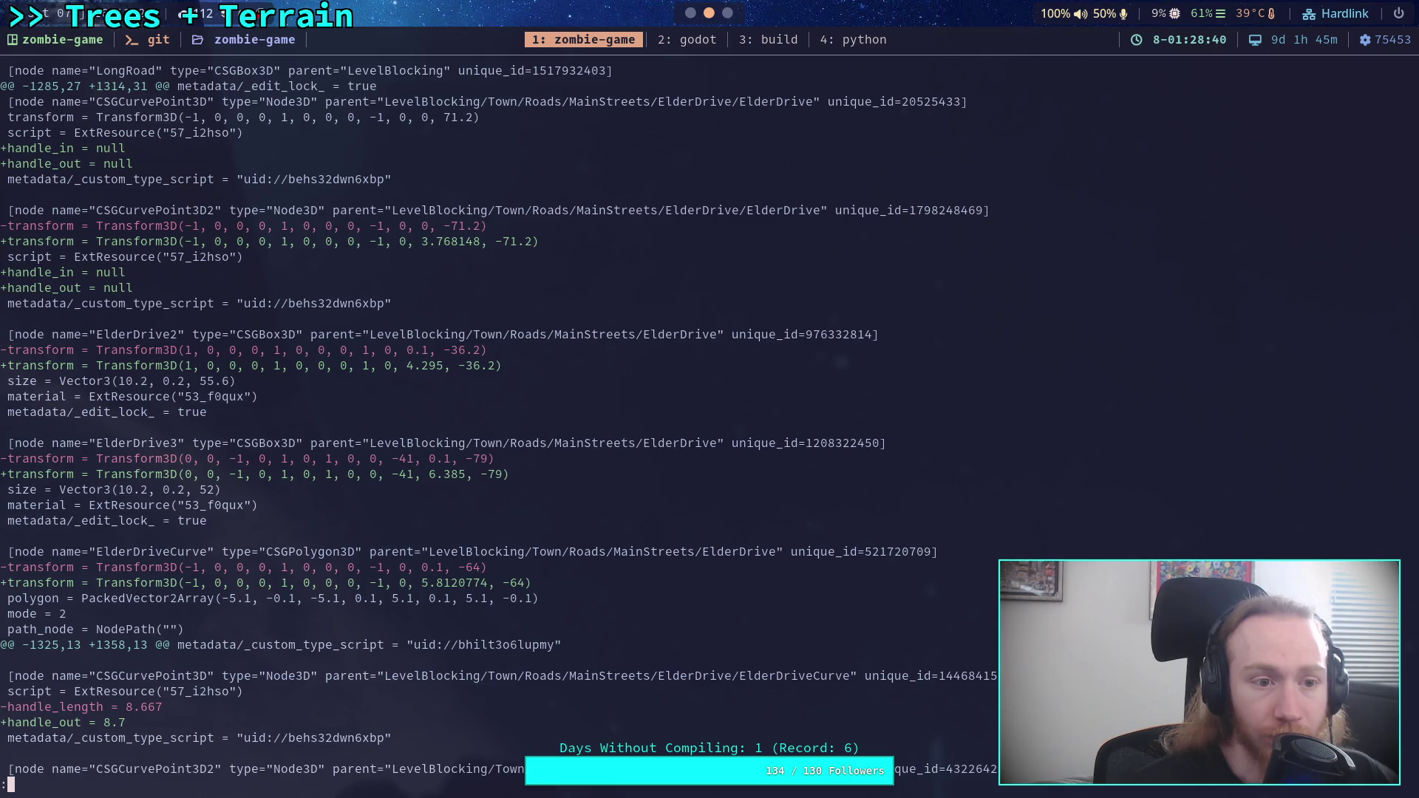
{"action": "key", "text": "super+2"}
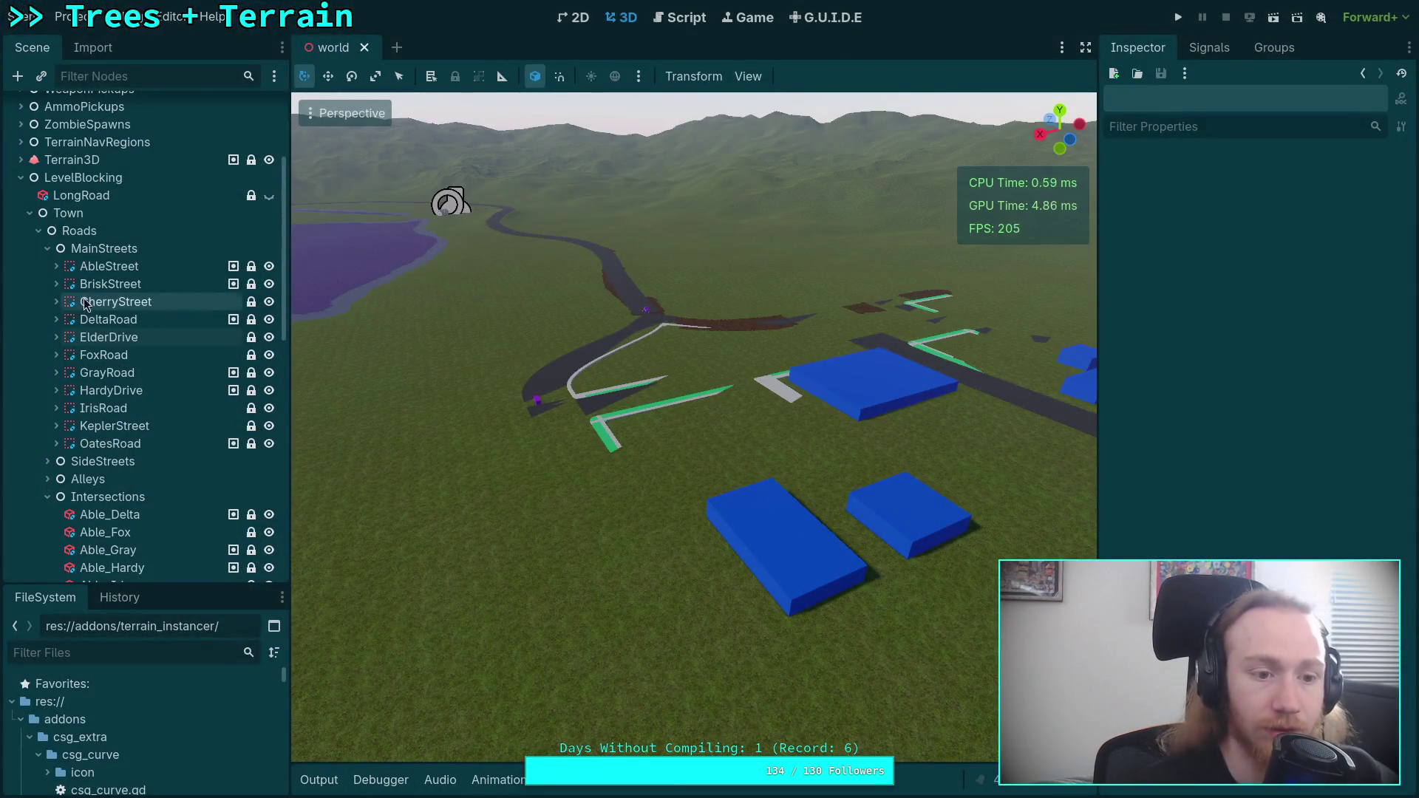
- Expand the ElderDrive group and road, and frame the ElderDrive road in the viewport
{"action": "left_click", "coordinate": [56, 337]}
{"action": "left_click", "coordinate": [79, 409]}
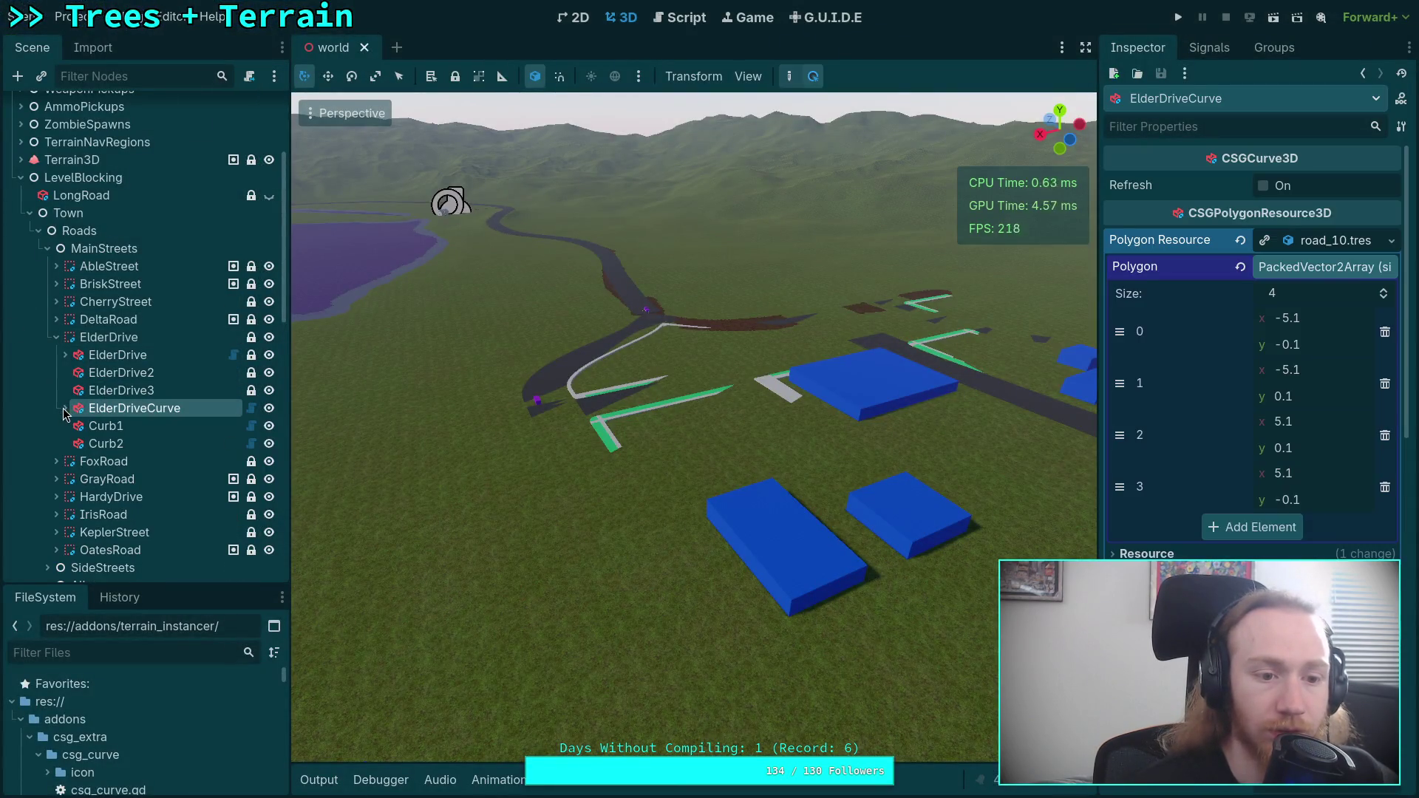
{"action": "left_click", "coordinate": [65, 355]}
{"action": "left_click", "coordinate": [117, 355]}
{"action": "key", "text": "f"}
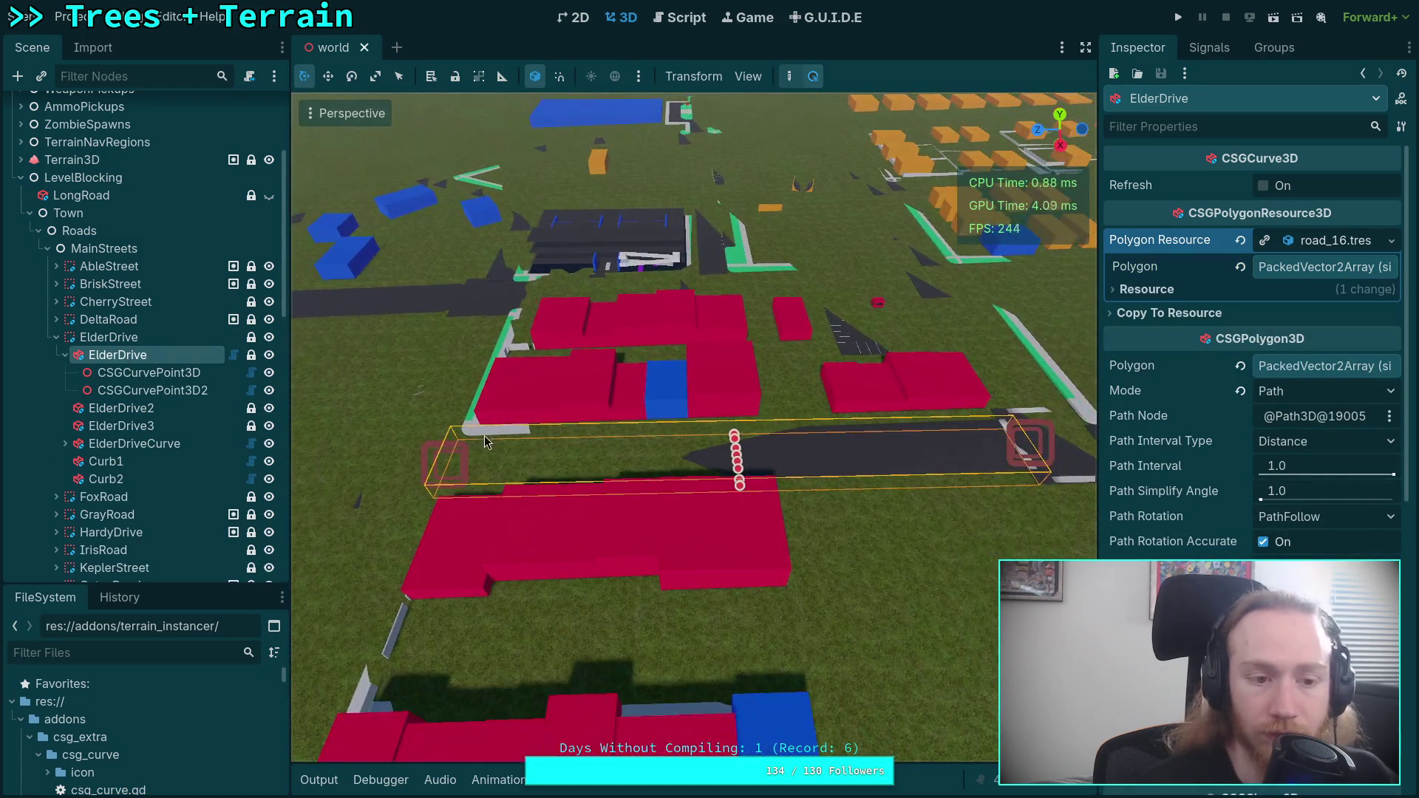
- Revert the ElderDrive curve points' Handle In and Handle Out to 1.0 and save the scene
{"action": "left_click", "coordinate": [156, 375]}
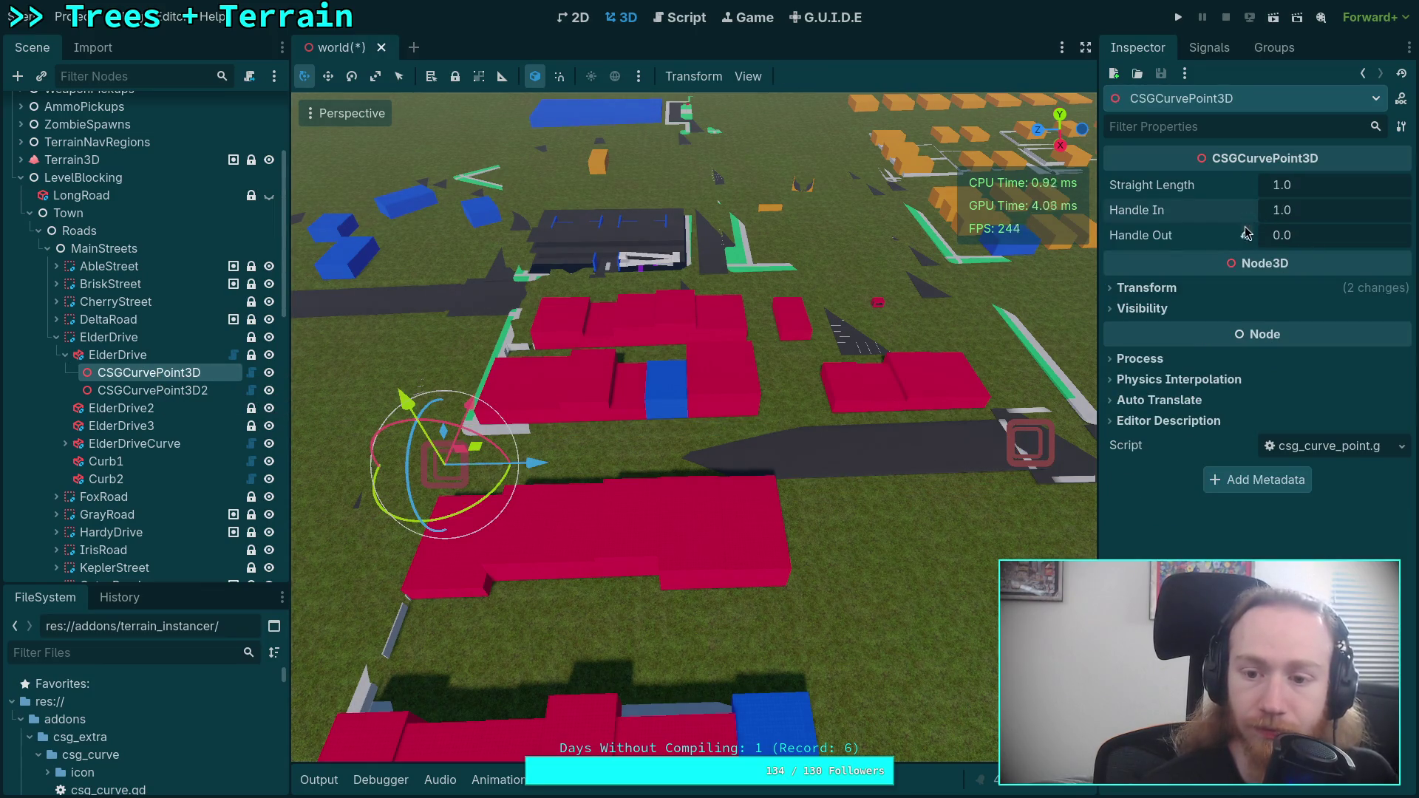
{"action": "left_click", "coordinate": [152, 390]}
{"action": "left_click", "coordinate": [1246, 210]}
{"action": "left_click", "coordinate": [1245, 235]}
{"action": "key", "text": "ctrl+s"}
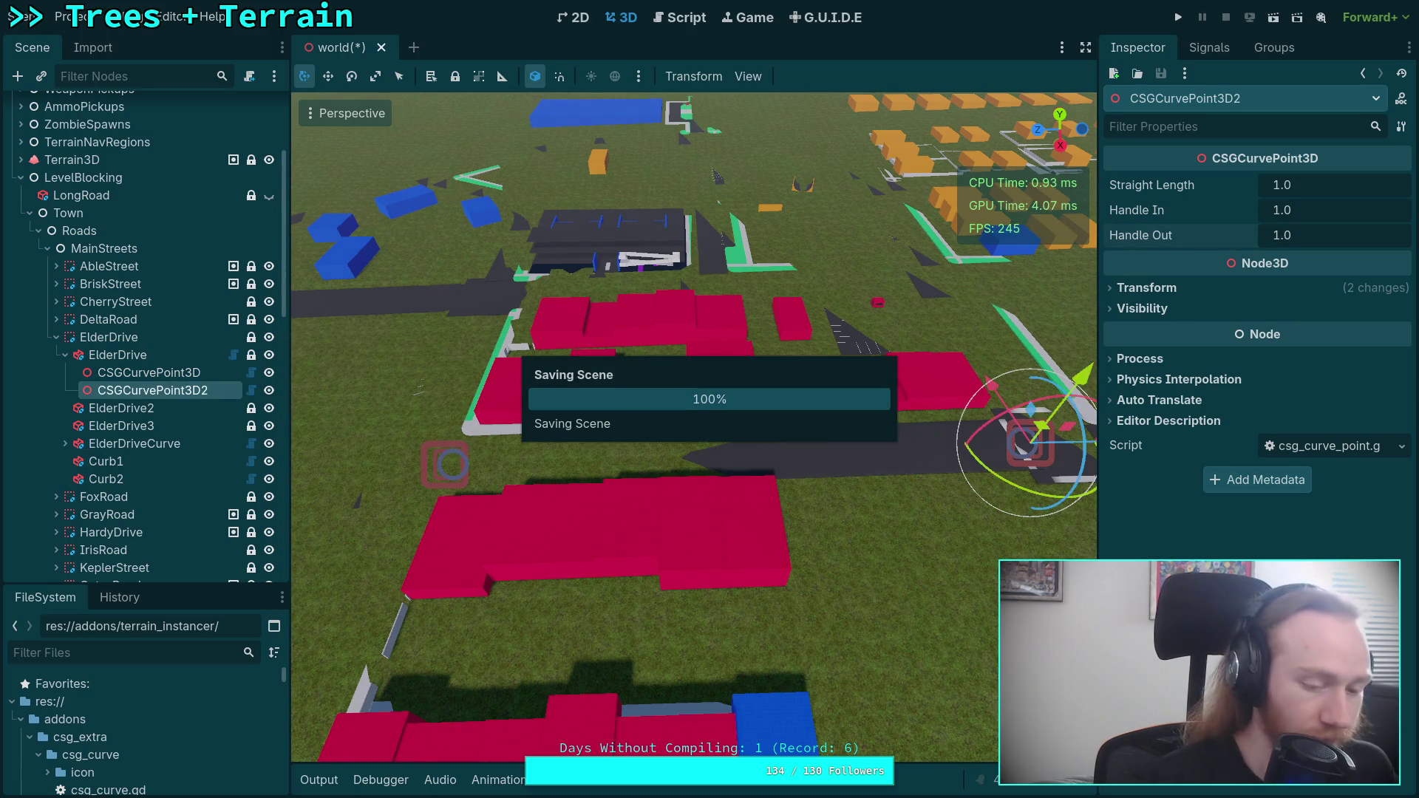
{"action": "key", "text": "super+1"}
{"action": "key", "text": "Up"}
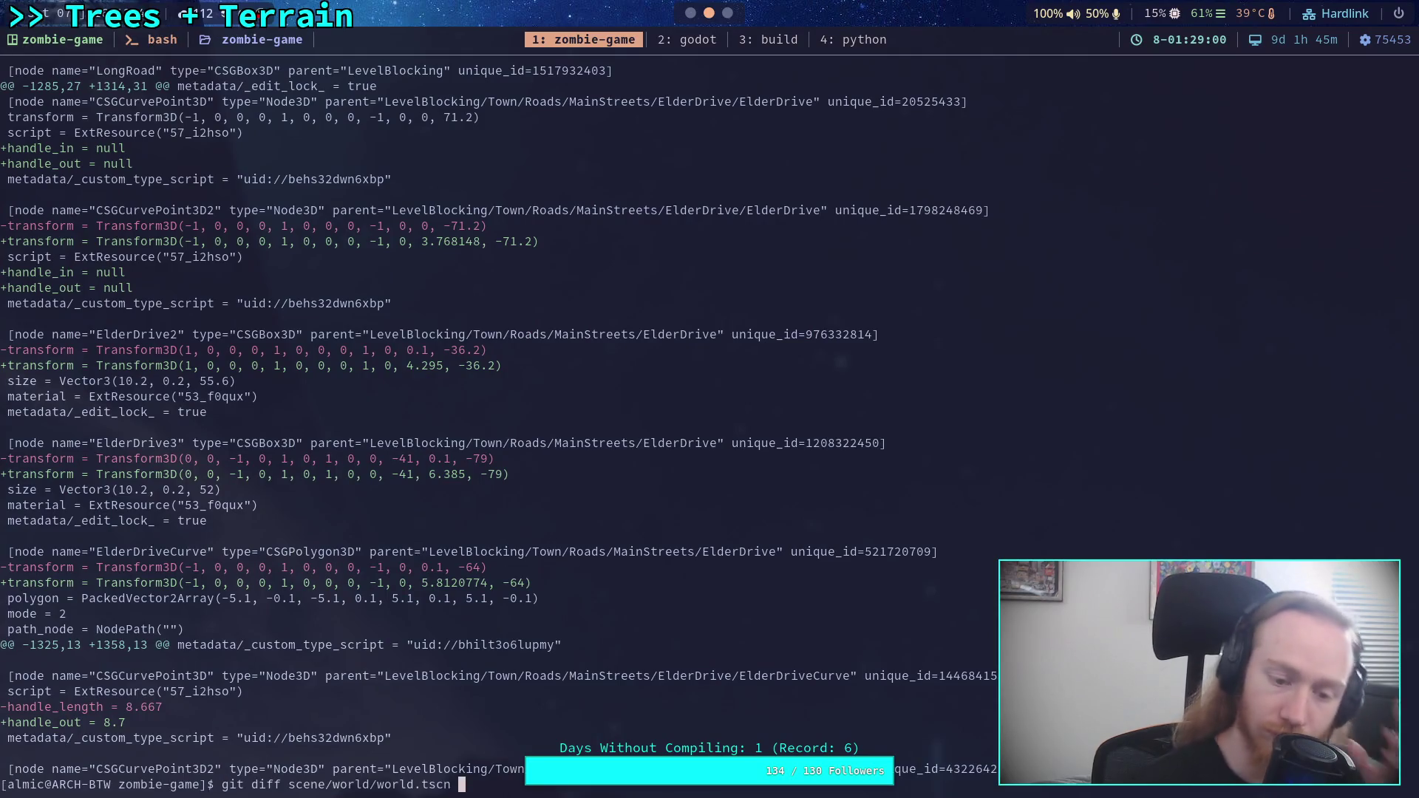
- Rerun the world.tscn diff to the ElderDriveCurve handle hunks at 8.7, then switch to an empty workspace
{"action": "key", "text": "Return"}
{"action": "key", "text": "space"}
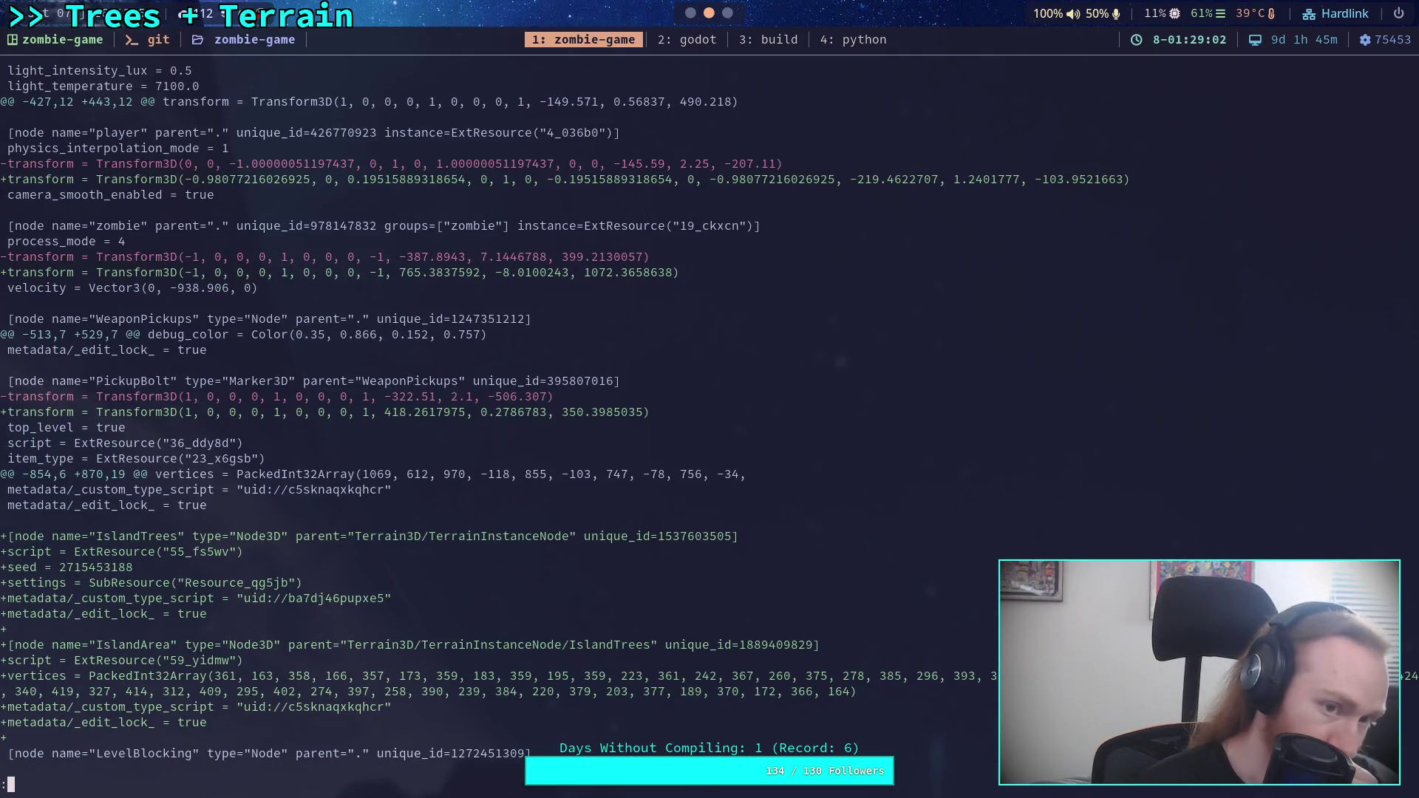
{"action": "key", "text": "q"}
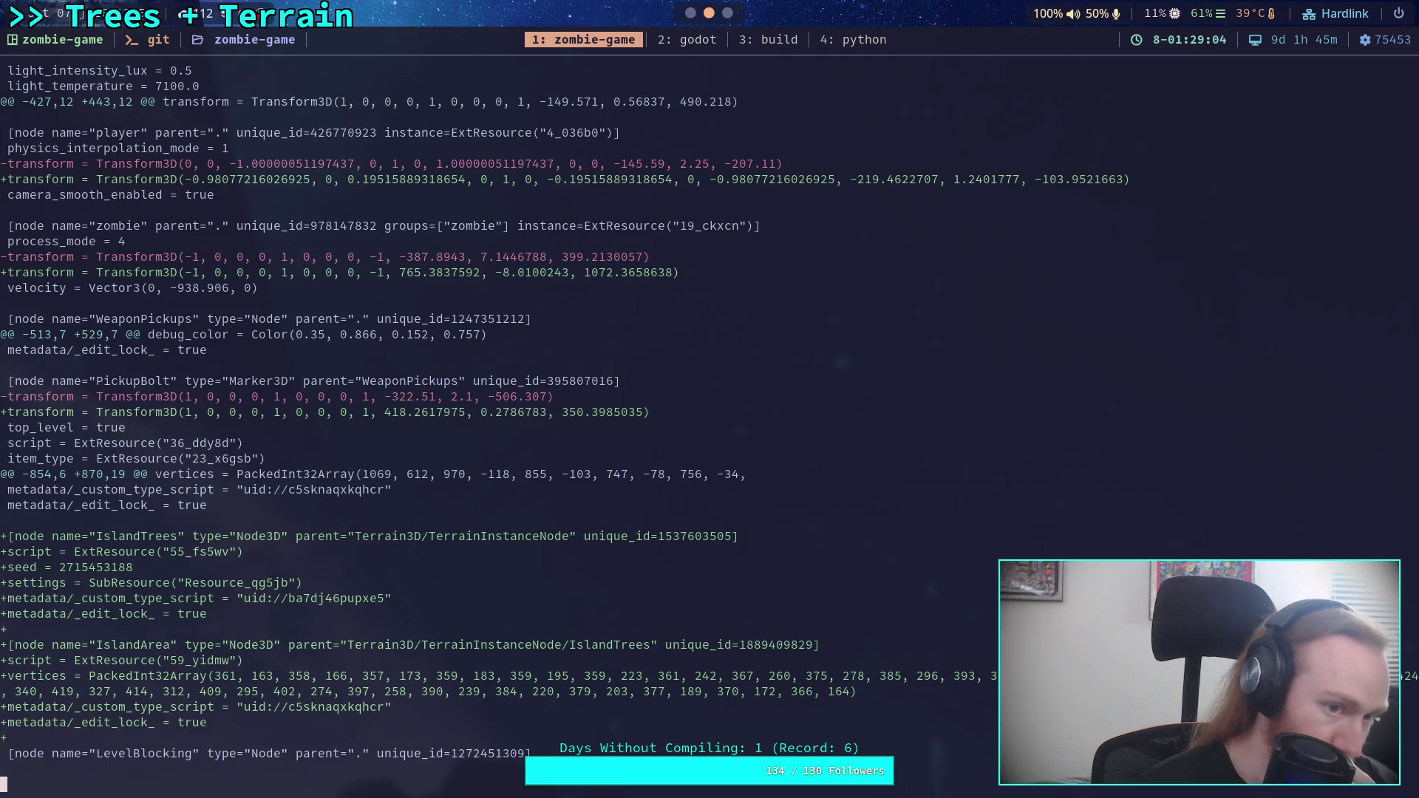
{"action": "key", "text": "space"}
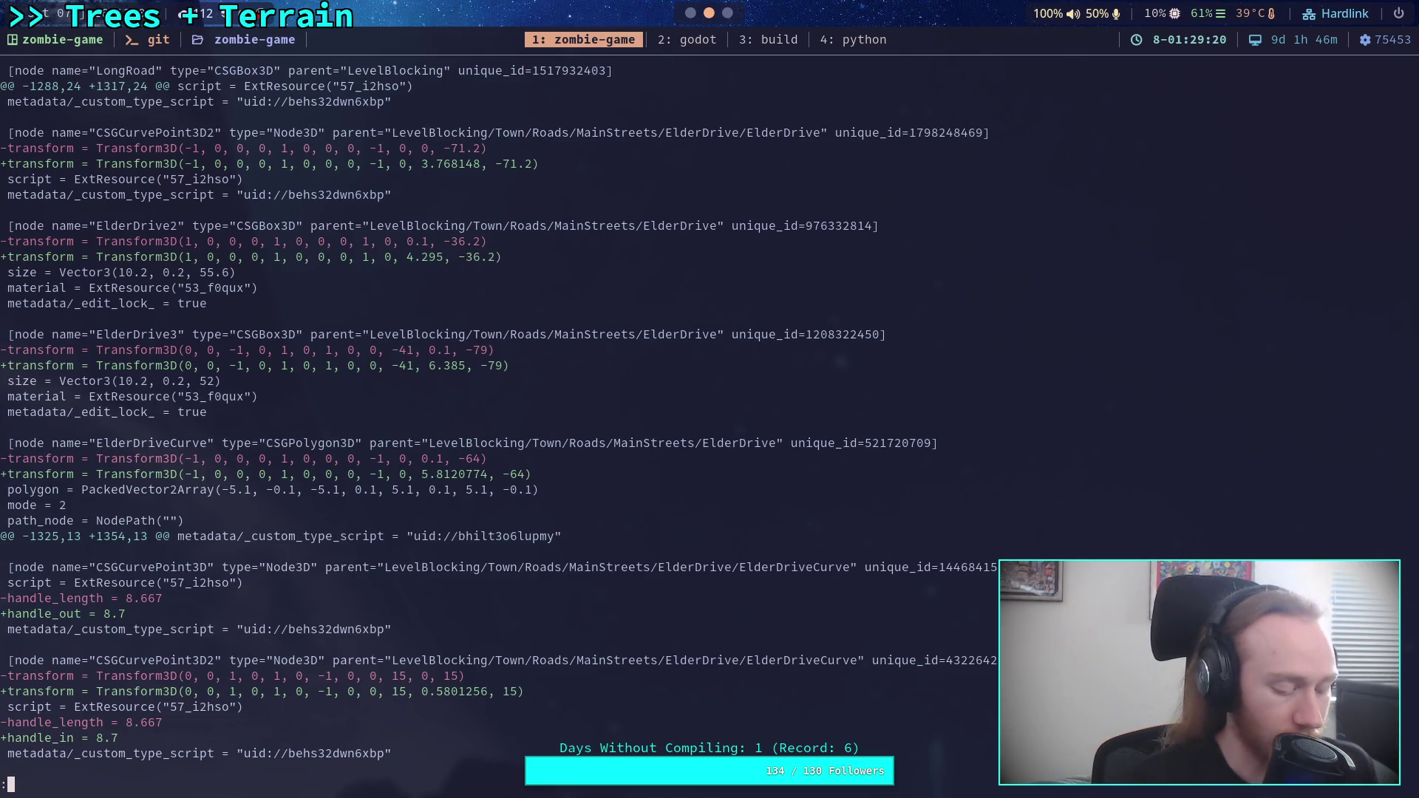
{"action": "key", "text": "super+1"}
{"action": "key", "text": "super+3"}
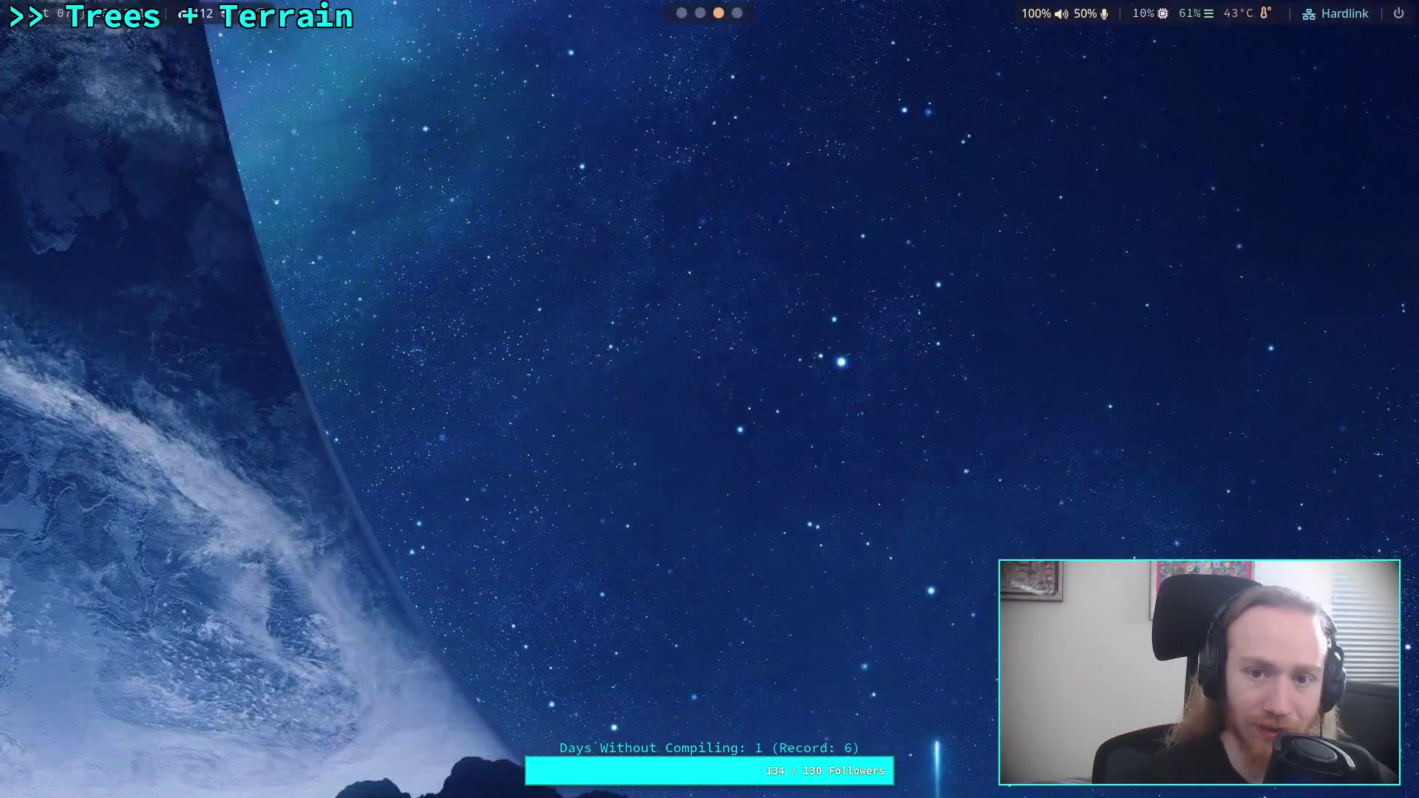
- Return to the 8dd91a0 blame and find the ElderDriveCurve points with handle_length 8.667
{"action": "key", "text": "super+4"}
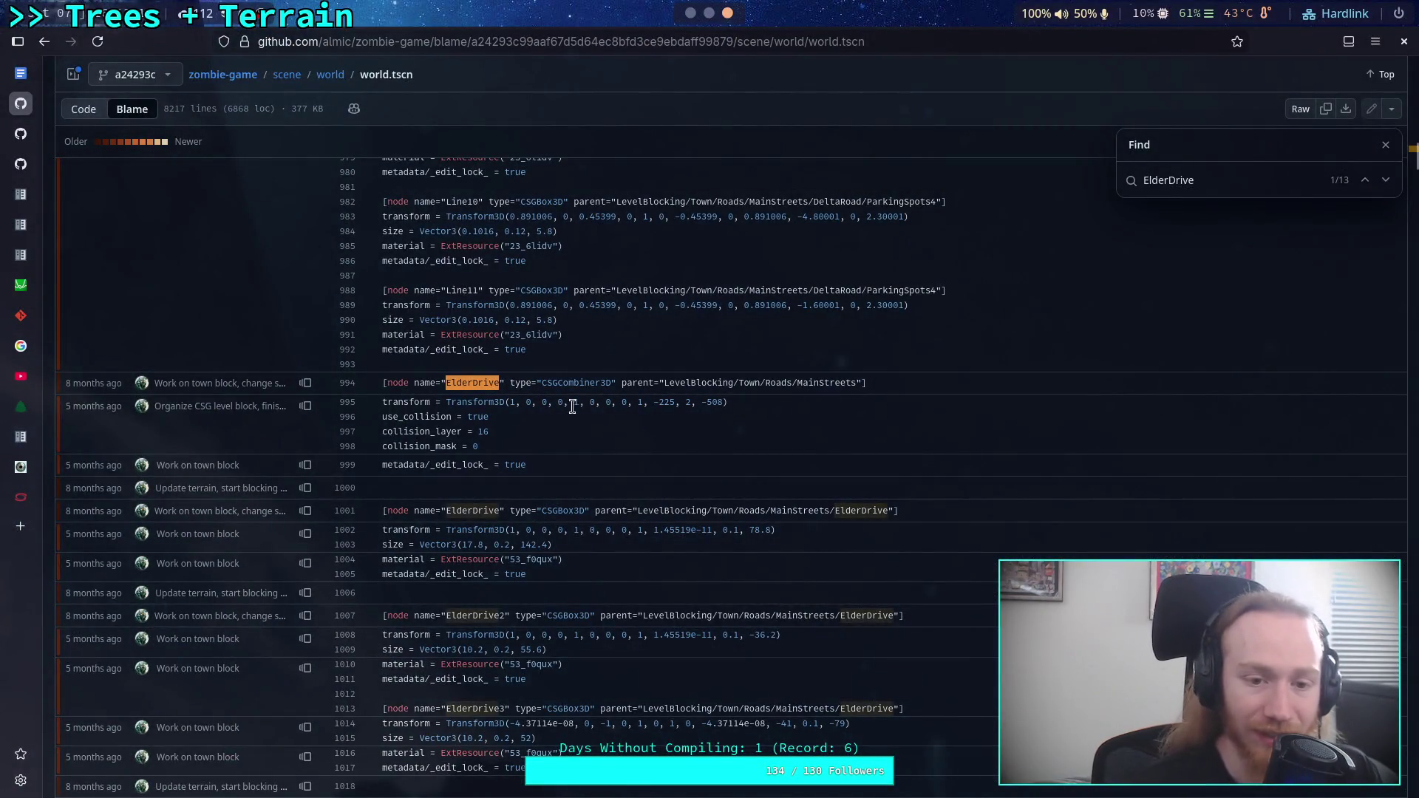
{"action": "left_click", "coordinate": [54, 43]}
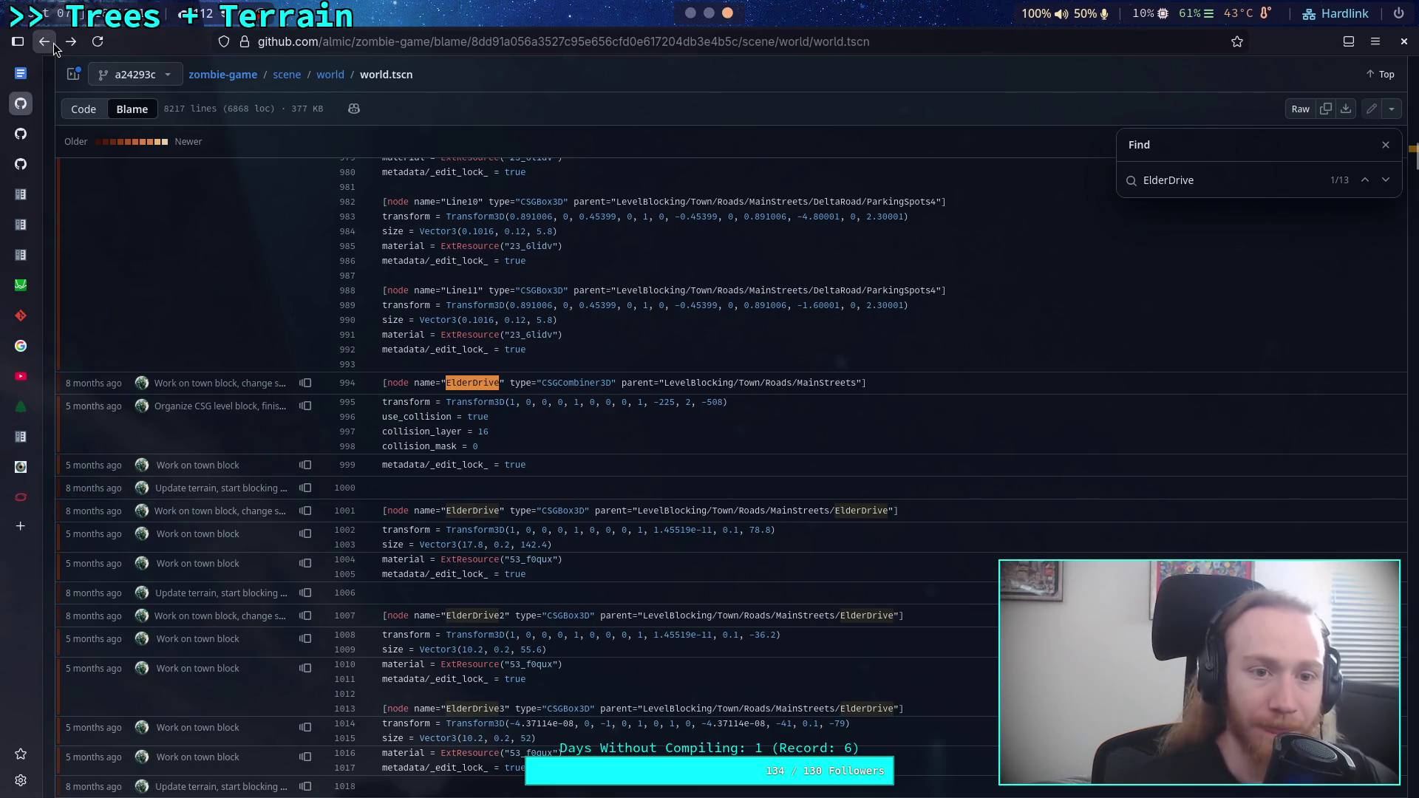
{"action": "scroll", "coordinate": [625, 422], "scroll_direction": "down", "scroll_amount": 10}
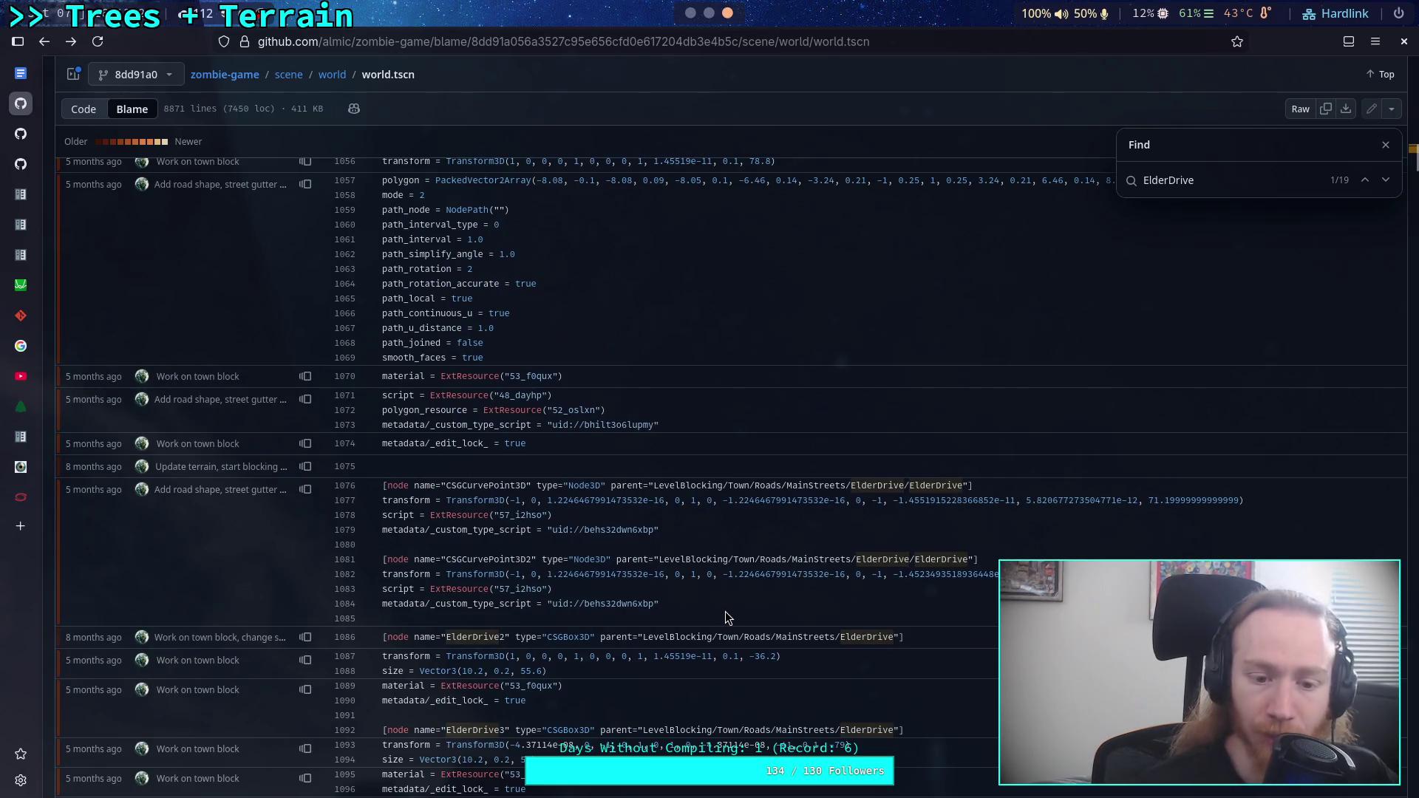
{"action": "scroll", "coordinate": [725, 605], "scroll_direction": "down", "scroll_amount": 3}
{"action": "scroll", "coordinate": [614, 584], "scroll_direction": "up", "scroll_amount": 3}
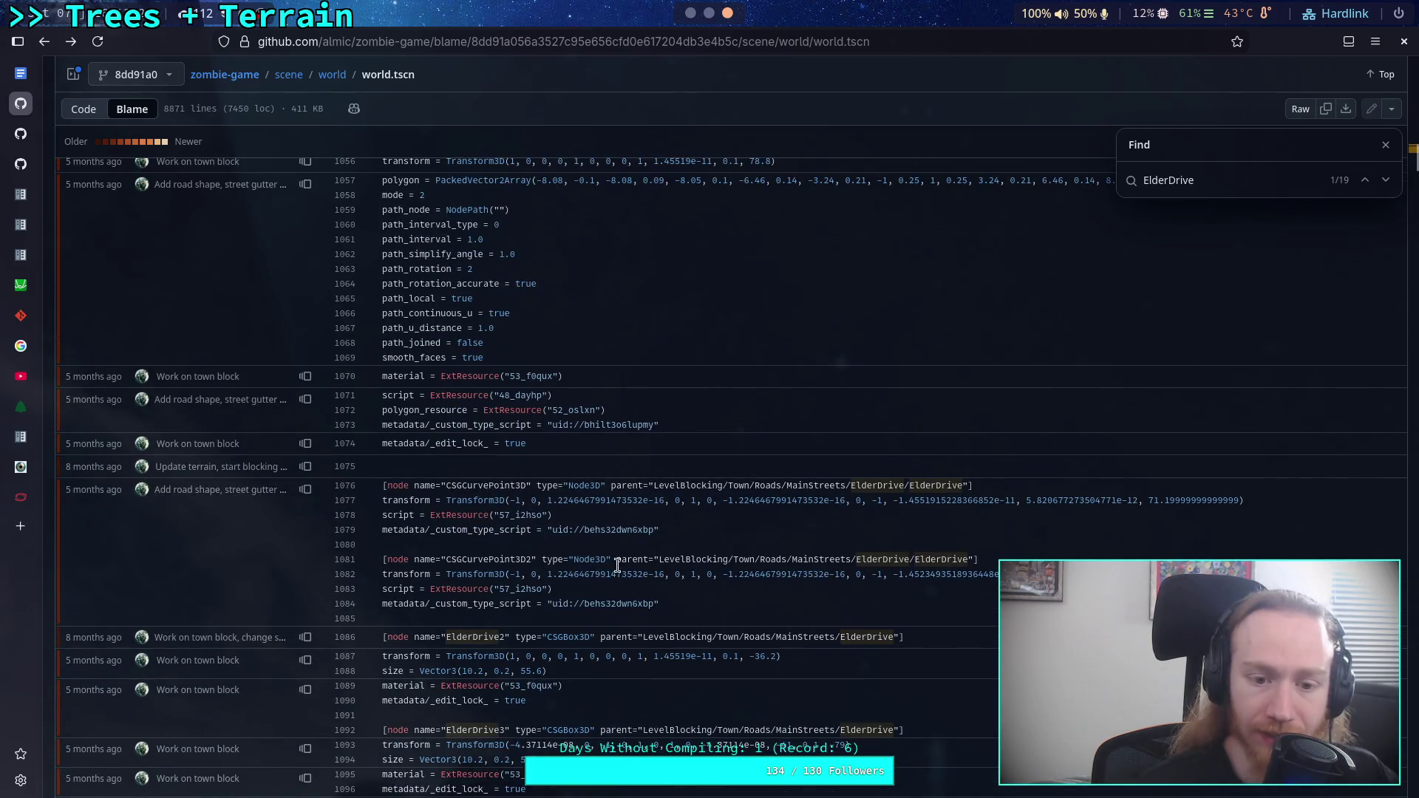
{"action": "left_click_drag", "start_coordinate": [677, 600], "coordinate": [383, 482]}
{"action": "left_click", "coordinate": [686, 556]}
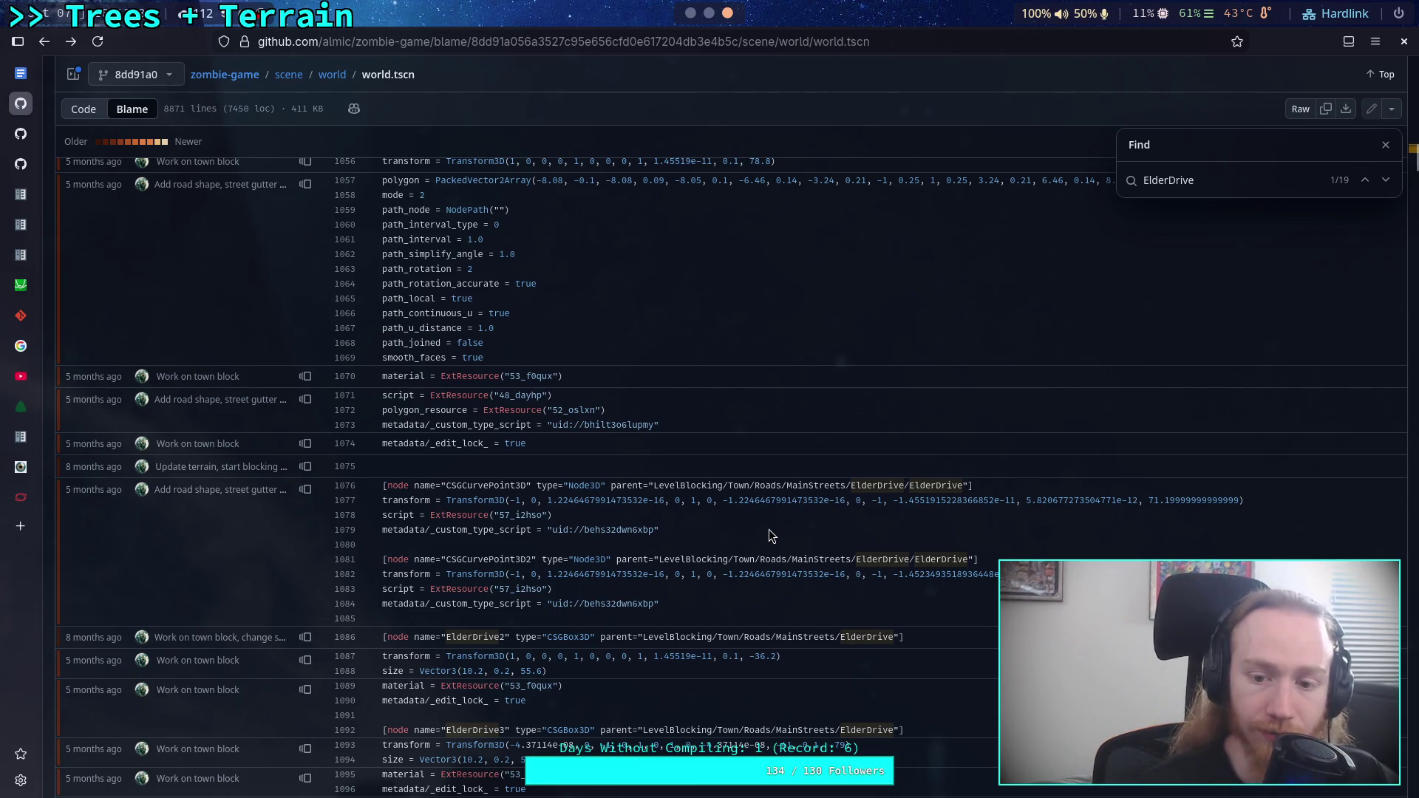
{"action": "scroll", "coordinate": [951, 548], "scroll_direction": "down", "scroll_amount": 10}
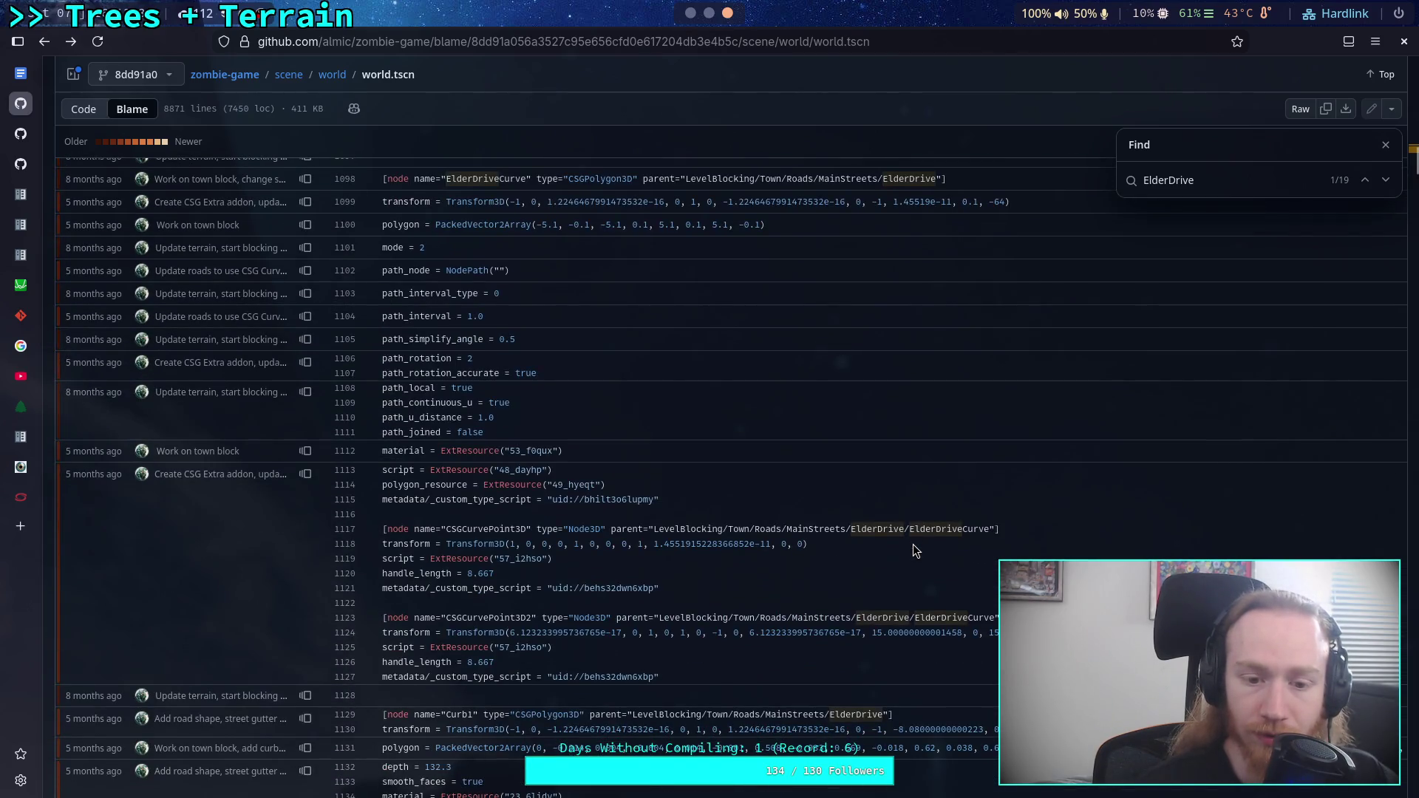
{"action": "scroll", "coordinate": [912, 544], "scroll_direction": "down", "scroll_amount": 5}
{"action": "scroll", "coordinate": [912, 544], "scroll_direction": "up", "scroll_amount": 5}
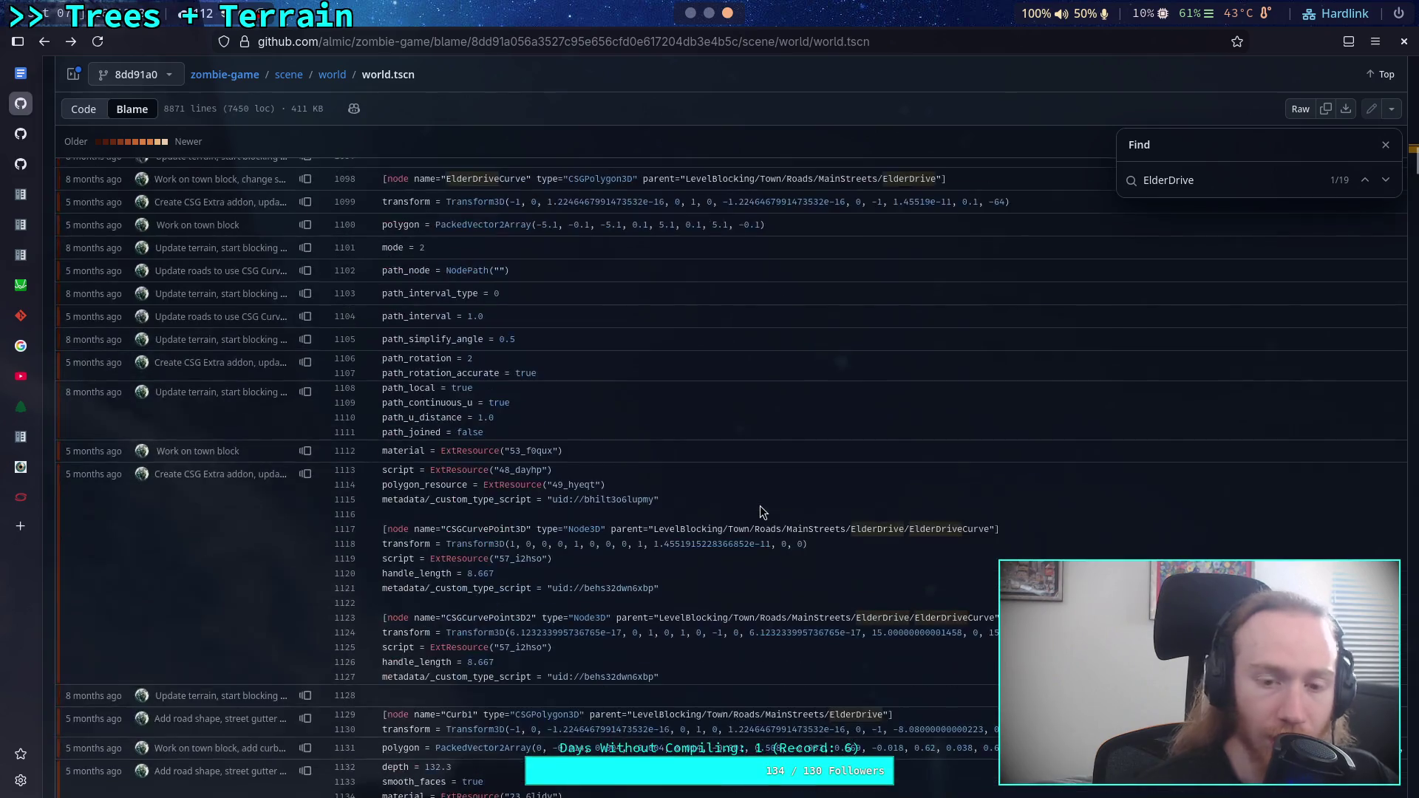
{"action": "scroll", "coordinate": [756, 490], "scroll_direction": "down", "scroll_amount": 3}
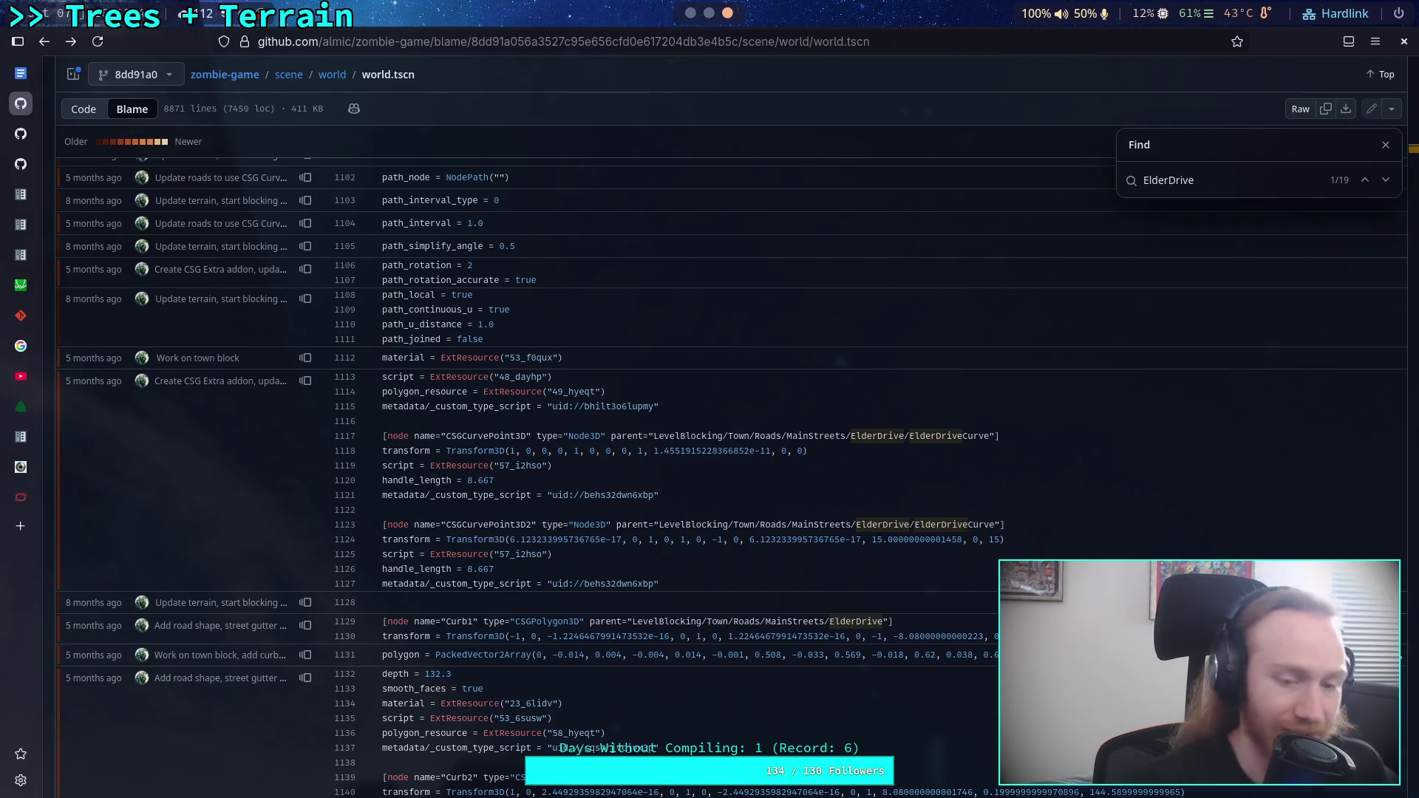
- Back in Godot, collapse and re-expand the ElderDrive branch
{"action": "key", "text": "alt+Tab"}
{"action": "left_click", "coordinate": [56, 338]}
{"action": "left_click", "coordinate": [56, 337]}
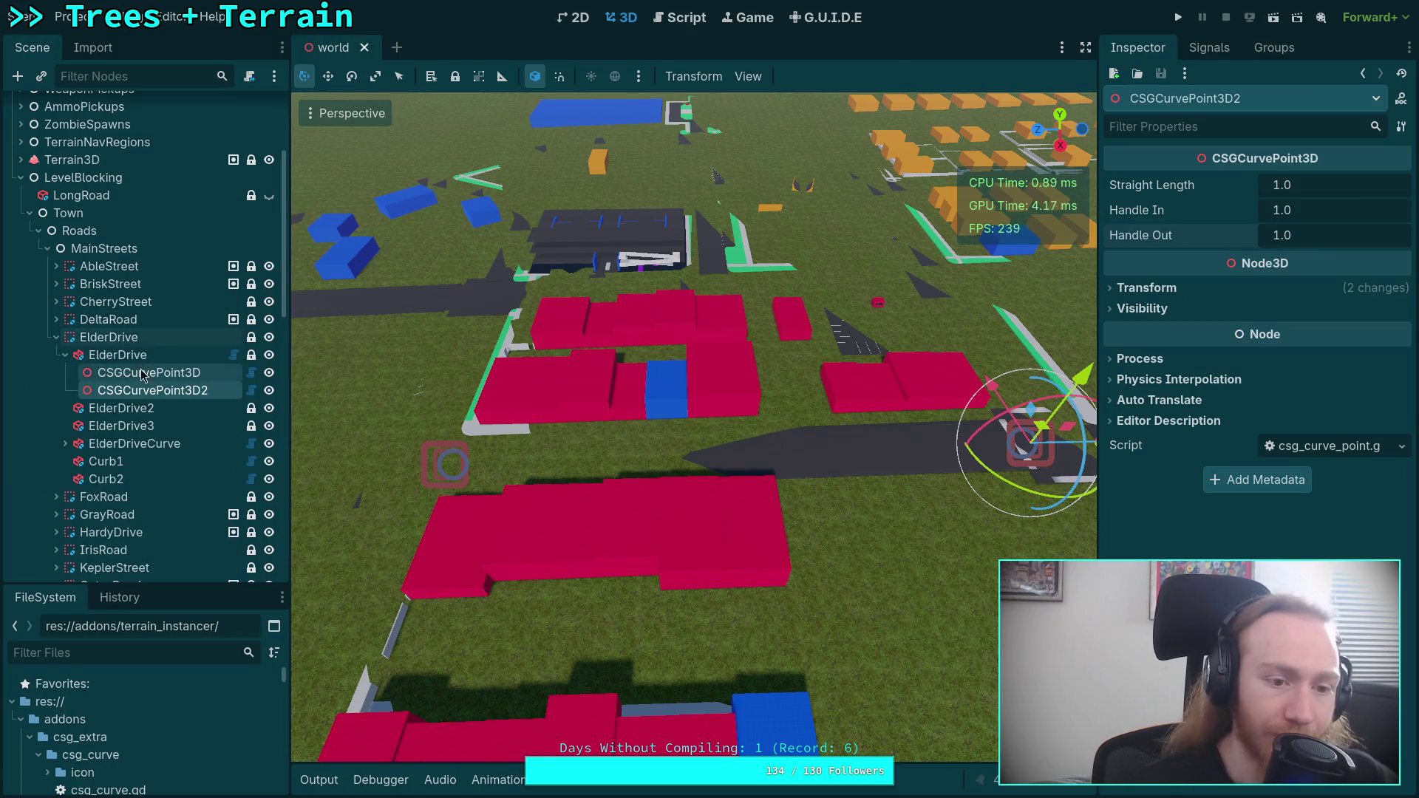
- Set ElderDriveCurve's first point Handle Out to 8.667
{"action": "left_click", "coordinate": [116, 444]}
{"action": "left_click", "coordinate": [151, 391]}
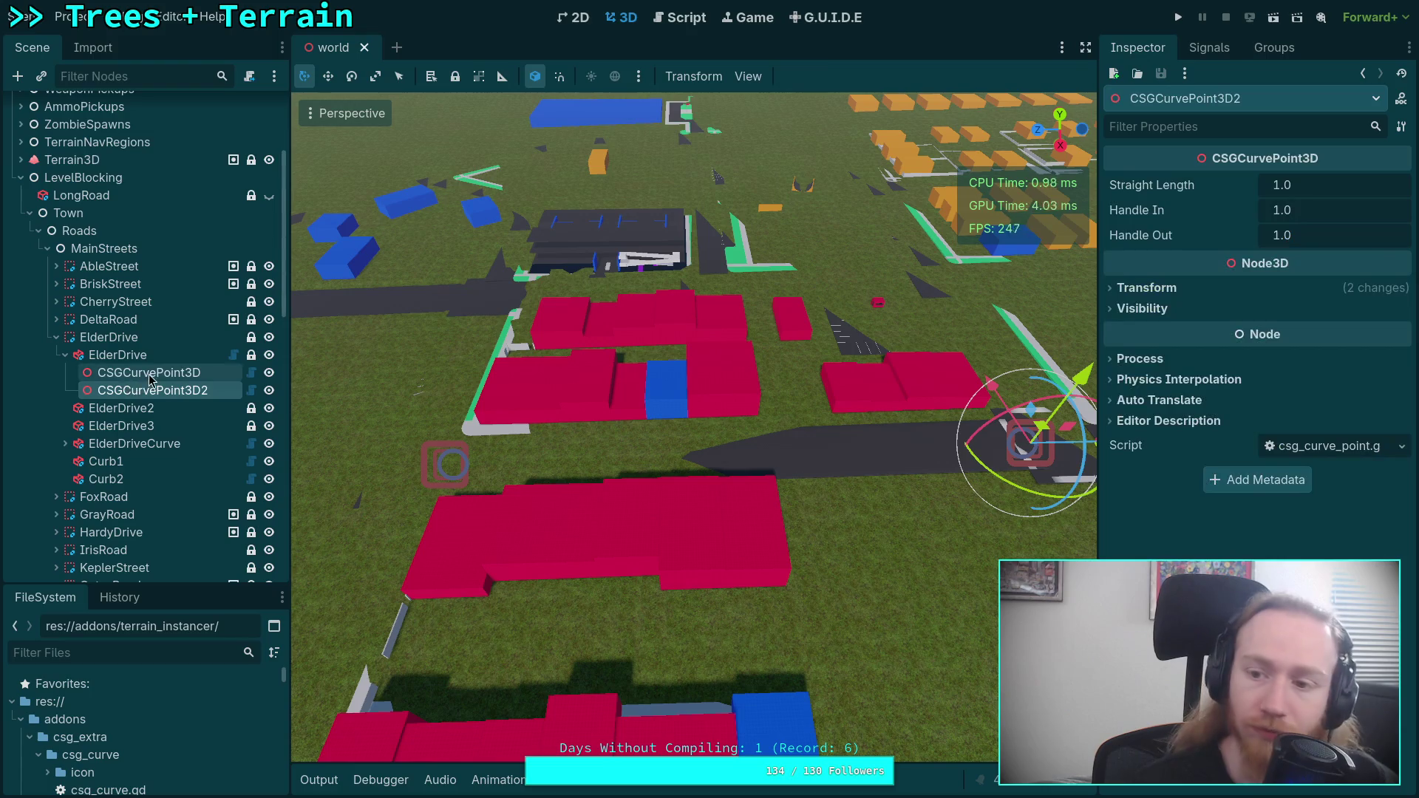
{"action": "left_click", "coordinate": [66, 356]}
{"action": "left_click", "coordinate": [65, 408]}
{"action": "left_click", "coordinate": [214, 426]}
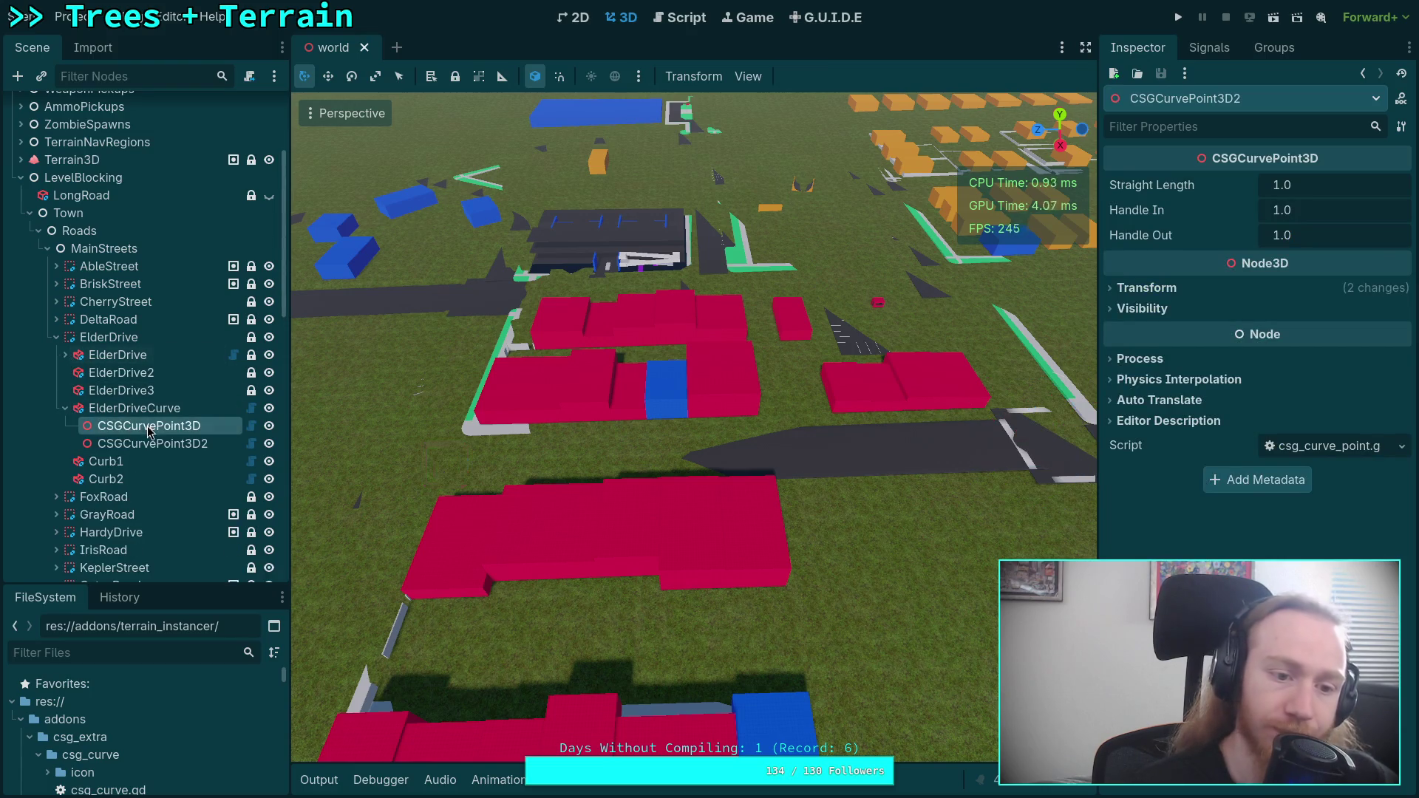
{"action": "left_click", "coordinate": [1286, 235]}
{"action": "type", "text": "8.55"}
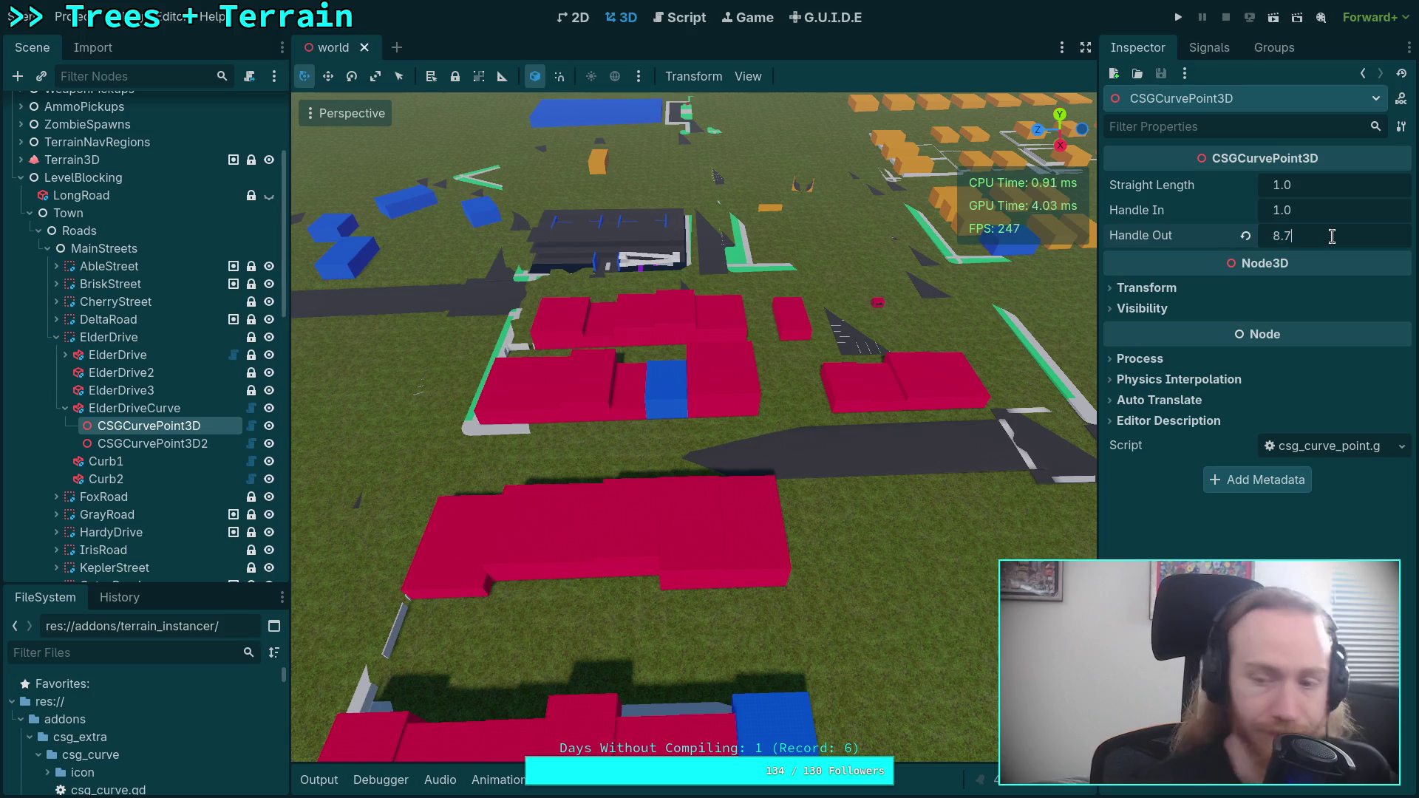
{"action": "key", "text": "BackSpace"}
{"action": "key", "text": "BackSpace"}
{"action": "type", "text": "668"}
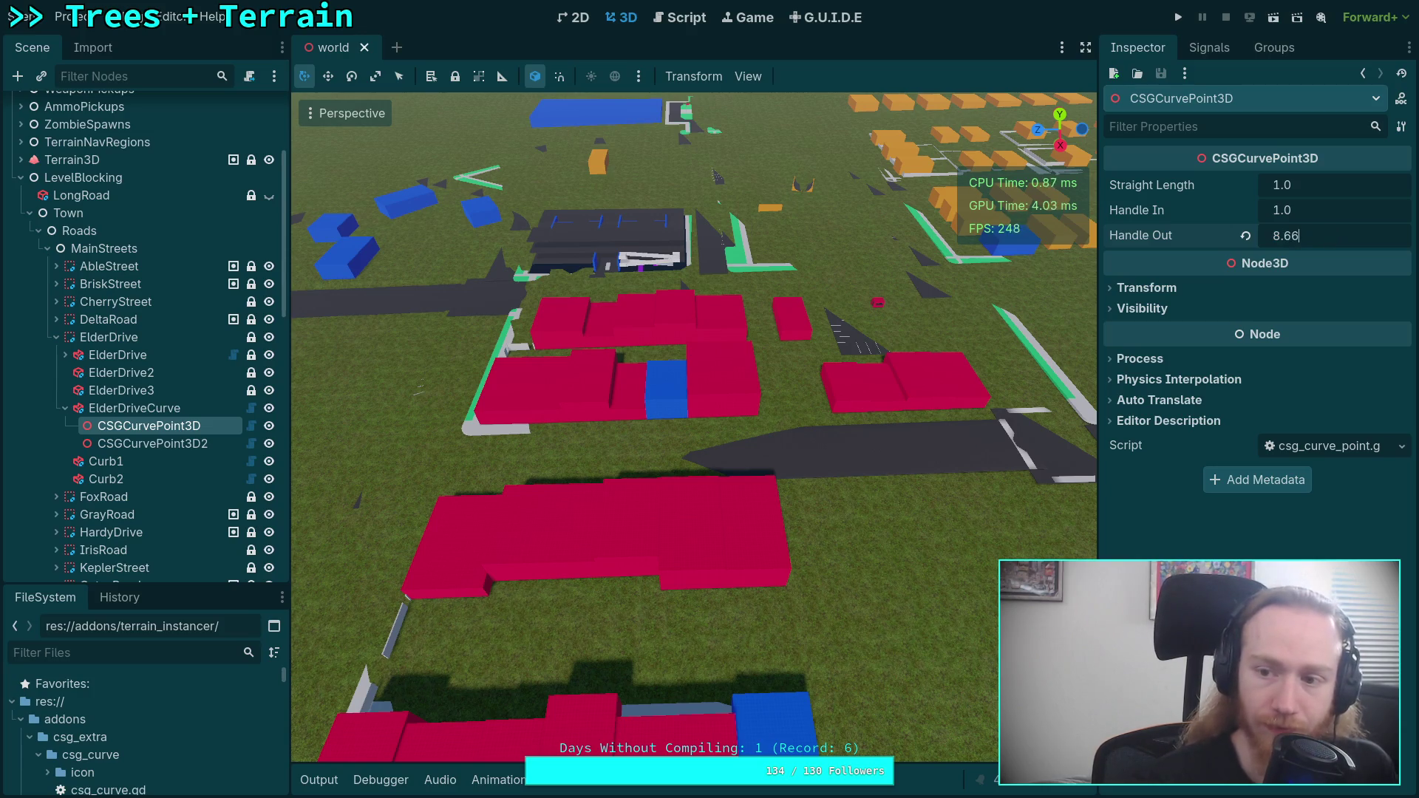
{"action": "type", "text": "7"}
{"action": "key", "text": "Return"}
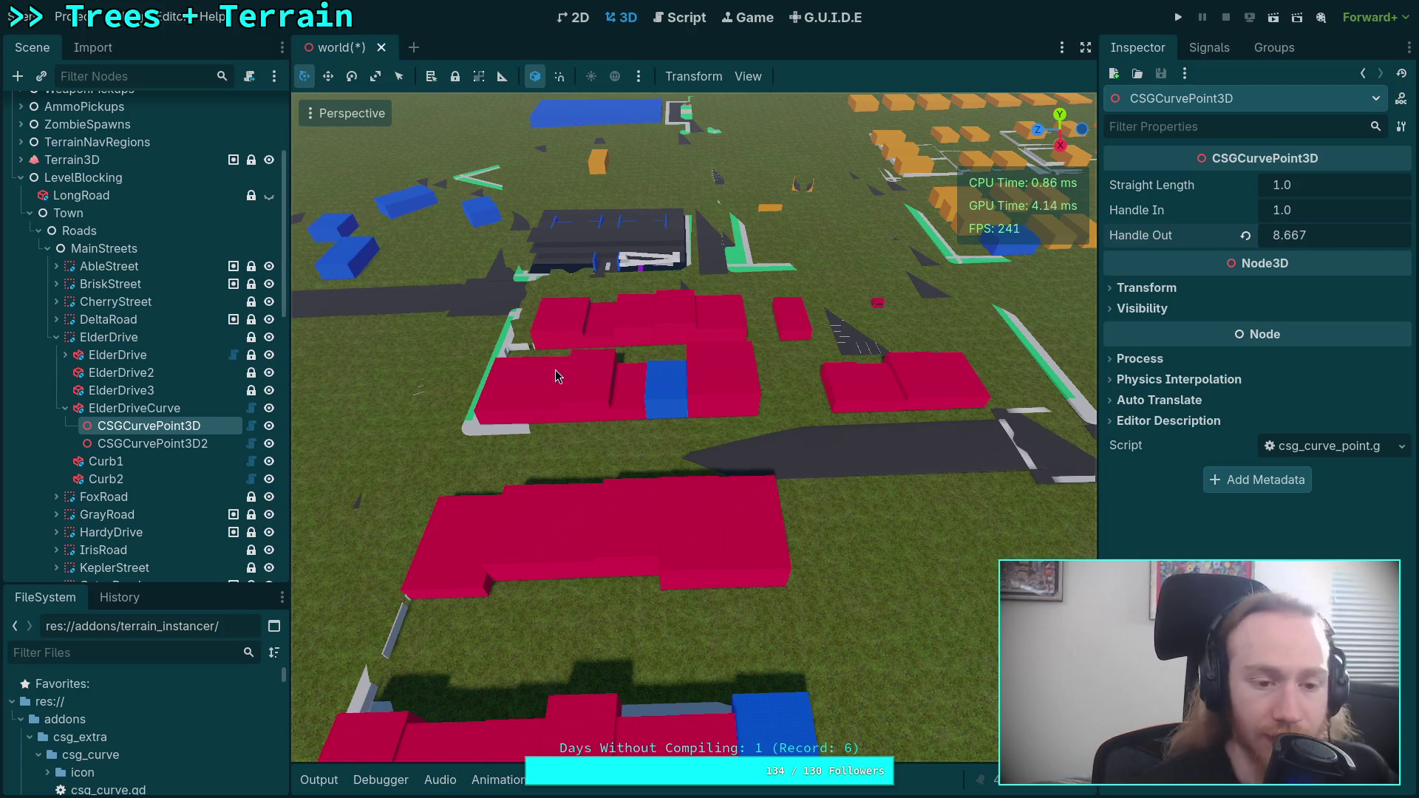
- Set the second point's Handle In to 8.667 and save the world scene
{"action": "left_click", "coordinate": [222, 443]}
{"action": "left_click", "coordinate": [1322, 211]}
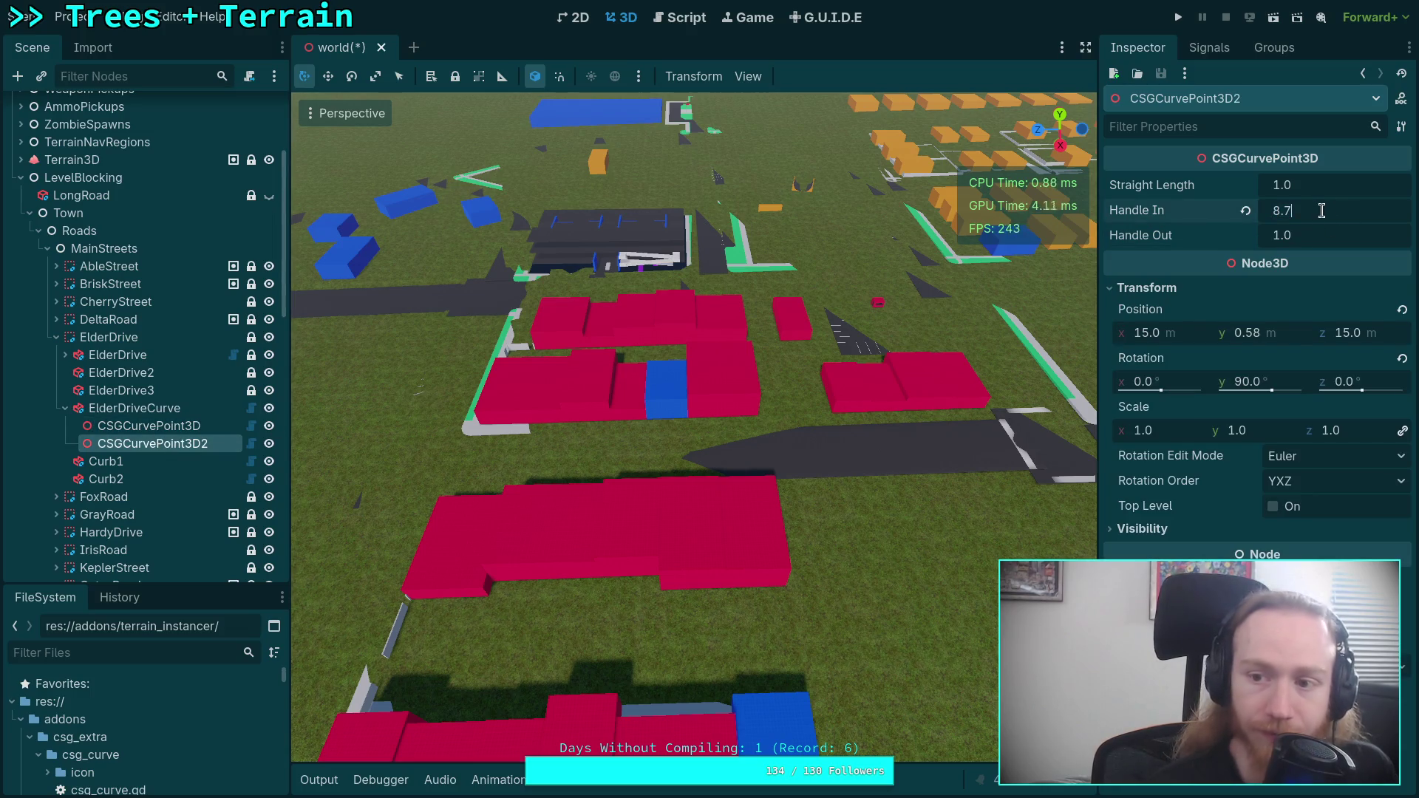
{"action": "key", "text": "BackSpace"}
{"action": "type", "text": "667"}
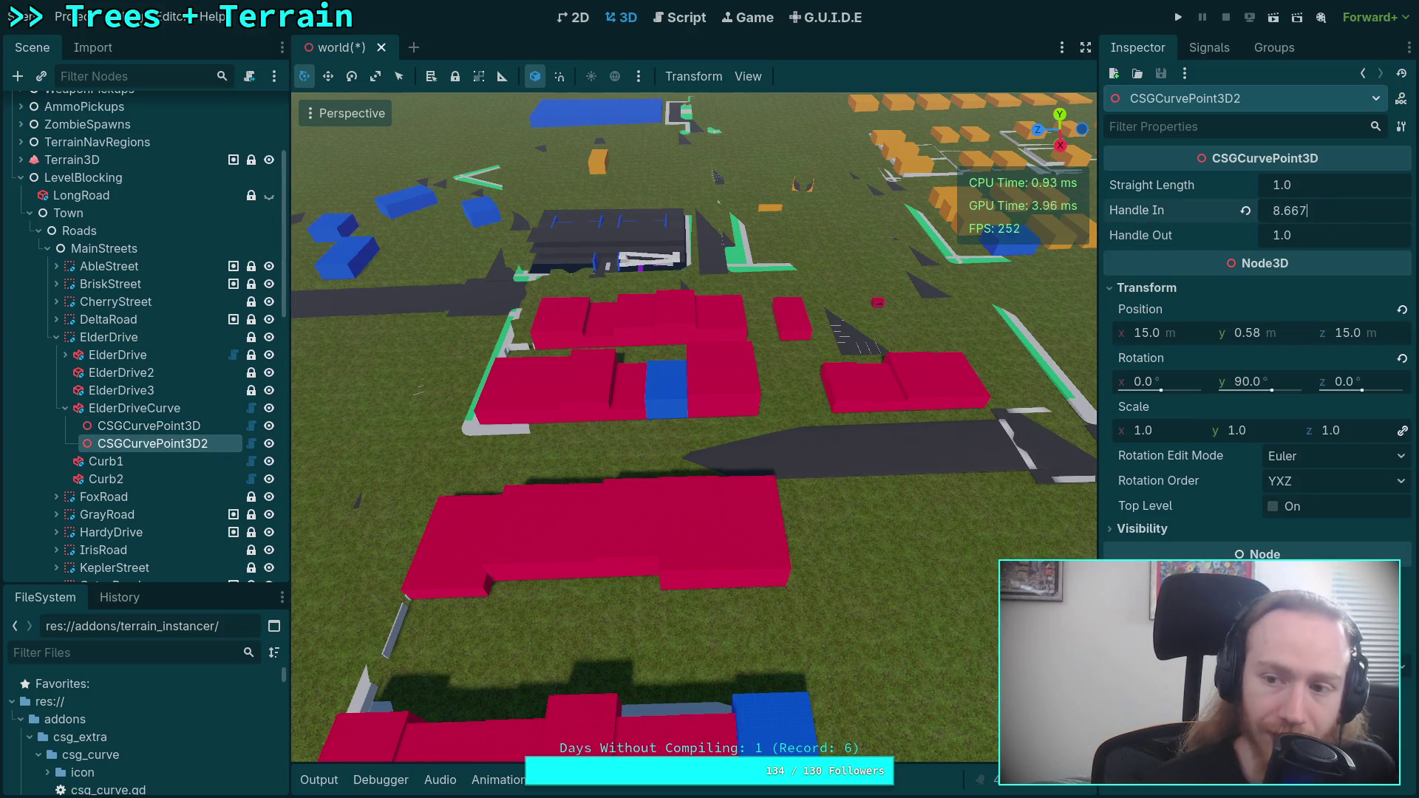
{"action": "key", "text": "ctrl+s"}
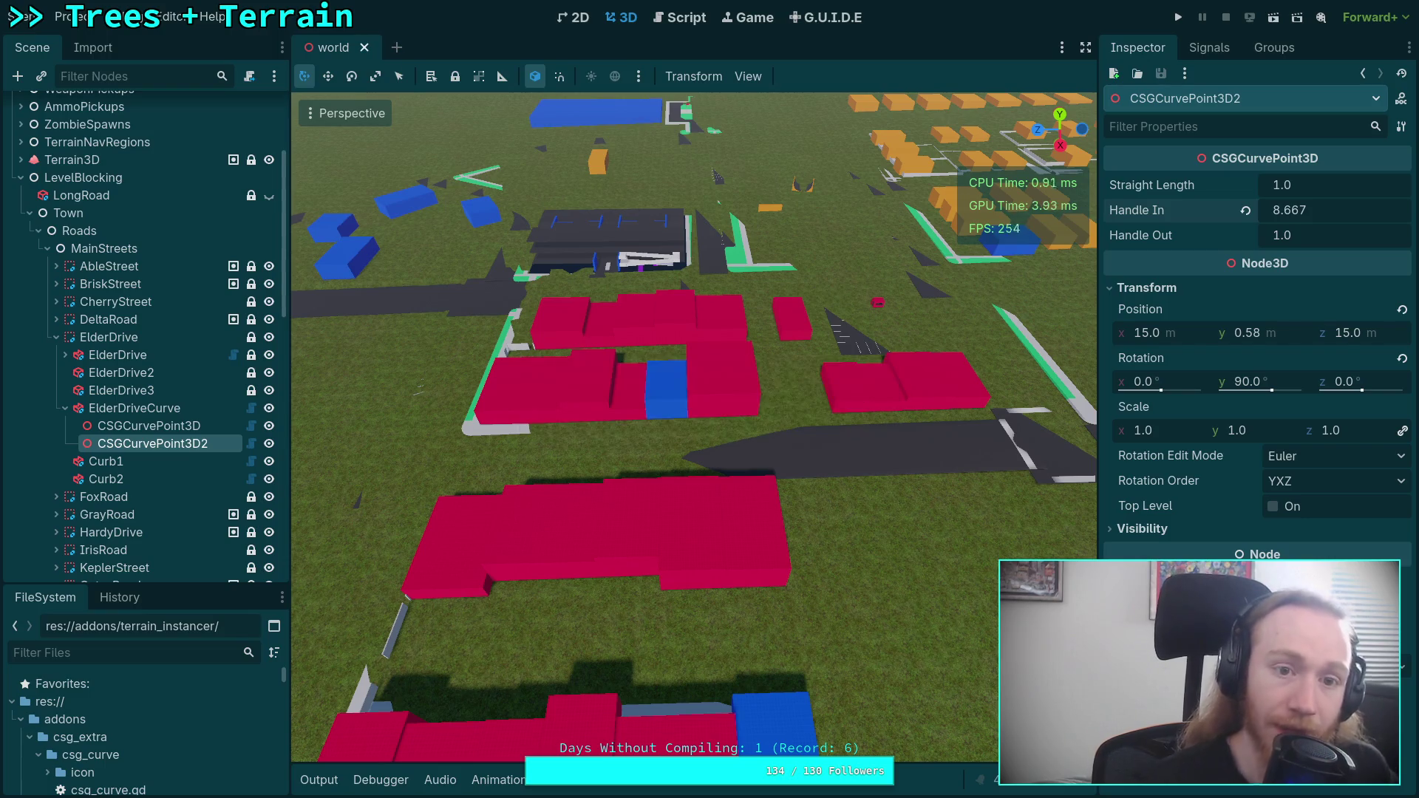
{"action": "left_click_drag", "start_coordinate": [945, 458], "coordinate": [897, 518]}
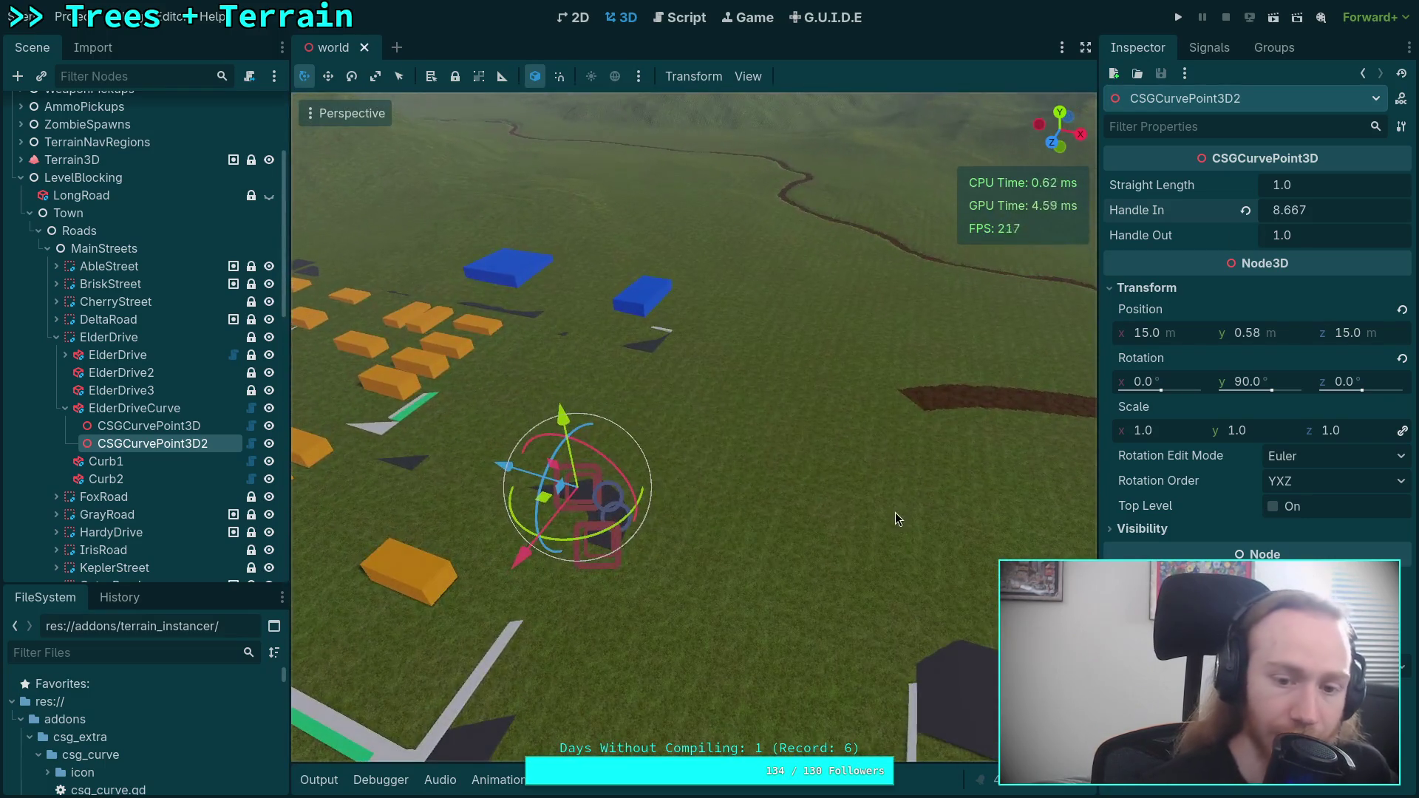
{"action": "key", "text": "ctrl+s"}
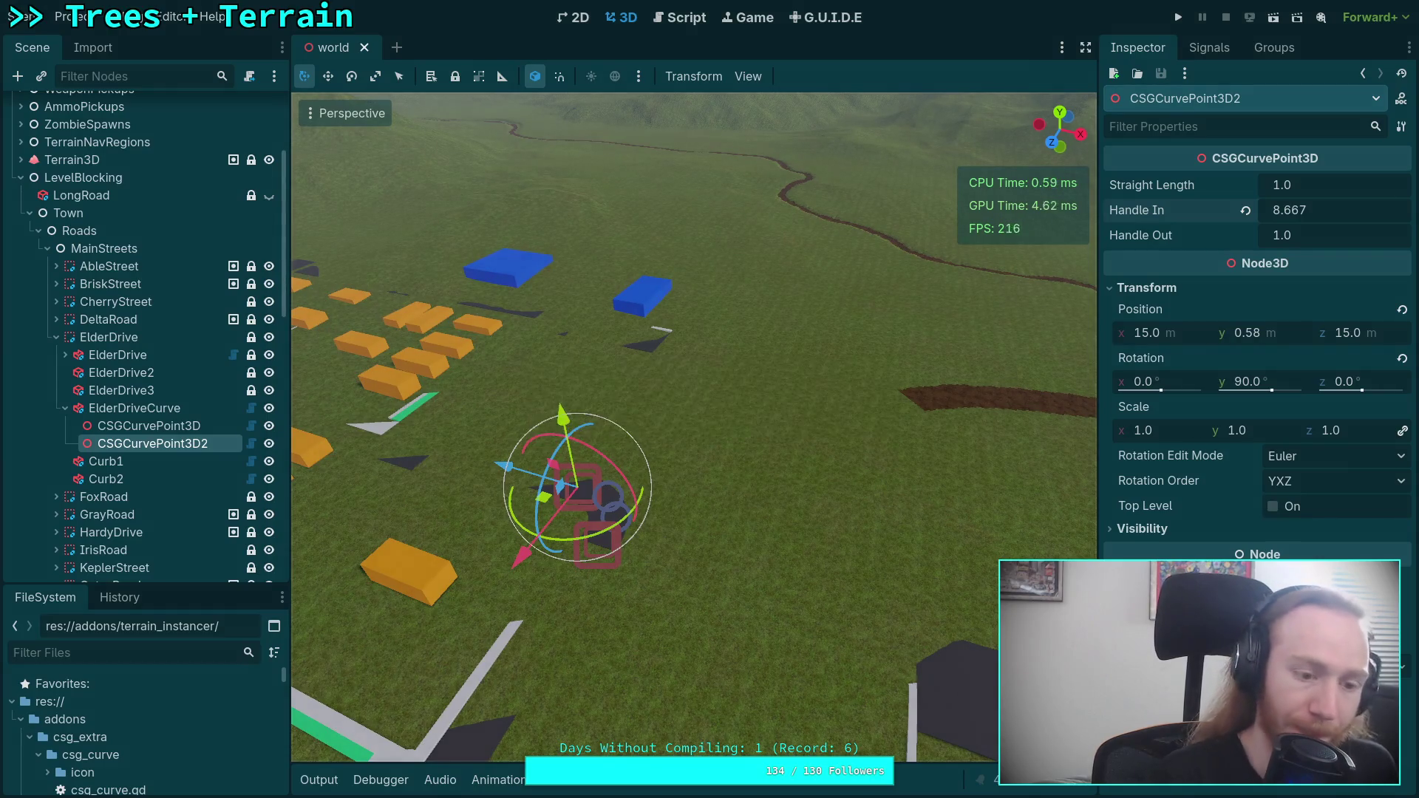
{"action": "key", "text": "super+1"}
{"action": "key", "text": "Down"}
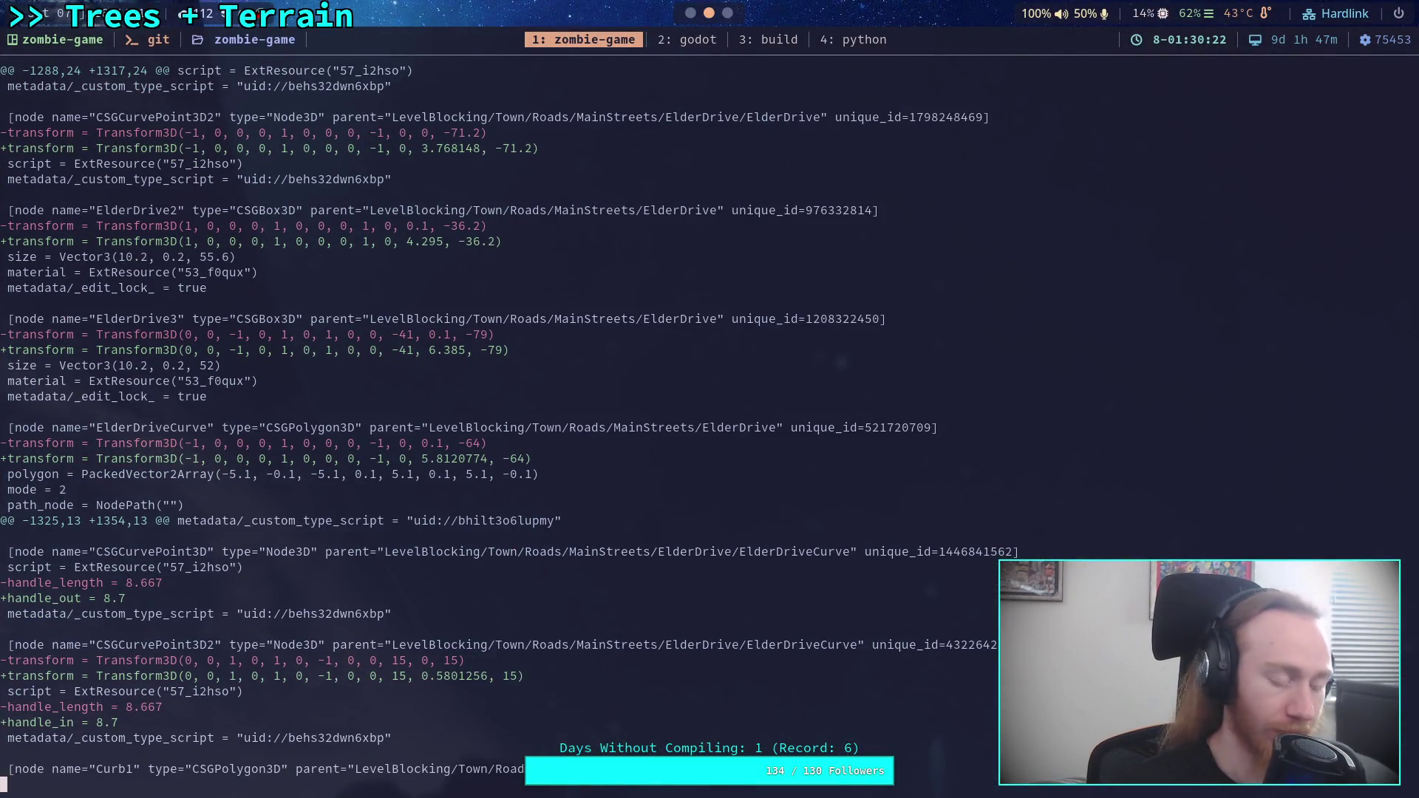
- Rerun the world.tscn diff and page through the Curb1, street, parking and IrisRoad hunks
{"action": "key", "text": "q"}
{"action": "key", "text": "Up"}
{"action": "key", "text": "Return"}
{"action": "scroll", "coordinate": [710, 399], "scroll_direction": "down", "scroll_amount": 15}
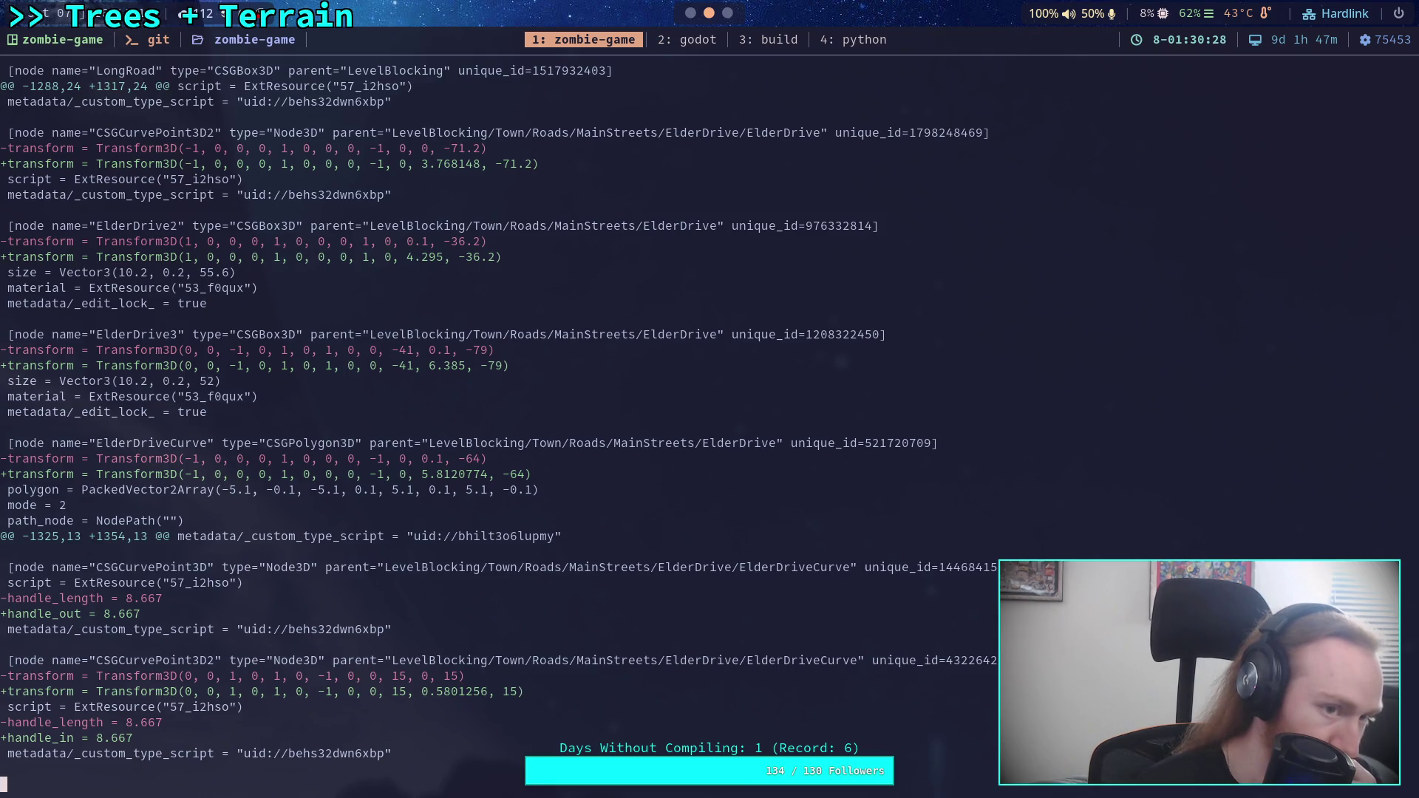
{"action": "key", "text": "space"}
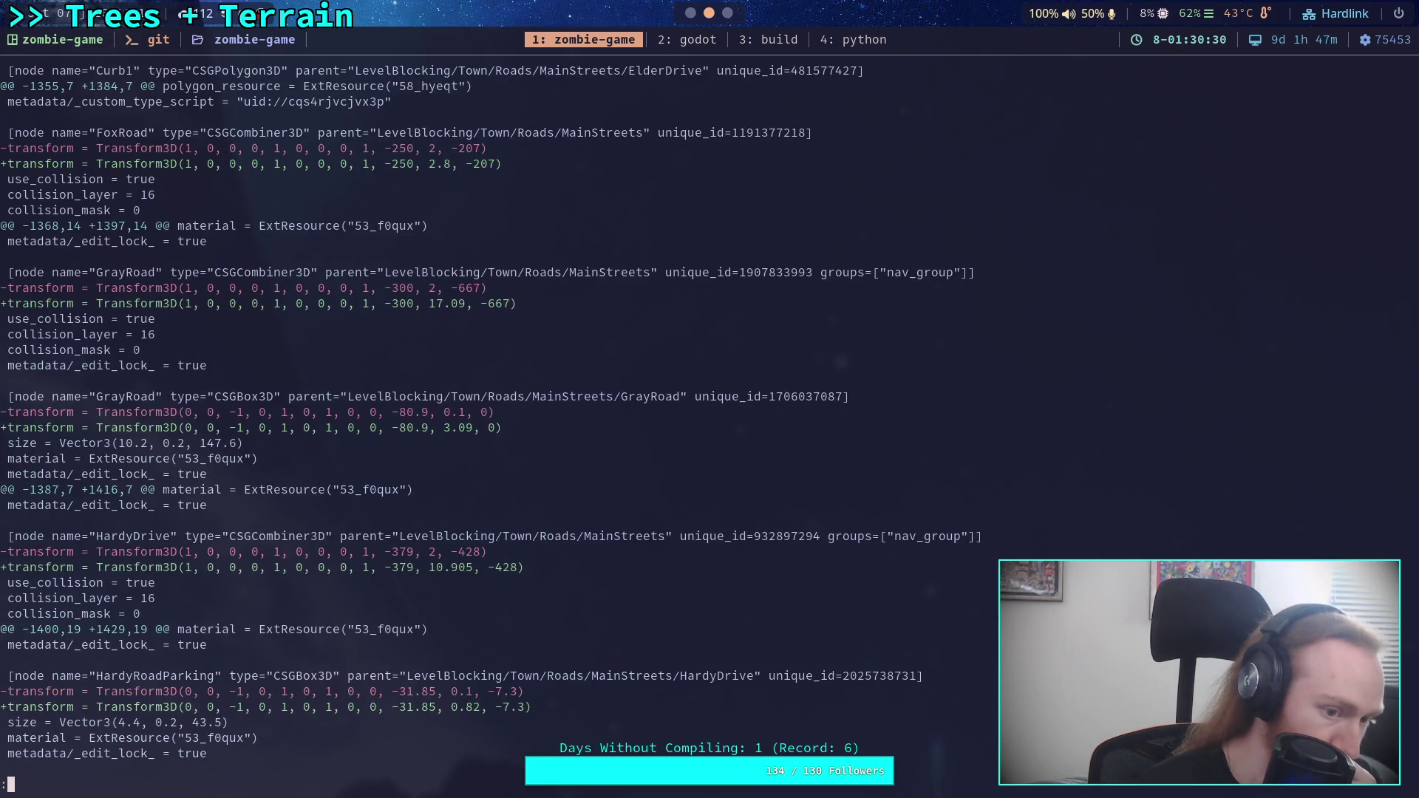
{"action": "key", "text": "space"}
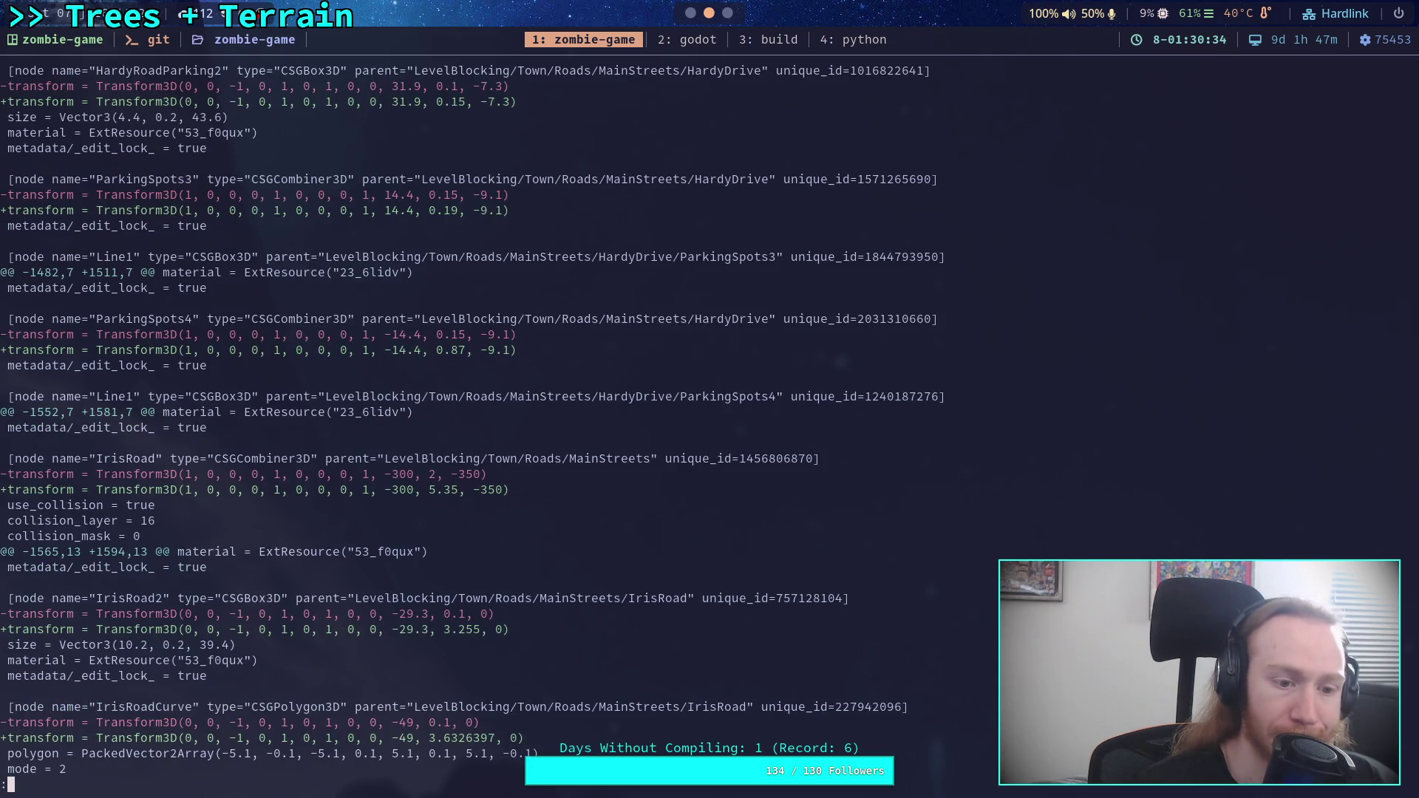
- Run 'git add -i scene/world/world.tscn' from history
{"action": "key", "text": "q"}
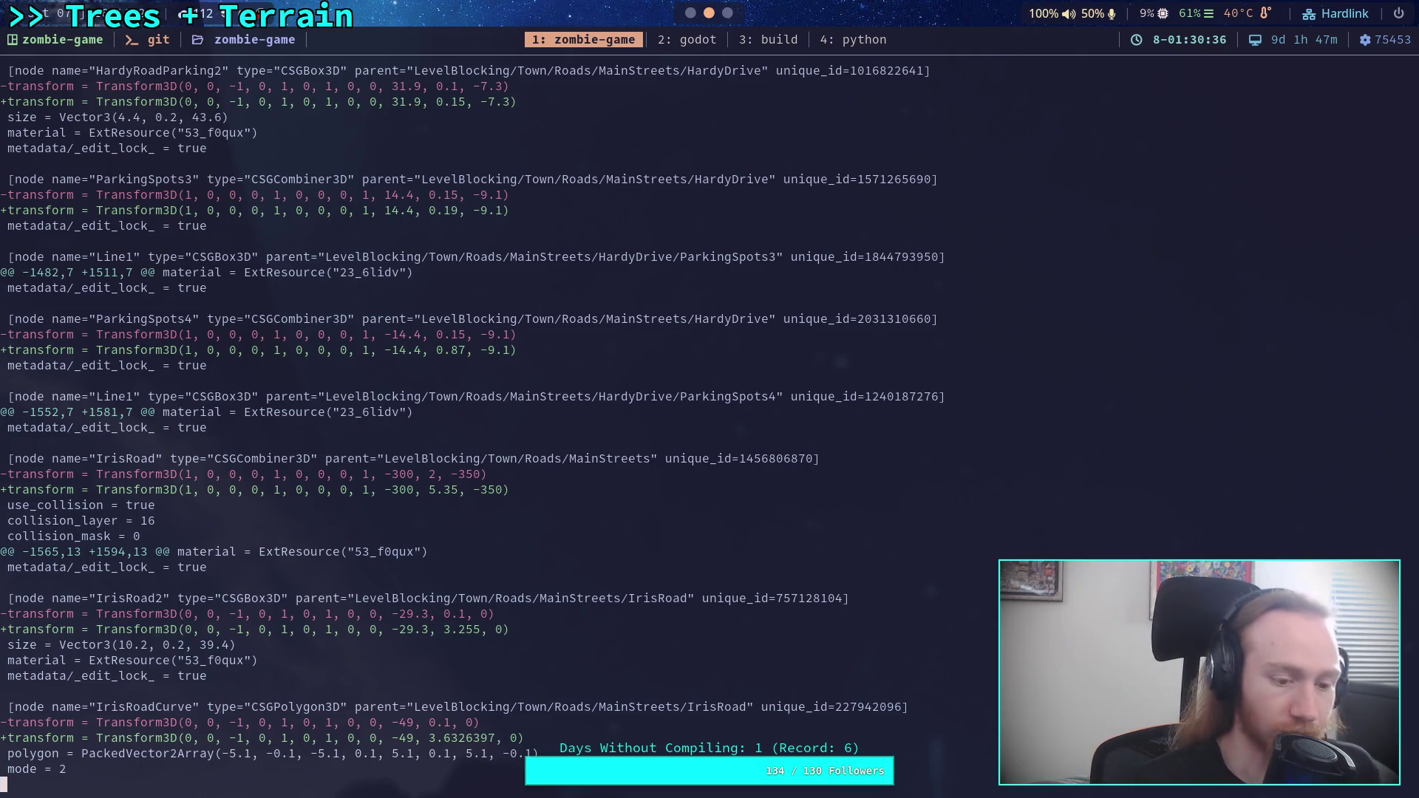
{"action": "key", "text": "Up"}
{"action": "key", "text": "Up"}
{"action": "key", "text": "Return"}
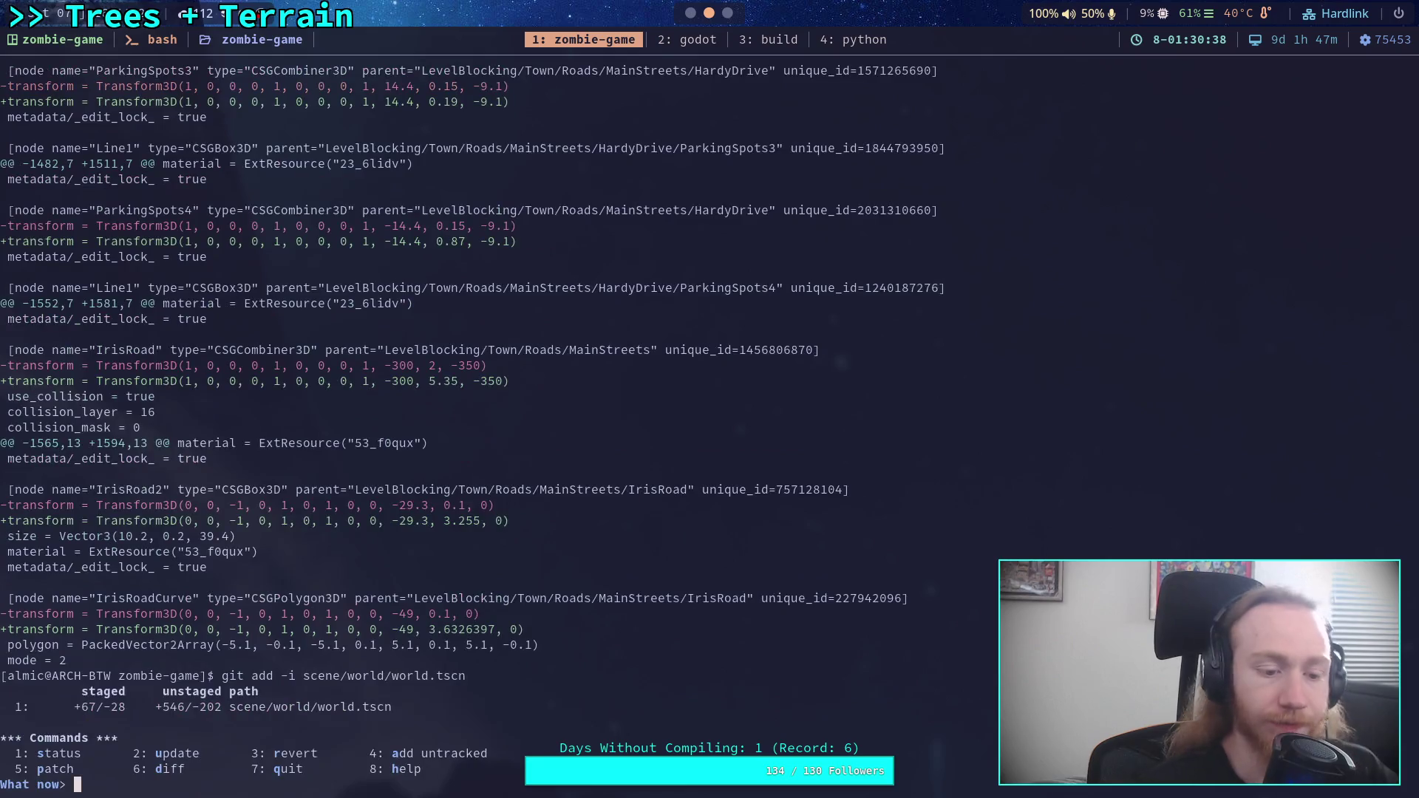
- Start patch-mode staging for world.tscn in git interactive add
{"action": "type", "text": "5"}
{"action": "key", "text": "Return"}
{"action": "type", "text": "1"}
{"action": "key", "text": "Return"}
{"action": "key", "text": "Return"}
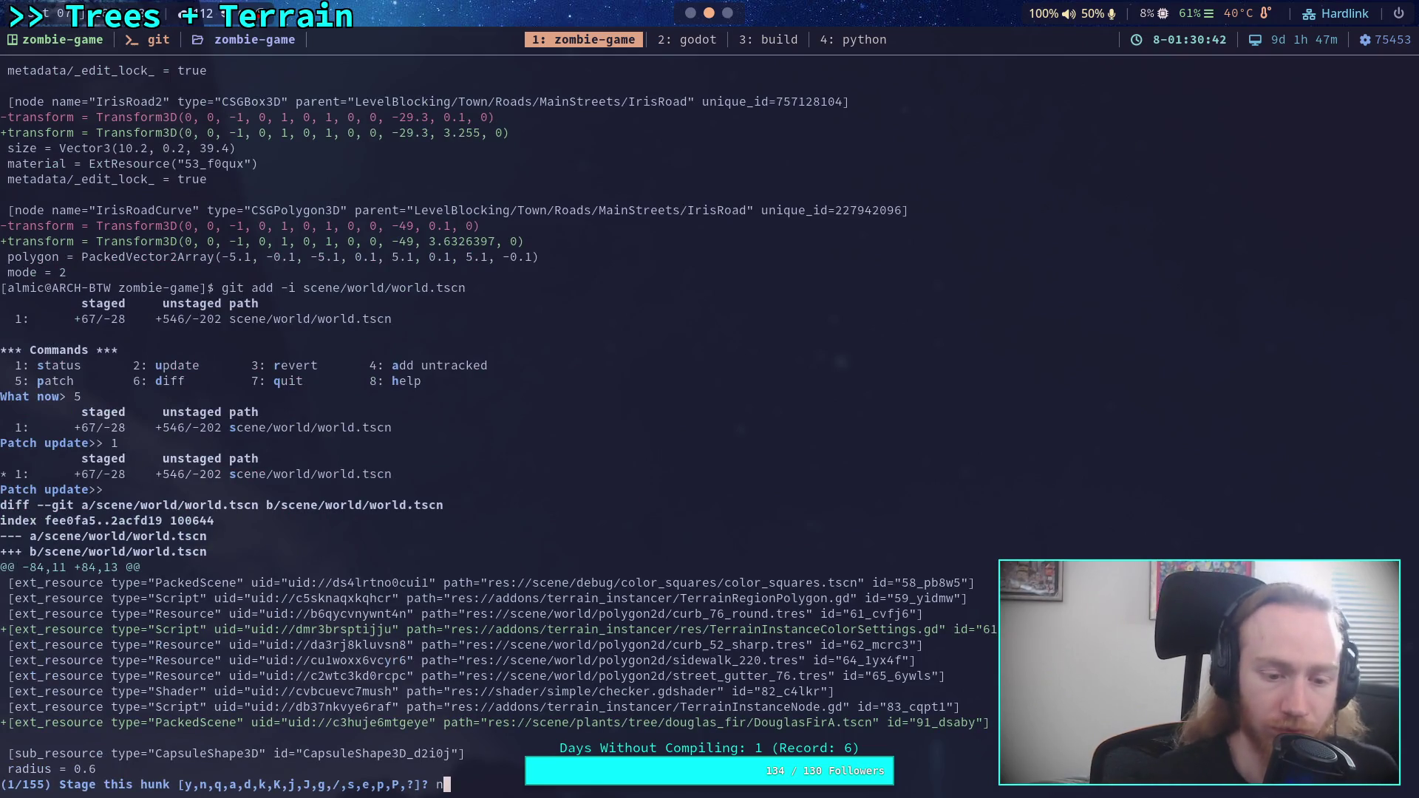
- Leave hunks 1–6 unstaged: resources, MoonLight lighting, player/zombie positions, weapon pickup, island trees
{"action": "type", "text": "n"}
{"action": "key", "text": "Return"}
{"action": "type", "text": "n"}
{"action": "key", "text": "Return"}
{"action": "type", "text": "n"}
{"action": "key", "text": "Return"}
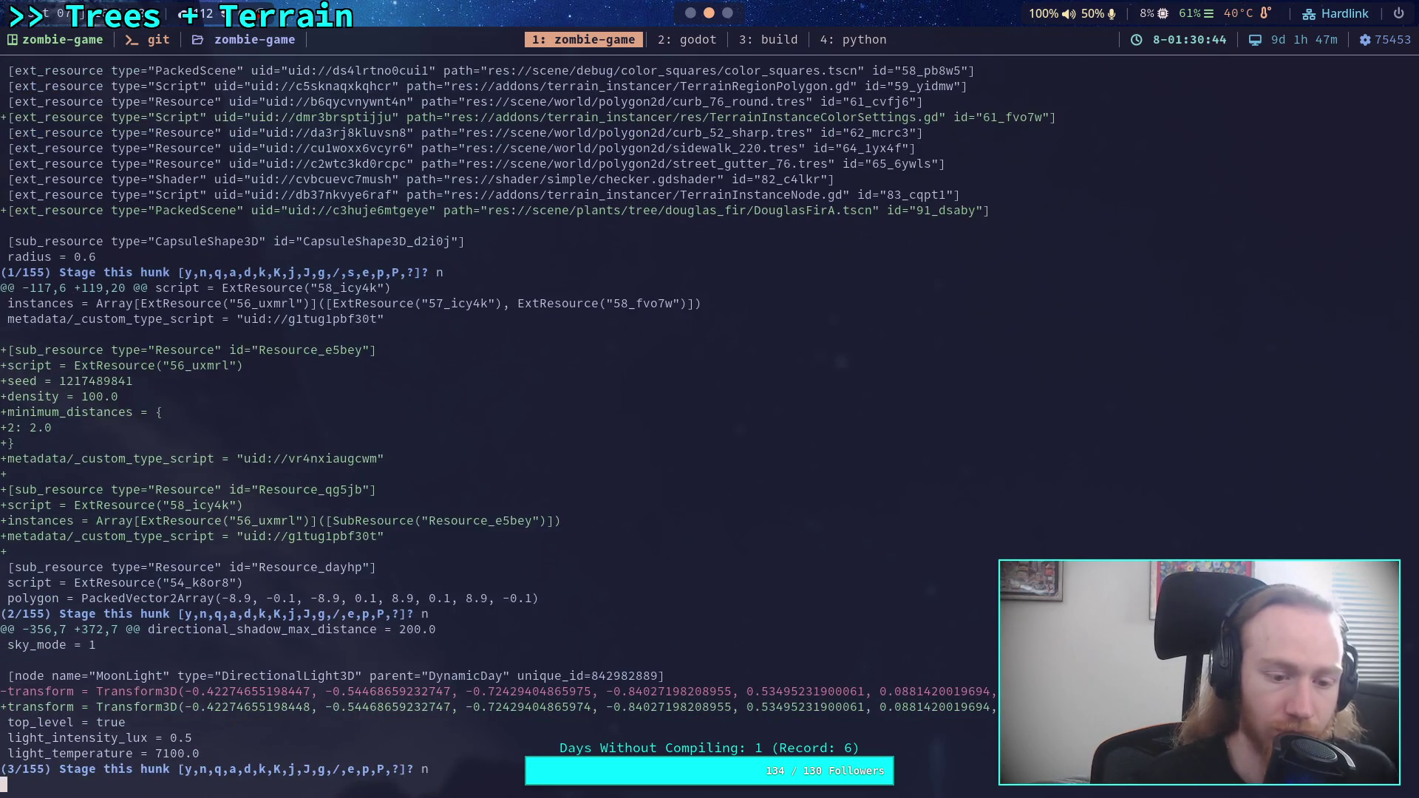
{"action": "type", "text": "n"}
{"action": "key", "text": "Return"}
{"action": "type", "text": "n"}
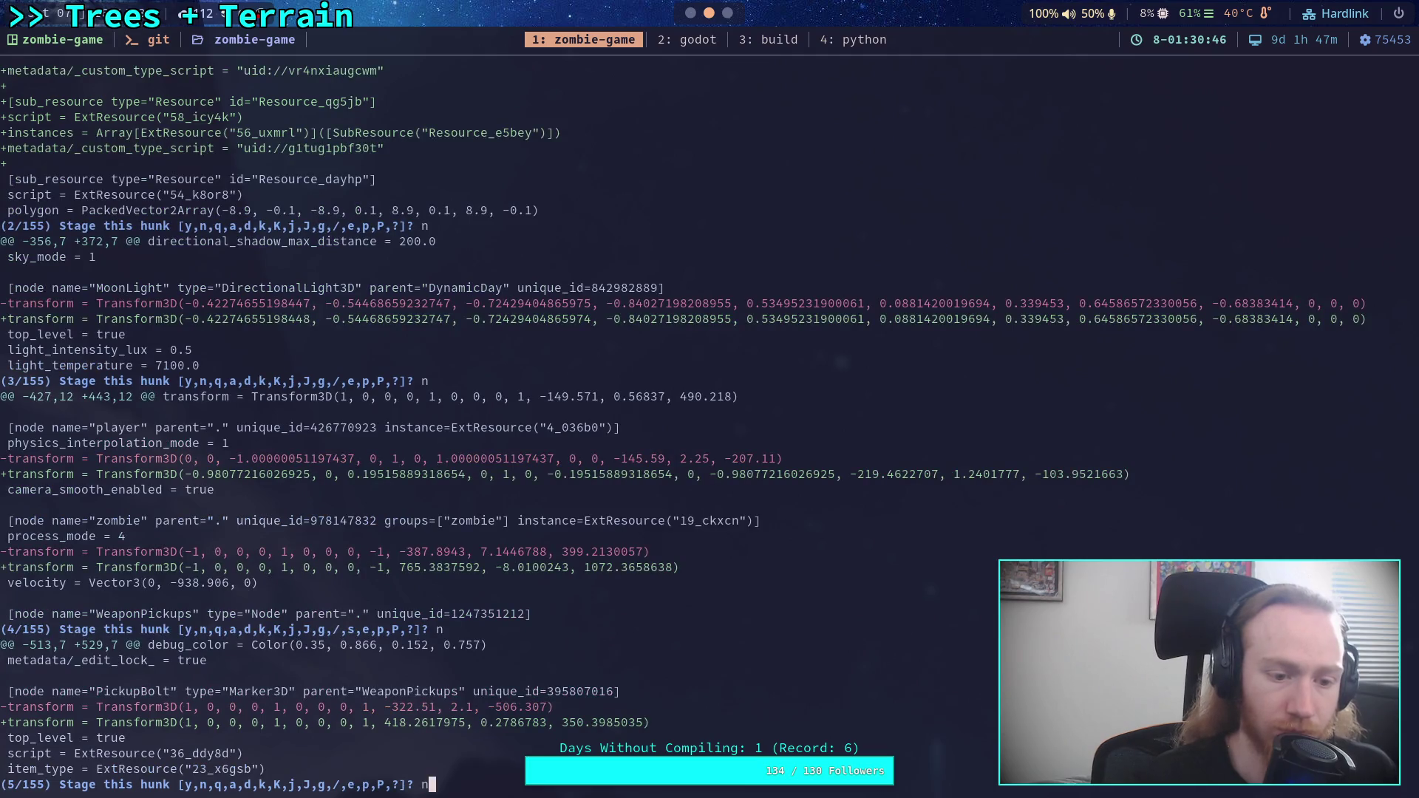
{"action": "key", "text": "Return"}
{"action": "type", "text": "n"}
{"action": "key", "text": "Return"}
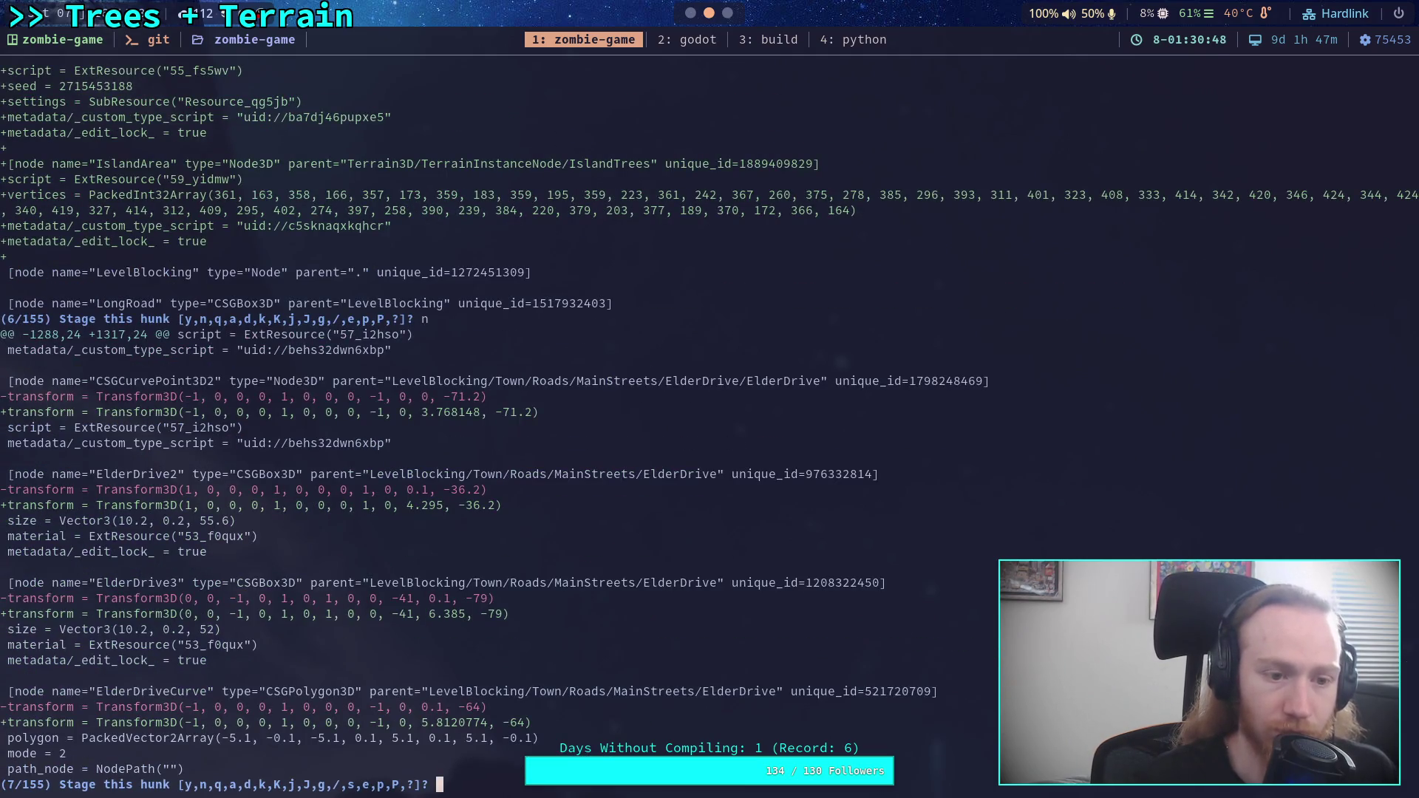
- Stage hunks 7–15, covering ElderDrive and its curve handles through IrisRoad and IrisRoadCurve
{"action": "type", "text": "y"}
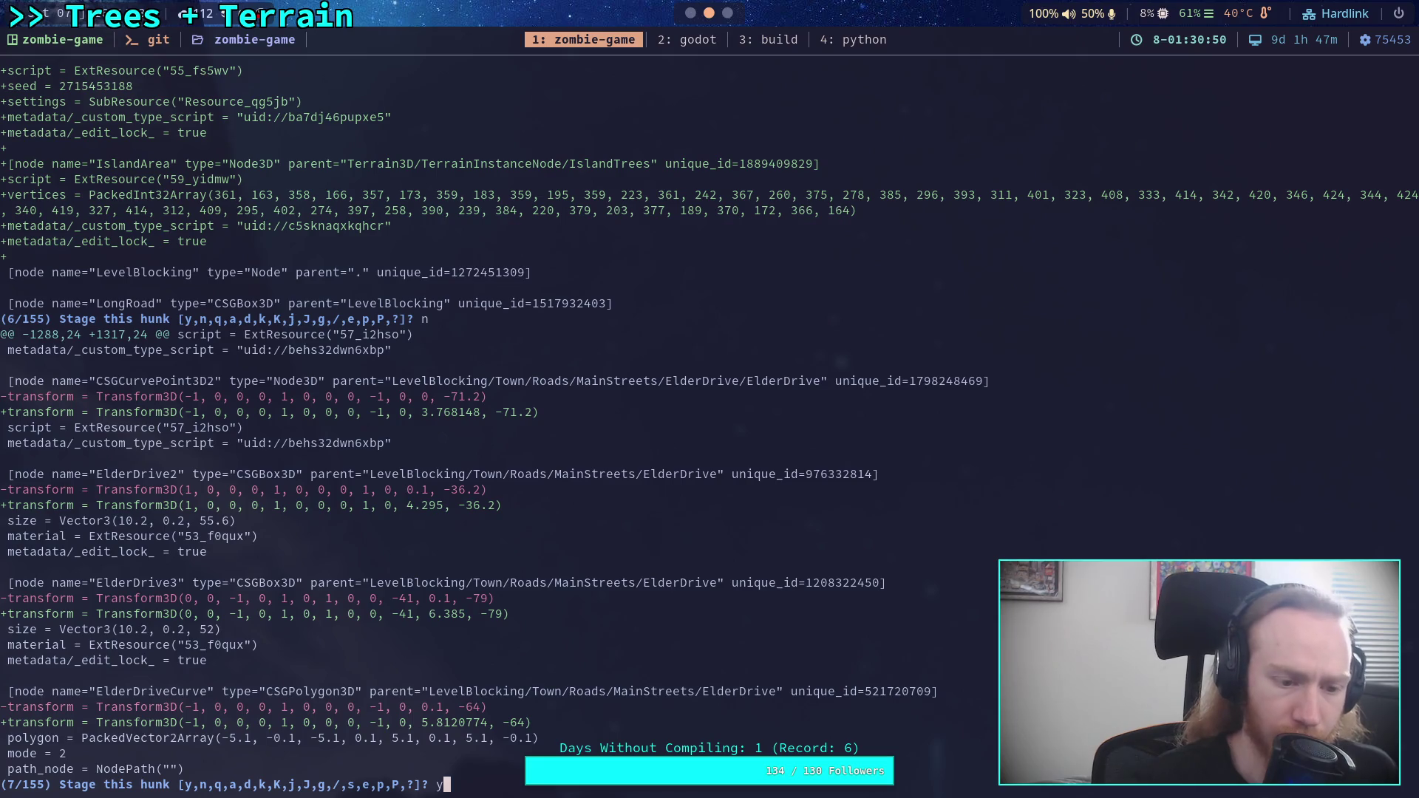
{"action": "key", "text": "Return"}
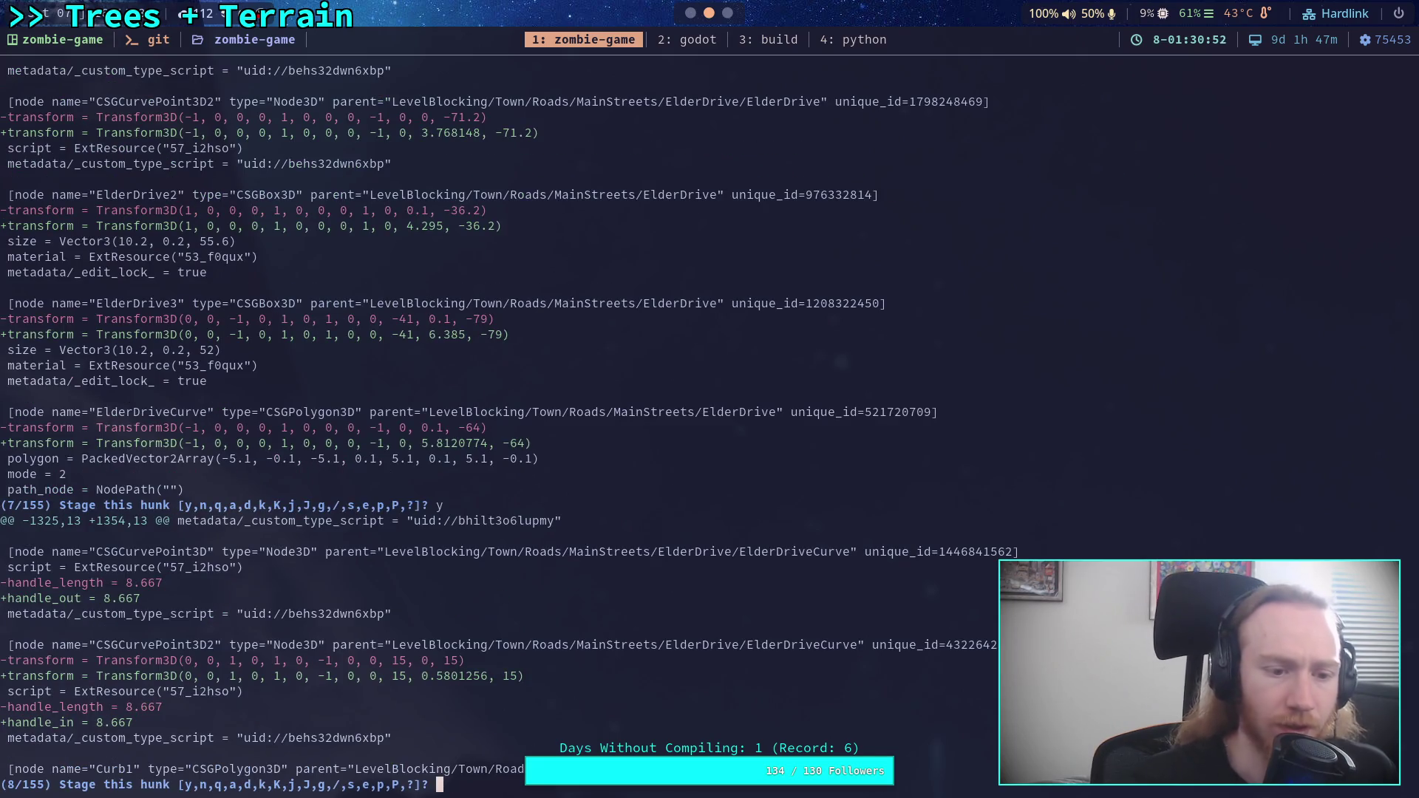
{"action": "type", "text": "y"}
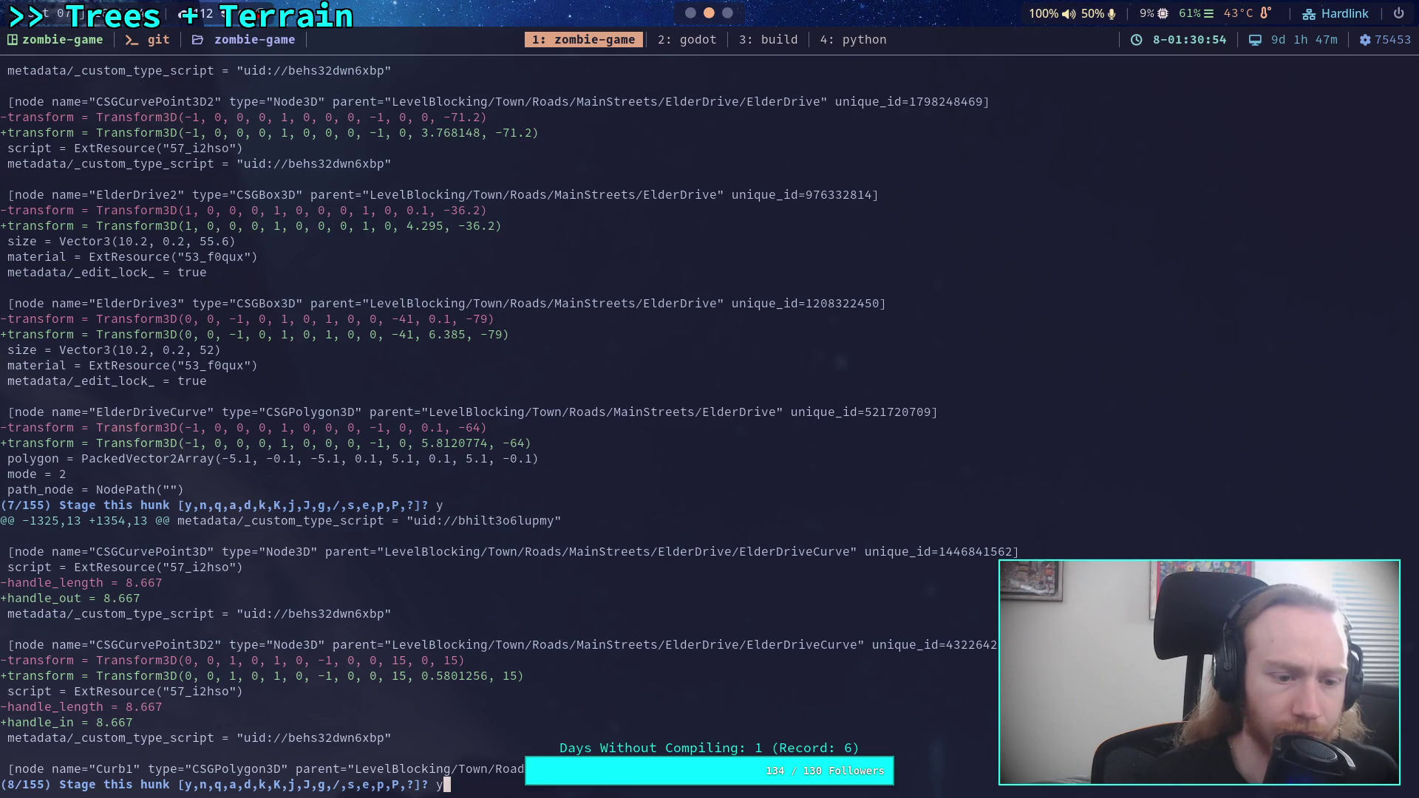
{"action": "key", "text": "Return"}
{"action": "type", "text": "y"}
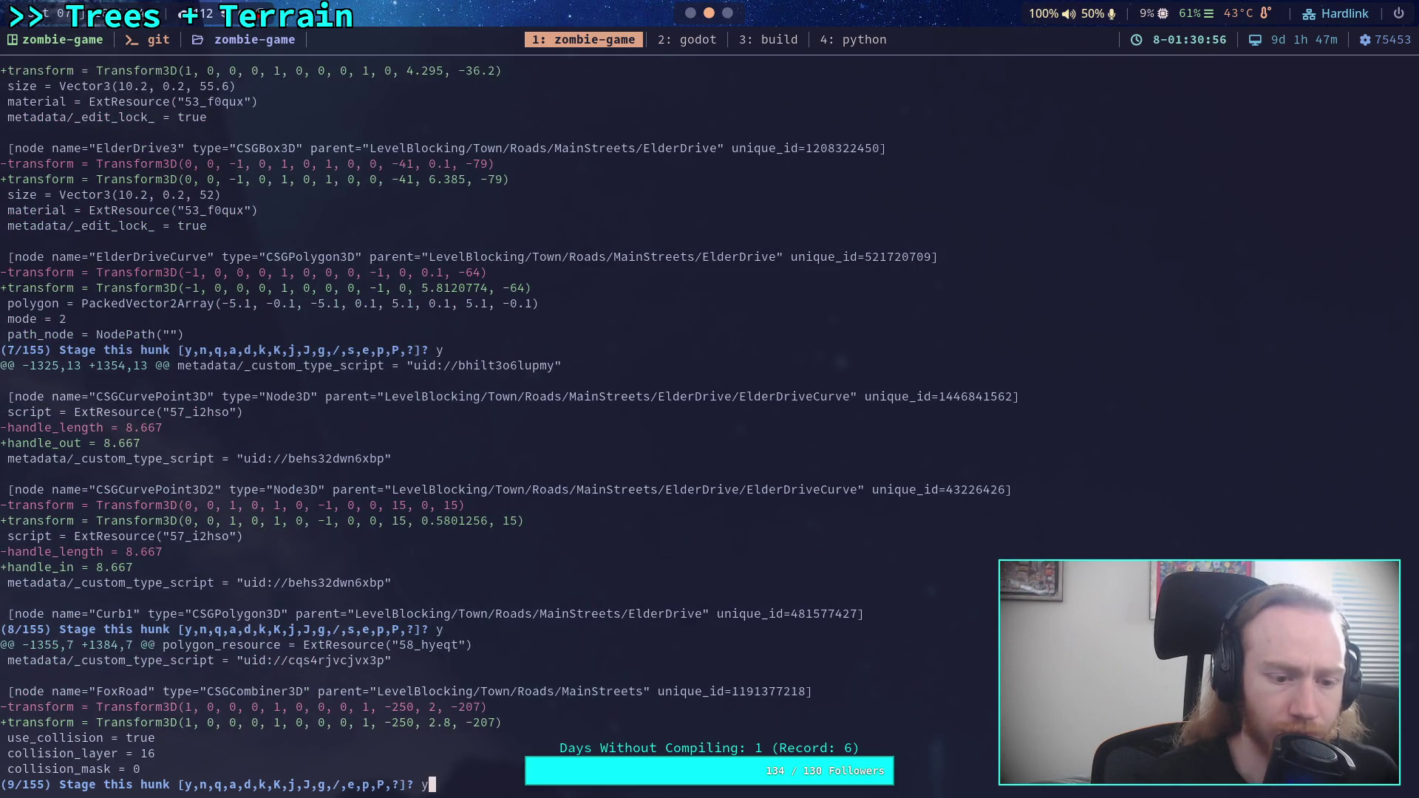
{"action": "key", "text": "Return"}
{"action": "type", "text": "y"}
{"action": "key", "text": "Return"}
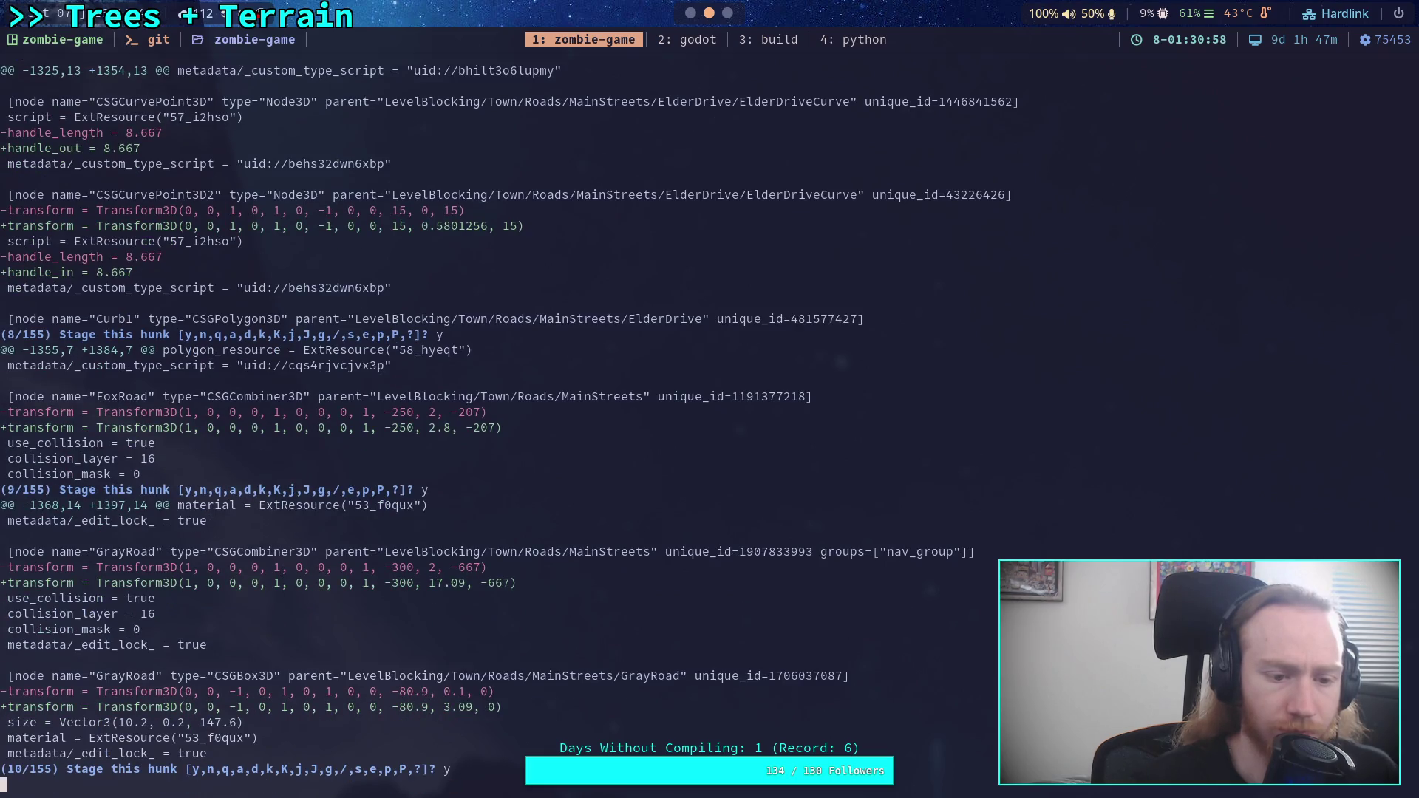
{"action": "type", "text": "y"}
{"action": "key", "text": "Return"}
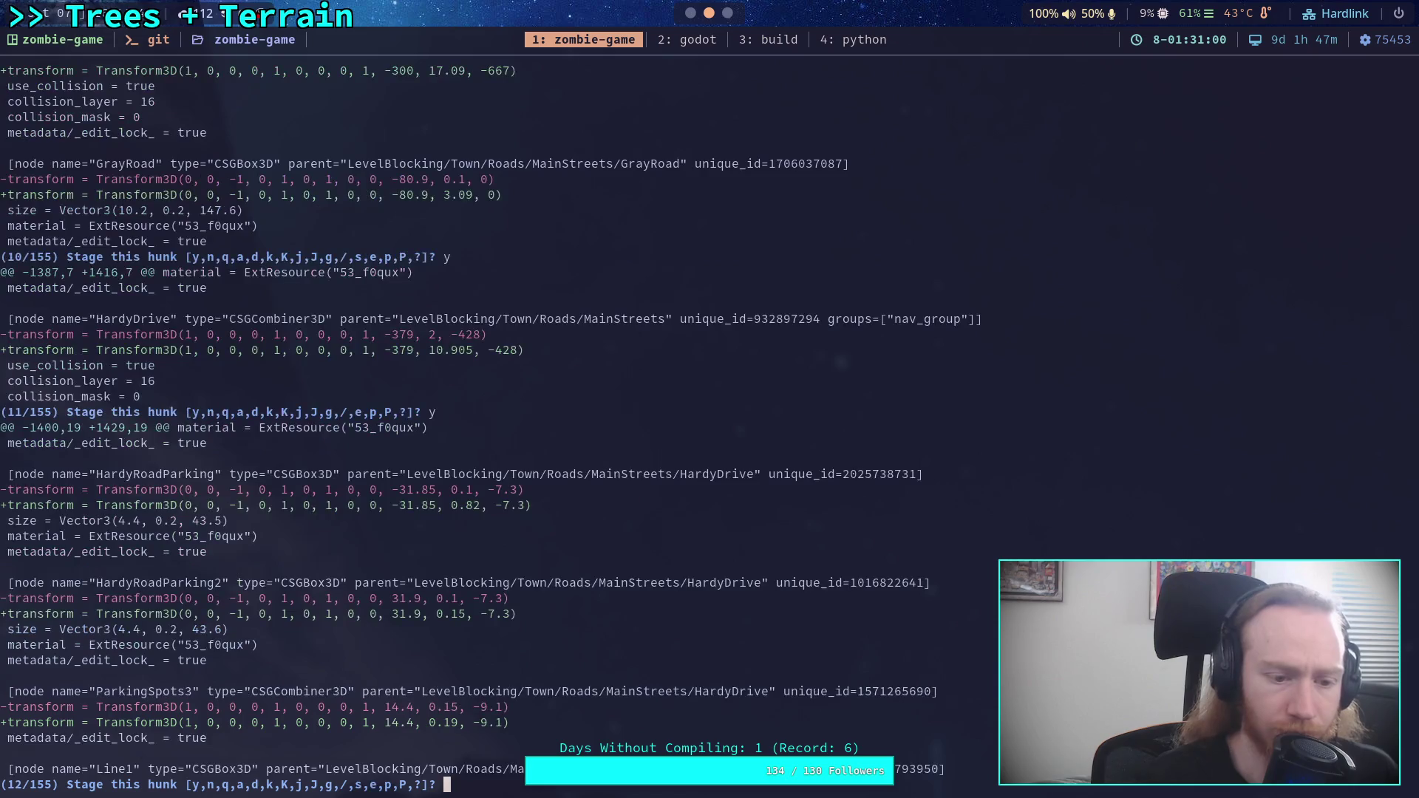
{"action": "type", "text": "y"}
{"action": "key", "text": "Return"}
{"action": "type", "text": "y"}
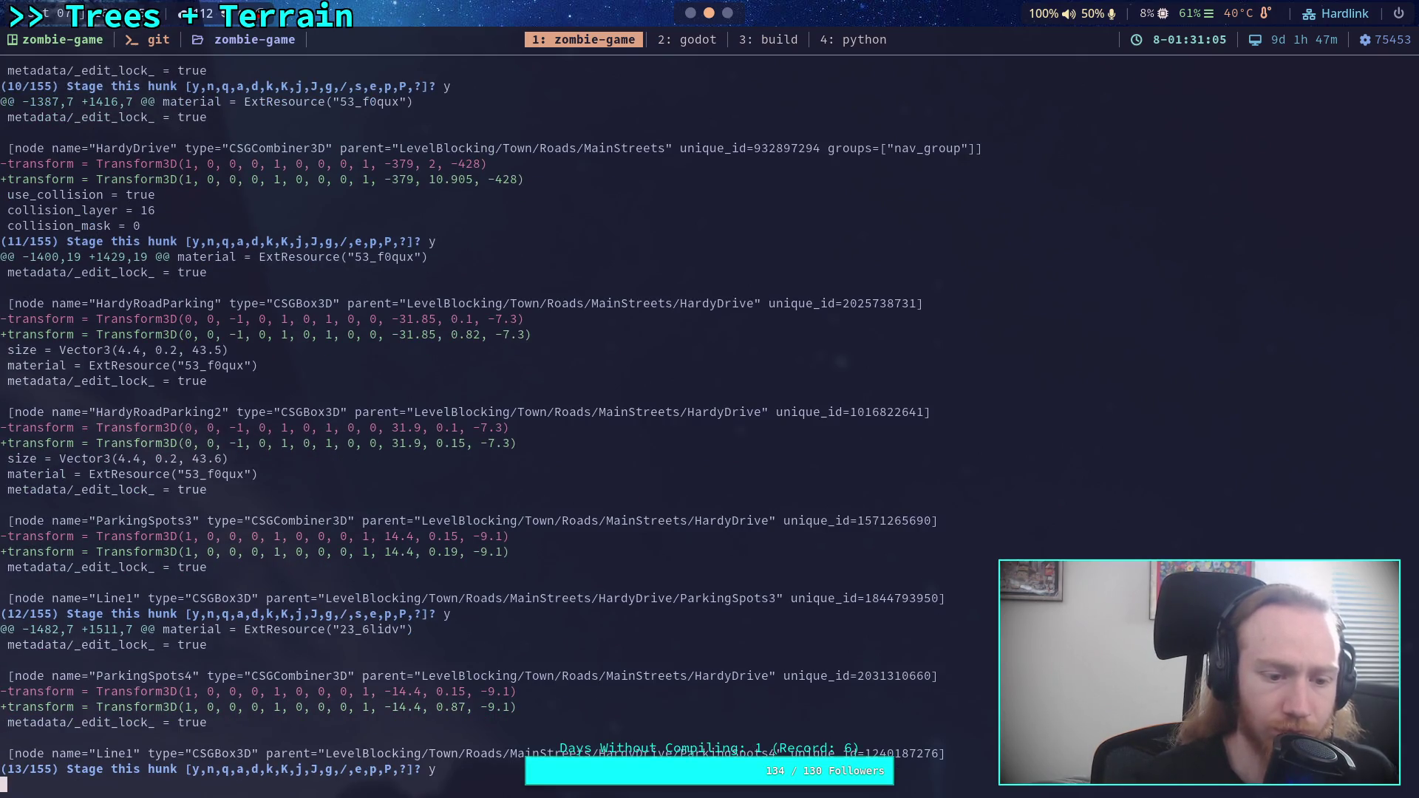
{"action": "type", "text": "y"}
{"action": "key", "text": "Return"}
{"action": "type", "text": "y"}
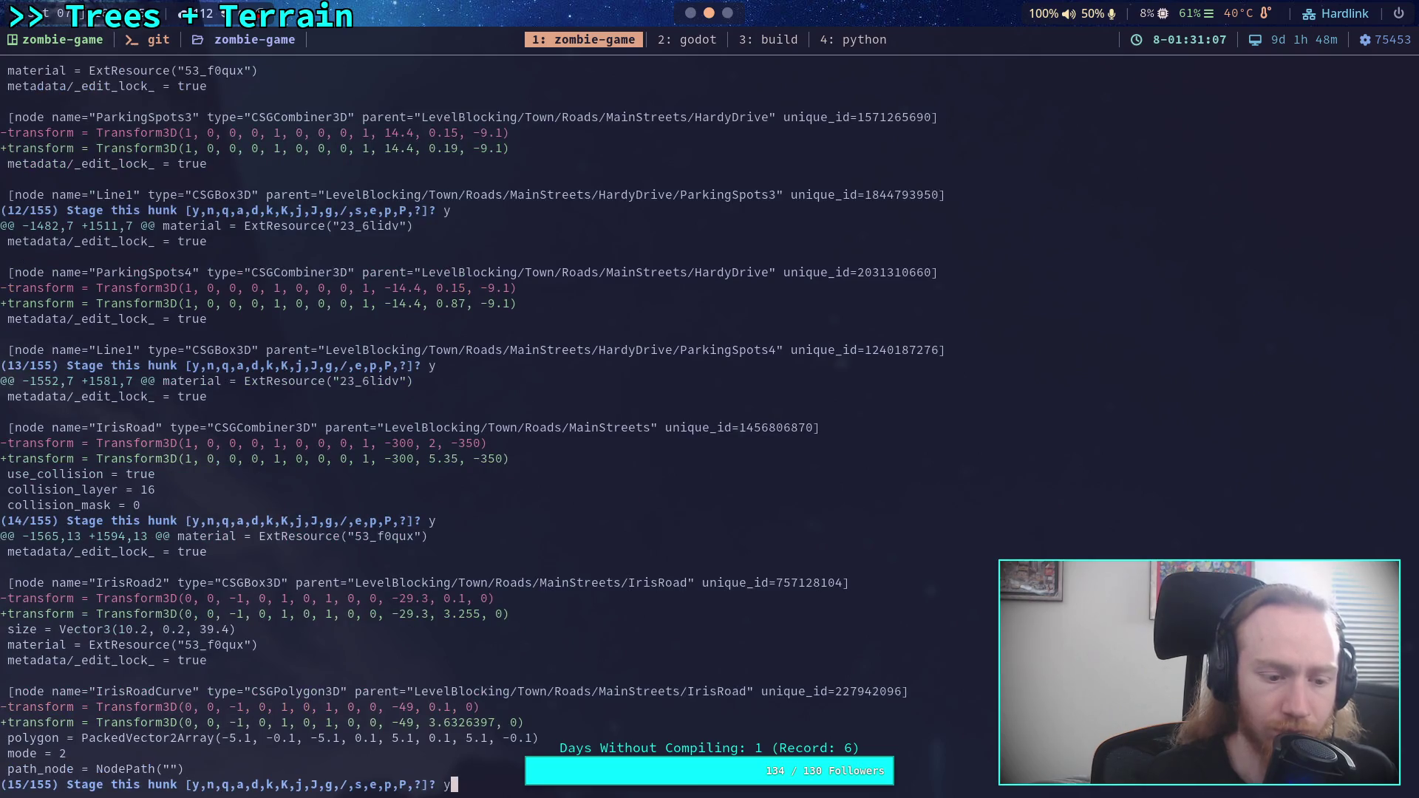
{"action": "key", "text": "Return"}
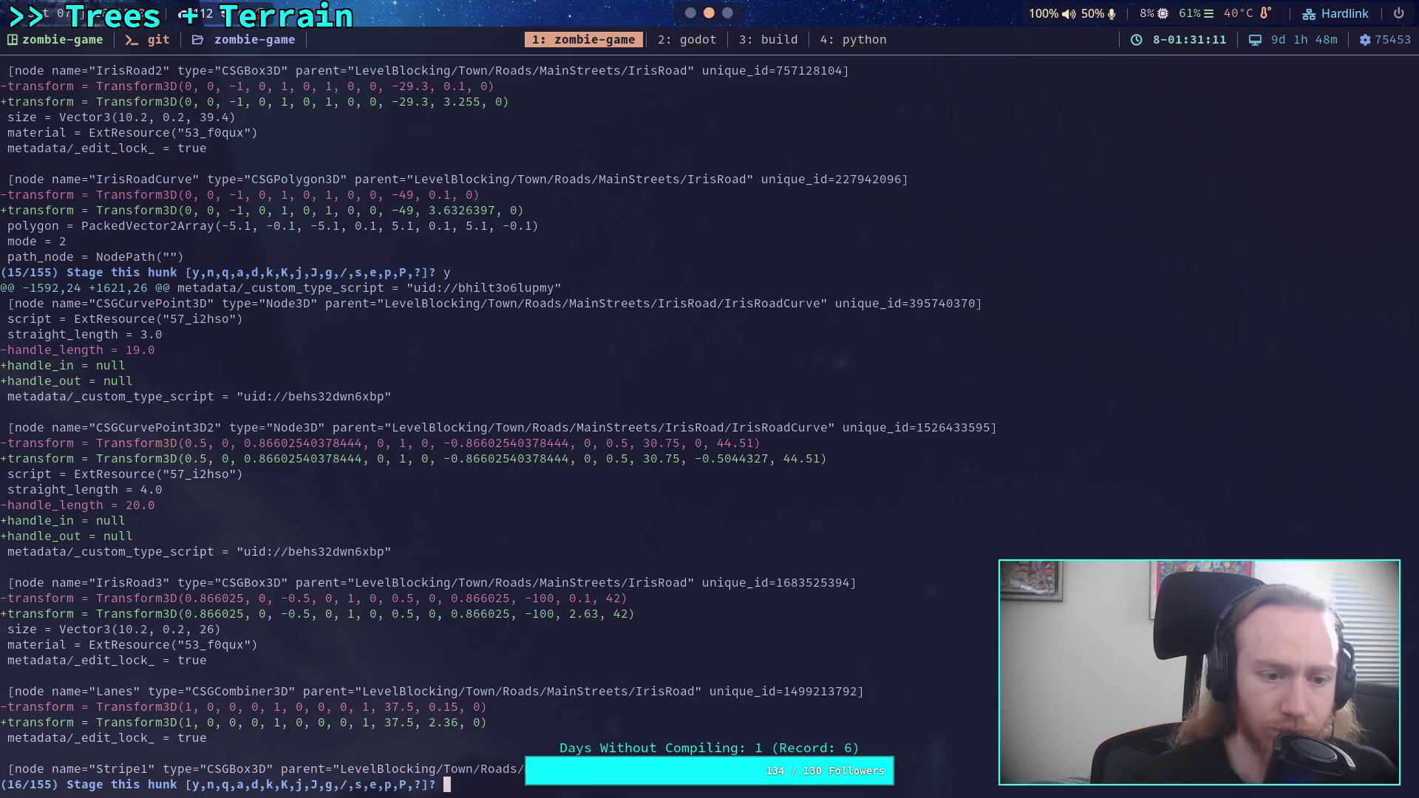
- Quit hunk review and exit interactive staging
{"action": "type", "text": "q"}
{"action": "key", "text": "Return"}
{"action": "type", "text": "q"}
{"action": "key", "text": "Return"}
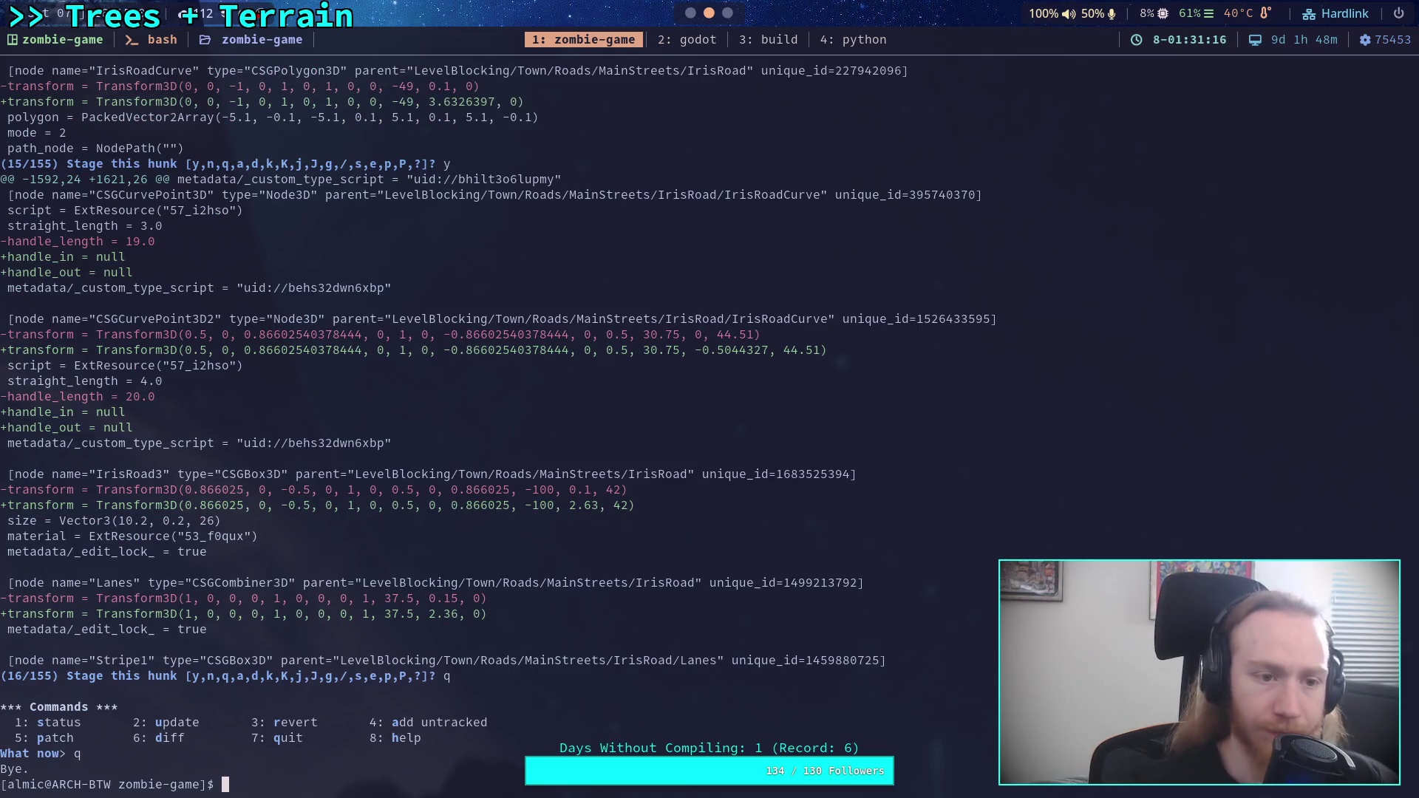
- Run 'git diff scene/world/world.tscn' and page ahead to the unstaged IrisRoad and Parking hunks
{"action": "type", "text": "git diff scene/world/world.tscn"}
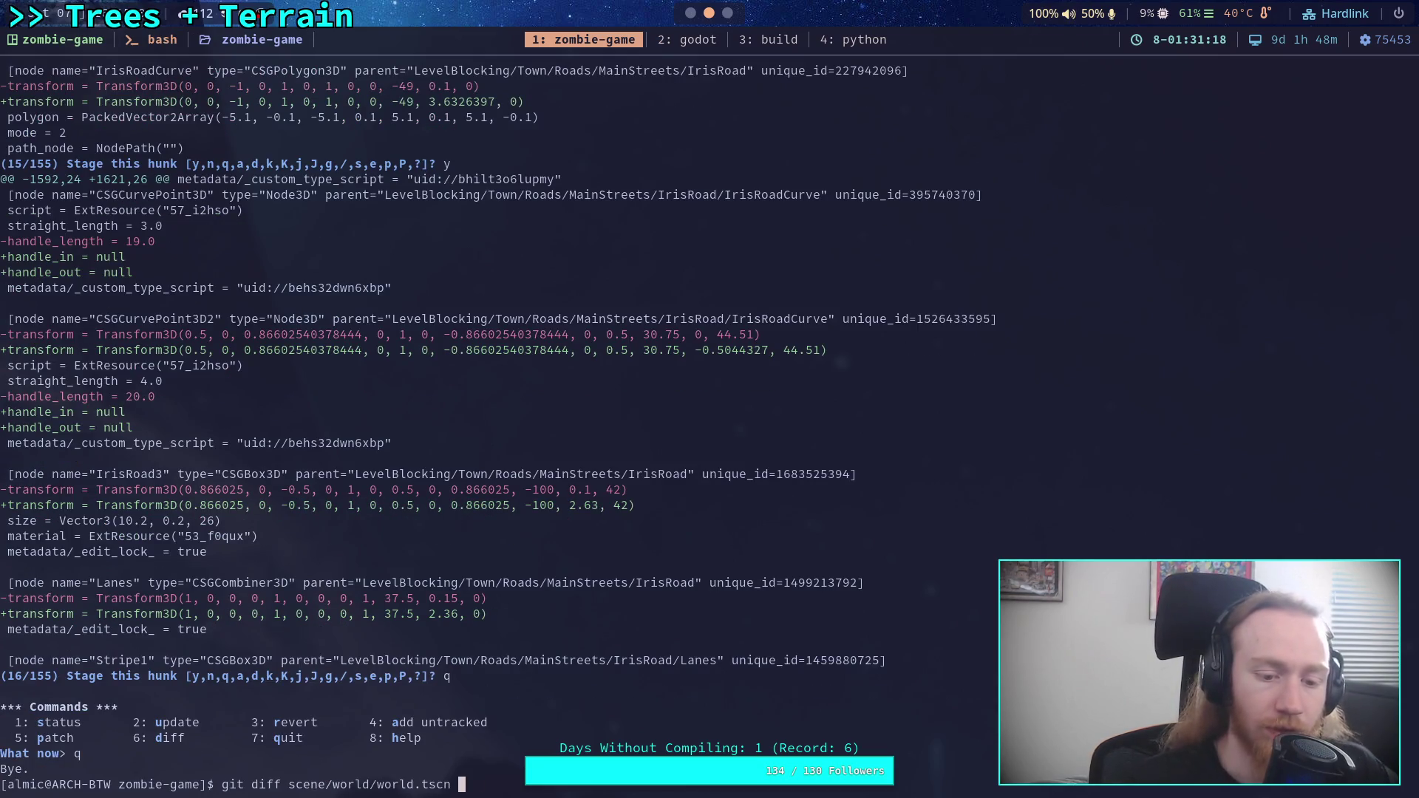
{"action": "key", "text": "Return"}
{"action": "key", "text": "q"}
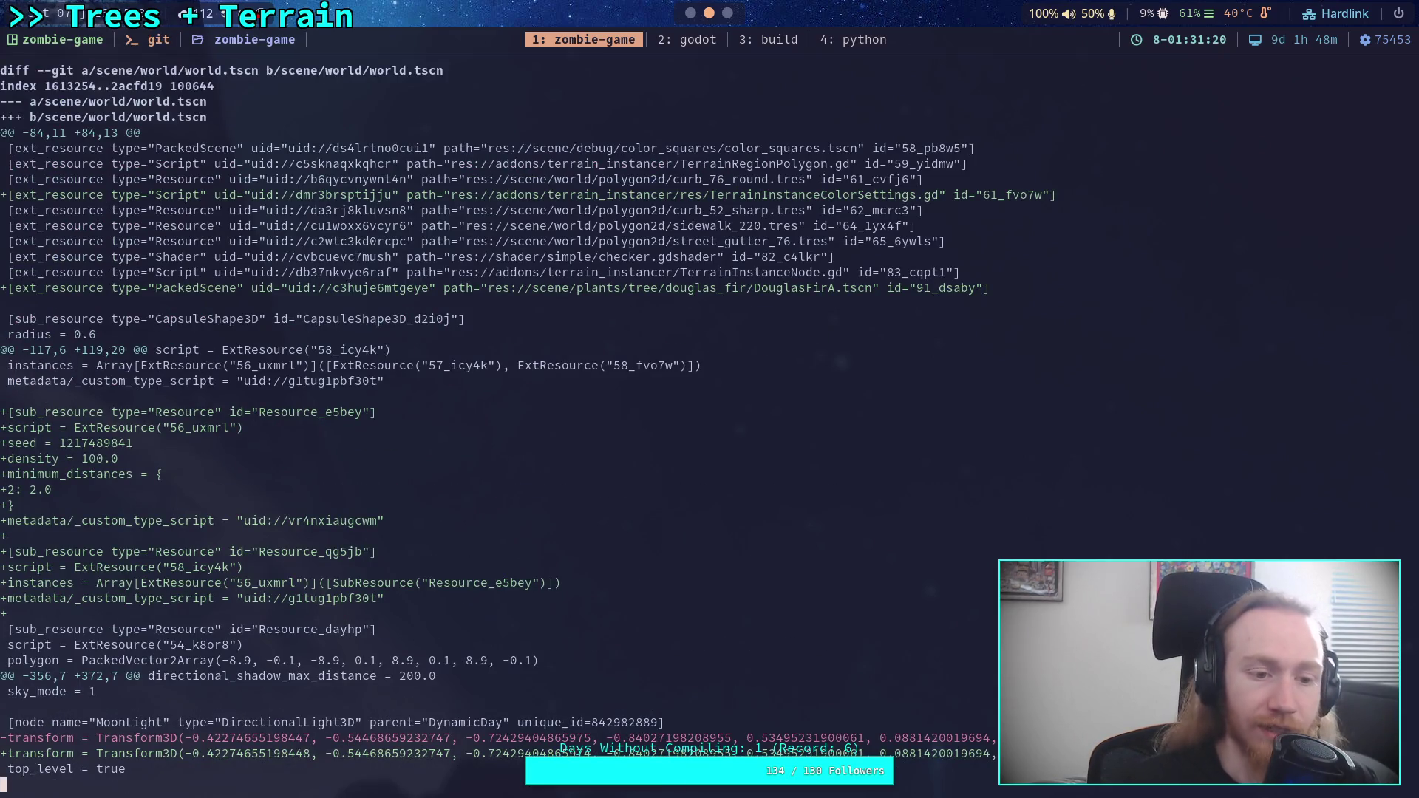
{"action": "key", "text": "space"}
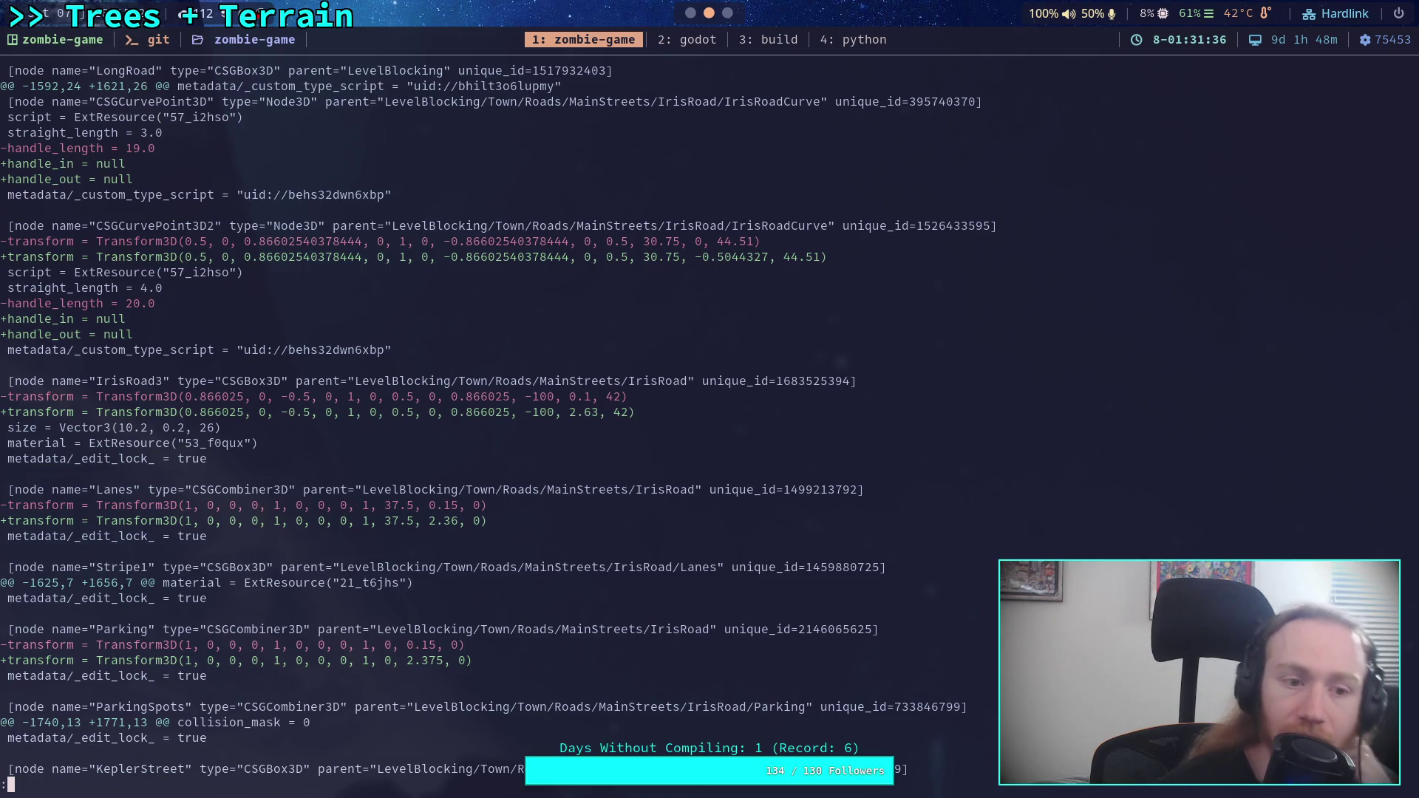
{"action": "key", "text": "super+2"}
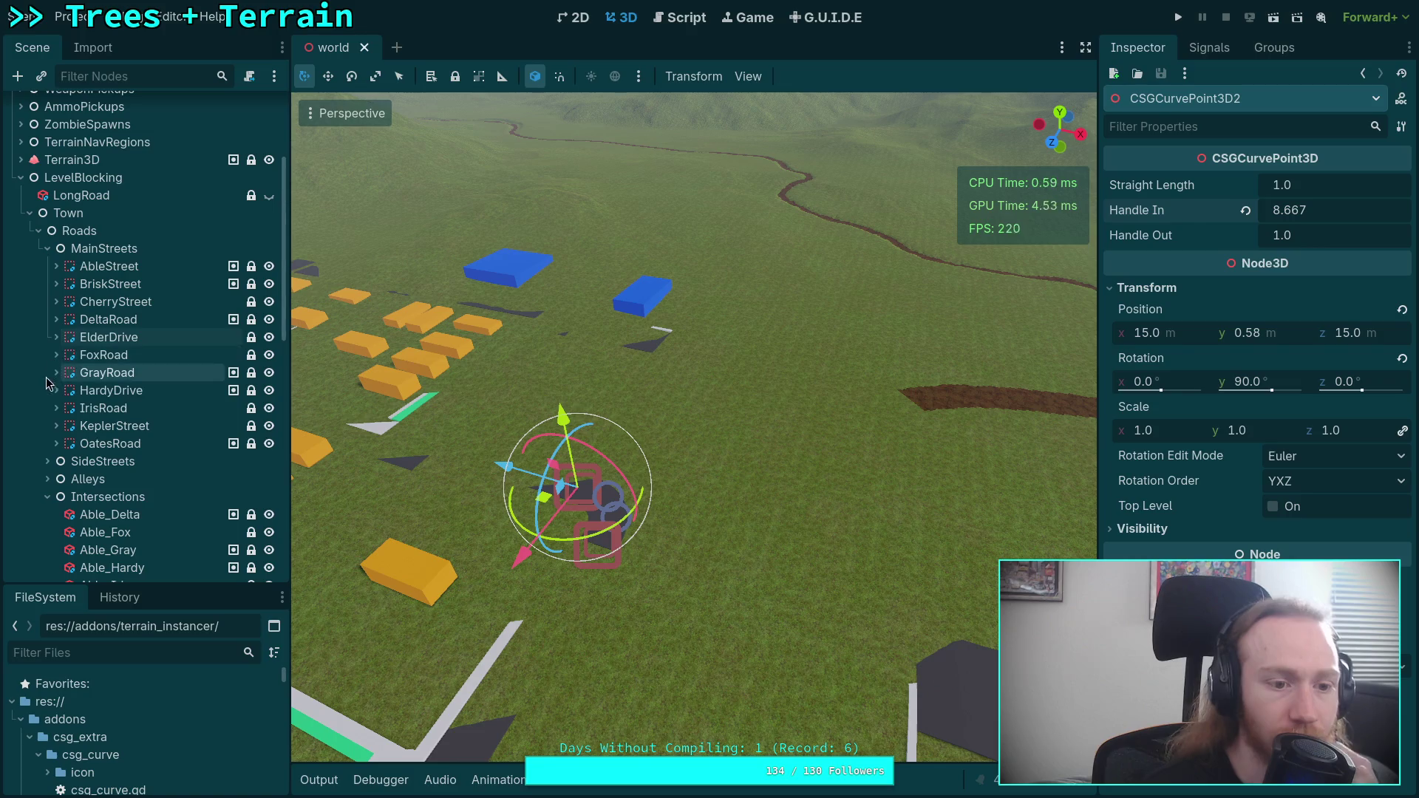
- Expand IrisRoad and IrisRoadCurve, then select IrisRoadCurve's first CSGCurvePoint3D to view its properties
{"action": "left_click", "coordinate": [57, 408]}
{"action": "left_click", "coordinate": [67, 462]}
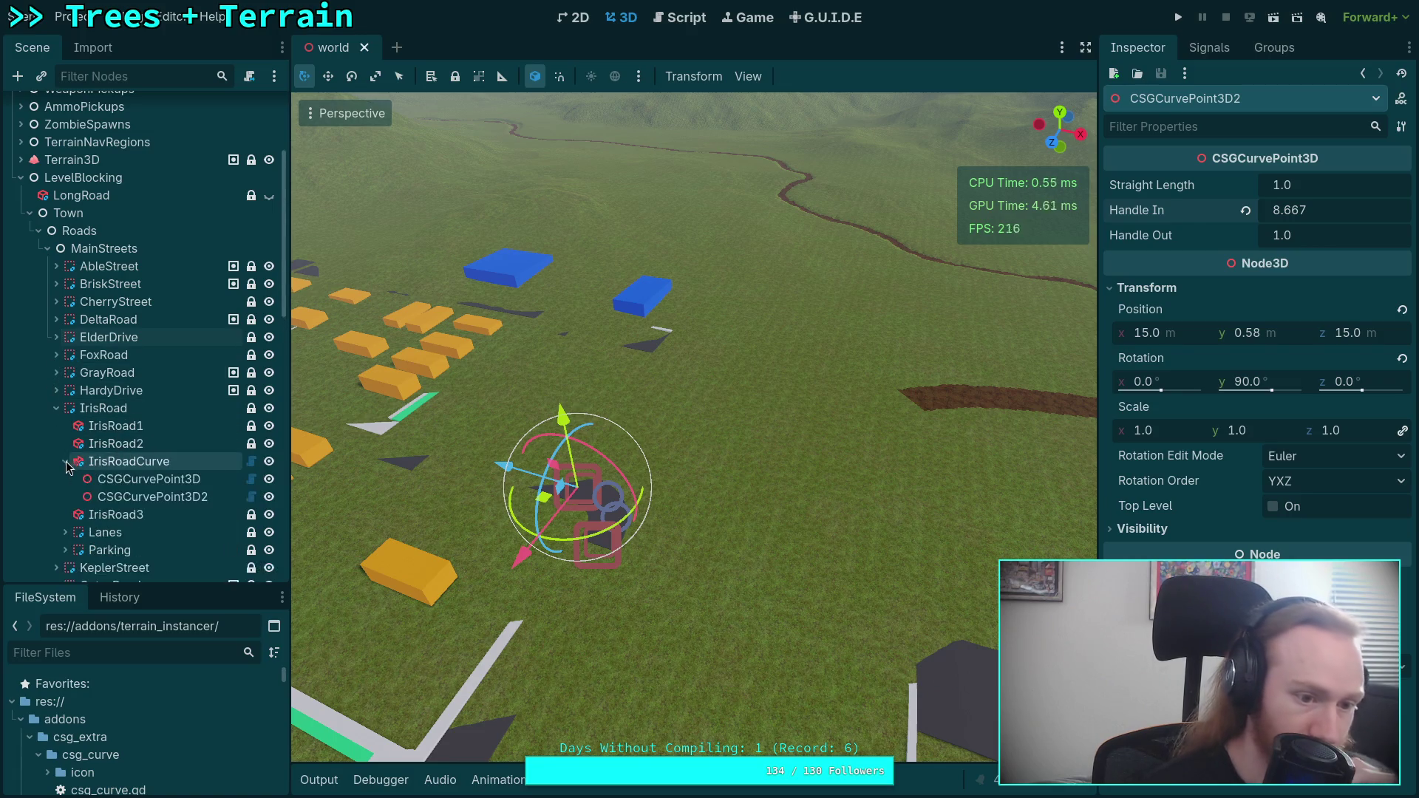
{"action": "left_click", "coordinate": [148, 479]}
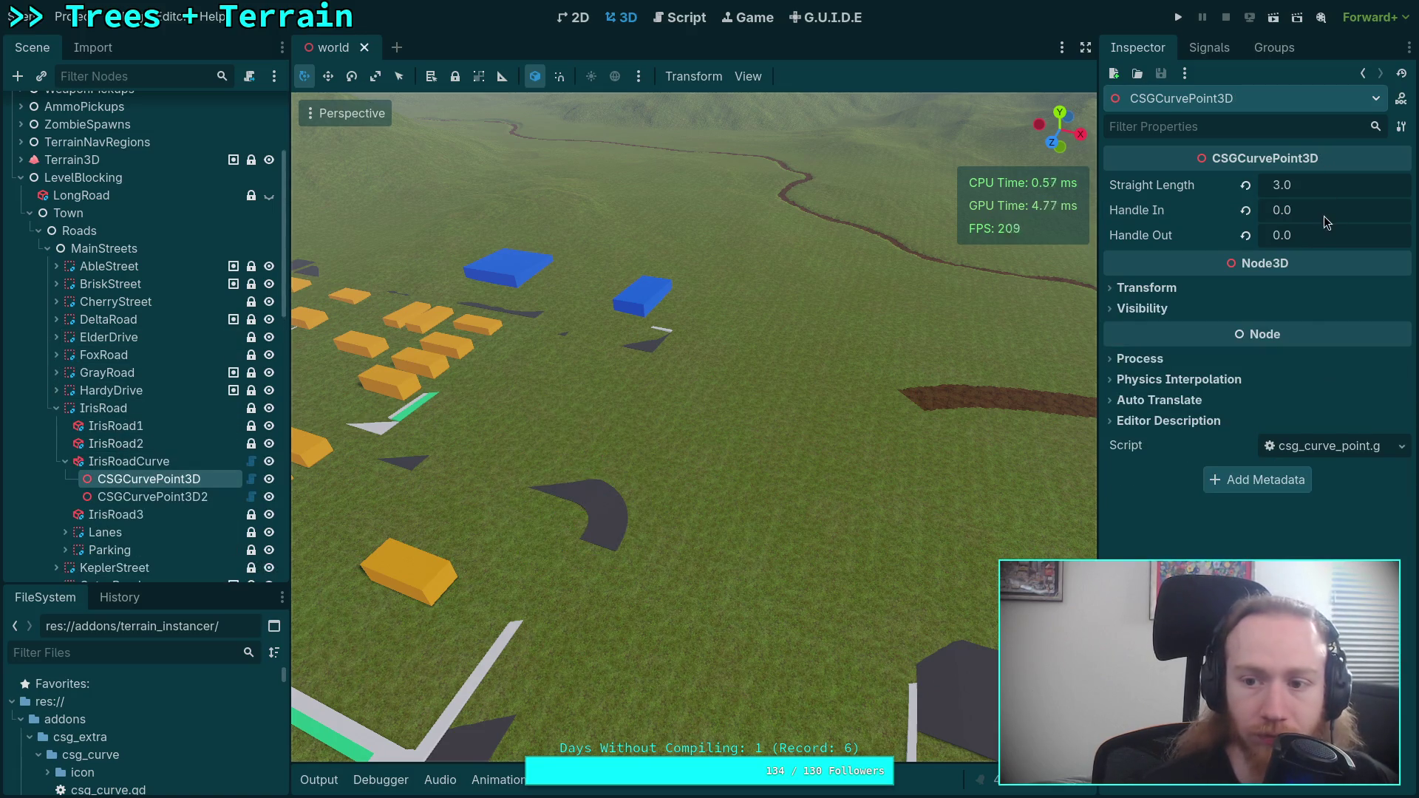